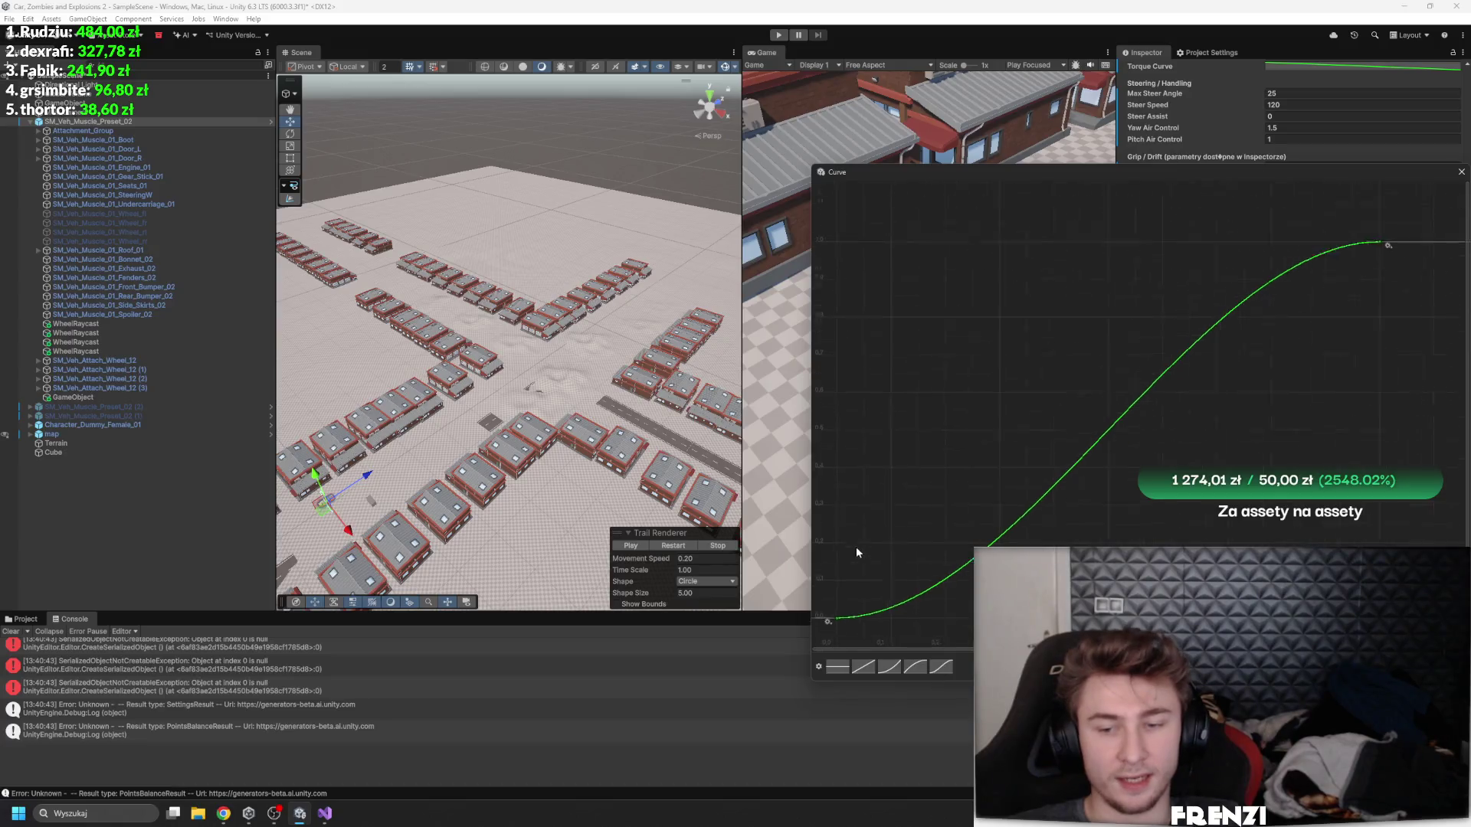
- Set the curve's end key to 180 through Edit Key
right_click(1315, 279)
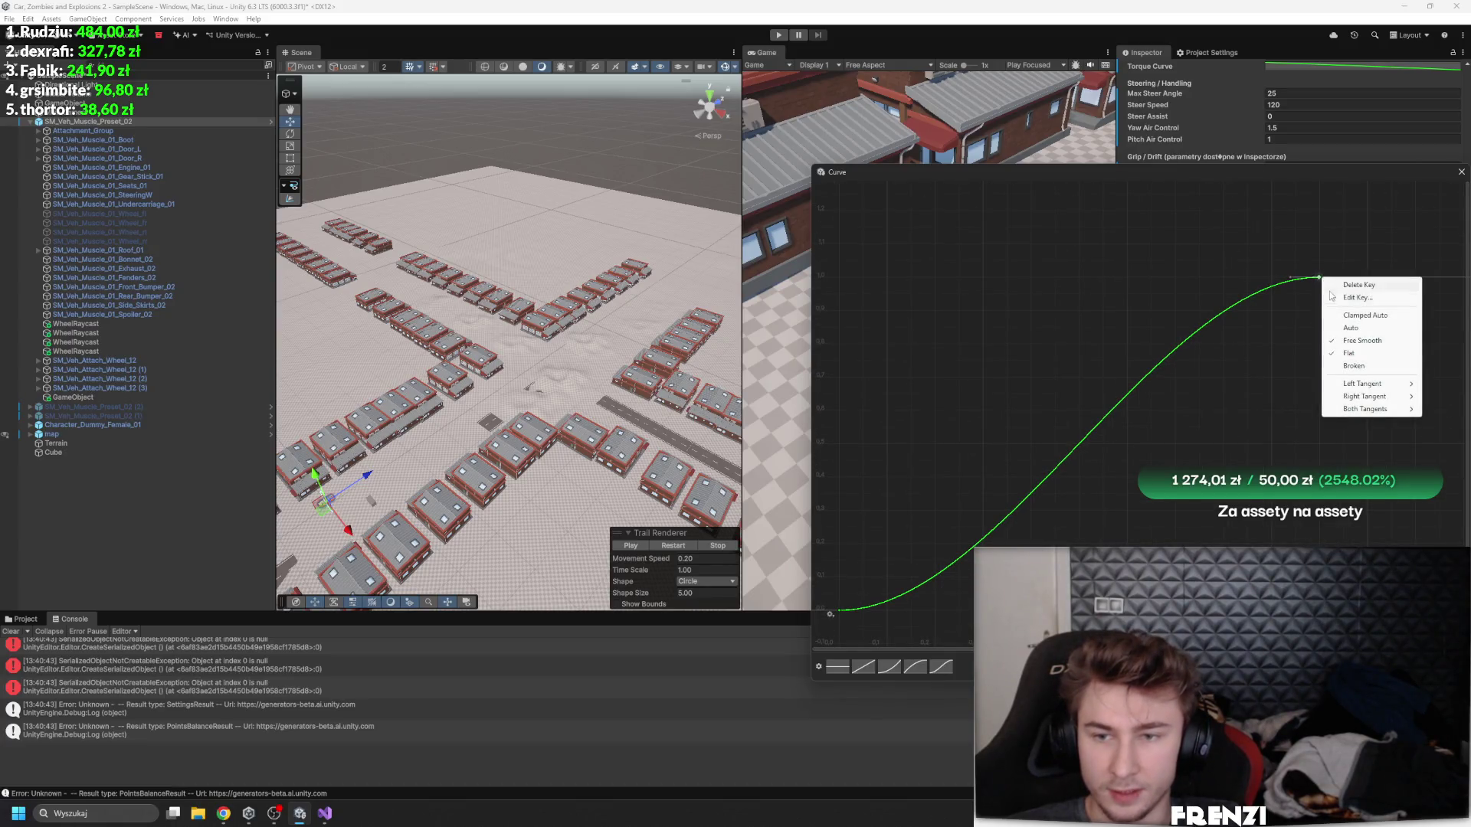
left_click(1352, 299)
type("180")
key("Return")
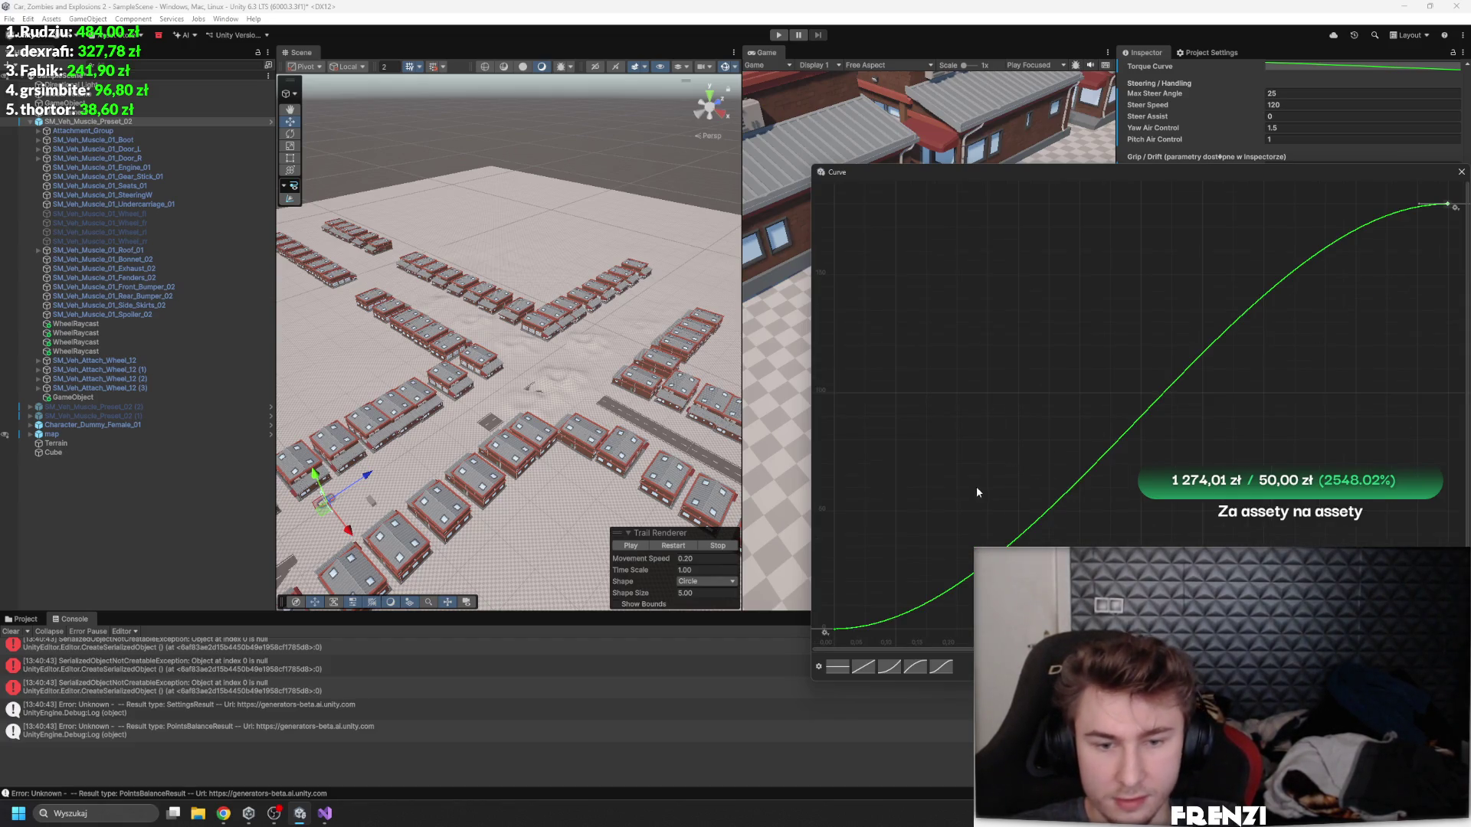
- Drag the first and top-right keys to try new curve shapes, then close the curve editor
left_click_drag(834, 625, 806, 261)
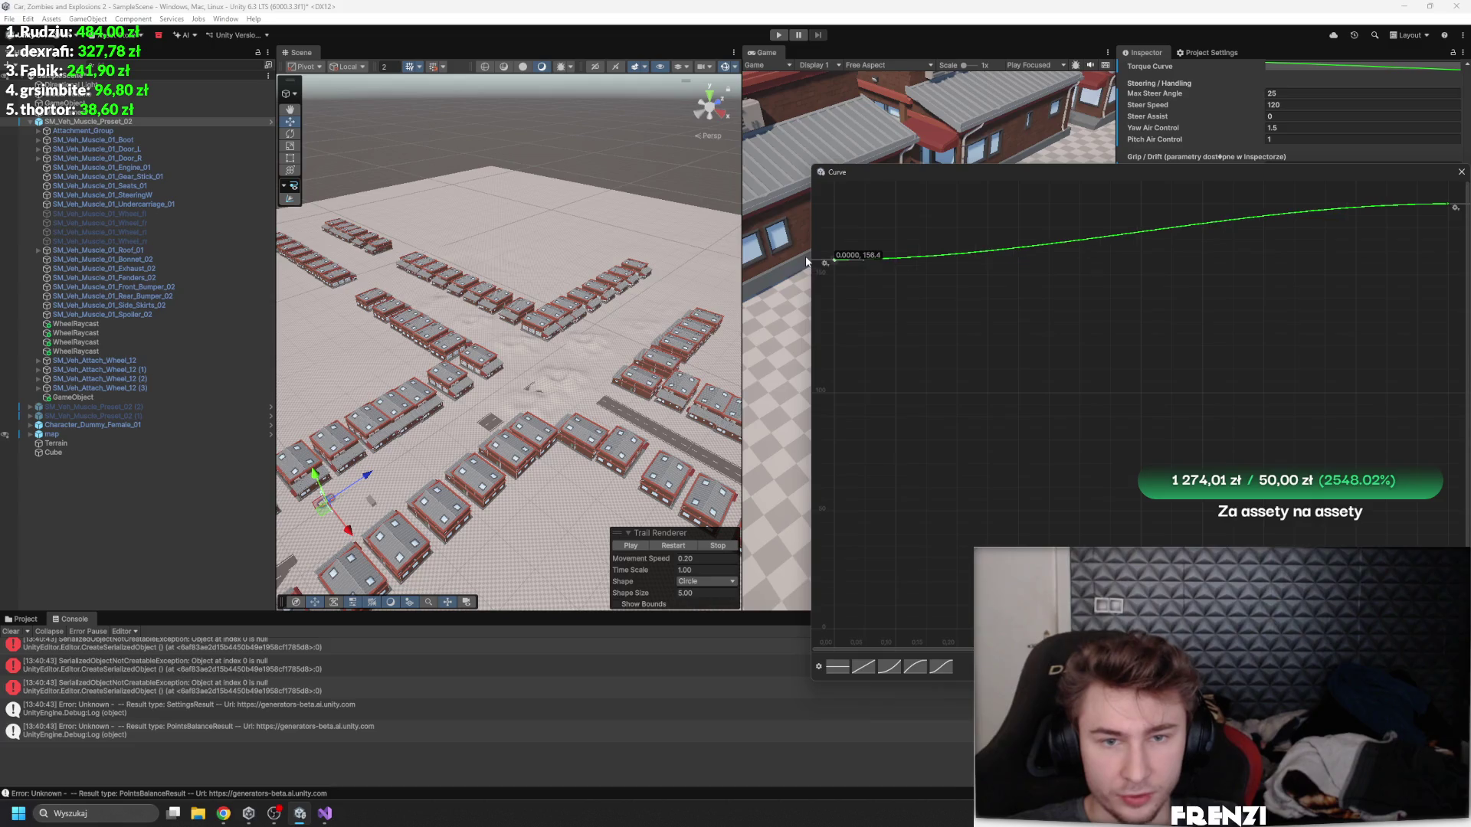
mouse_move(793, 480)
left_mouse_down()
mouse_move(793, 617)
mouse_move(754, 628)
left_mouse_up()
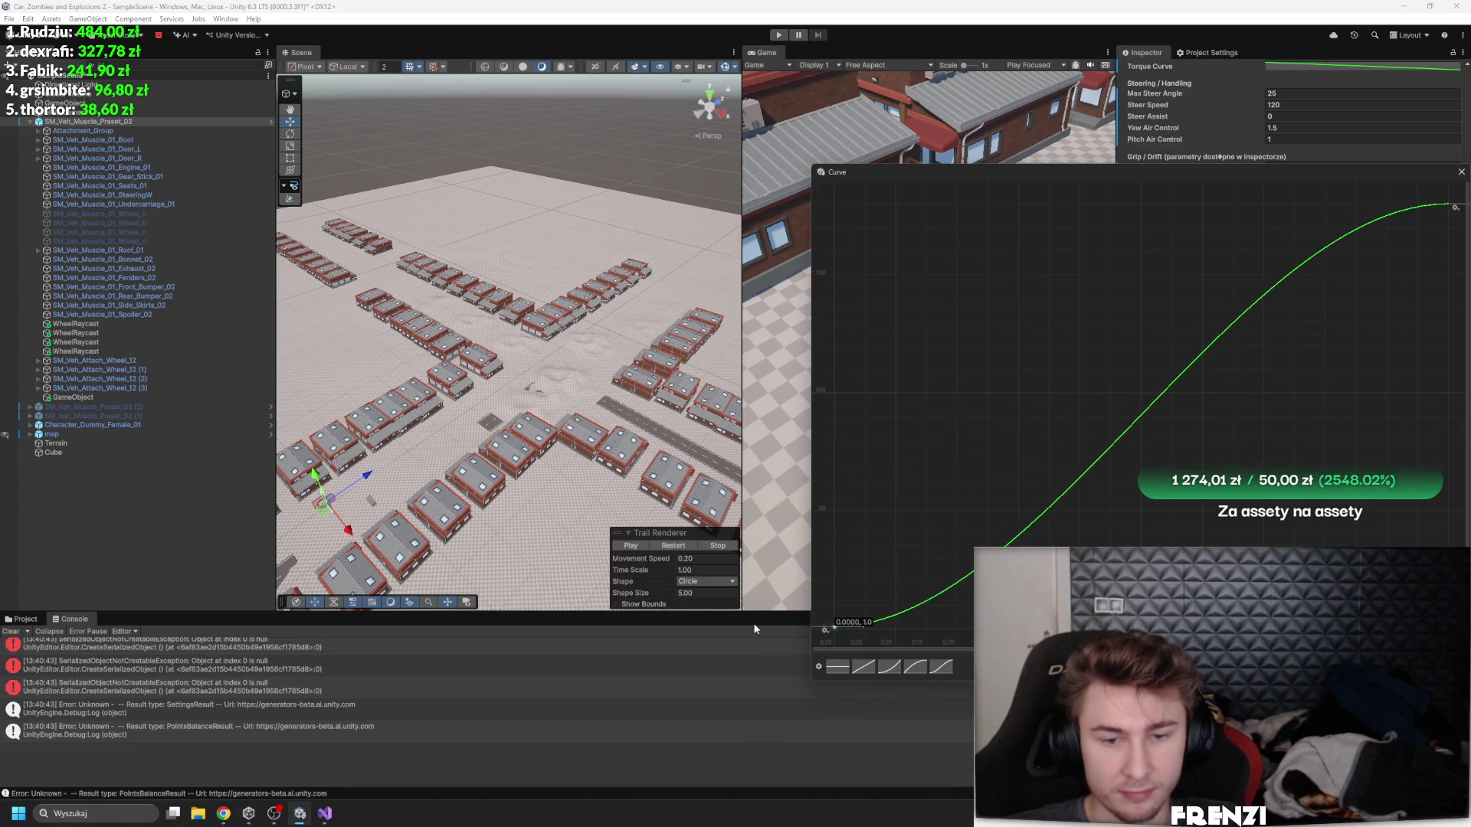
left_click_drag(1447, 205, 1448, 626)
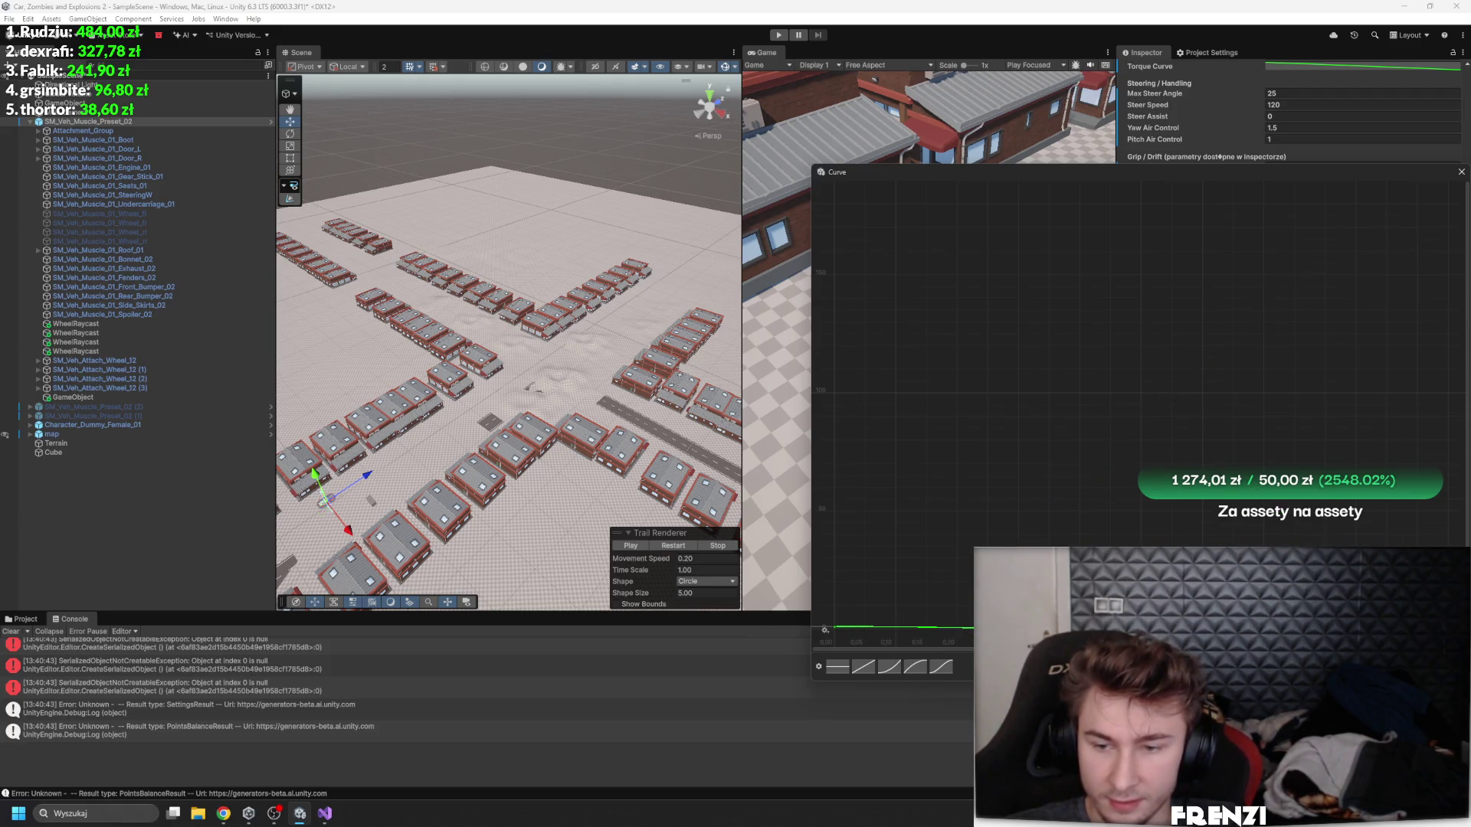
key("a")
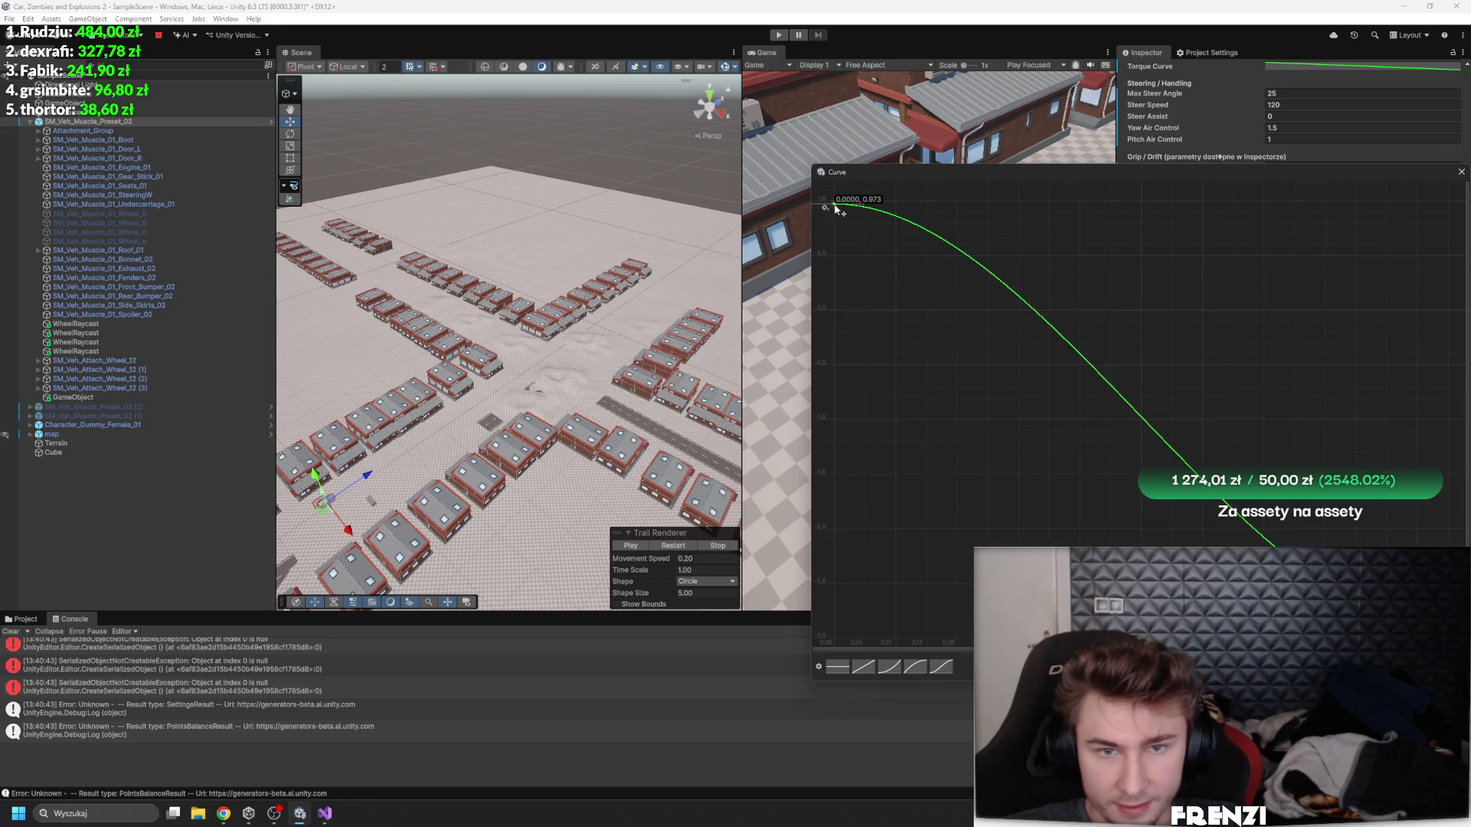
left_click_drag(835, 204, 834, 201)
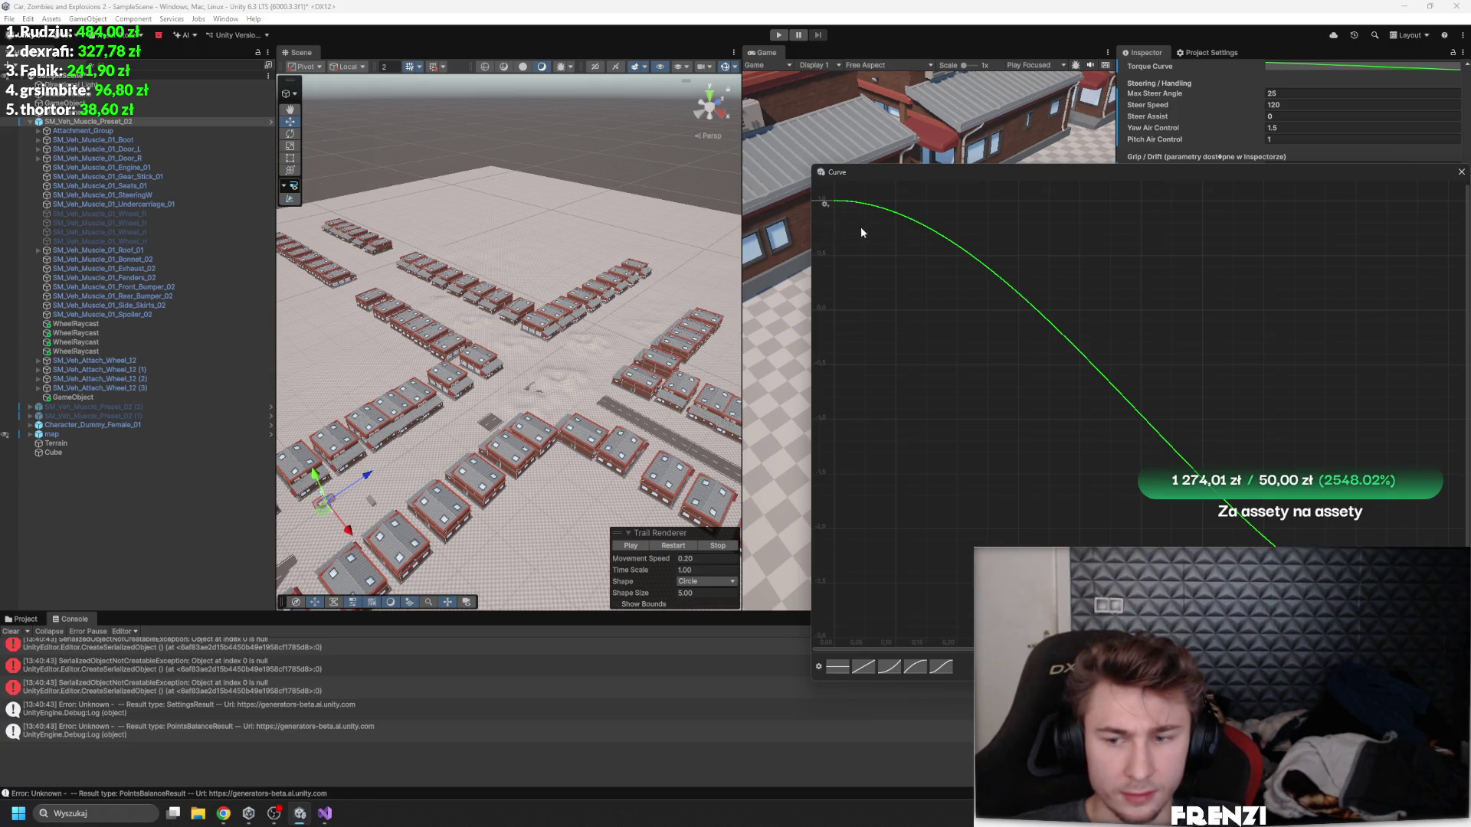
scroll(894, 414, "down", 2)
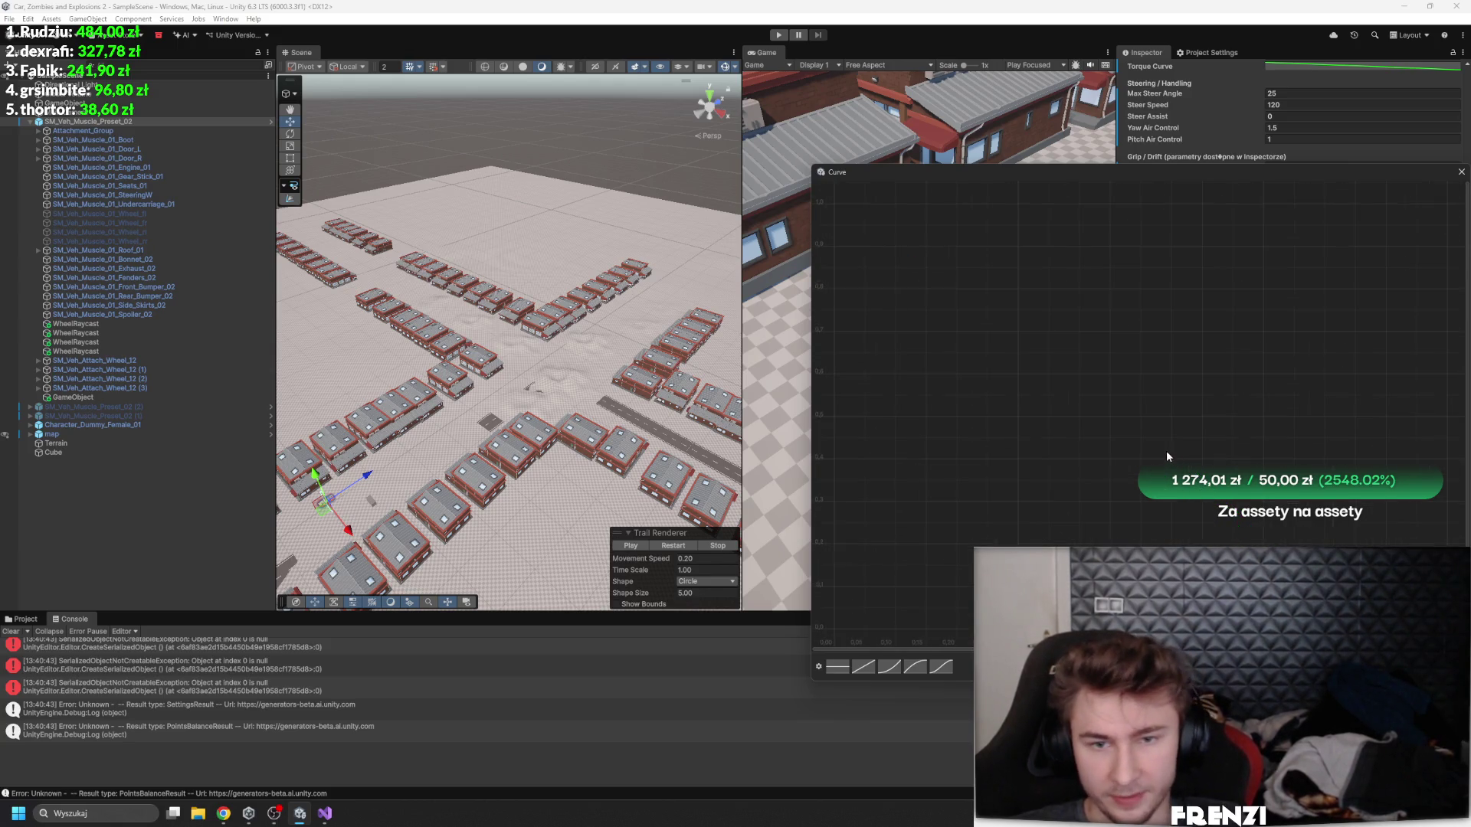
left_click(1460, 173)
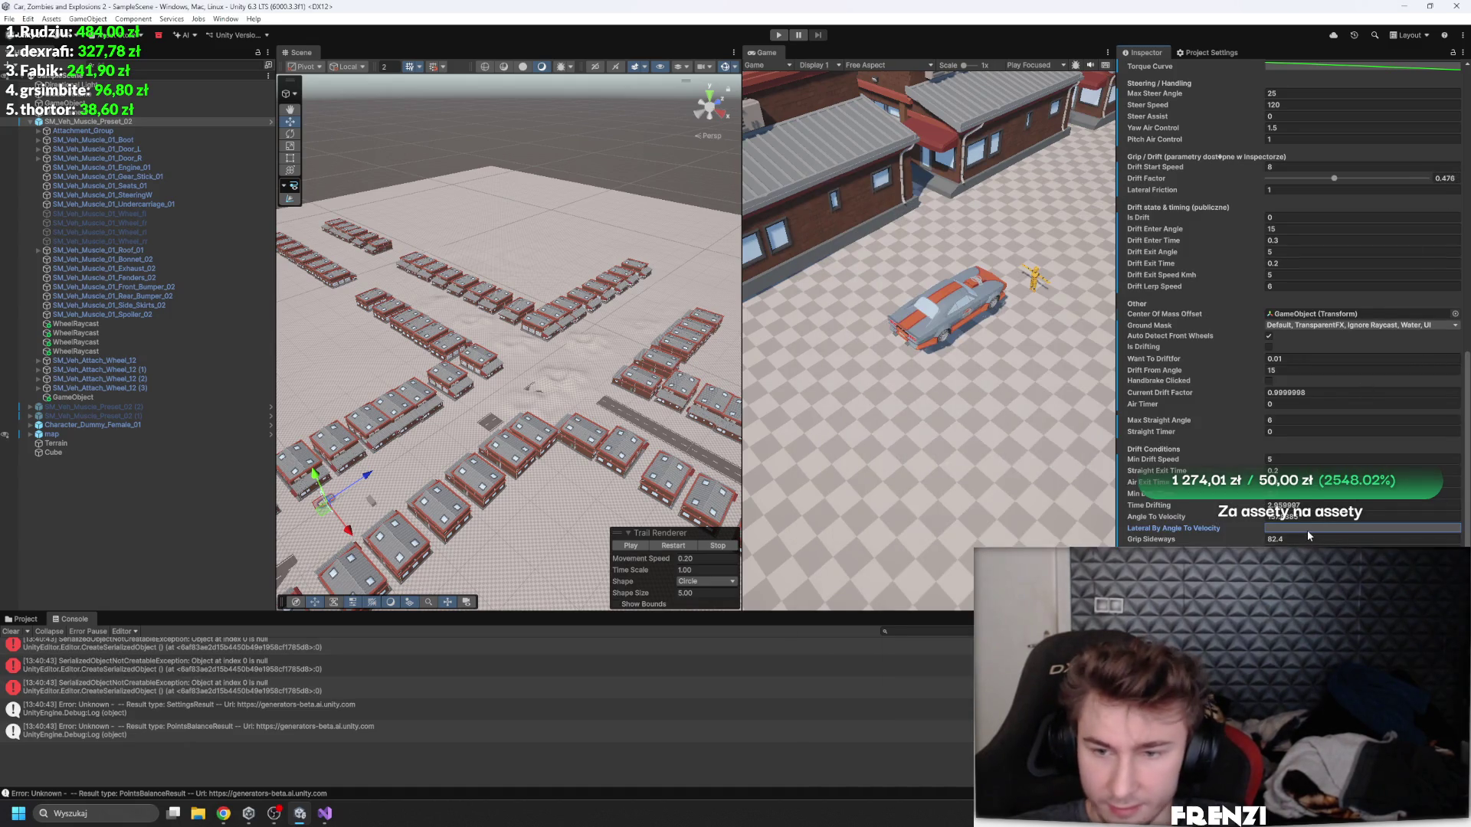
- Reset the curve to the Linear preset and retype the top key's time
left_click(1307, 532)
left_click(893, 665)
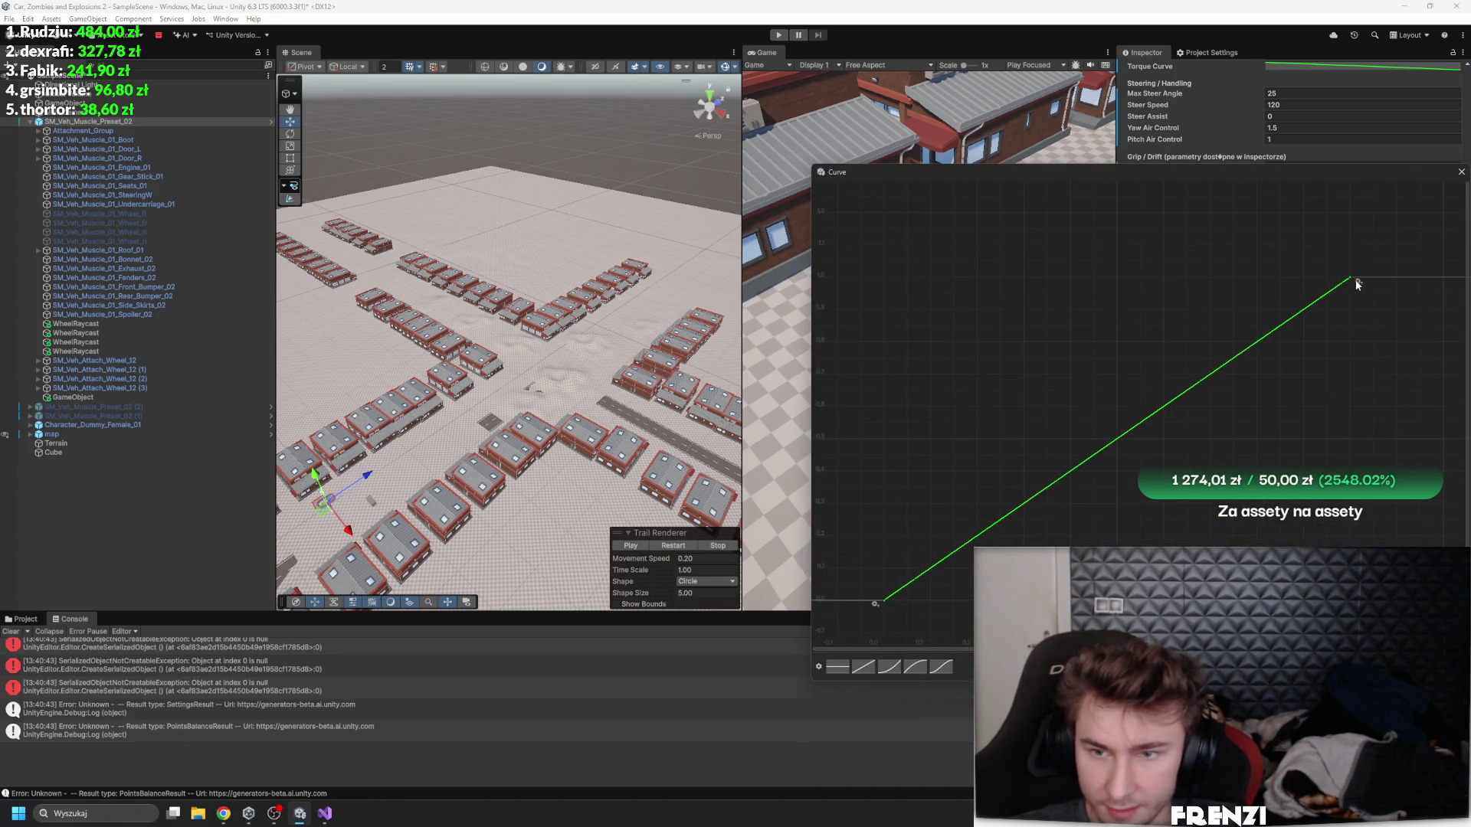
right_click(1352, 277)
left_click(1377, 300)
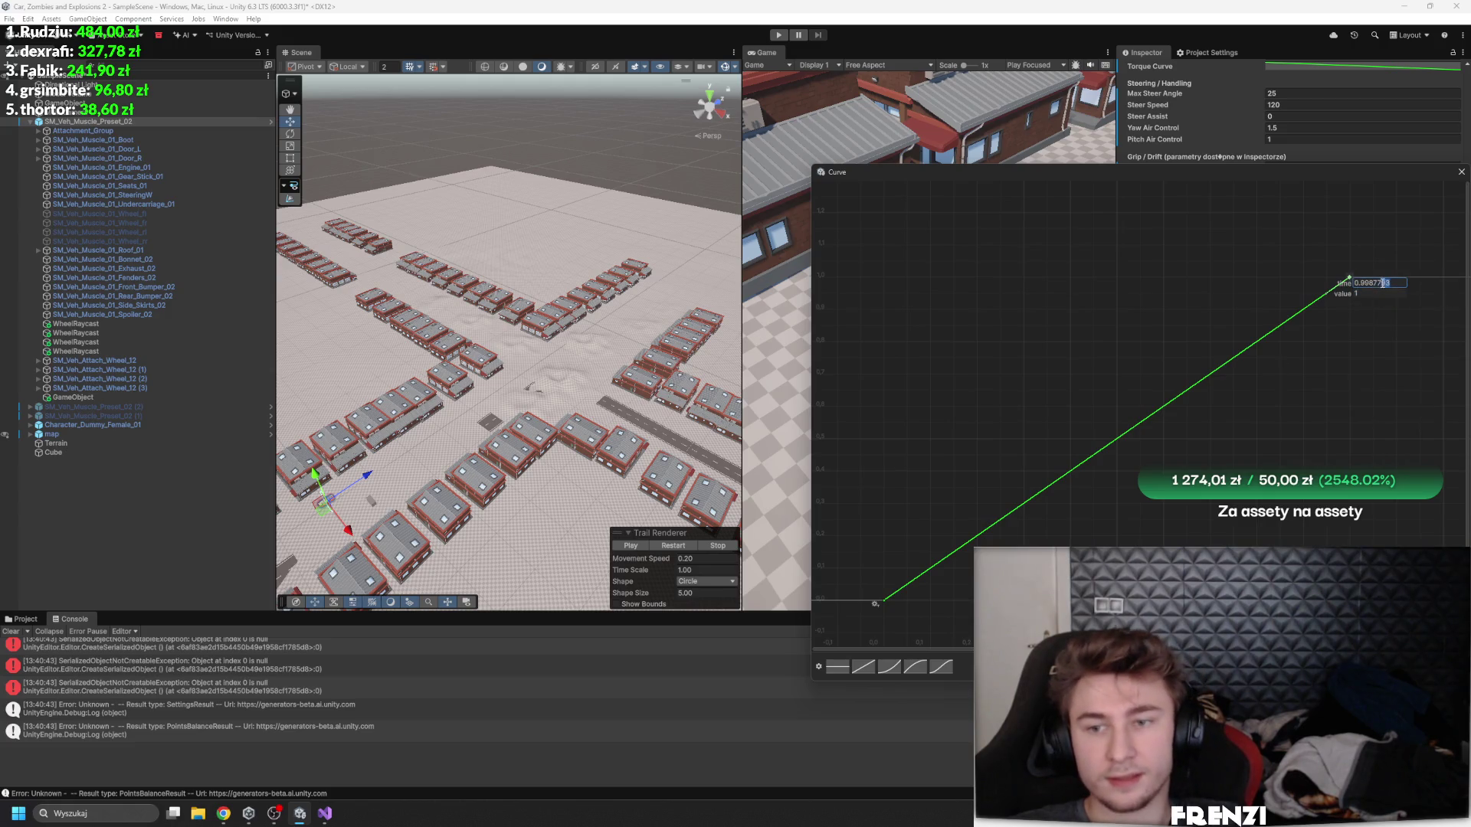
key("BackSpace")
key("BackSpace")
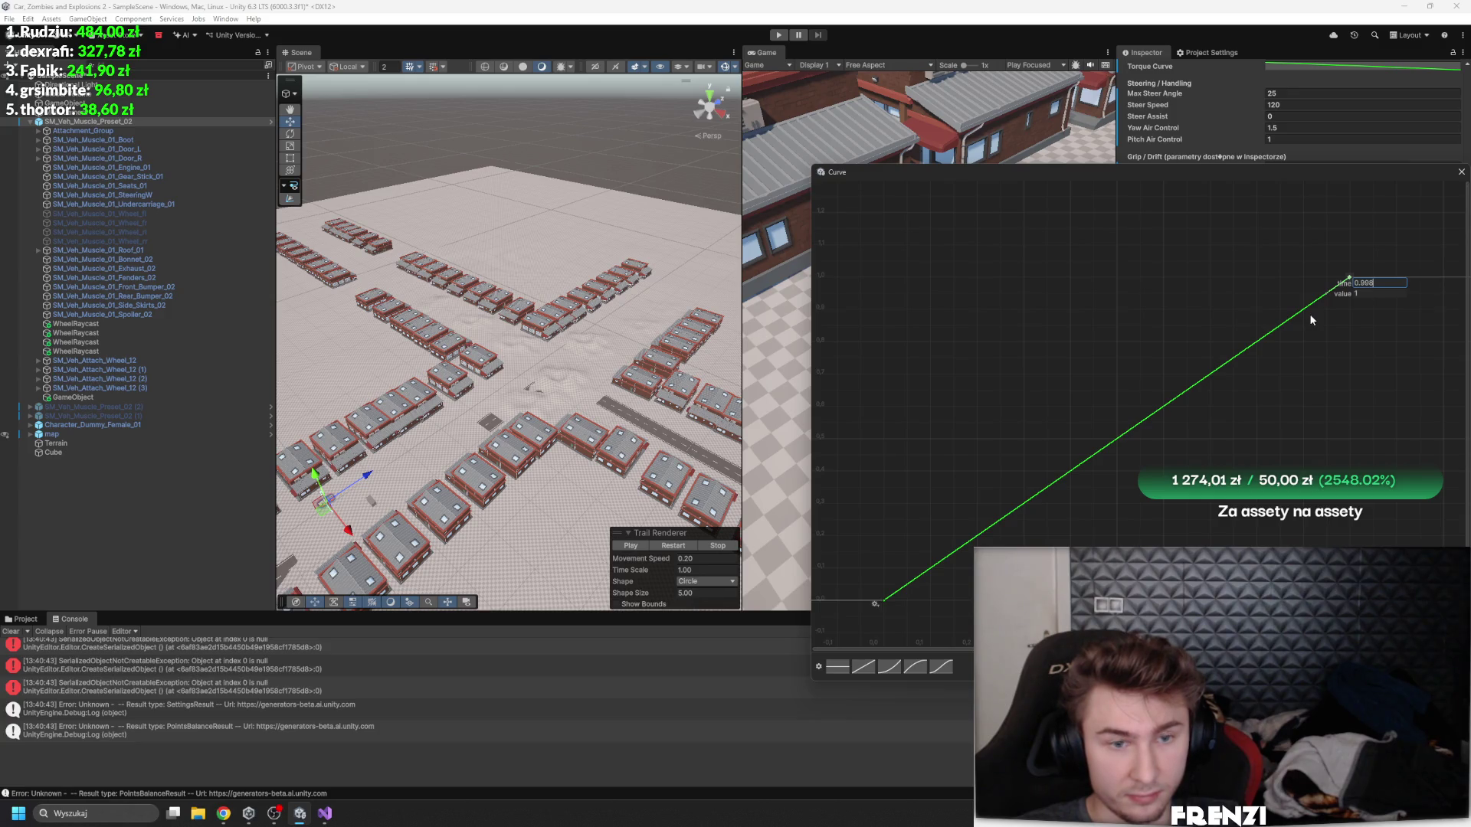
type("1")
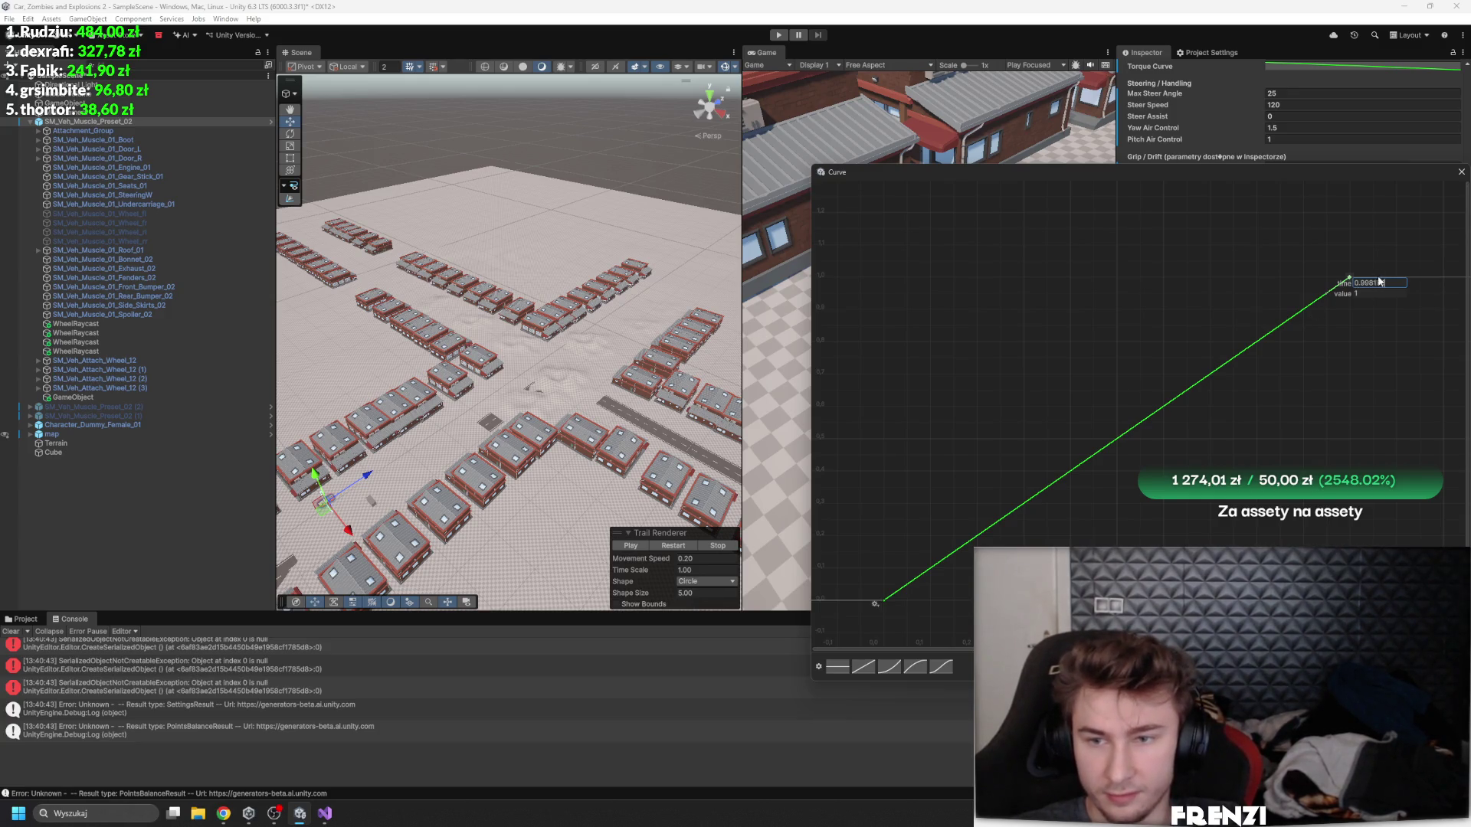
key("ctrl+a")
type("1")
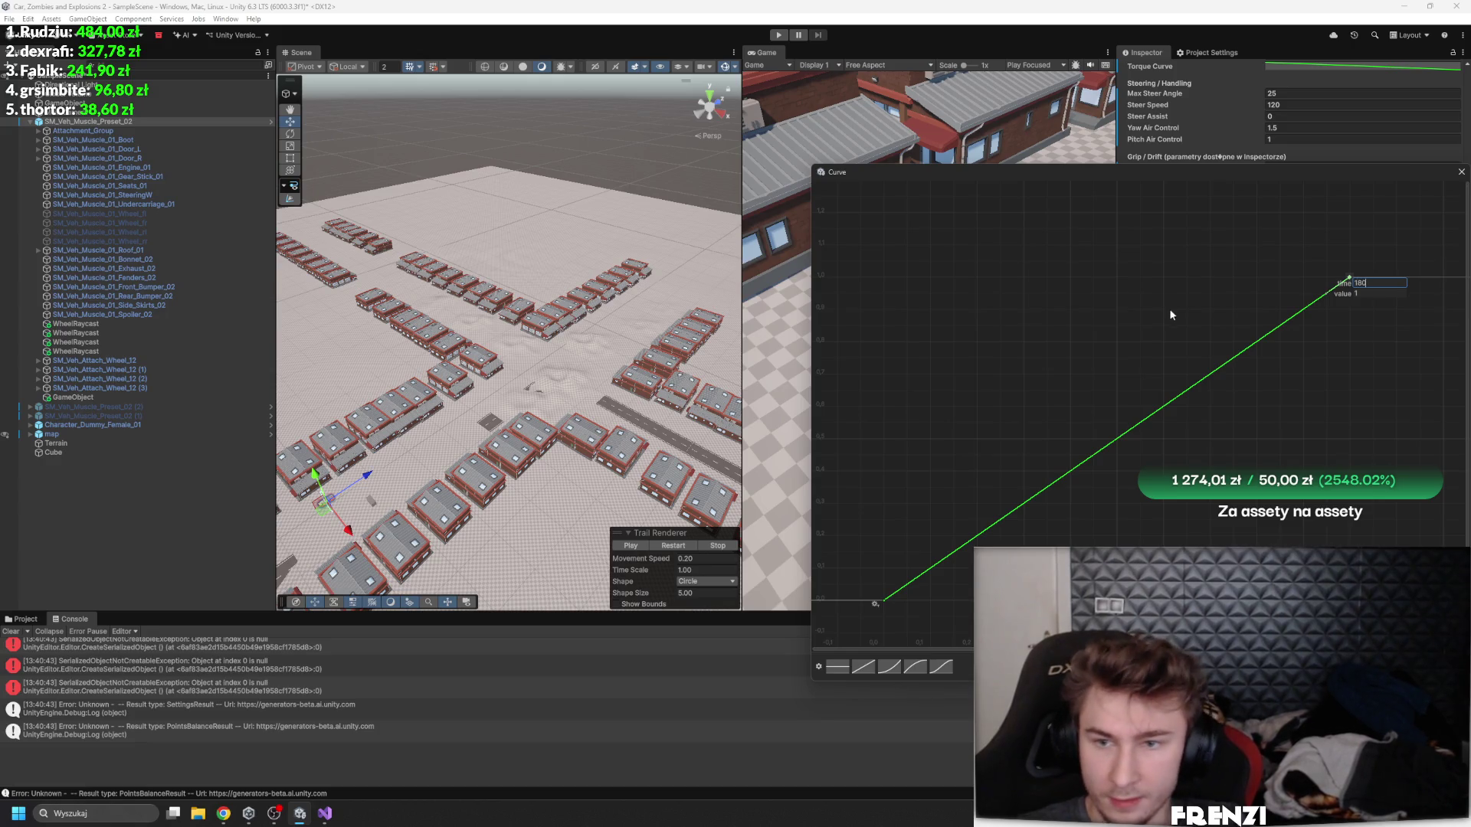
left_click(1381, 303)
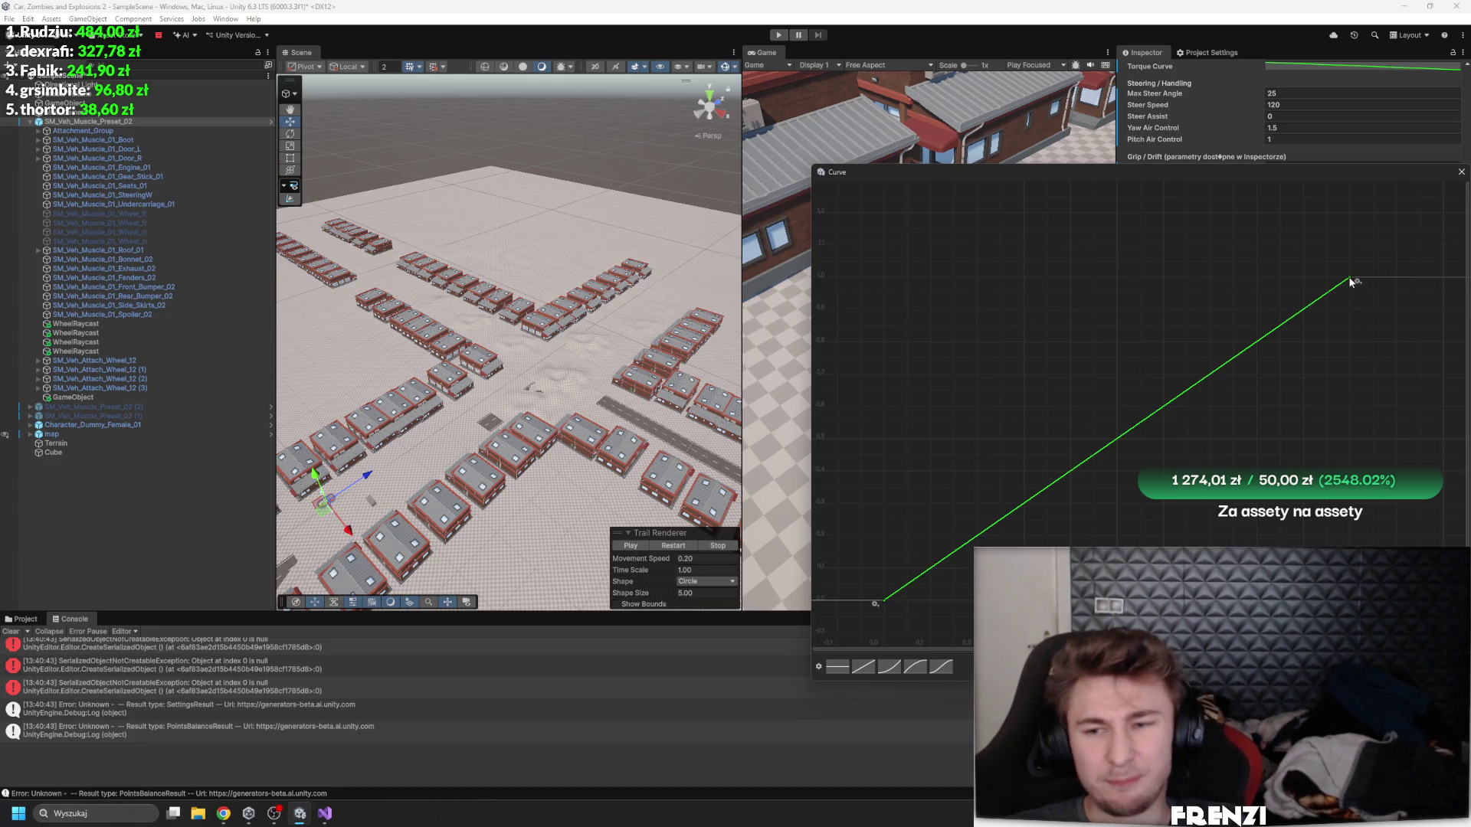
- Set the top key's time to 180 and confirm its value
right_click(1354, 283)
left_click(1383, 302)
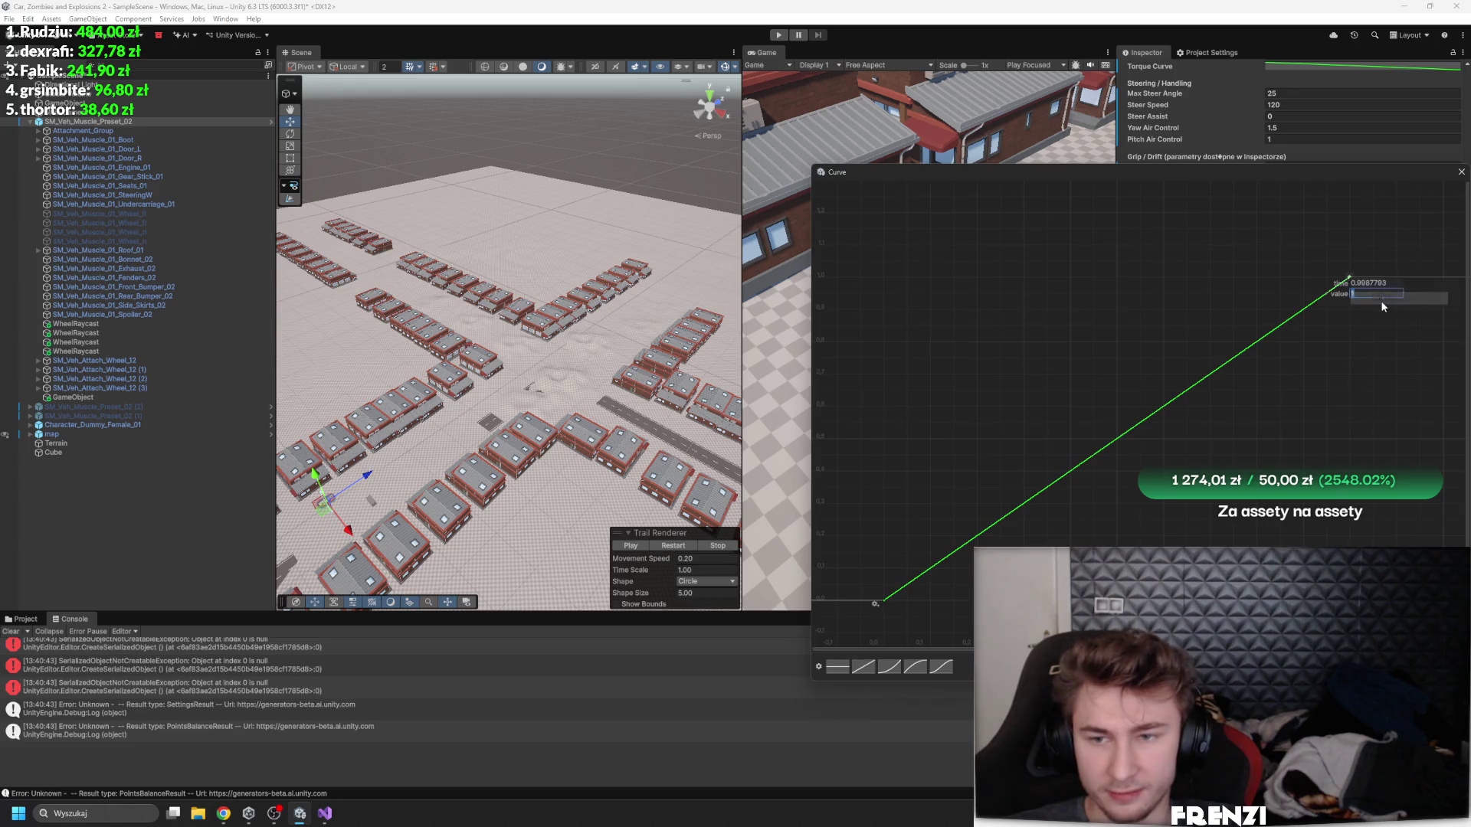
key("shift+Tab")
type("1")
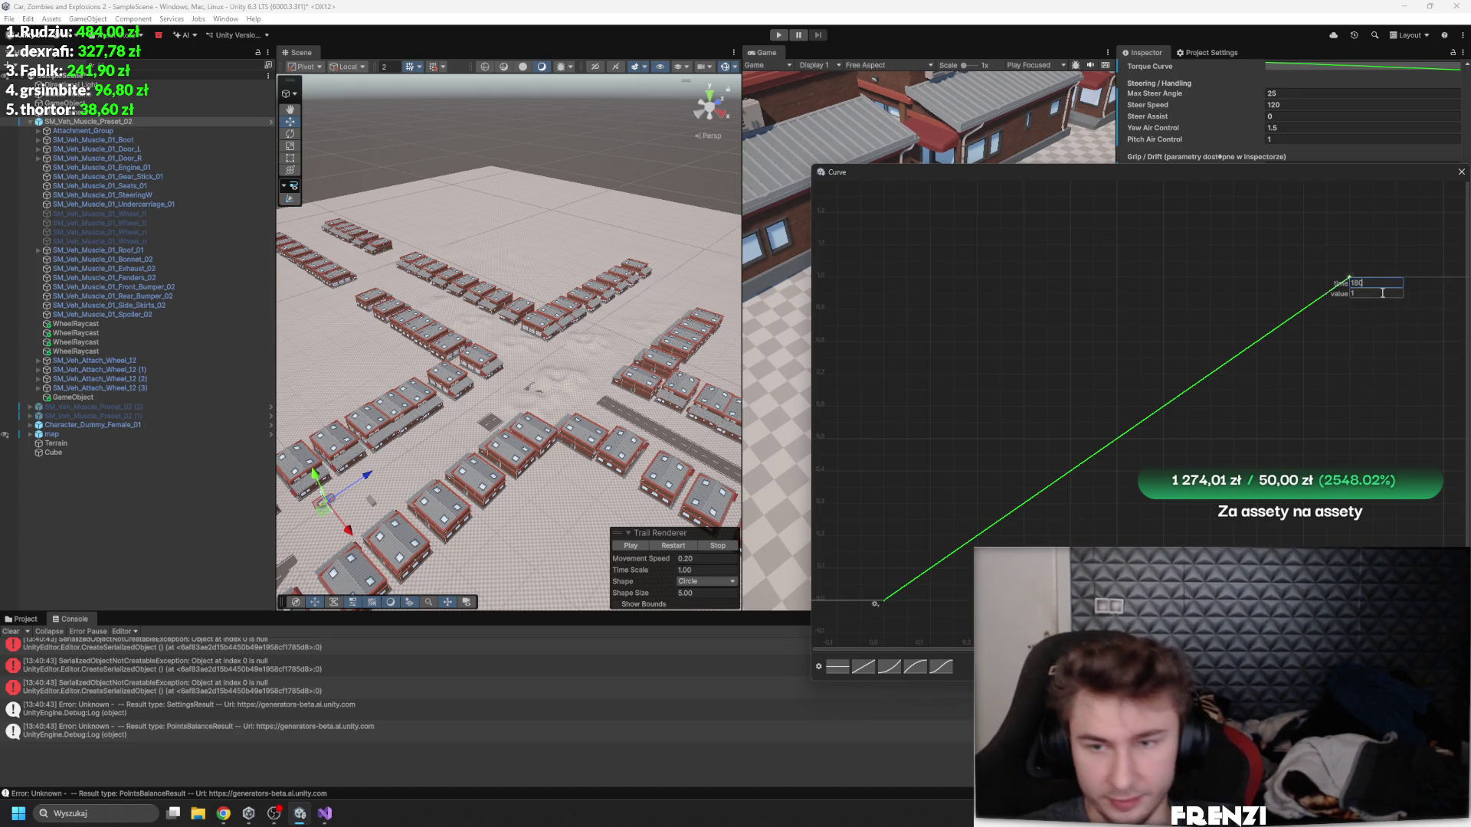
key("Tab")
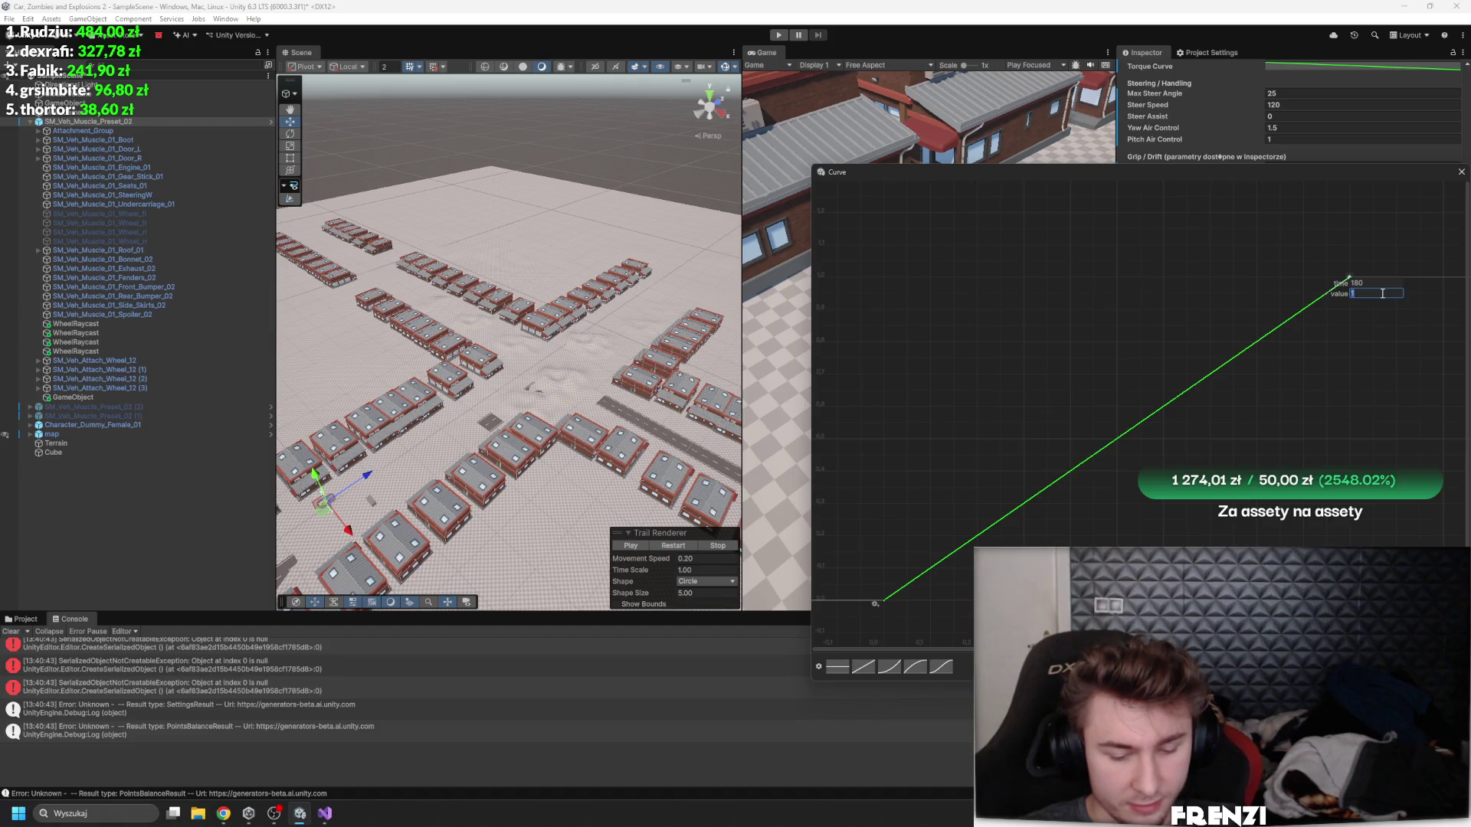
key("Return")
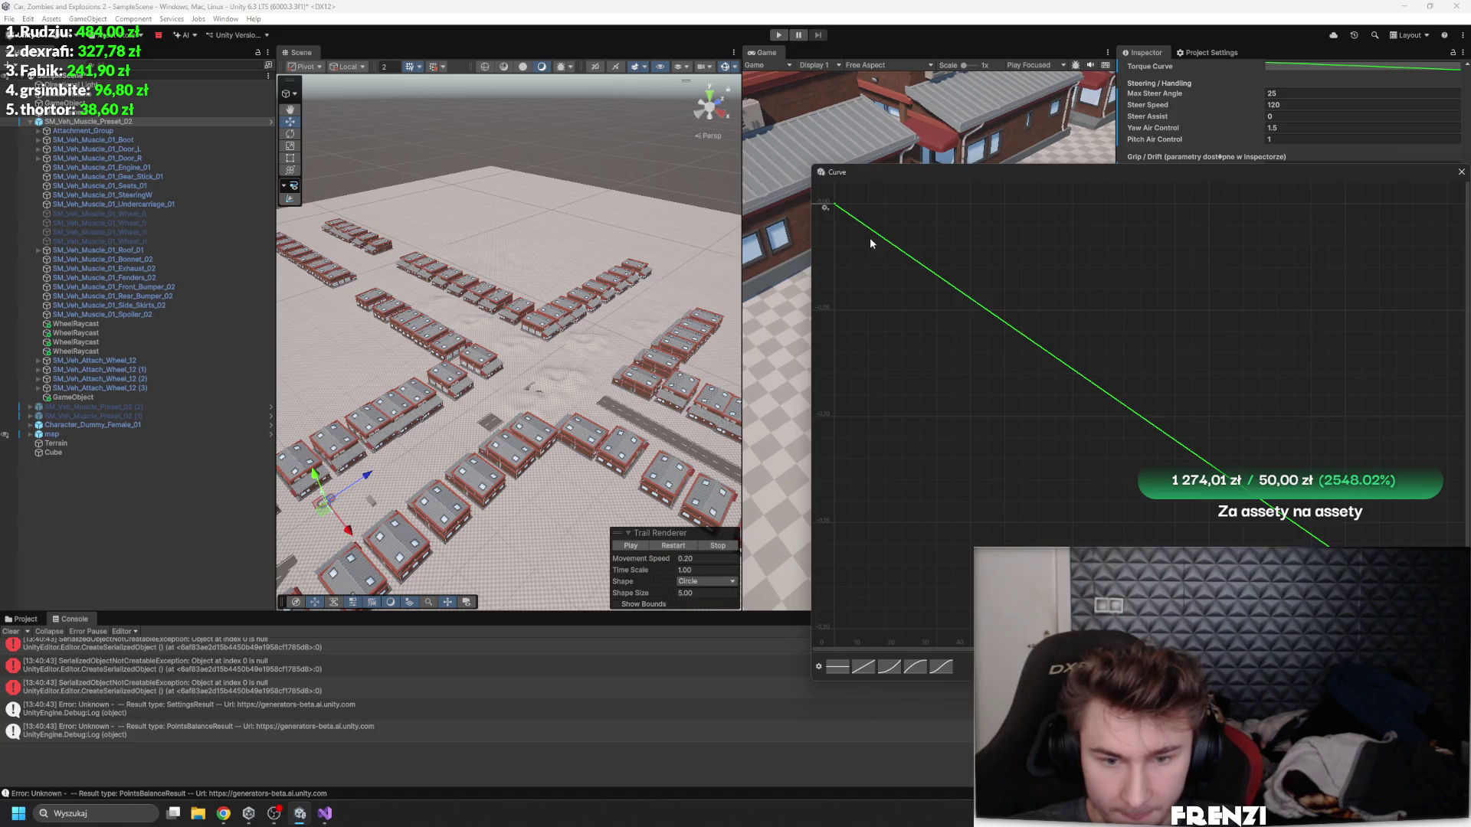
- Bend the curve for a flat start and raise the end key to about -0.13
left_click_drag(858, 220, 889, 215)
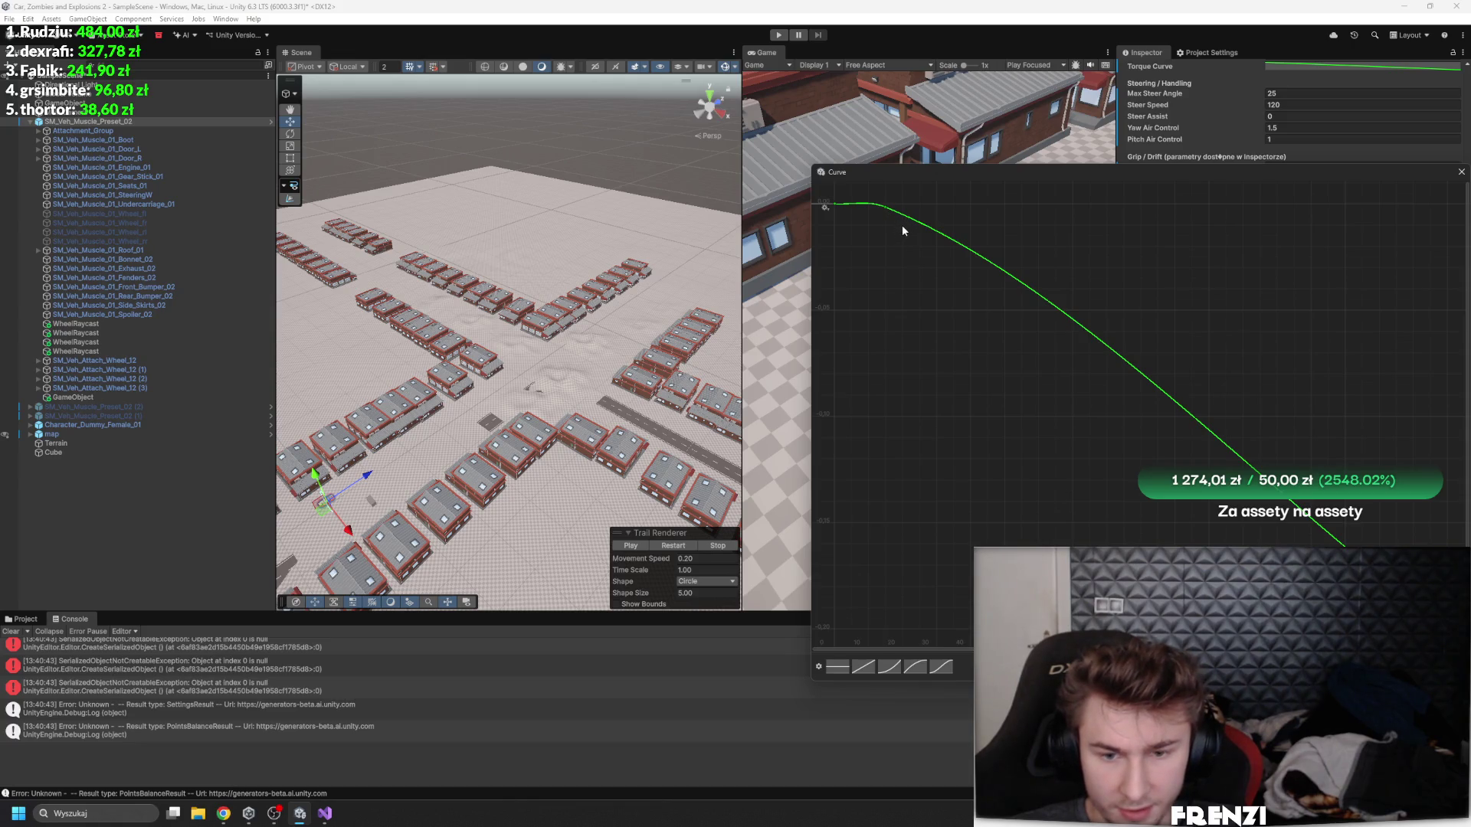
scroll(909, 223, "up", 5)
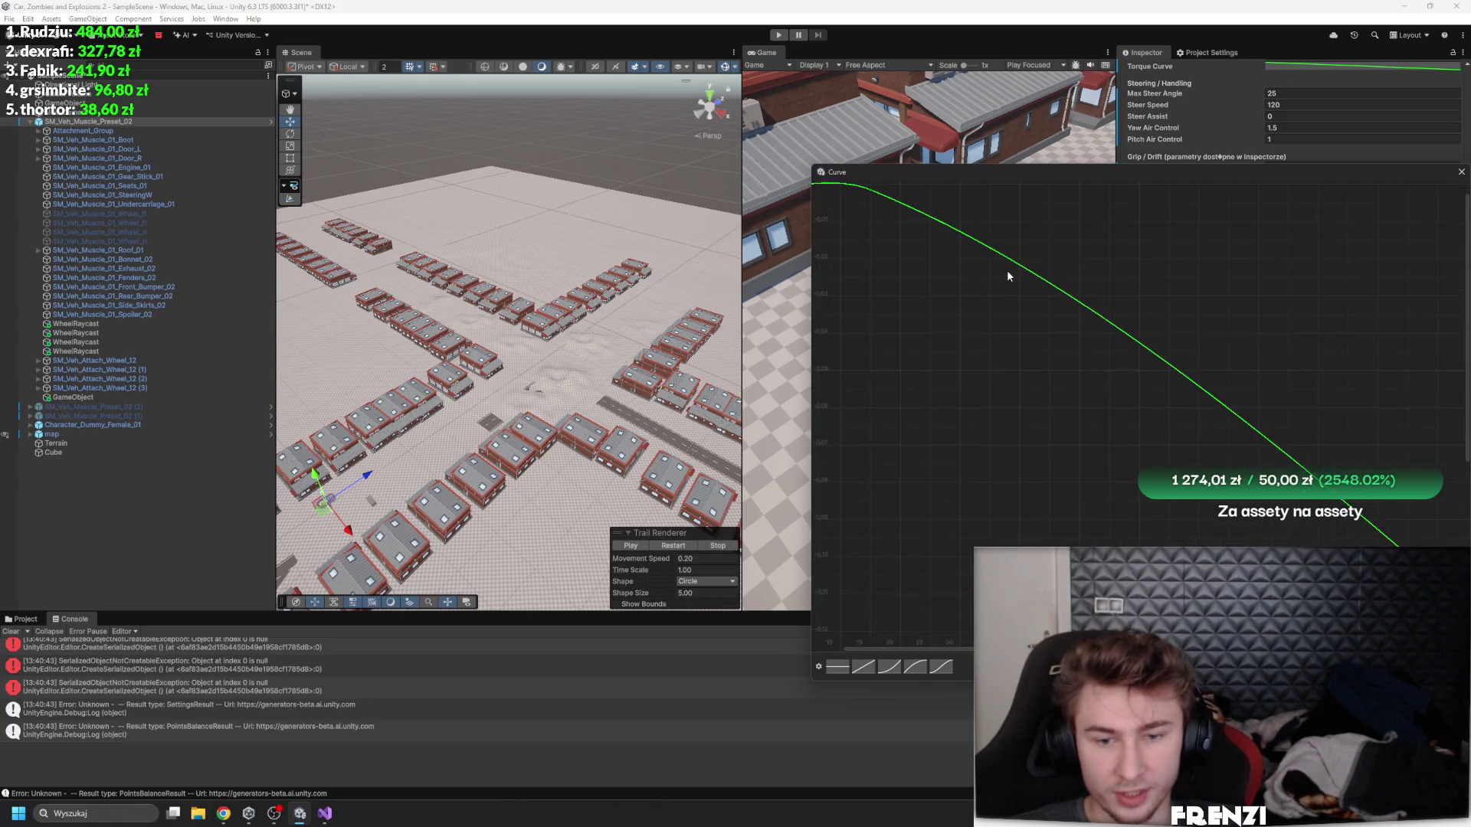
scroll(1049, 284, "down", 5)
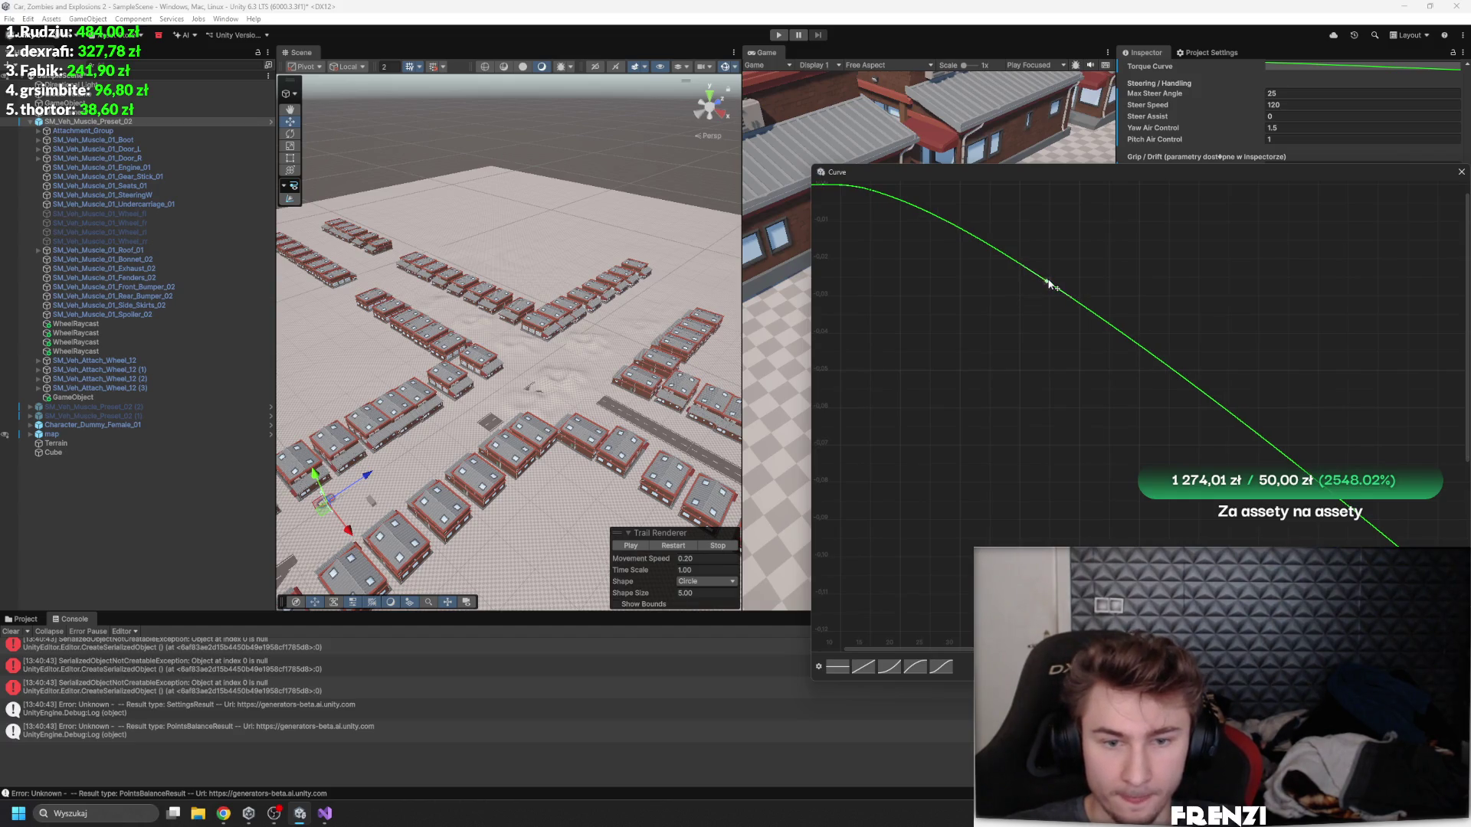
scroll(1070, 246, "down", 4)
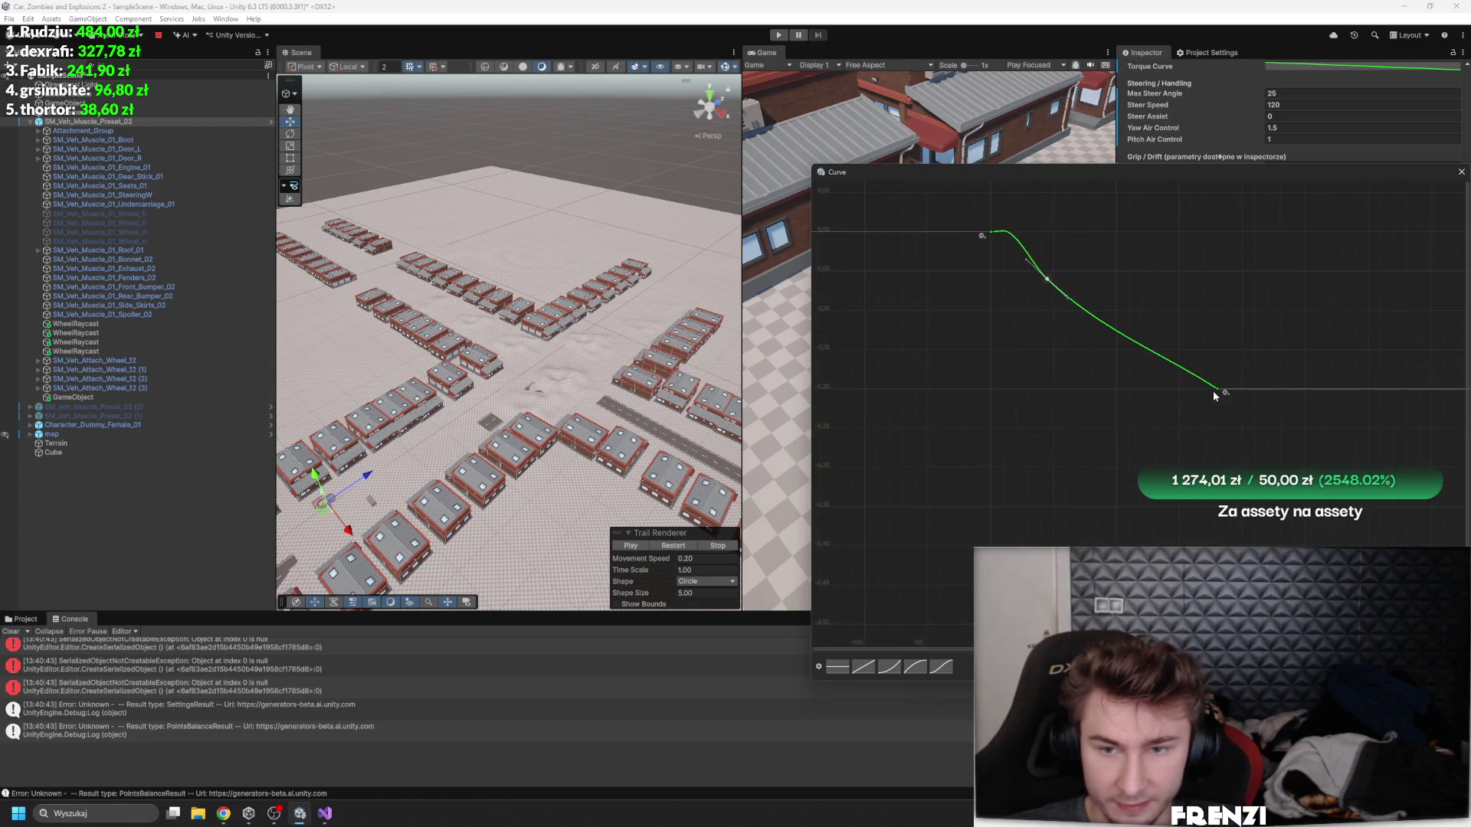
left_click_drag(1215, 388, 1217, 230)
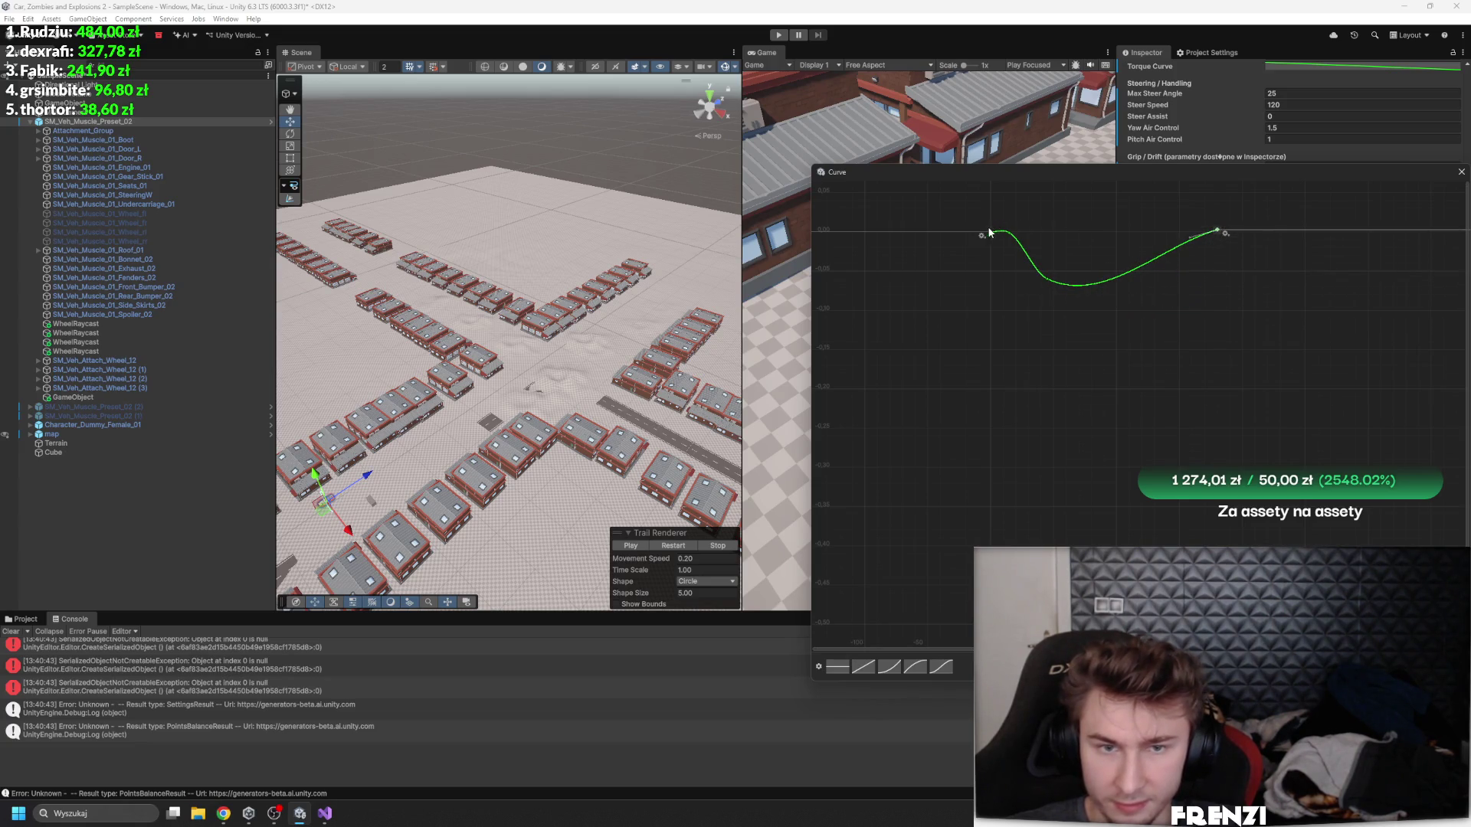
left_click_drag(992, 233, 993, 200)
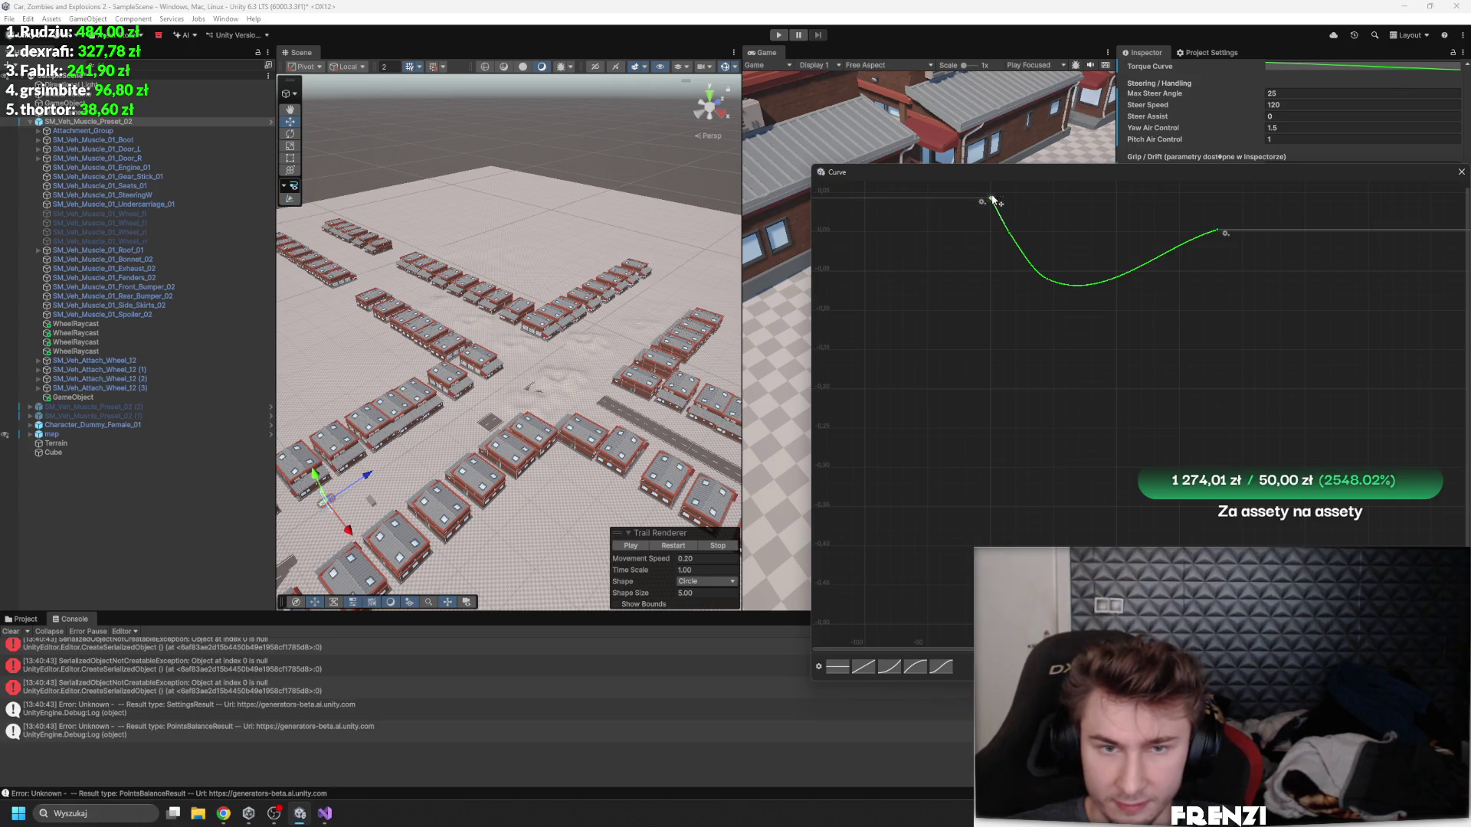
- Set the curve's starting key to value 1
scroll(1048, 375, "down", 4)
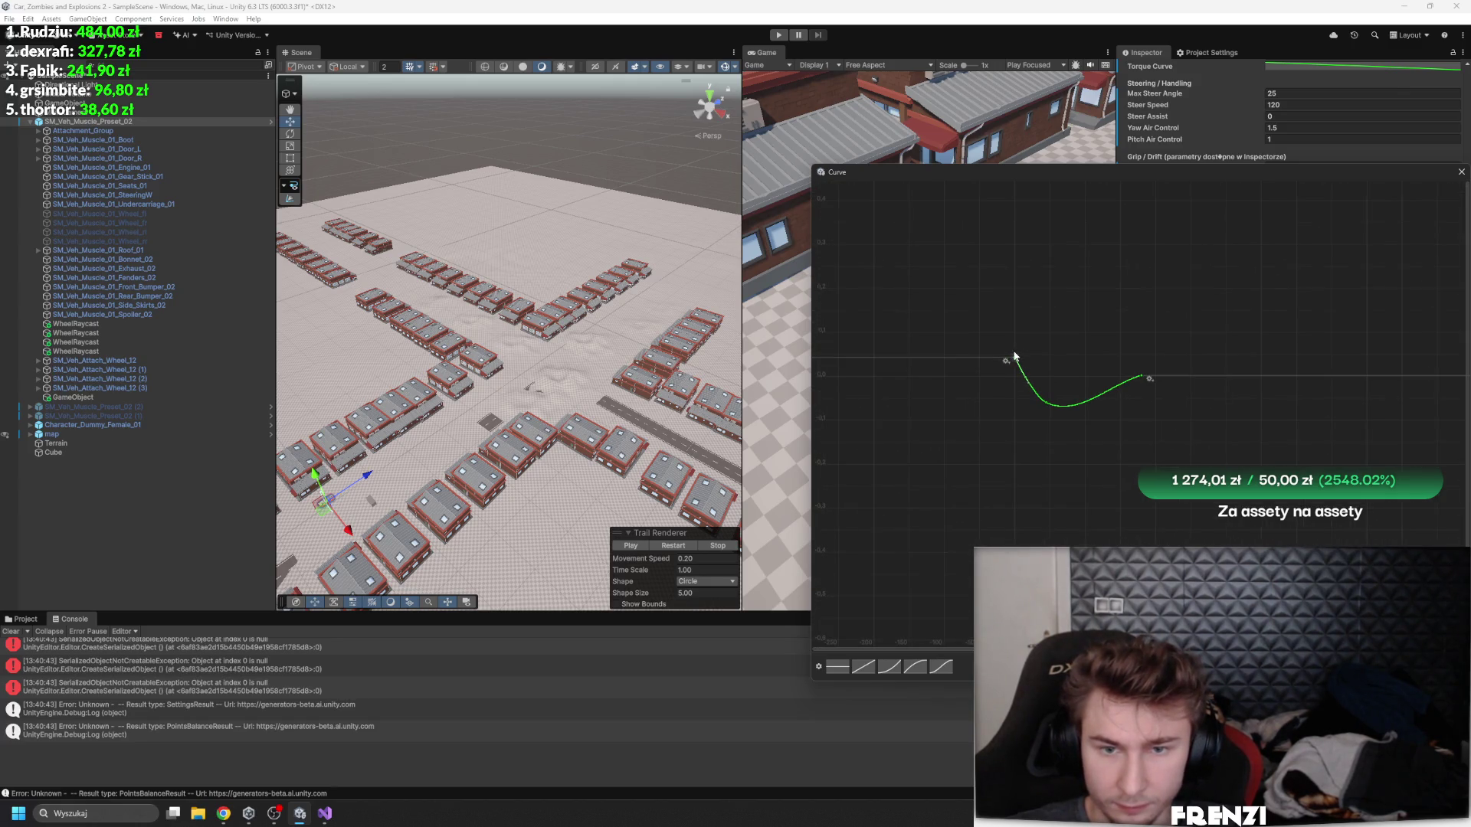
right_click(1015, 356)
left_click(1042, 375)
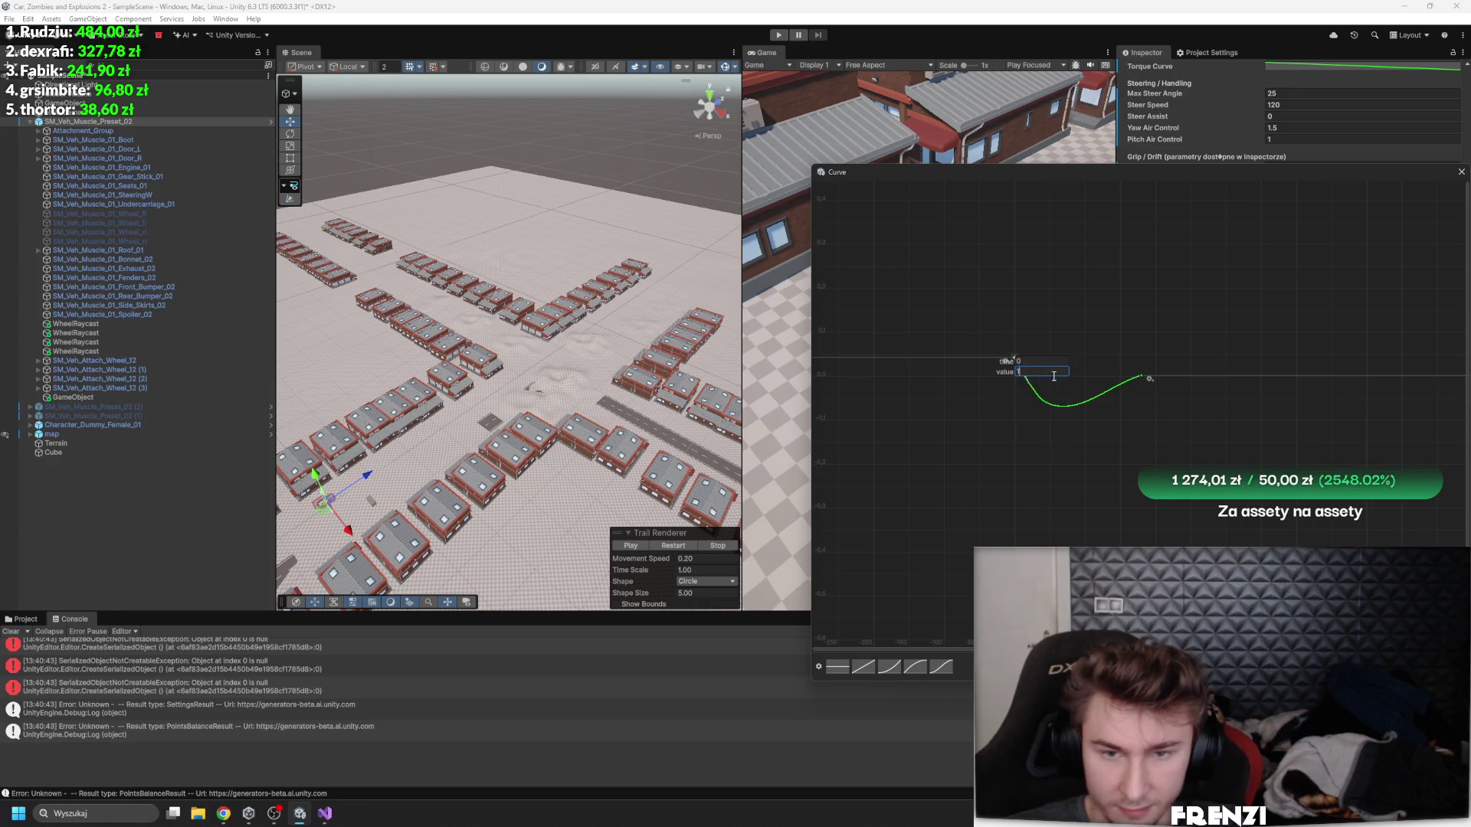
key("Return")
- Lift the dip key to the top and flatten the start so the curve holds near 1, then close it
key("a")
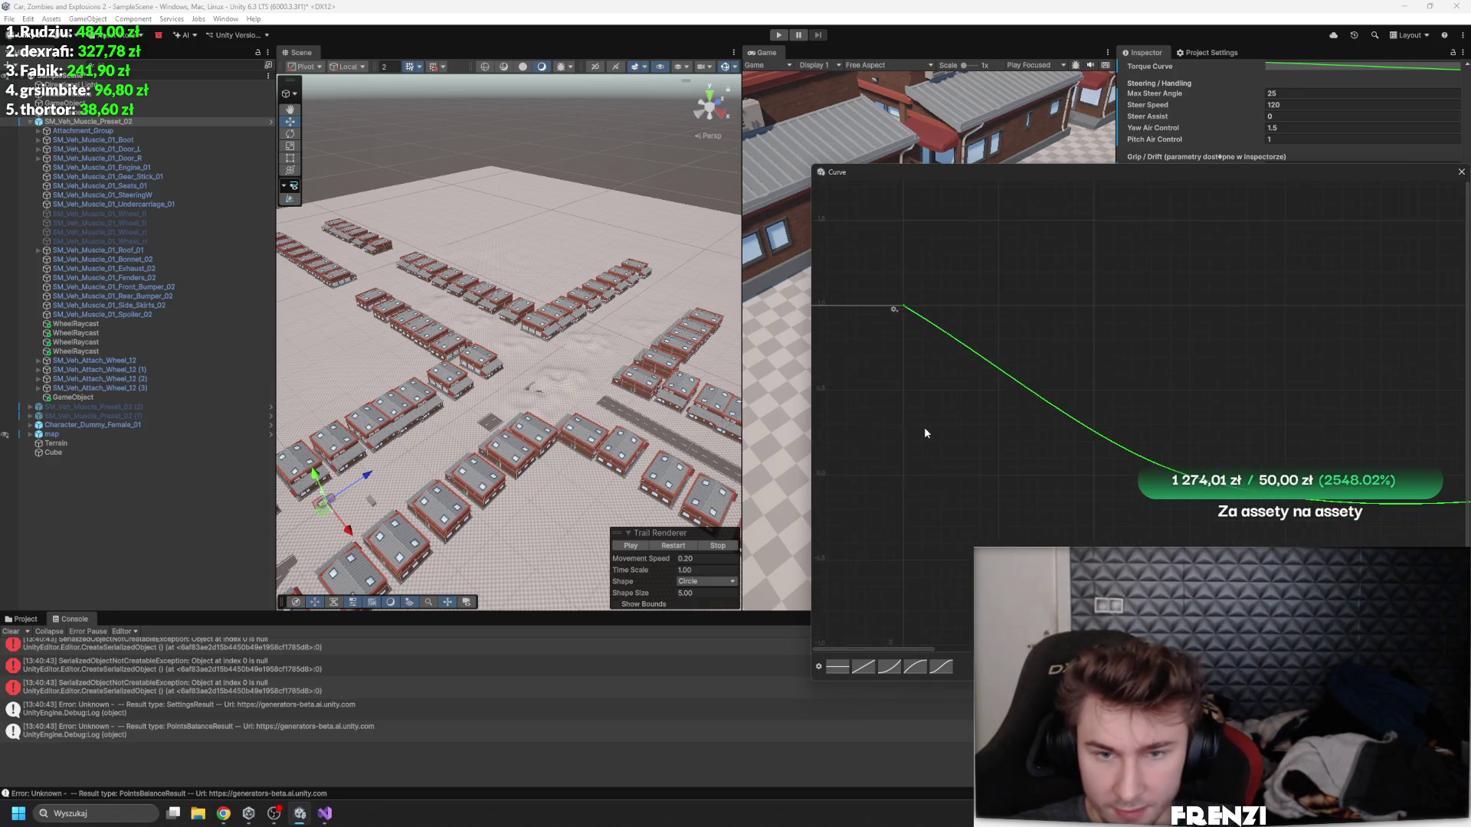
key("a")
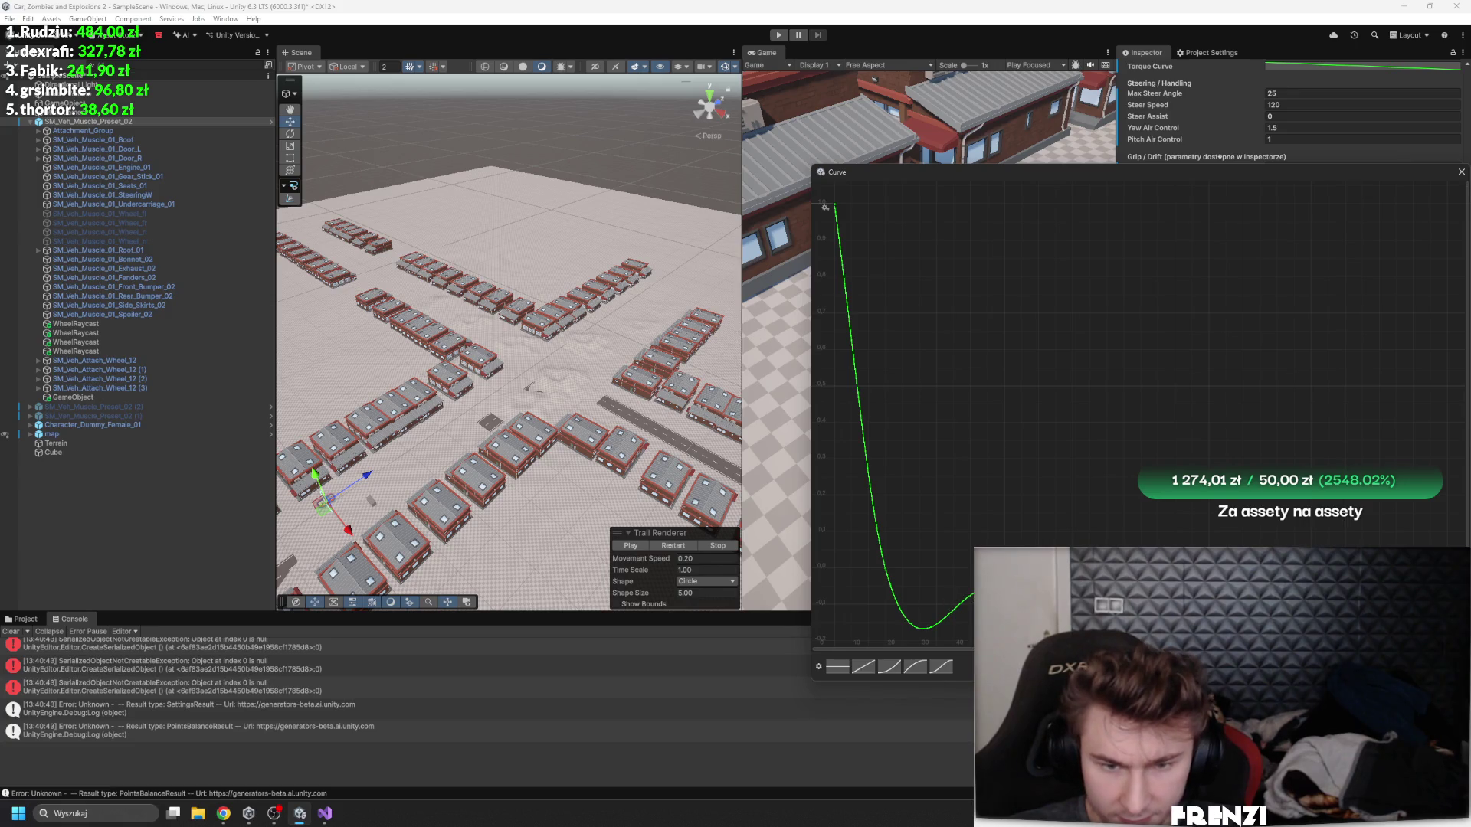
left_click_drag(964, 588, 971, 379)
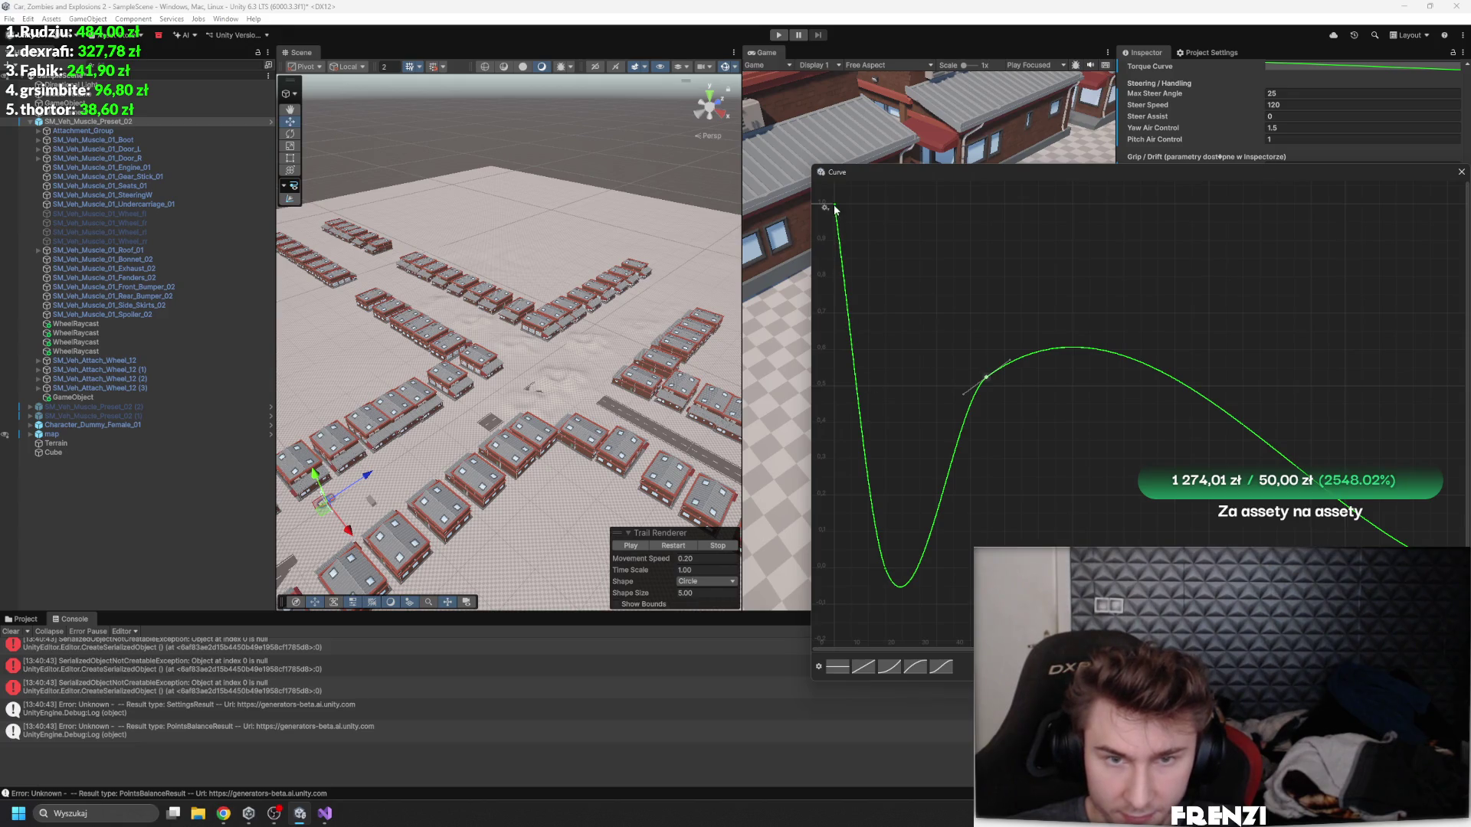
left_click_drag(839, 236, 883, 228)
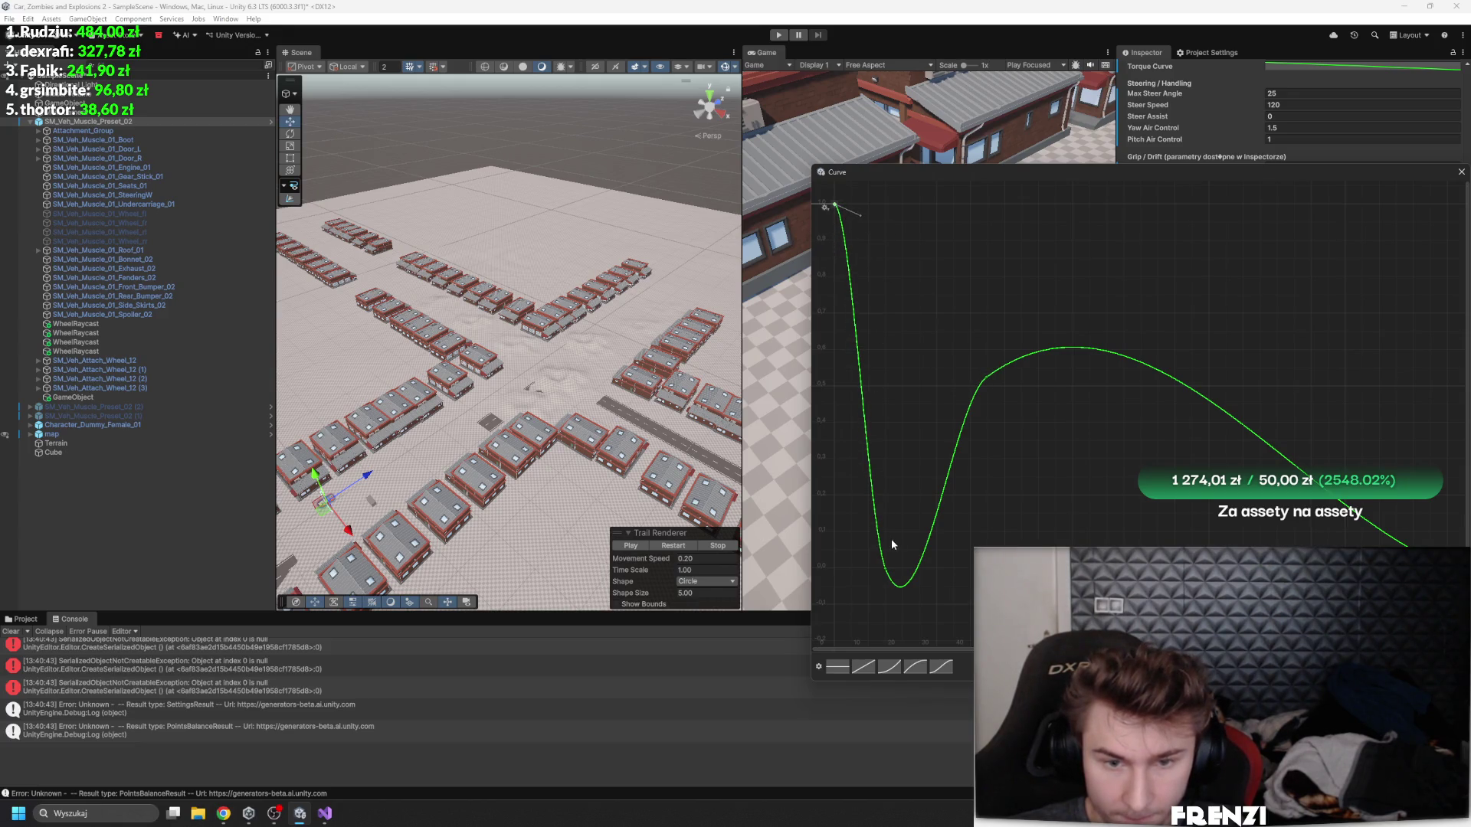
mouse_move(881, 567)
left_mouse_down()
mouse_move(876, 206)
mouse_move(886, 213)
left_mouse_up()
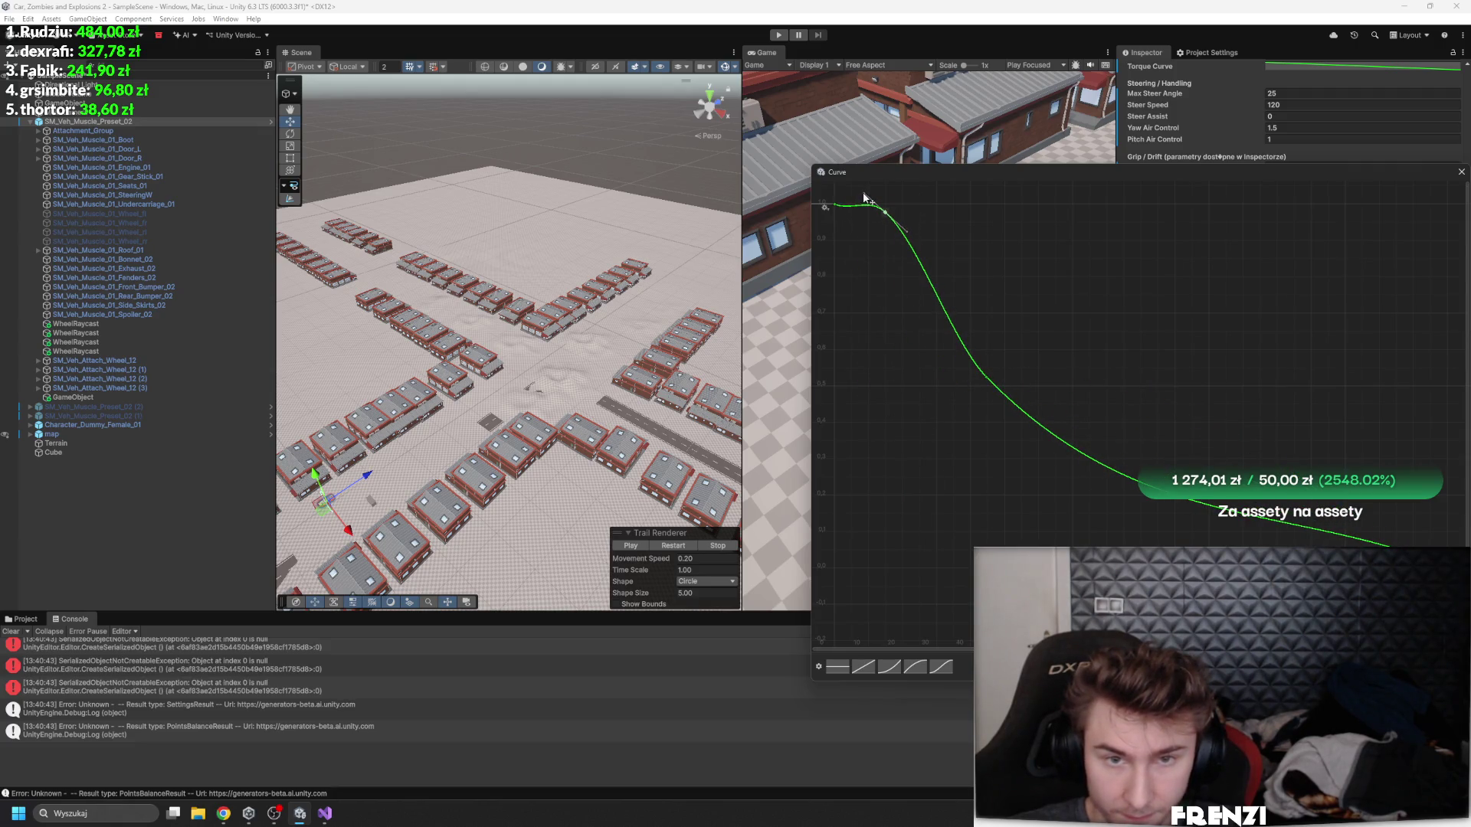
left_click_drag(885, 213, 886, 208)
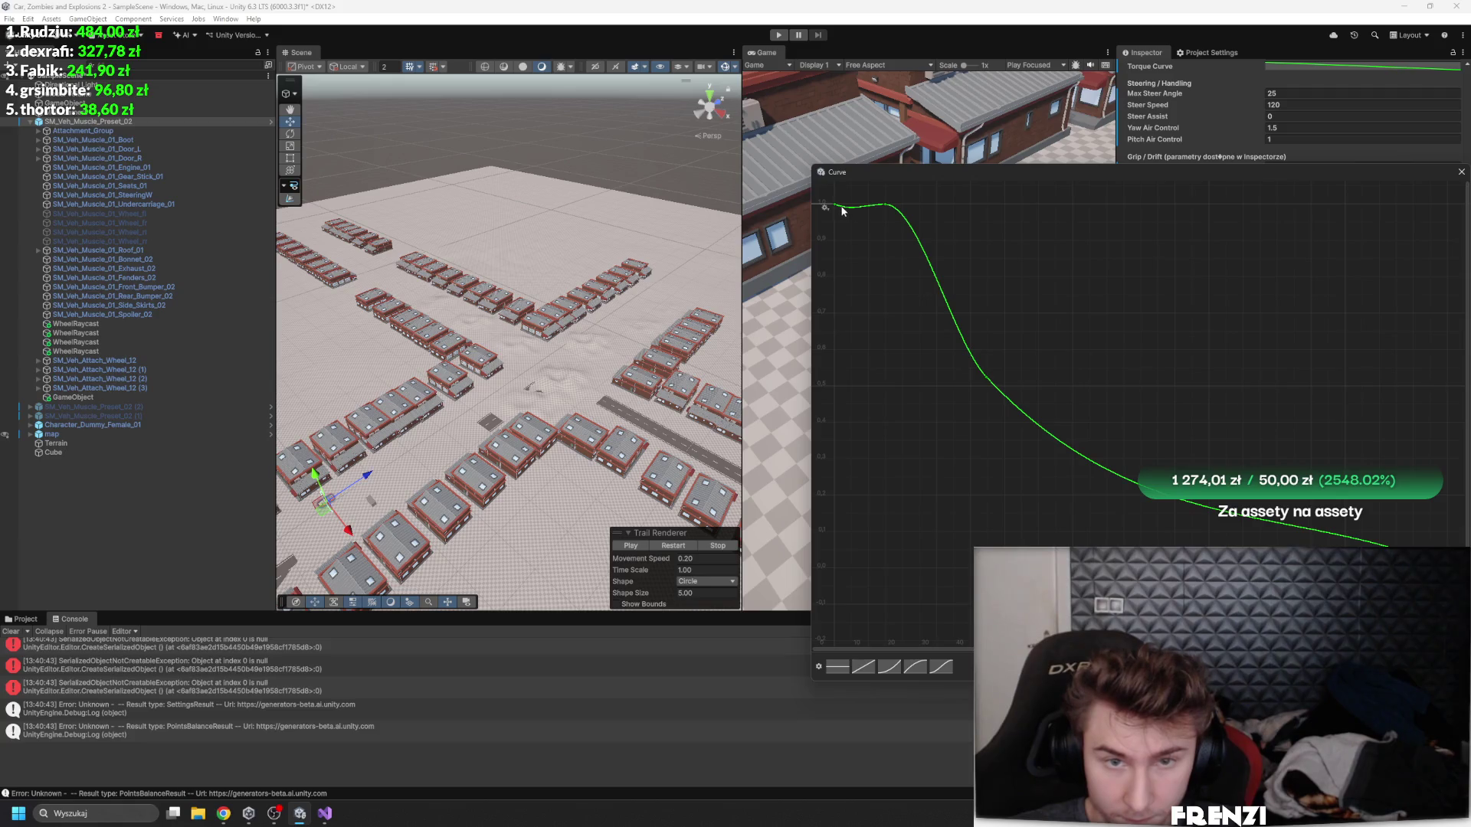
left_click(889, 250)
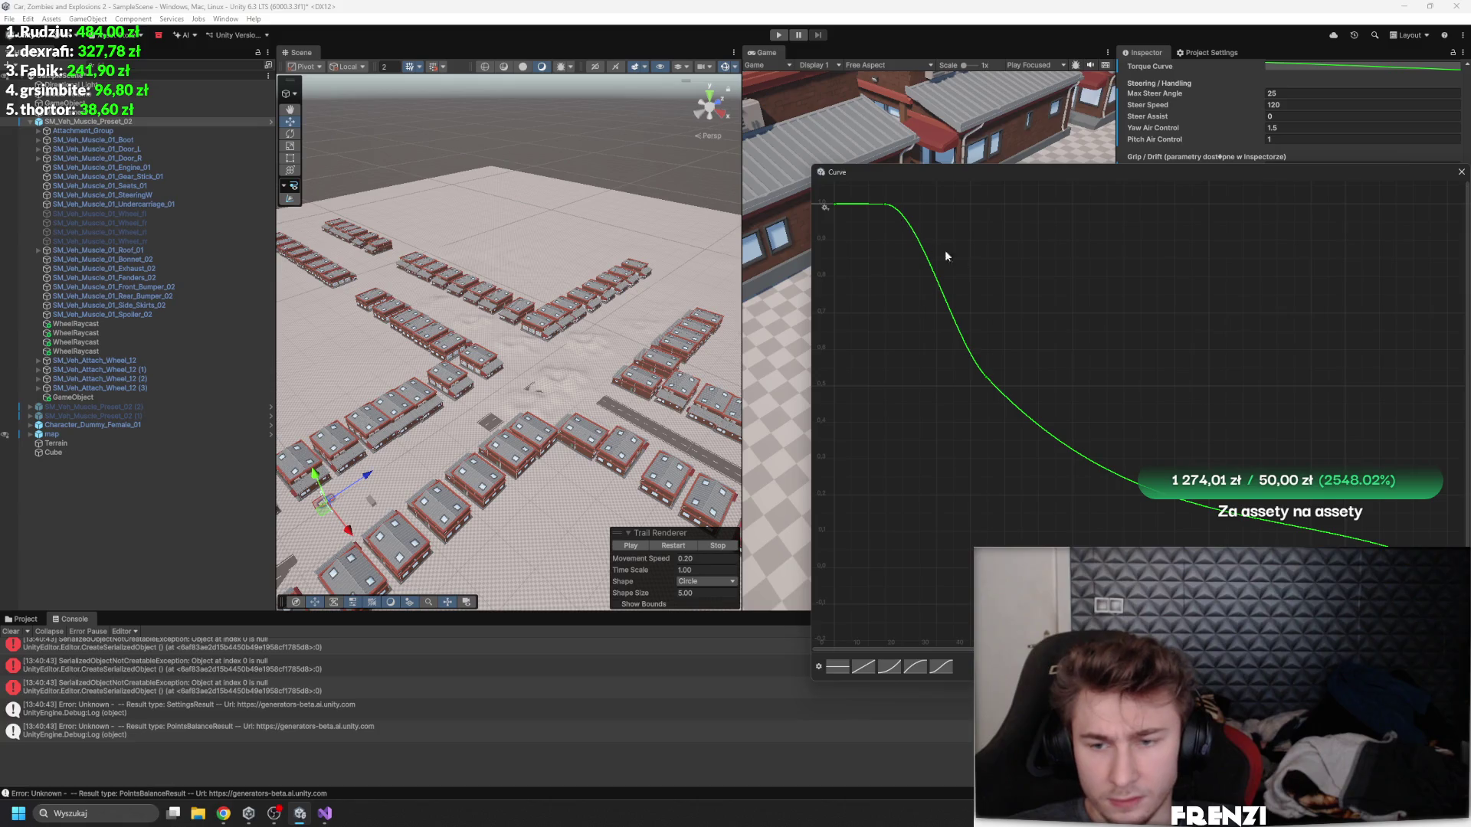
left_click(1459, 173)
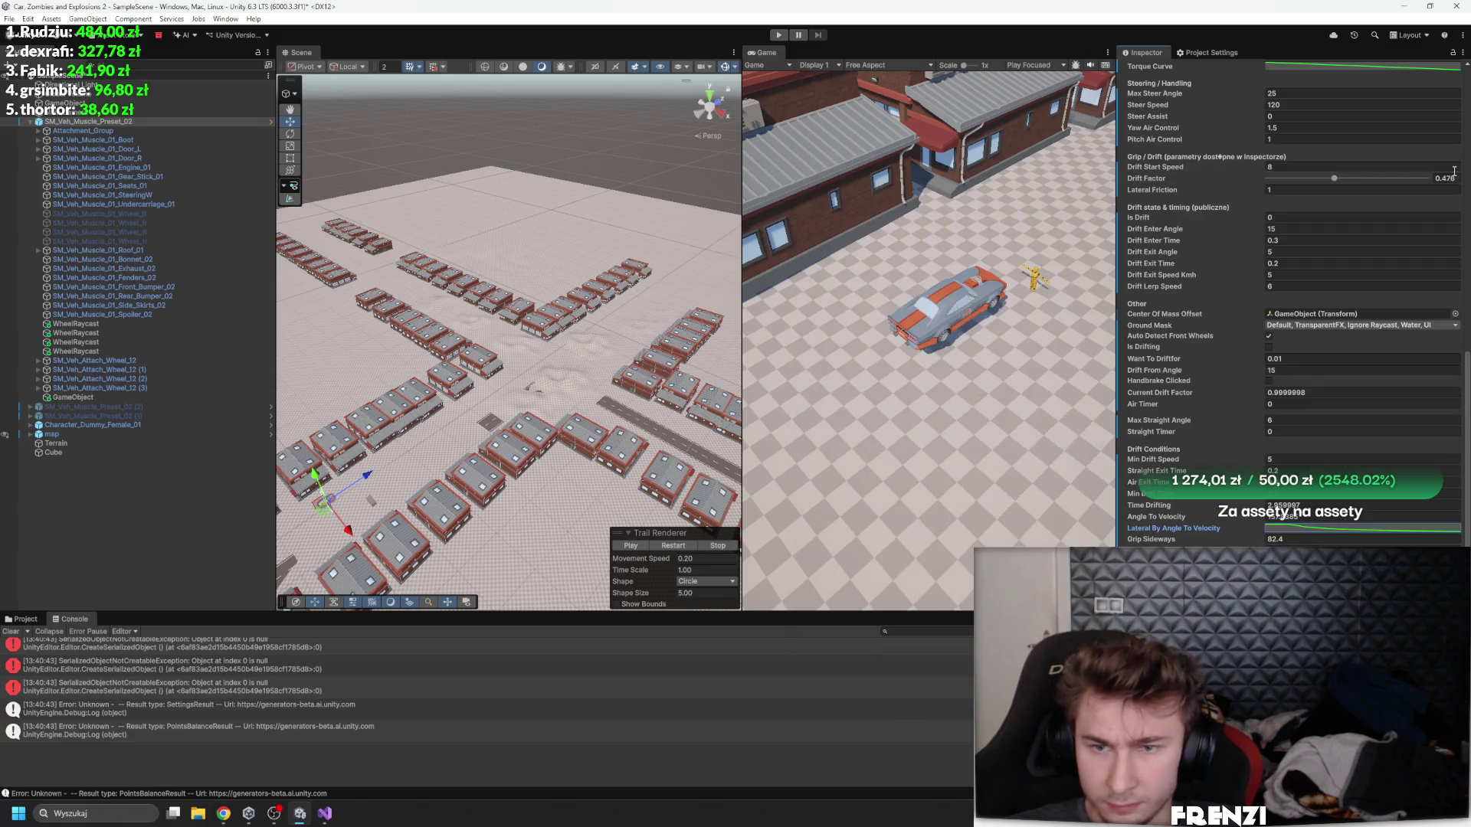
- Widen the game view and start driving the car in Play mode
left_click(977, 380)
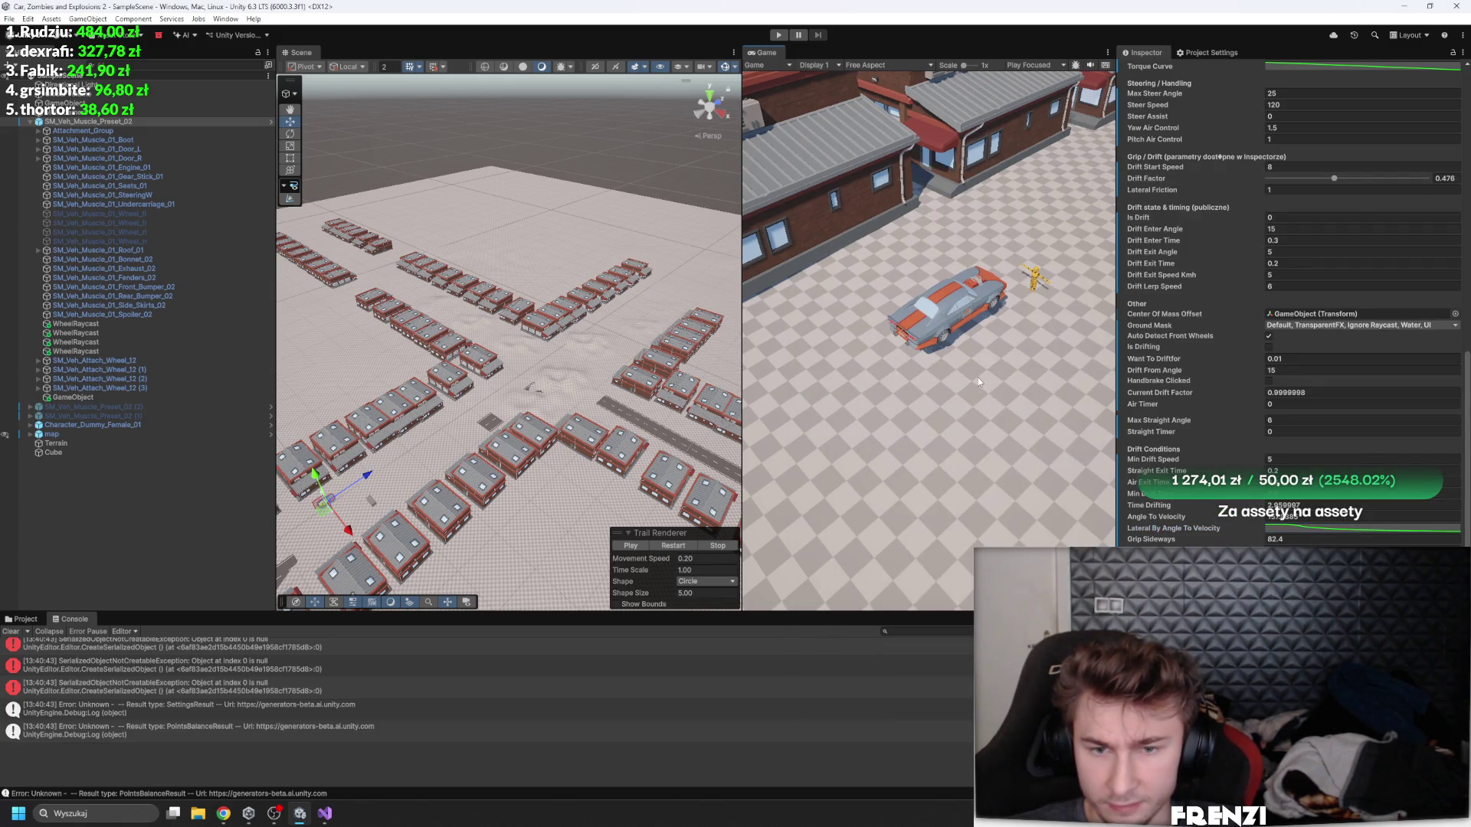
left_click_drag(742, 129, 422, 129)
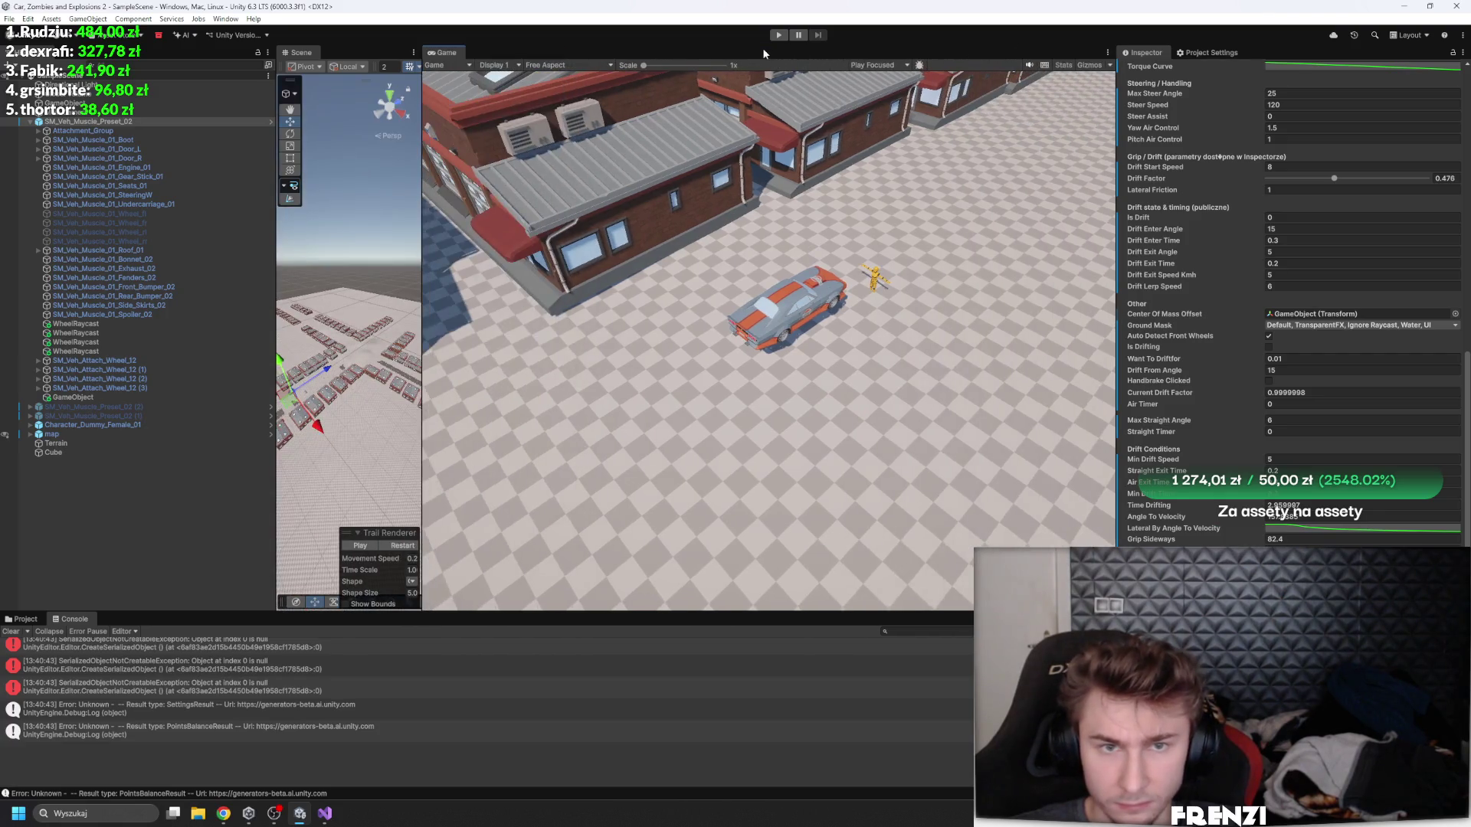
key("w")
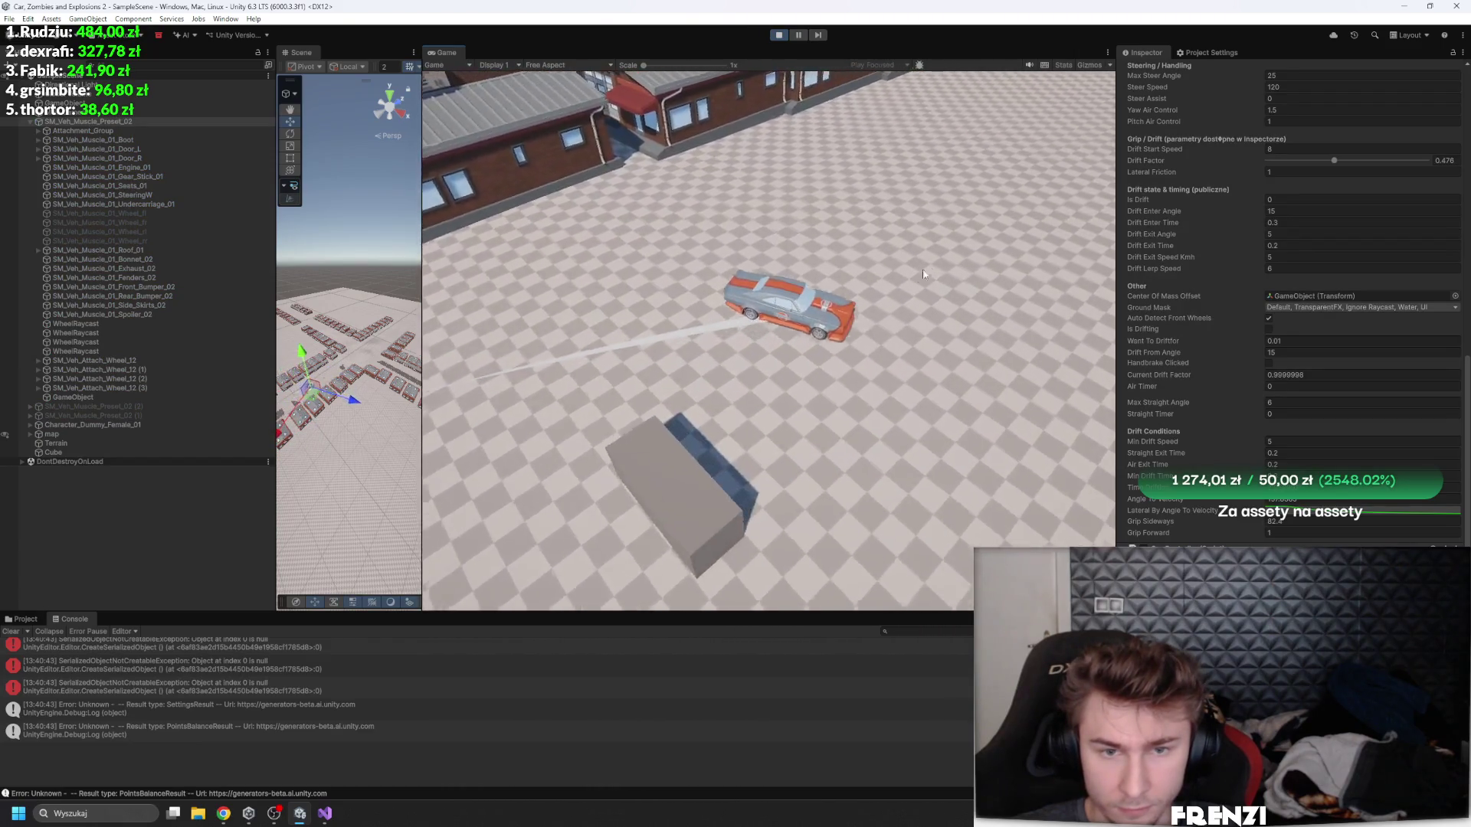
key("d")
key("s")
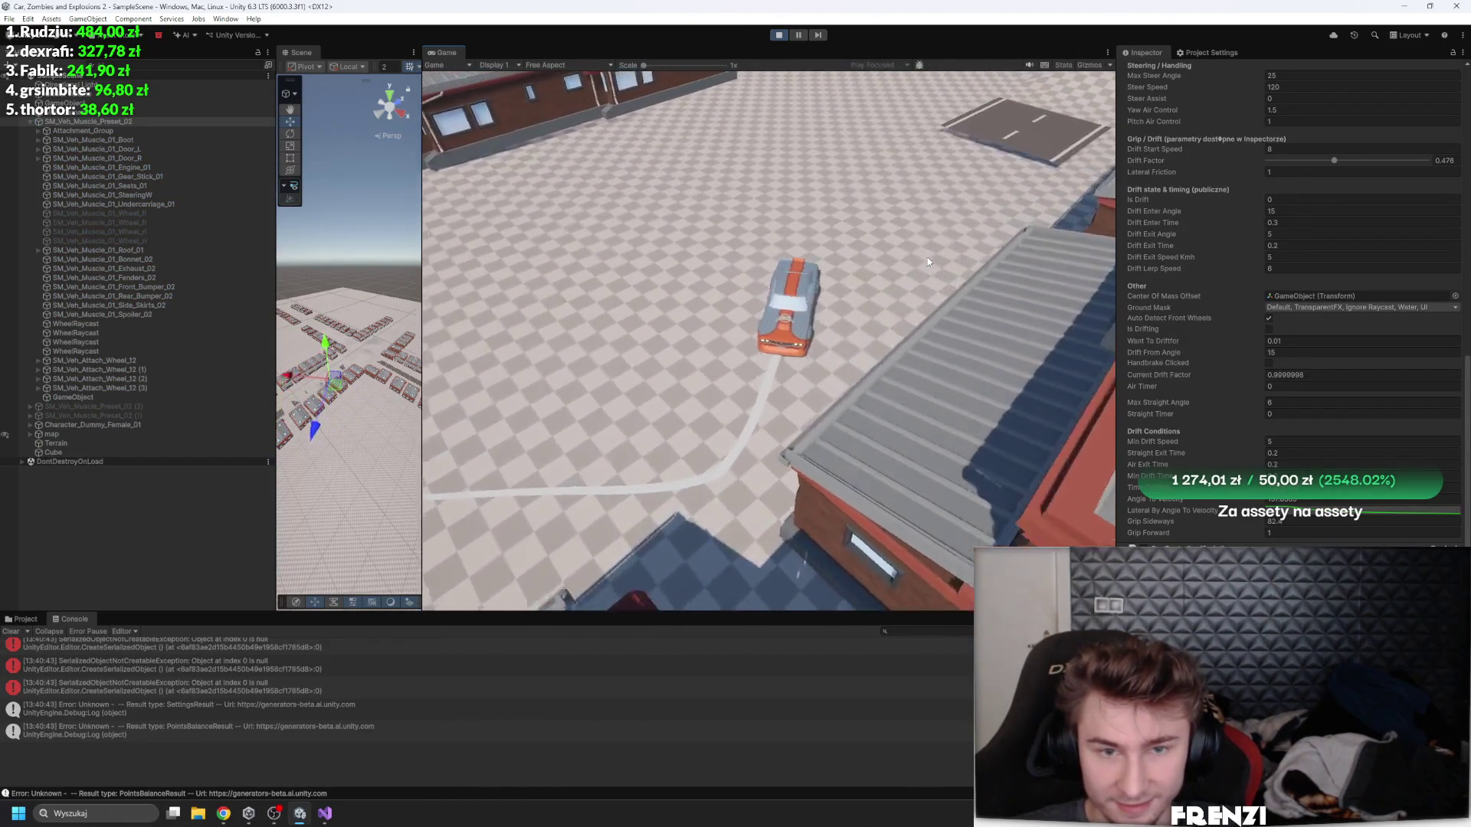
key("a")
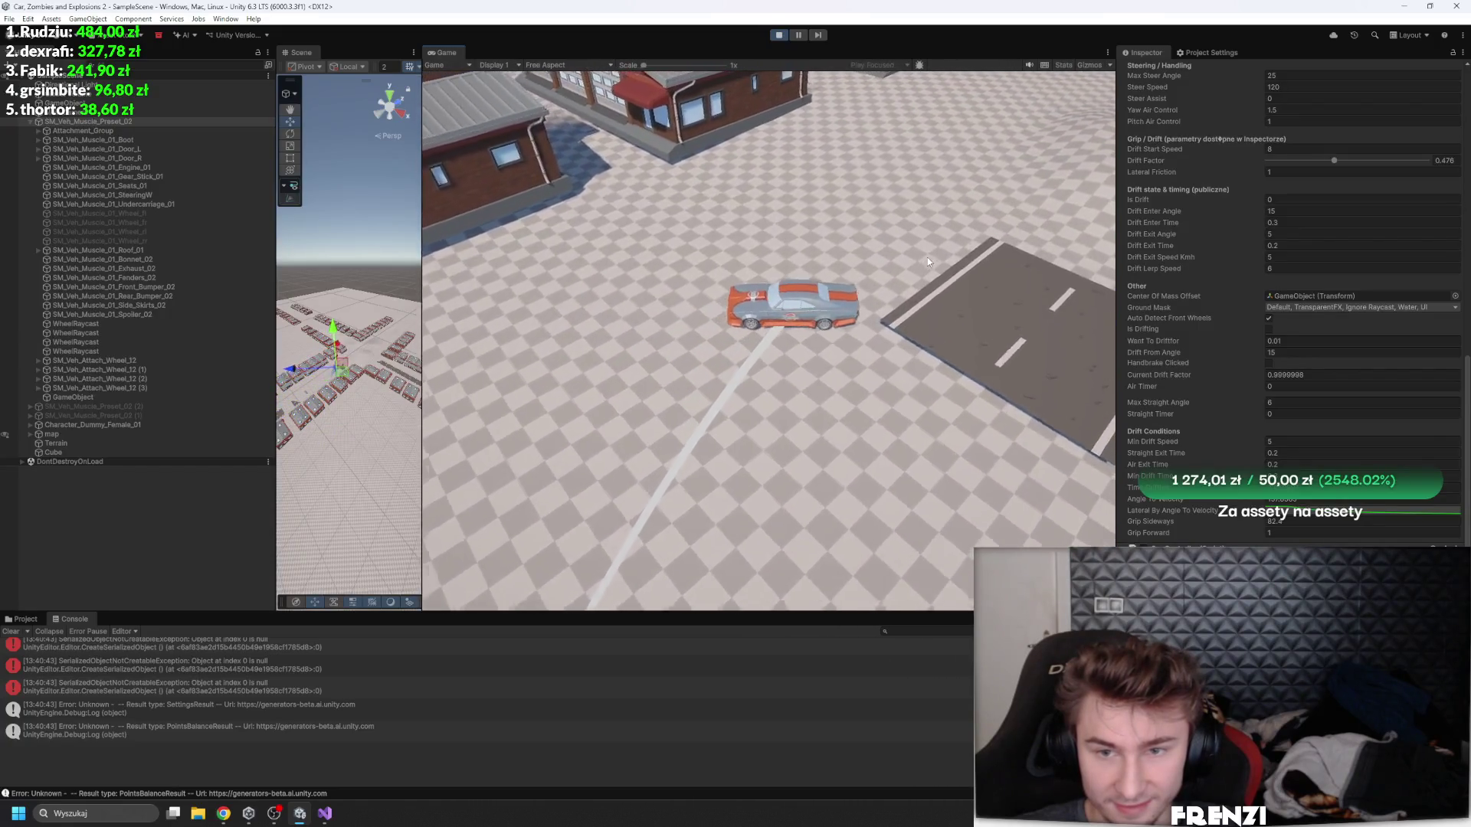
key("a")
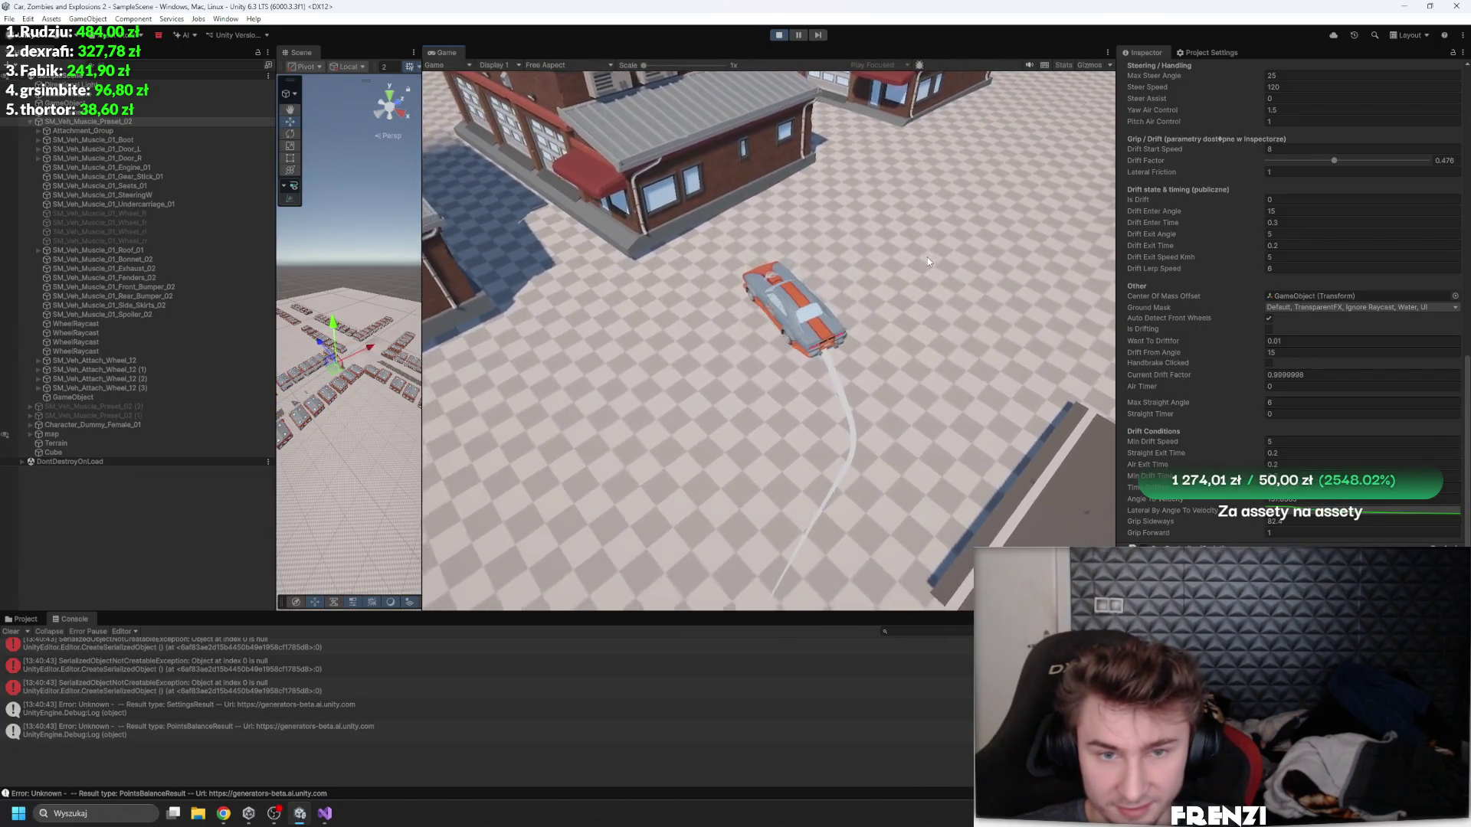
- Steer the car with A and D into drifts that leave skid trails
key("a")
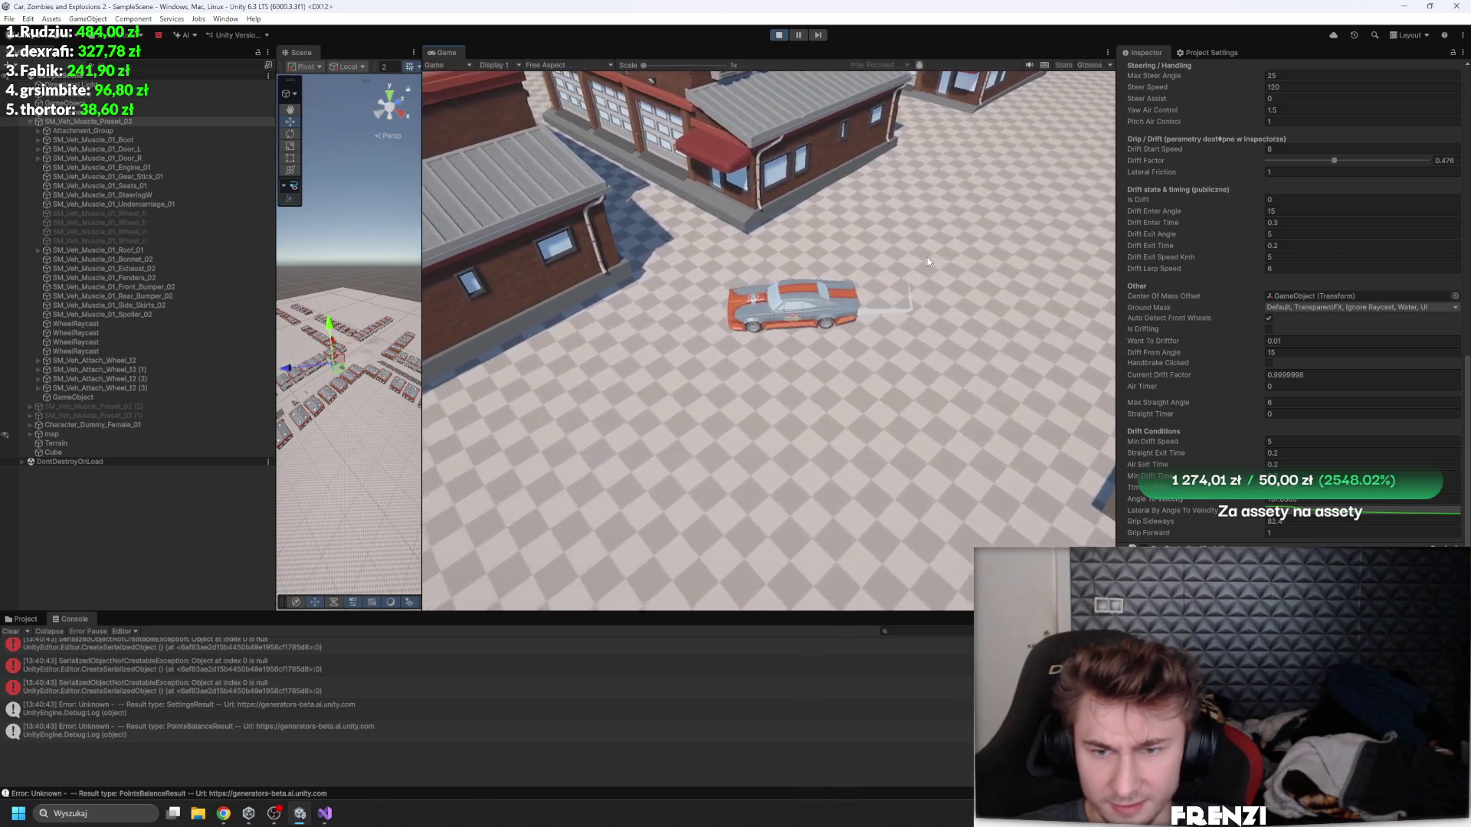
key("a")
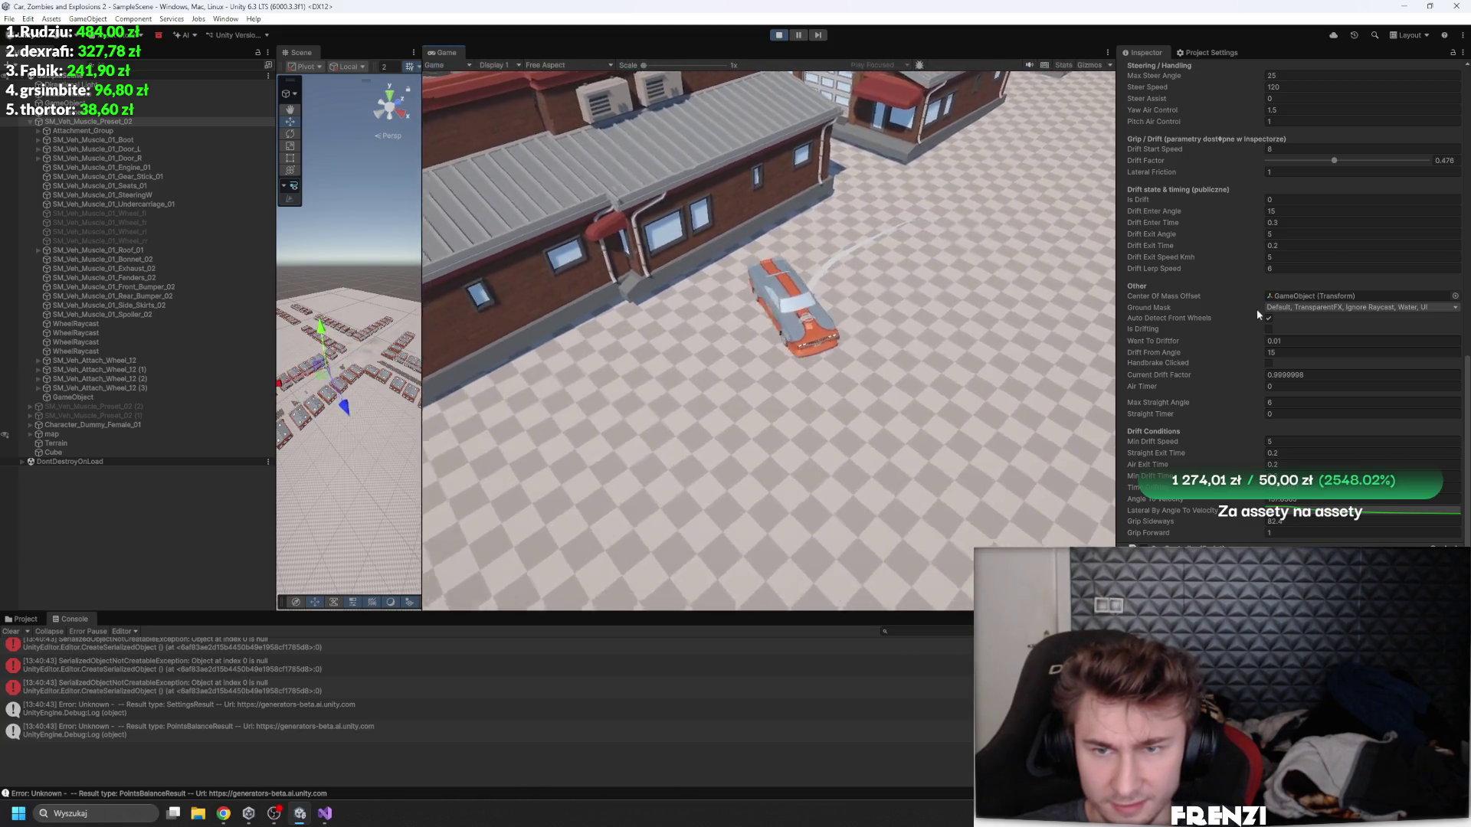
scroll(1256, 309, "up", 3)
key("a")
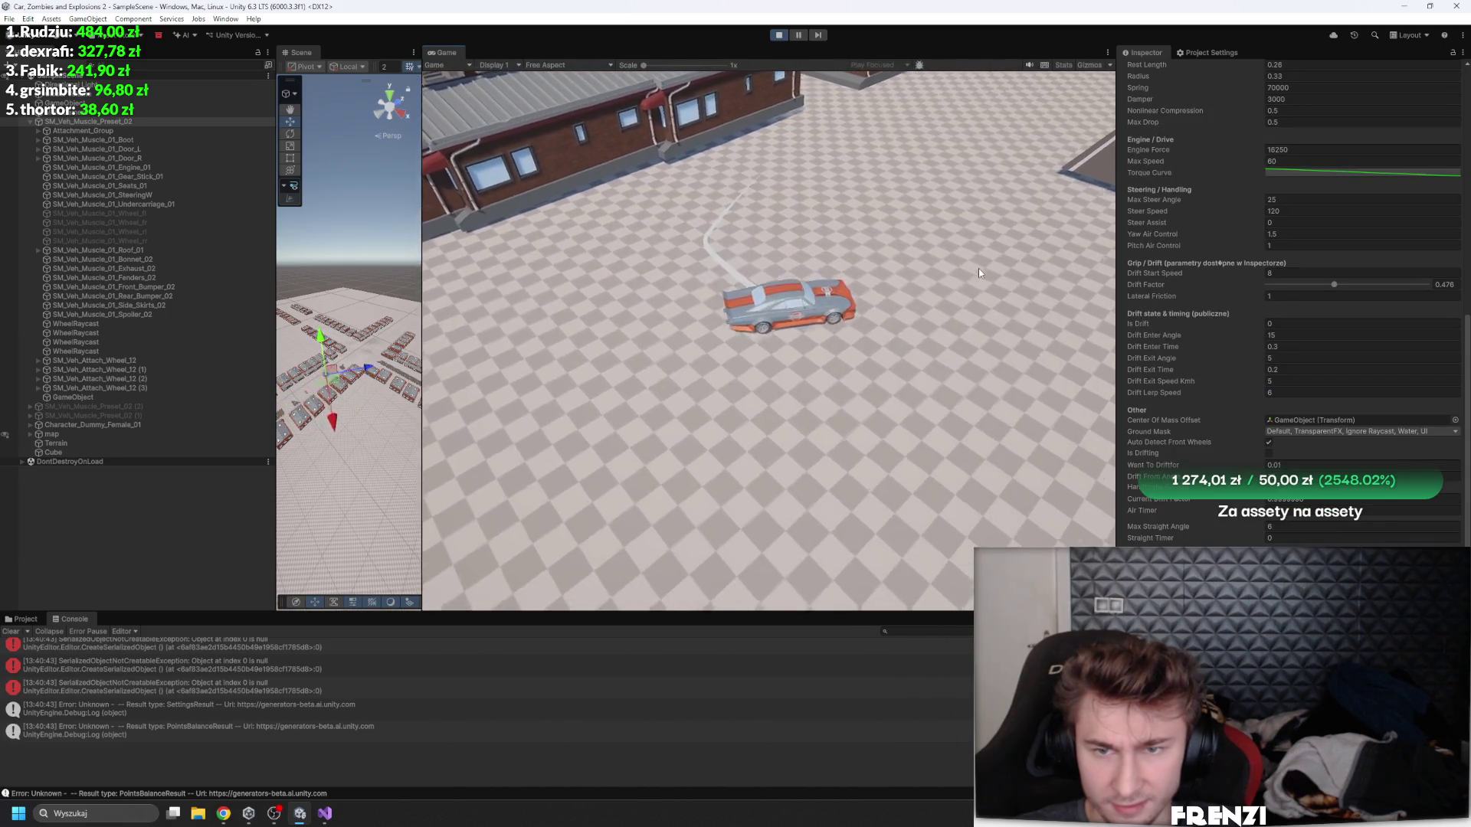
key("d")
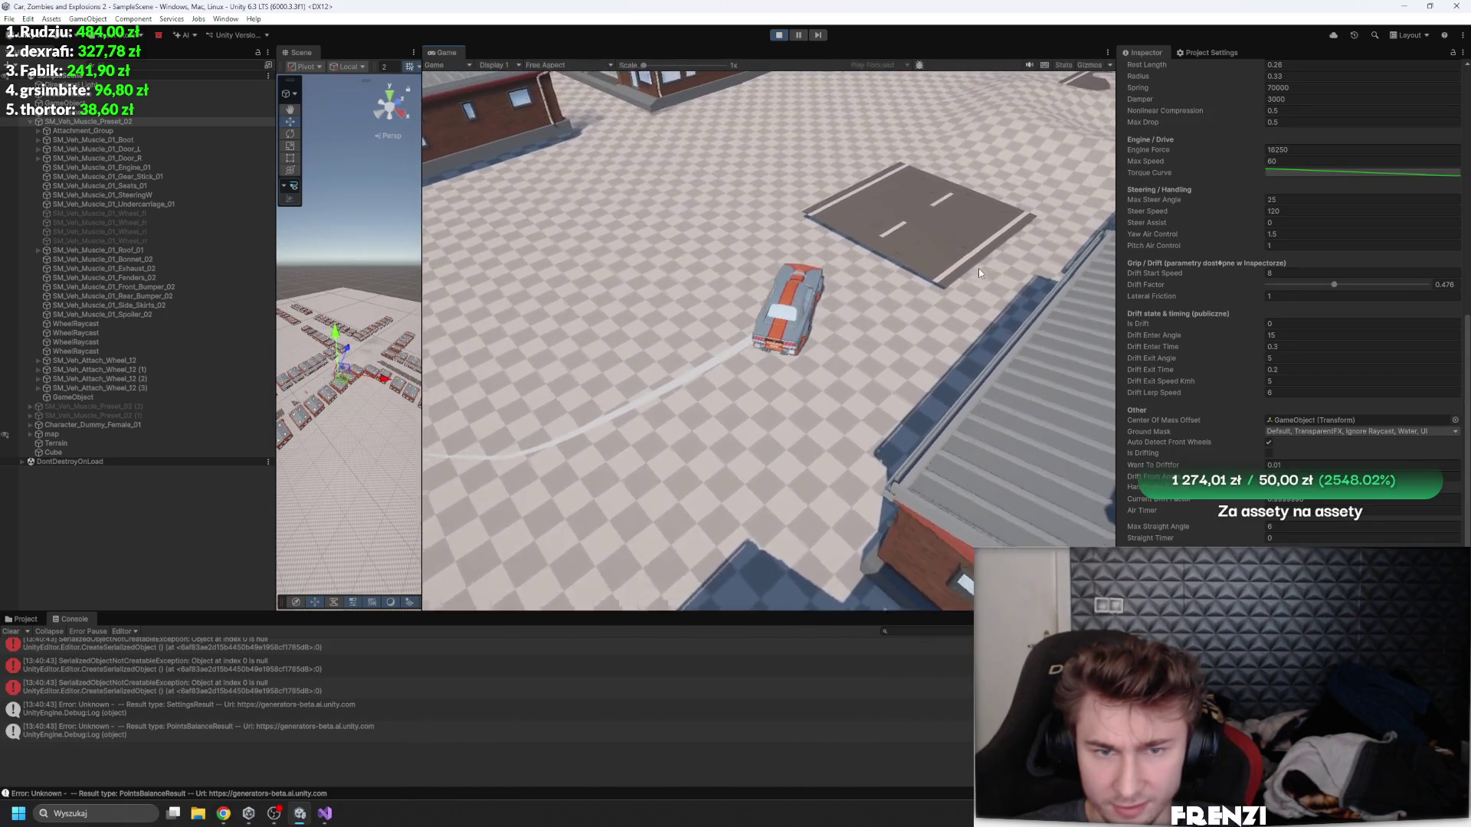
key("d")
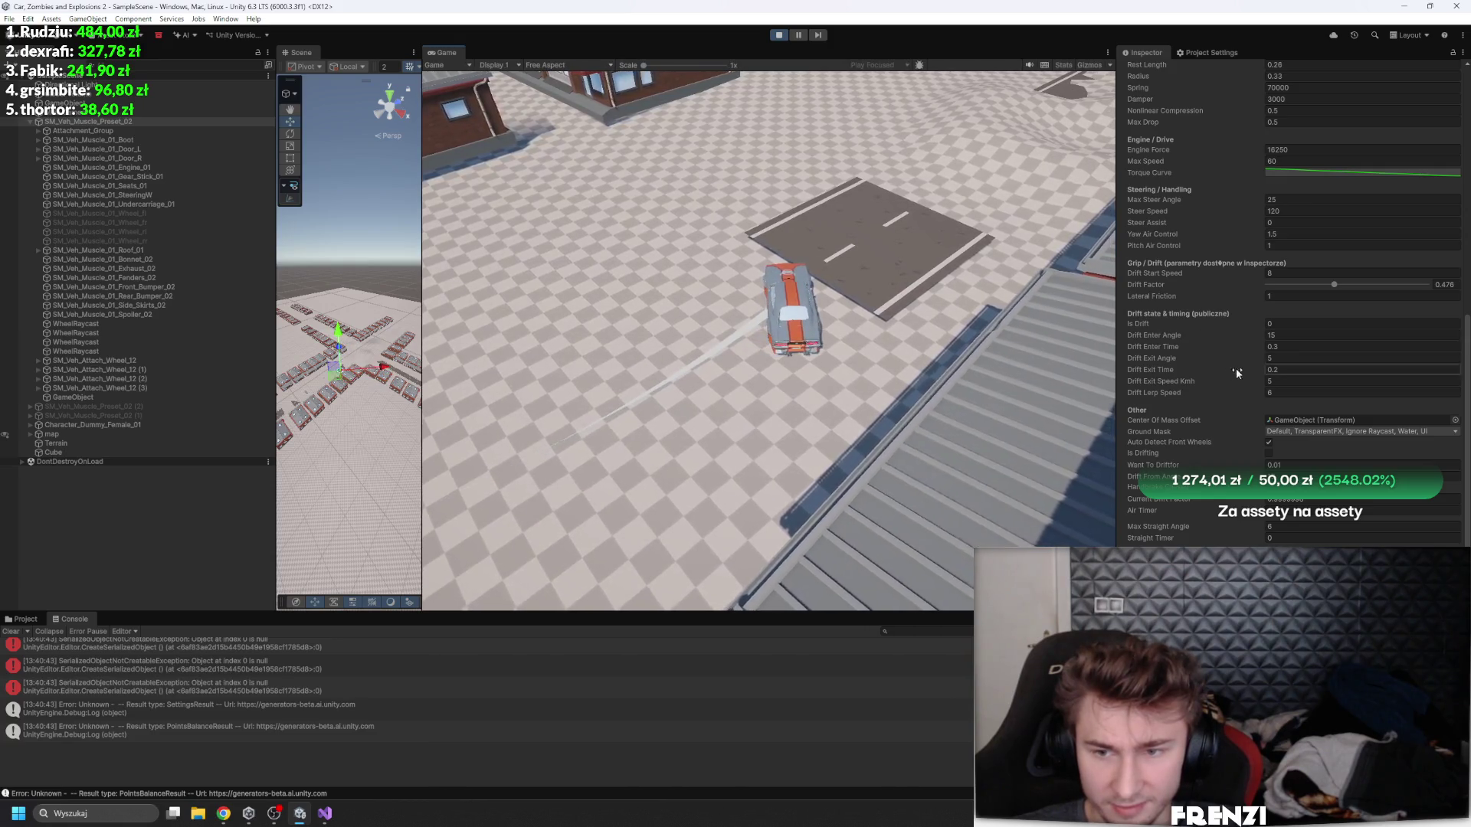
key("a")
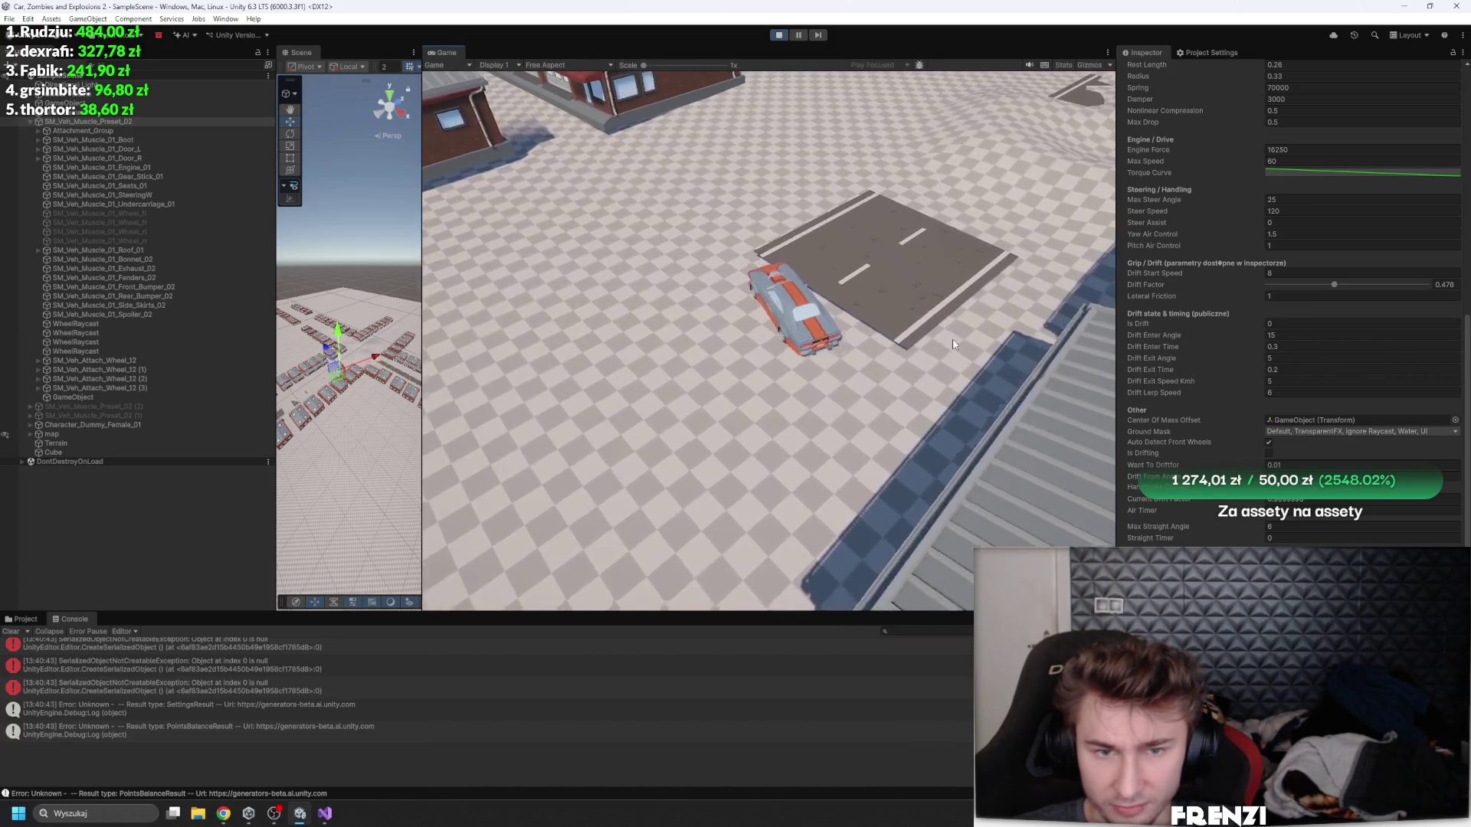
key("d")
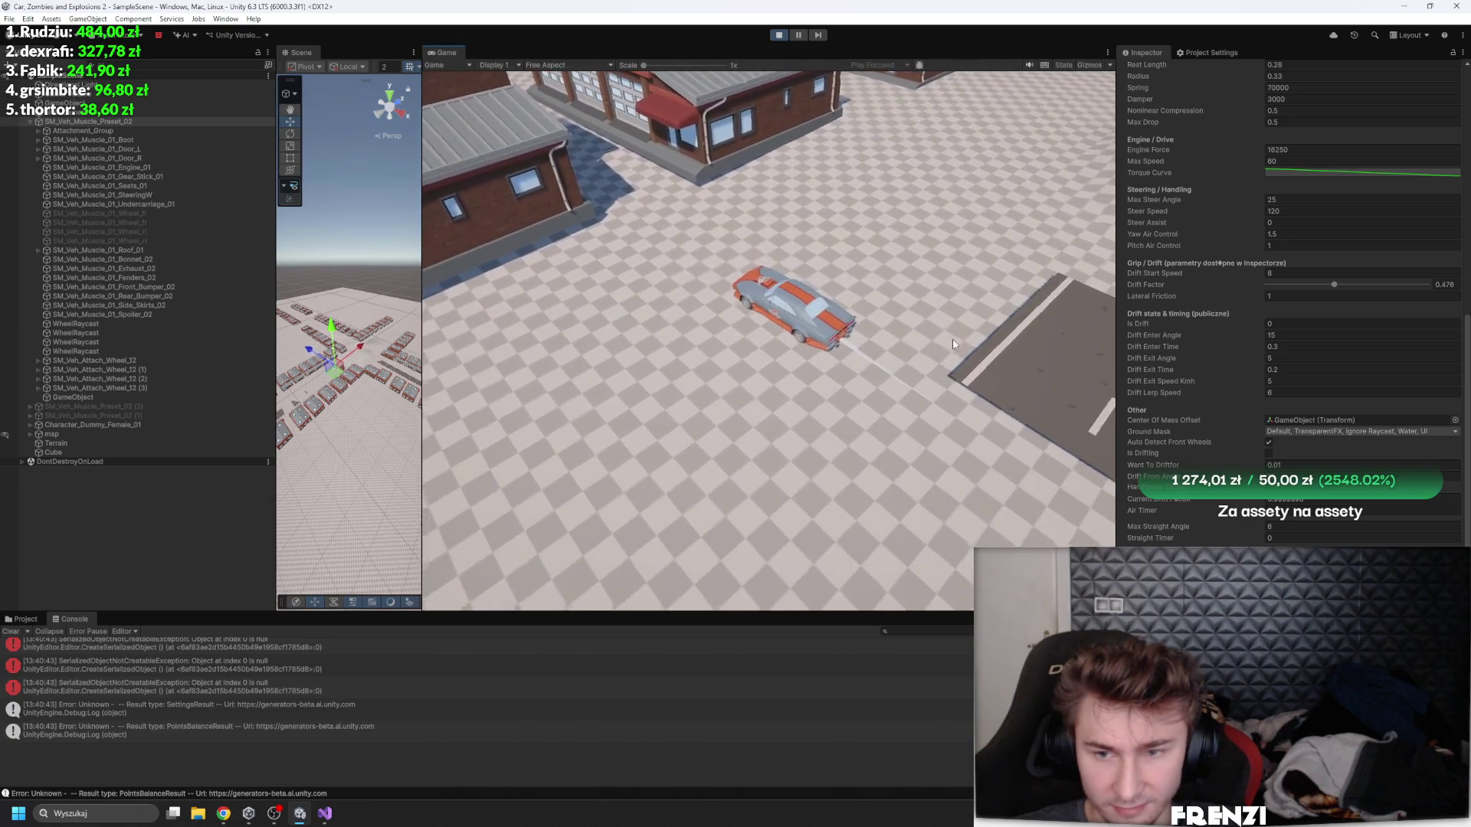
key("d")
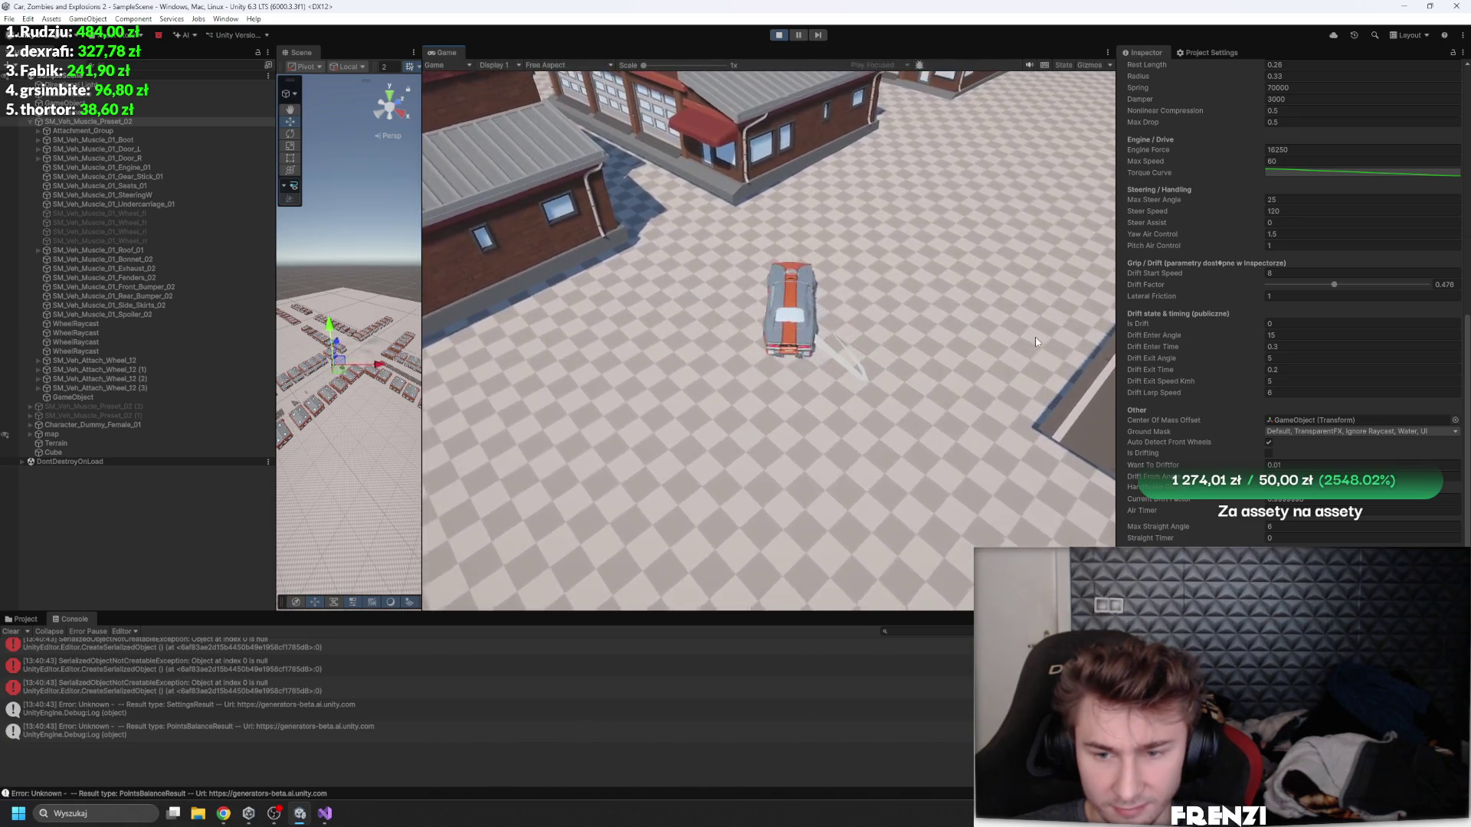
key("a")
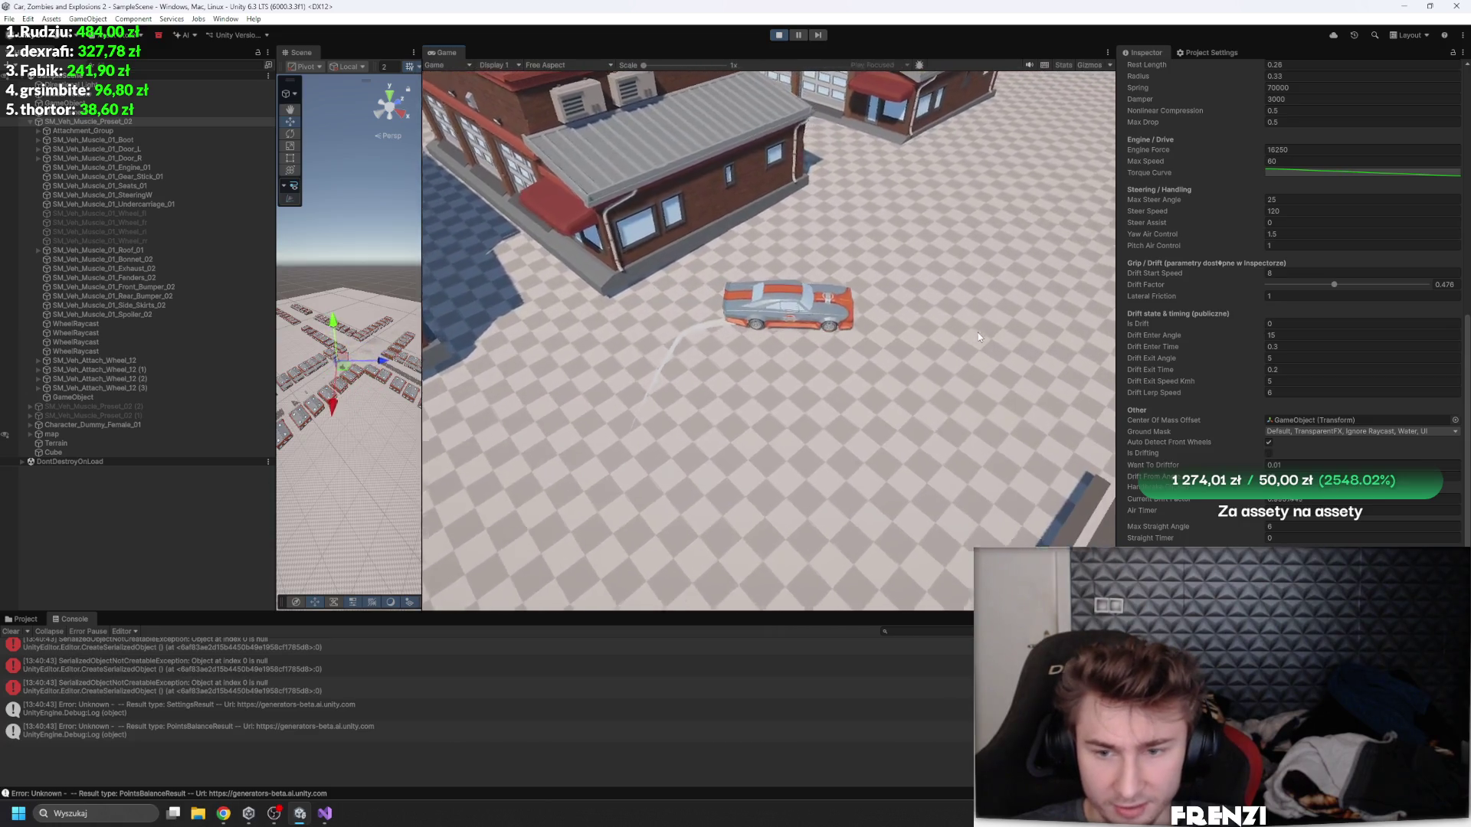
key("a")
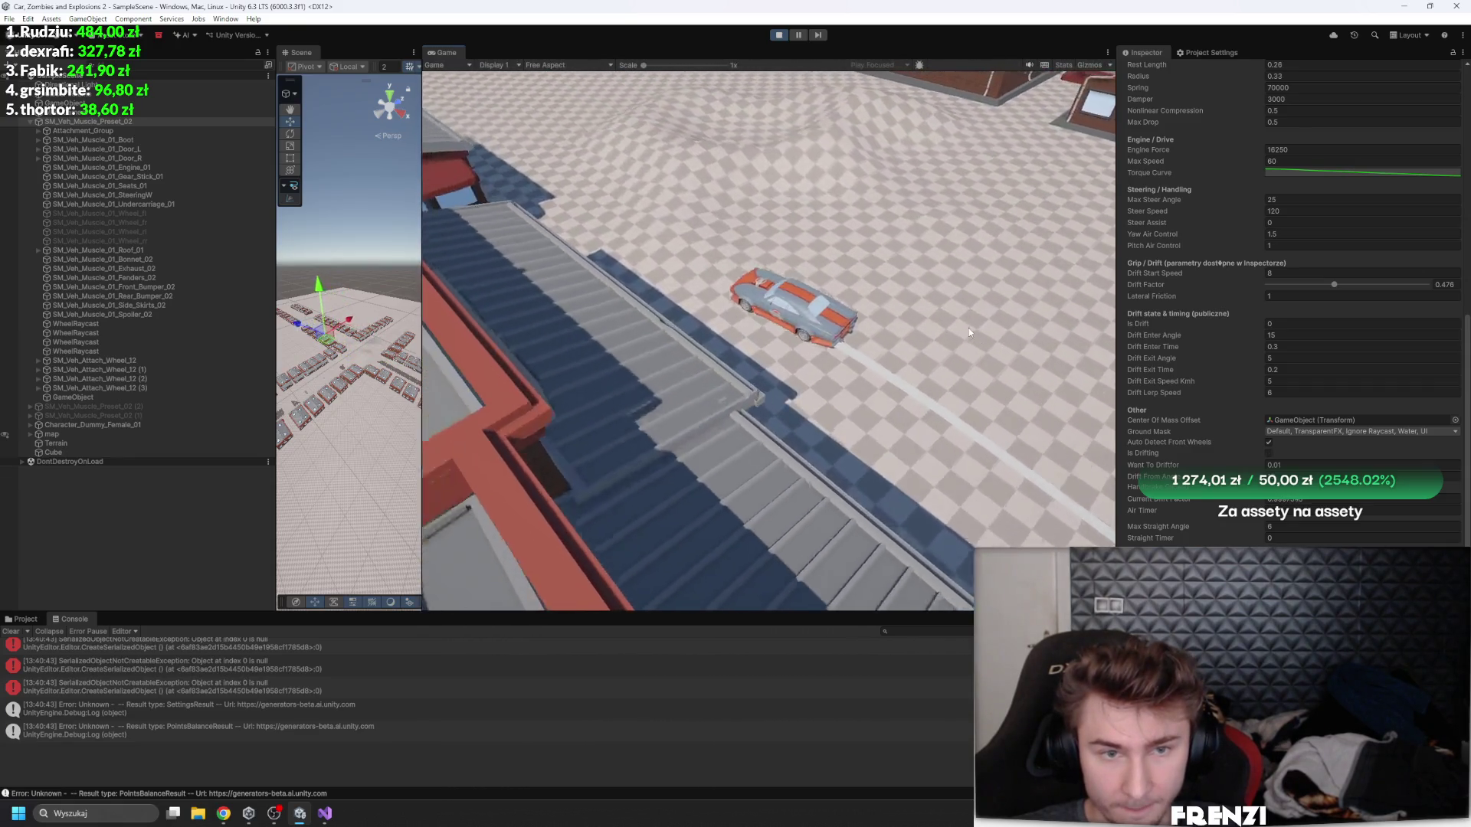
key("a")
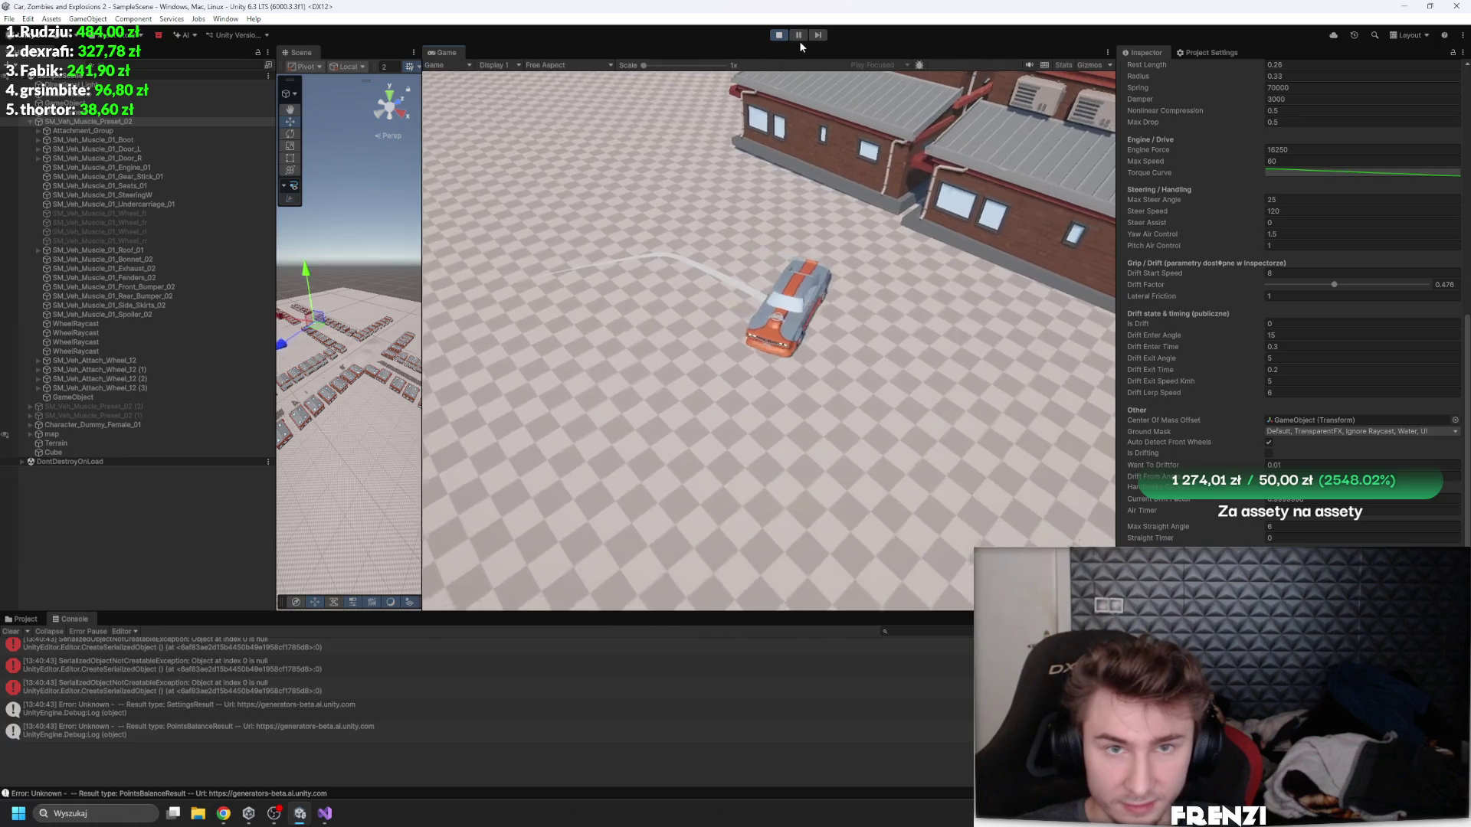
- In CarController.cs, remove the stray space before angleToVelocity on line 352
key("alt+Tab")
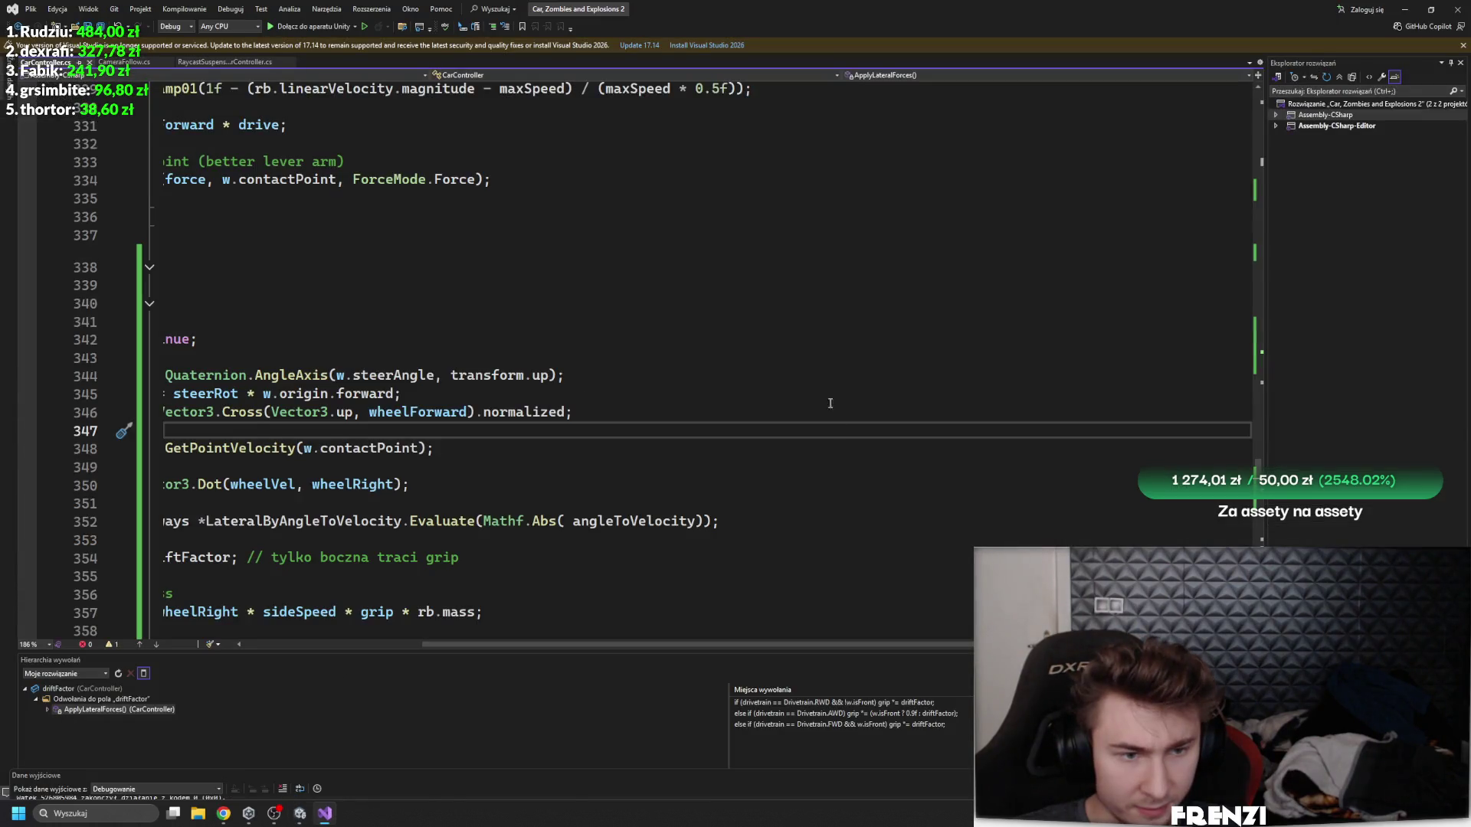
left_click_drag(622, 647, 439, 646)
left_click(891, 521)
left_click(847, 521)
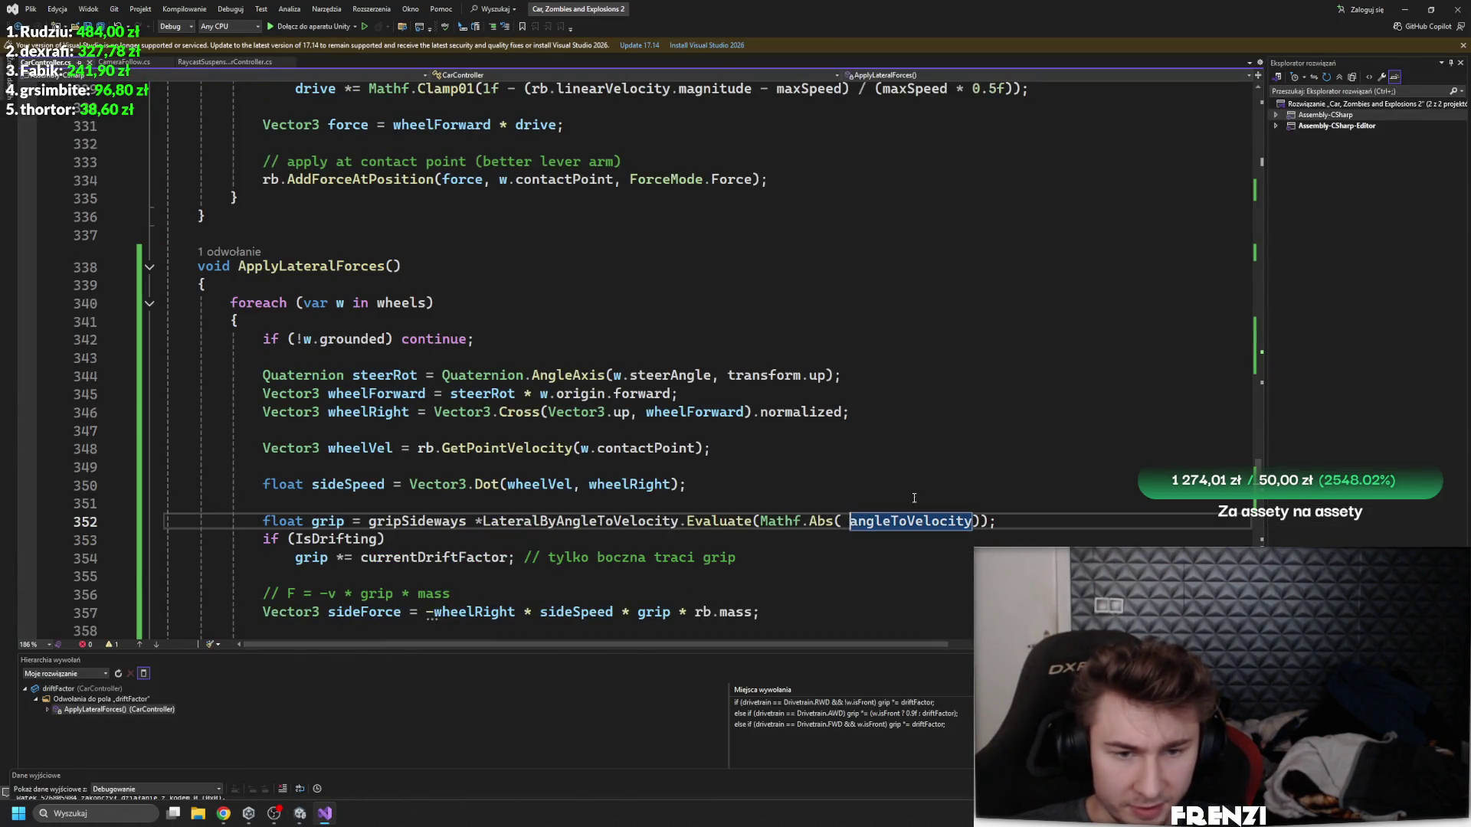
key("BackSpace")
- Cut the signed-angle calculation block out of HandleDriftState
scroll(803, 414, "down", 2)
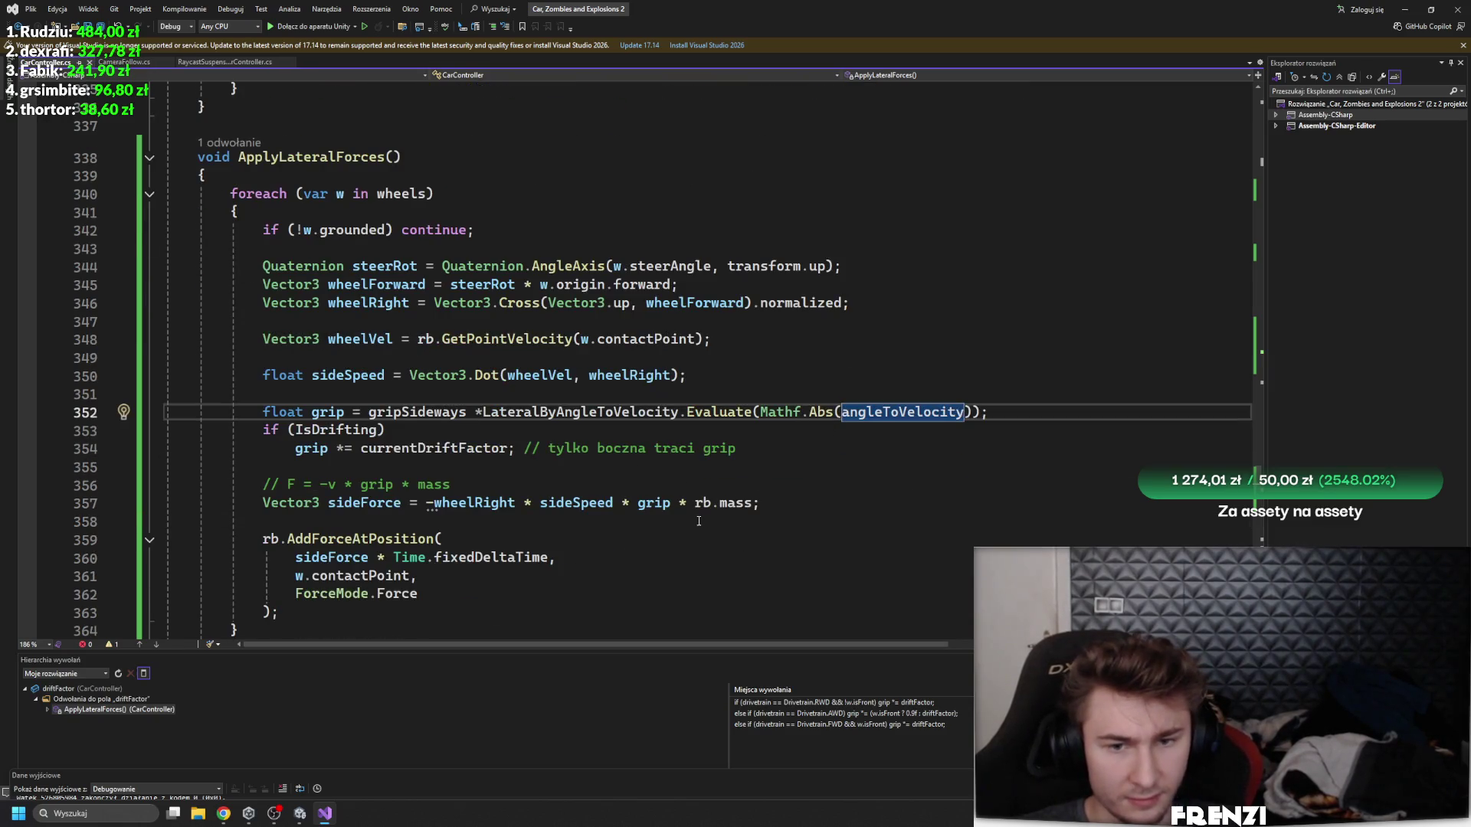
scroll(776, 420, "up", 6)
scroll(843, 452, "down", 6)
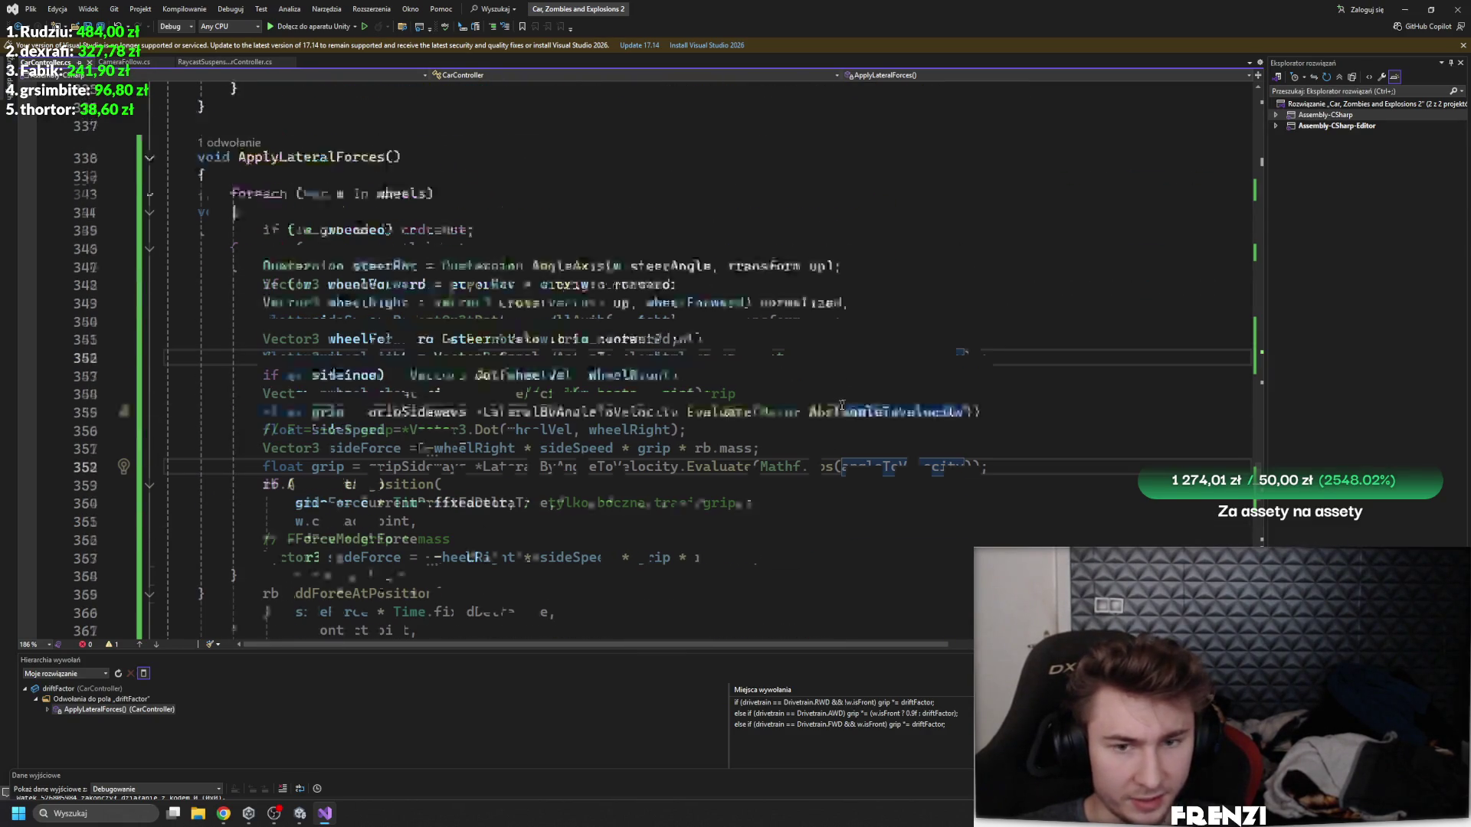
scroll(888, 475, "up", 1)
scroll(888, 475, "up", 15)
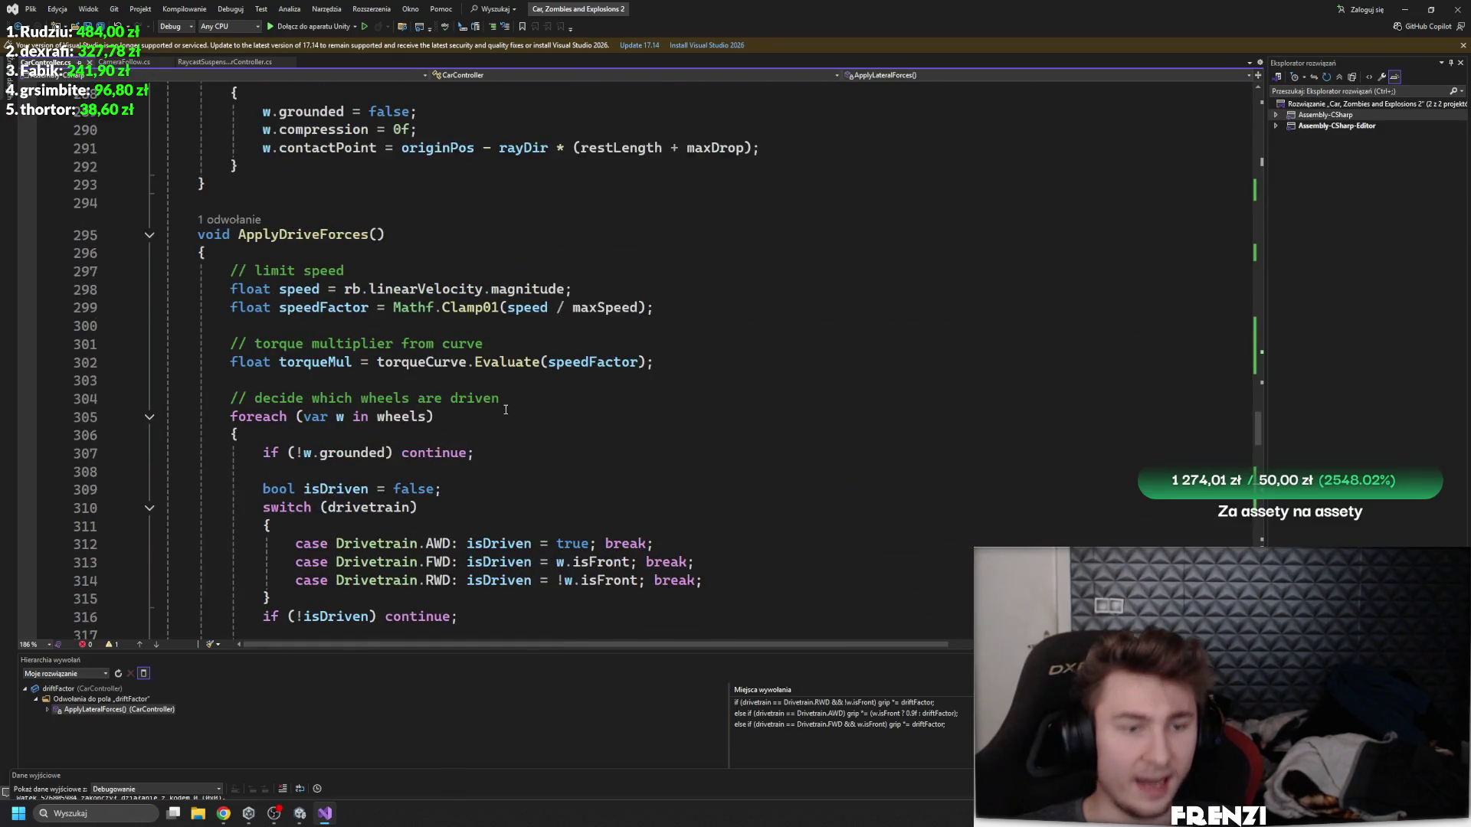
scroll(505, 409, "up", 20)
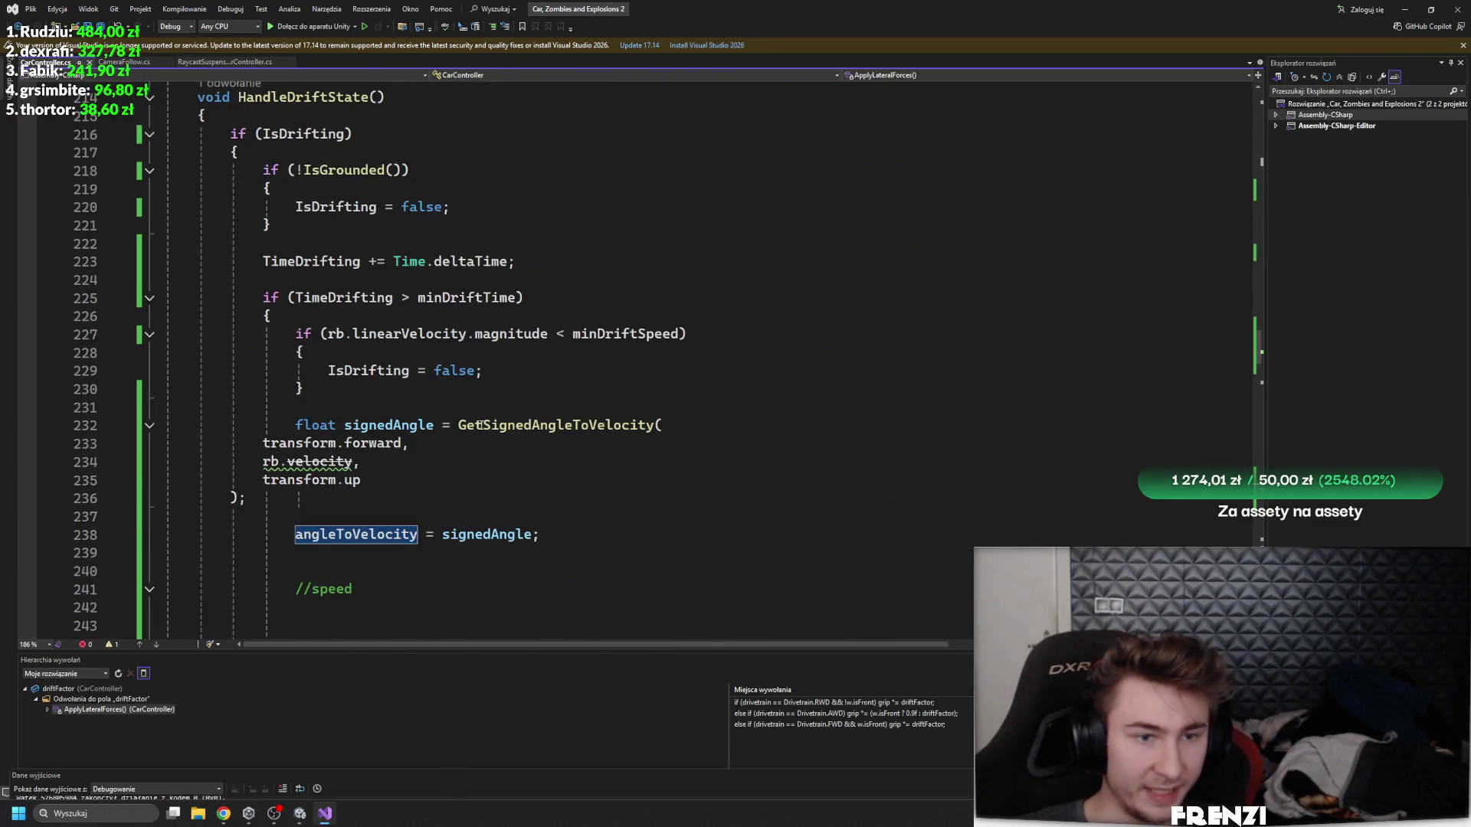
left_click(572, 545)
key("shift+Up")
key("shift+Up")
key("shift+Up")
key("shift+Home")
key("ctrl+c")
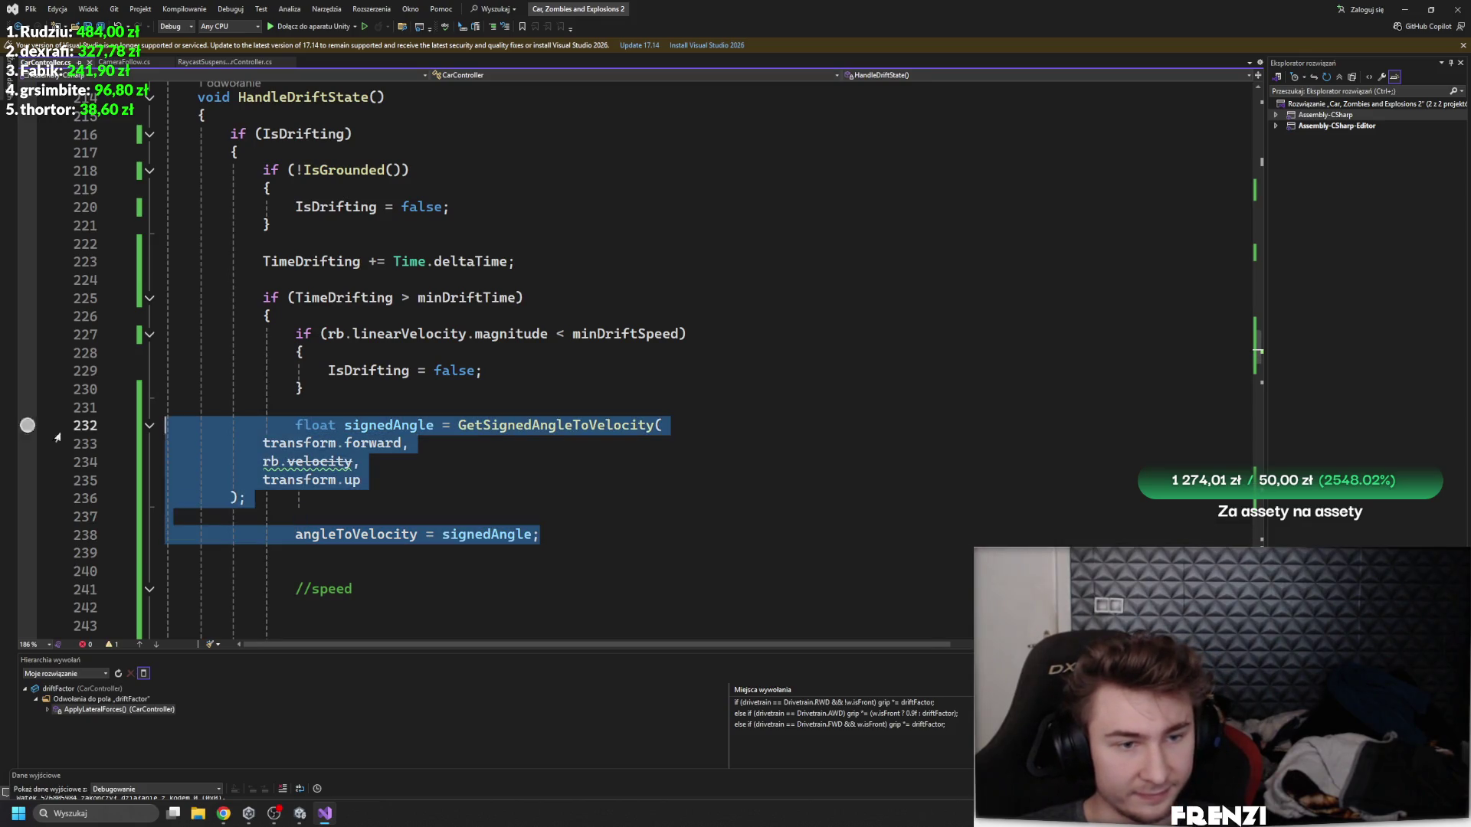
key("Delete")
key("ctrl+z")
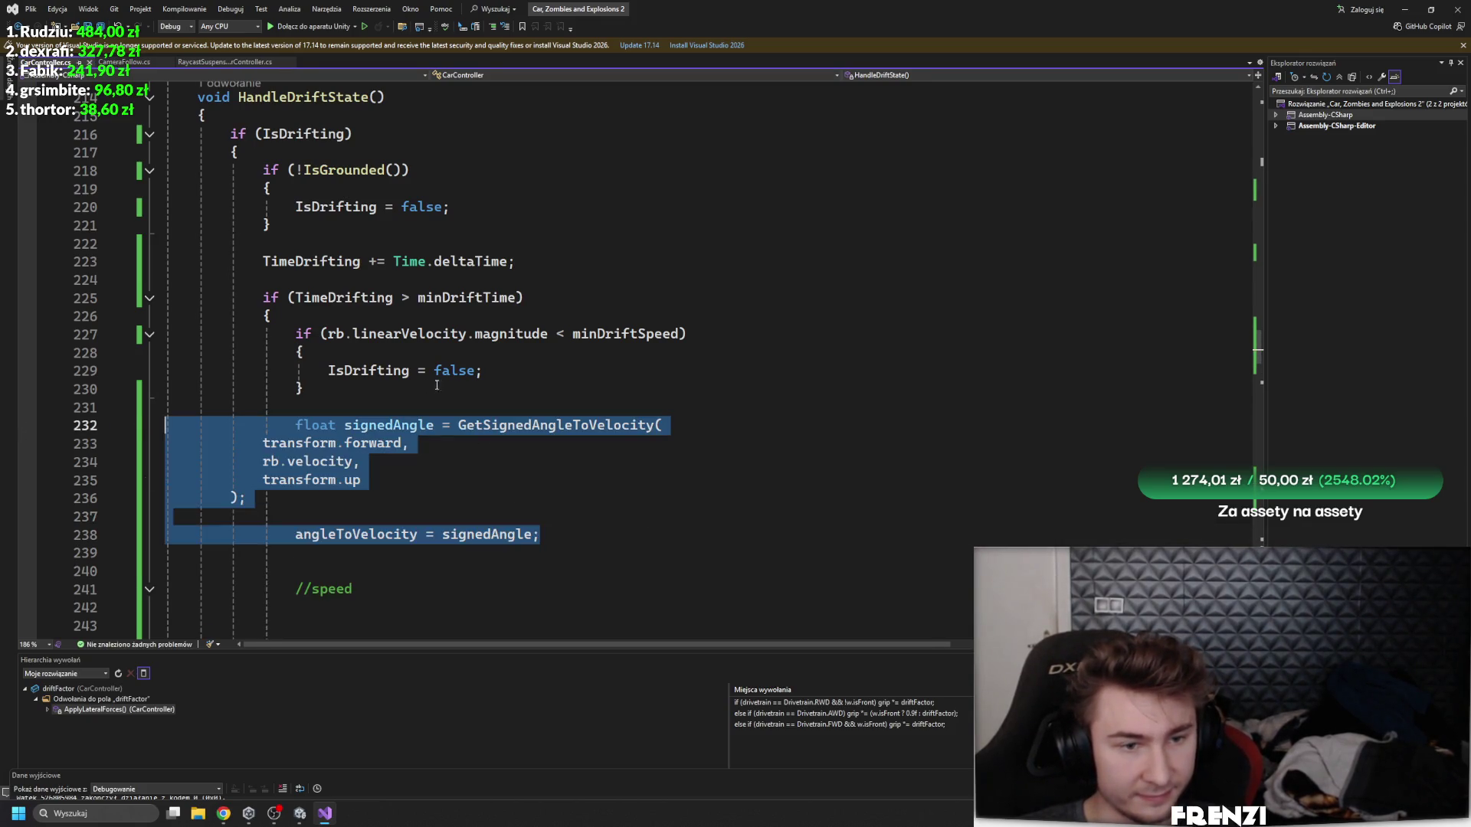
key("Delete")
- Paste the angle calculation into Update after the handbrake StartDrift check
scroll(511, 380, "down", 9)
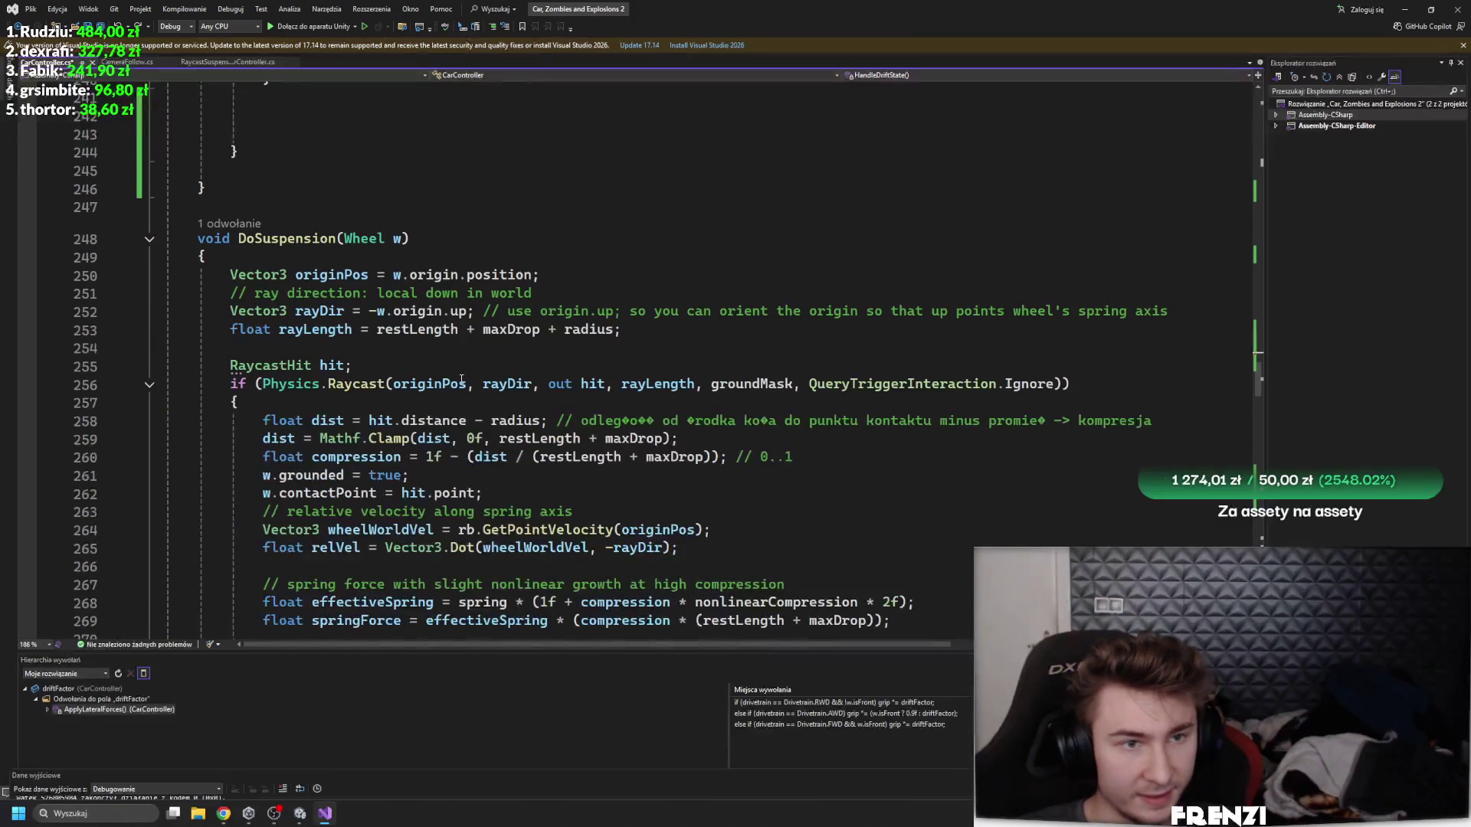
scroll(452, 357, "up", 15)
left_click(414, 357)
scroll(429, 383, "up", 20)
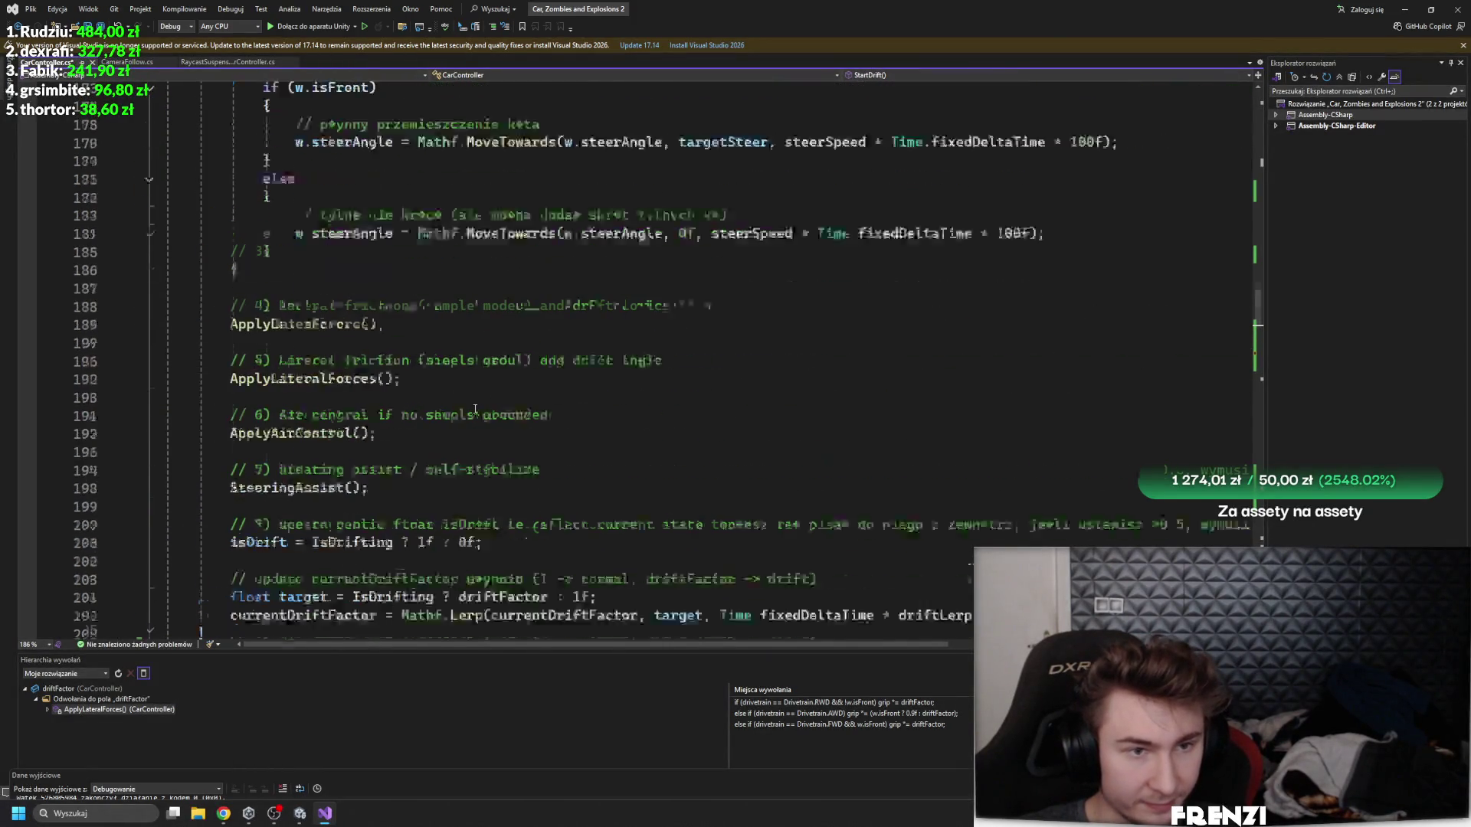
scroll(461, 414, "down", 6)
left_click(563, 335)
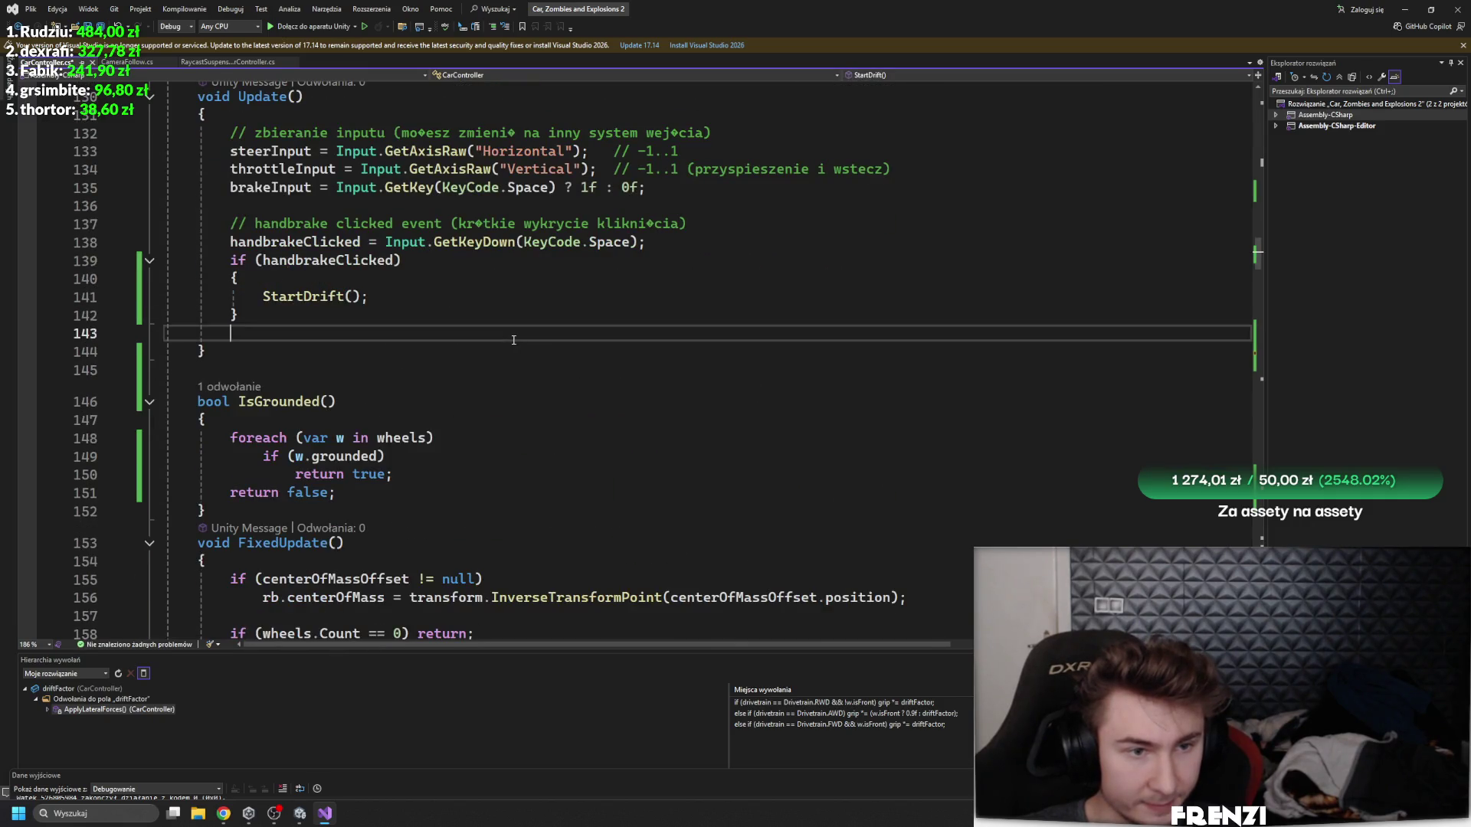
key("ctrl+v")
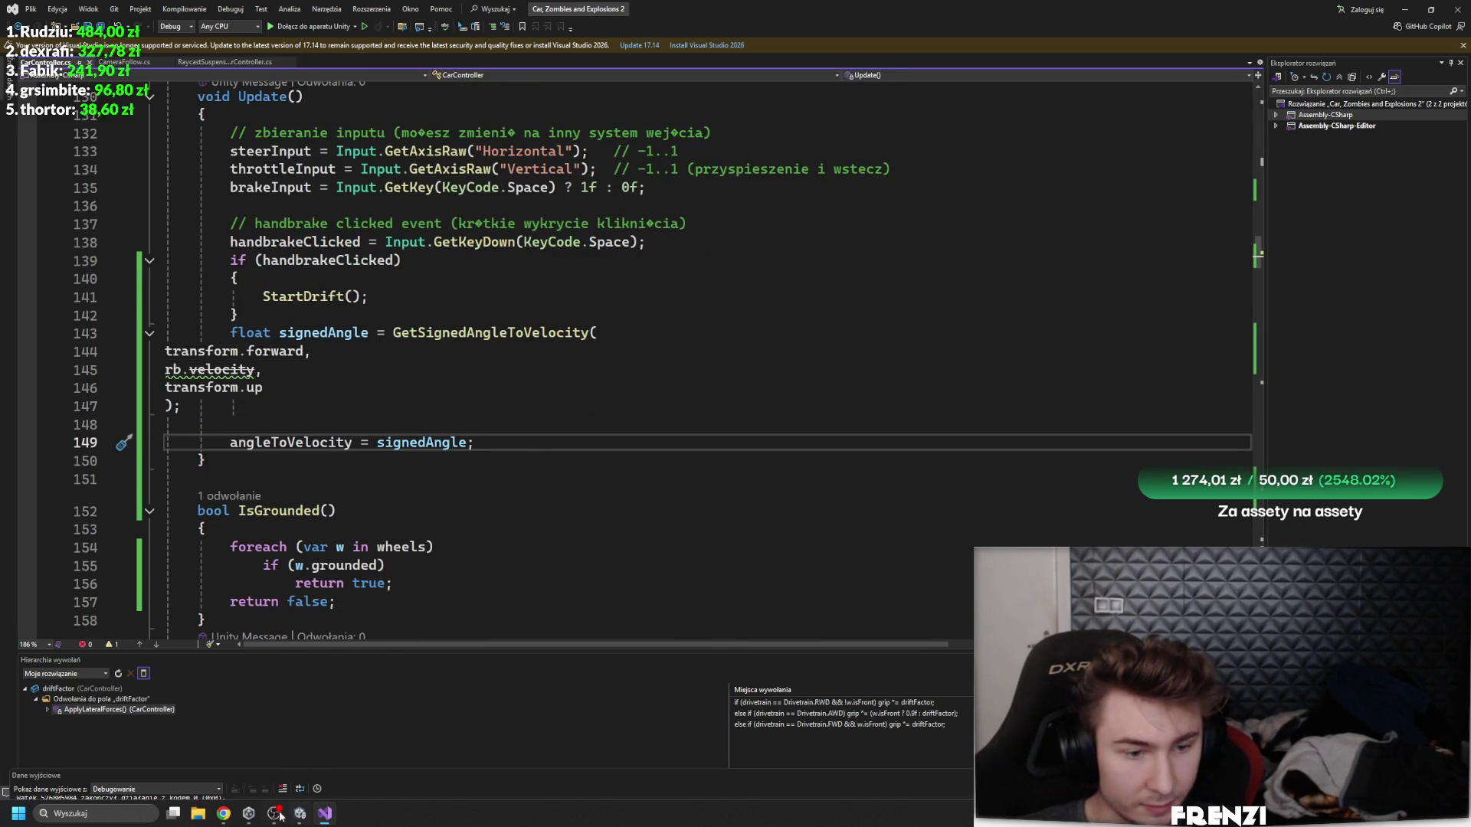
left_click(300, 813)
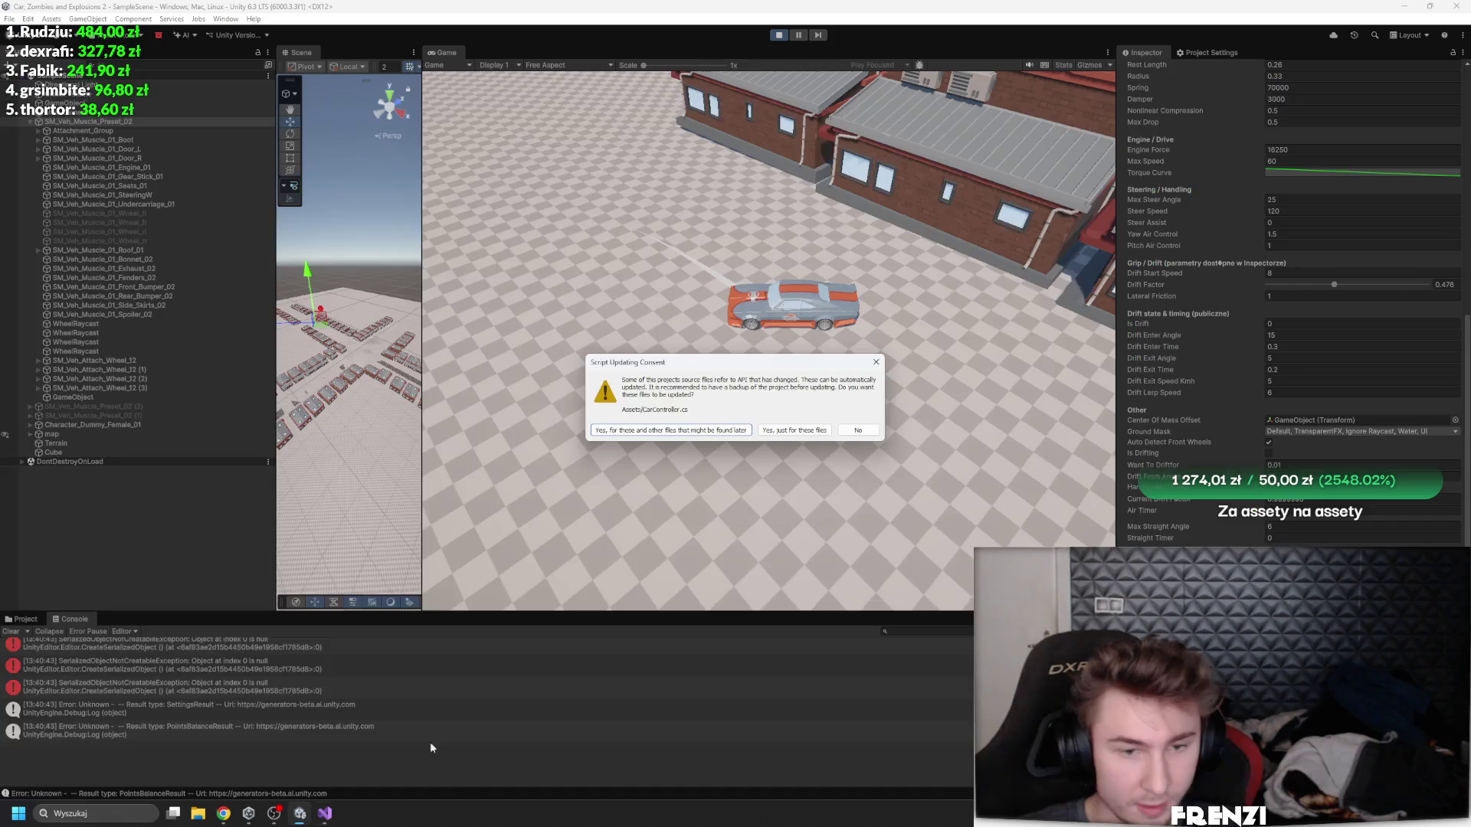
- Decline the script API update, restart Play mode and drive the car
left_click(859, 431)
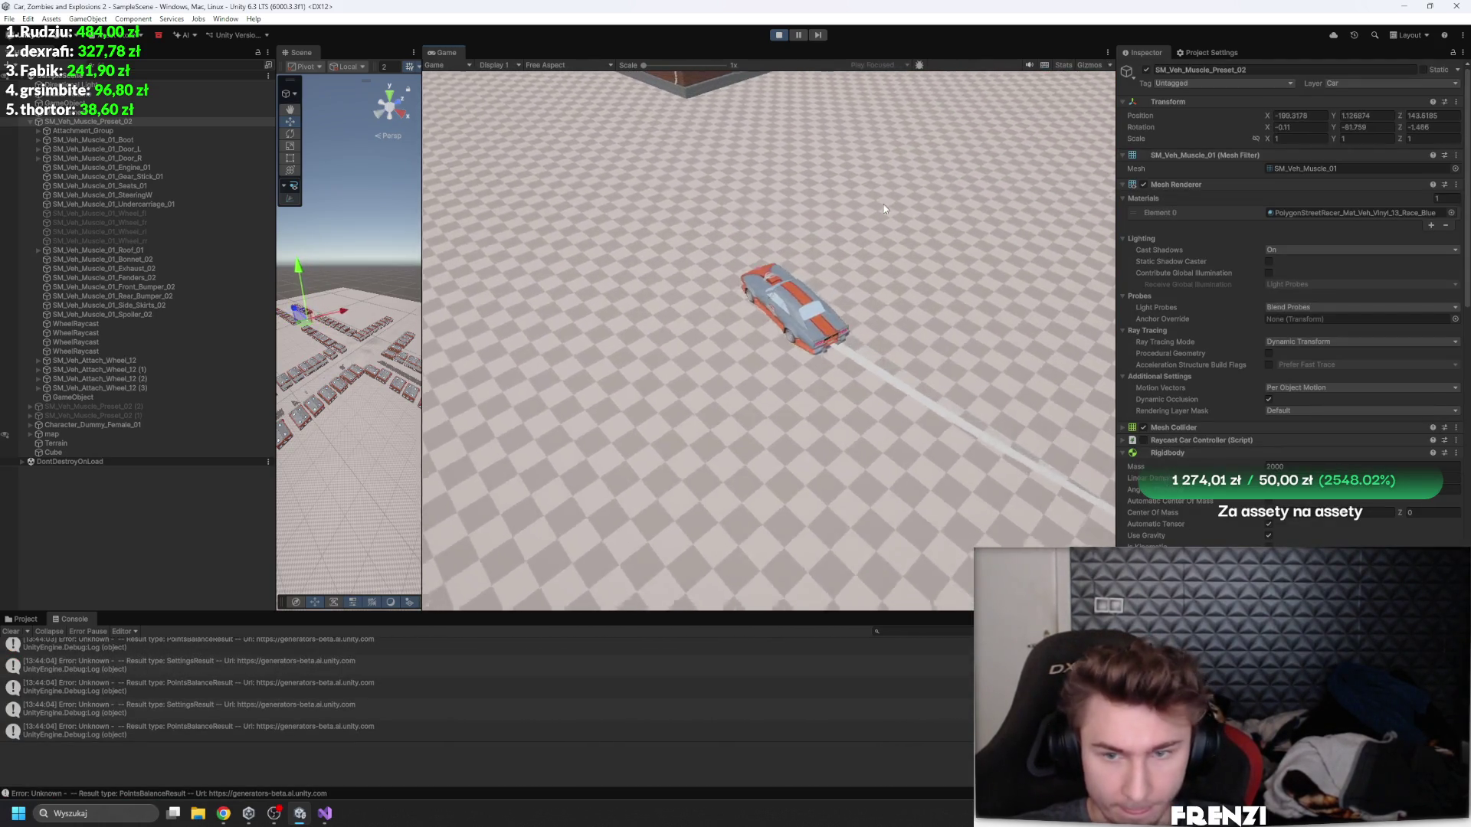
left_click(775, 34)
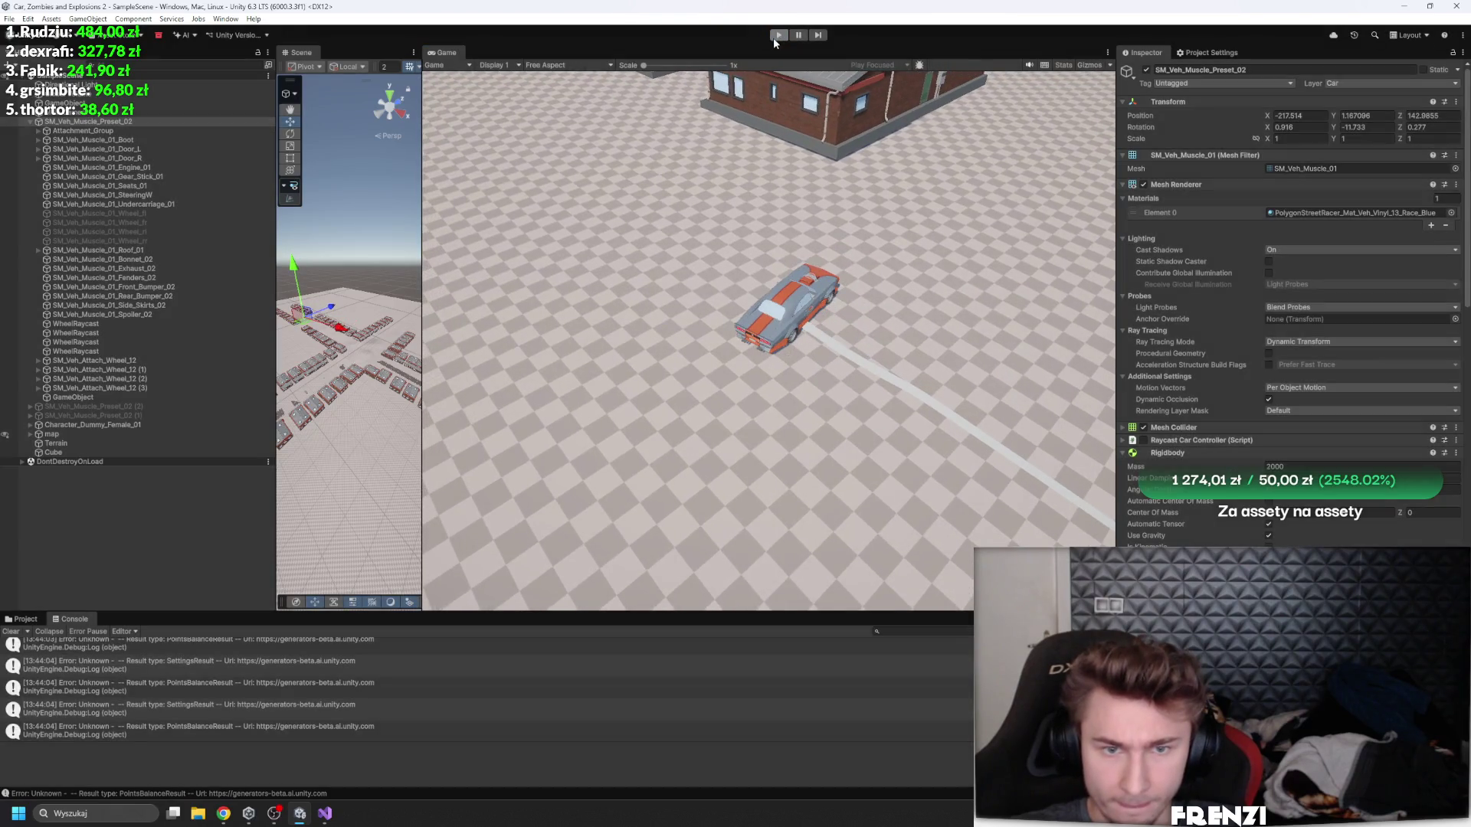
left_click(778, 35)
scroll(1273, 420, "down", 5)
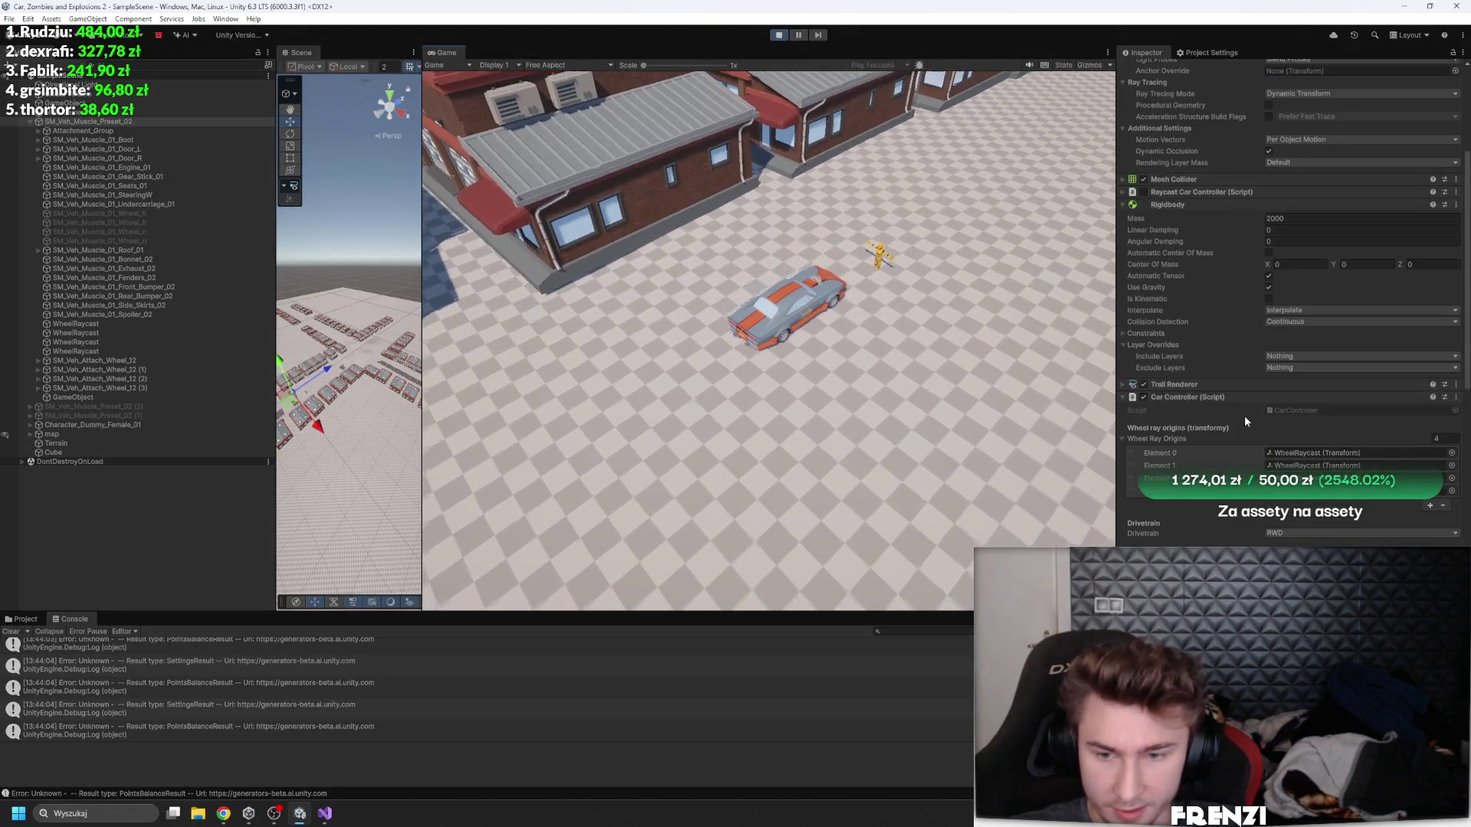
scroll(1241, 433, "down", 10)
key("w")
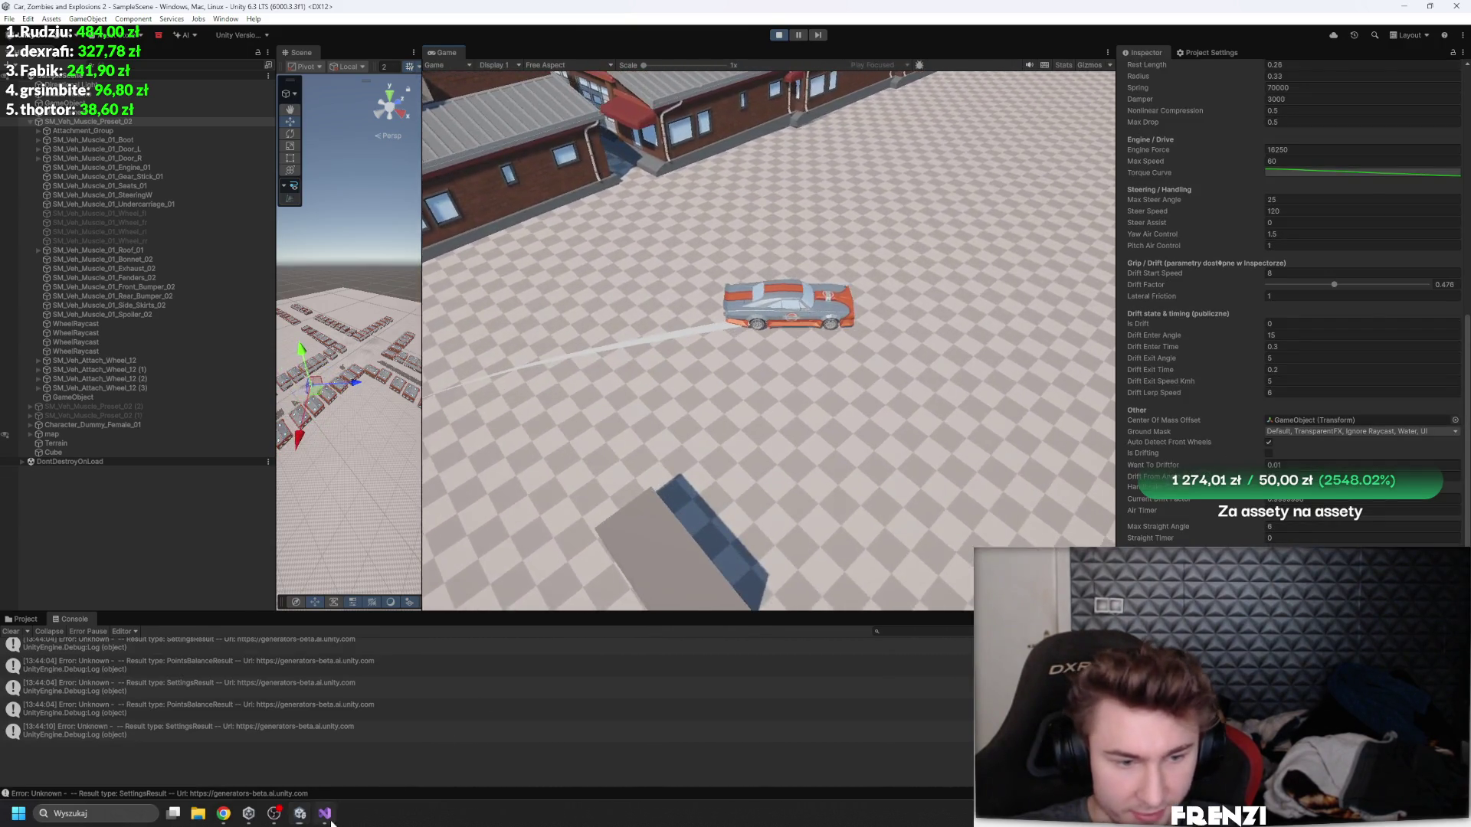
- Check the code editor, then decline the Script Updating Consent prompt again in Unity
key("alt+Tab")
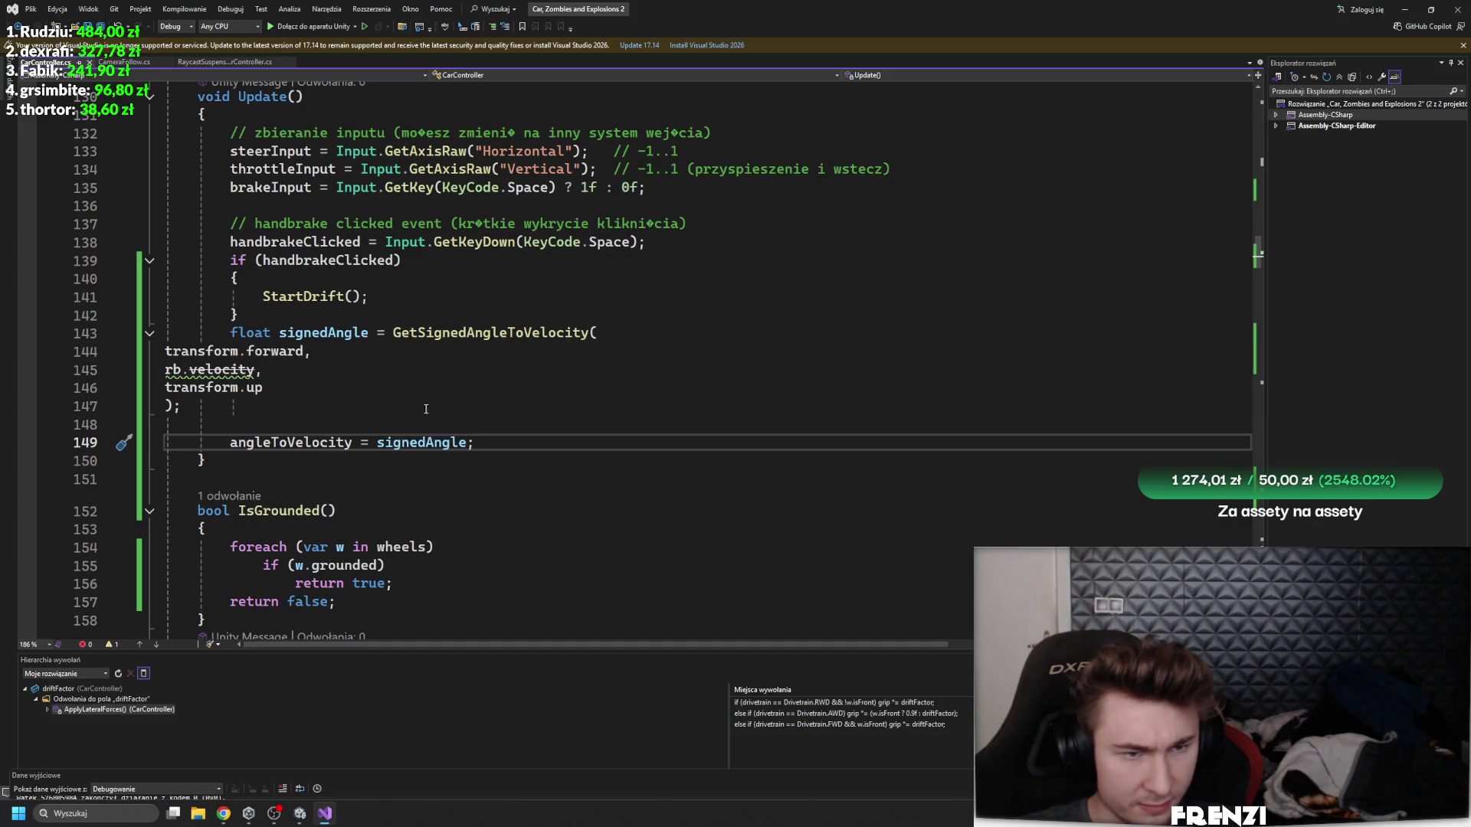
left_click(303, 818)
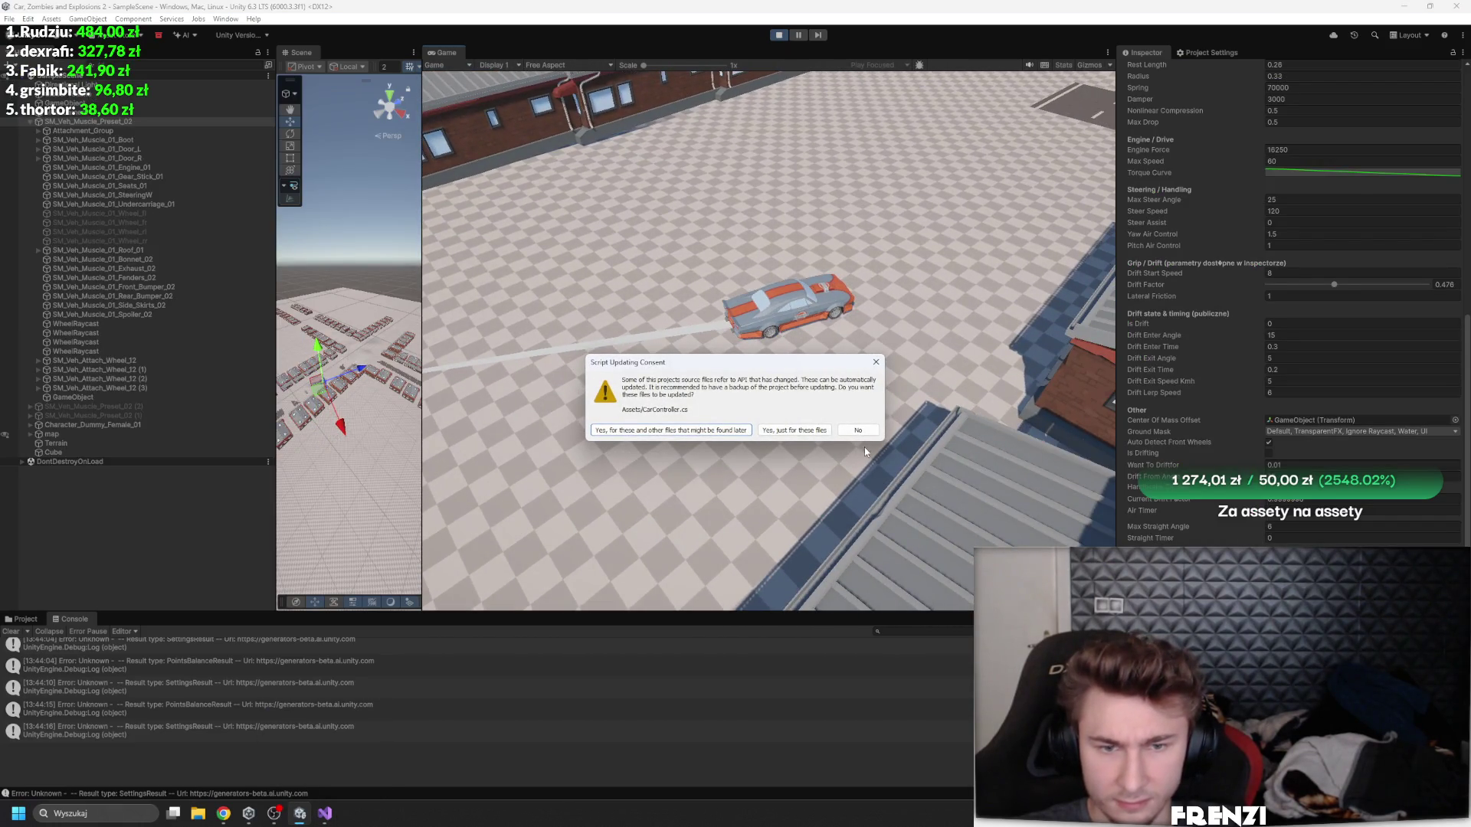
left_click(859, 431)
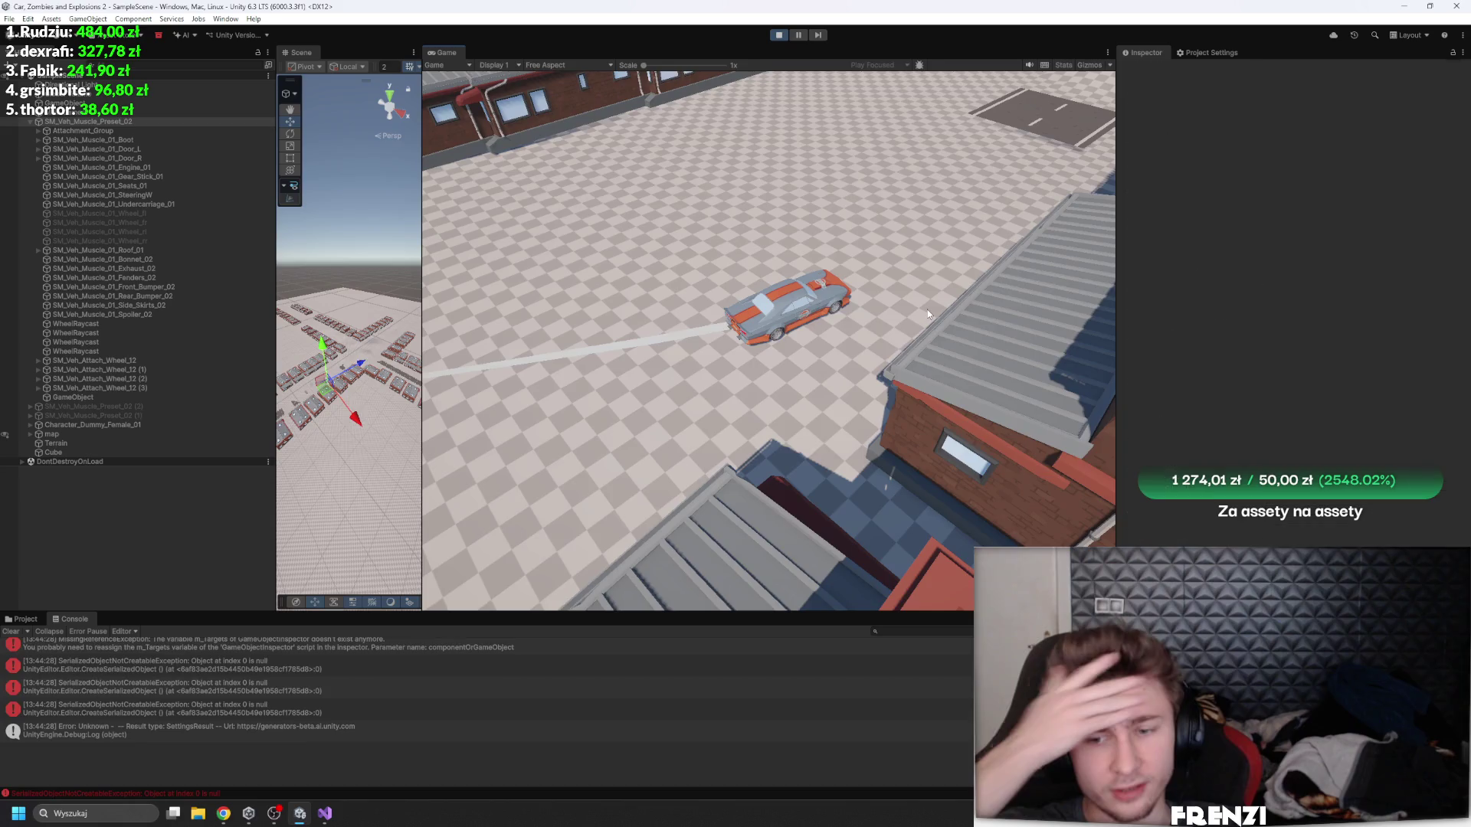
- Clear the Console's error messages with the Inspector's drift fields in view
scroll(1191, 306, "down", 20)
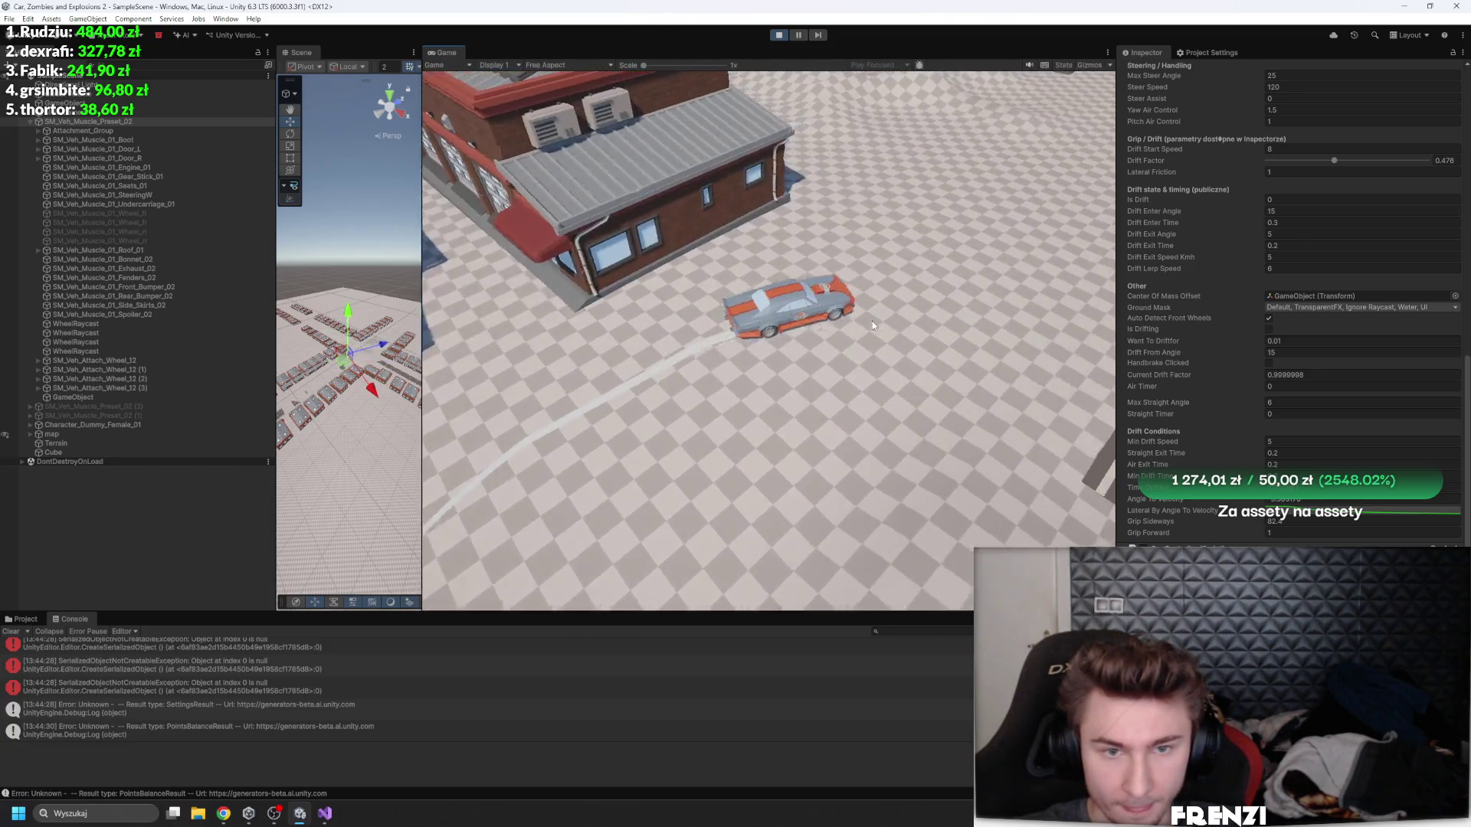
left_click(11, 631)
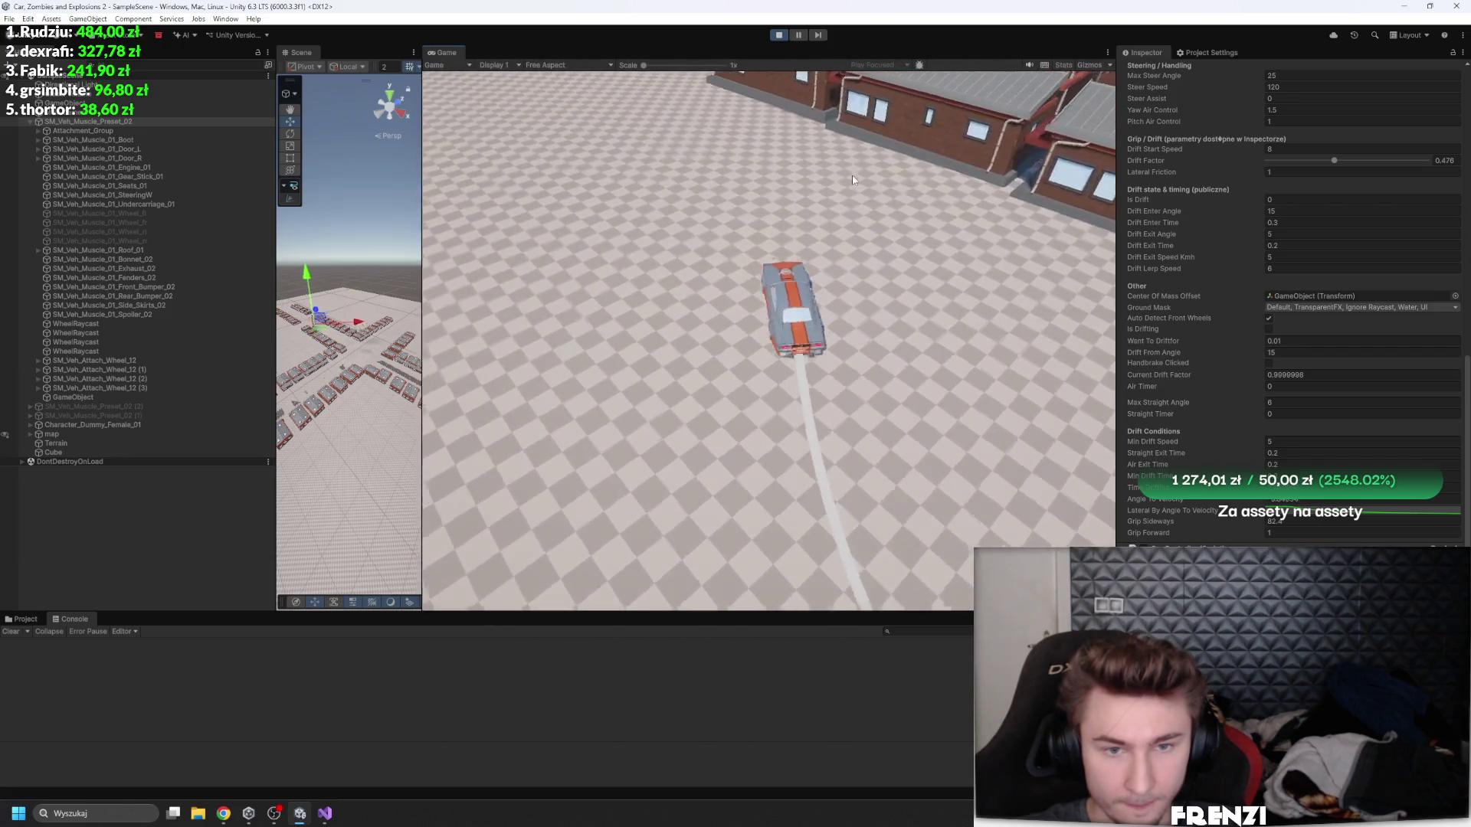
scroll(1160, 370, "down", 2)
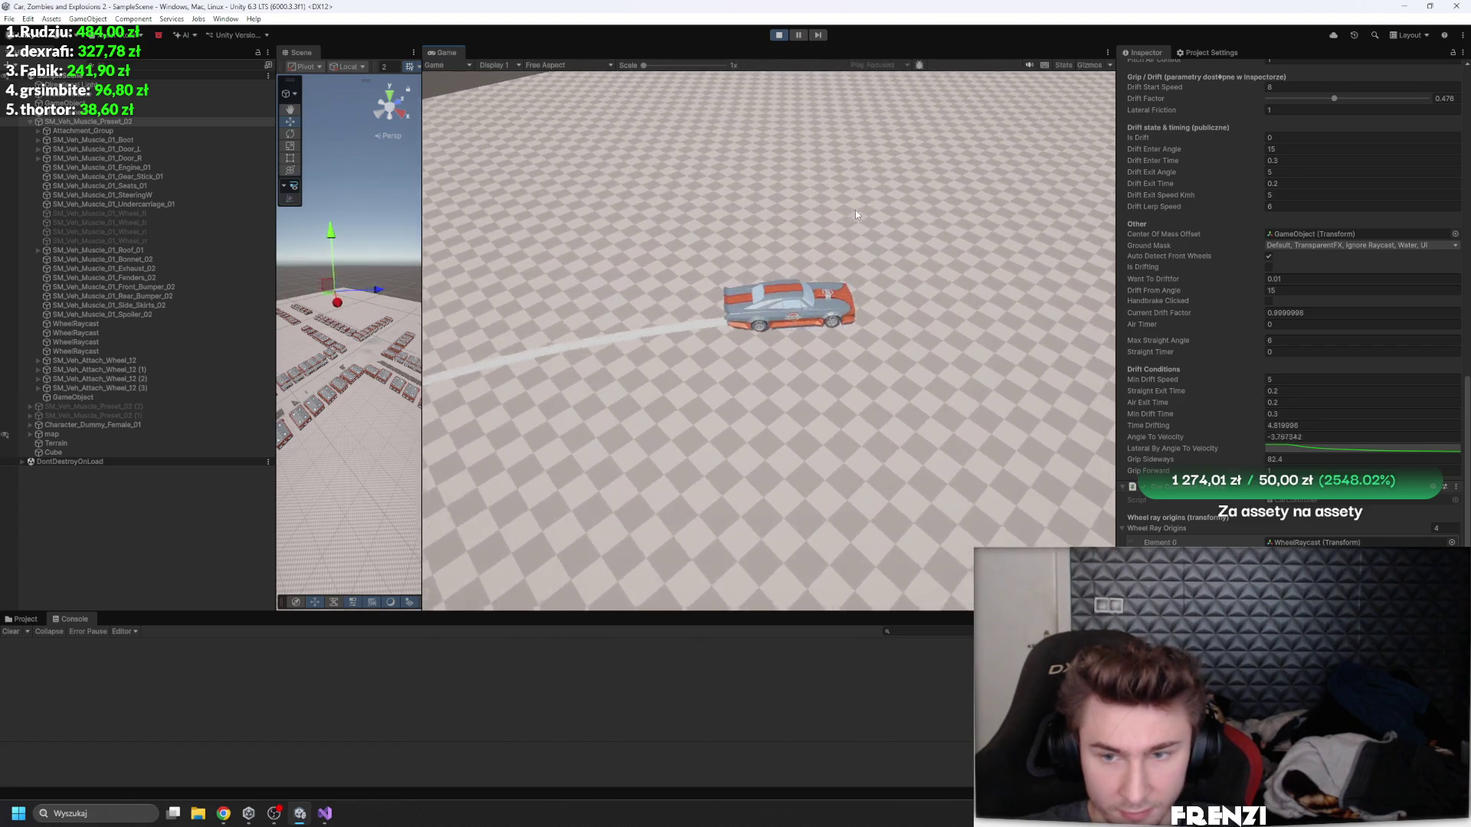
- Exit Play mode with Ctrl+P and bring Visual Studio to the front
key("ctrl+p")
left_click(325, 814)
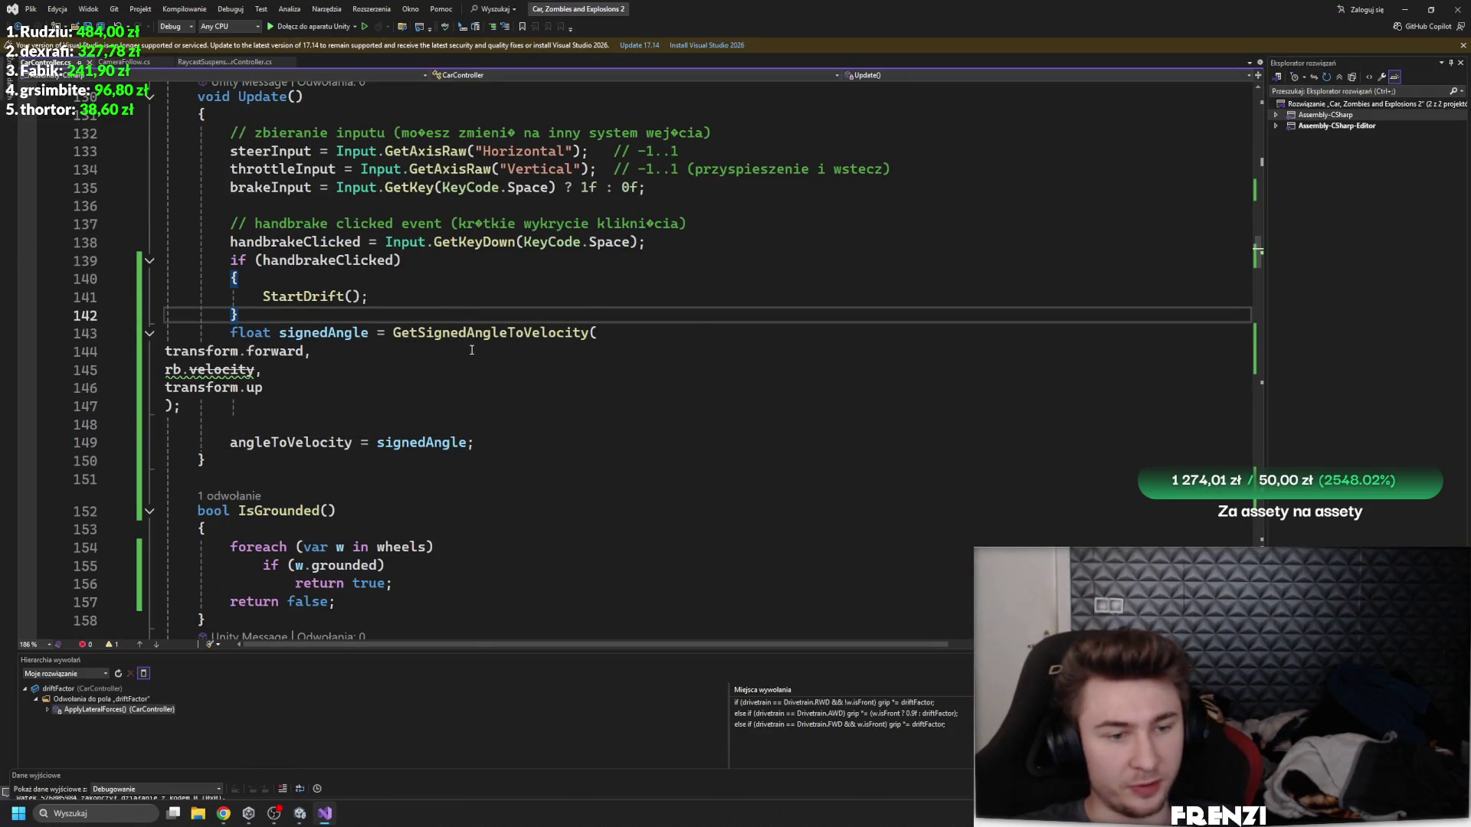
- Read through CarController.cs's drift and suspension code, then switch back to Unity
scroll(472, 350, "down", 15)
scroll(563, 307, "down", 8)
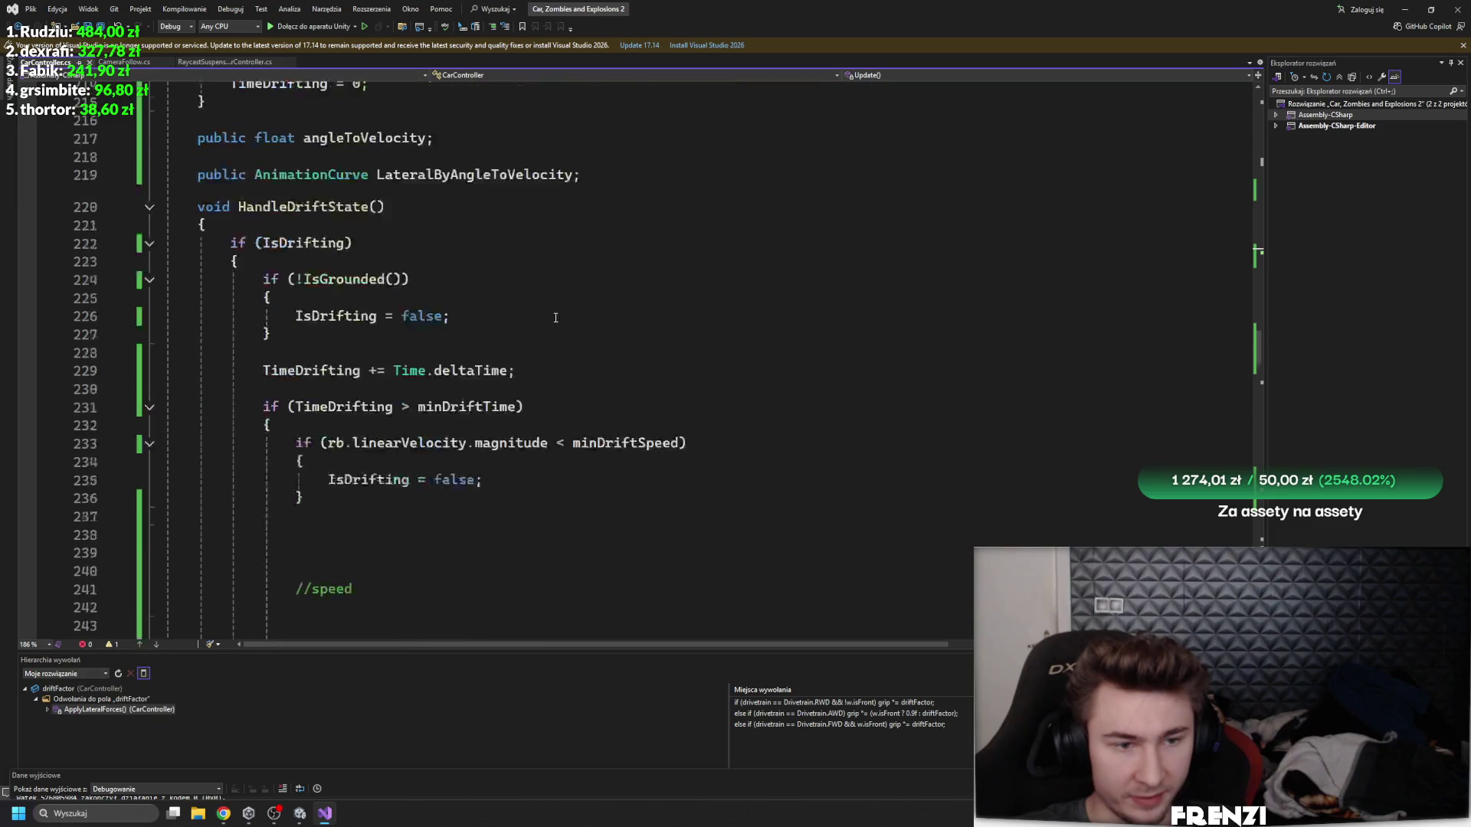
scroll(439, 369, "up", 17)
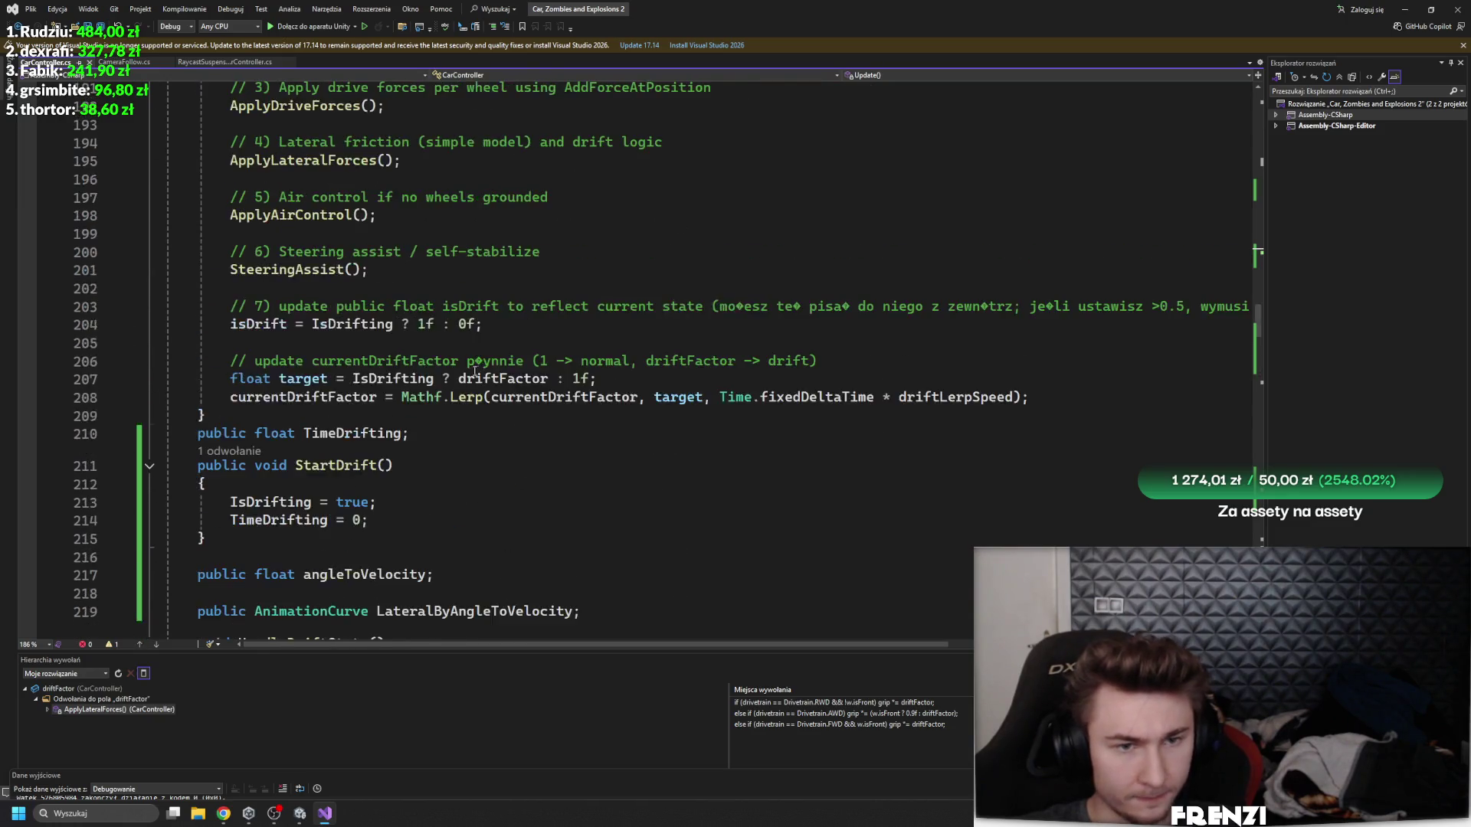
scroll(555, 382, "down", 17)
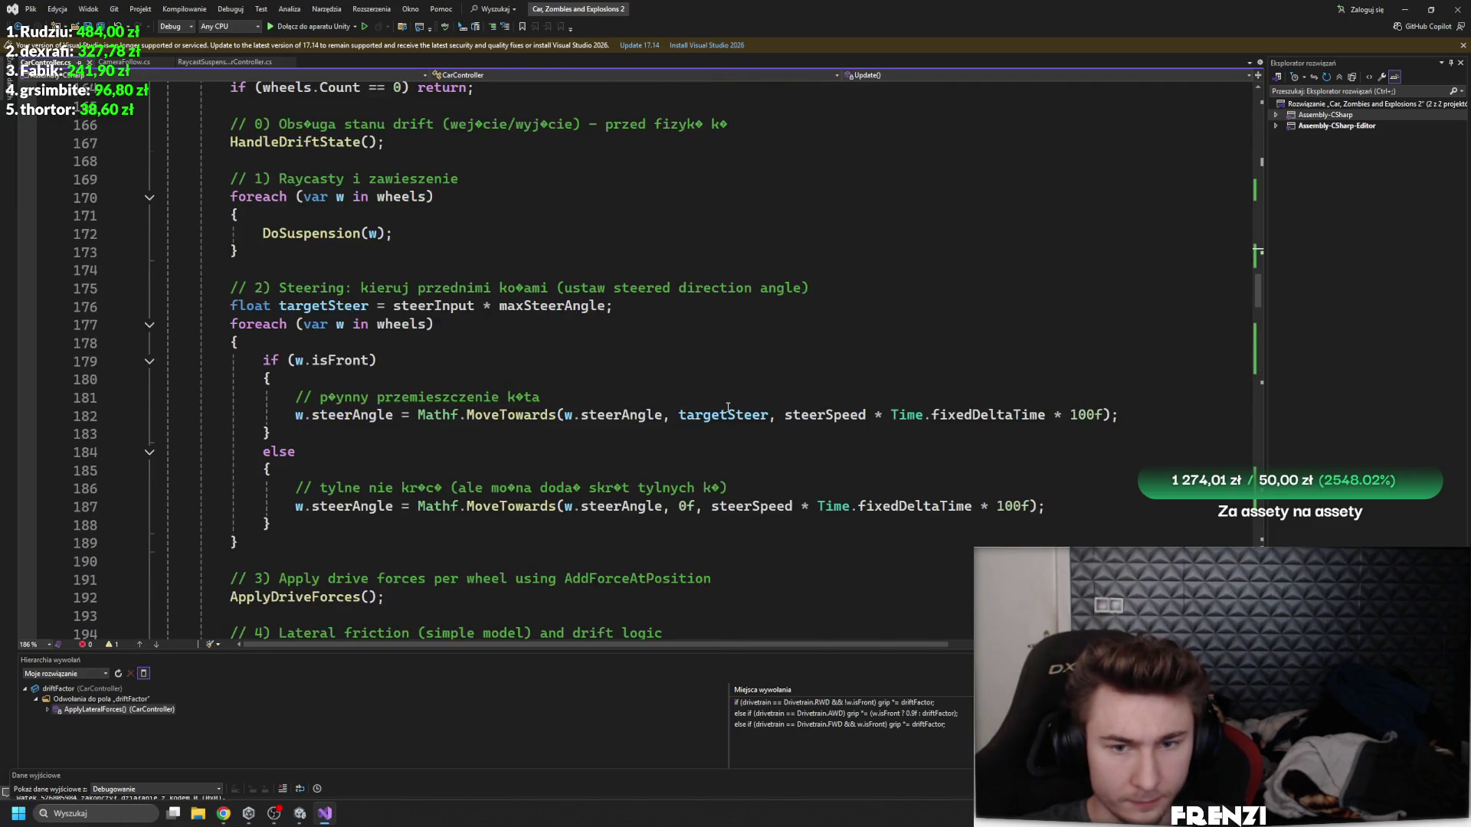
scroll(634, 378, "down", 8)
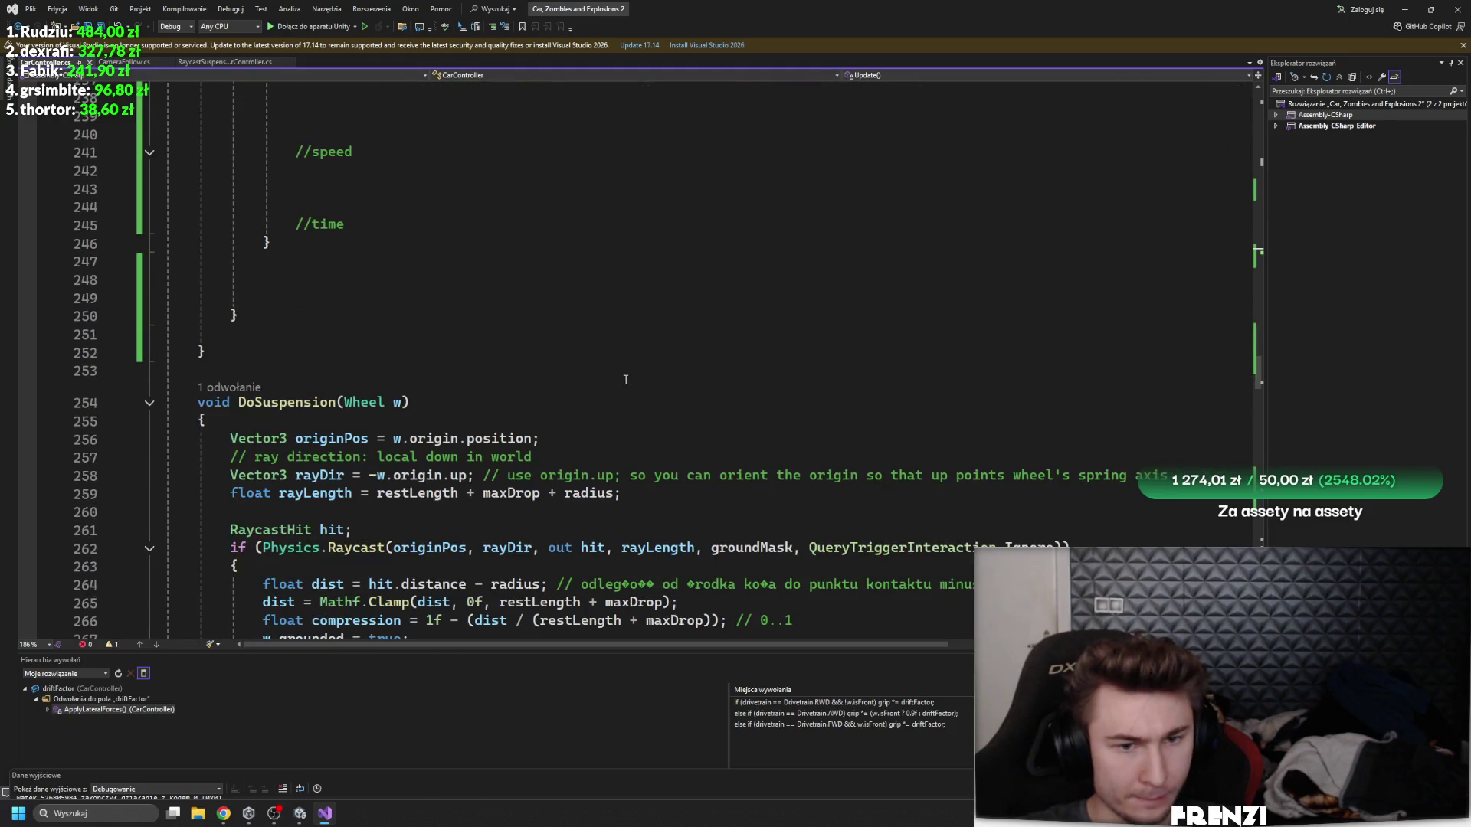
scroll(623, 381, "down", 13)
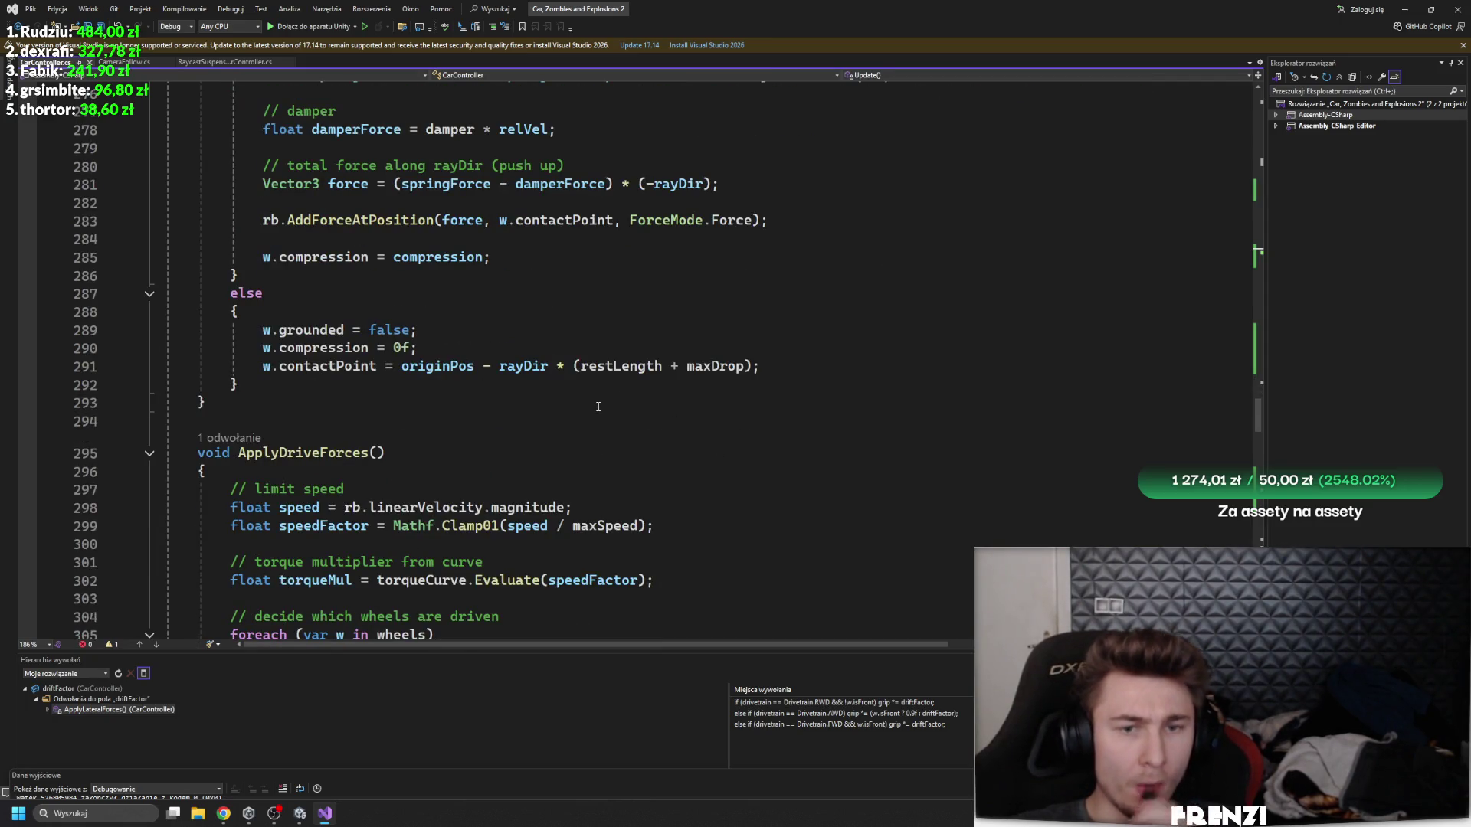
scroll(598, 407, "up", 3)
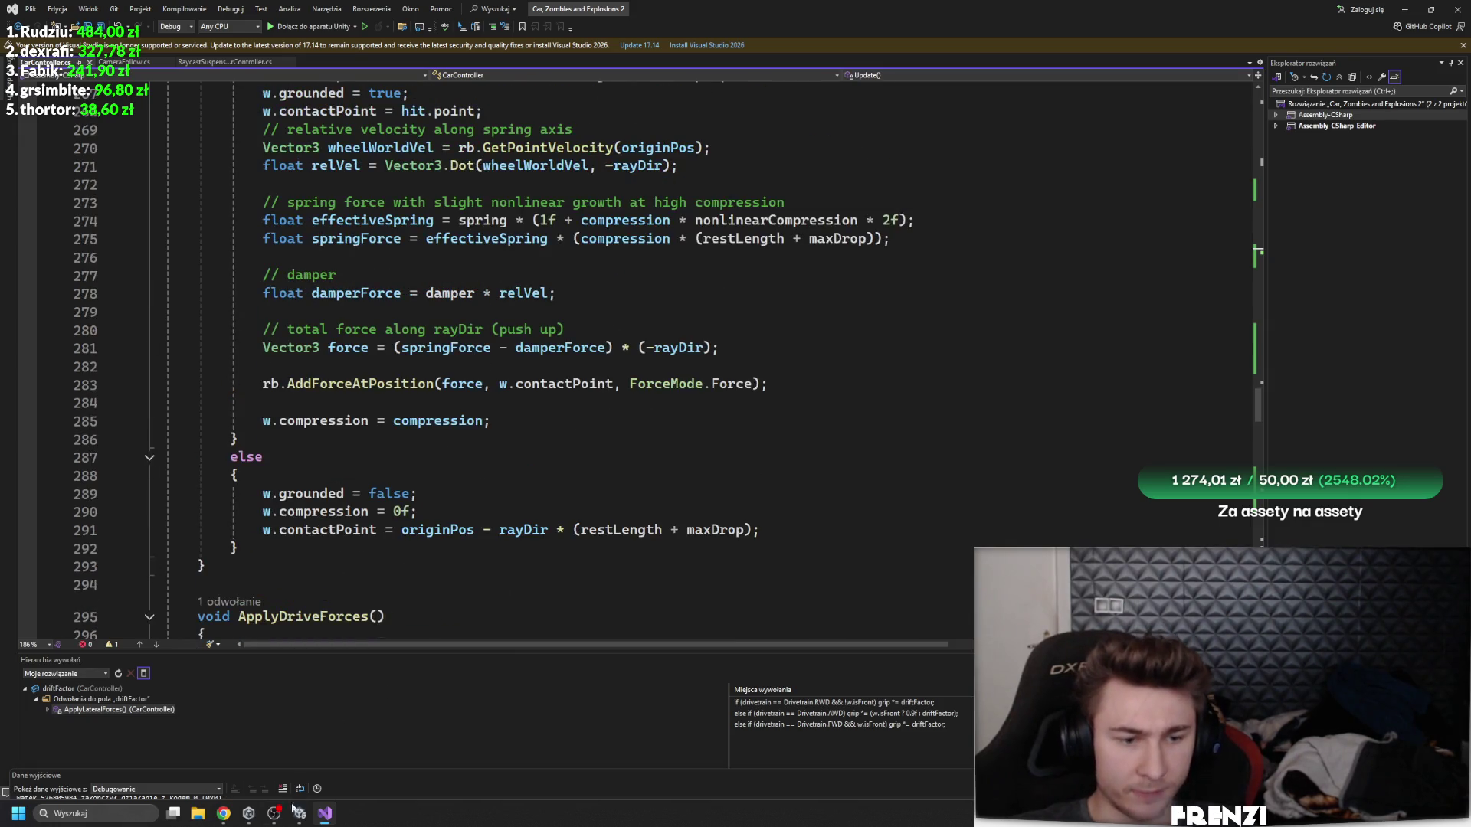
left_click(294, 815)
scroll(1149, 291, "up", 5)
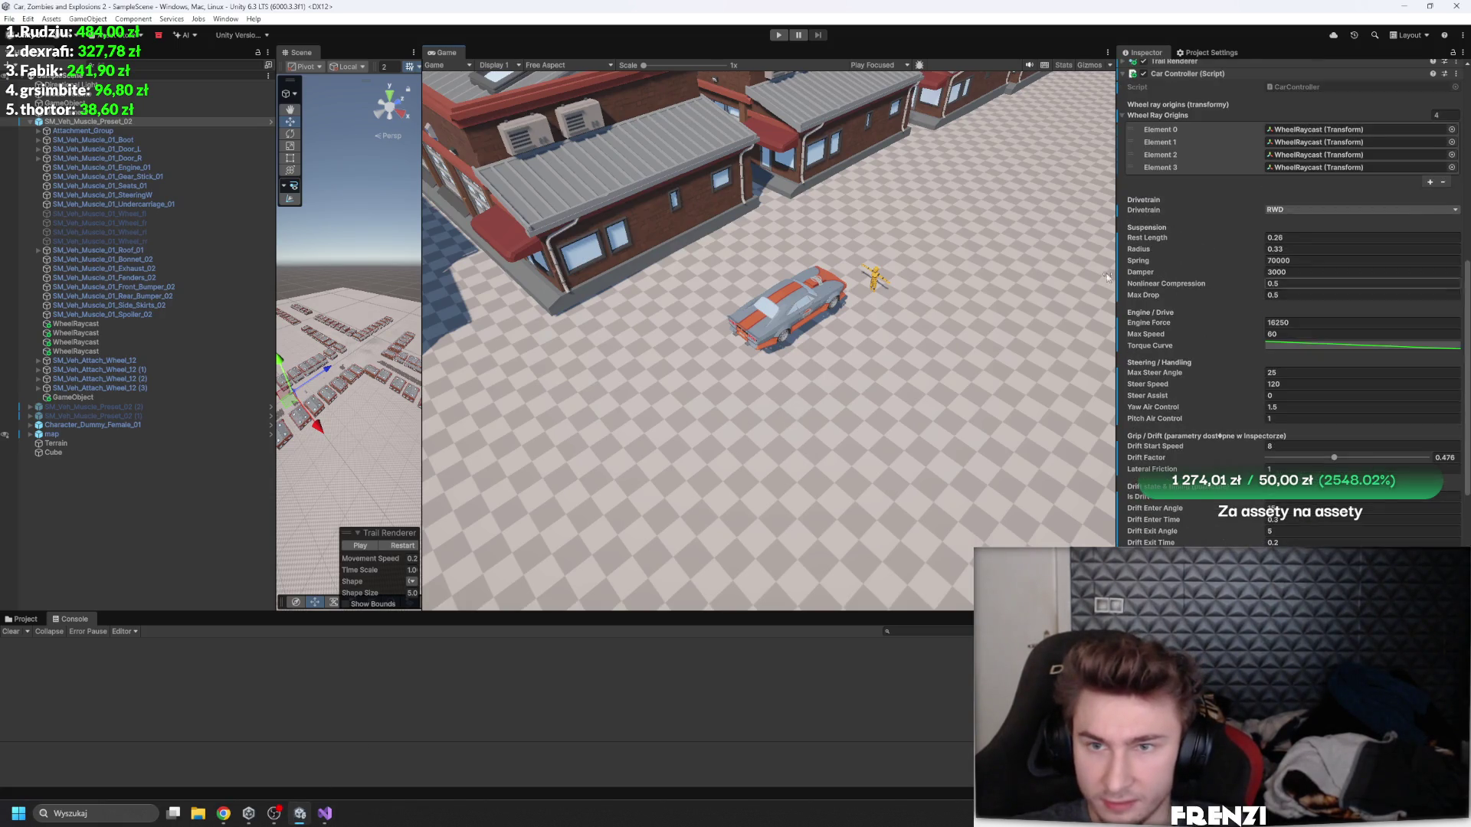
- Enter Play mode and switch the car's drivetrain to AWD, then to FWD
left_click(778, 35)
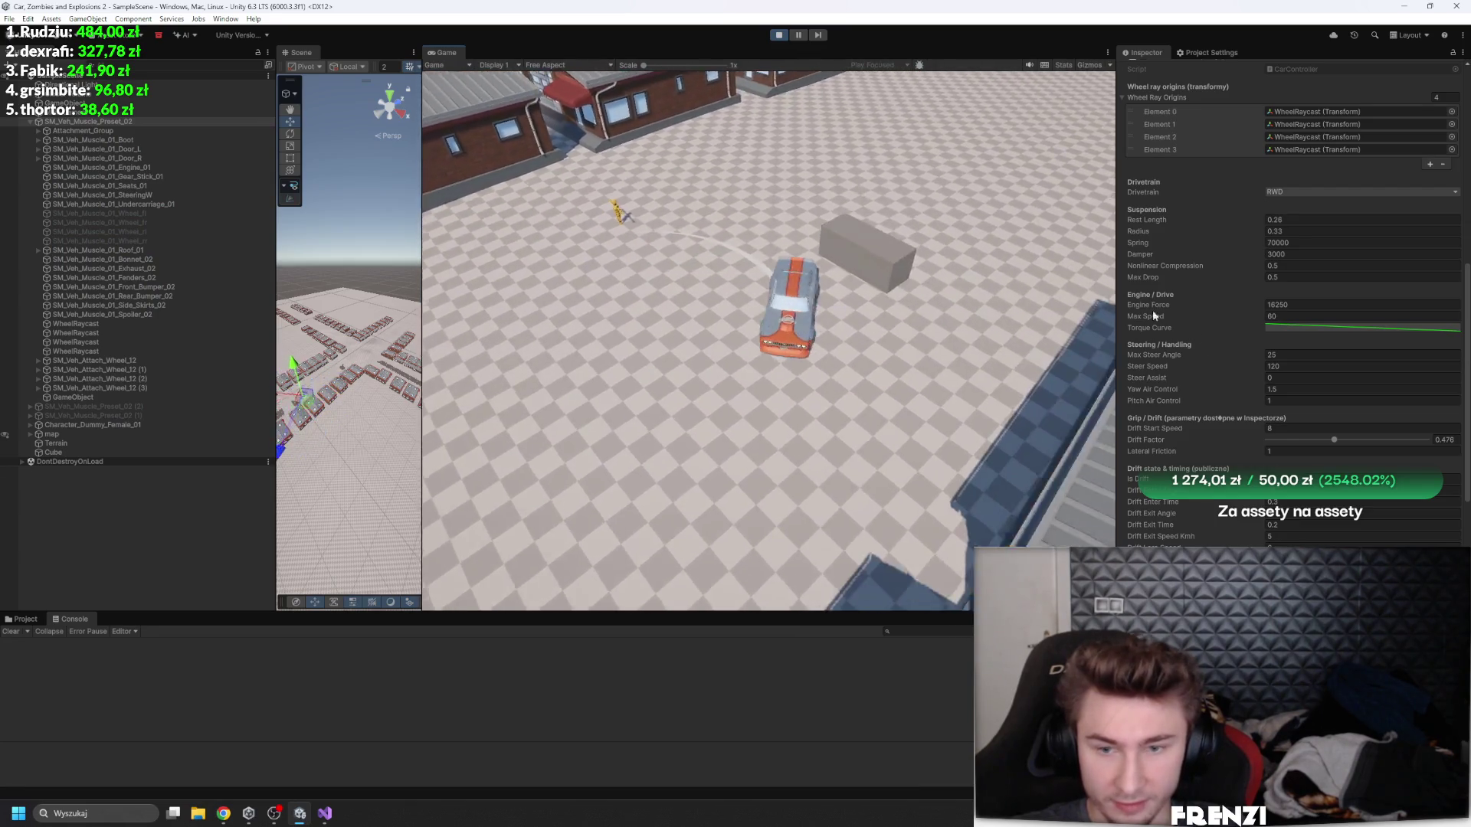
scroll(1257, 466, "down", 3)
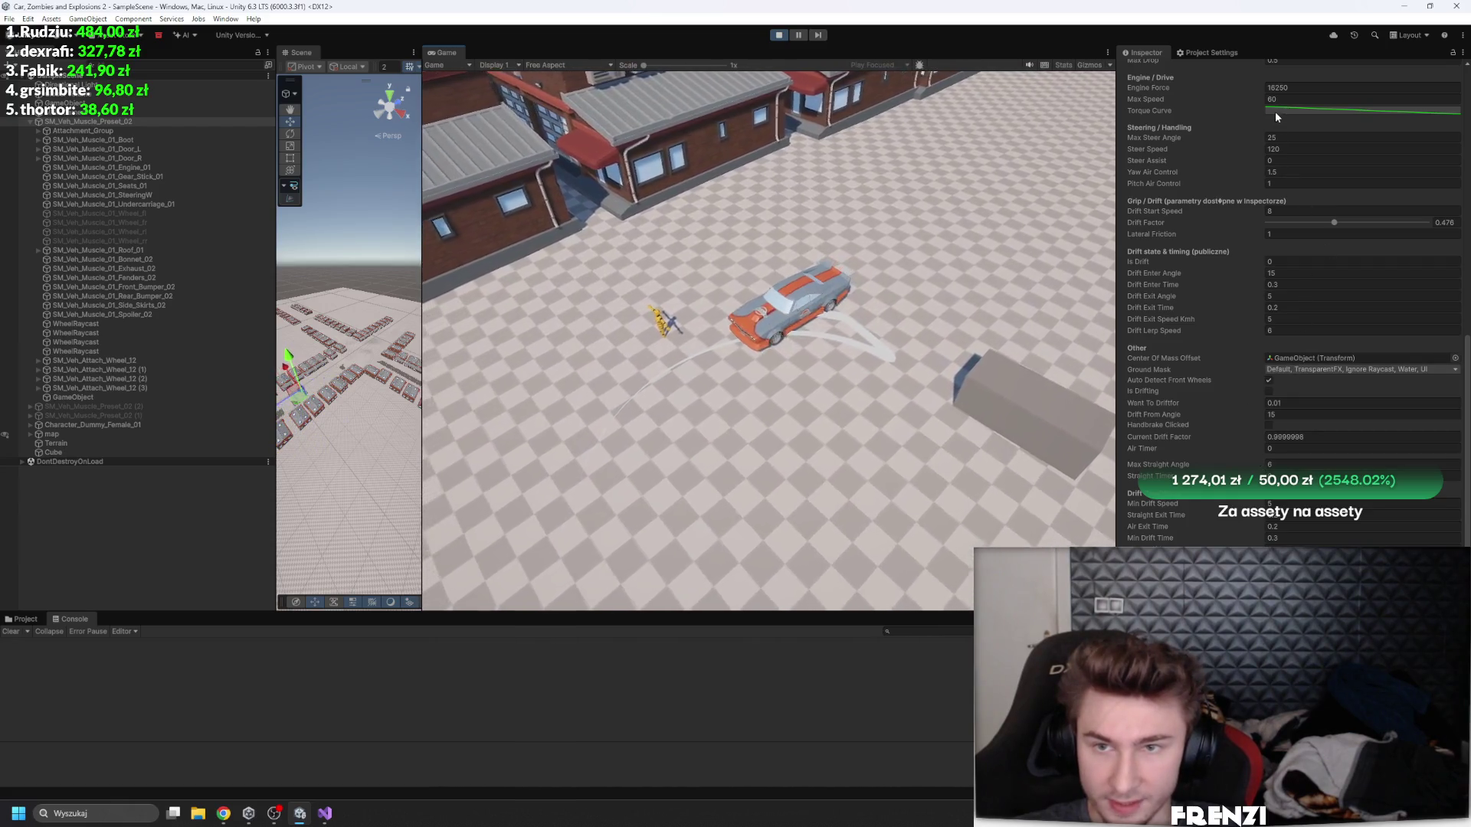
scroll(1275, 112, "up", 2)
left_click(1283, 99)
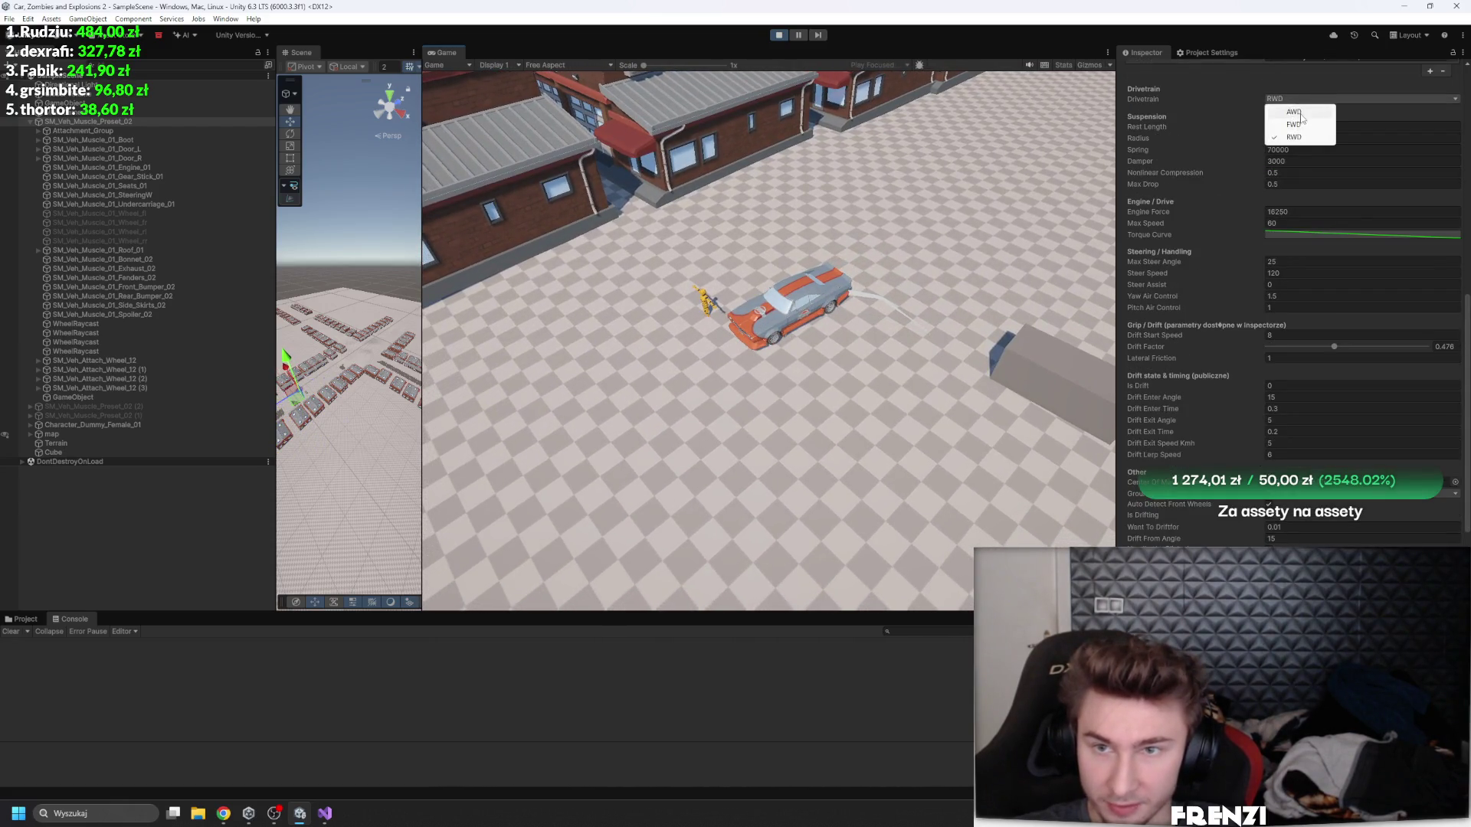
left_click(1294, 113)
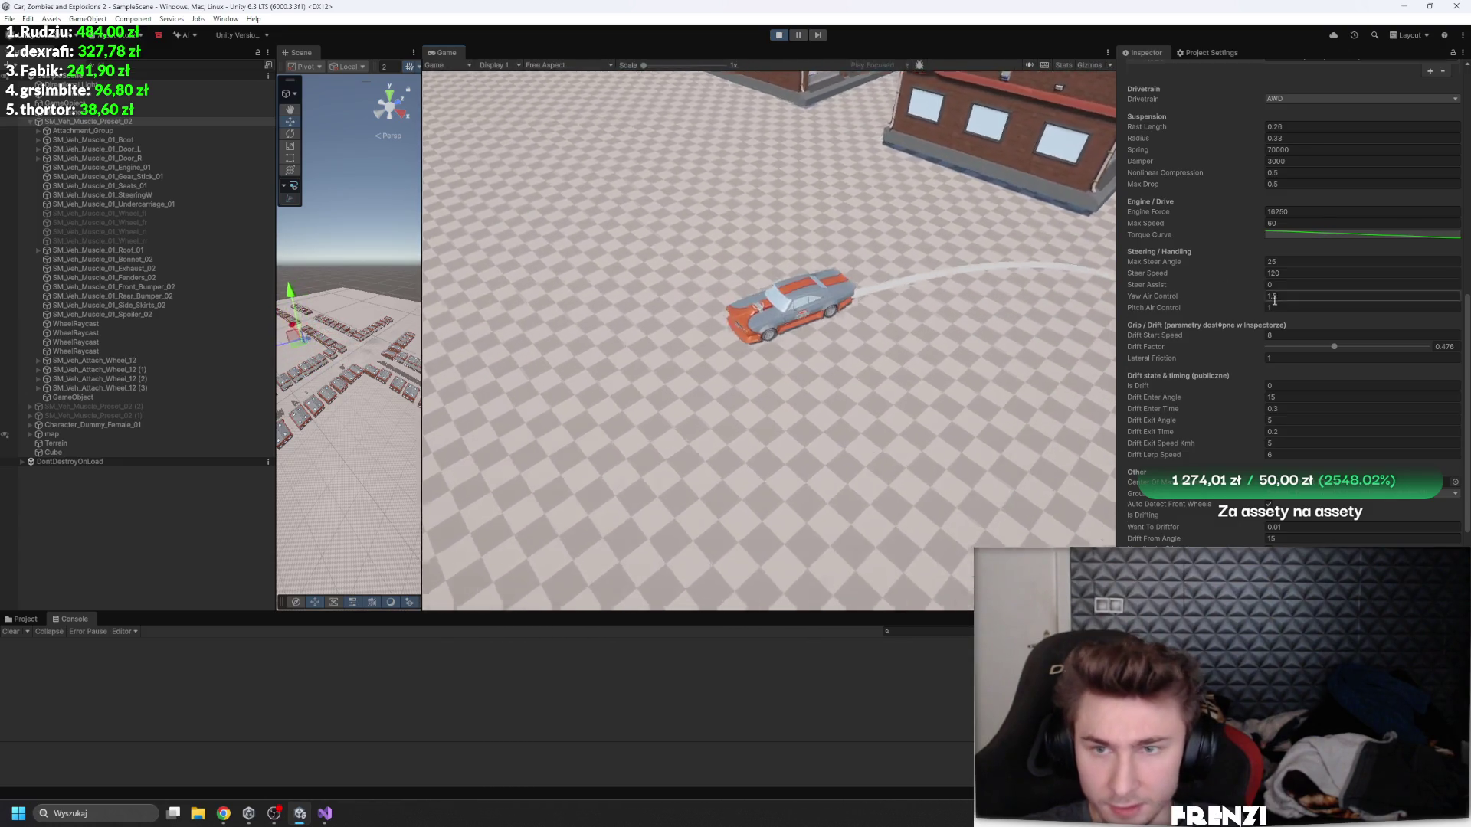
scroll(1278, 180, "up", 2)
left_click(1306, 189)
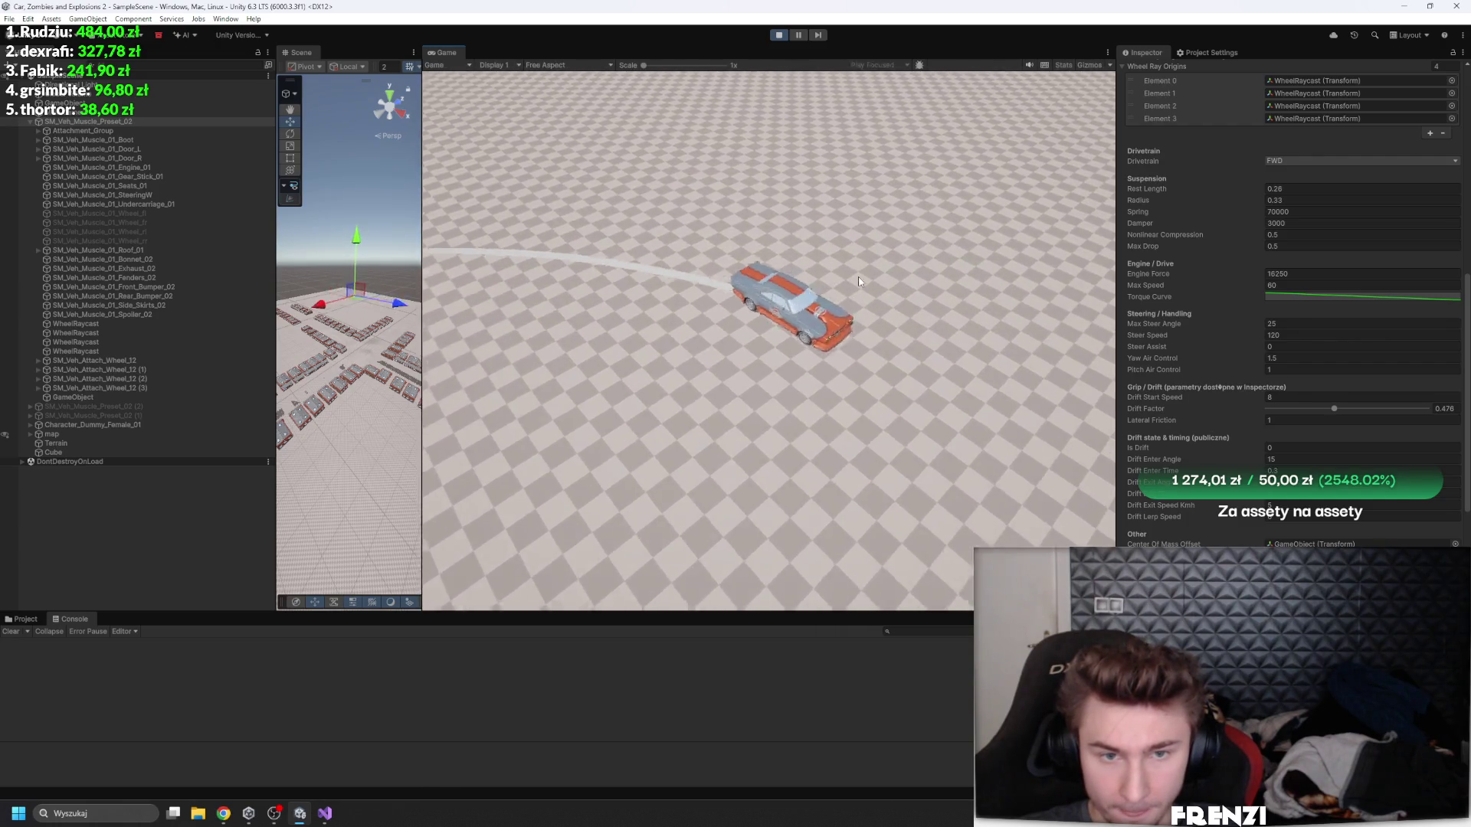
- Test Steer Speed values 60, 1, -1.48 and about 0.04 while driving, then stop the game
left_click(1332, 331)
type("60")
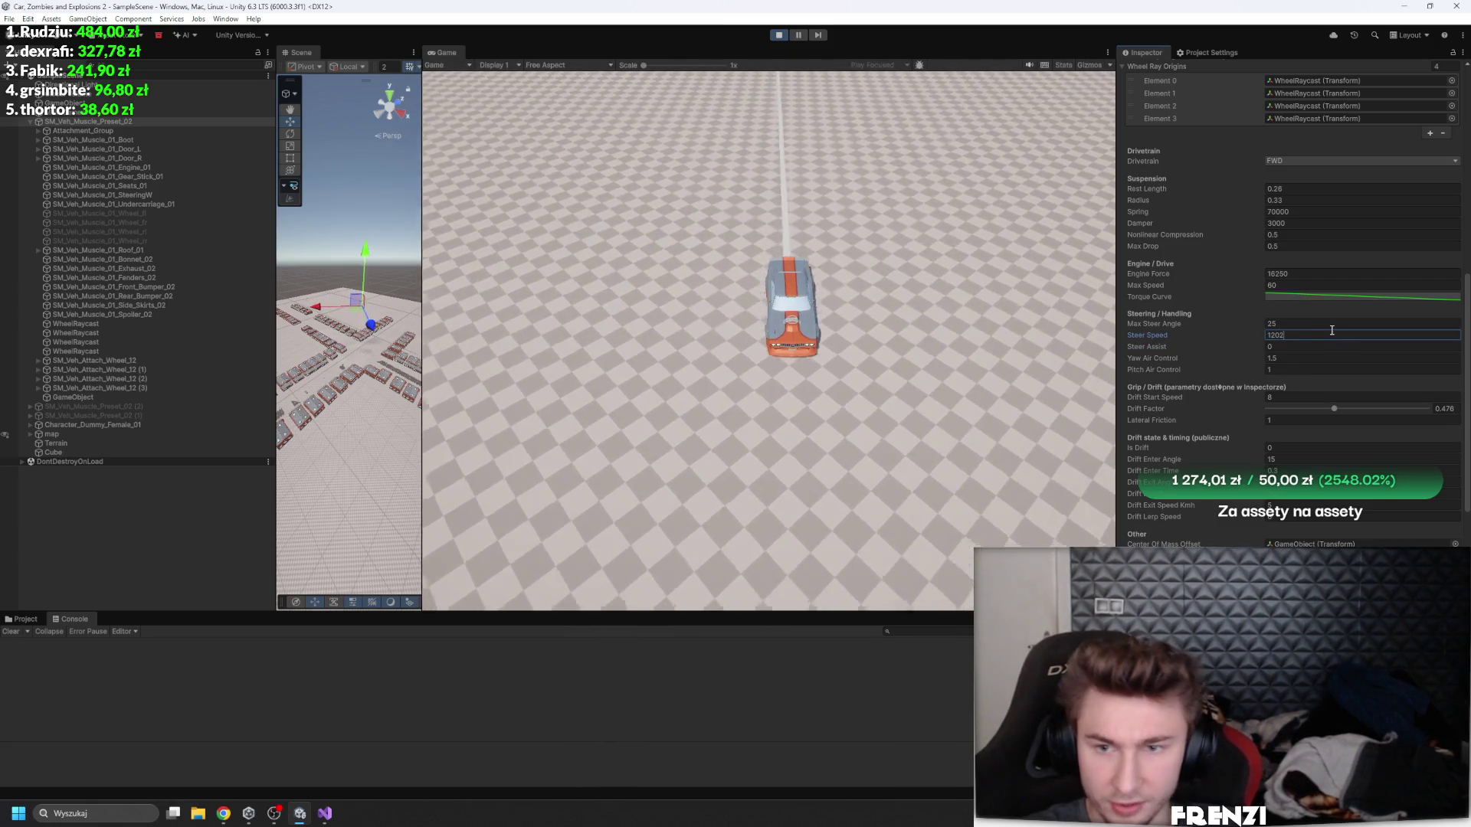
left_click(982, 410)
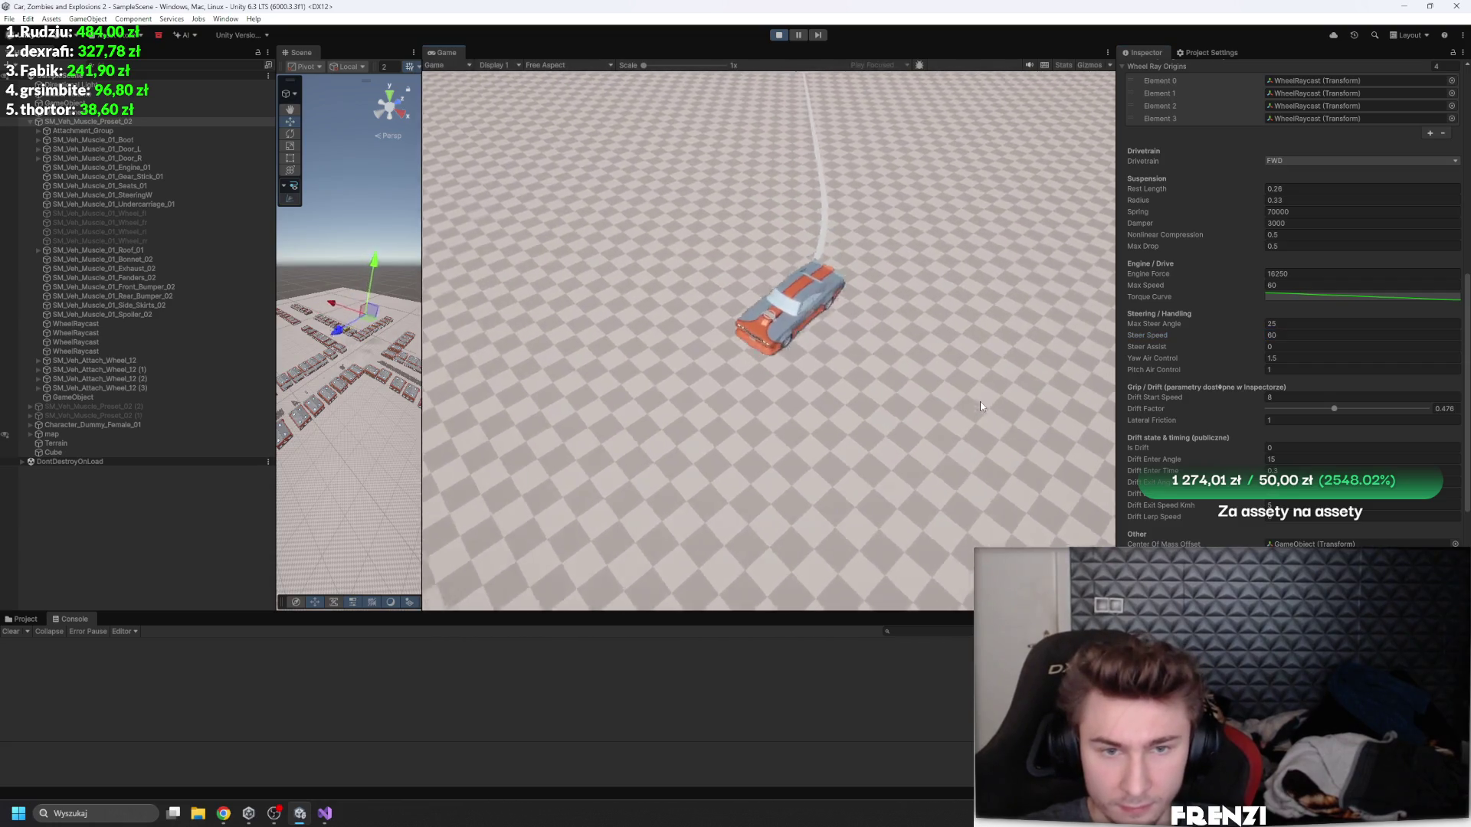
double_click(1296, 338)
type("1")
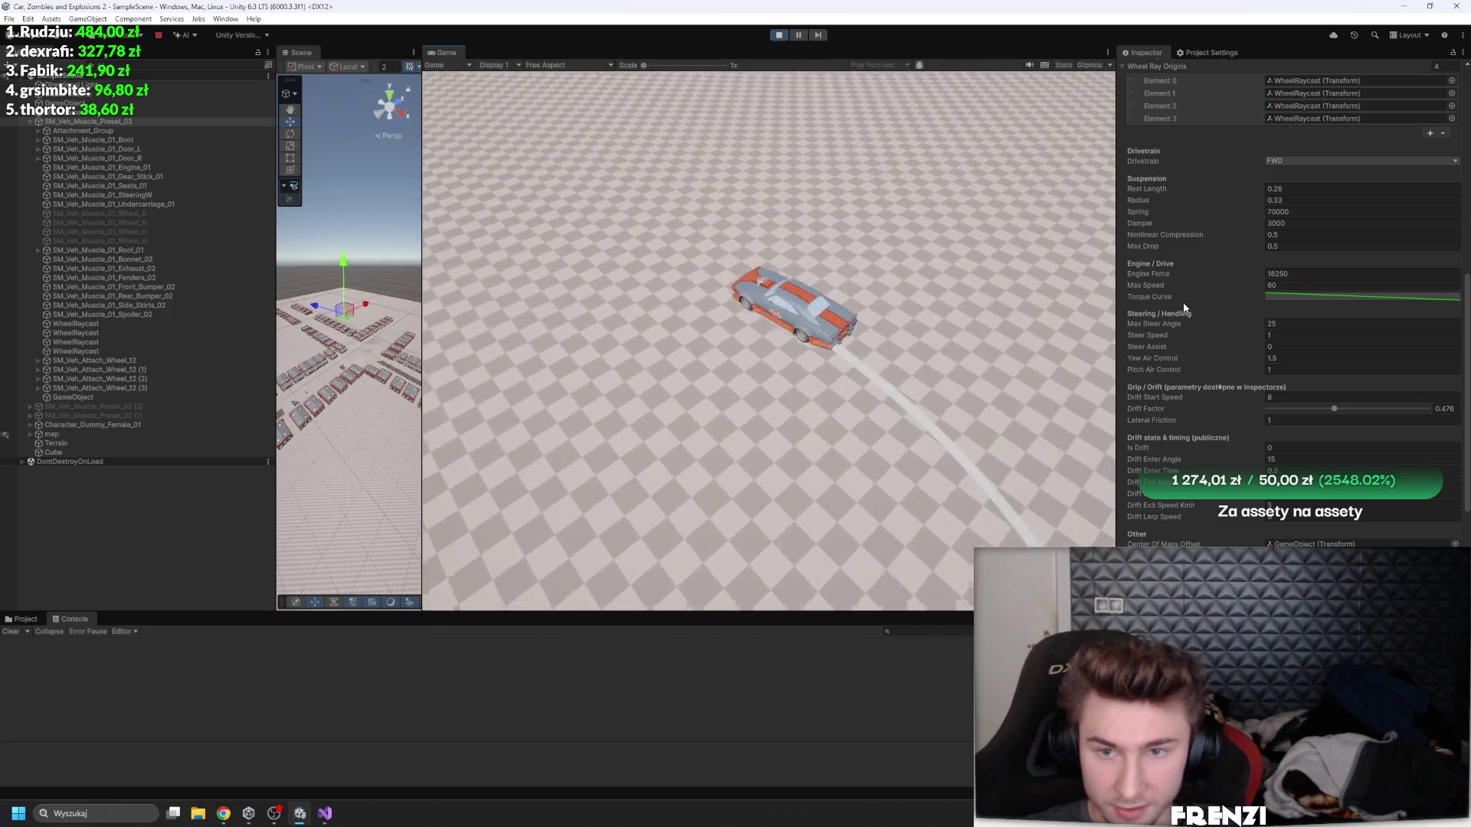
left_click_drag(1146, 338, 1102, 334)
type("48")
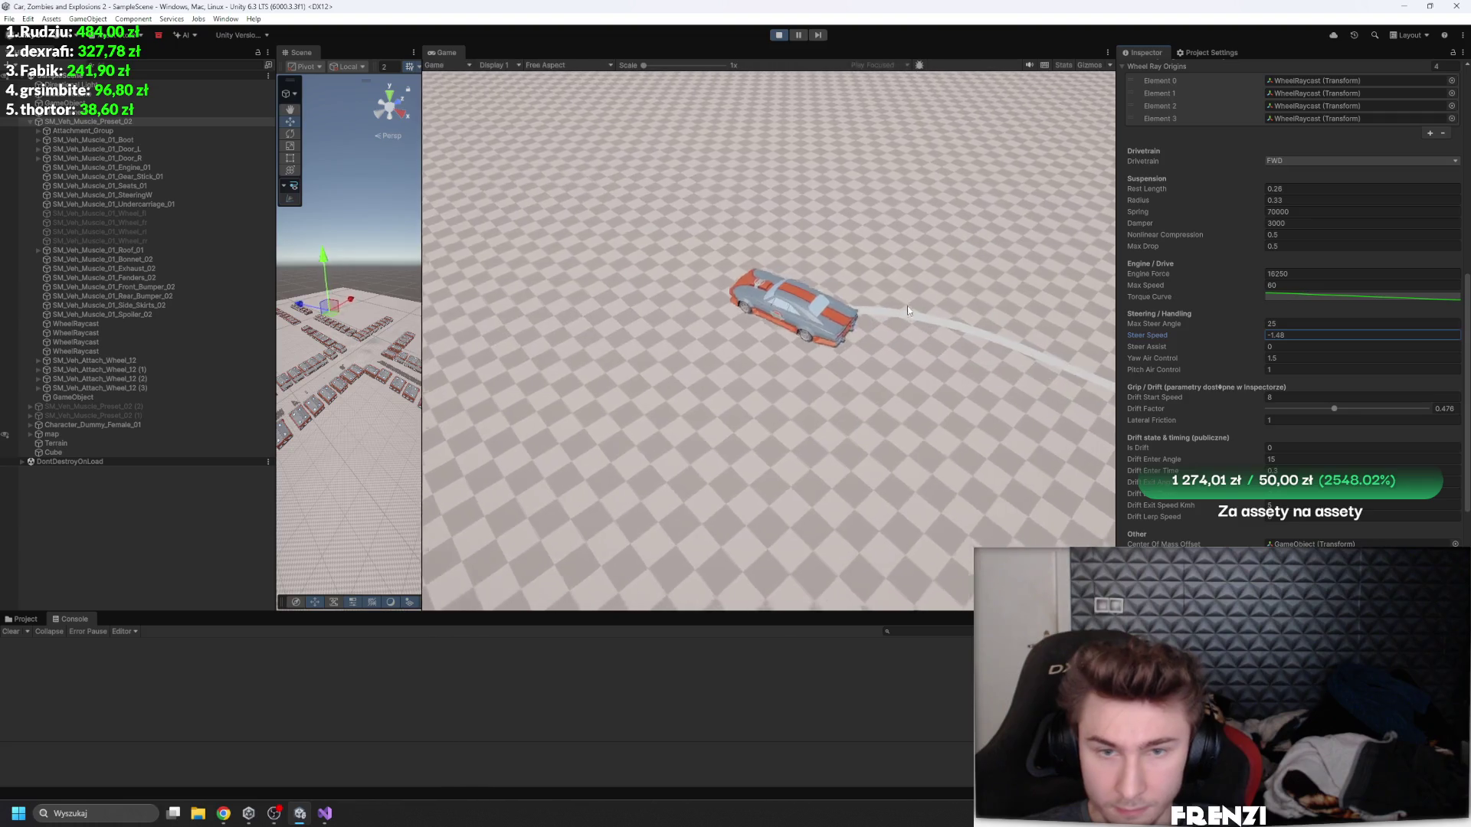
key("Return")
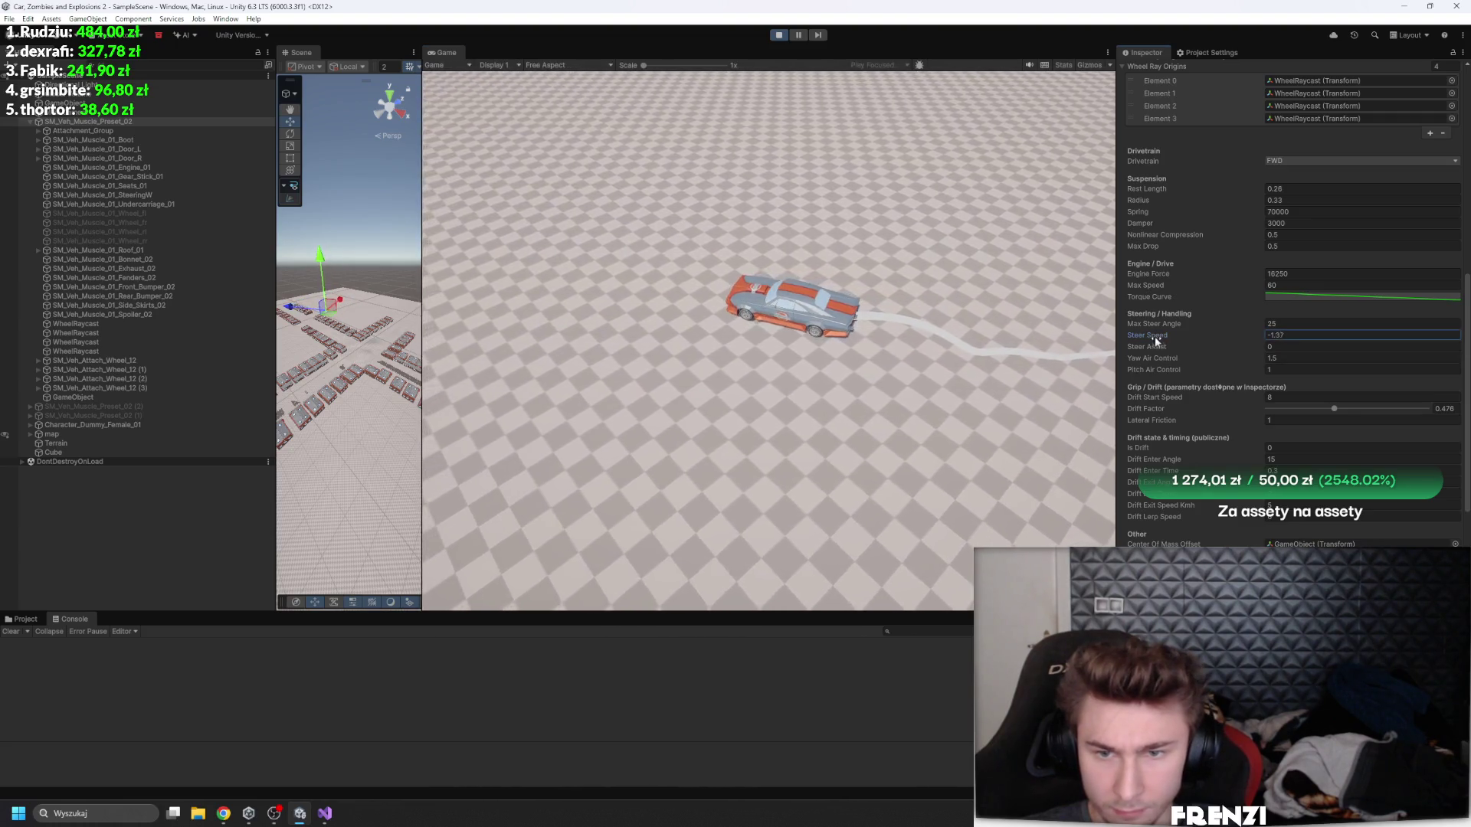
left_click_drag(1155, 338, 1180, 337)
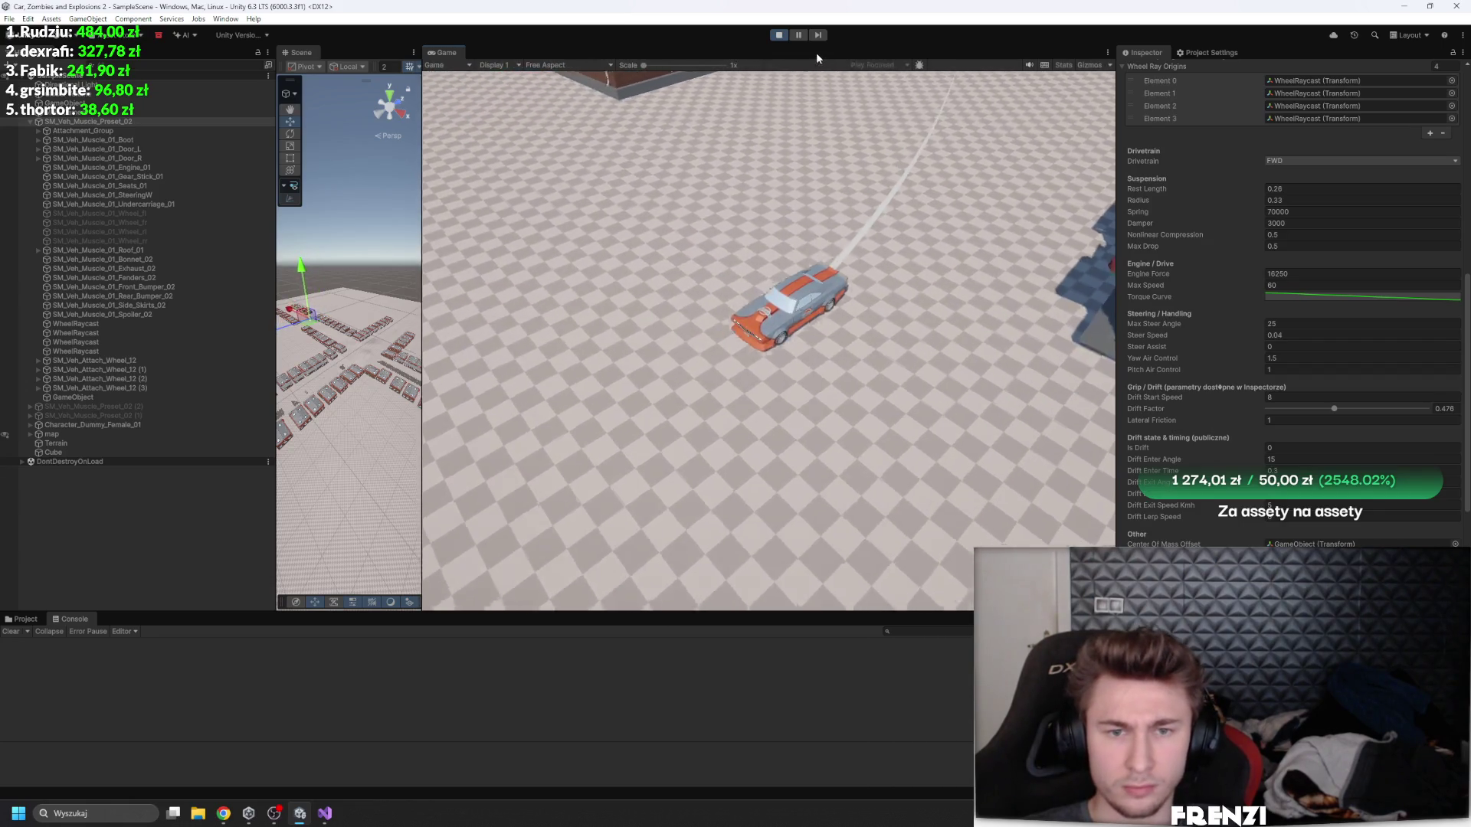
left_click(775, 36)
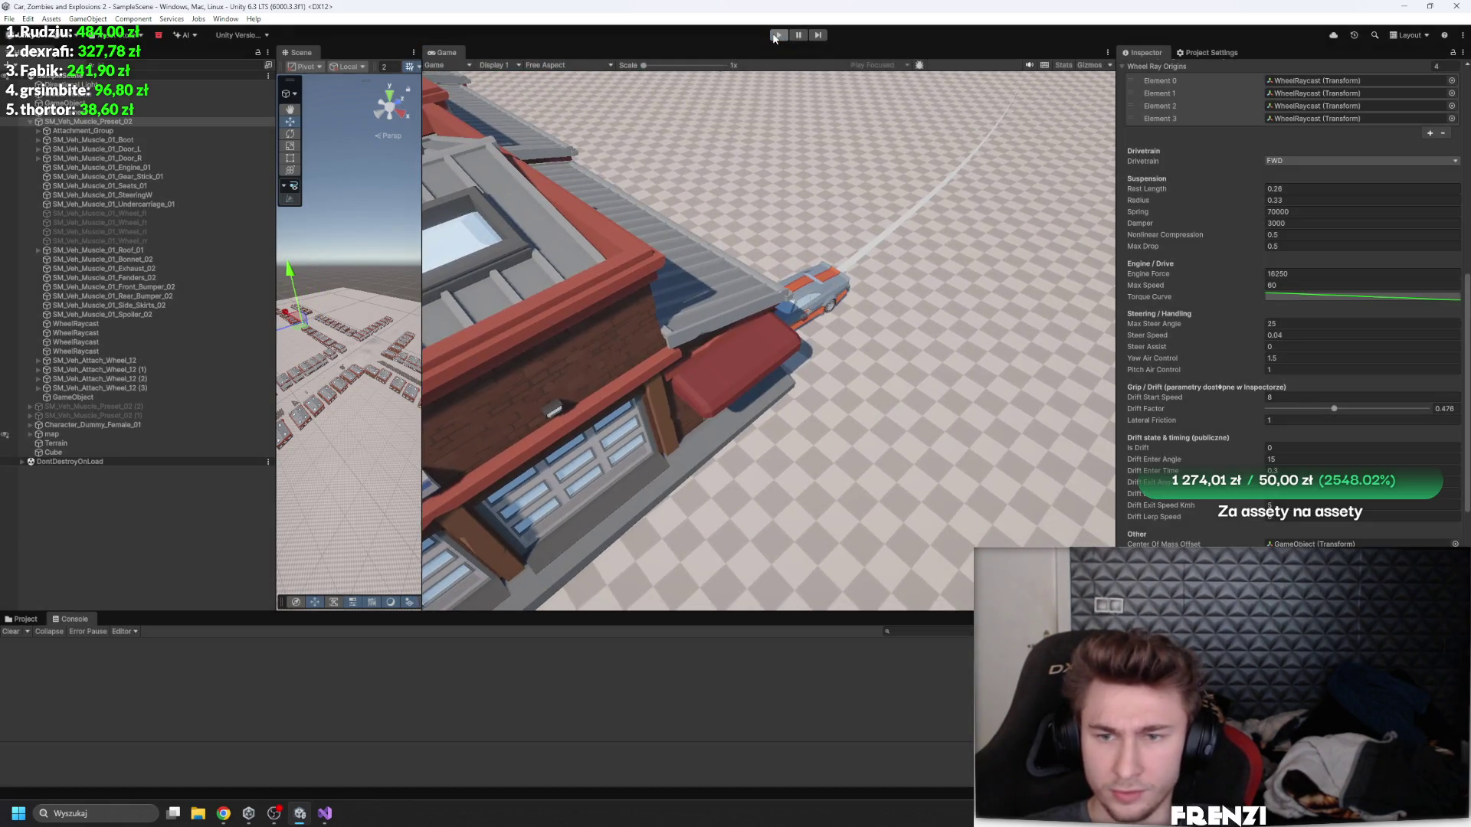
- Play-test with Steer Speed 0.2, scrub it up to about 31.85, restart the run, then stop
key("ctrl+p")
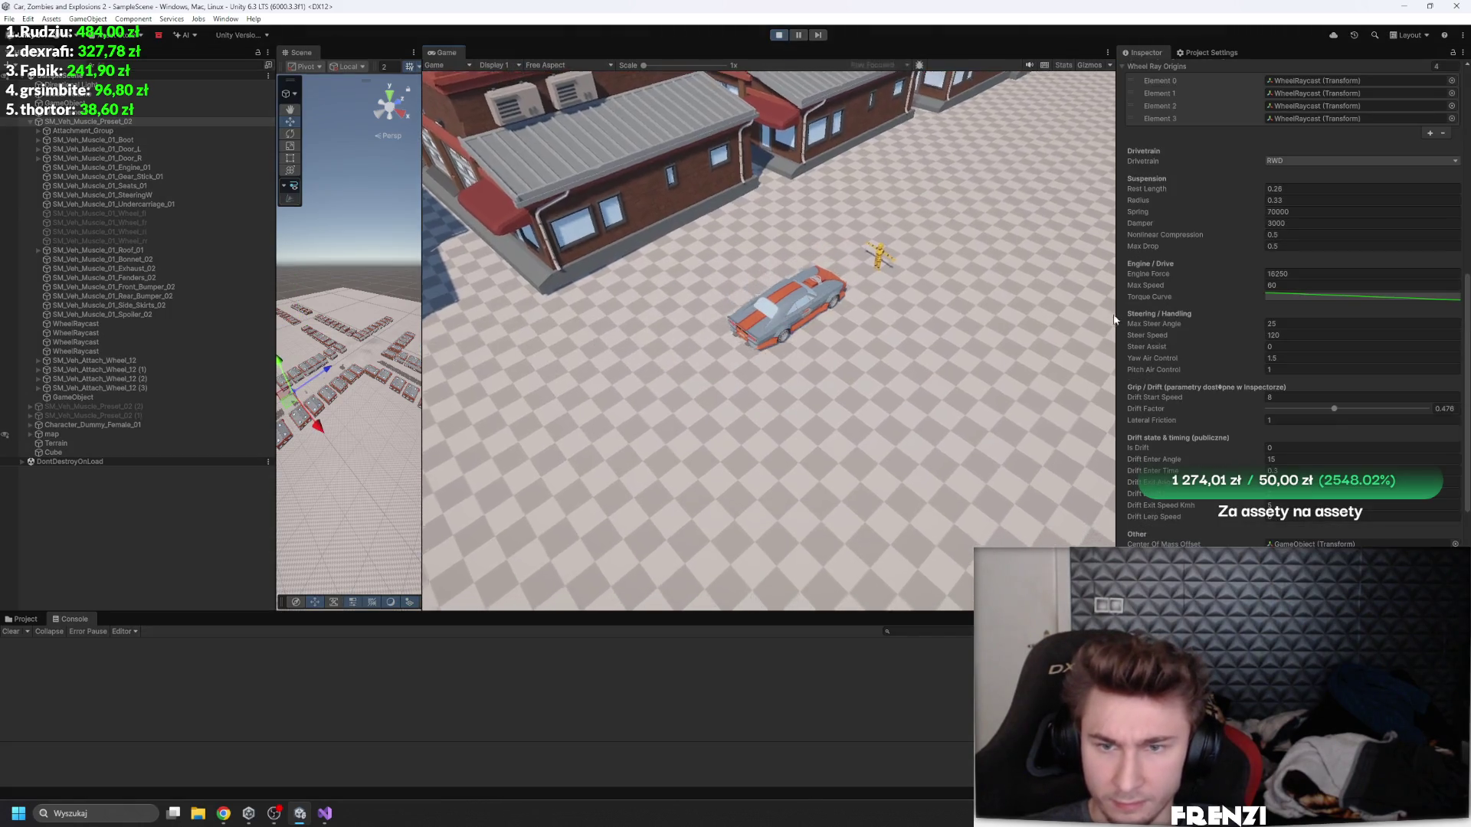
left_click(1274, 335)
type("0")
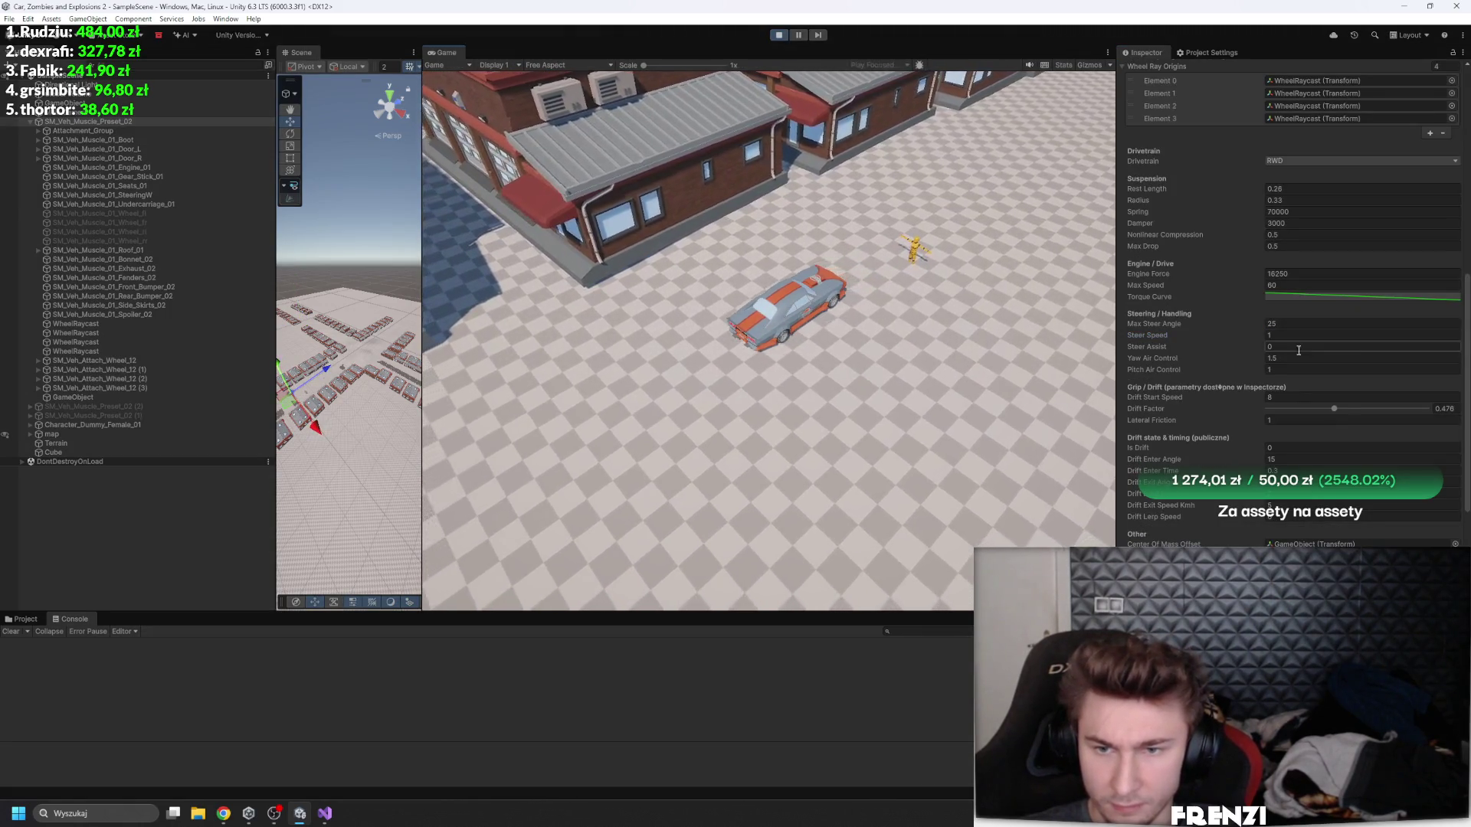
type(".2")
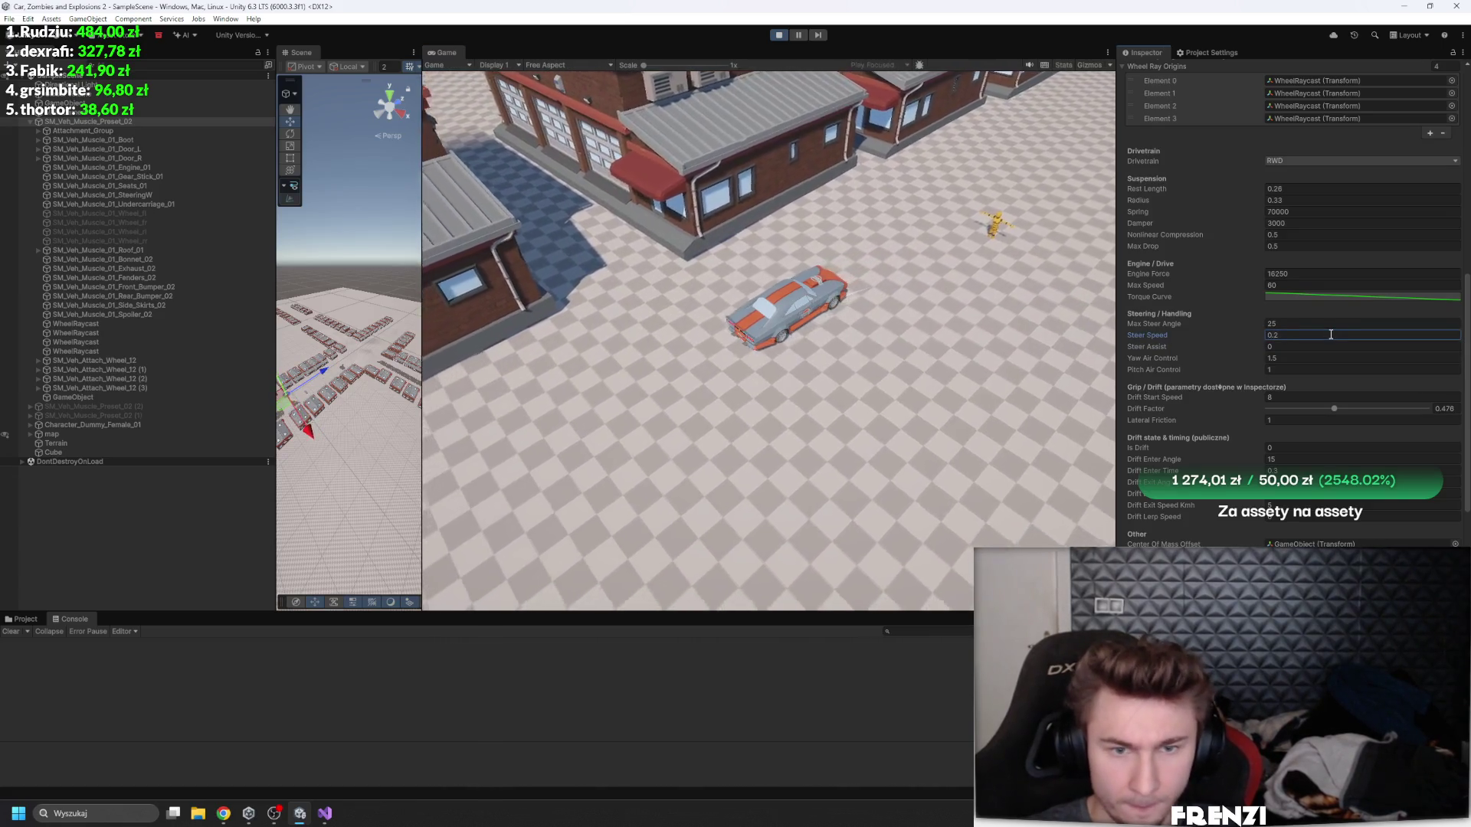
key("Return")
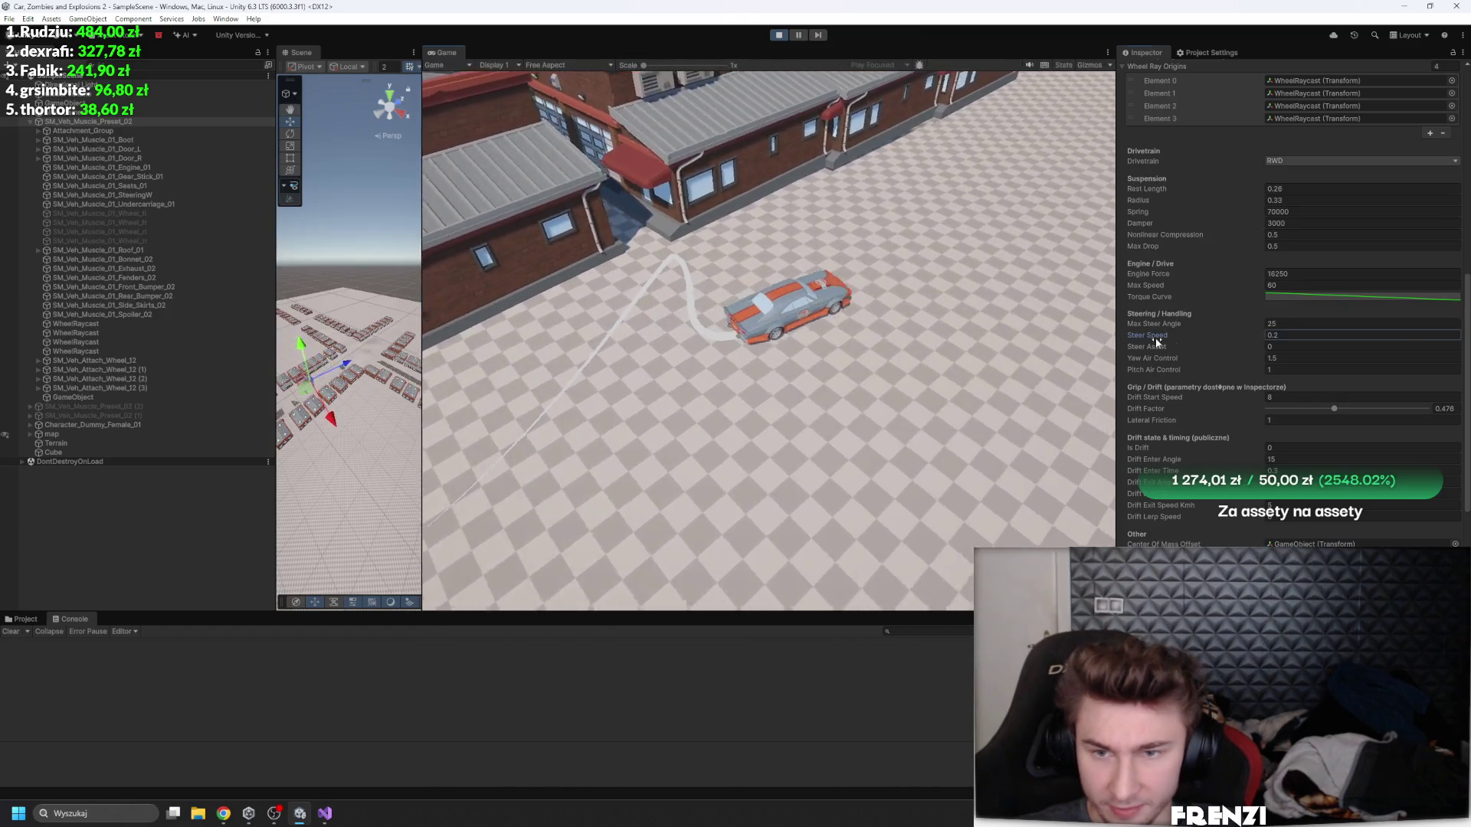
mouse_move(1156, 338)
left_mouse_down()
mouse_move(1340, 338)
mouse_move(628, 346)
left_mouse_up()
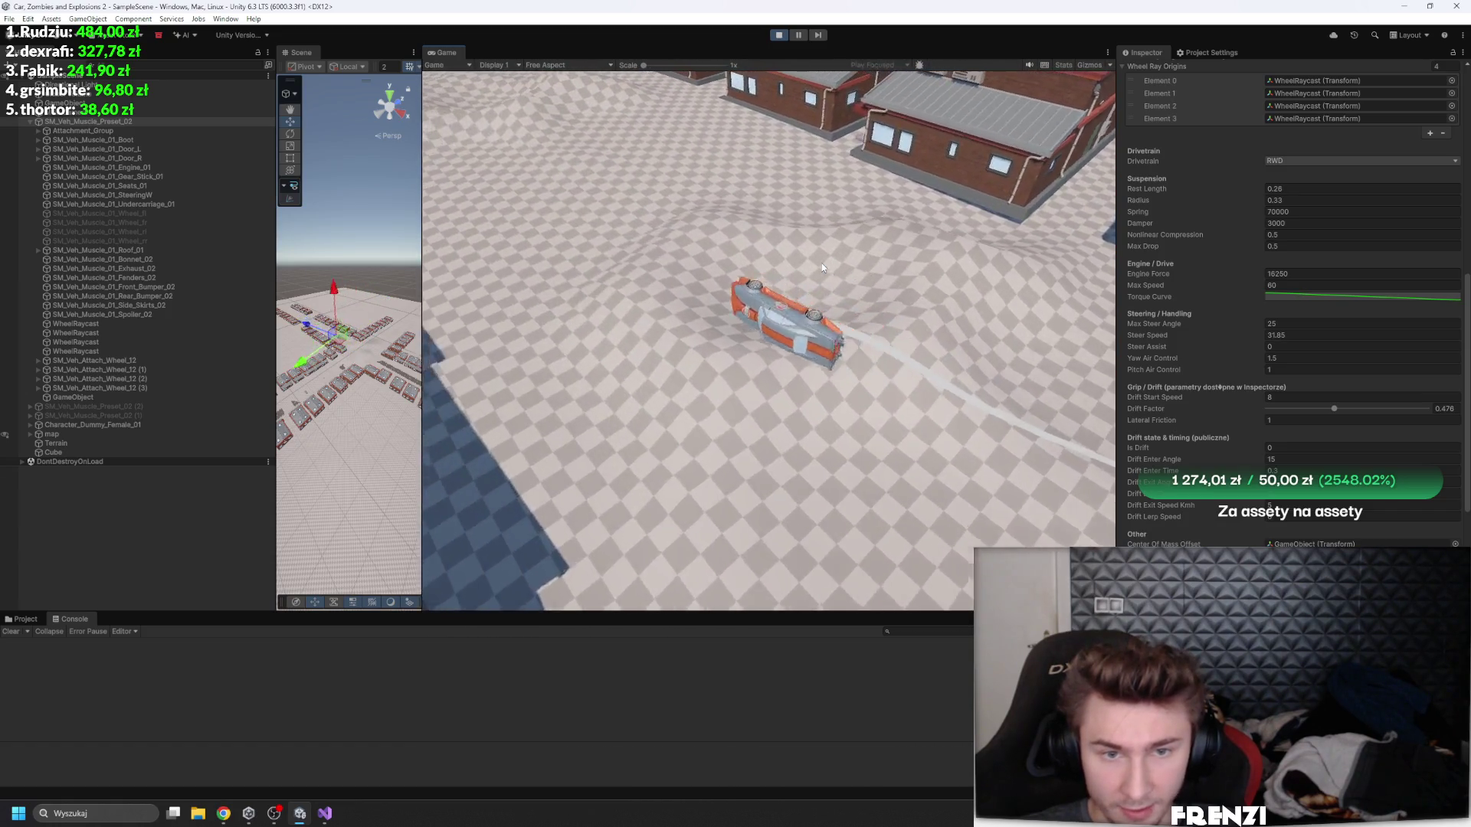
left_click(779, 35)
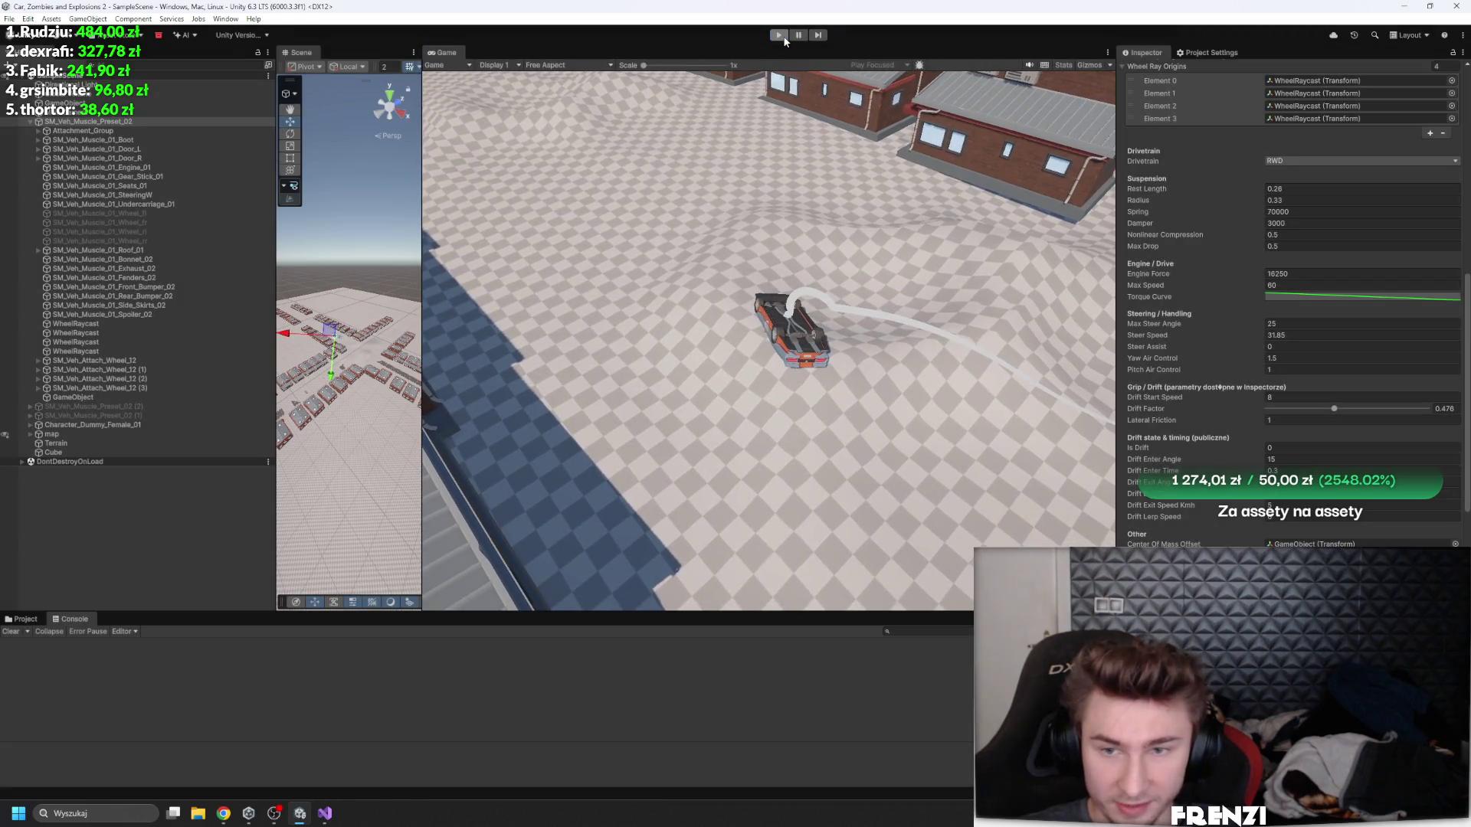
left_click(779, 35)
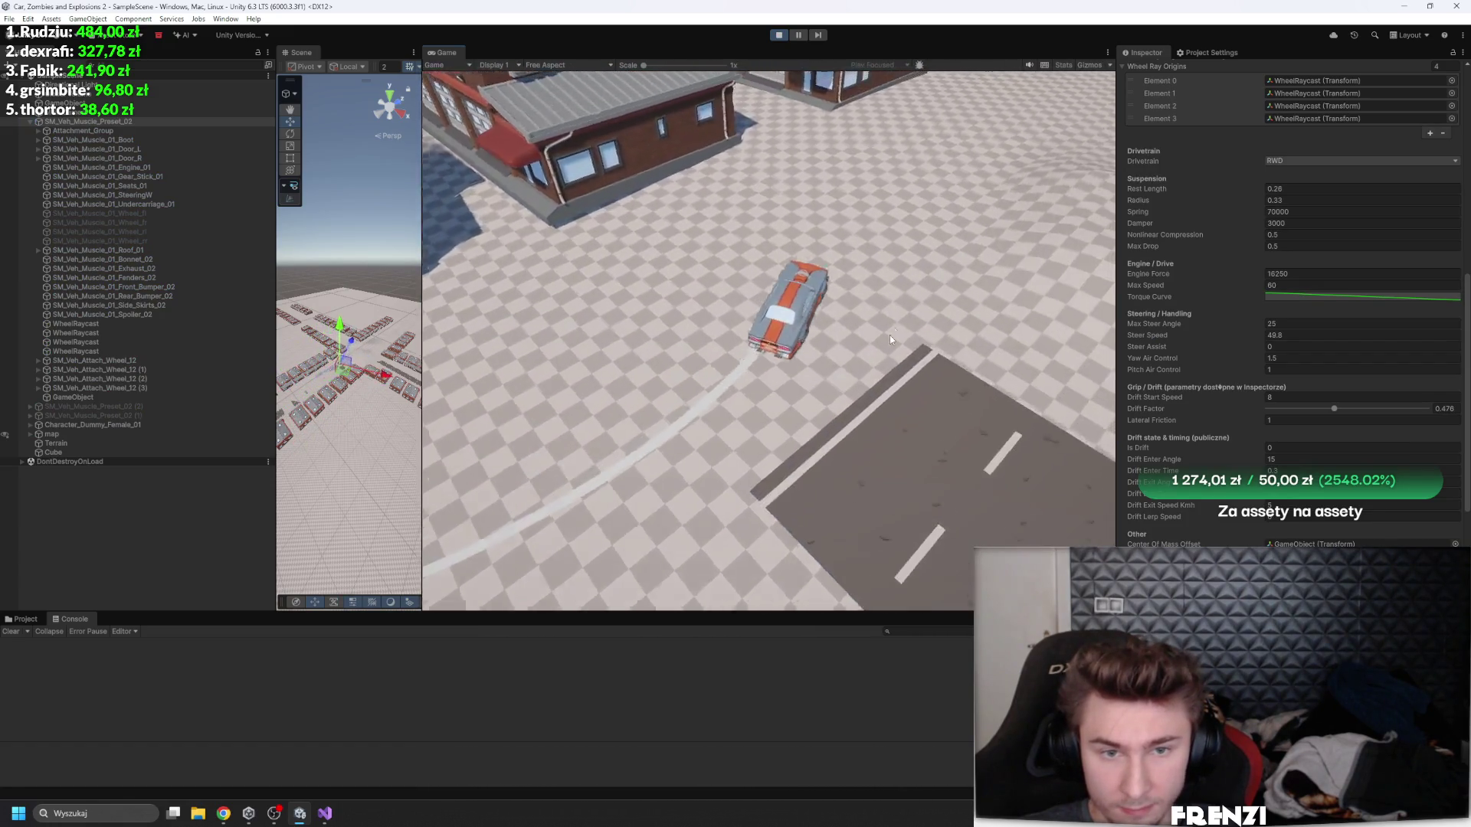
left_click(780, 35)
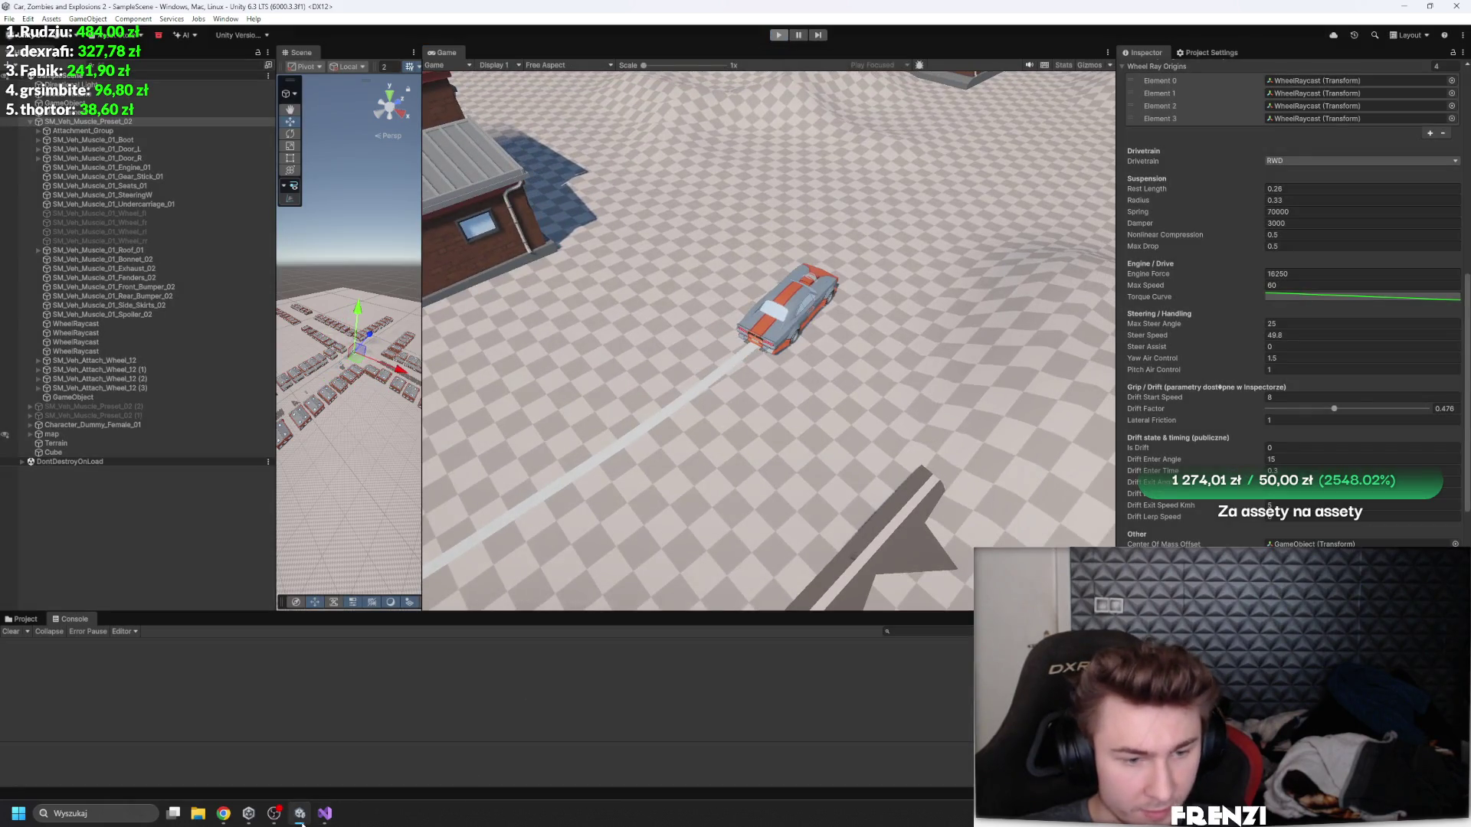
- Add 'public AnimationCurve LateralBySpeed;' above ApplyLateralForces in CarController.cs, then go back to Unity
left_click(325, 814)
scroll(469, 357, "up", 6)
scroll(470, 357, "down", 4)
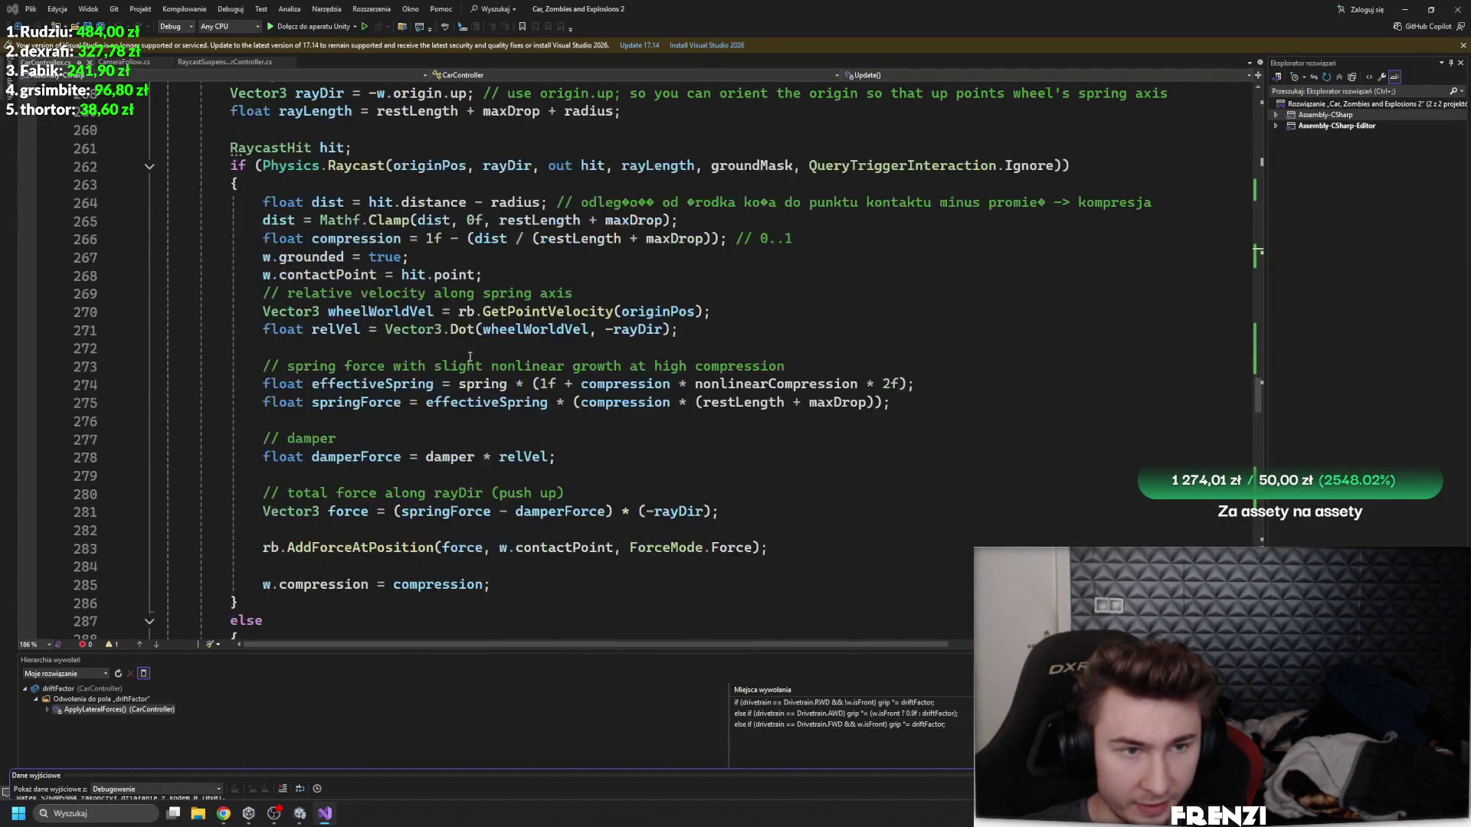
scroll(470, 357, "down", 16)
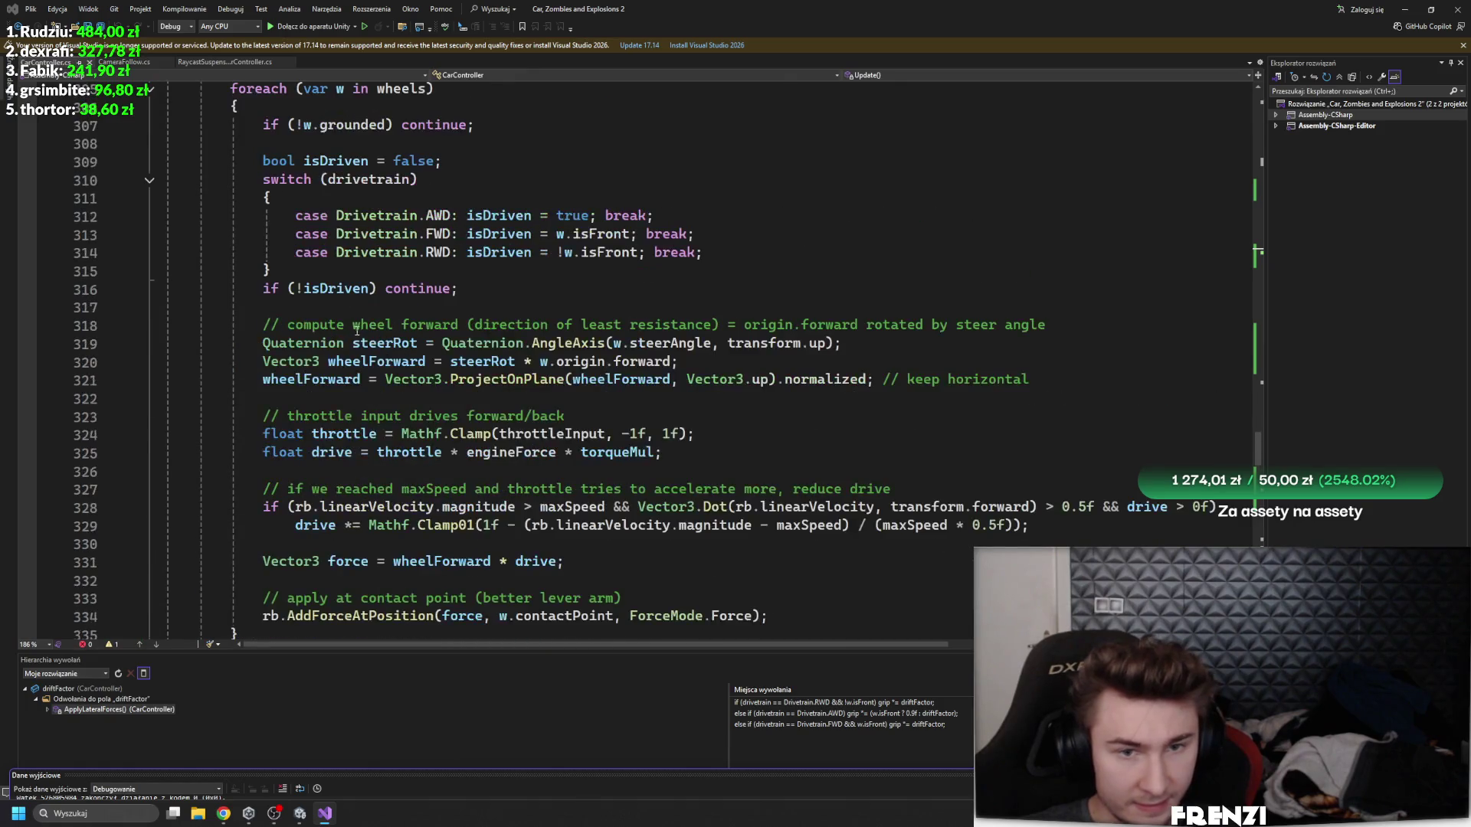
scroll(356, 331, "down", 8)
left_click(420, 234)
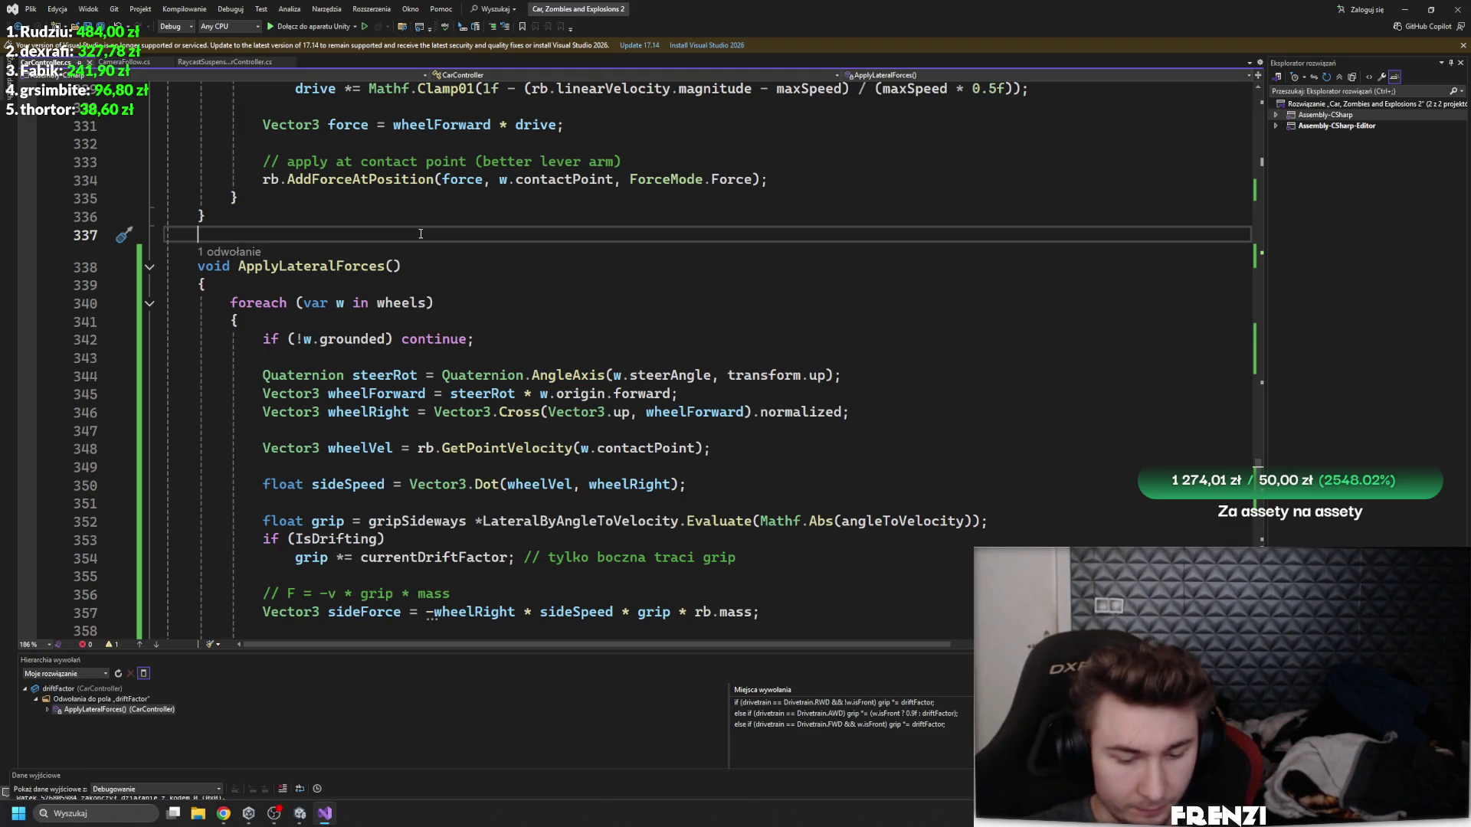
type("public anima")
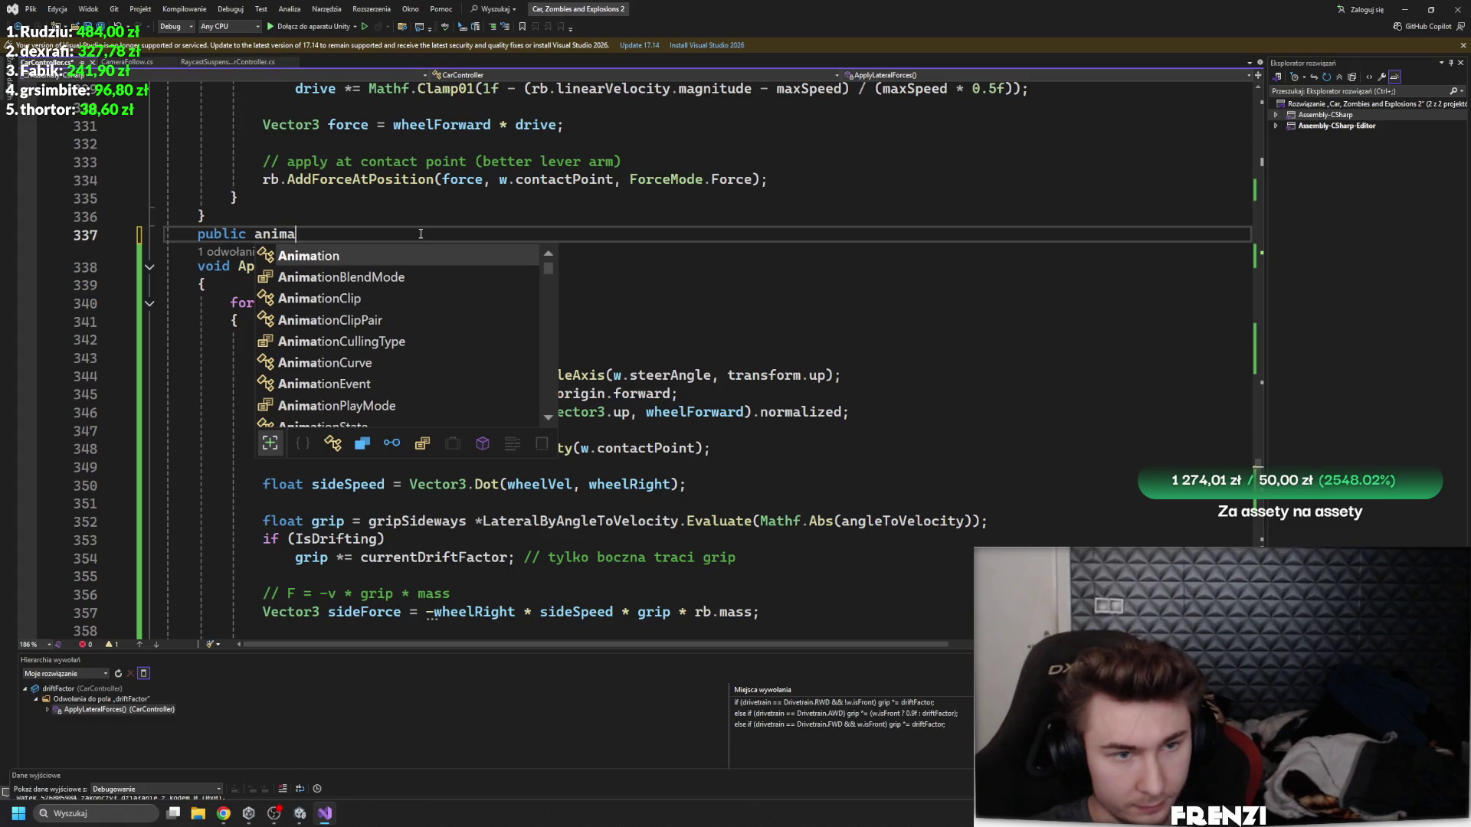
type("c L:")
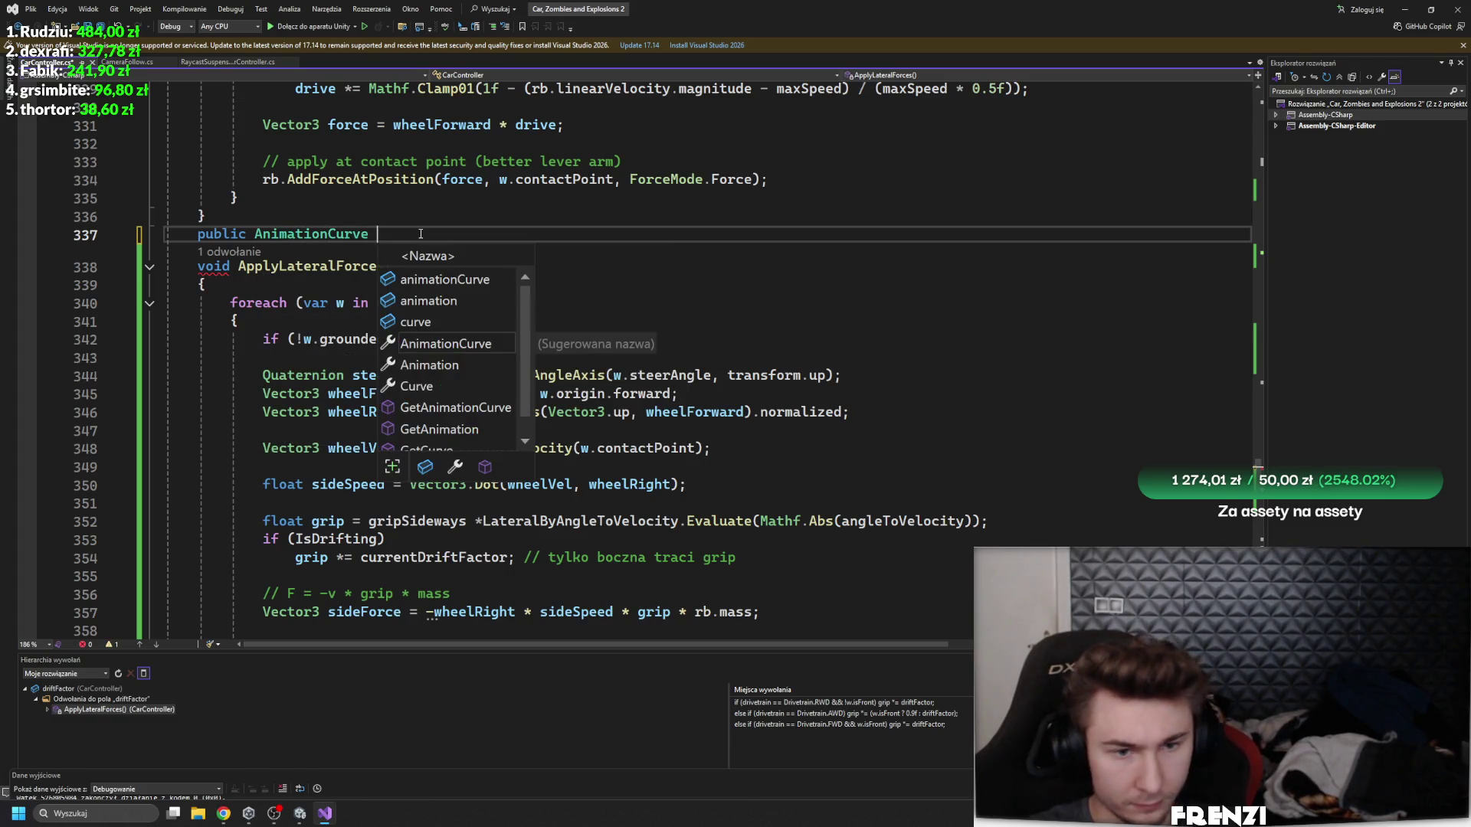
type("LateralBySp")
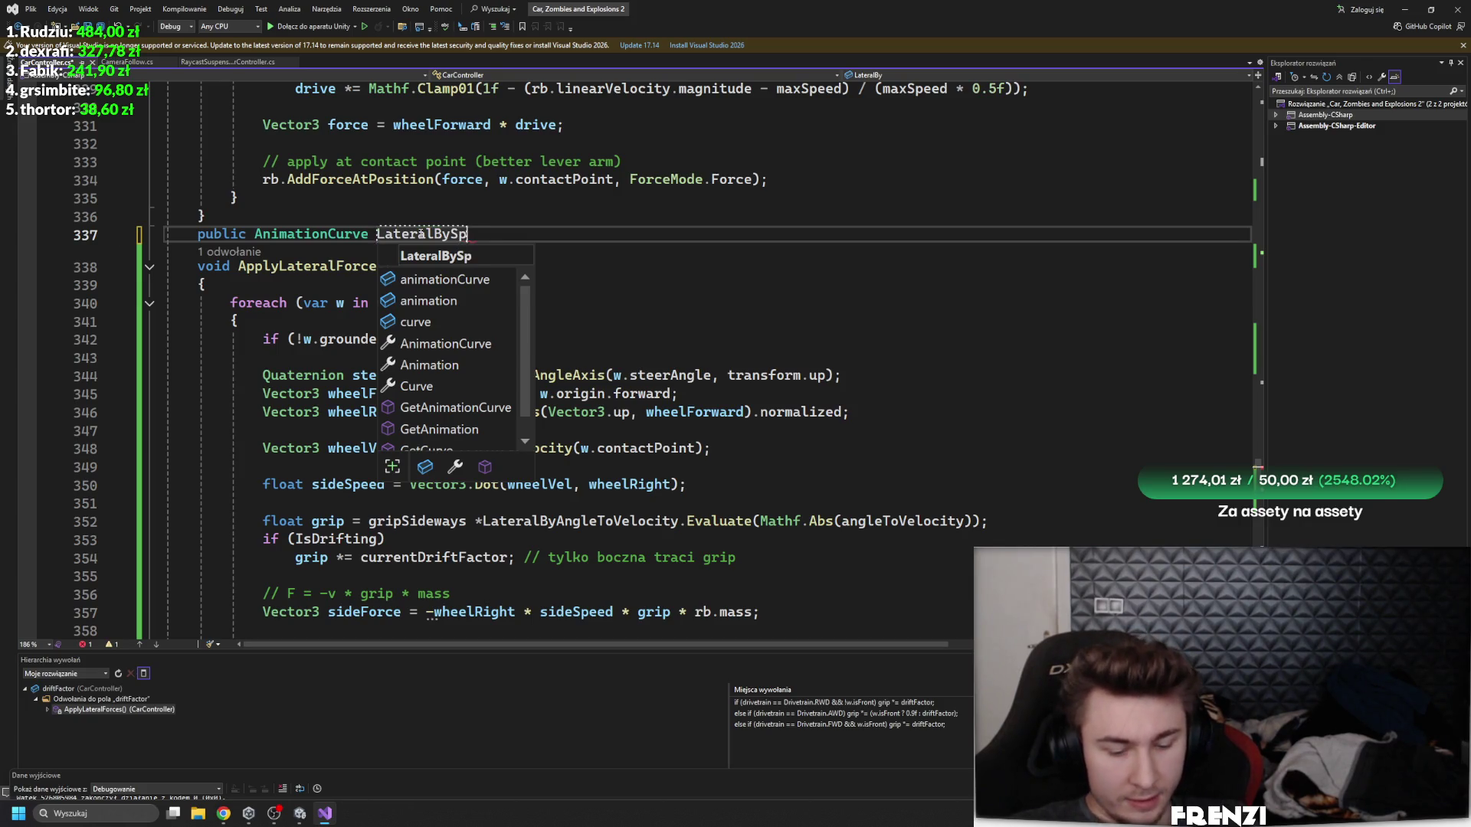
type("eed;")
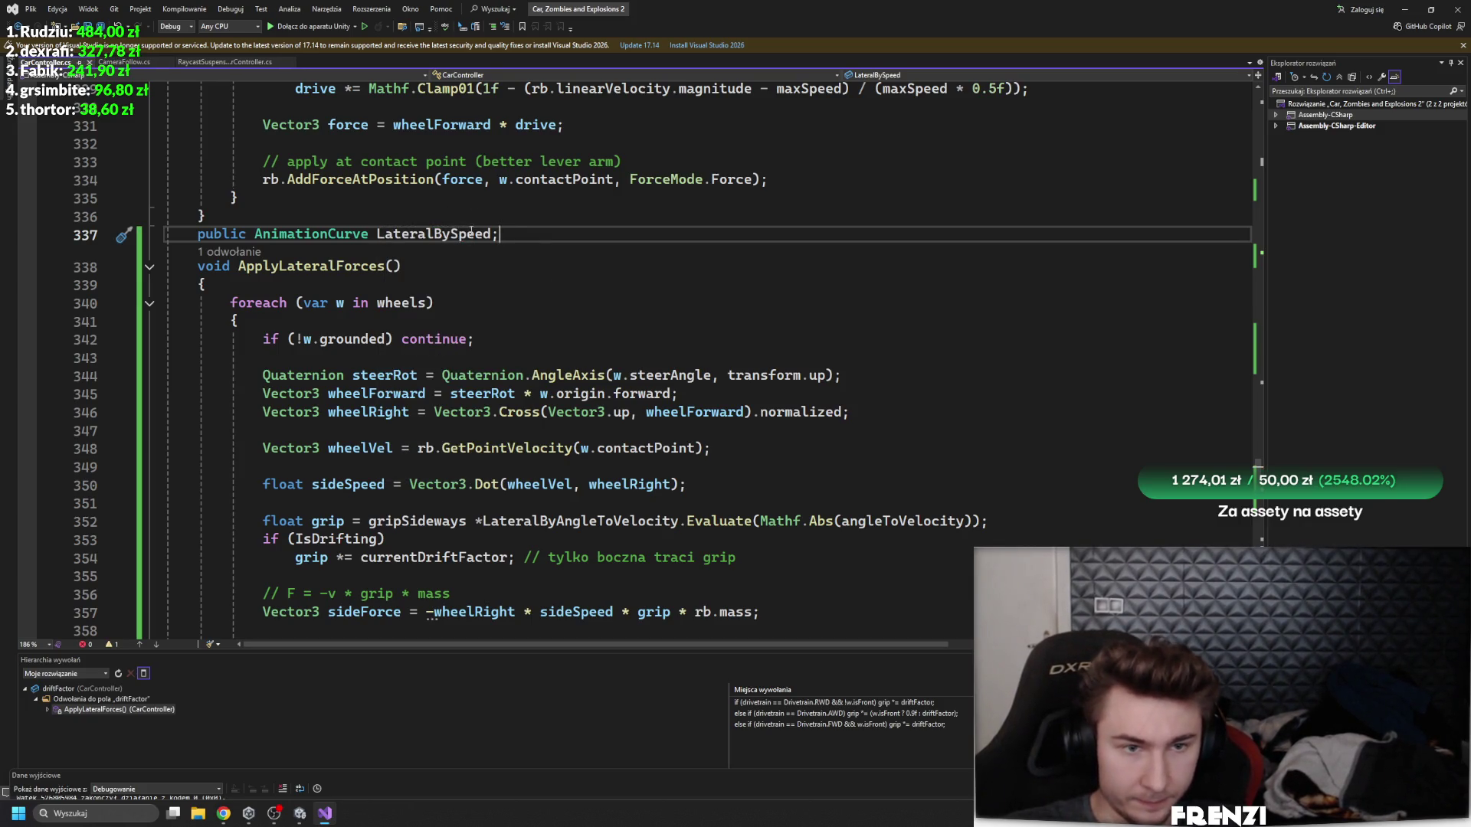
key("alt+Tab")
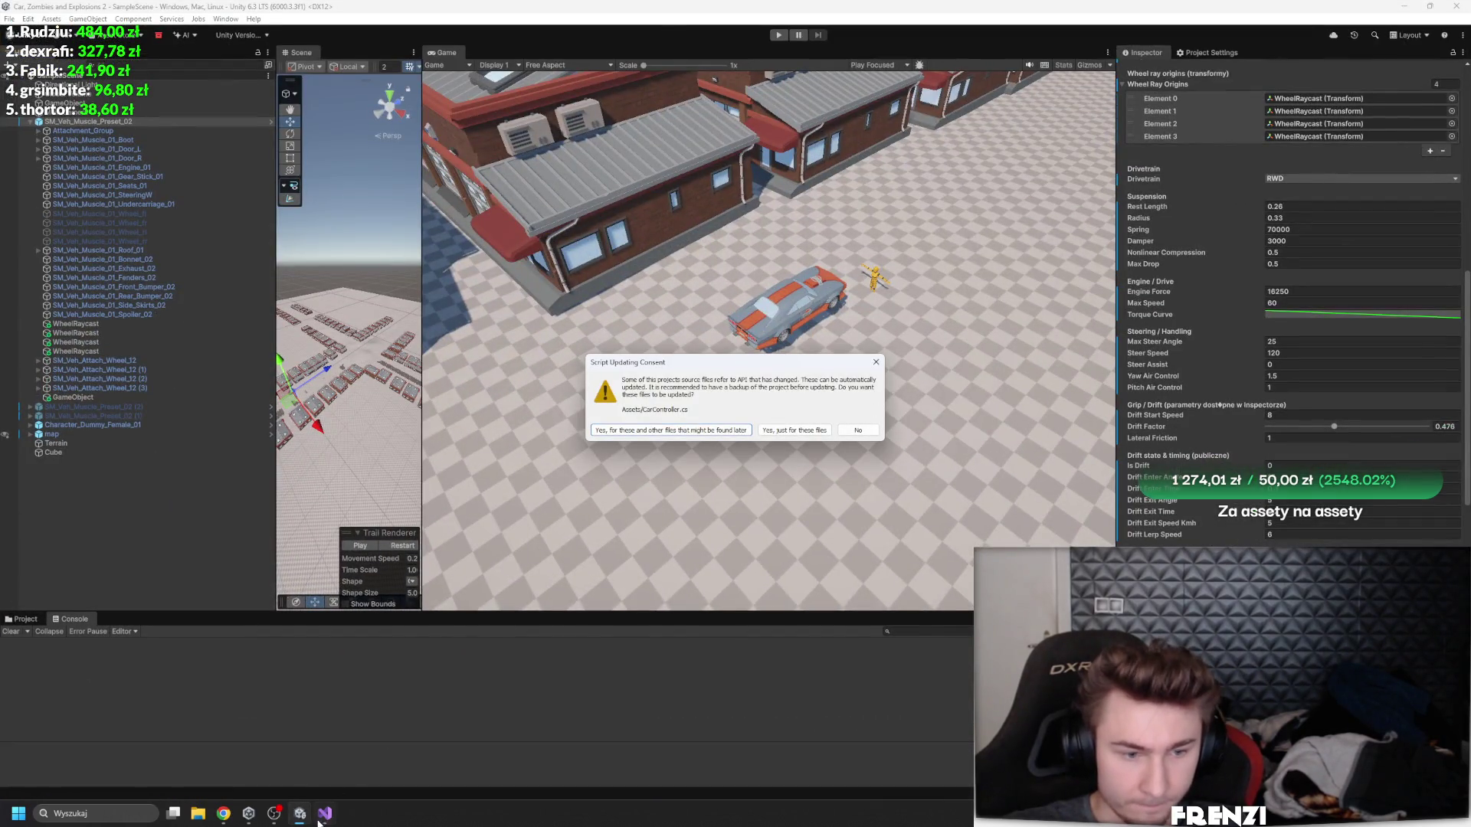
- Accept the script update prompt, clear the Console errors, and return to Visual Studio
left_click(320, 818)
left_click(298, 813)
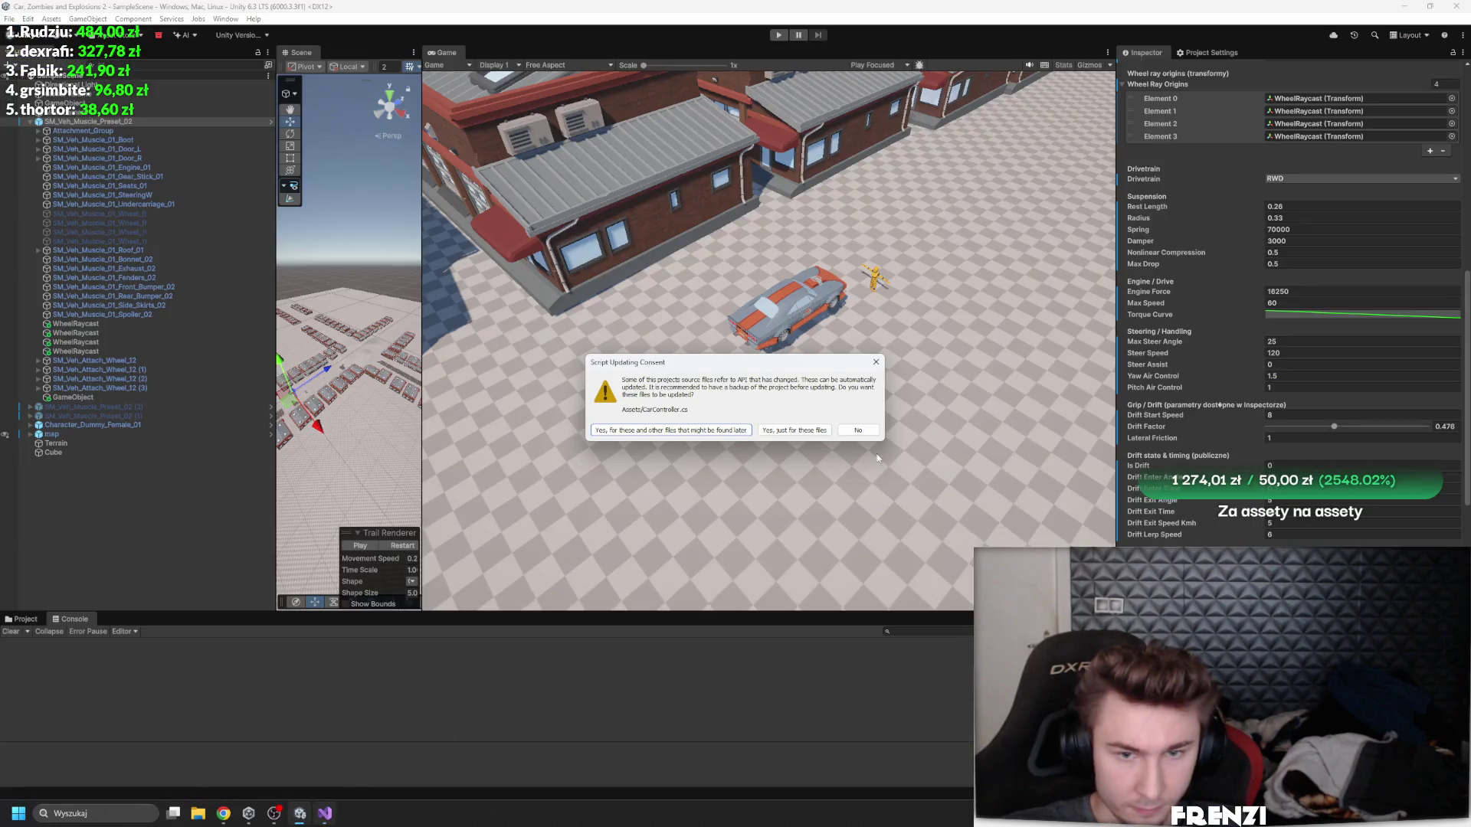
key("Return")
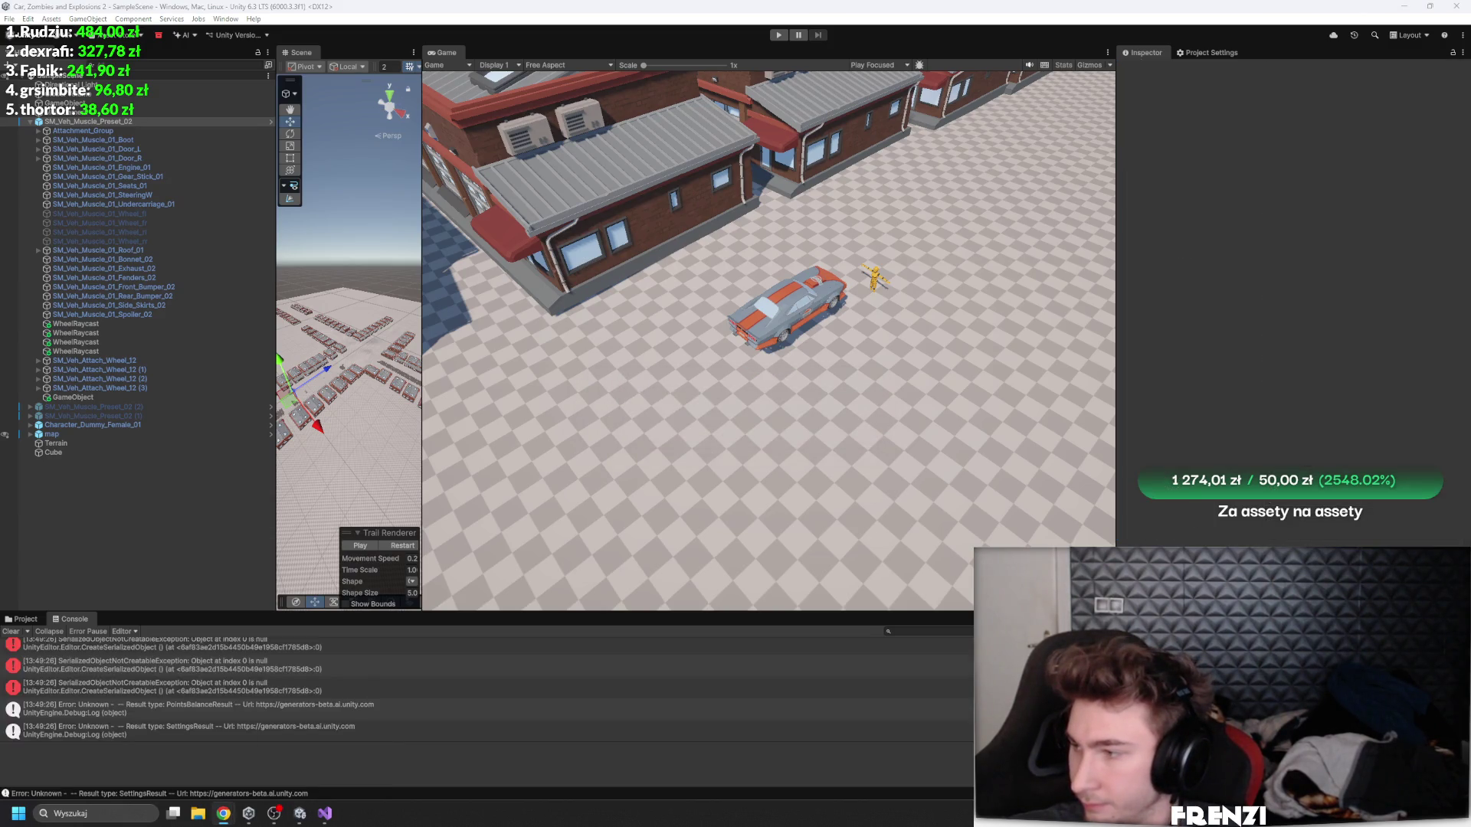
left_click(12, 632)
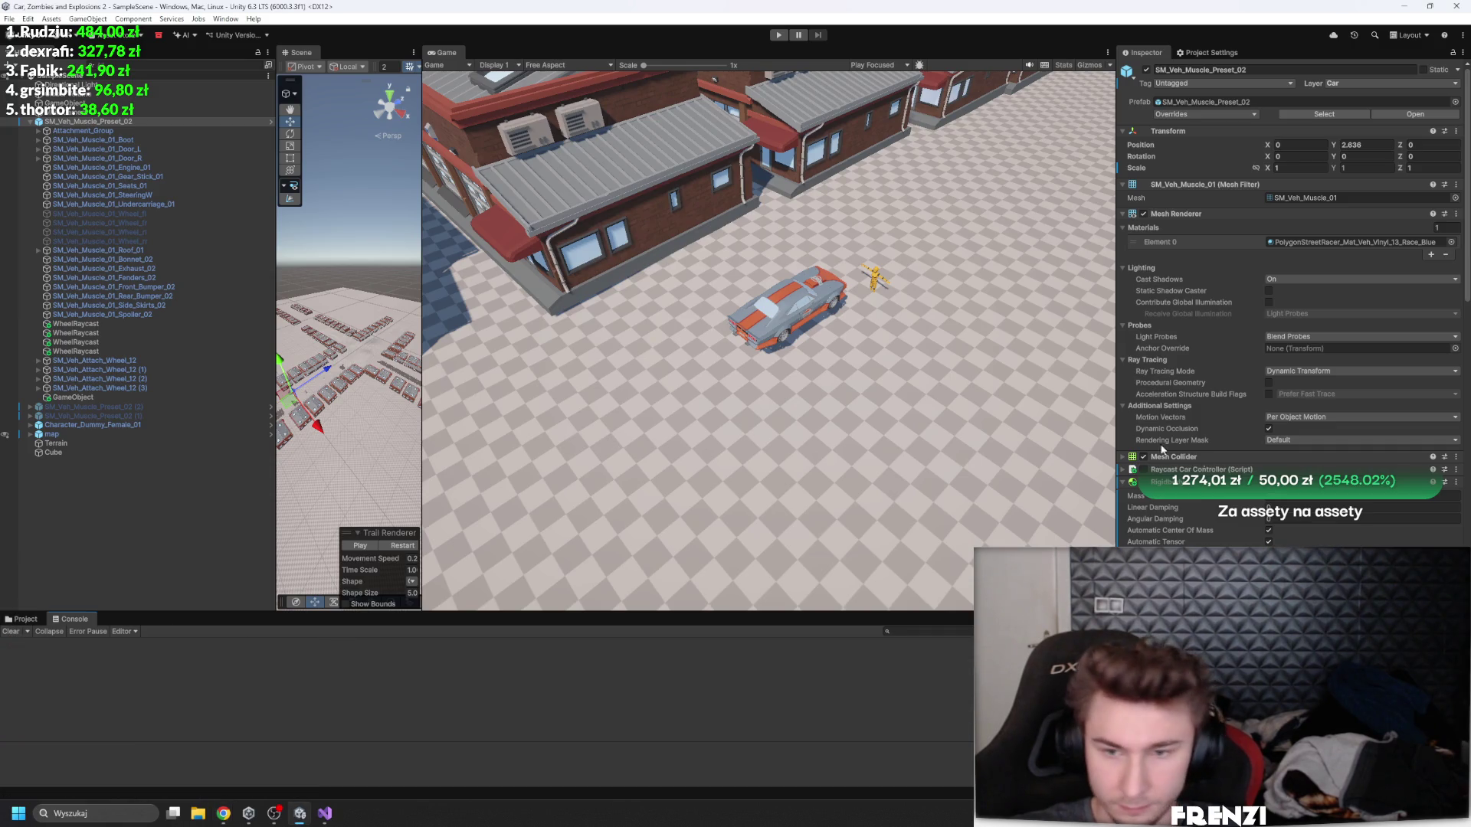
scroll(1316, 538, "down", 5)
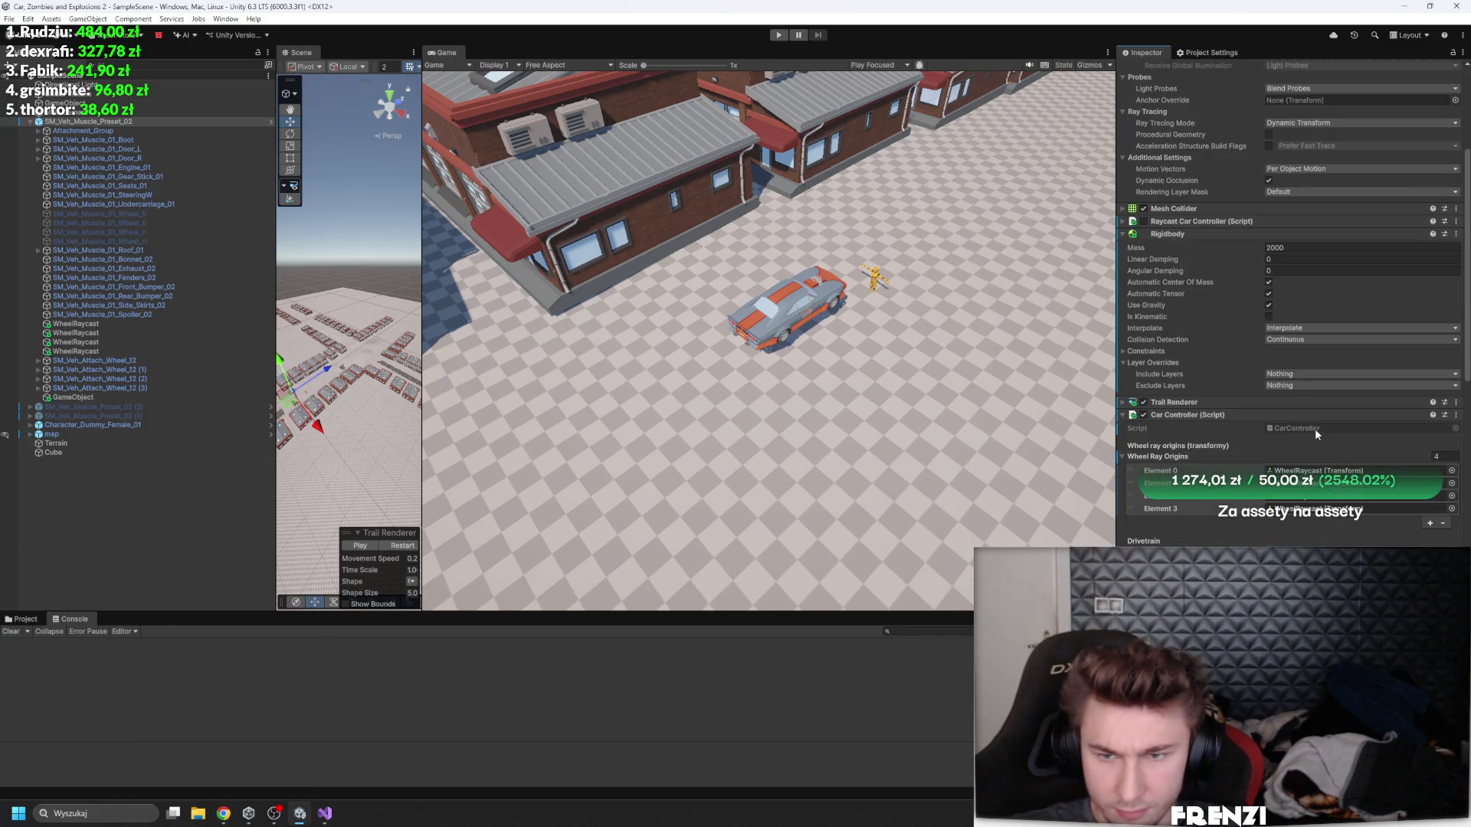
key("alt+Tab")
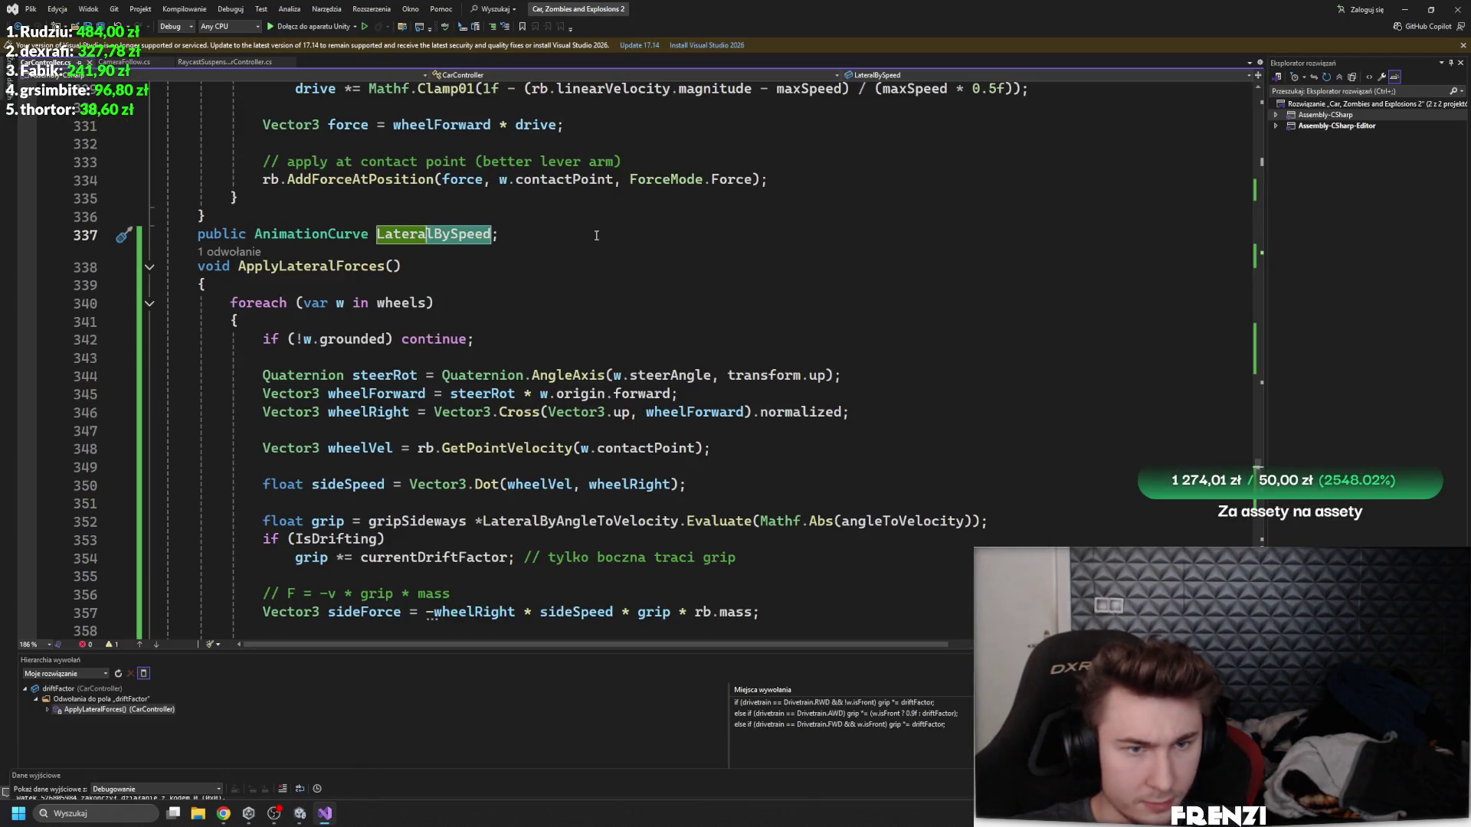
- Append LateralBySpeed with rb.linearVelocity and Mathf.Abs to the grip calculation on line 352
scroll(740, 495, "down", 2)
left_click(973, 412)
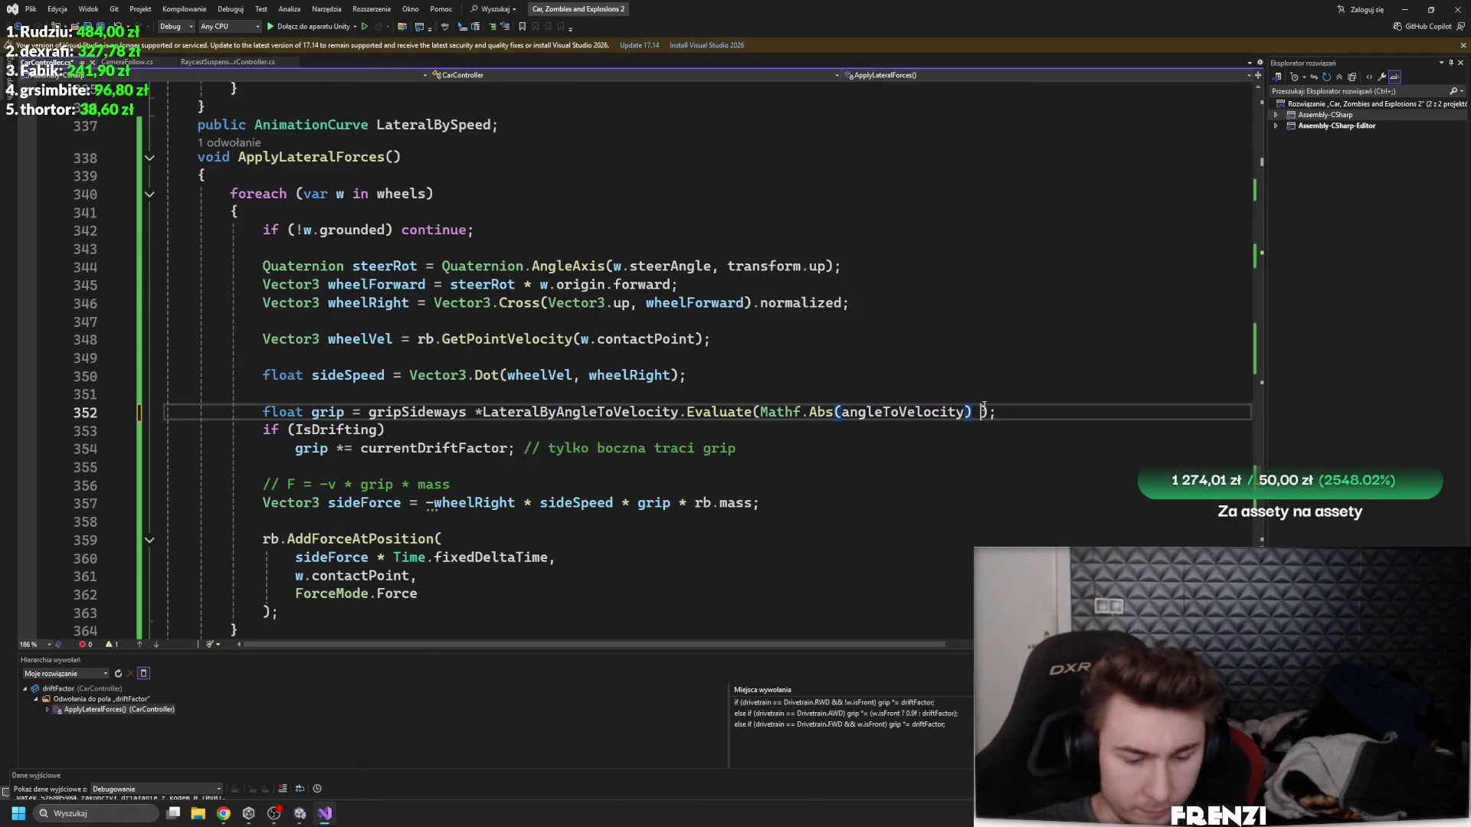
type("* latera")
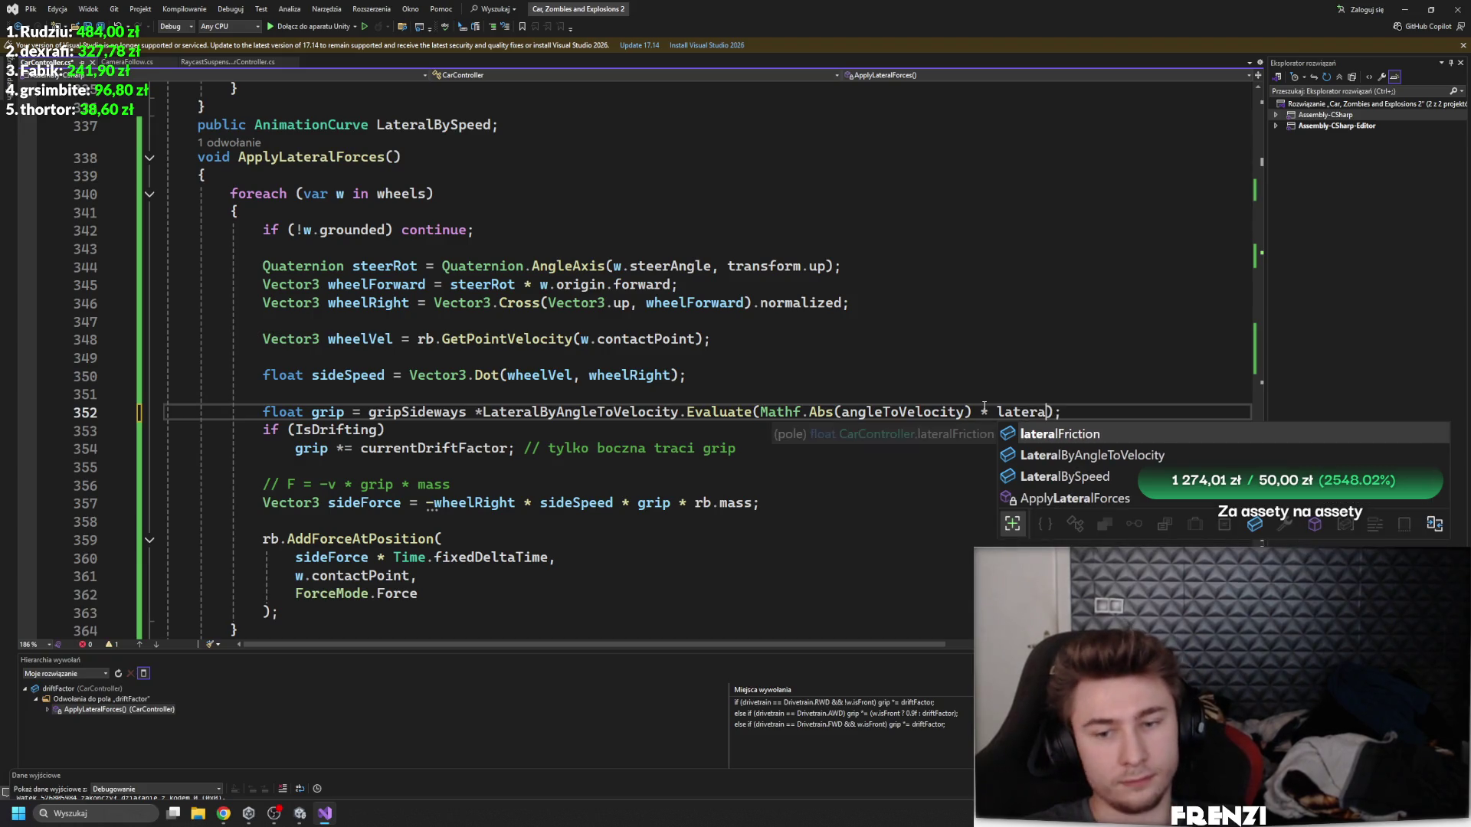
key("Down")
key("Down")
key("Tab")
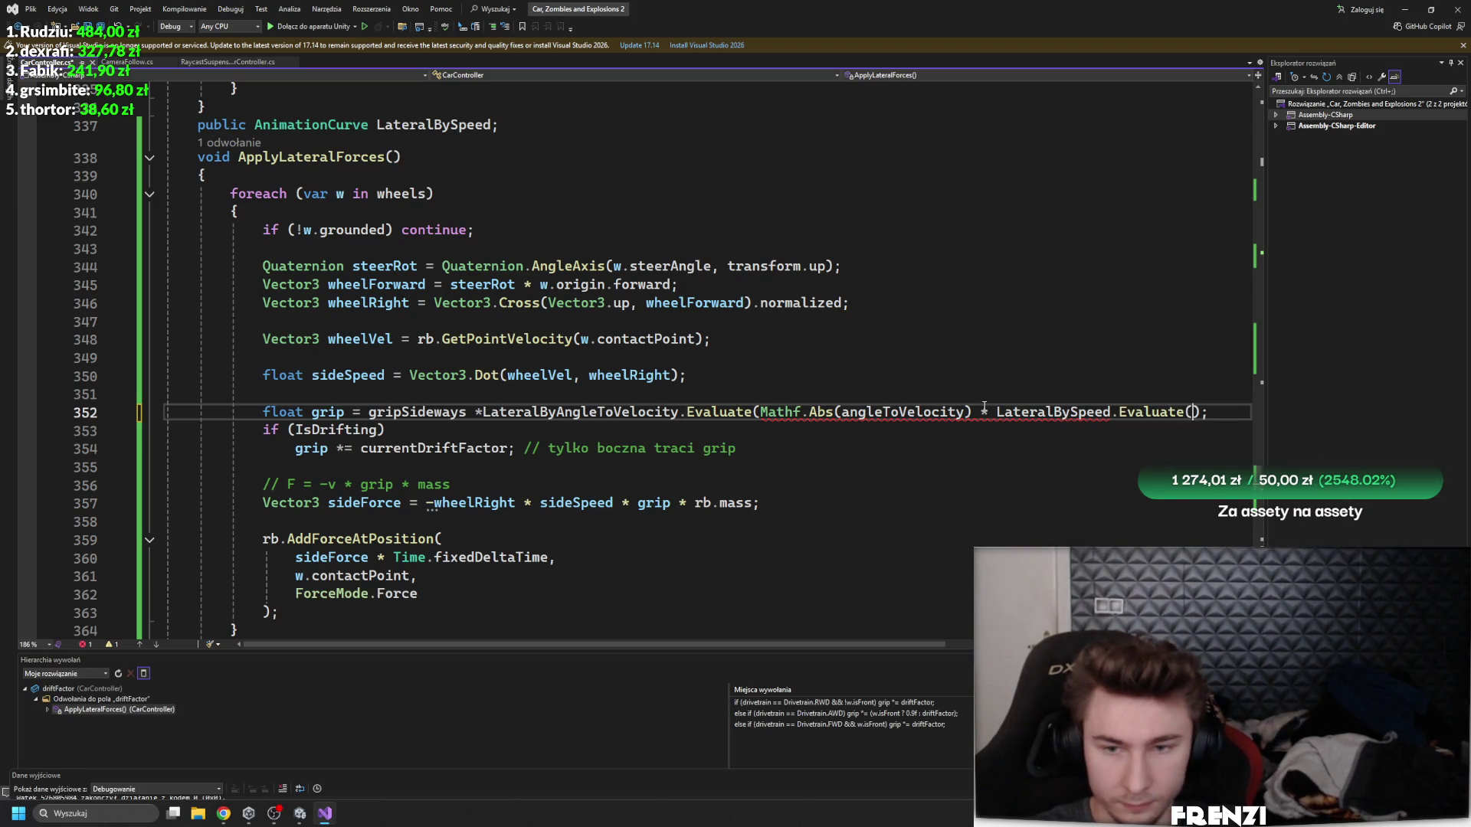
type("rv")
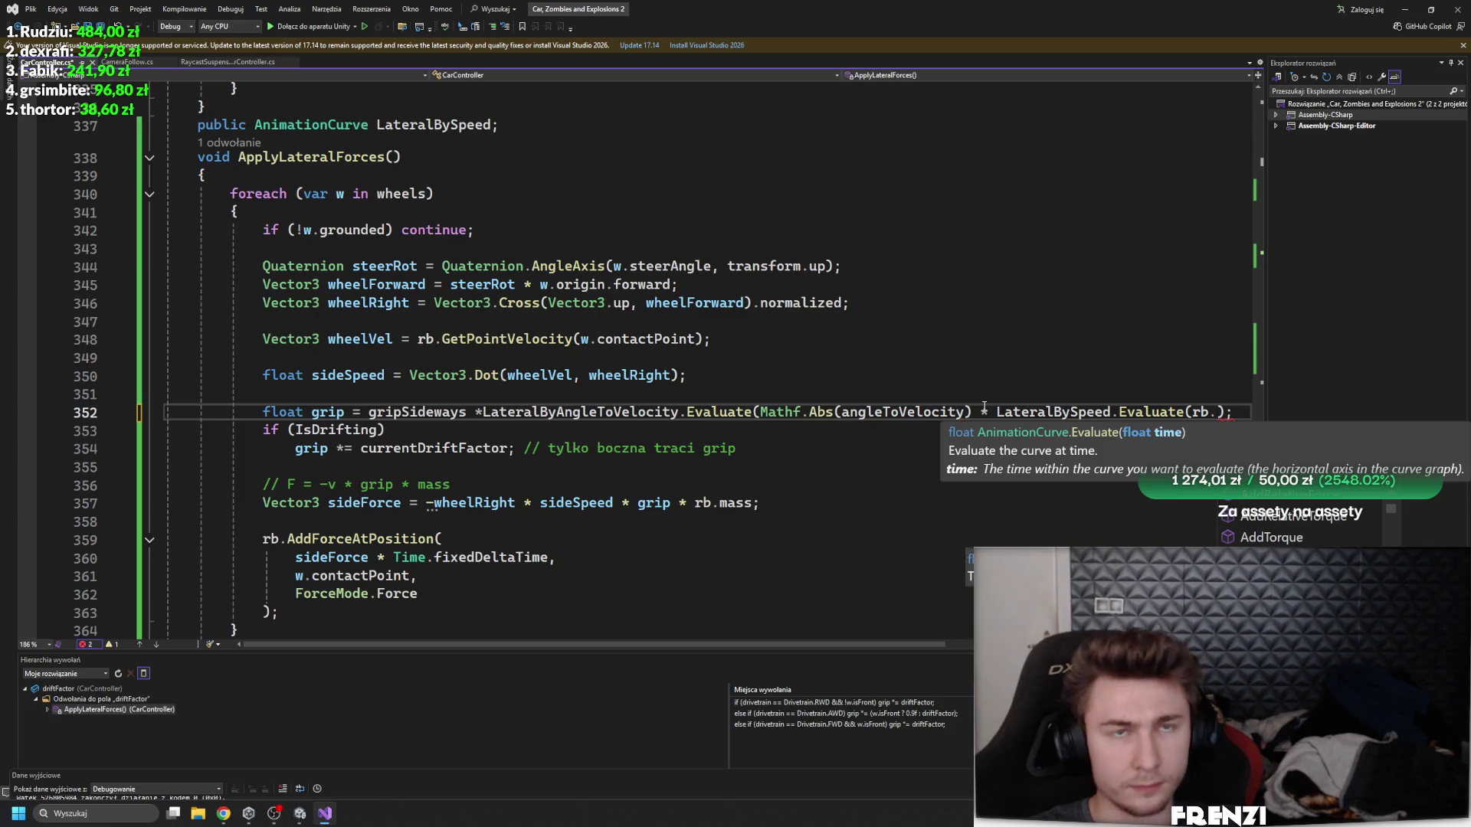
key("BackSpace")
key("BackSpace")
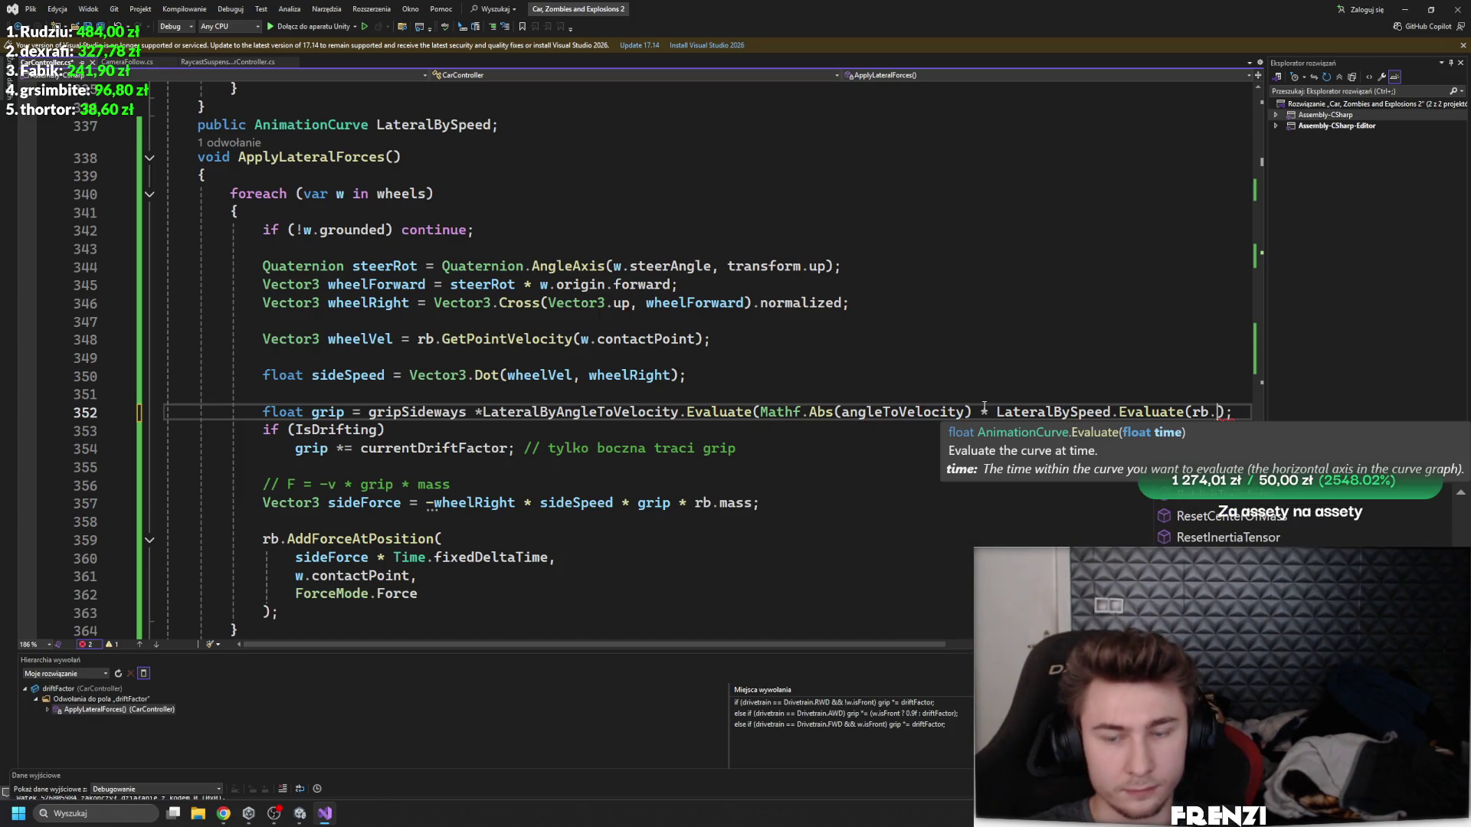
type("l")
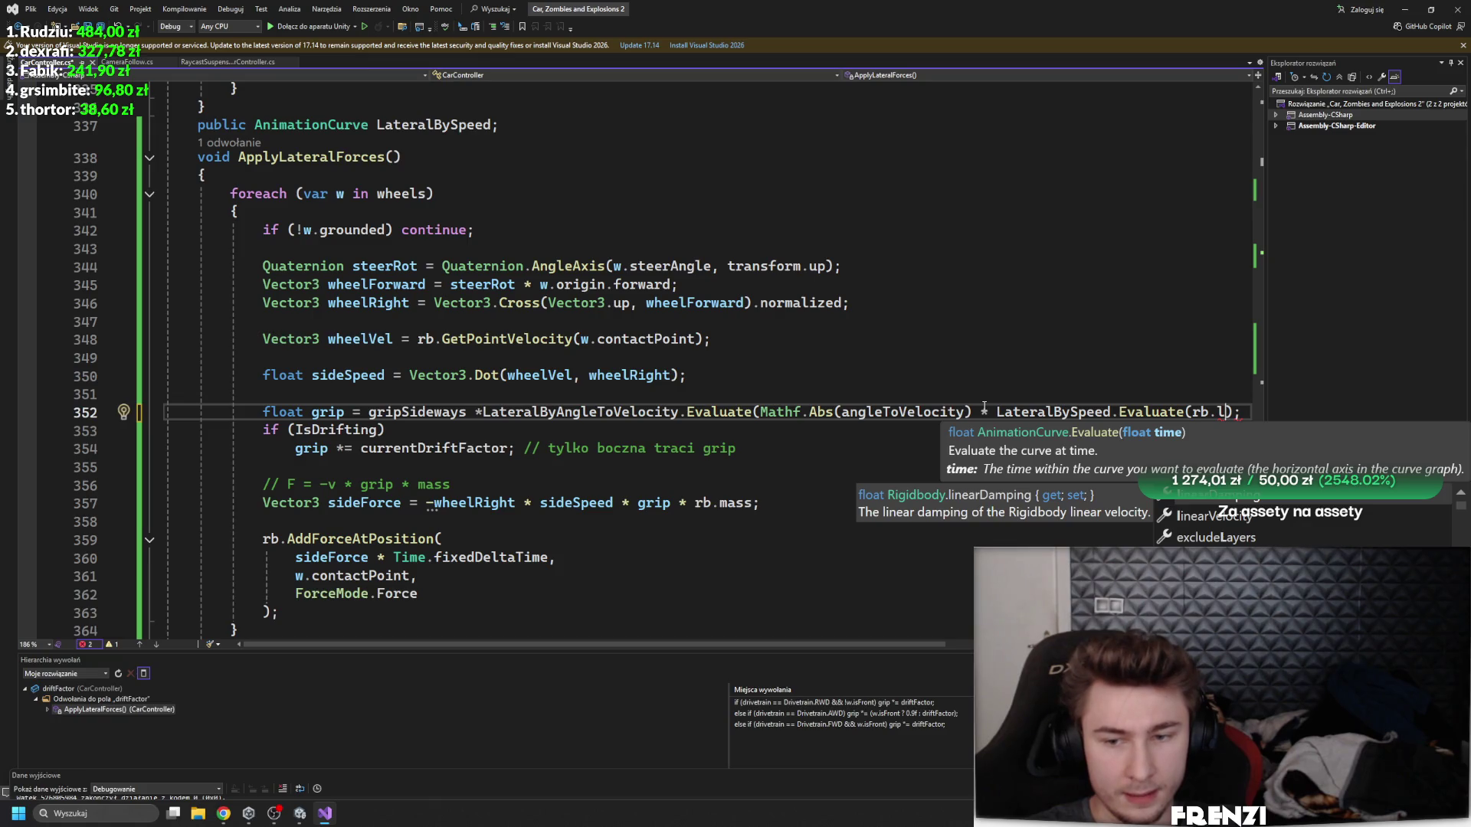
key("Down")
key("Tab")
key("Right")
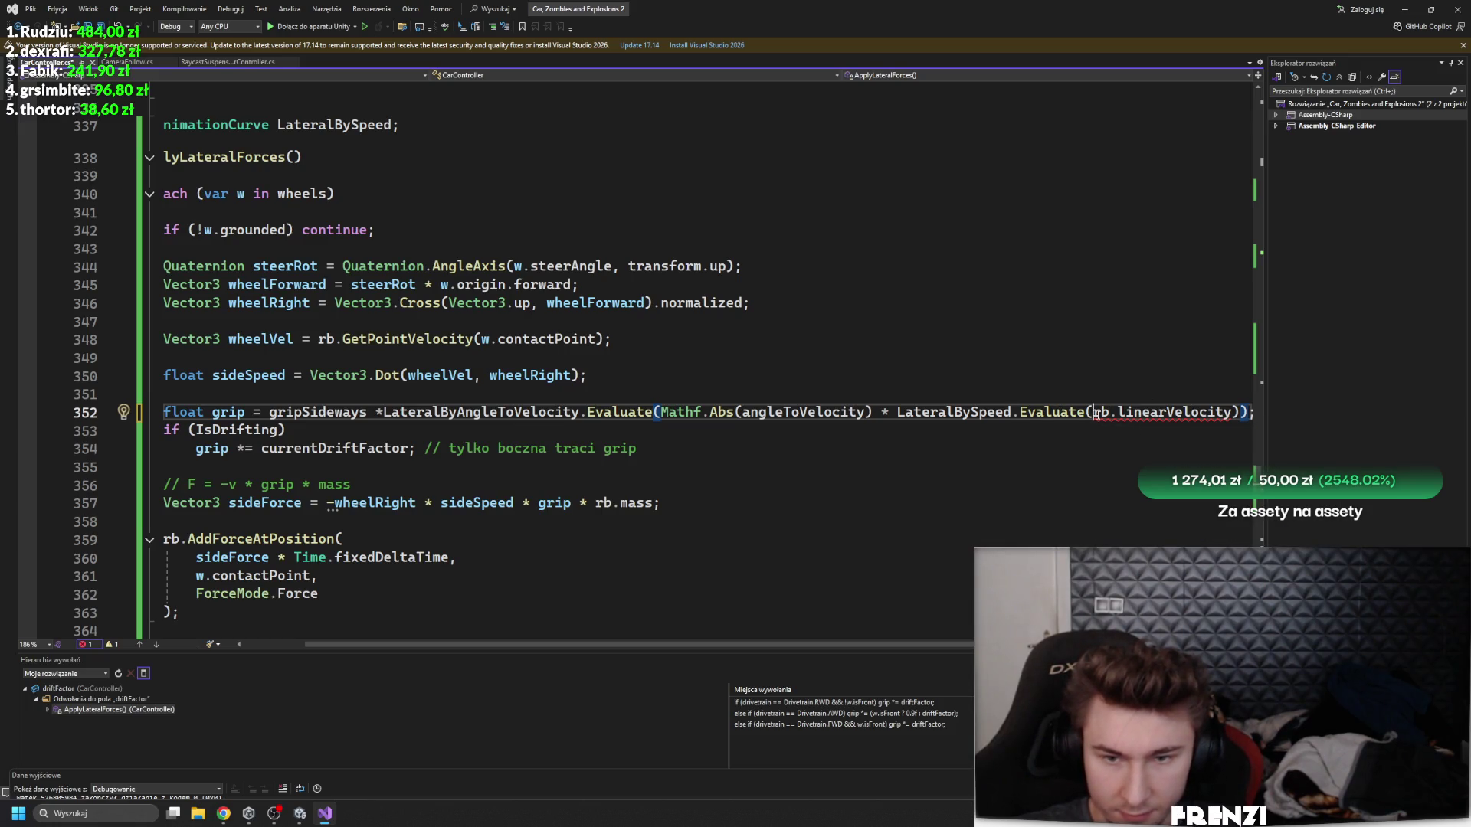
type("Mathf.ab")
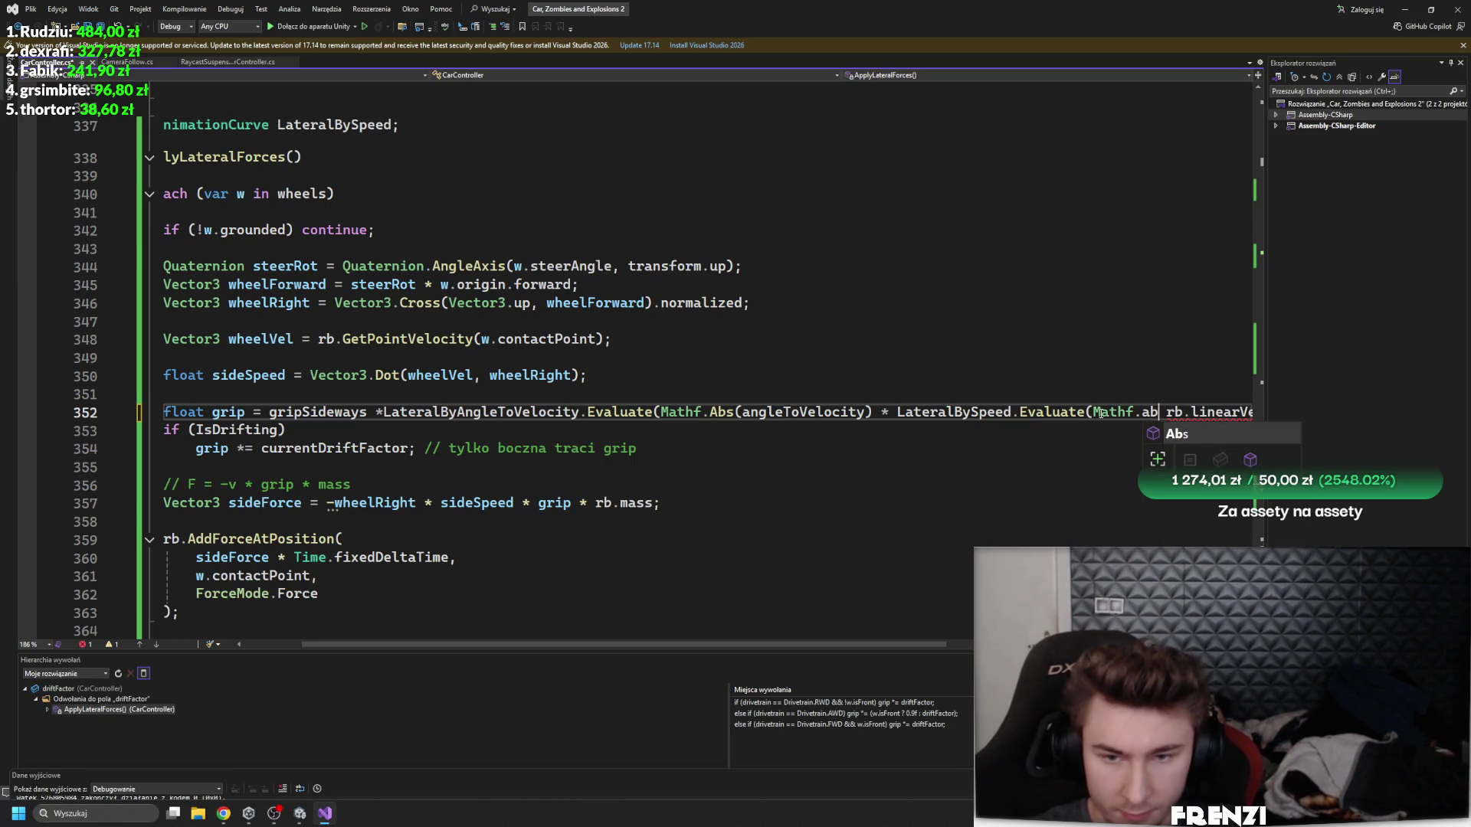
key("Tab")
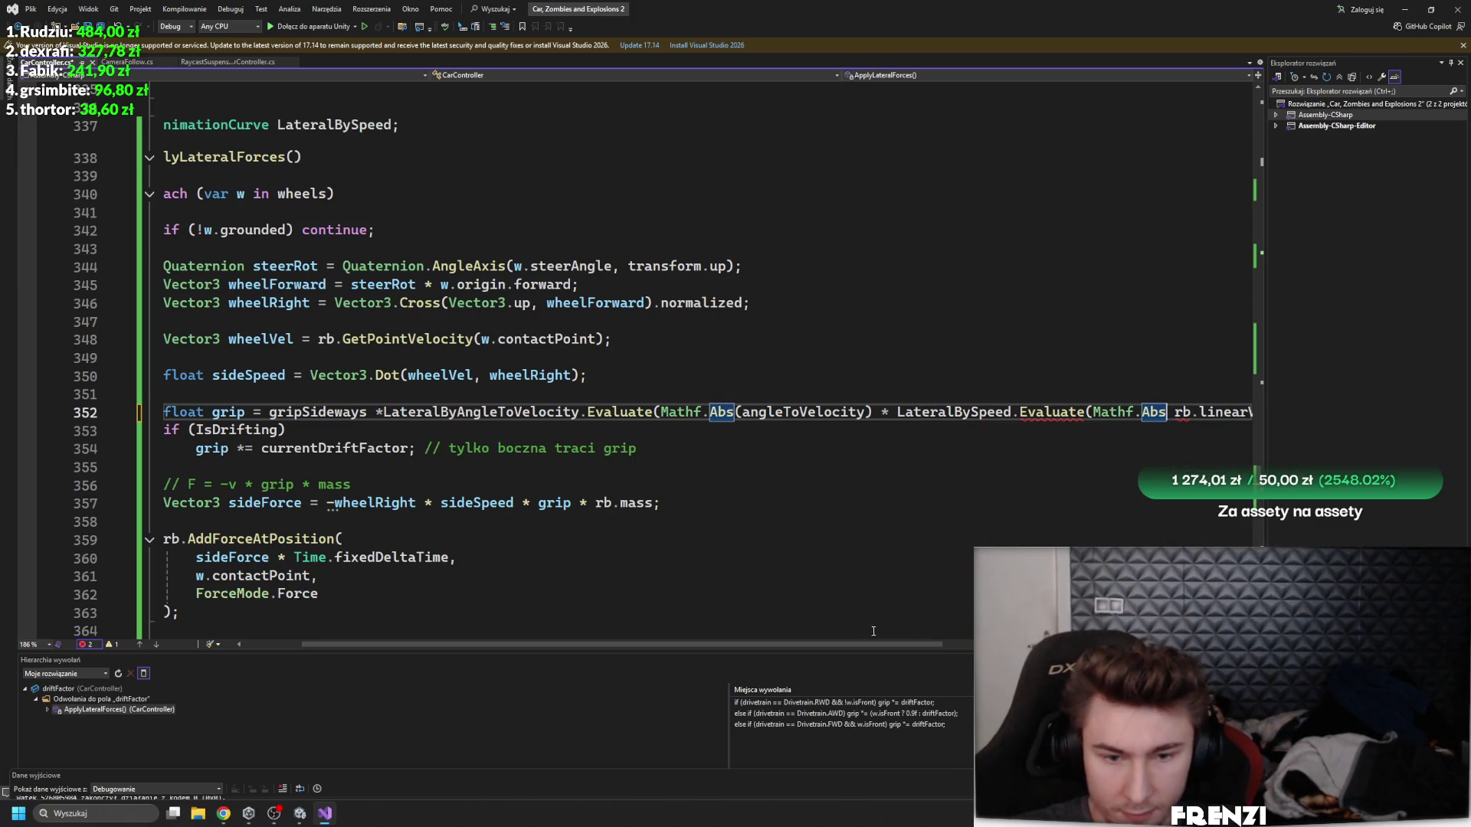
- Fix the parentheses so line 352 evaluates LateralBySpeed at Mathf.Abs(rb.linearVelocity.magnitude)
left_click_drag(873, 645, 1019, 644)
left_click(933, 393)
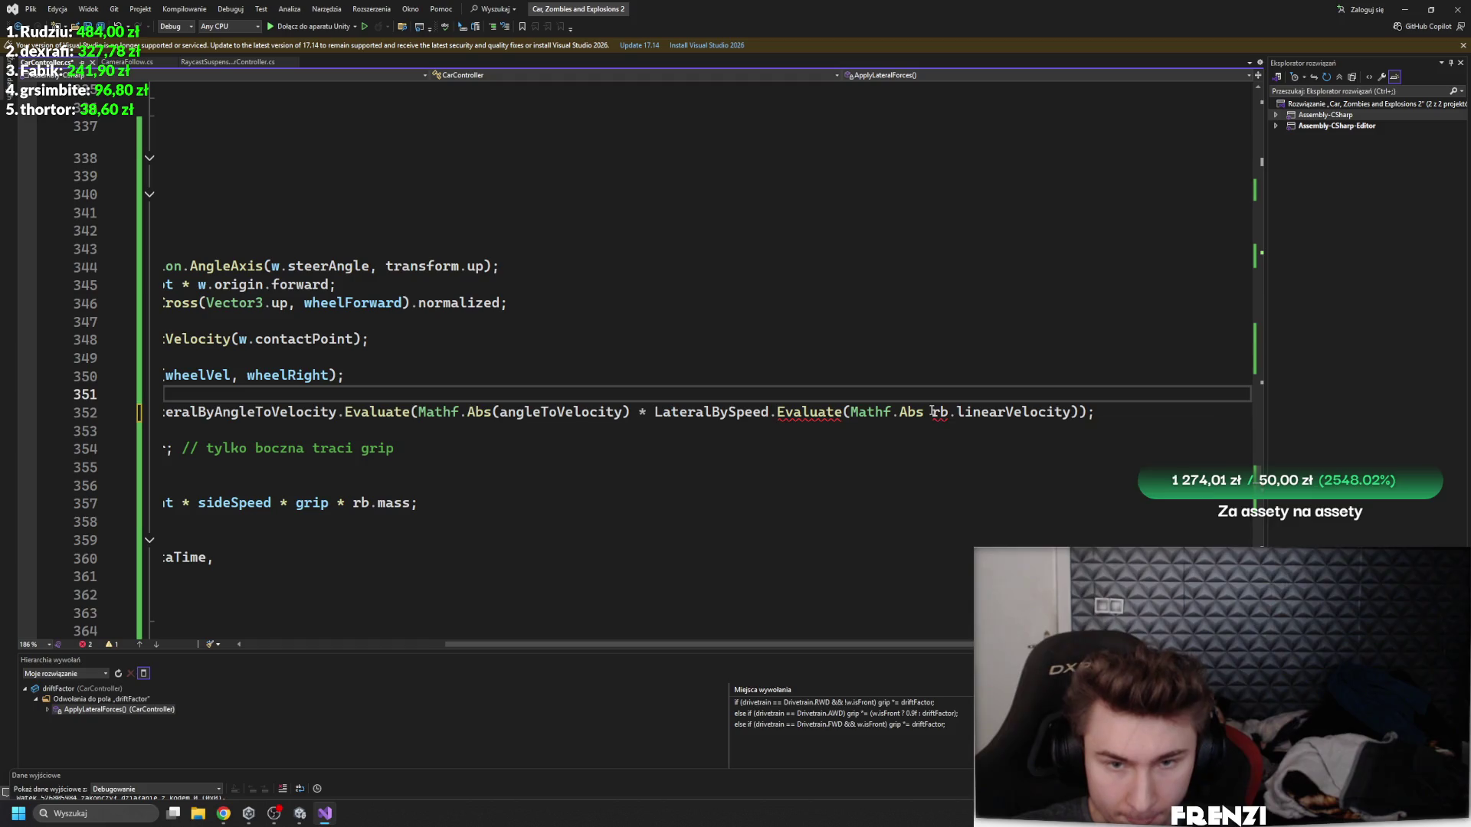
left_click(932, 411)
type("(")
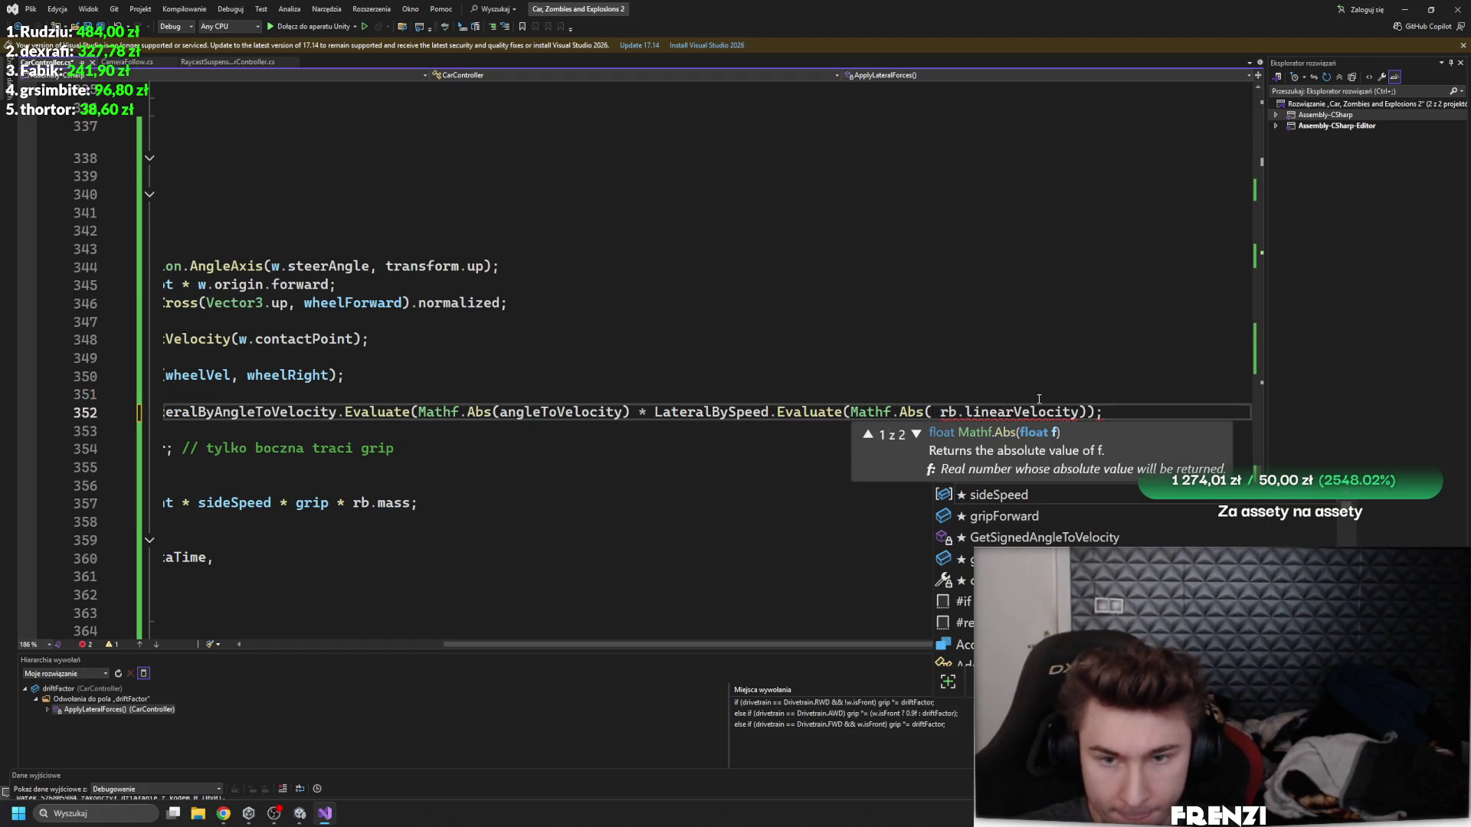
left_click(1079, 411)
type(")")
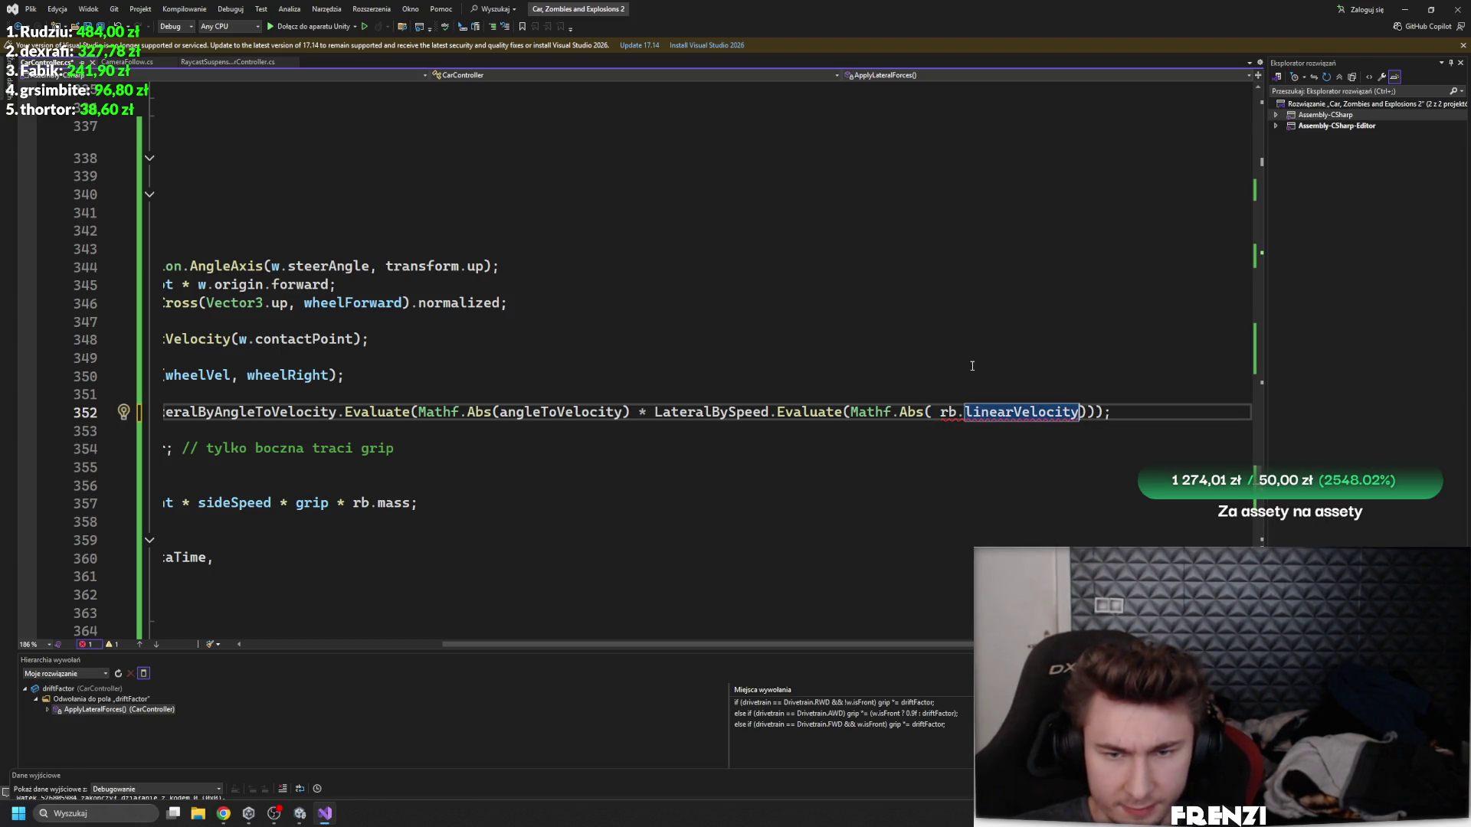
type(".magnitude")
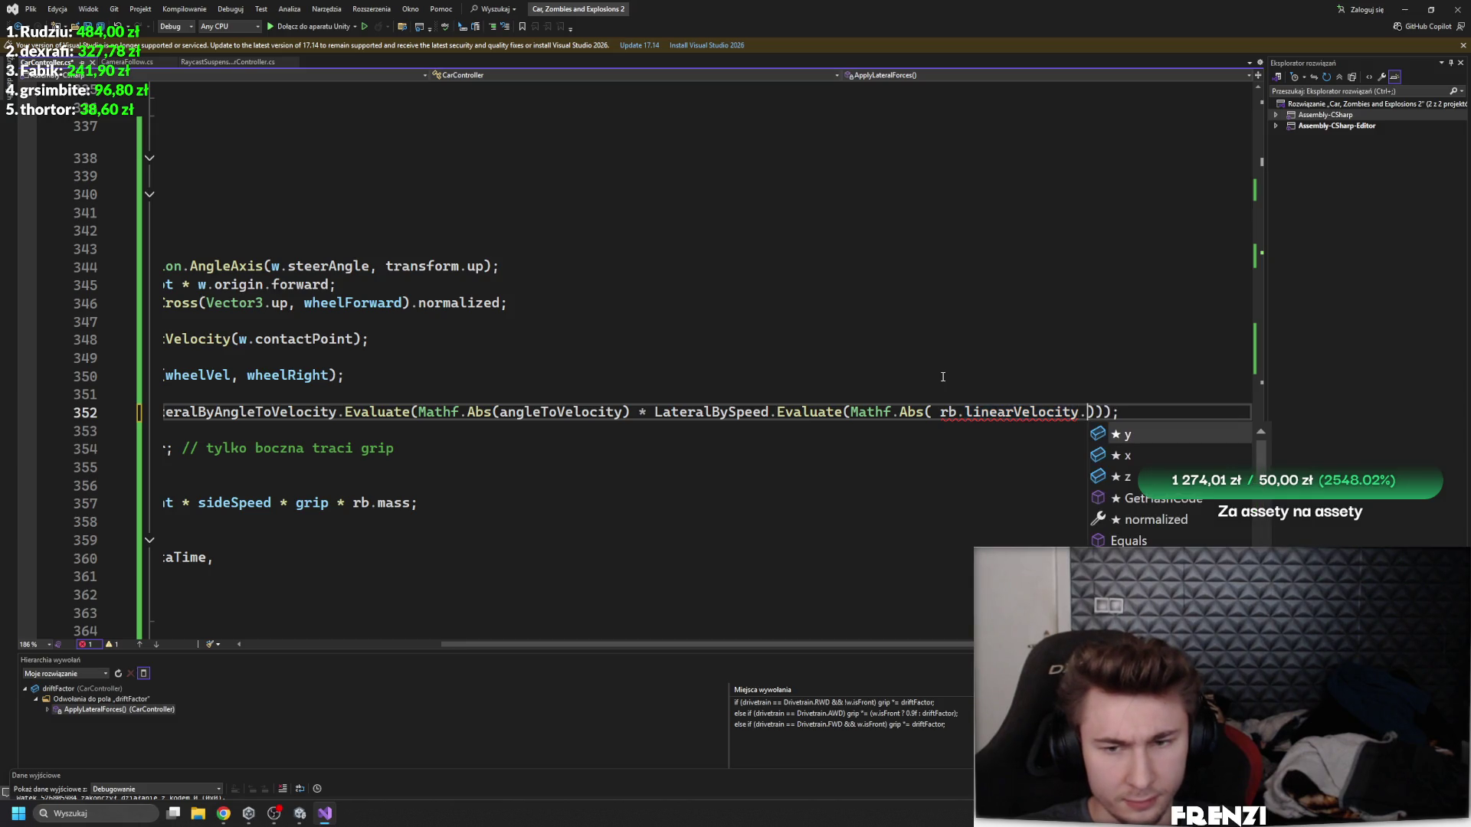
type("magnitude")
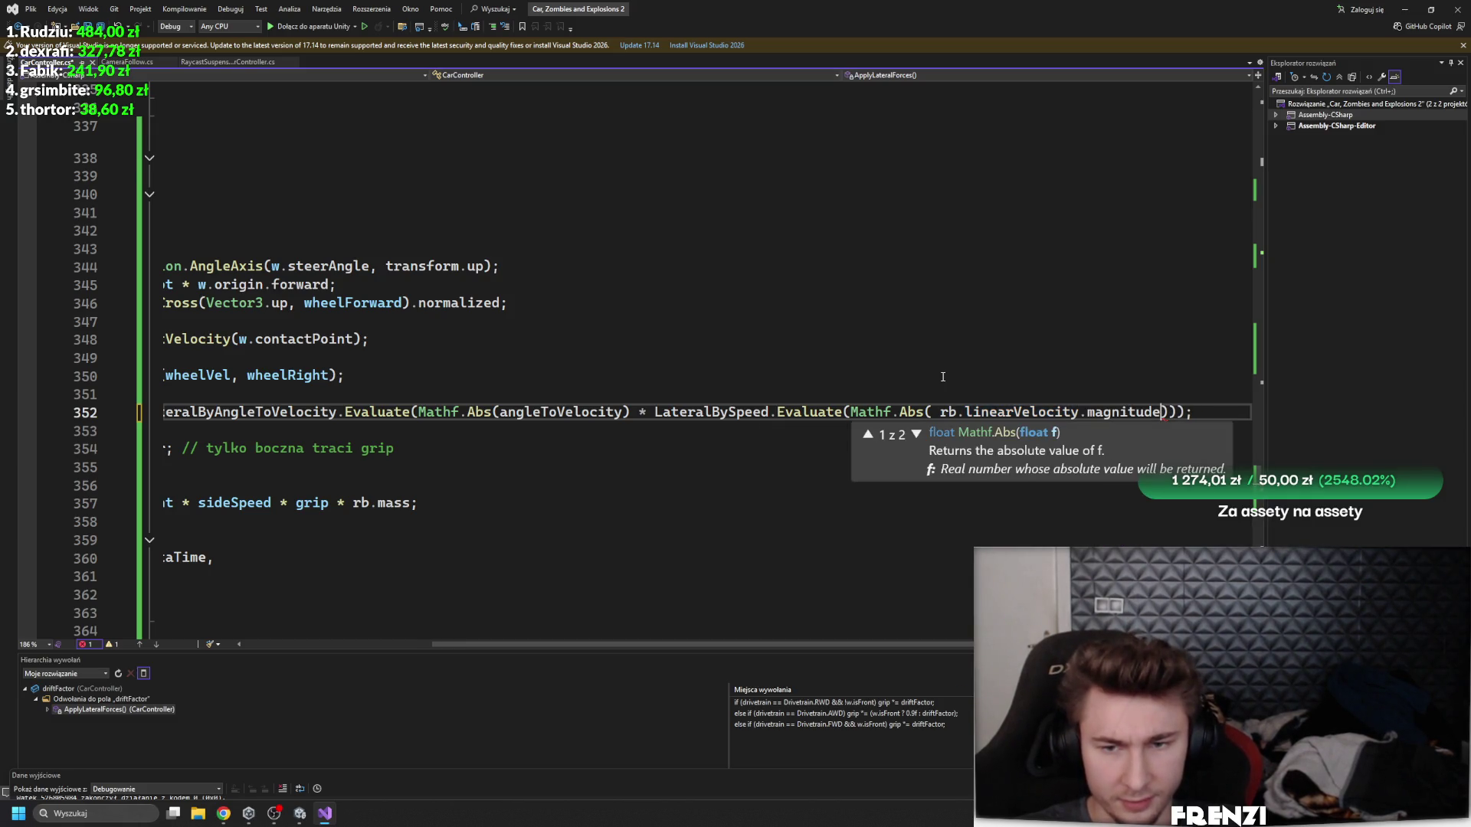
left_click(923, 345)
left_click(936, 412)
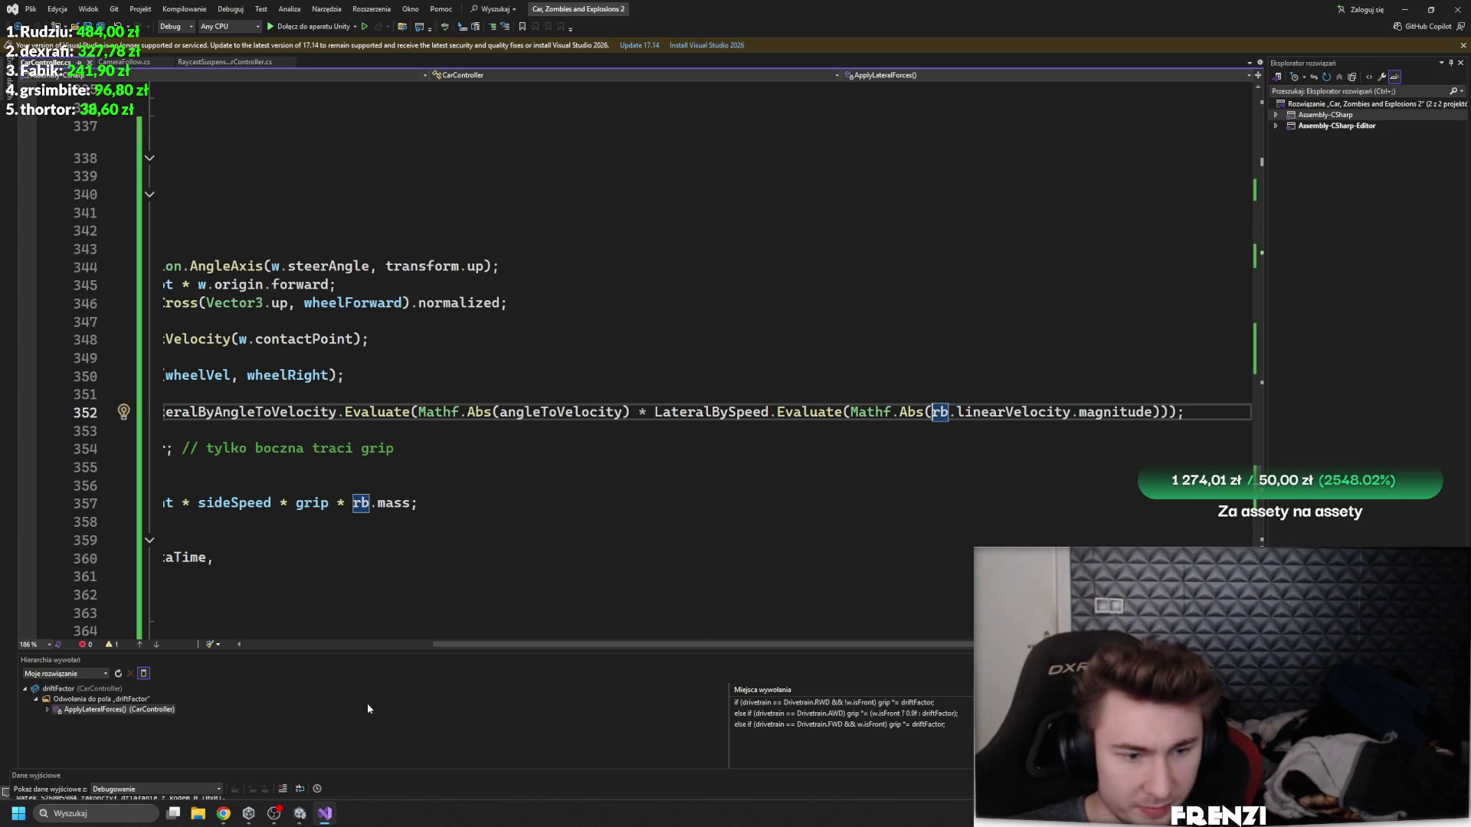
- Save the script, dismiss Unity's update prompt, and open the LateralBySpeed curve in the Inspector
key("alt+Tab")
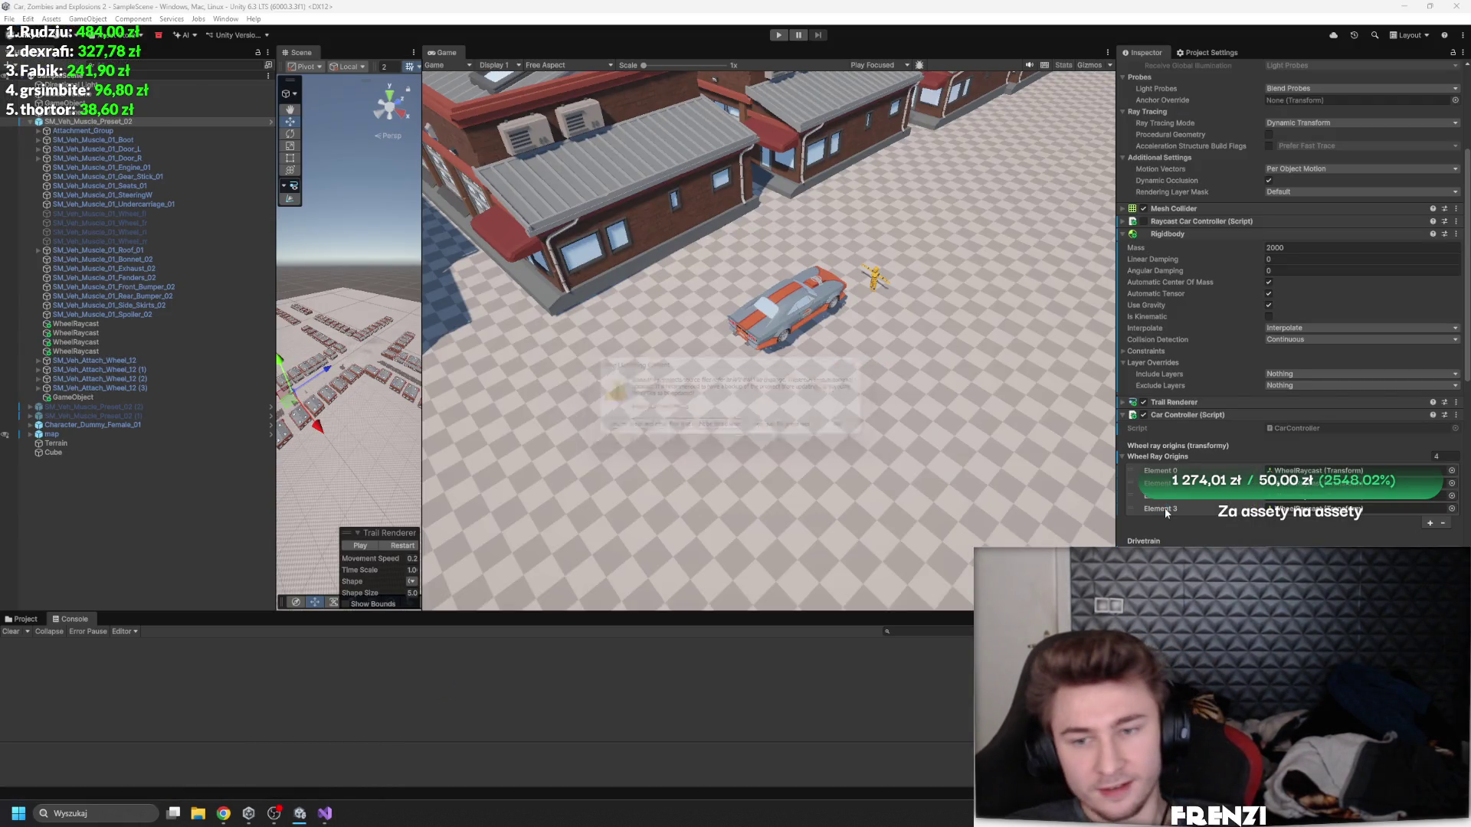
left_click(869, 432)
key("alt+Tab")
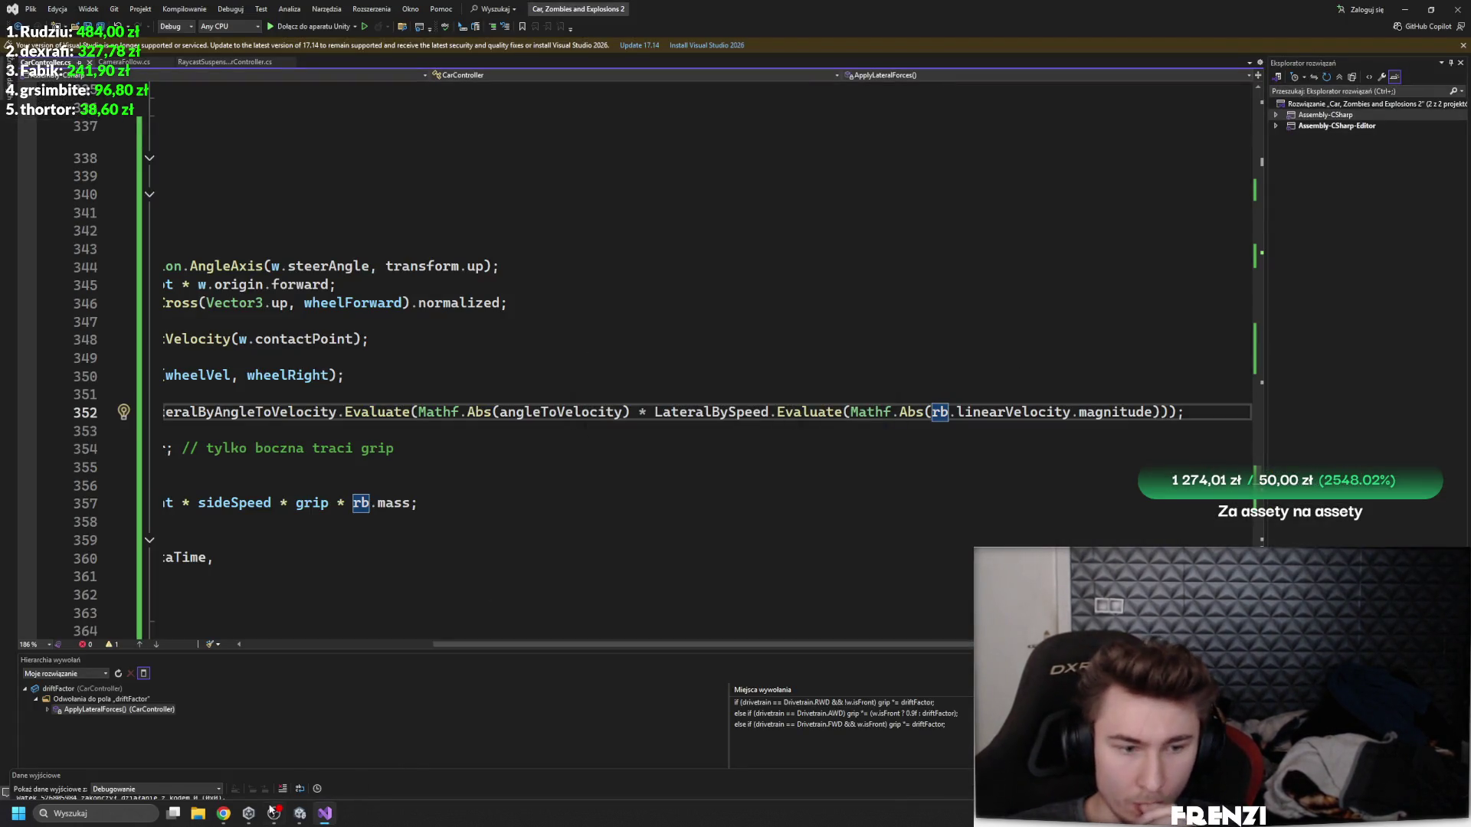
mouse_move(297, 818)
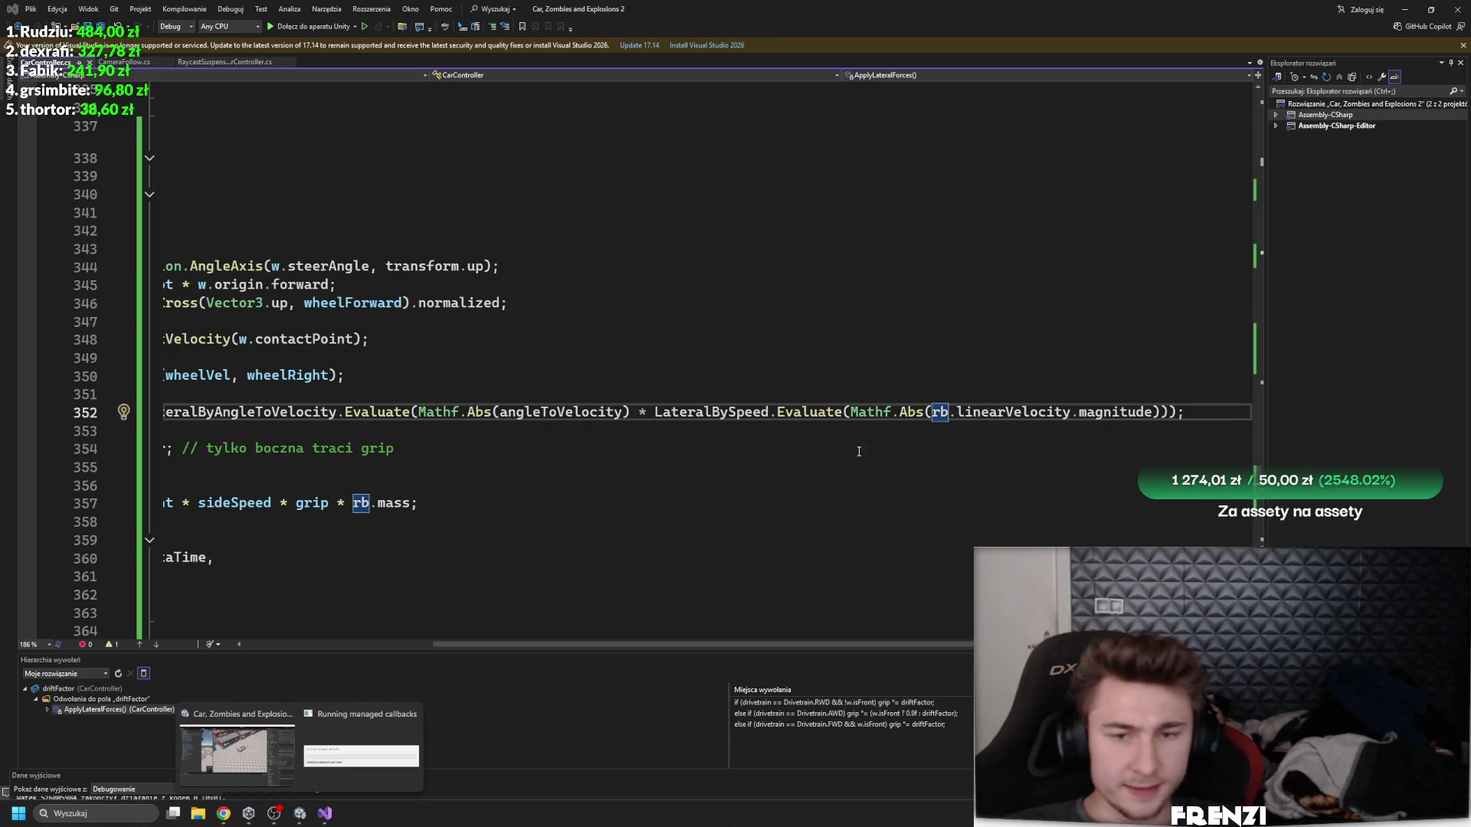
left_click(279, 815)
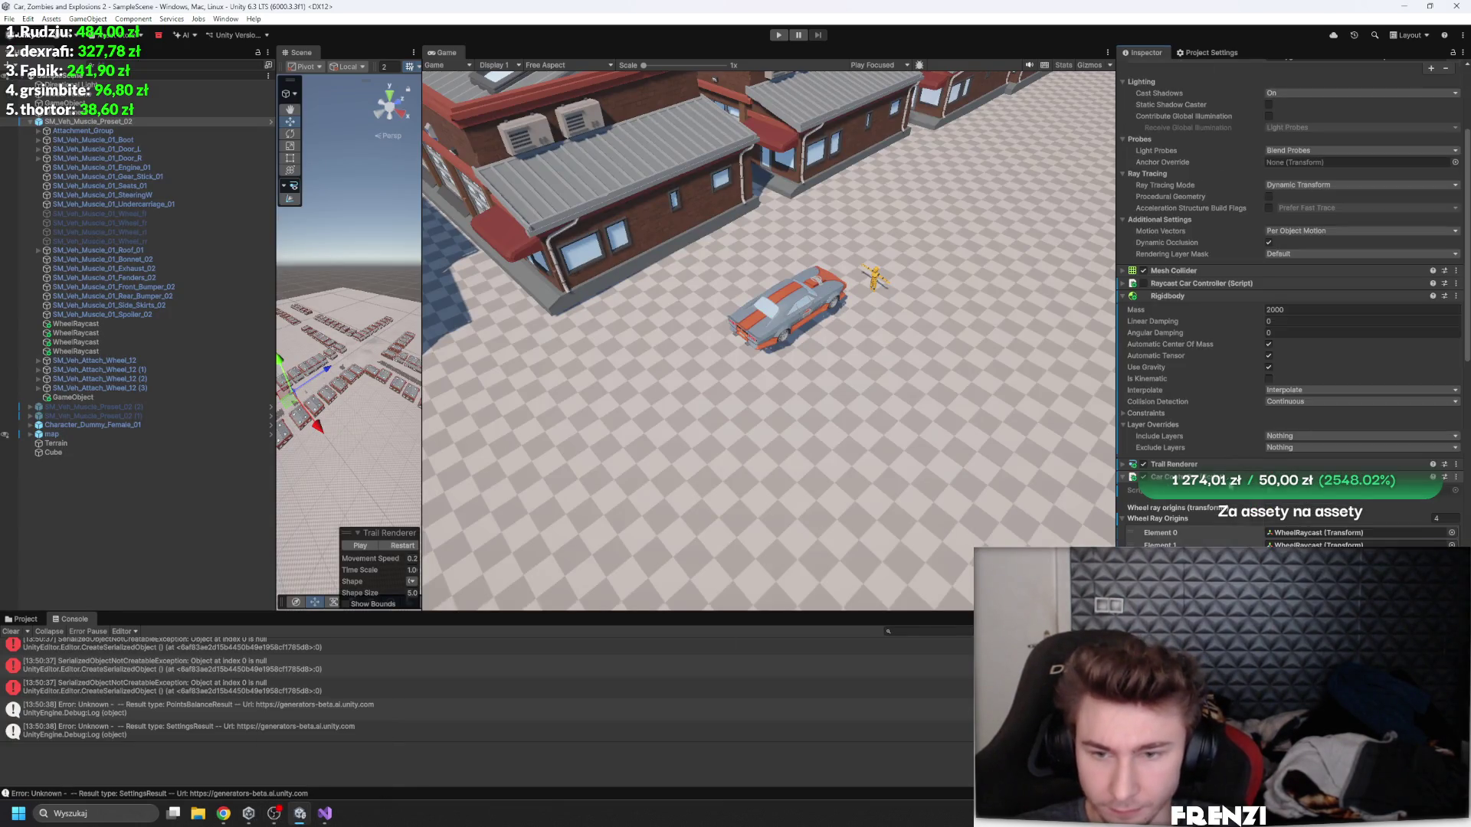
scroll(1196, 499, "down", 8)
scroll(1287, 307, "down", 7)
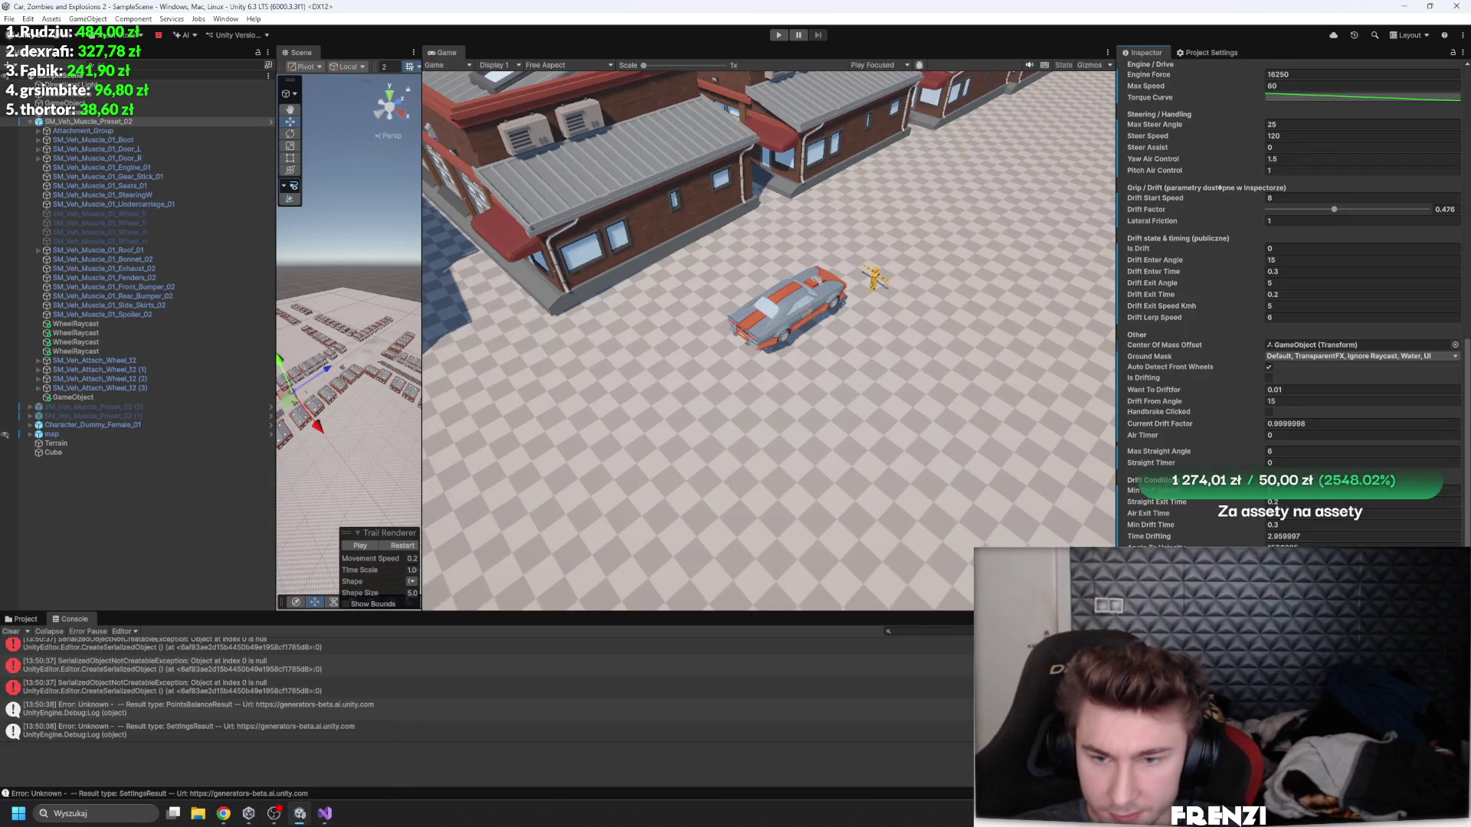
left_click(1349, 480)
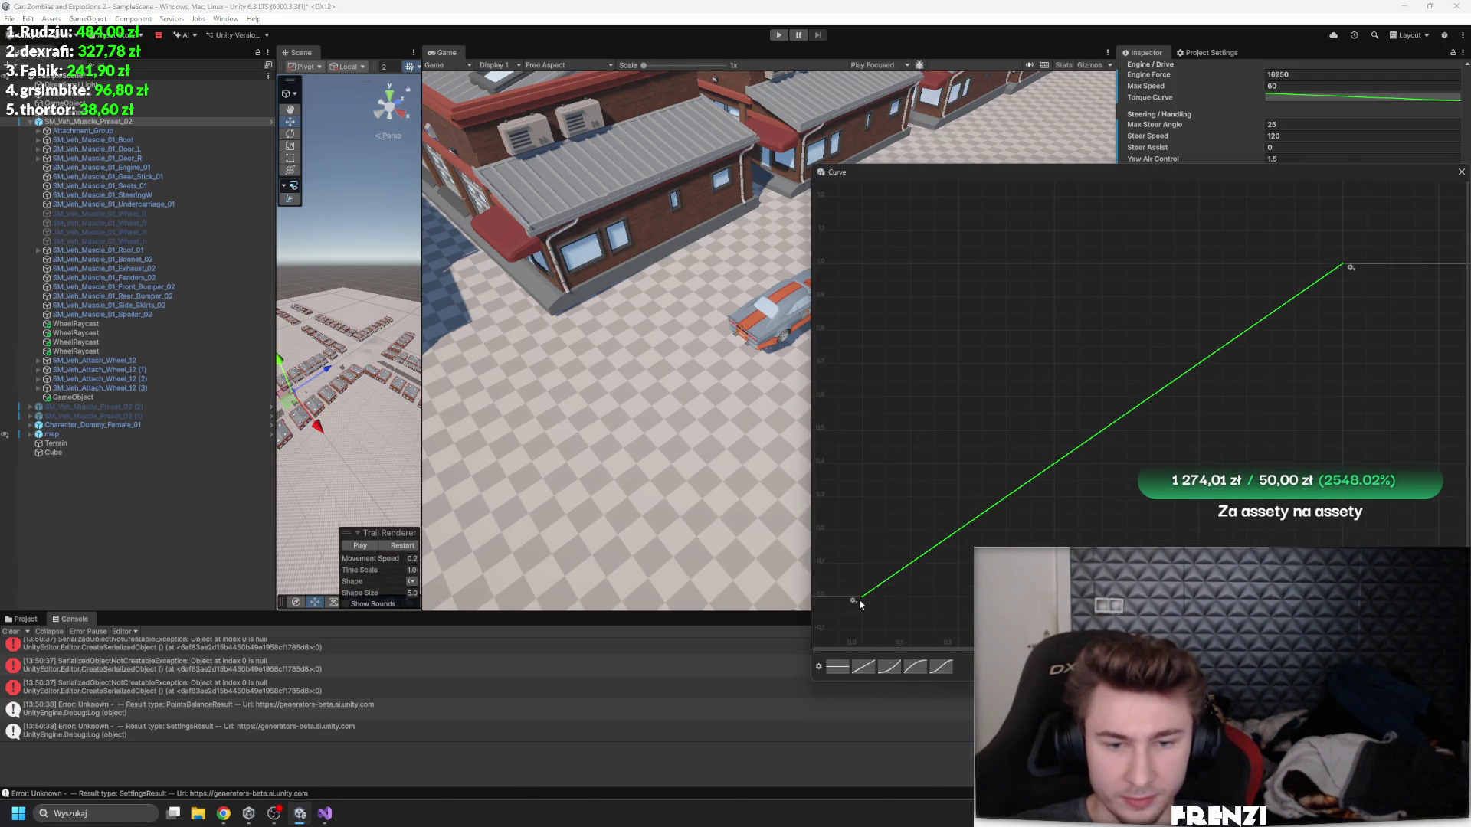
- Raise the curve's first key to 1, set the last key to 0 via Edit Key, and close the window
left_click_drag(858, 599, 835, 264)
left_click(1351, 267)
right_click(1351, 267)
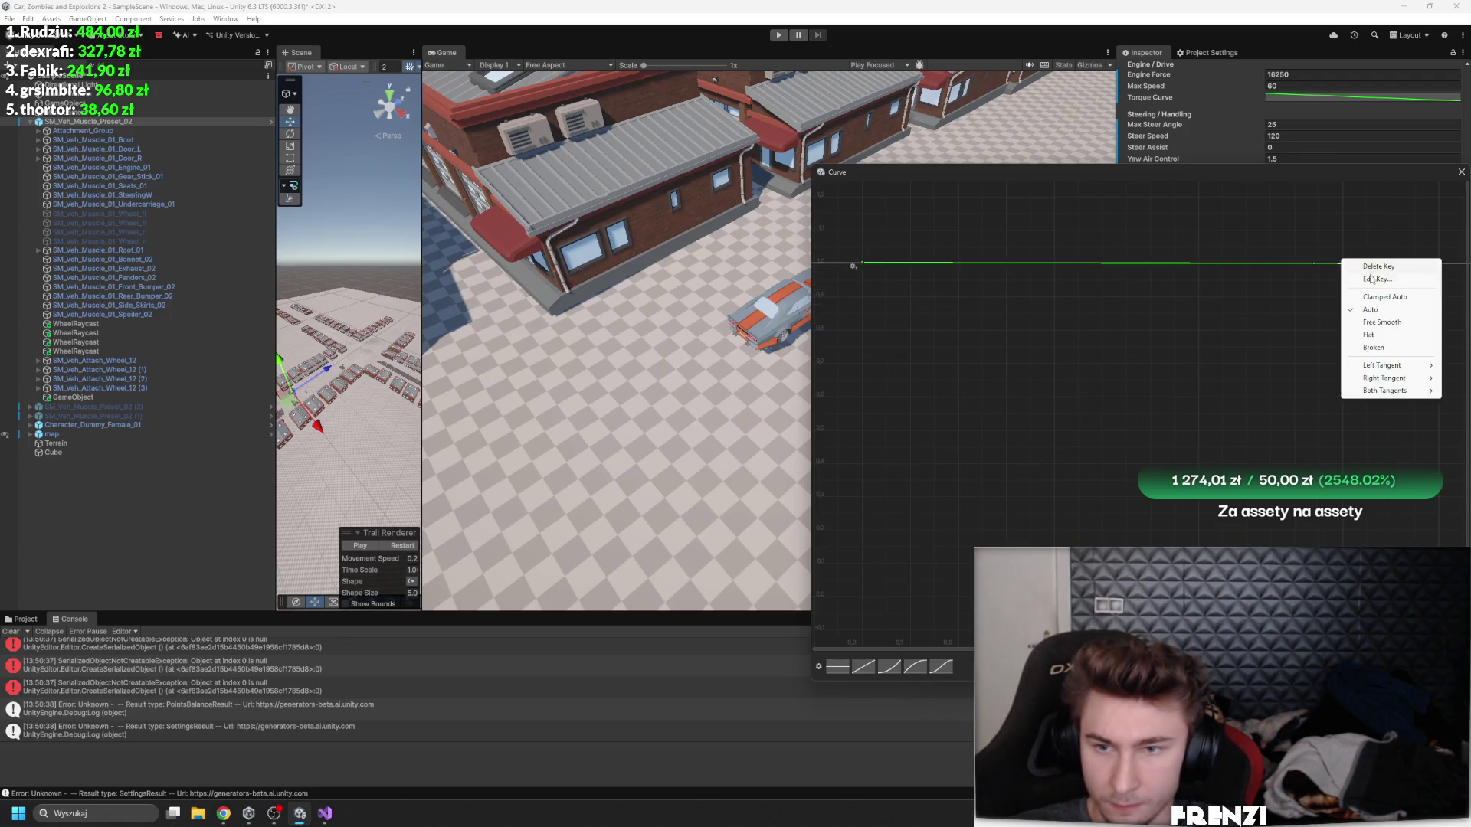
left_click(1355, 281)
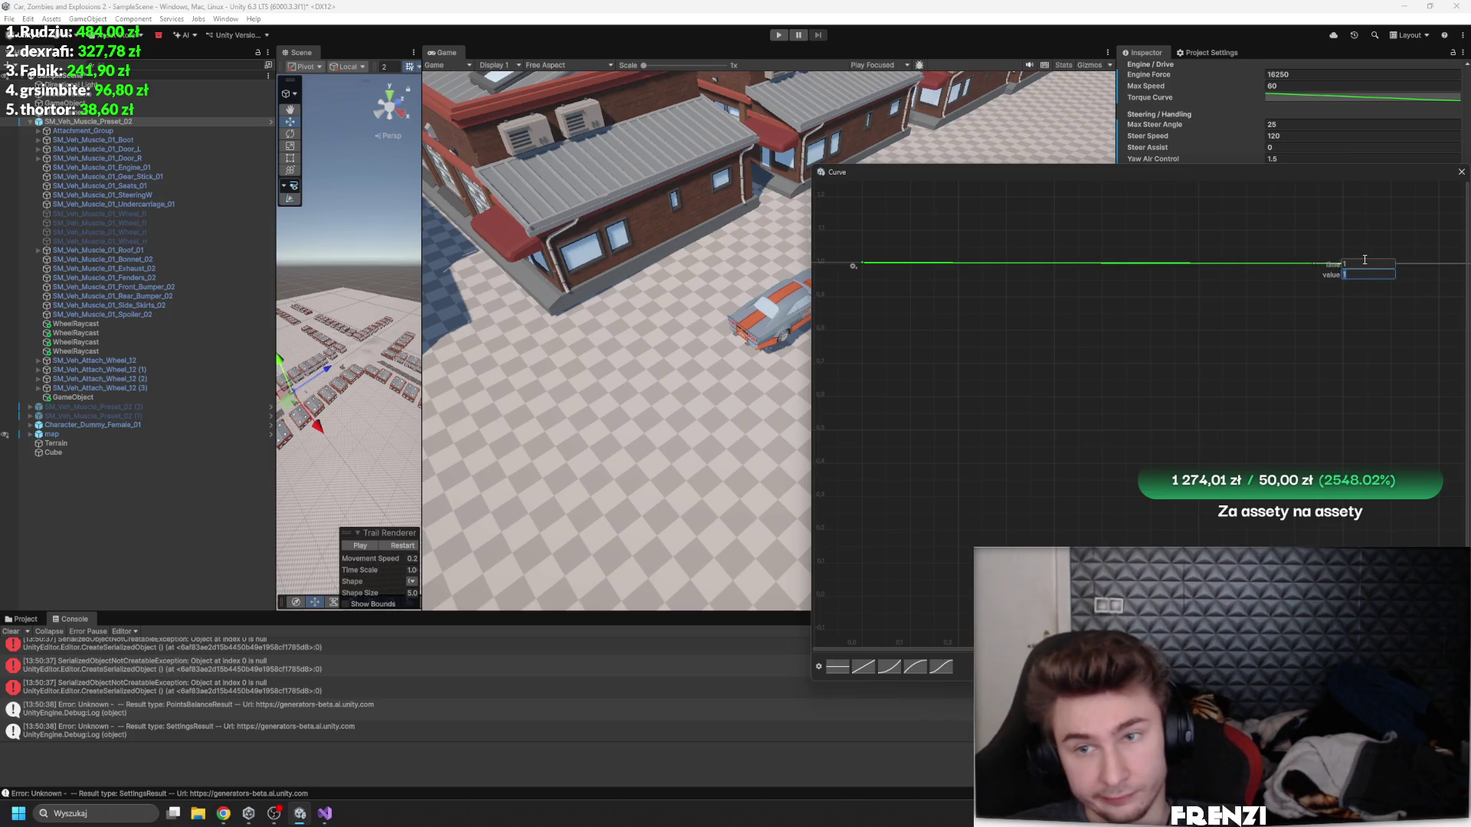
left_click(1362, 263)
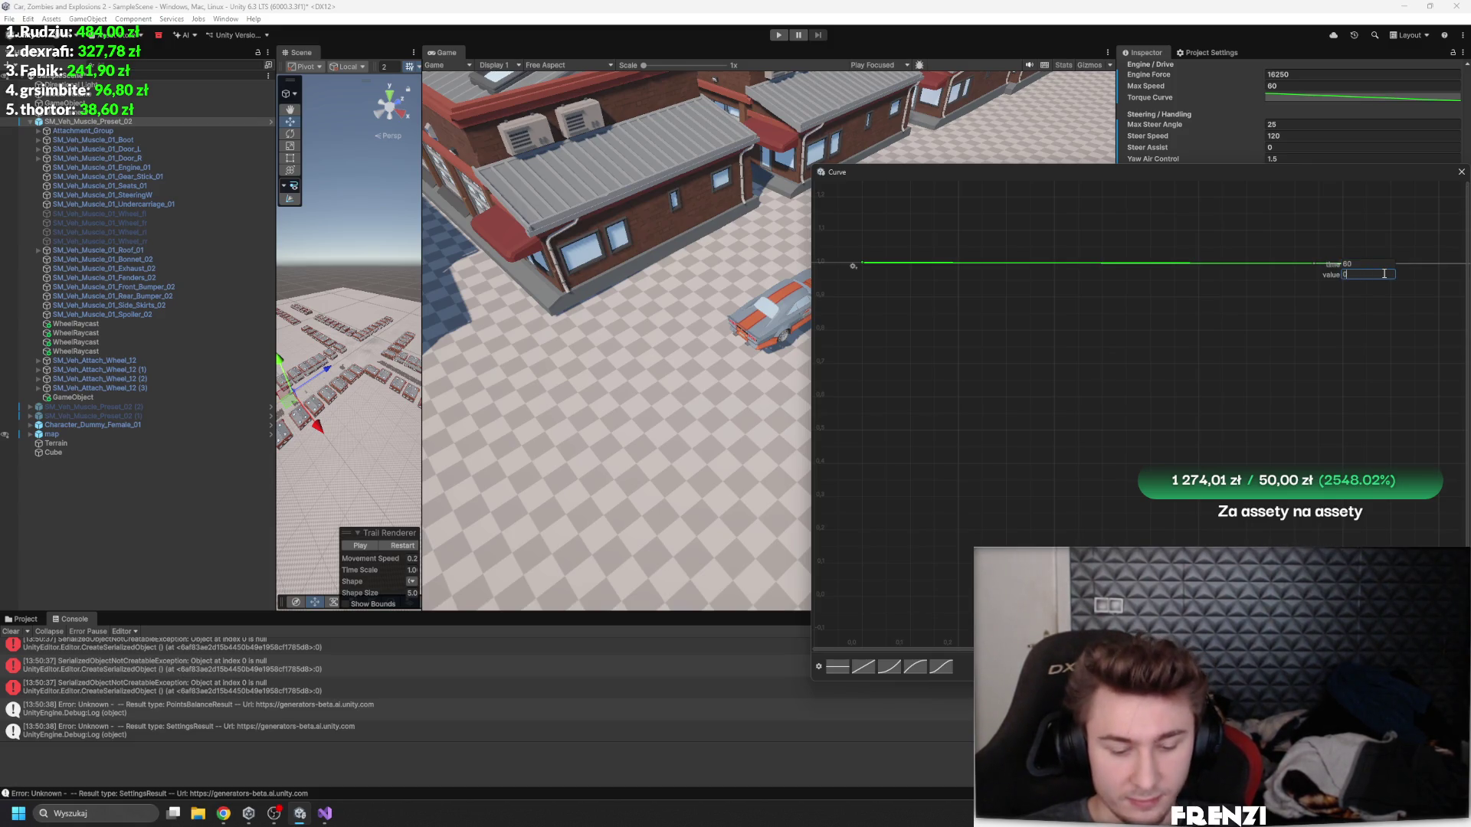
key("Return")
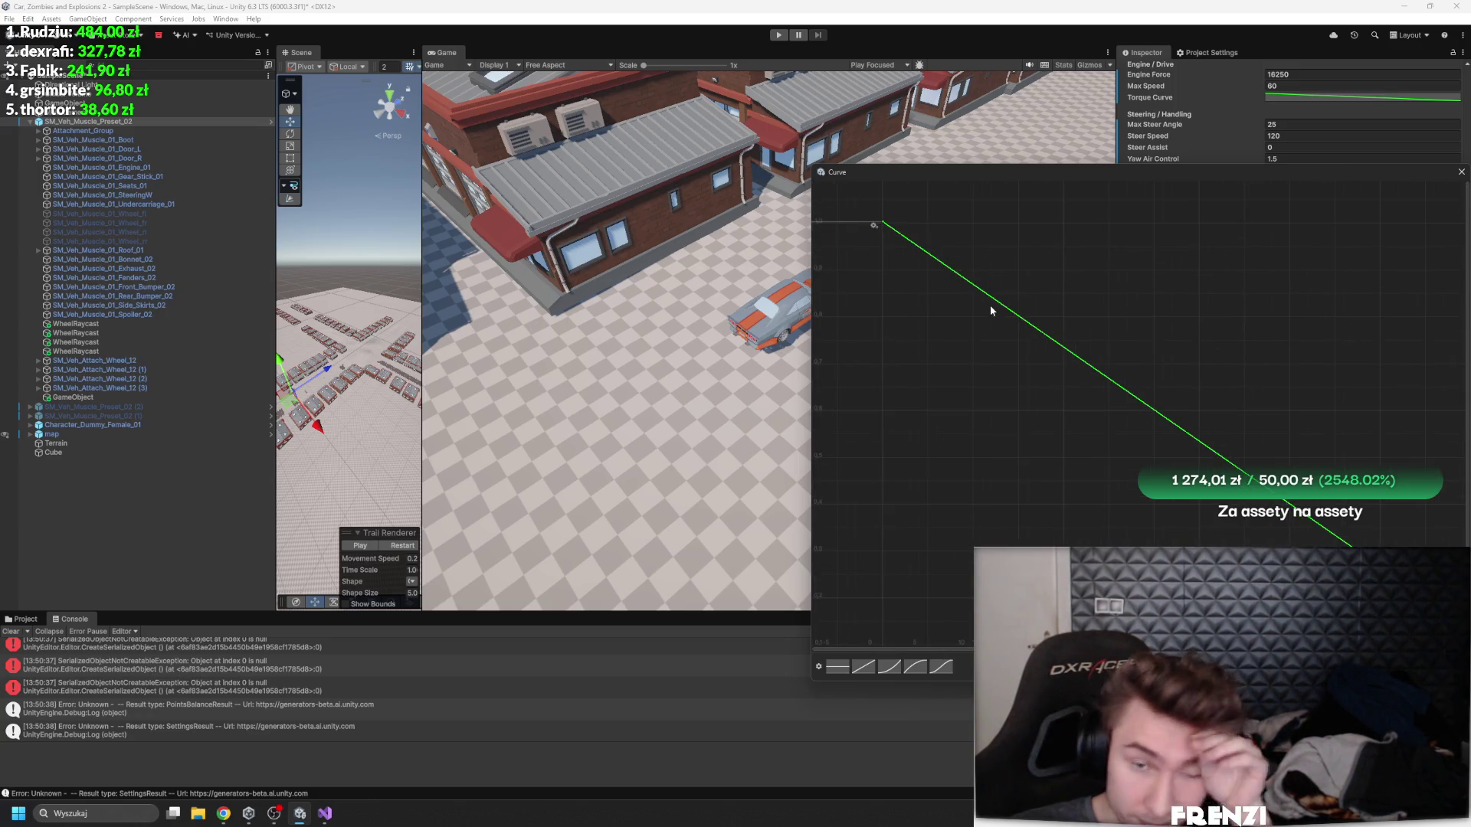
scroll(893, 250, "up", 1)
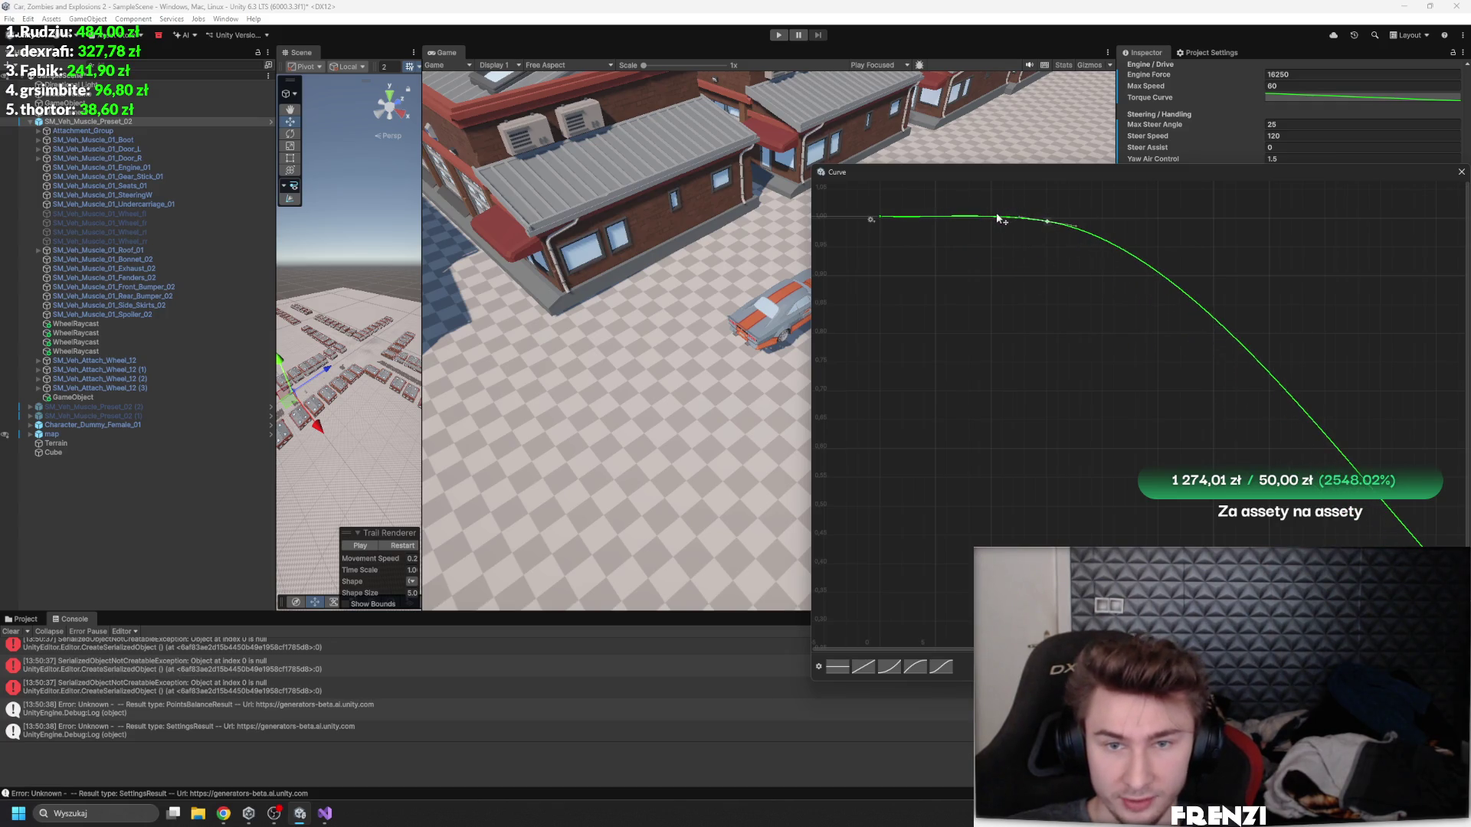
left_click(1461, 171)
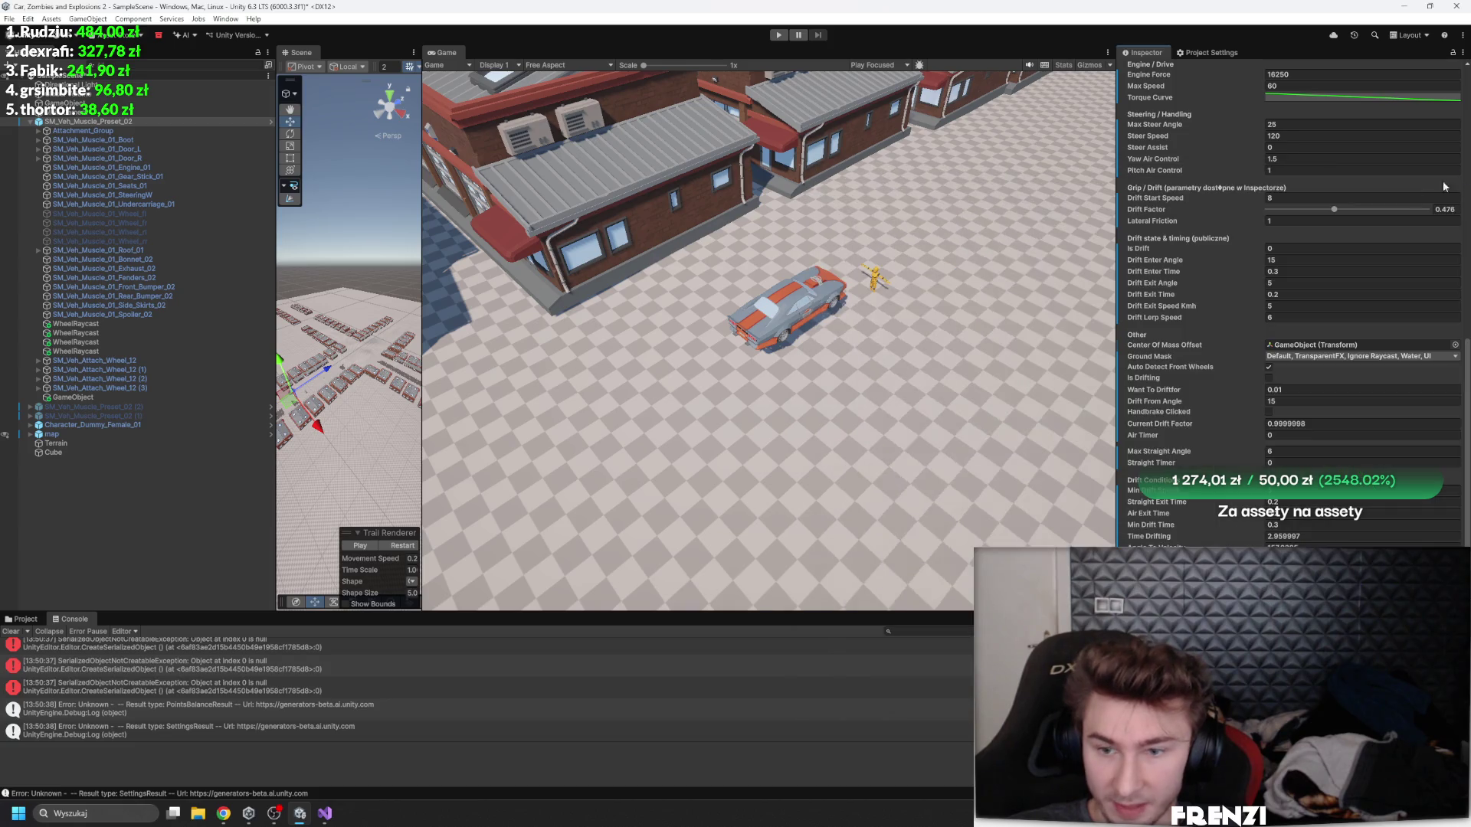
- Enter Play mode, steer left and right, and set Grip Sideways to 140 while driving
left_click(781, 35)
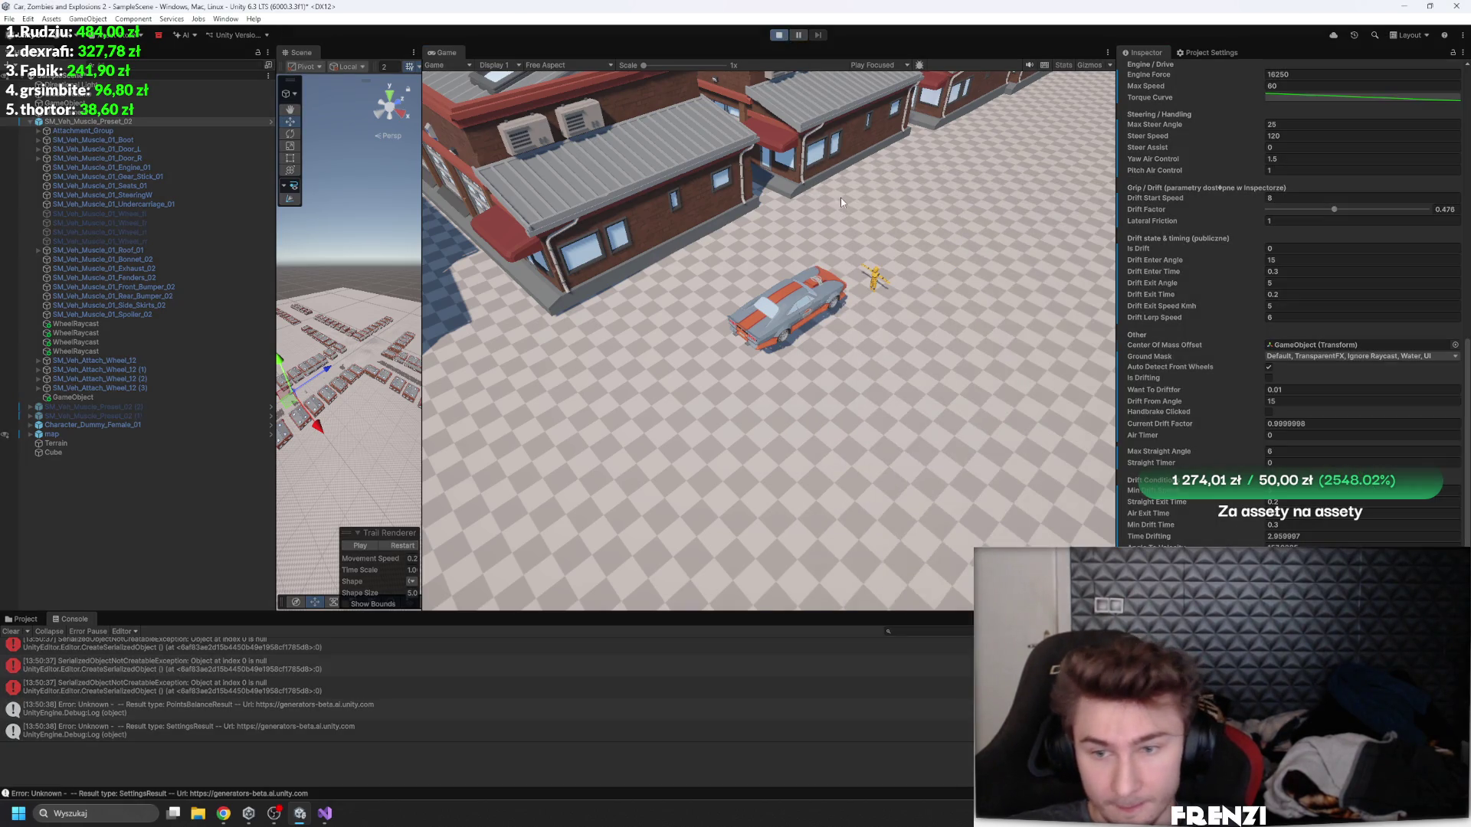
scroll(1191, 397, "down", 3)
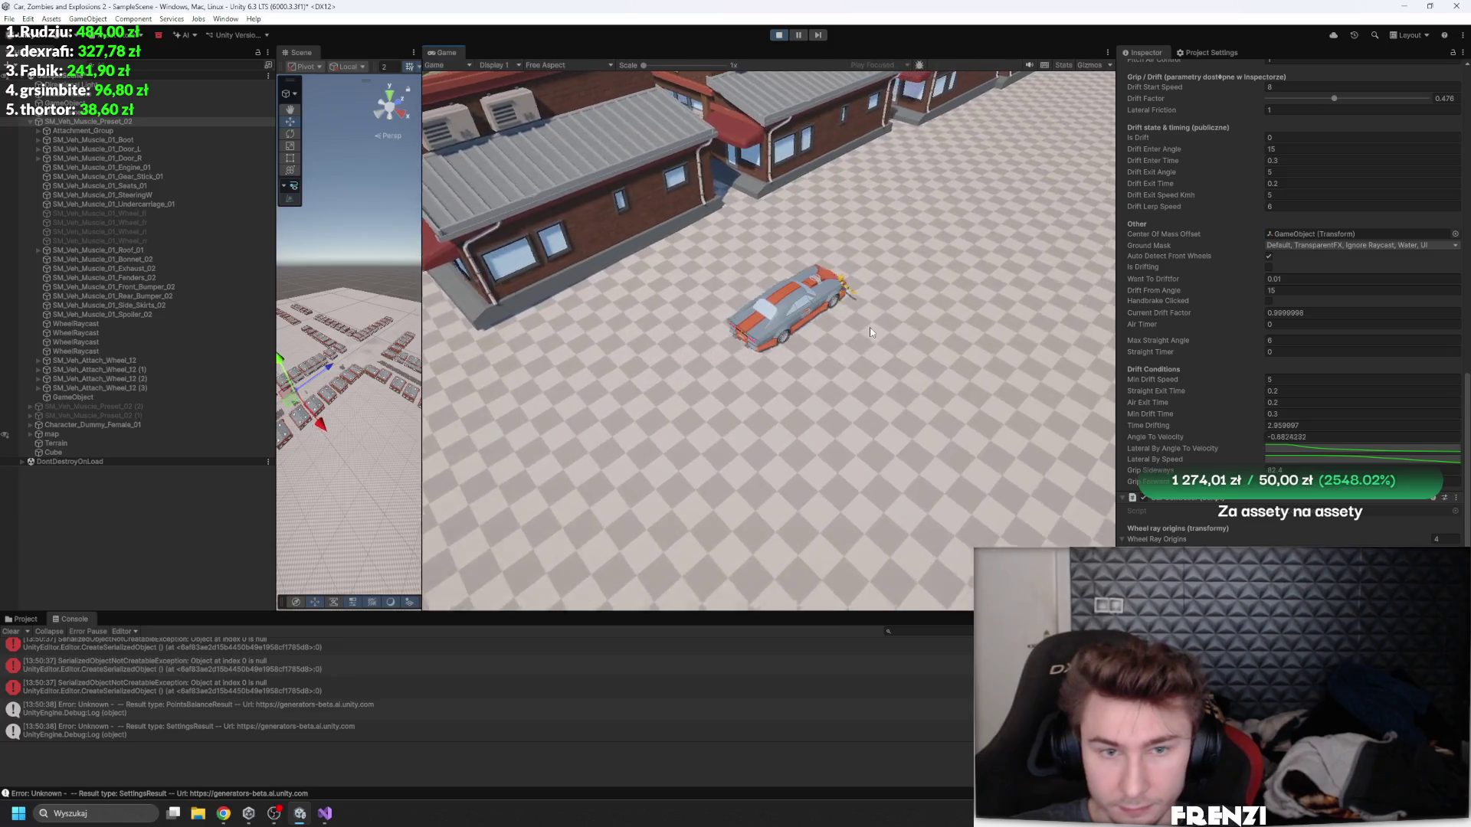
key("a")
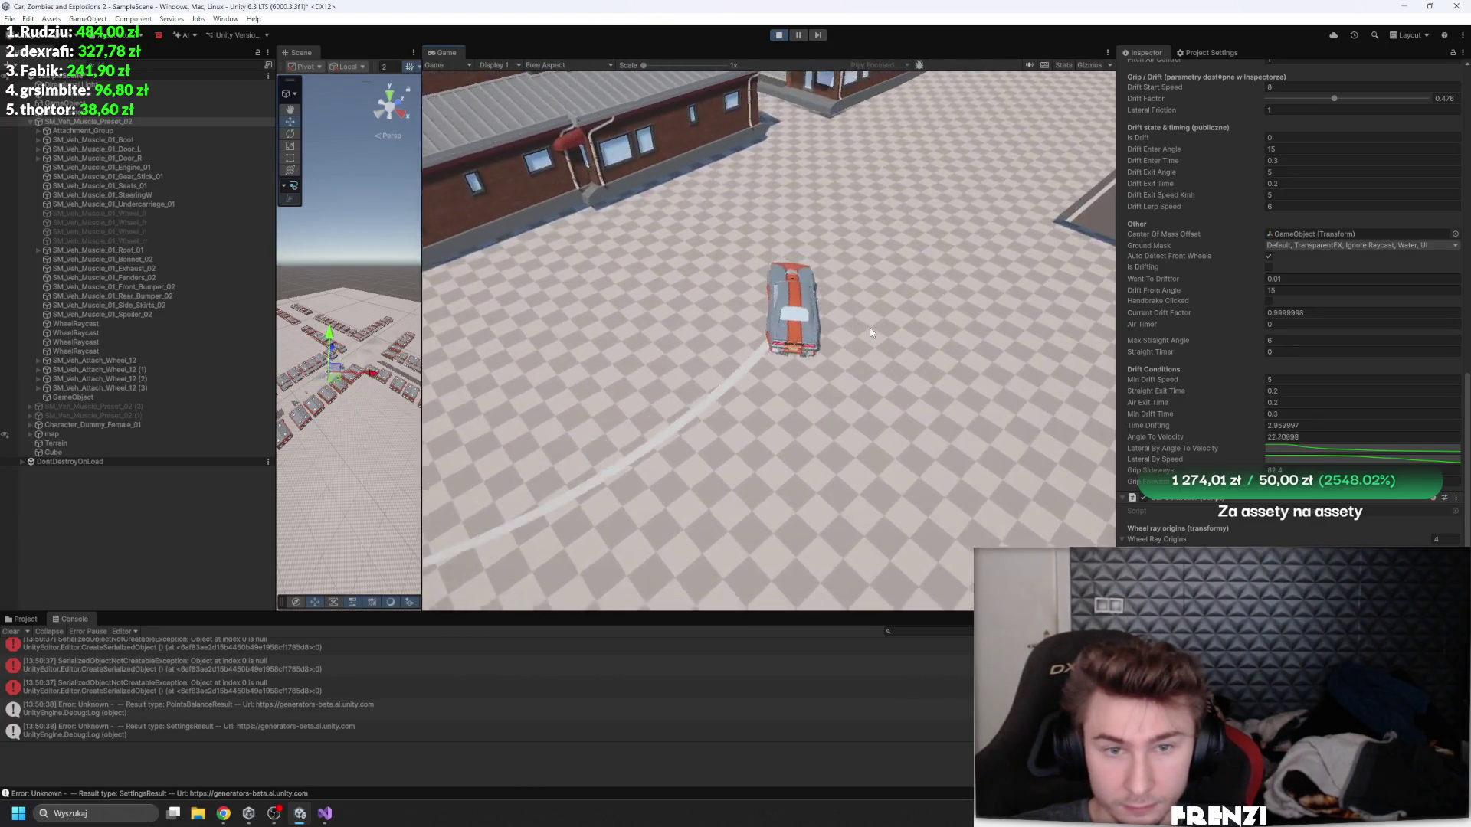
key("d")
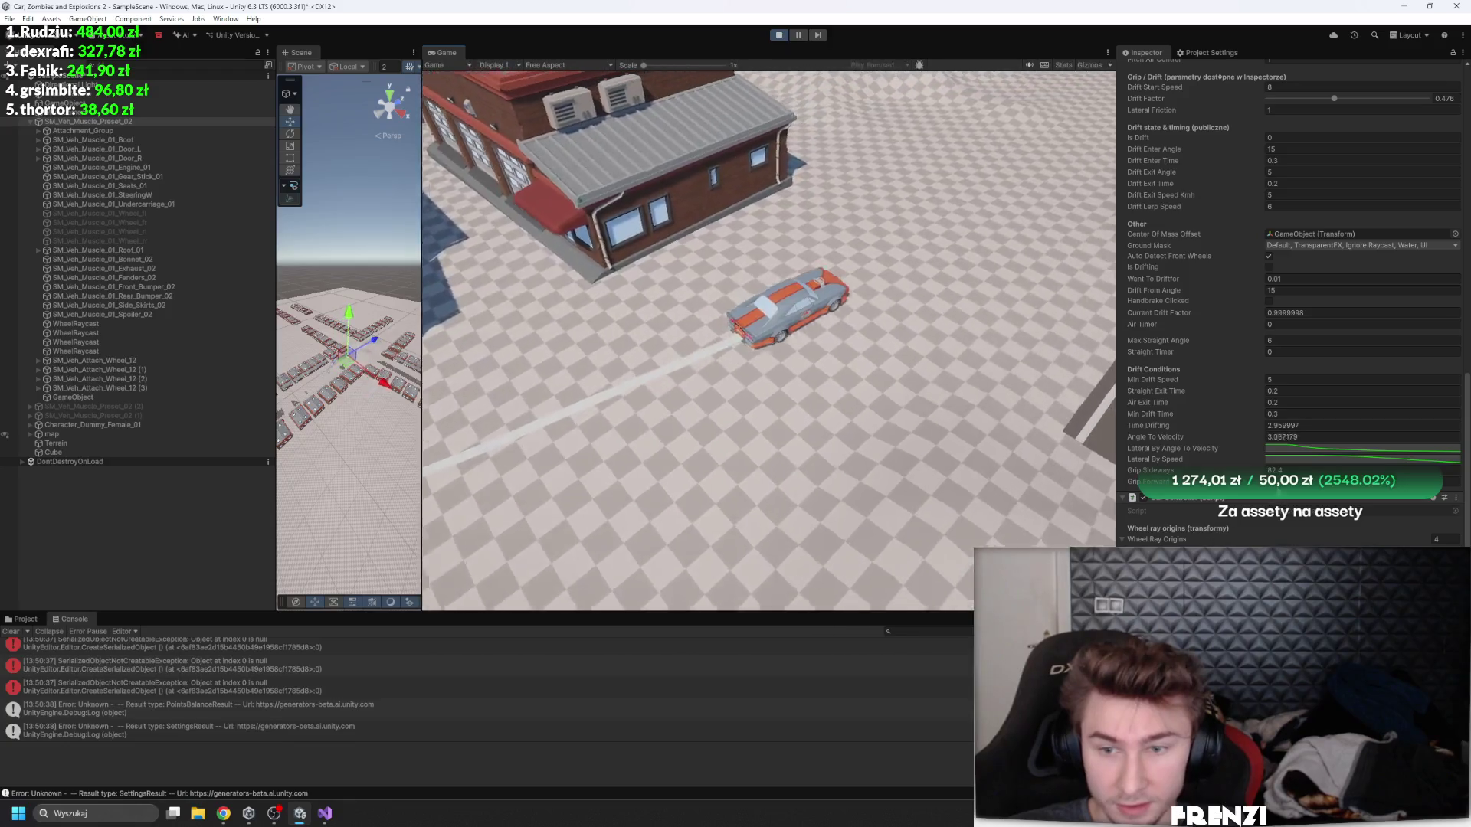
left_click(1328, 469)
type("140")
key("Return")
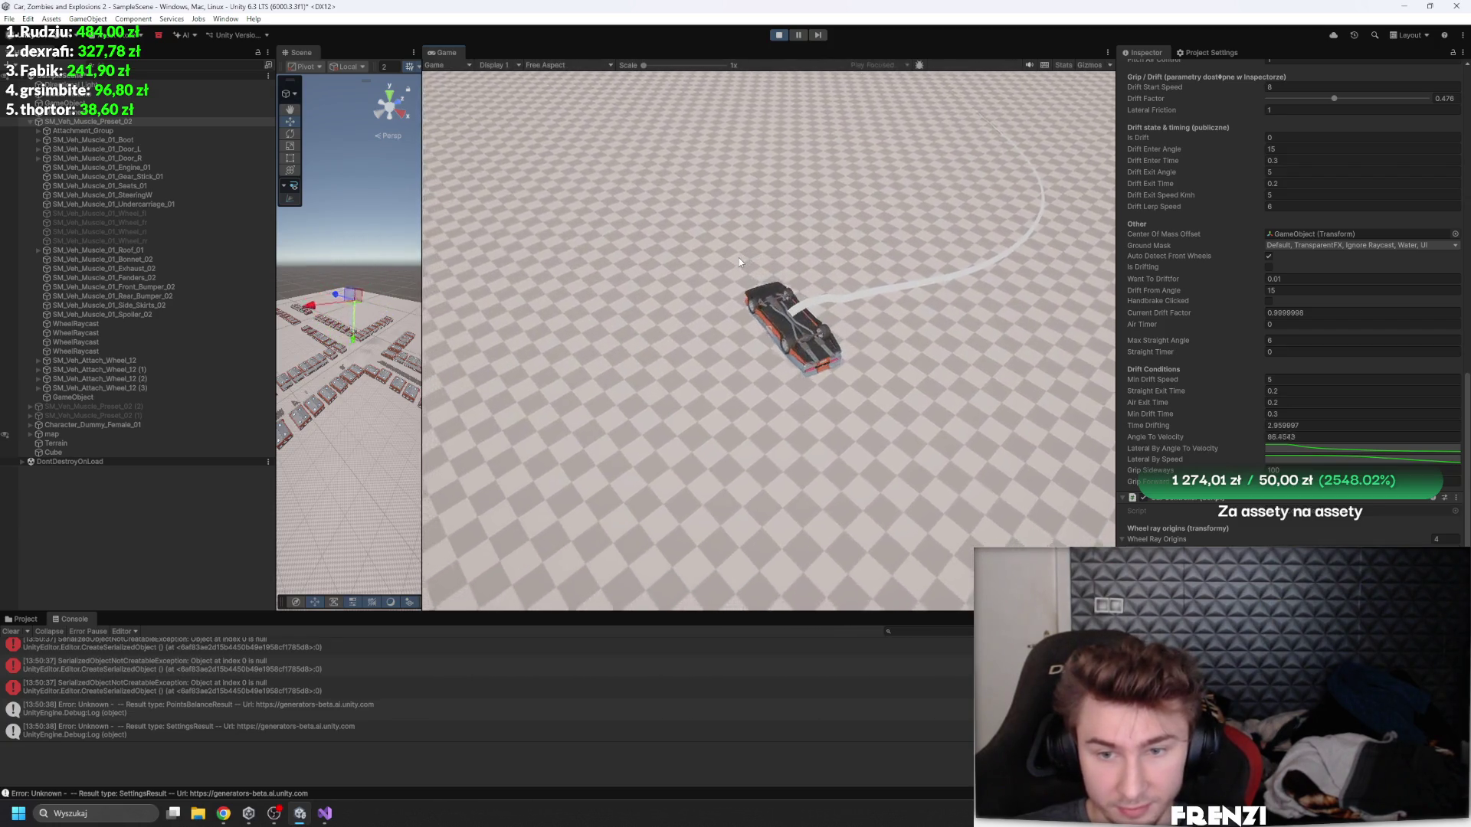
scroll(1262, 246, "up", 10)
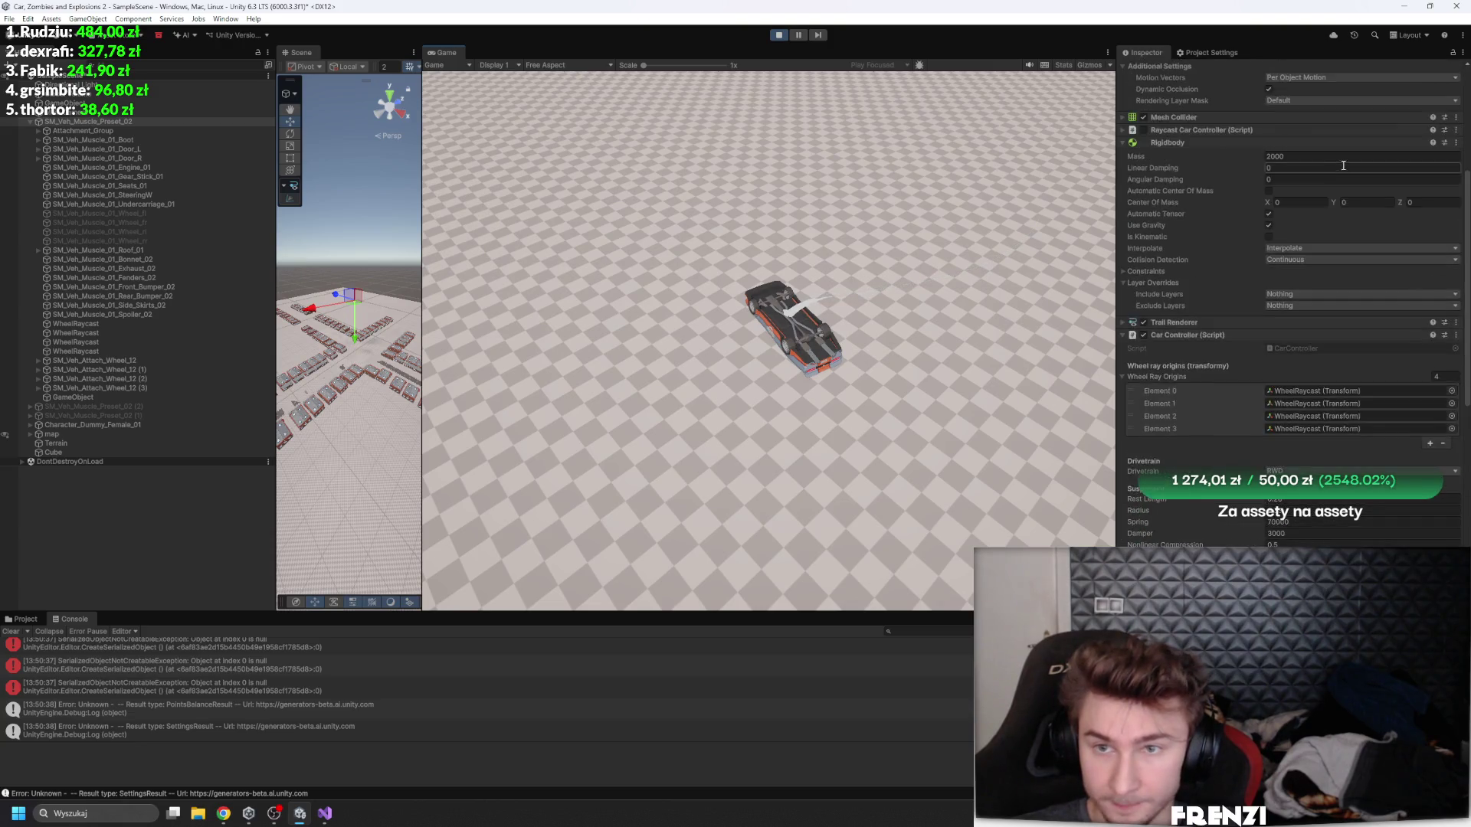
- Set the car's Rotation Z to 0 to right it, then open the Torque Curve
scroll(1331, 158, "up", 3)
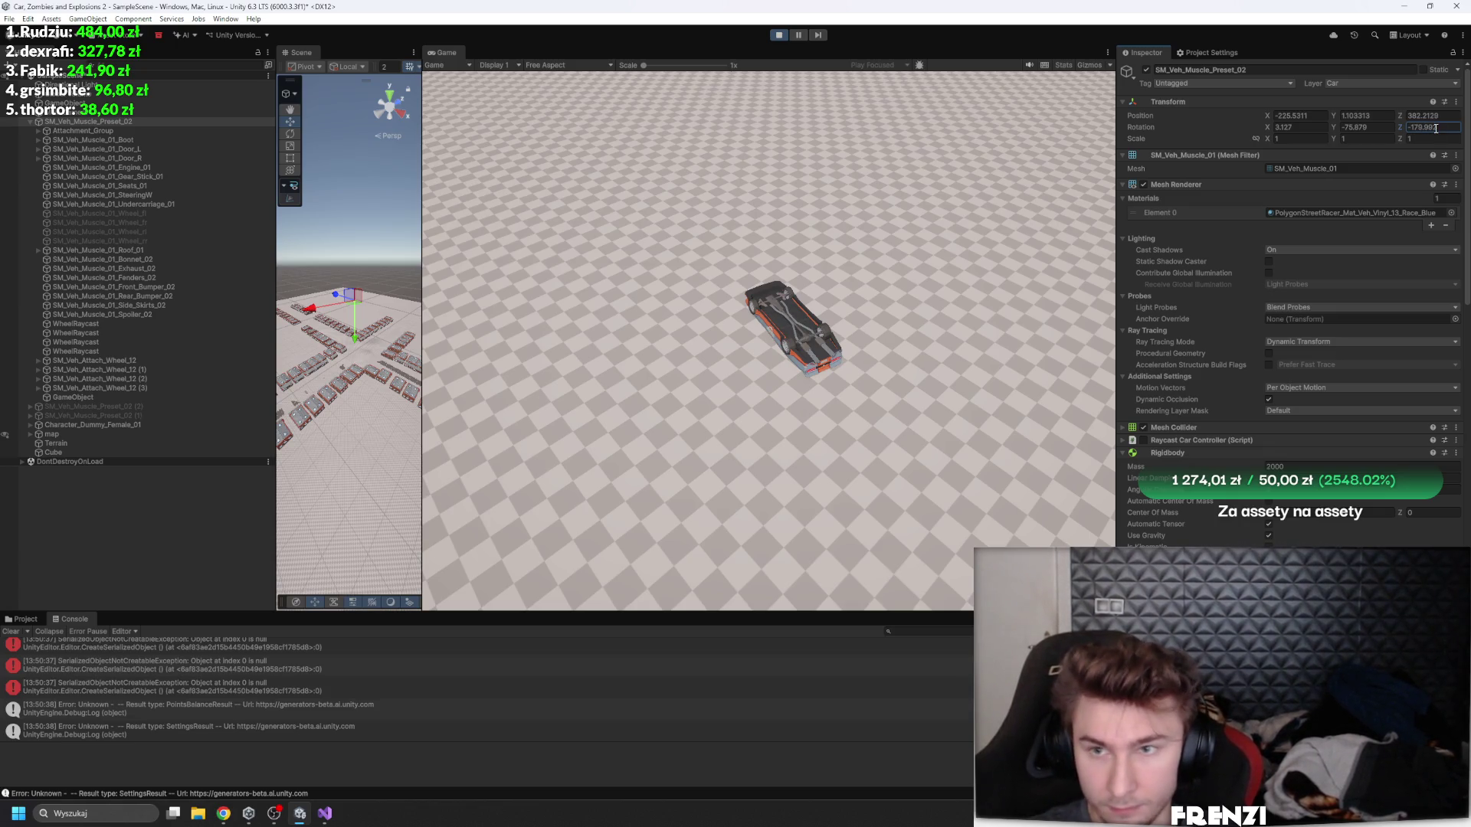
type("0")
key("Return")
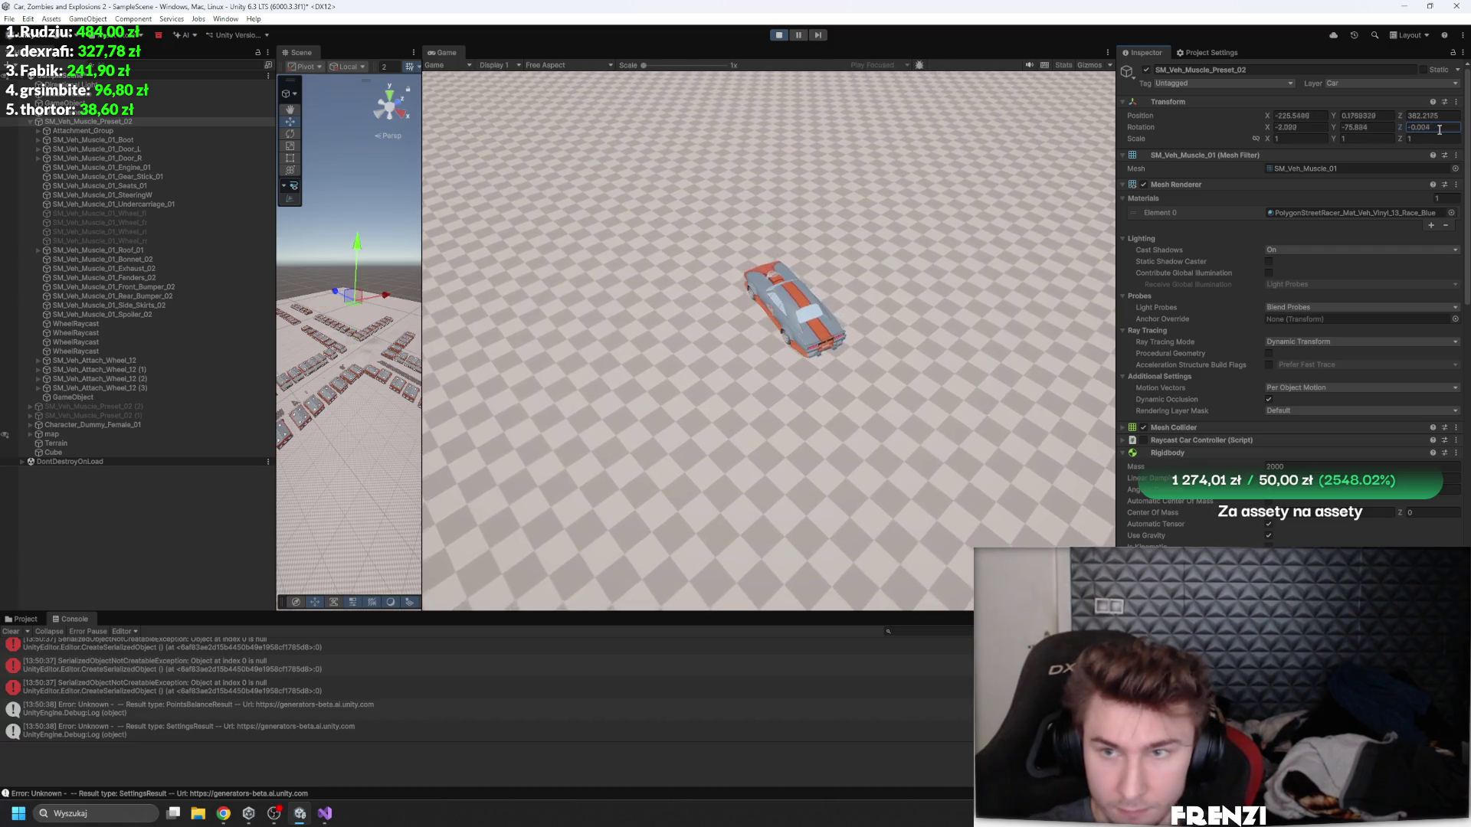
scroll(1369, 415, "down", 10)
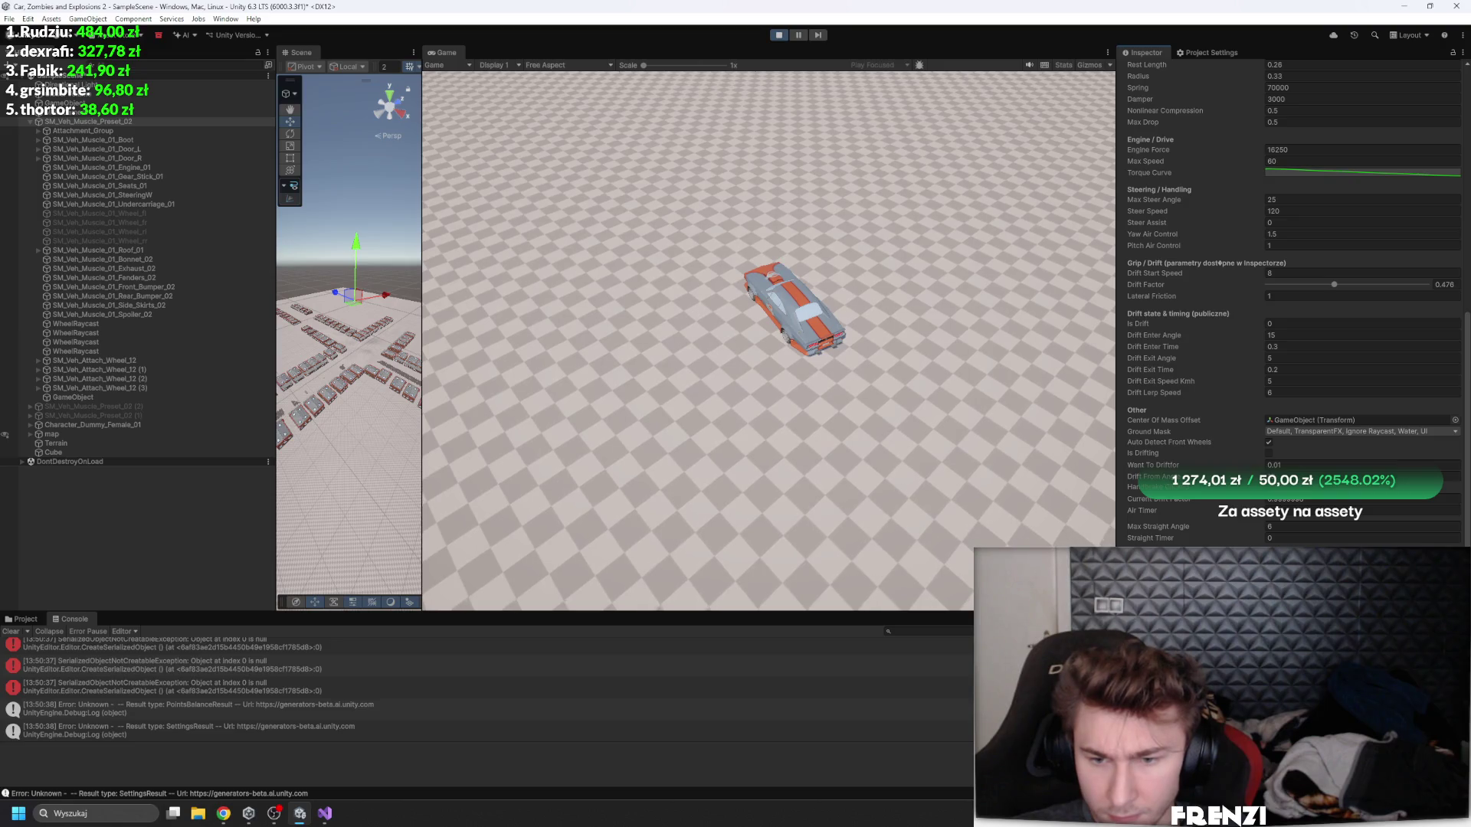
left_click(1364, 172)
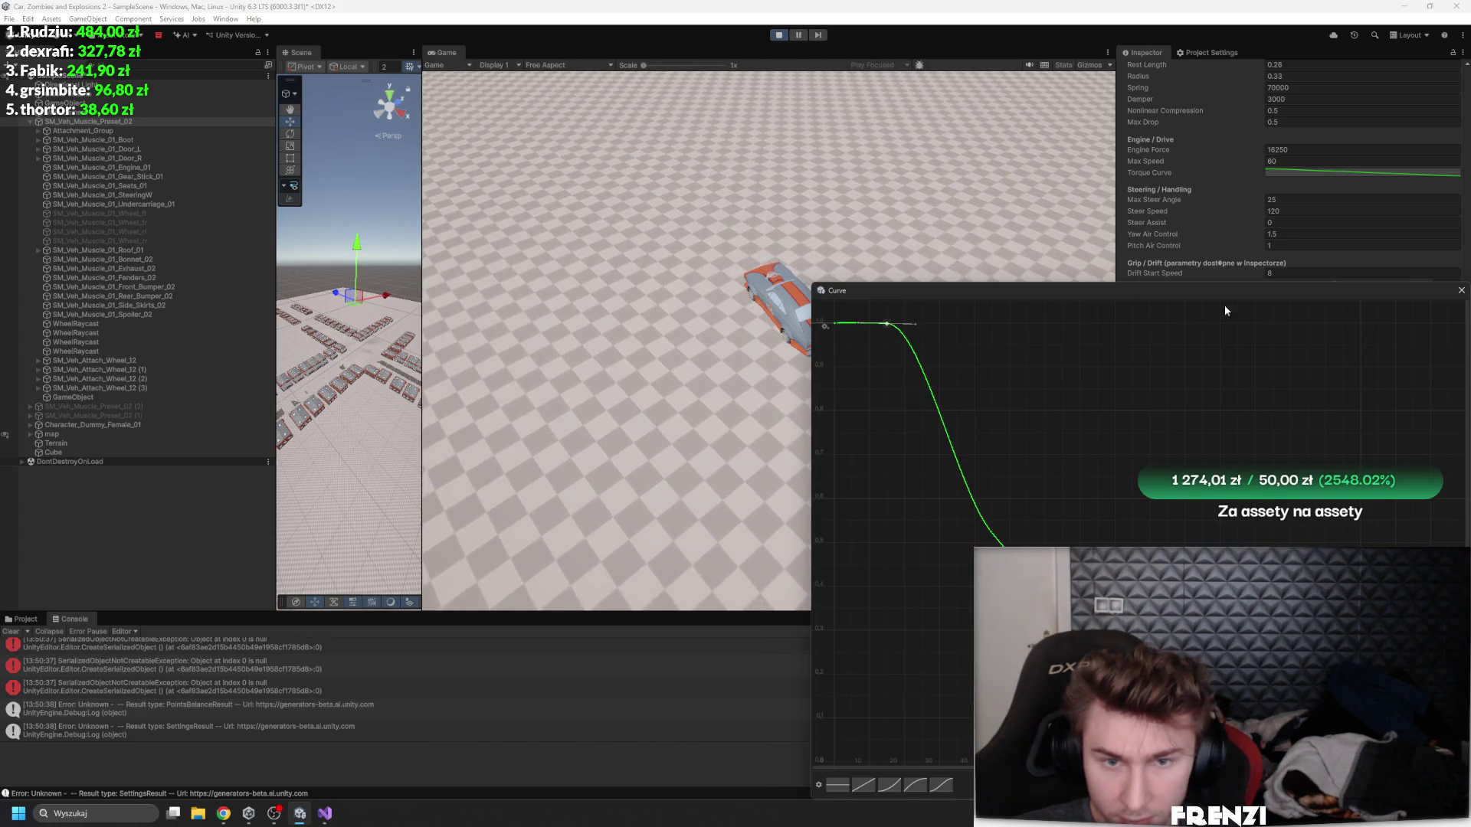
- Reframe the curve, drag the key at 15.05 down to about 0.825, and close the window
left_click(1461, 290)
left_click(1362, 171)
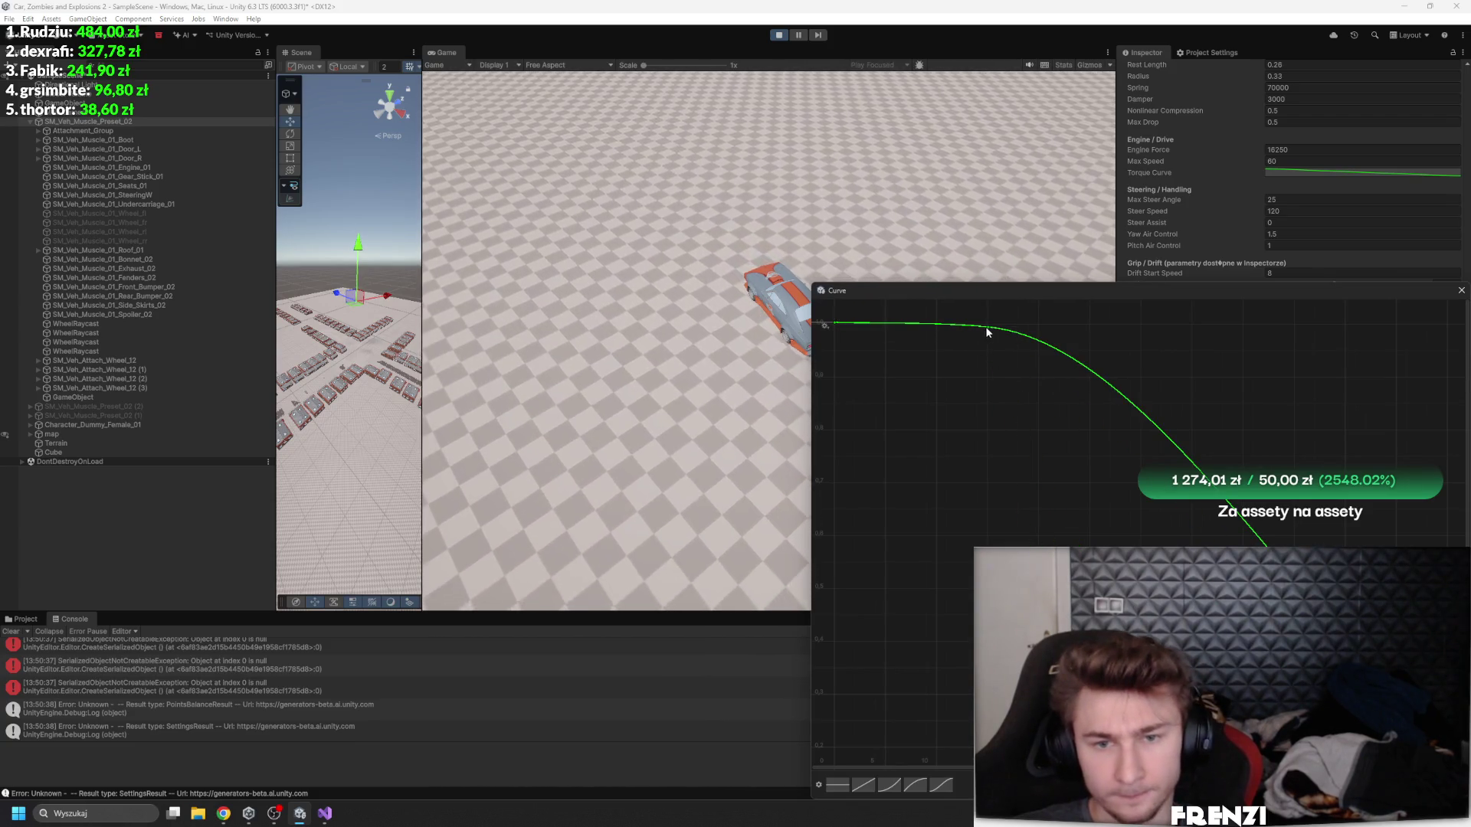
mouse_move(982, 366)
left_mouse_down()
mouse_move(979, 427)
mouse_move(986, 372)
left_mouse_up()
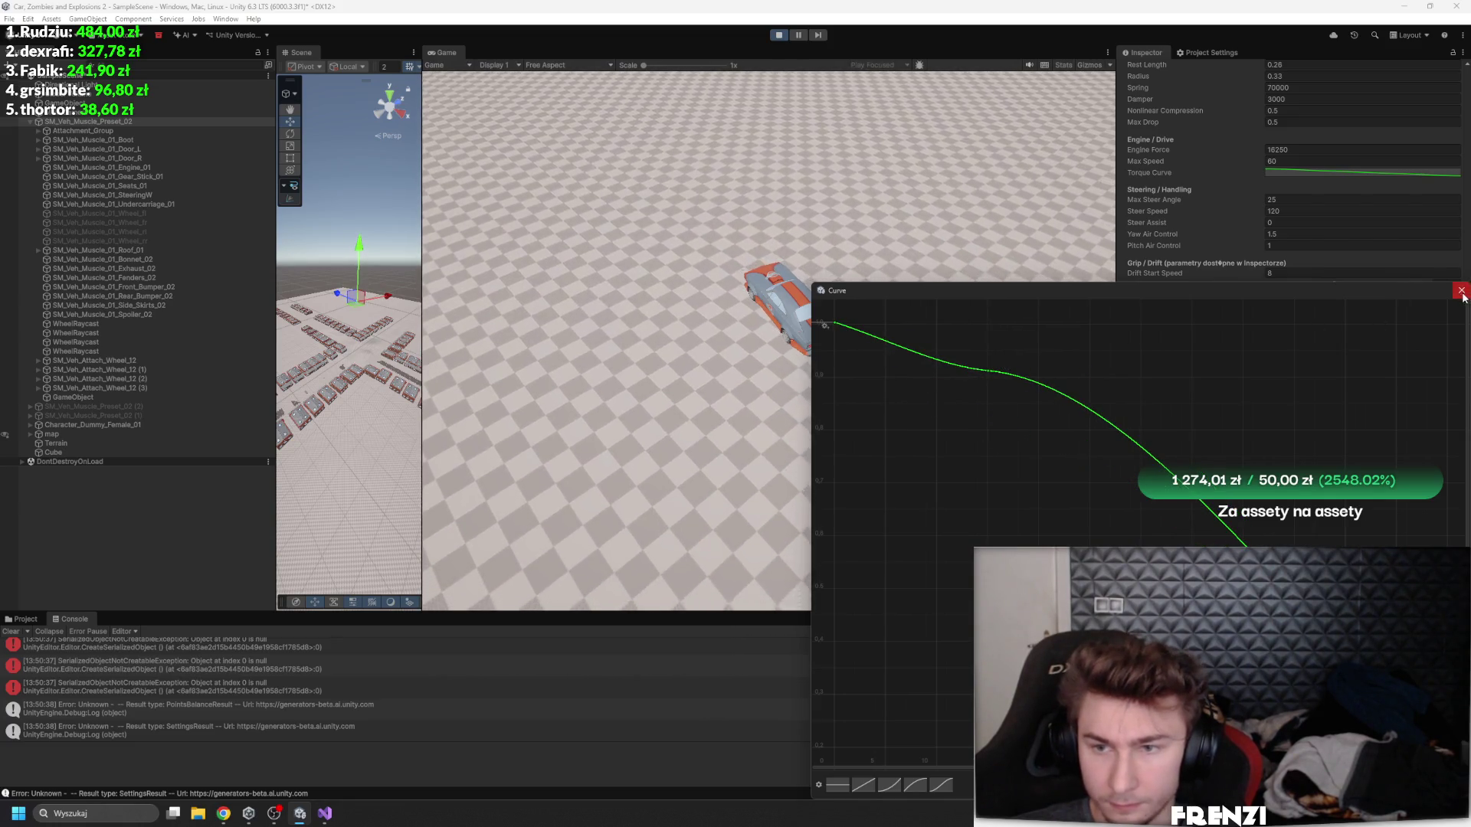
left_click(764, 161)
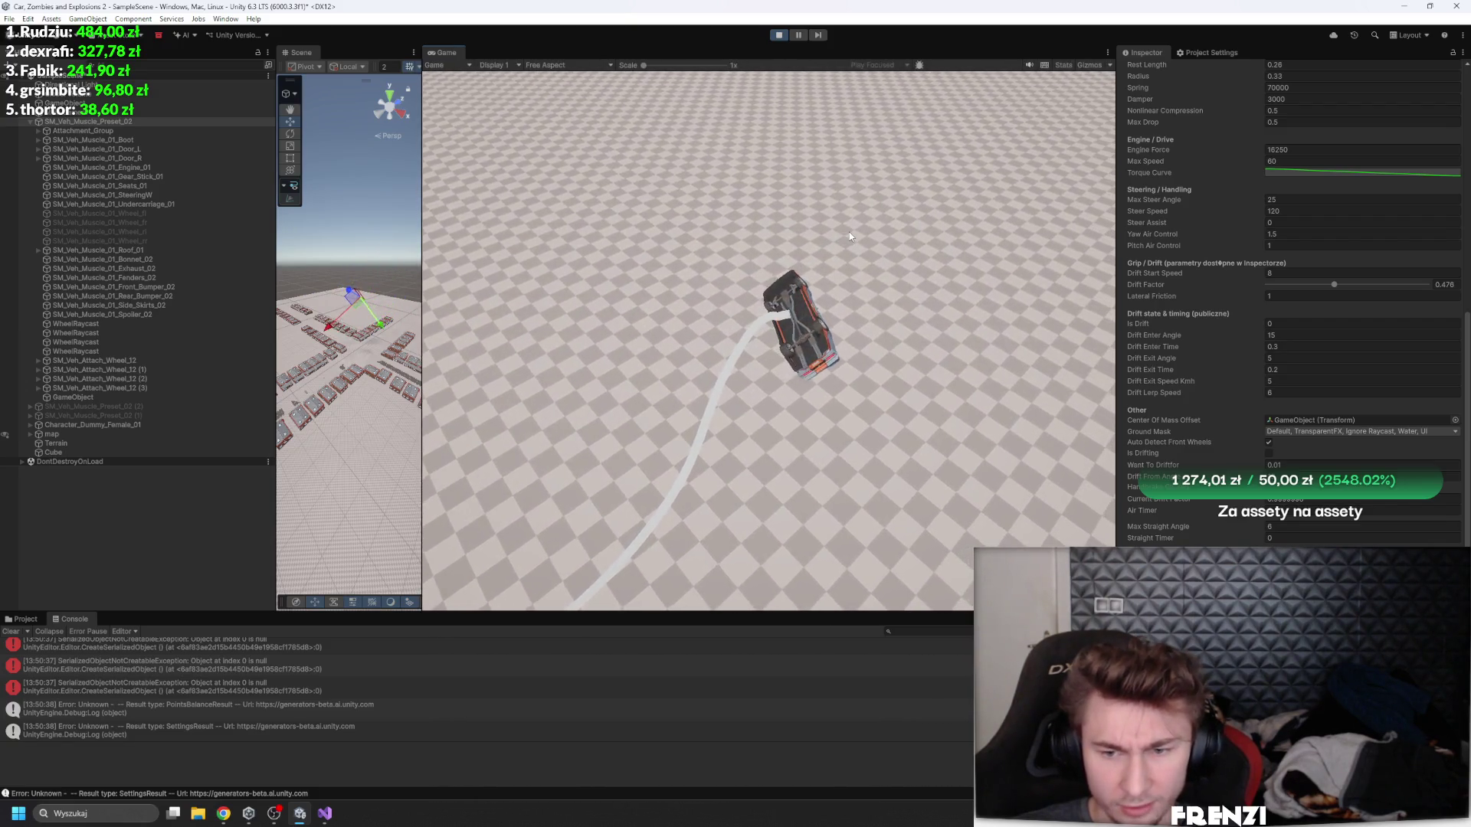
- Stop the game, check the drift falloff curve, then start a new test drive
scroll(1199, 210, "up", 5)
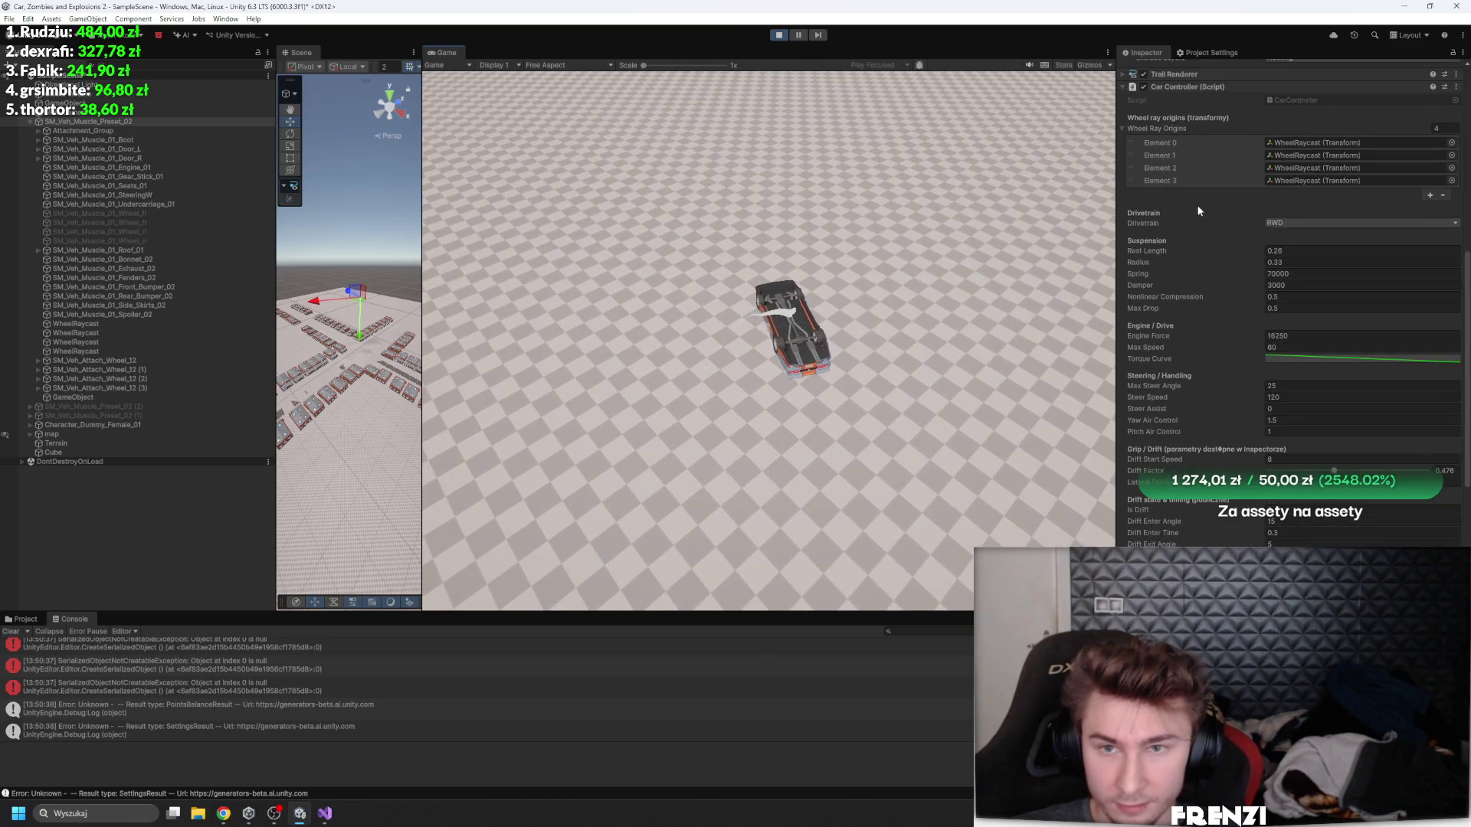
left_click(778, 35)
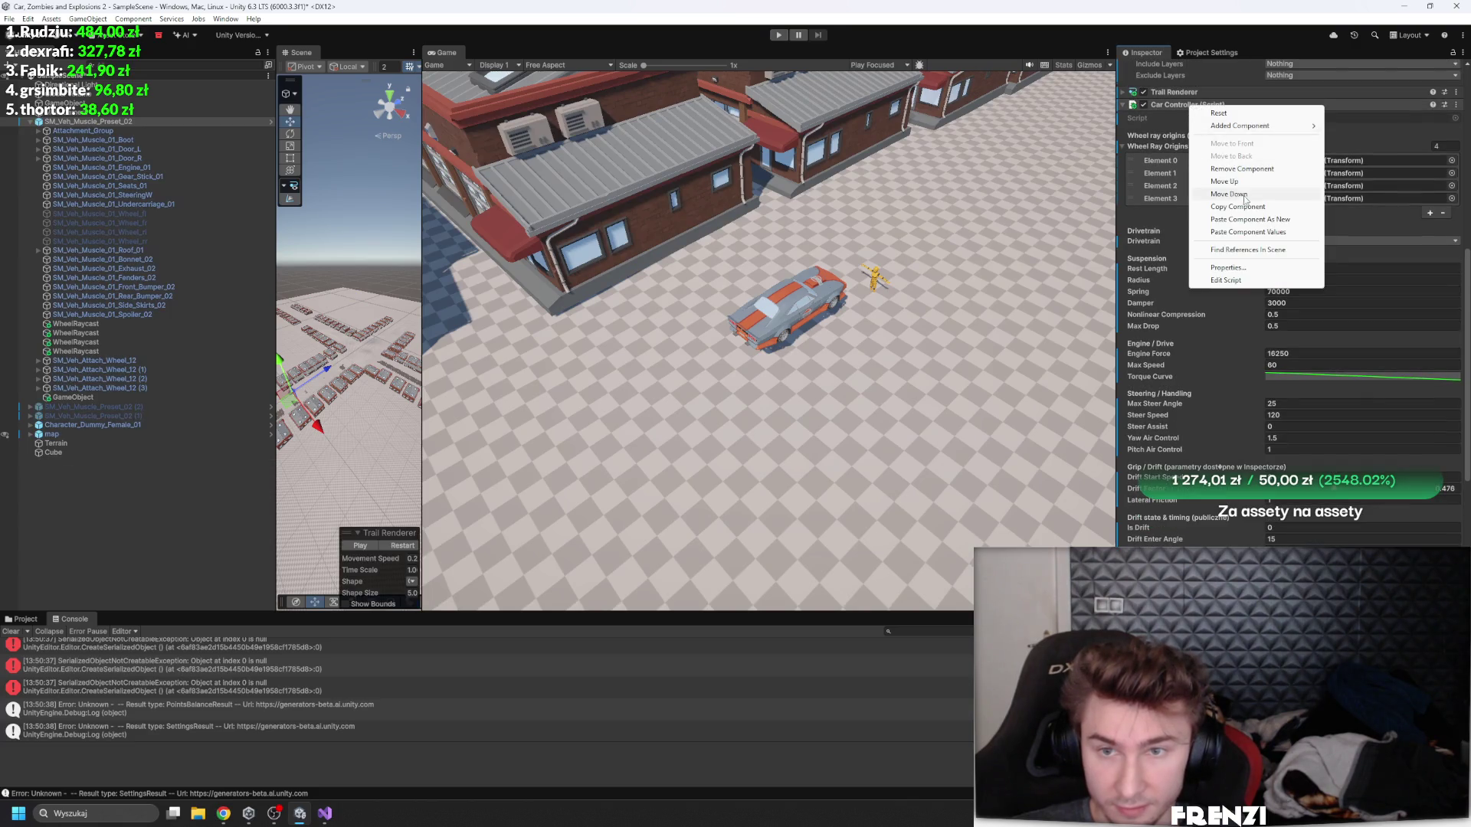
scroll(1257, 269, "down", 10)
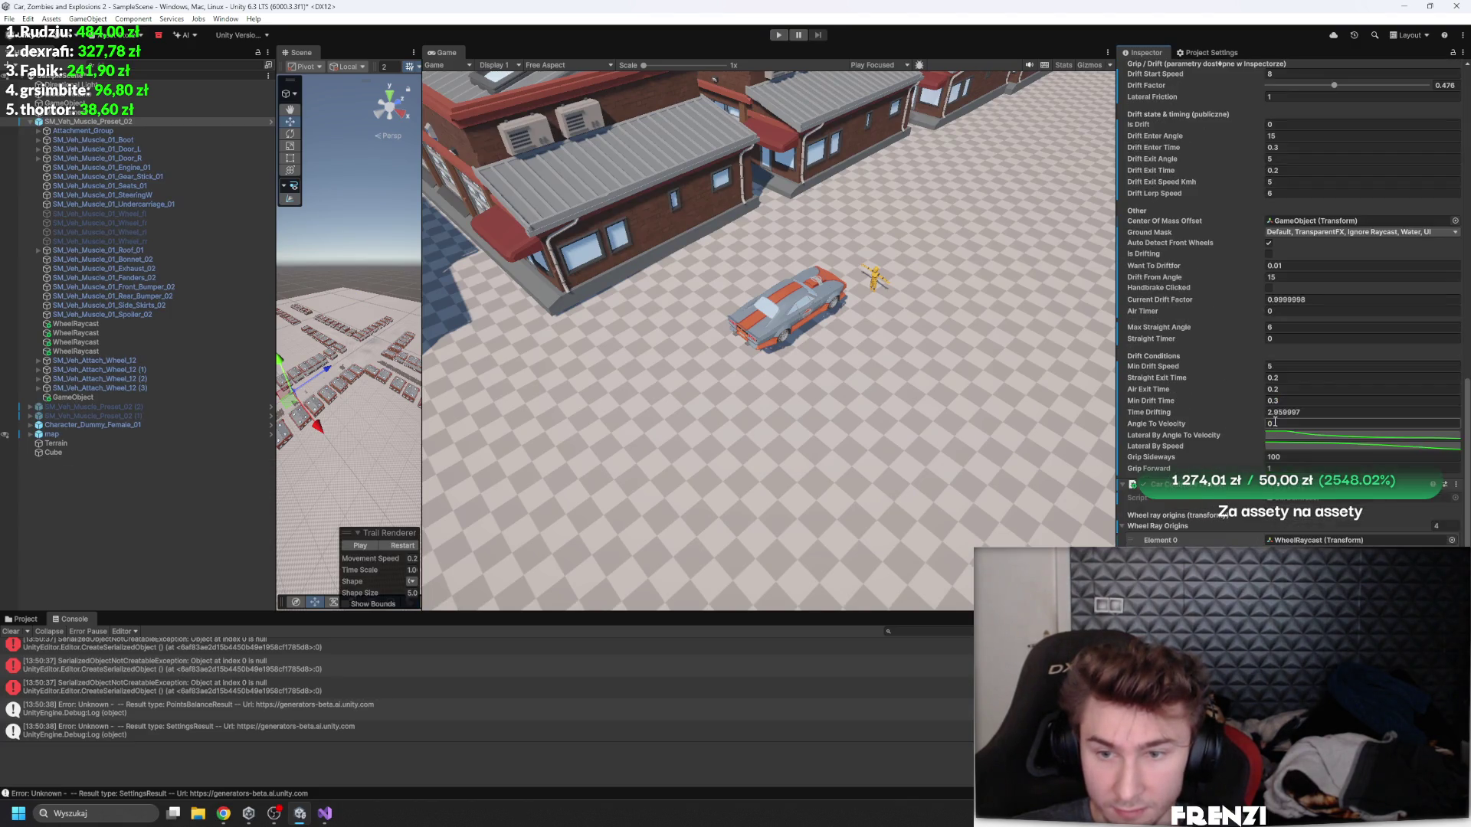
left_click(1295, 433)
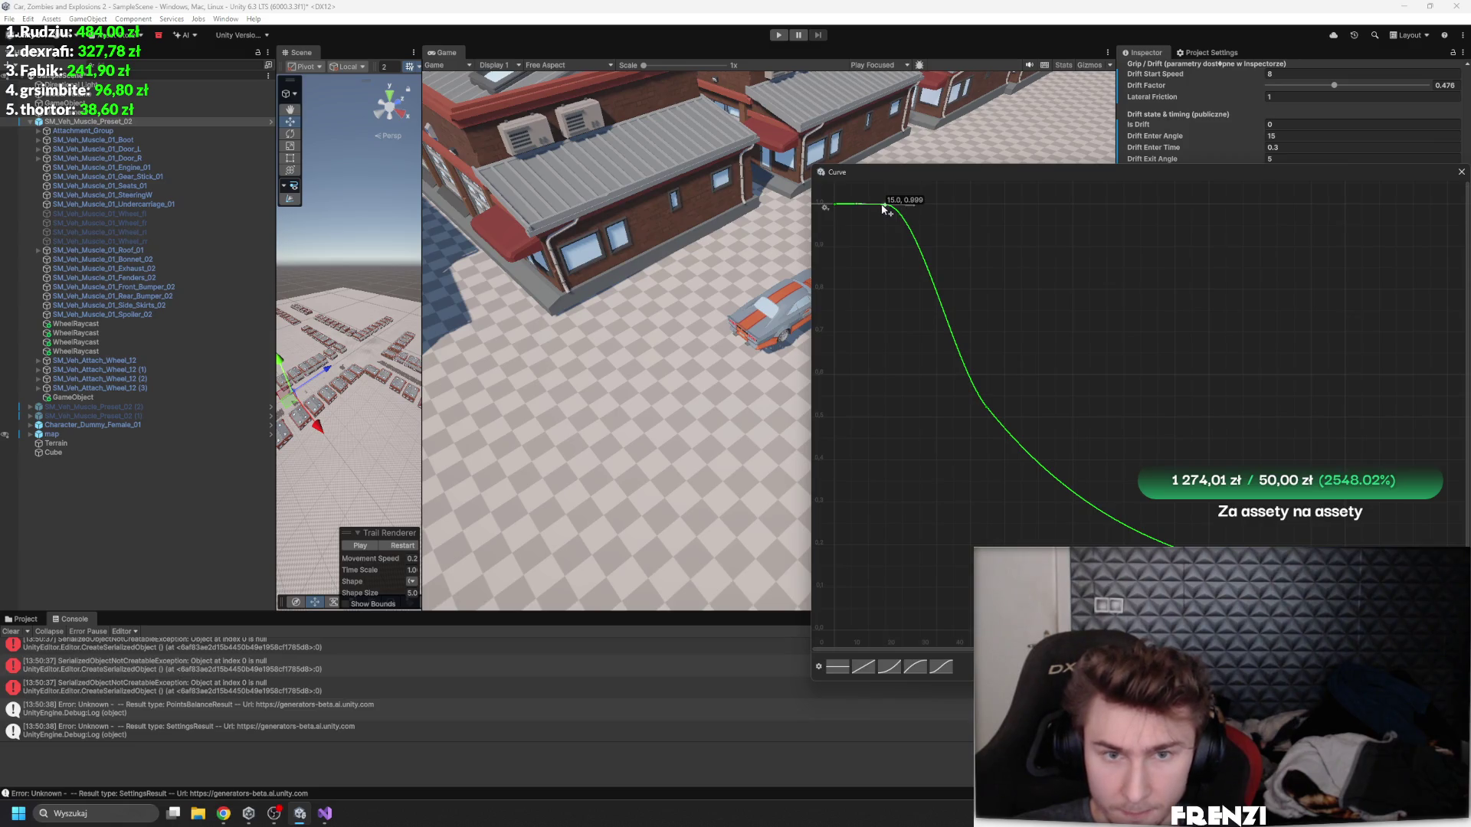
left_click(1460, 173)
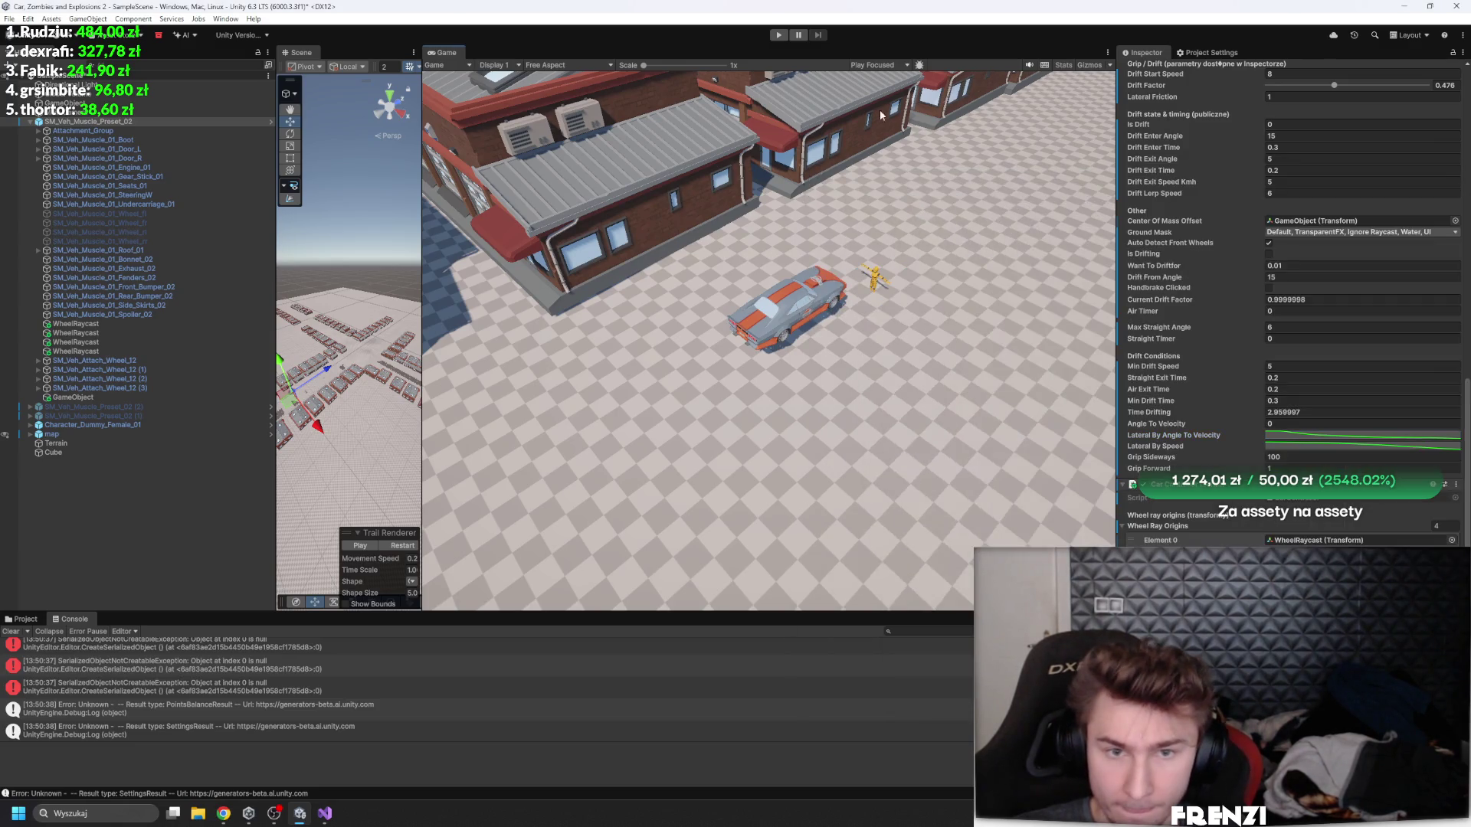
key("w")
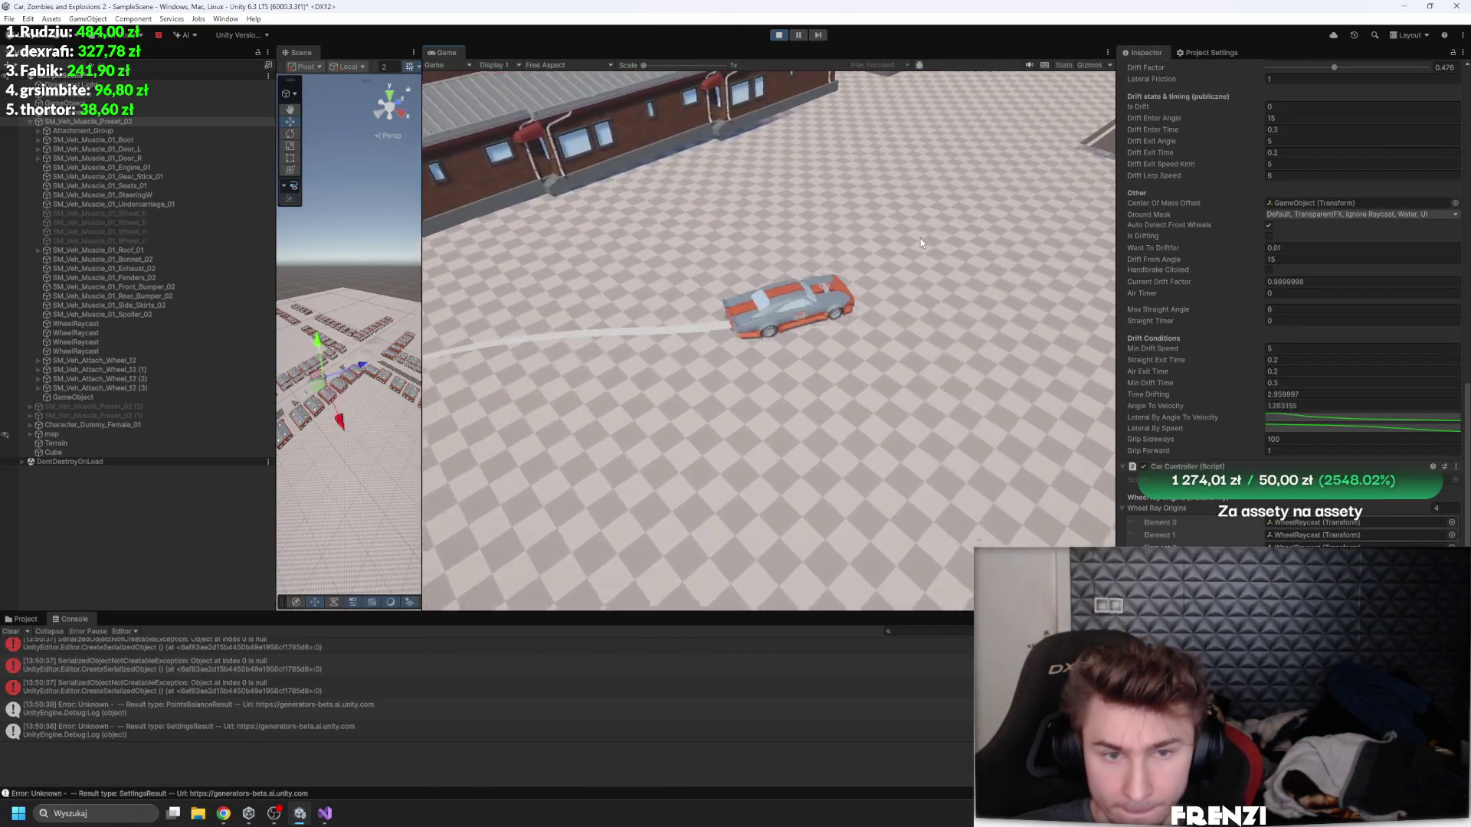
- Drive the car through a drift, pause, and open the Lateral By Speed curve (key 15.05 ≈ 0.912)
key("a")
key("d")
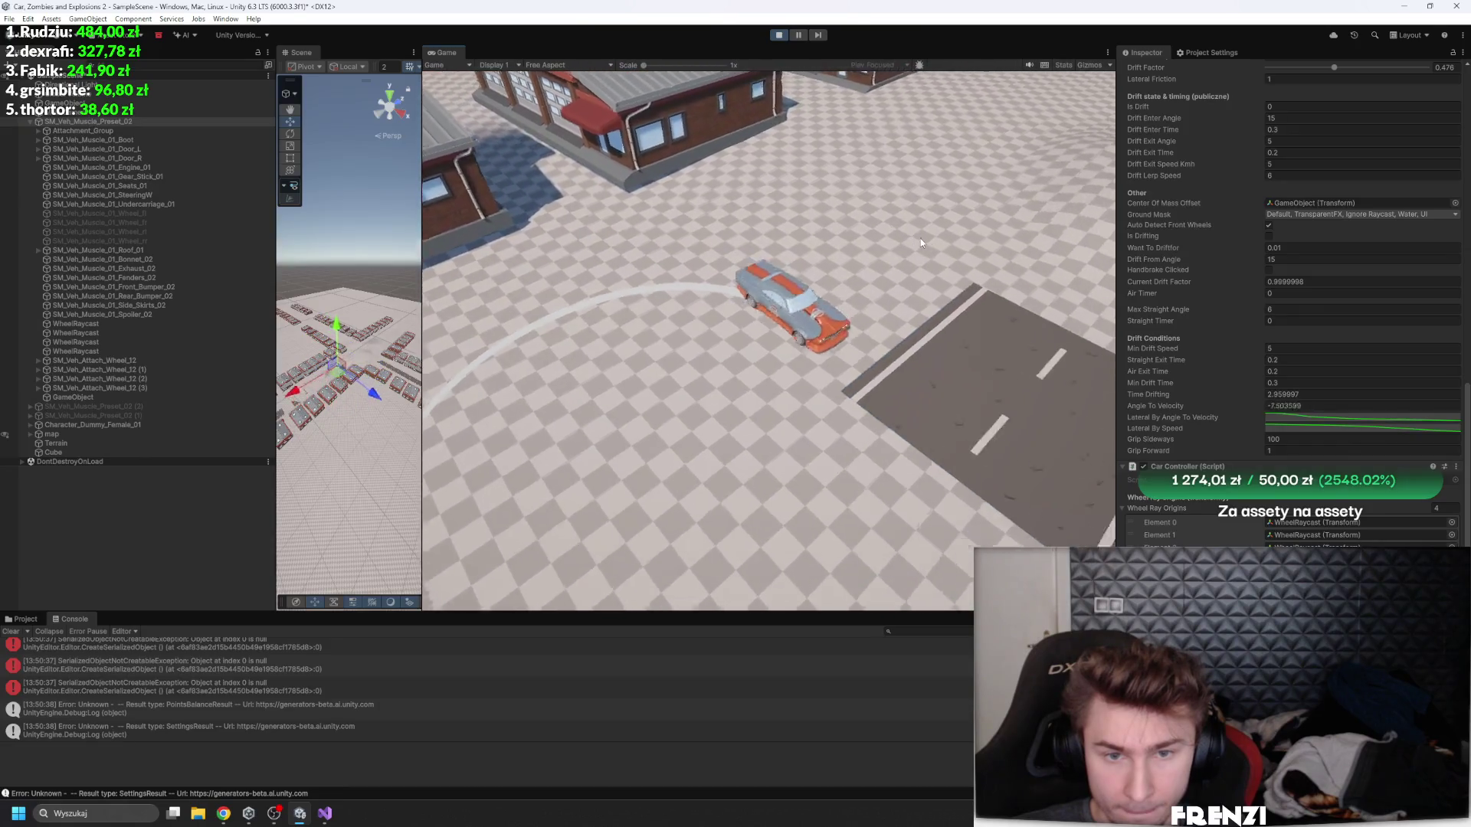
key("w")
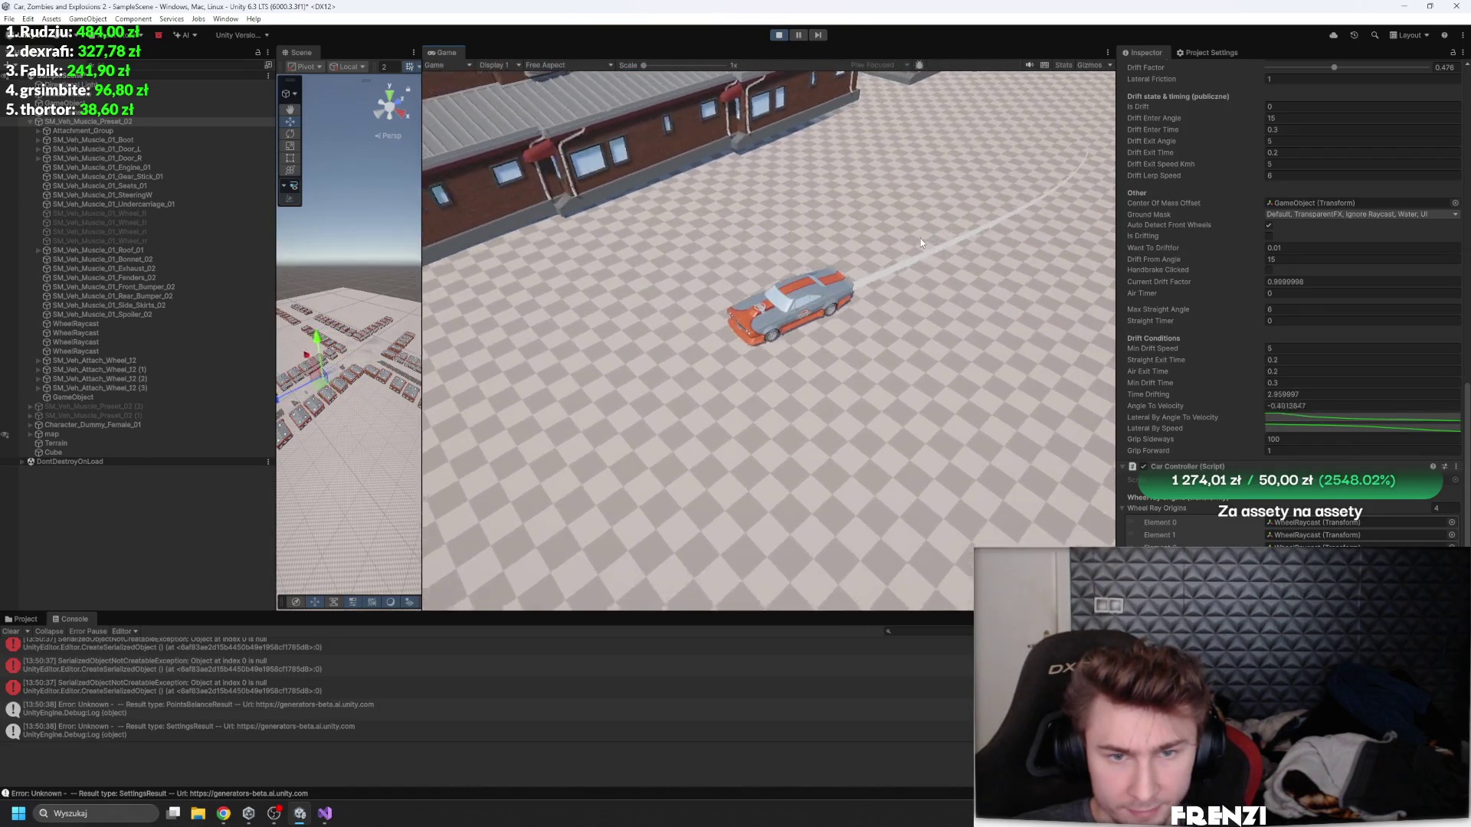
key("a")
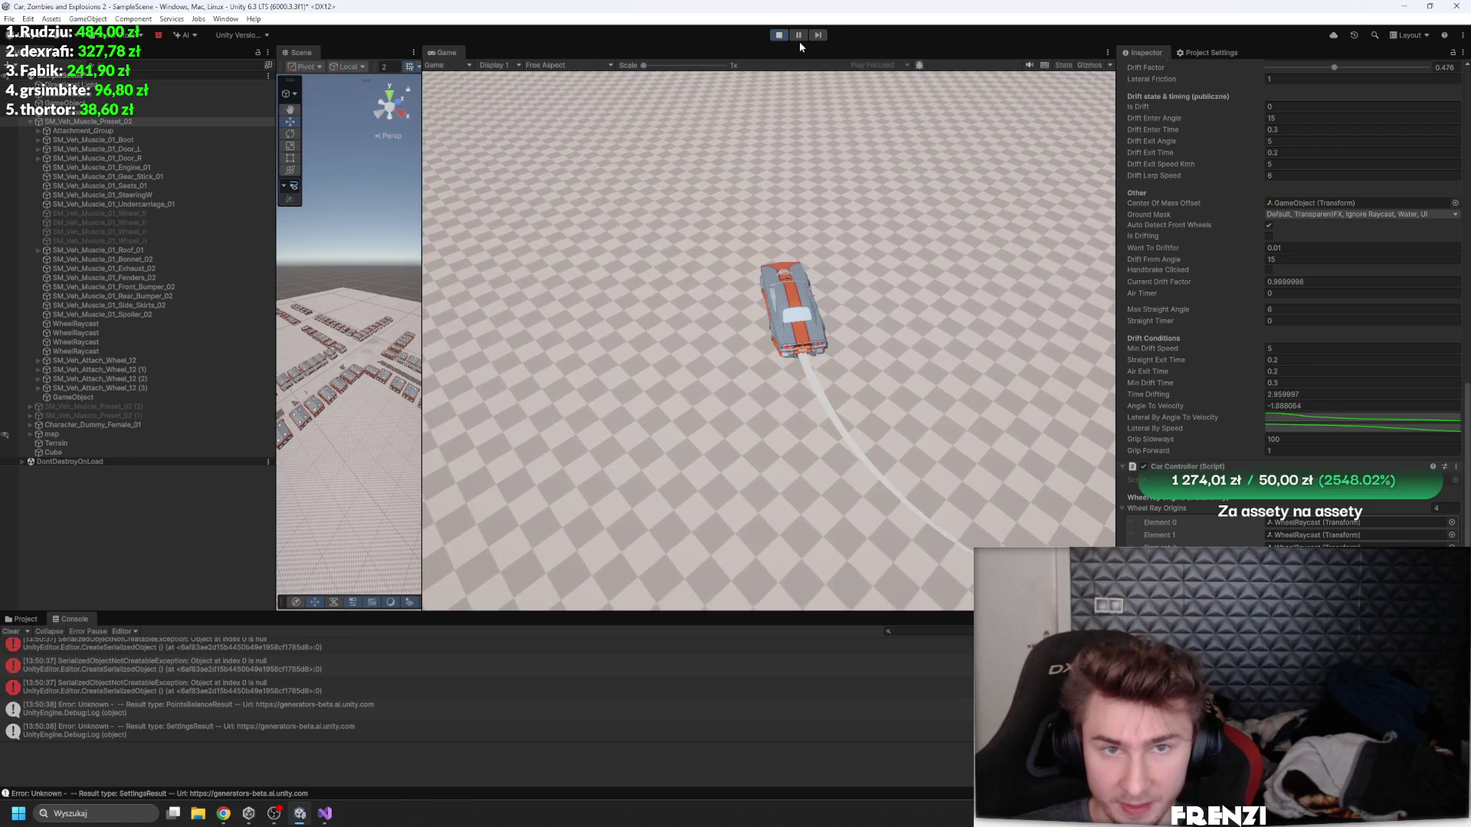
left_click(799, 36)
left_click(1305, 431)
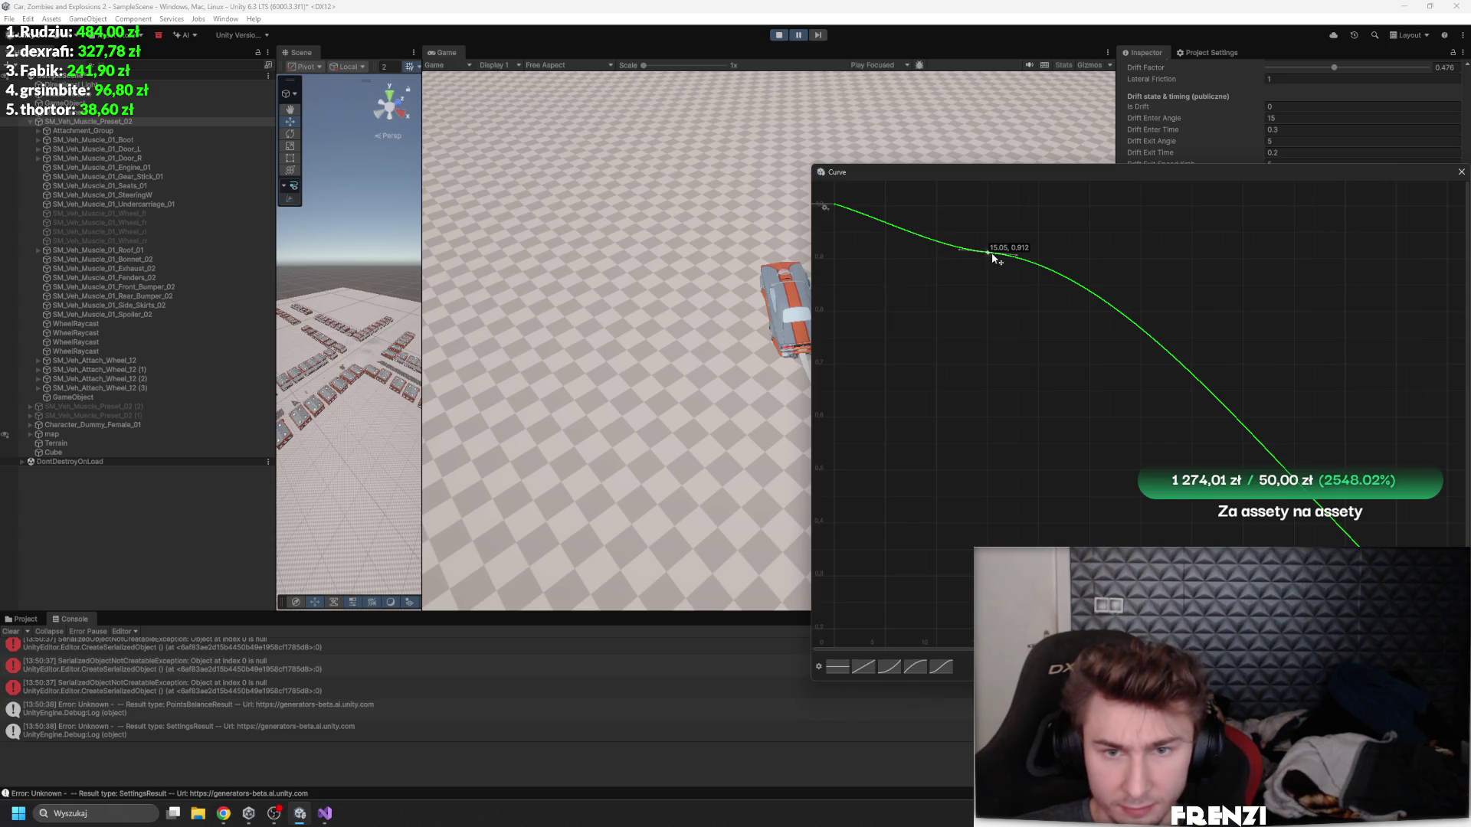
- Close, reopen, and close the Lateral By Speed curve editor
left_click(1461, 171)
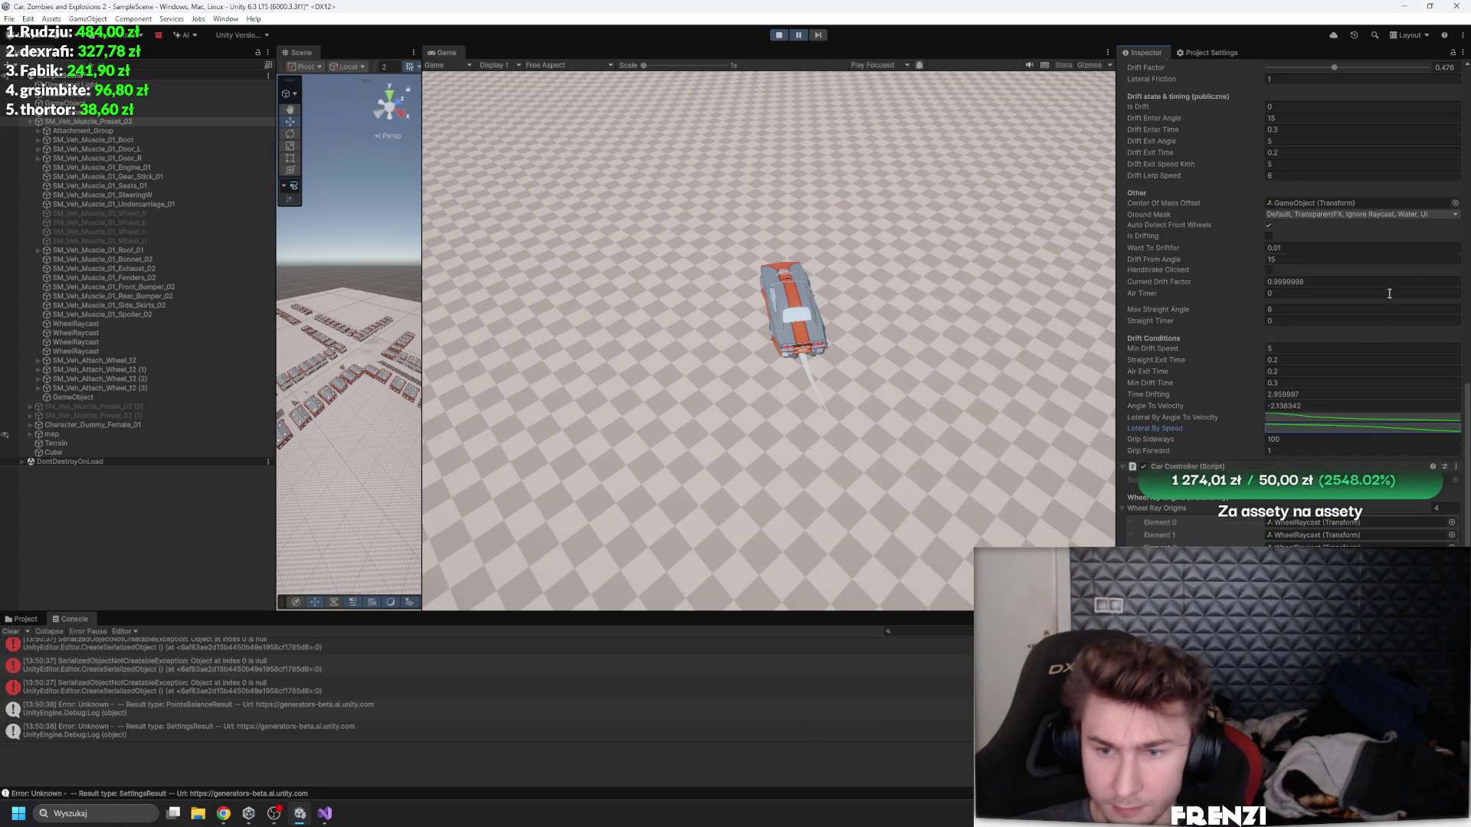
left_click(1281, 426)
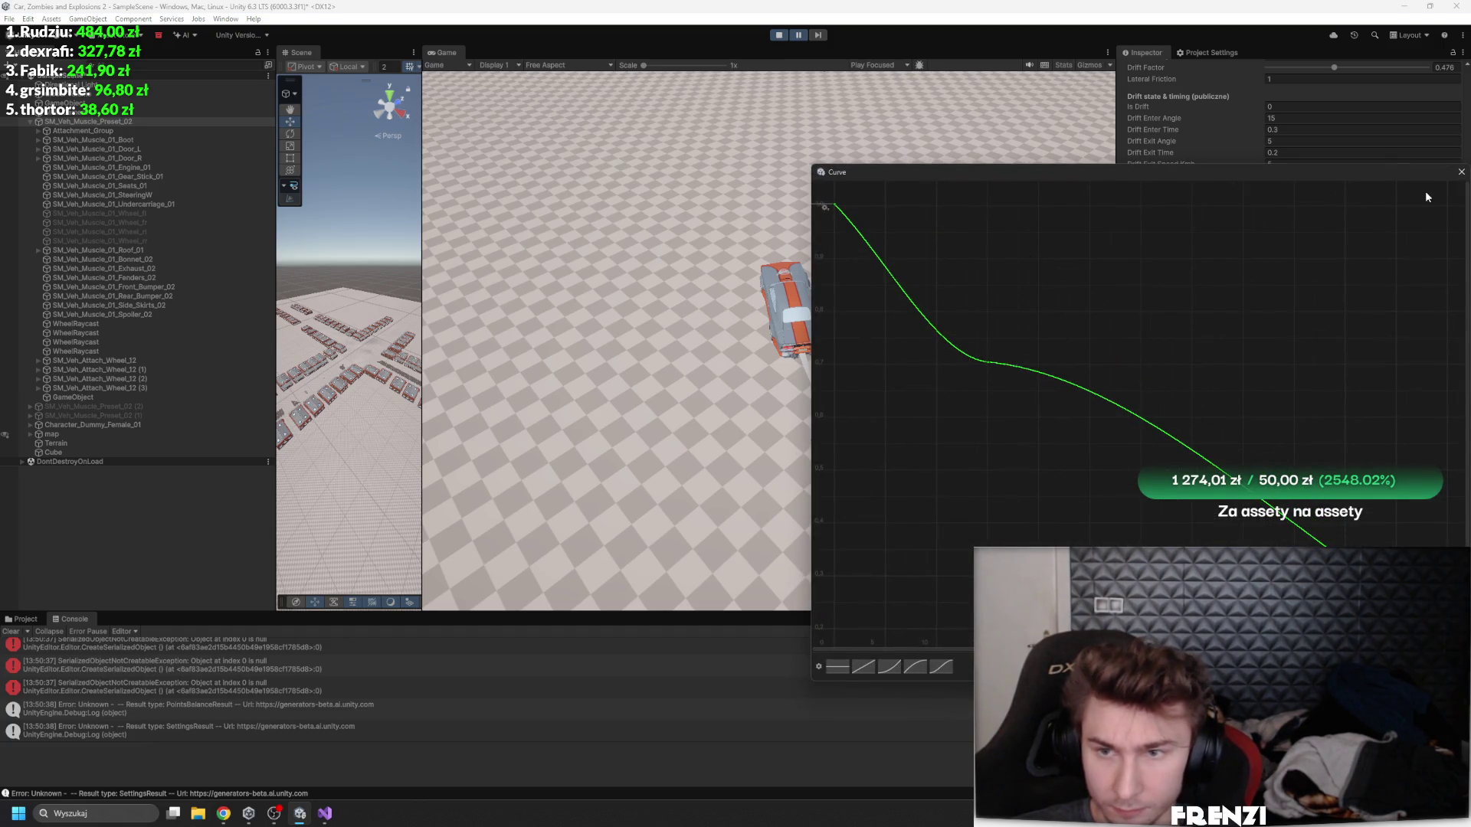
left_click(1461, 172)
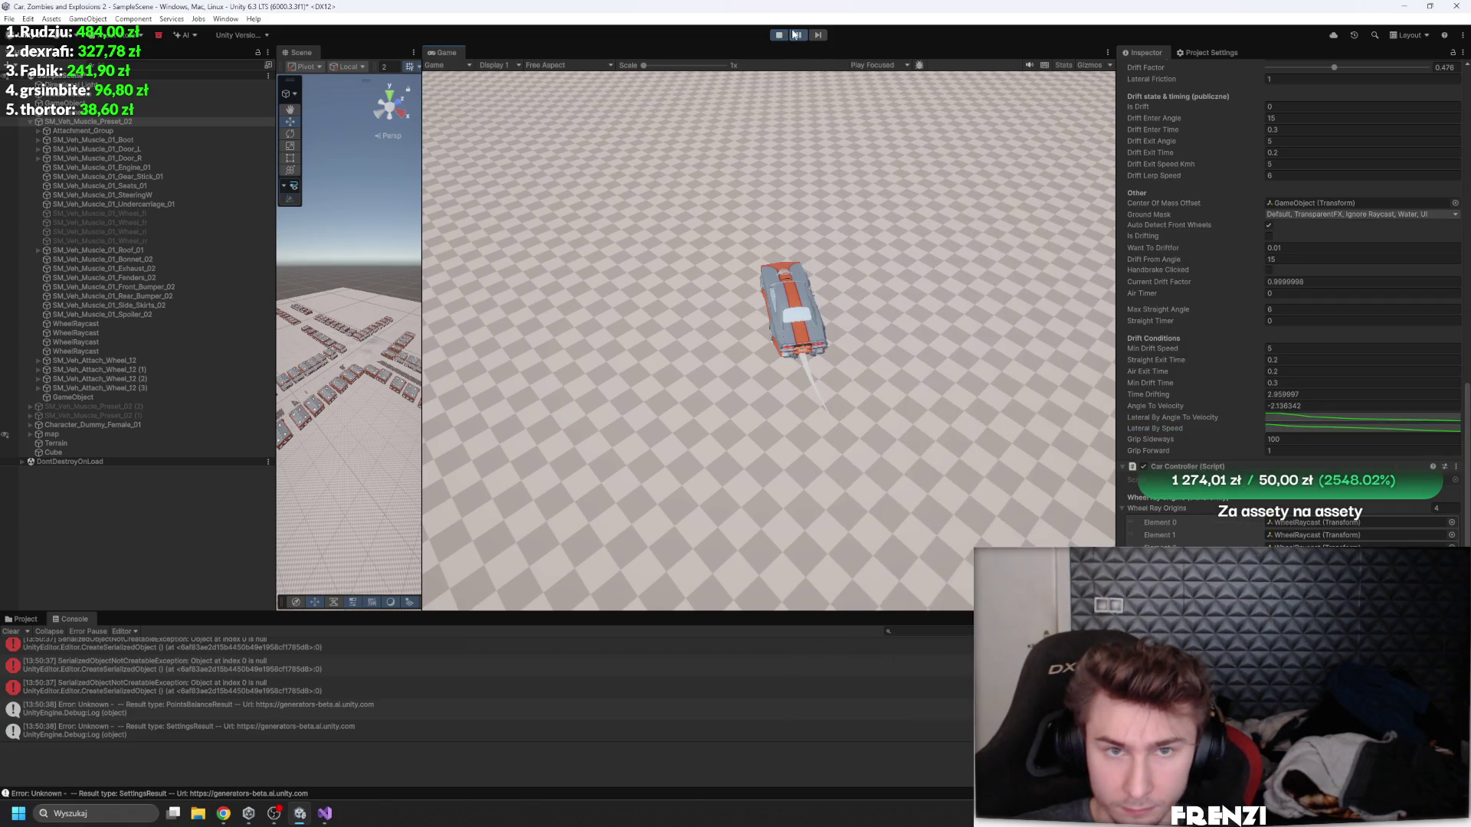
- Drift the car through left and right turns, then stop Play mode and select the GameObject under the car
key("a")
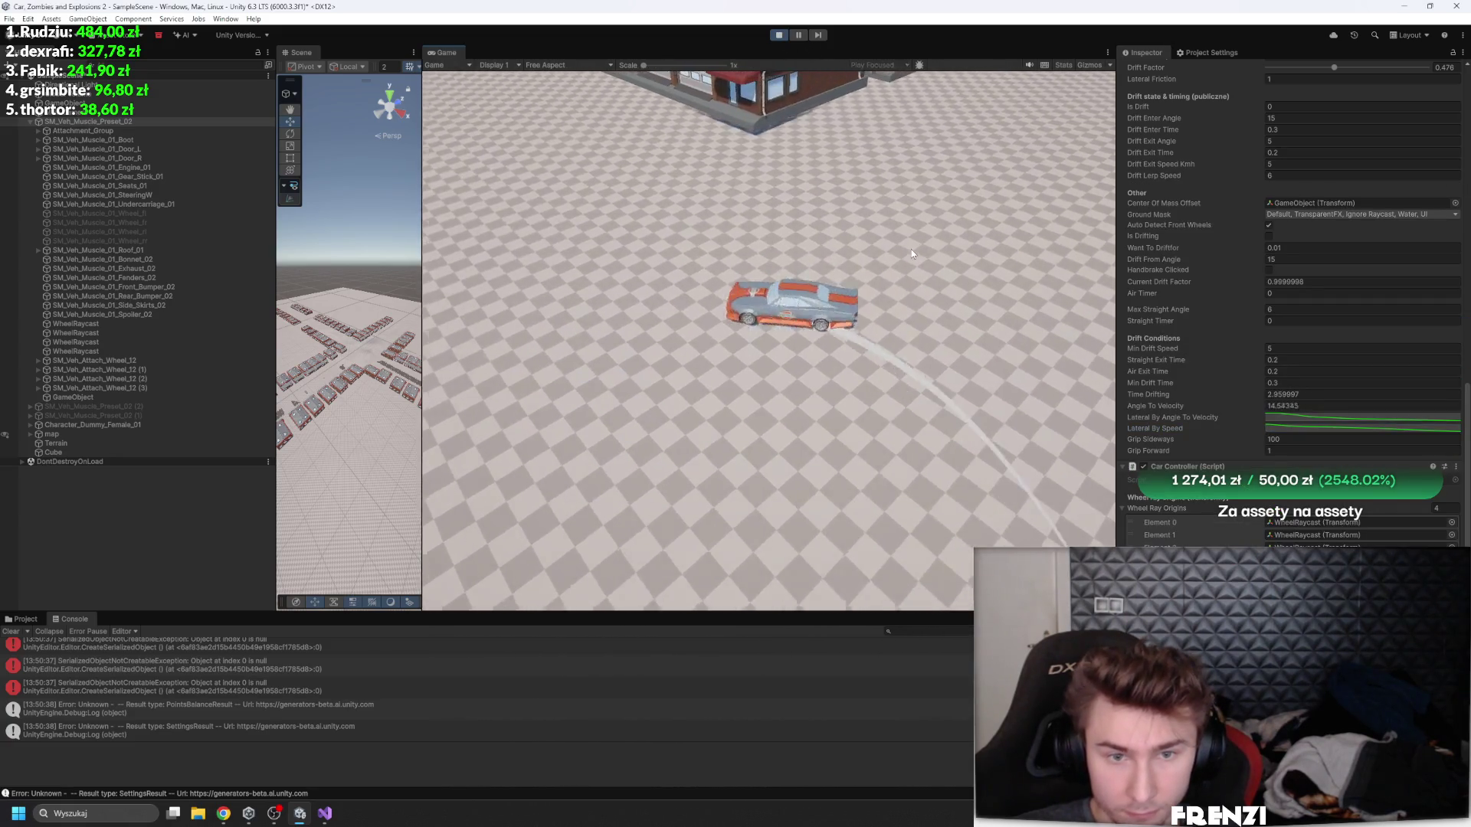
key("a")
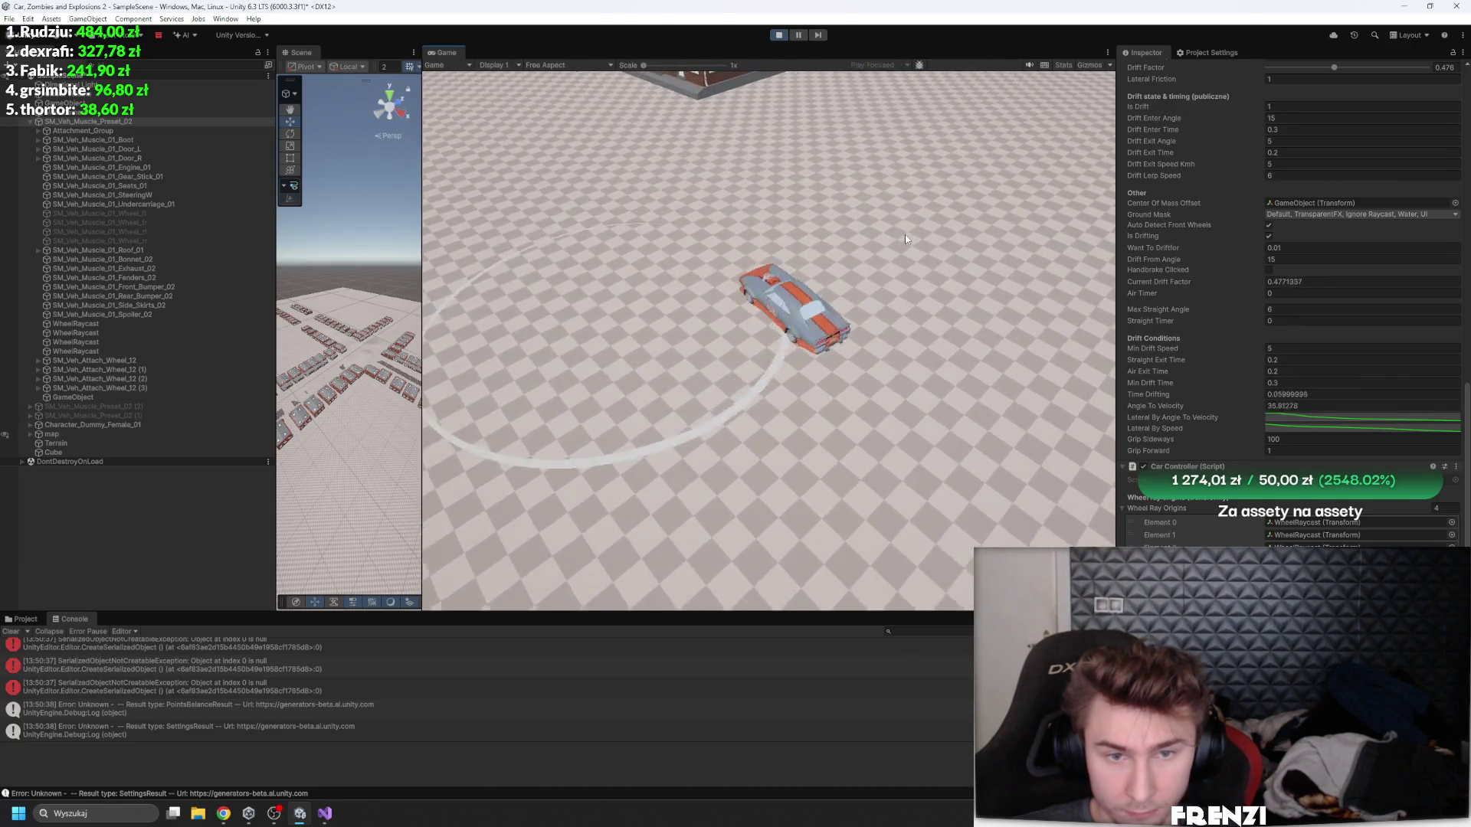
key("w")
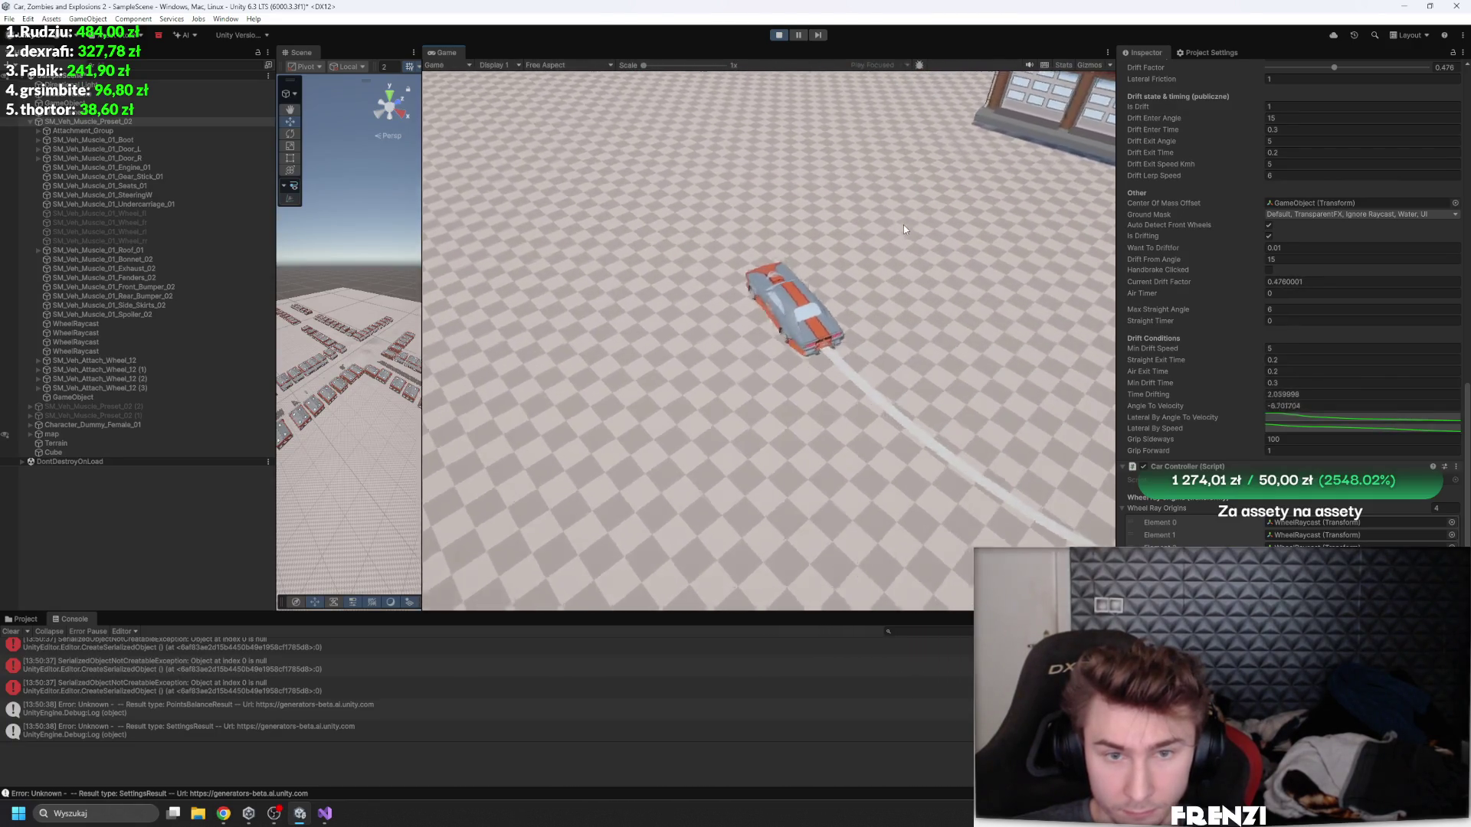
key("d")
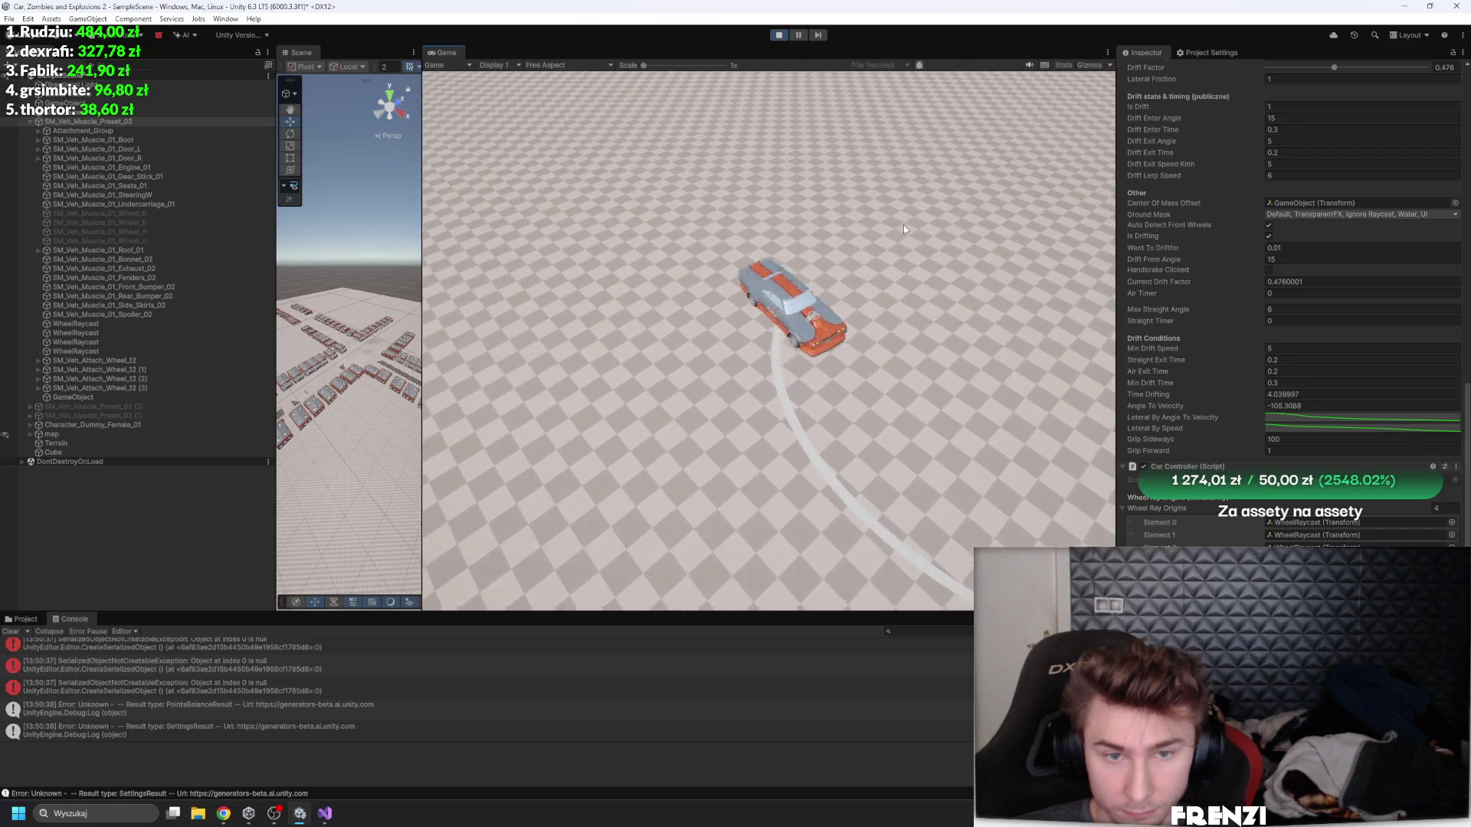
key("a")
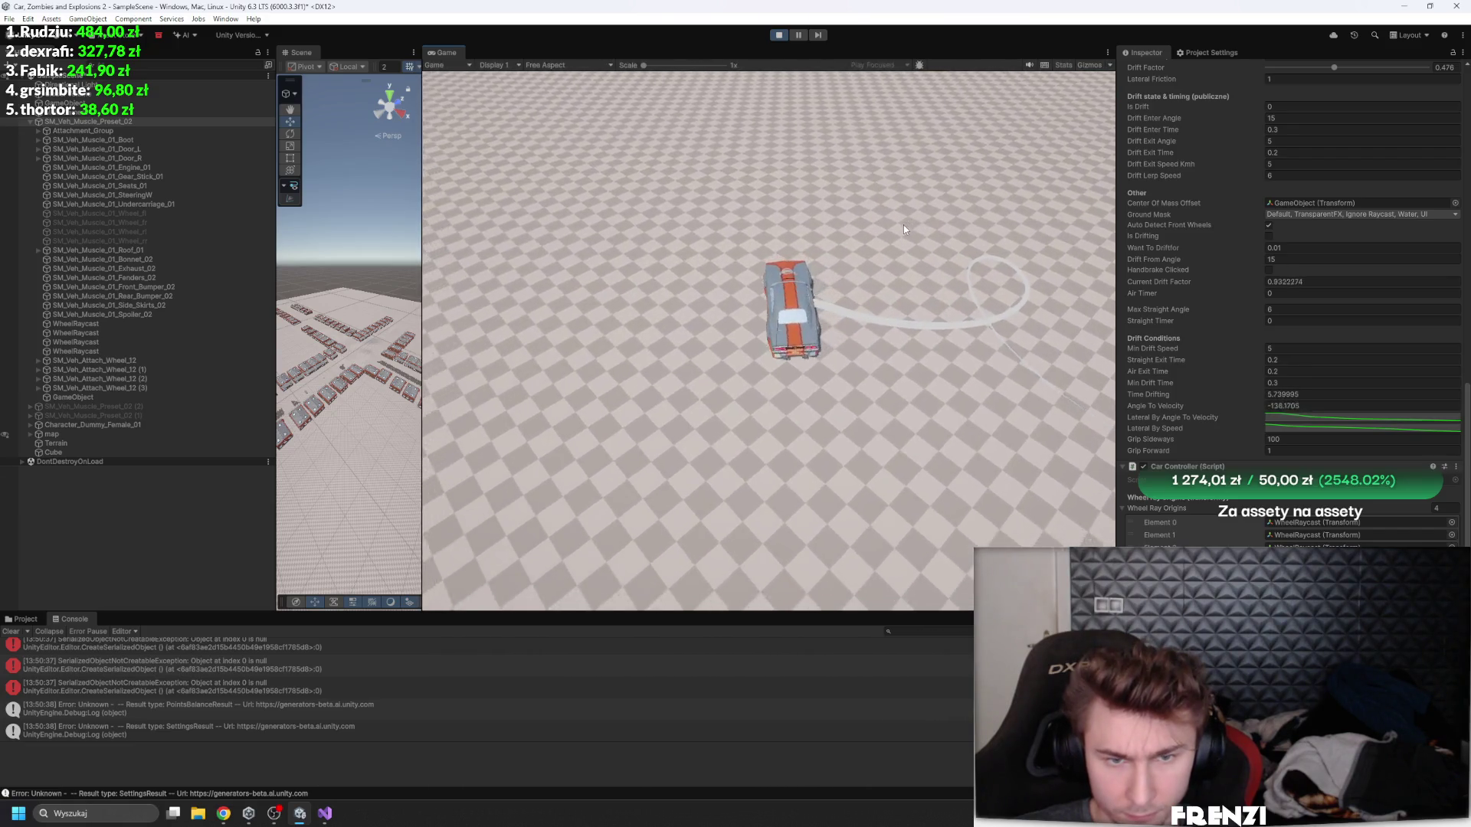
key("d")
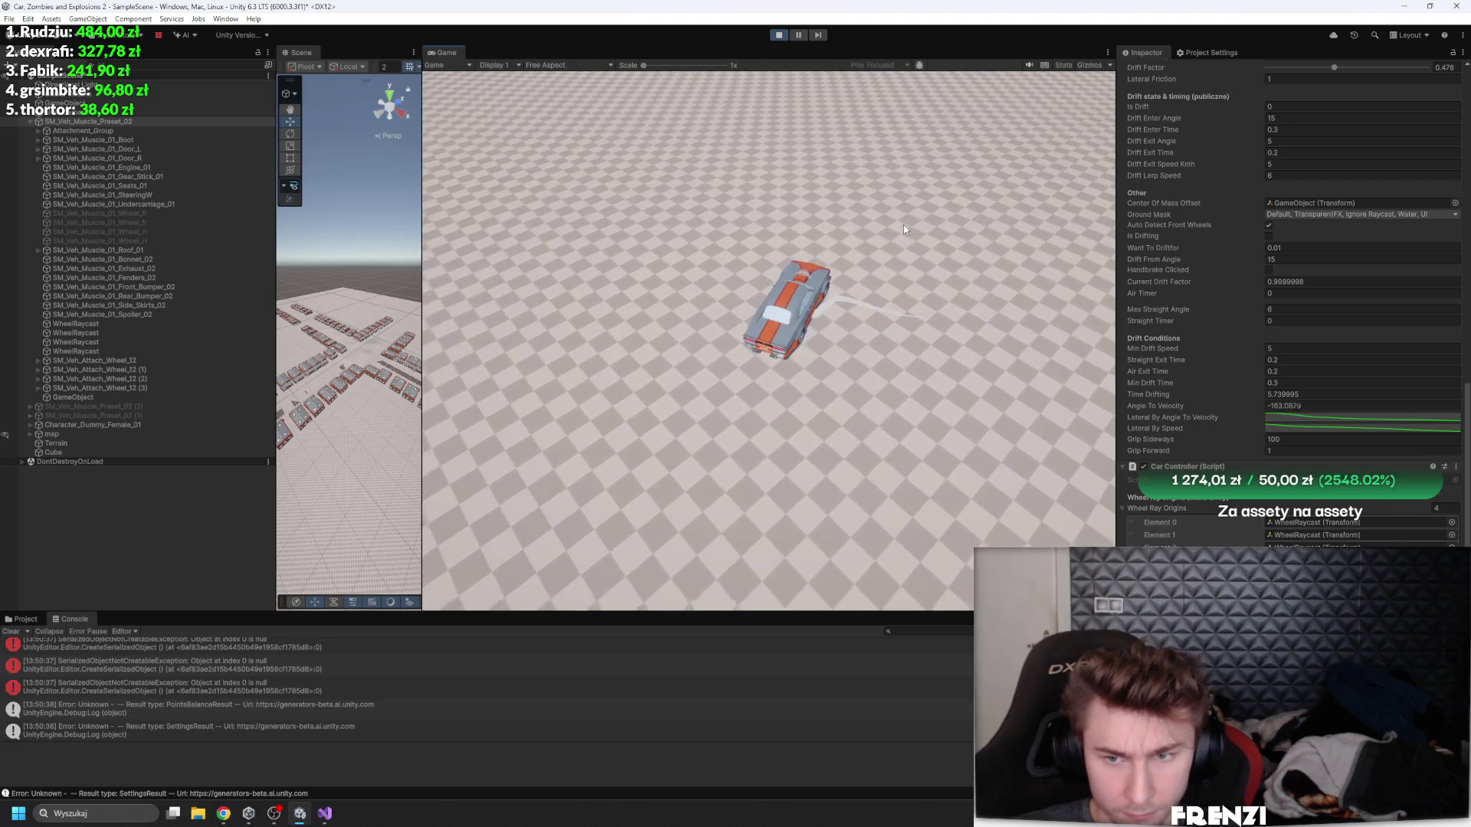
key("d")
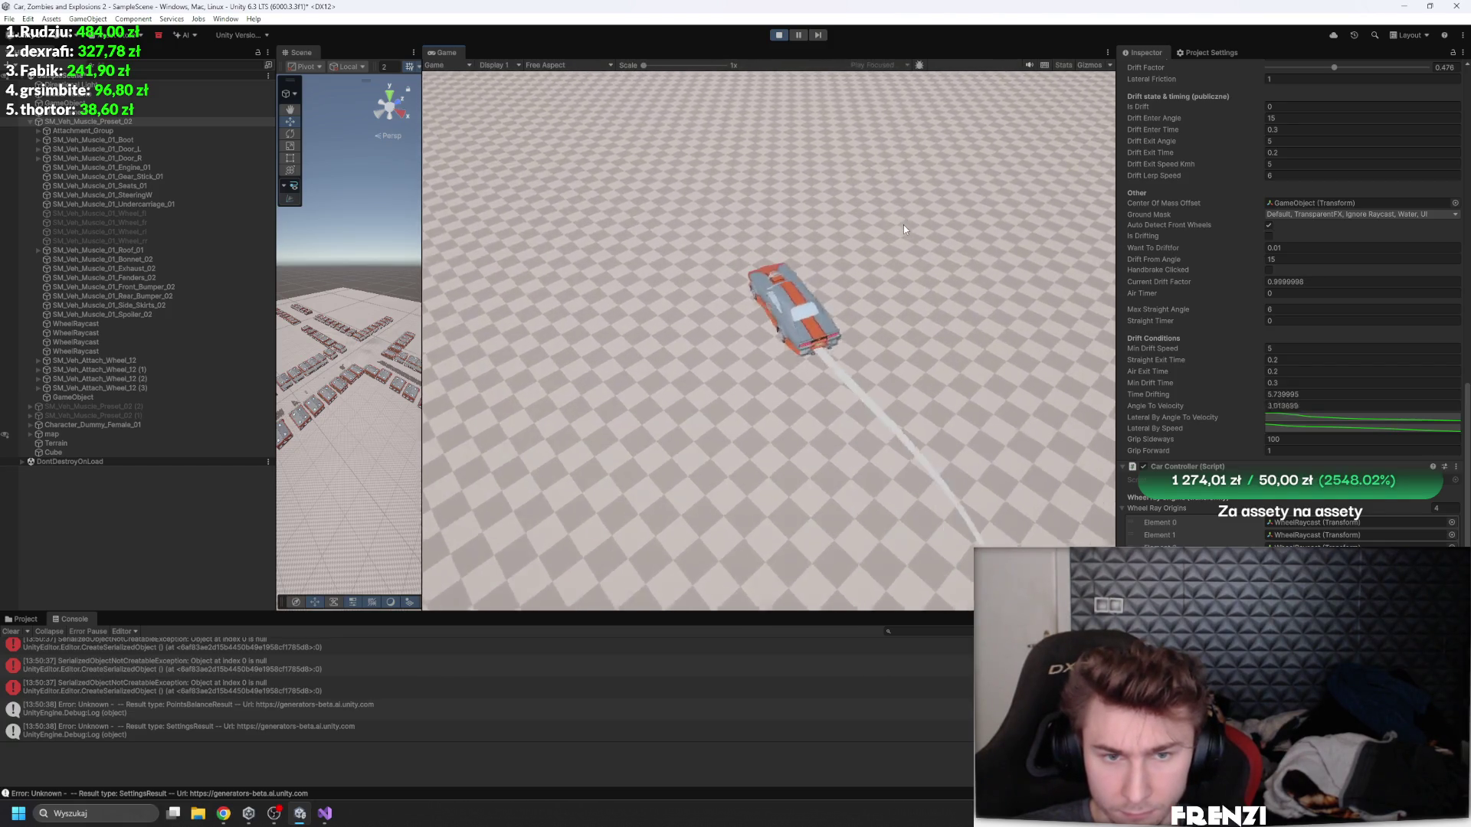
key("a")
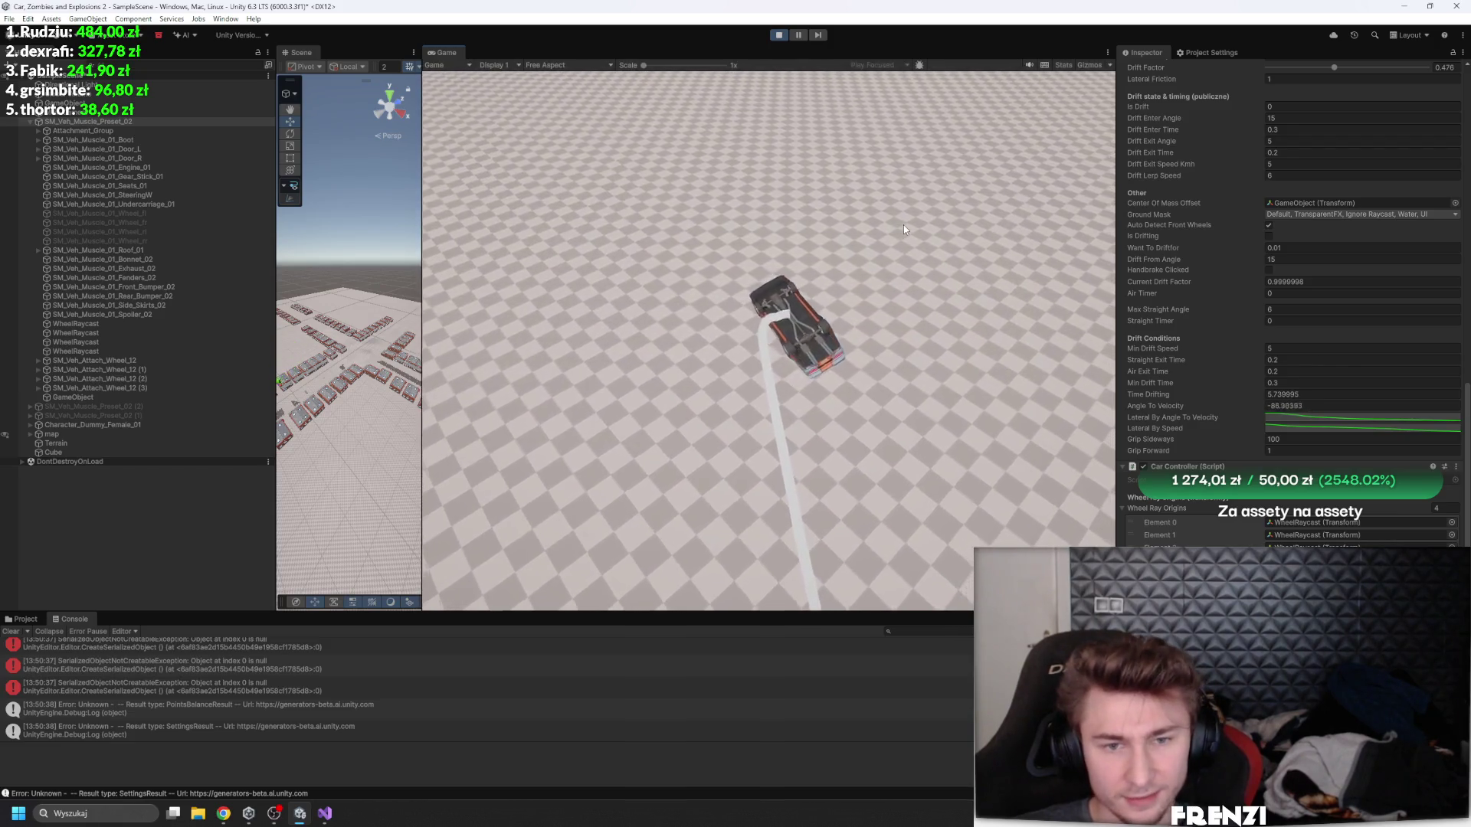
left_click(781, 36)
left_click(96, 396)
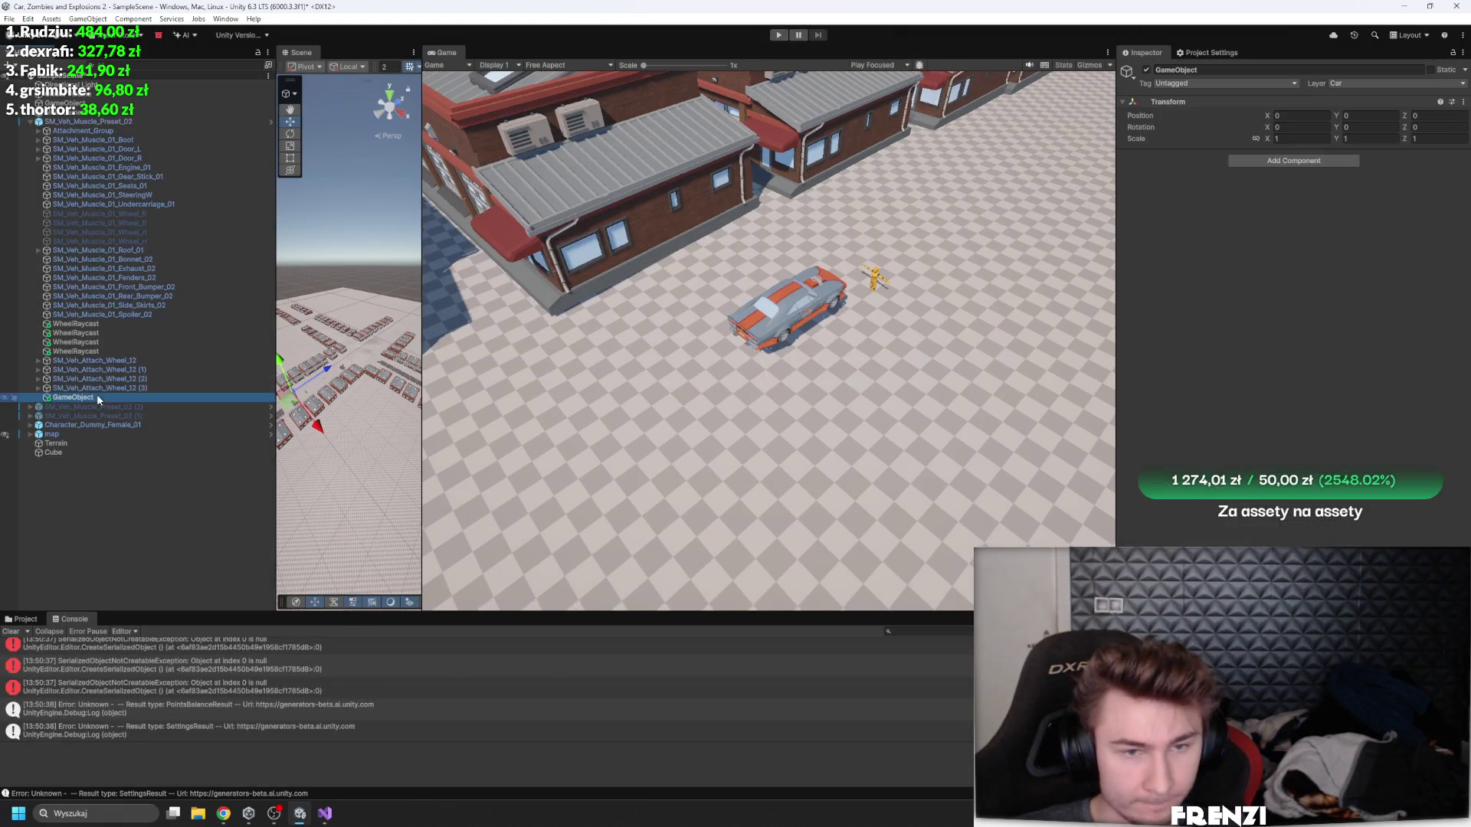
- Widen the Scene view beside the Game view, orbit to a low side view of the car, and start Play
key("f")
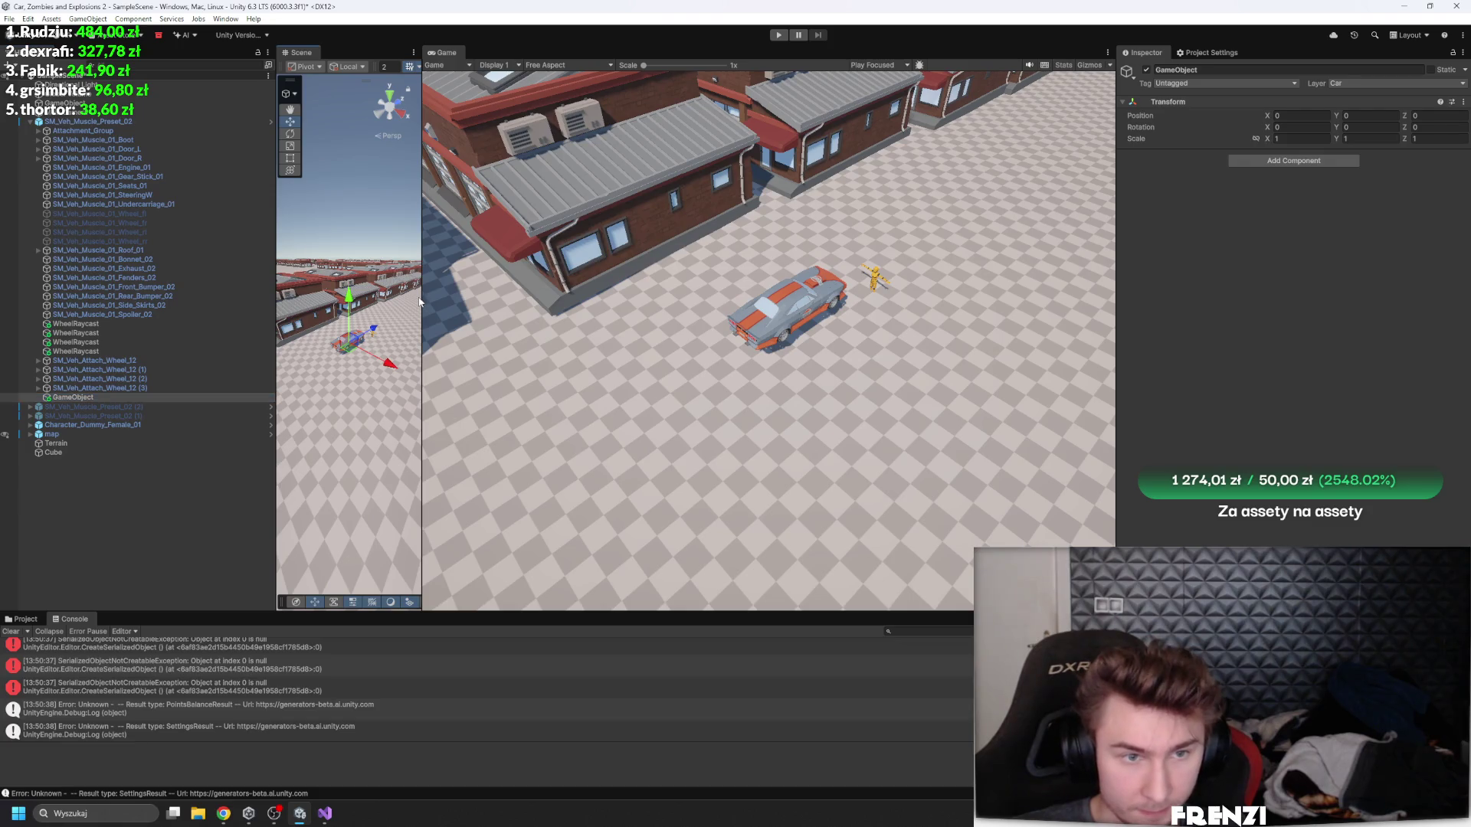
left_click_drag(420, 301, 674, 301)
left_click(84, 398)
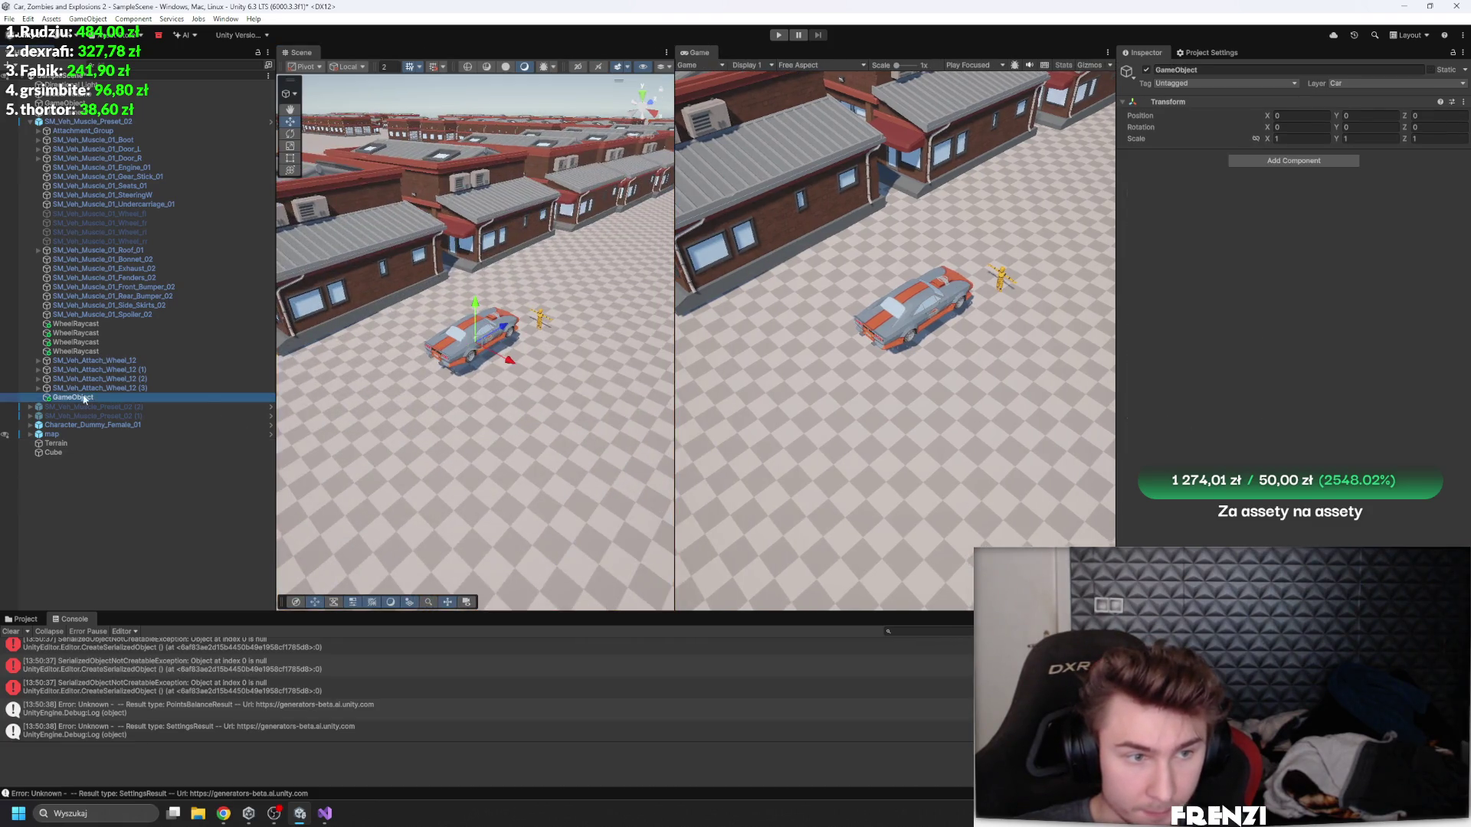
scroll(507, 350, "up", 5)
left_click_drag(507, 350, 526, 270)
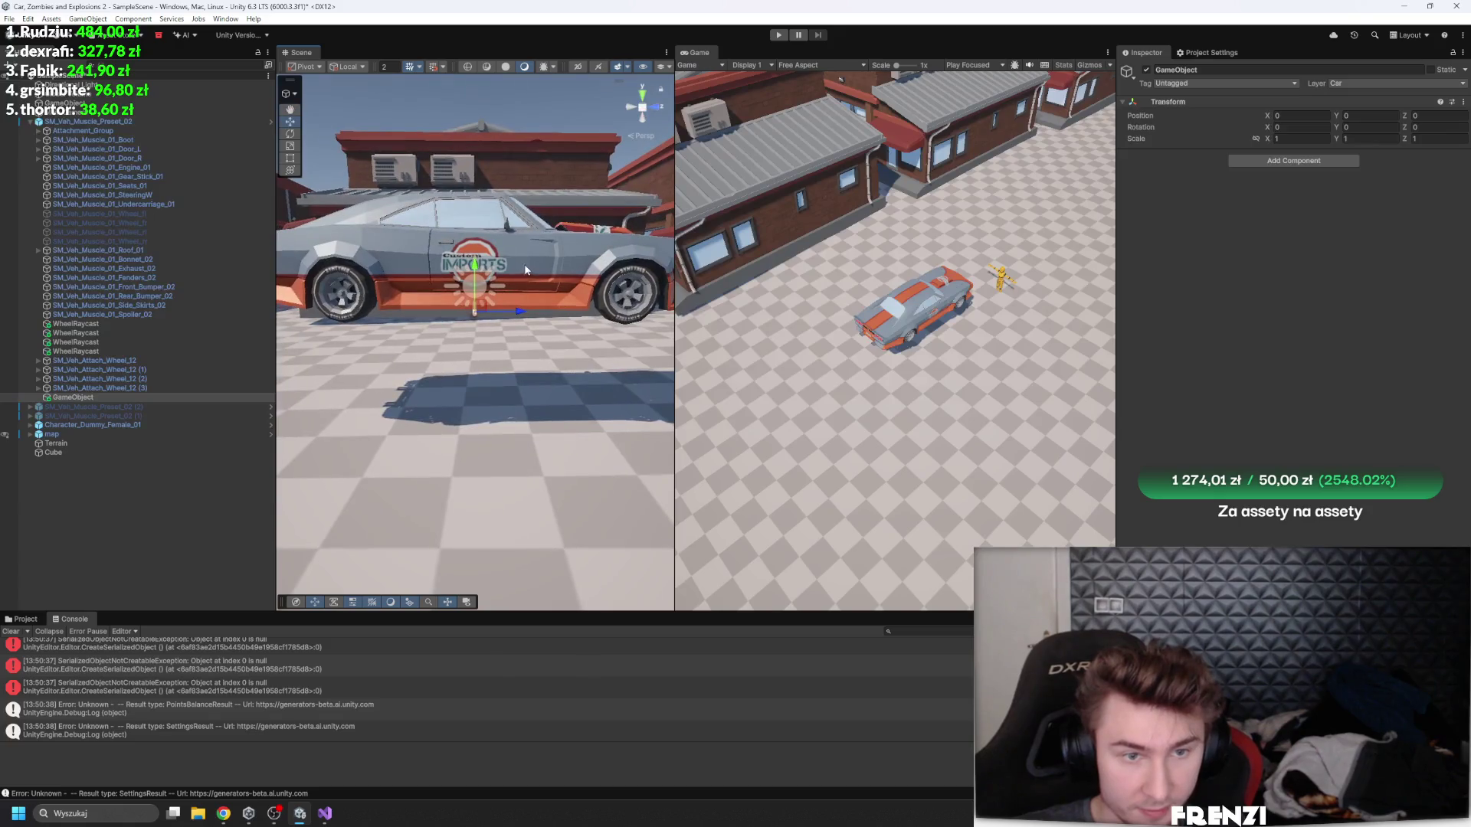
left_click(778, 35)
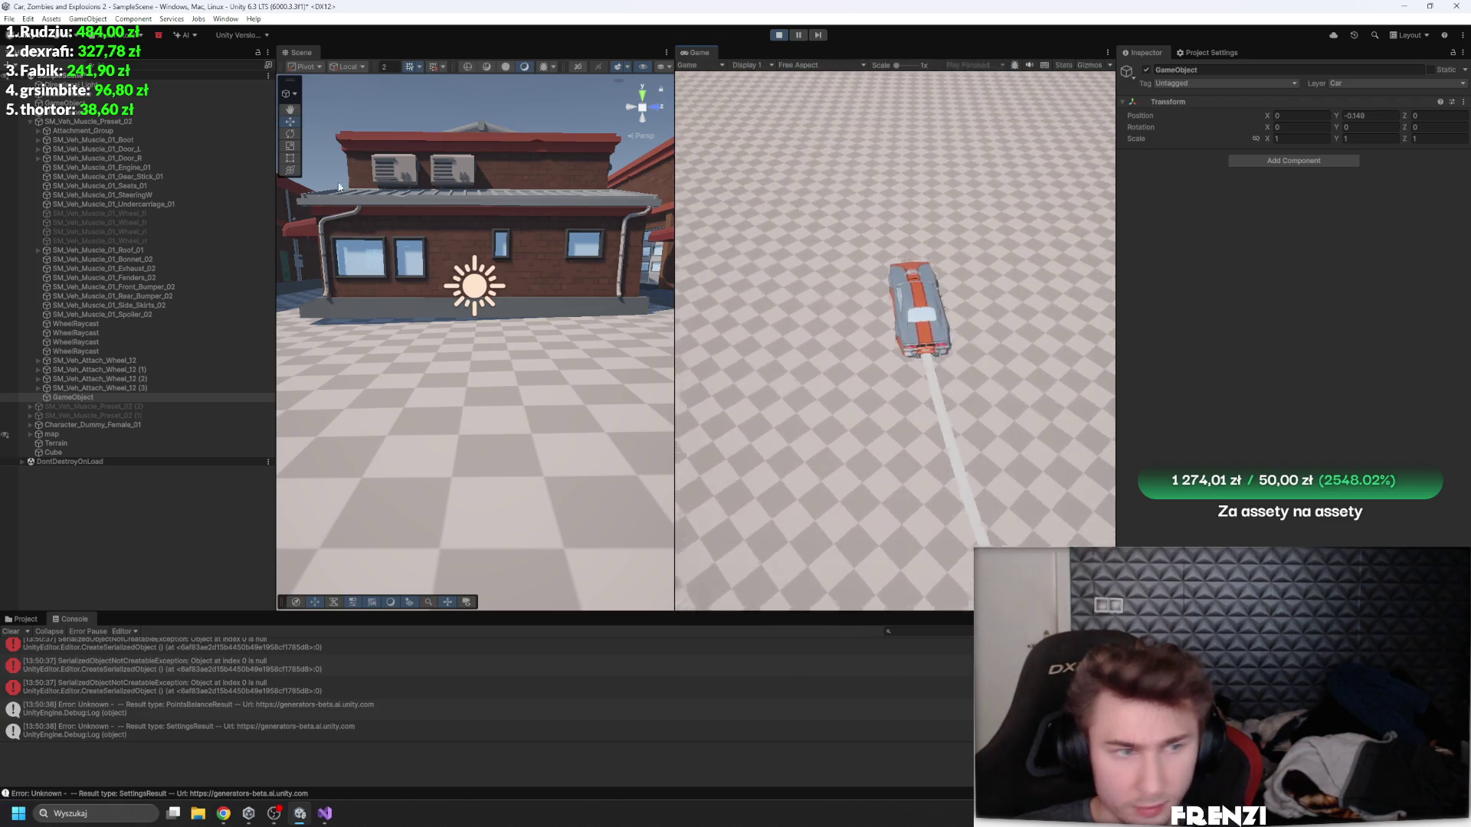
left_click(586, 240)
- Drift the car right while viewing the Car Controller drift fields and focusing on WheelRaycast points
scroll(1311, 531, "down", 5)
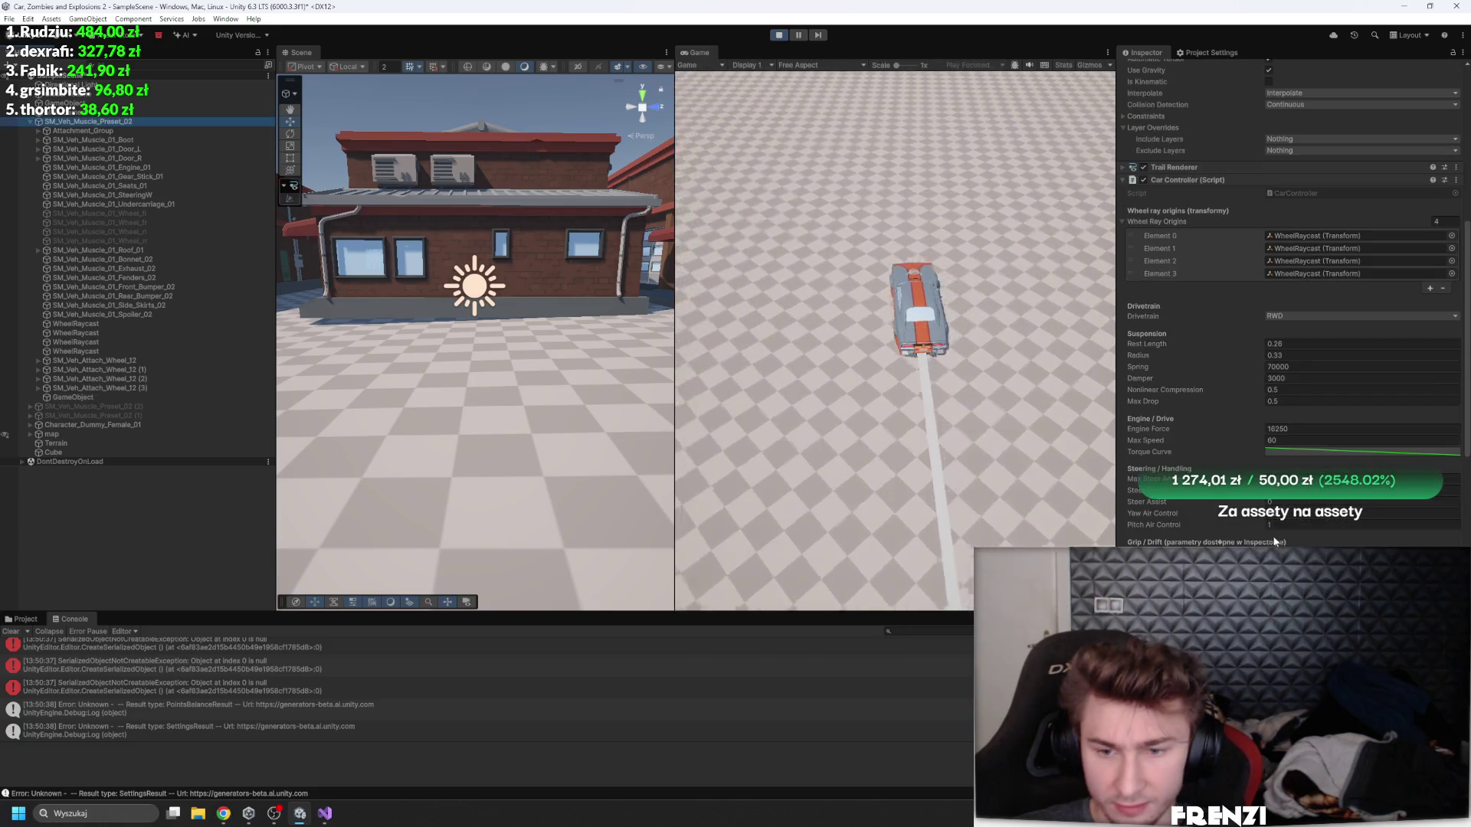
key("d")
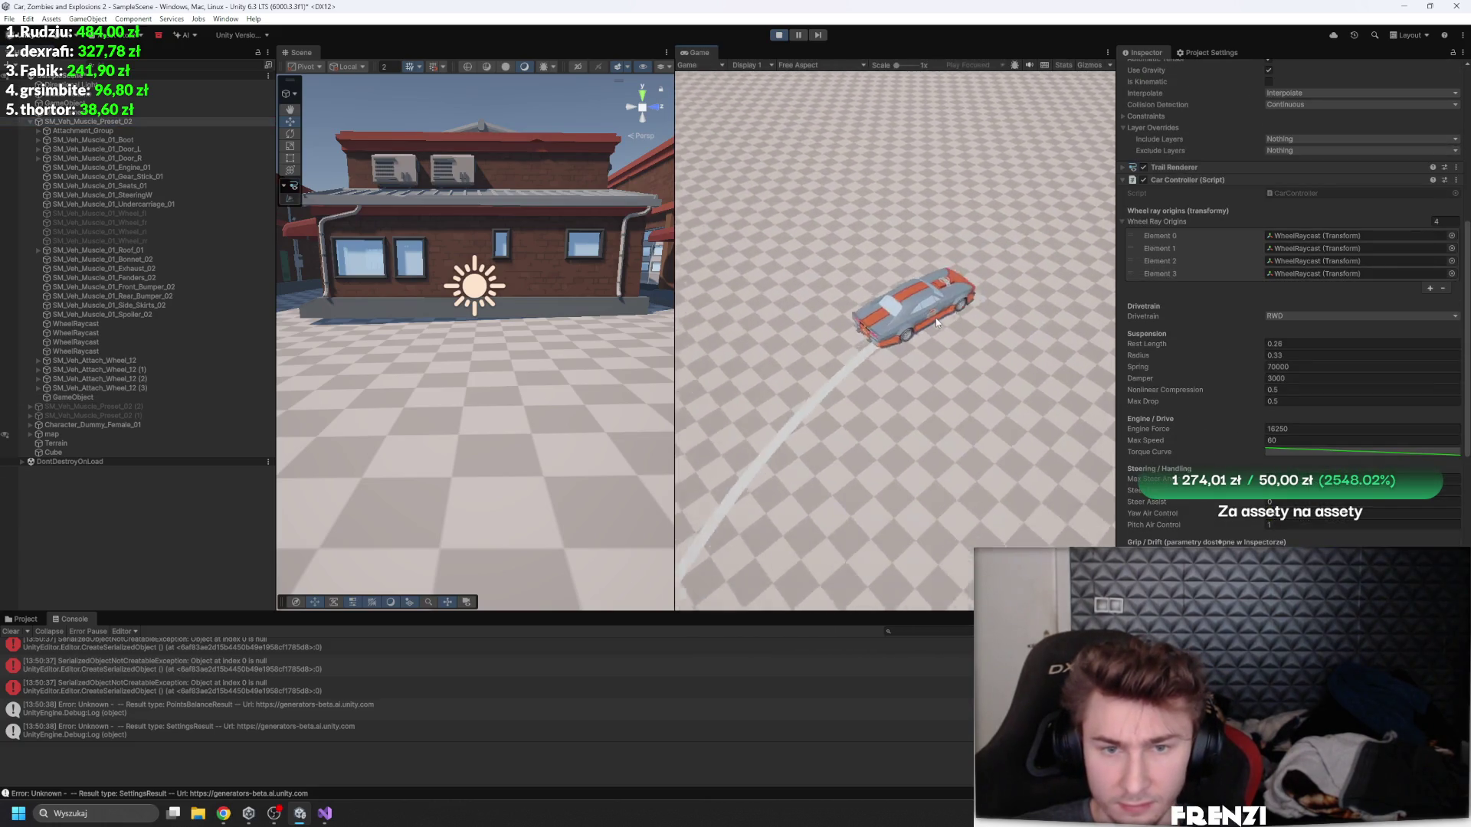
key("d")
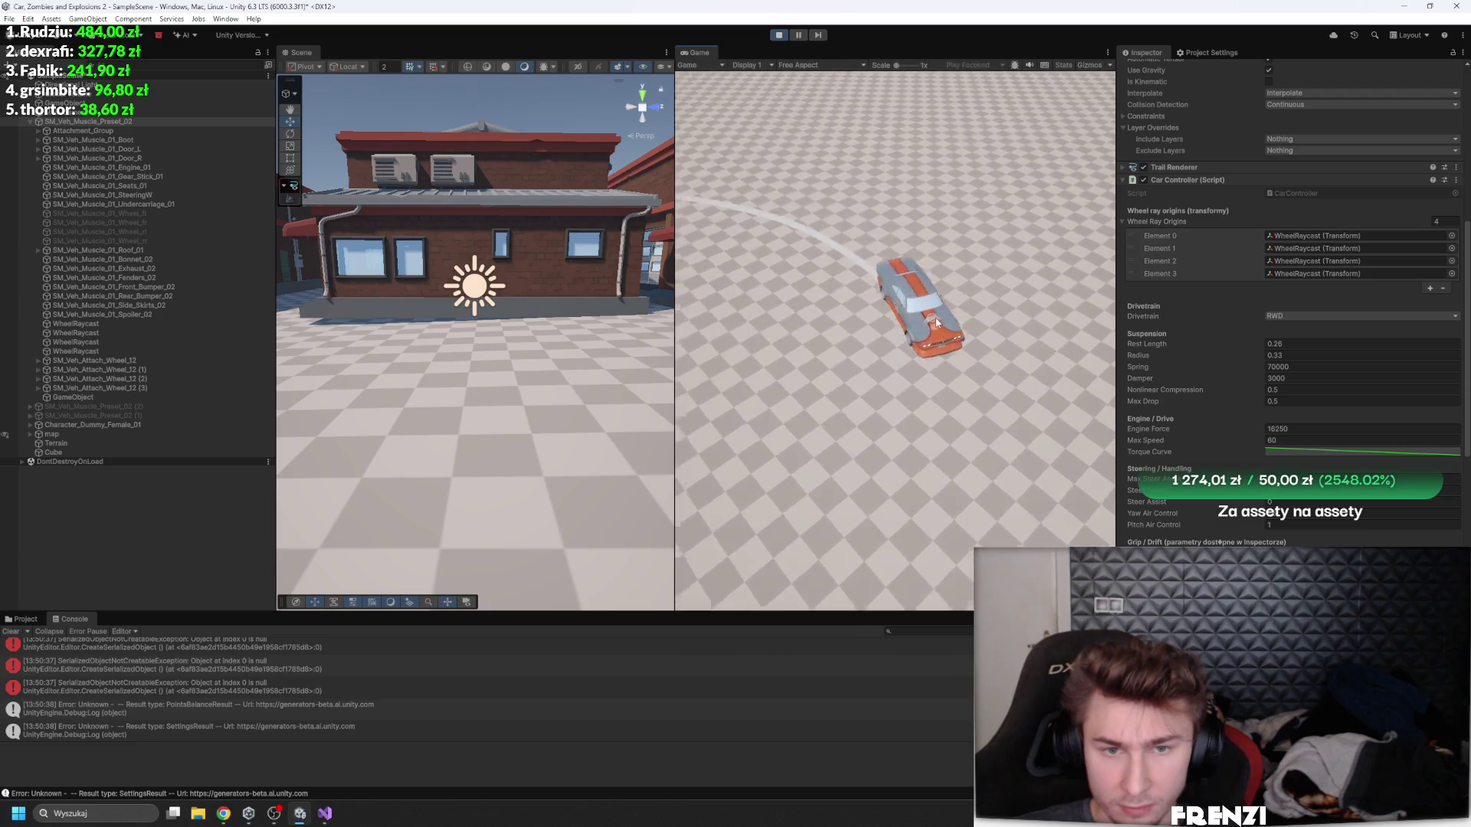
scroll(1254, 490, "down", 4)
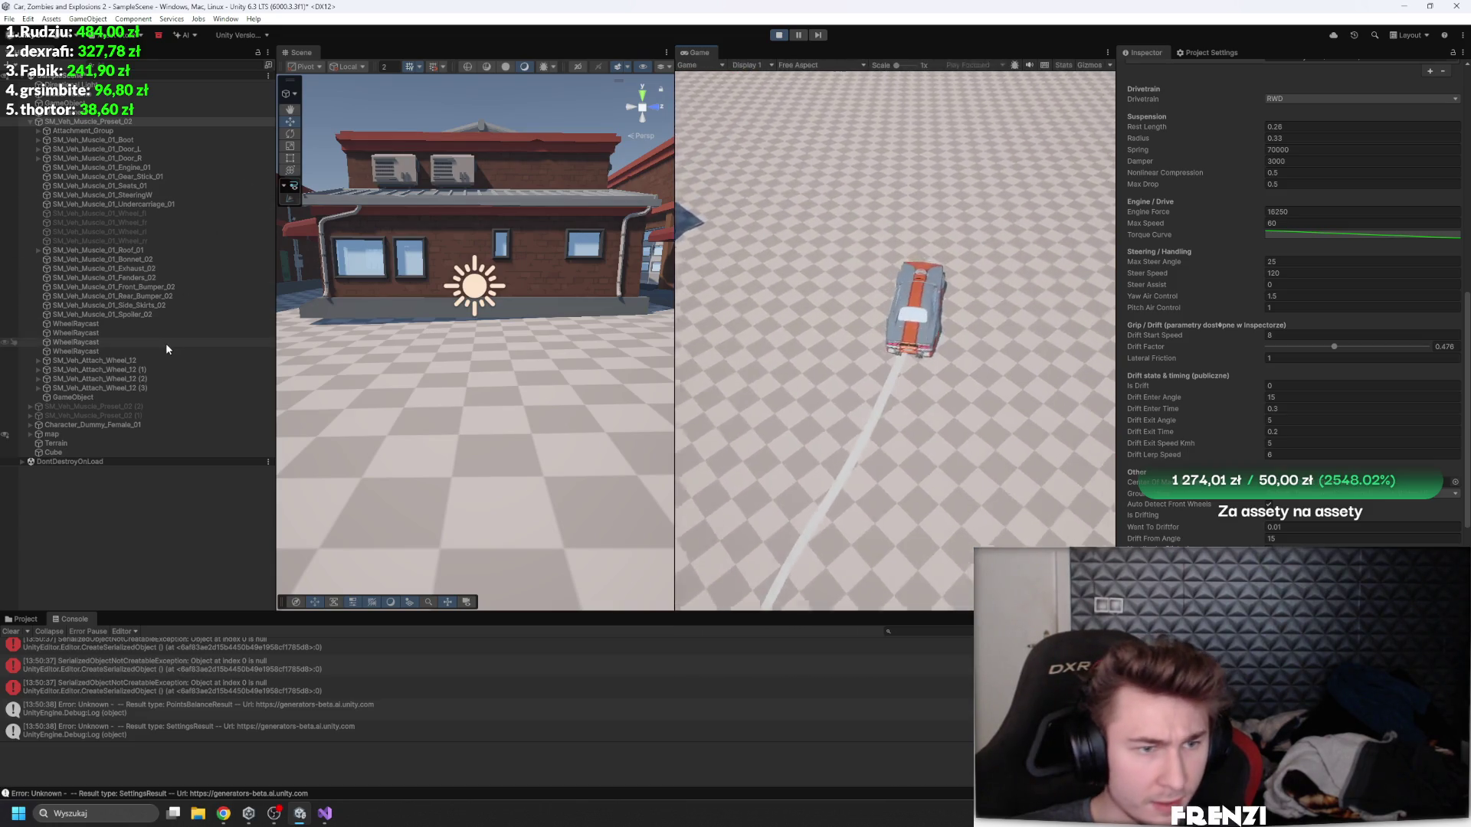
double_click(166, 343)
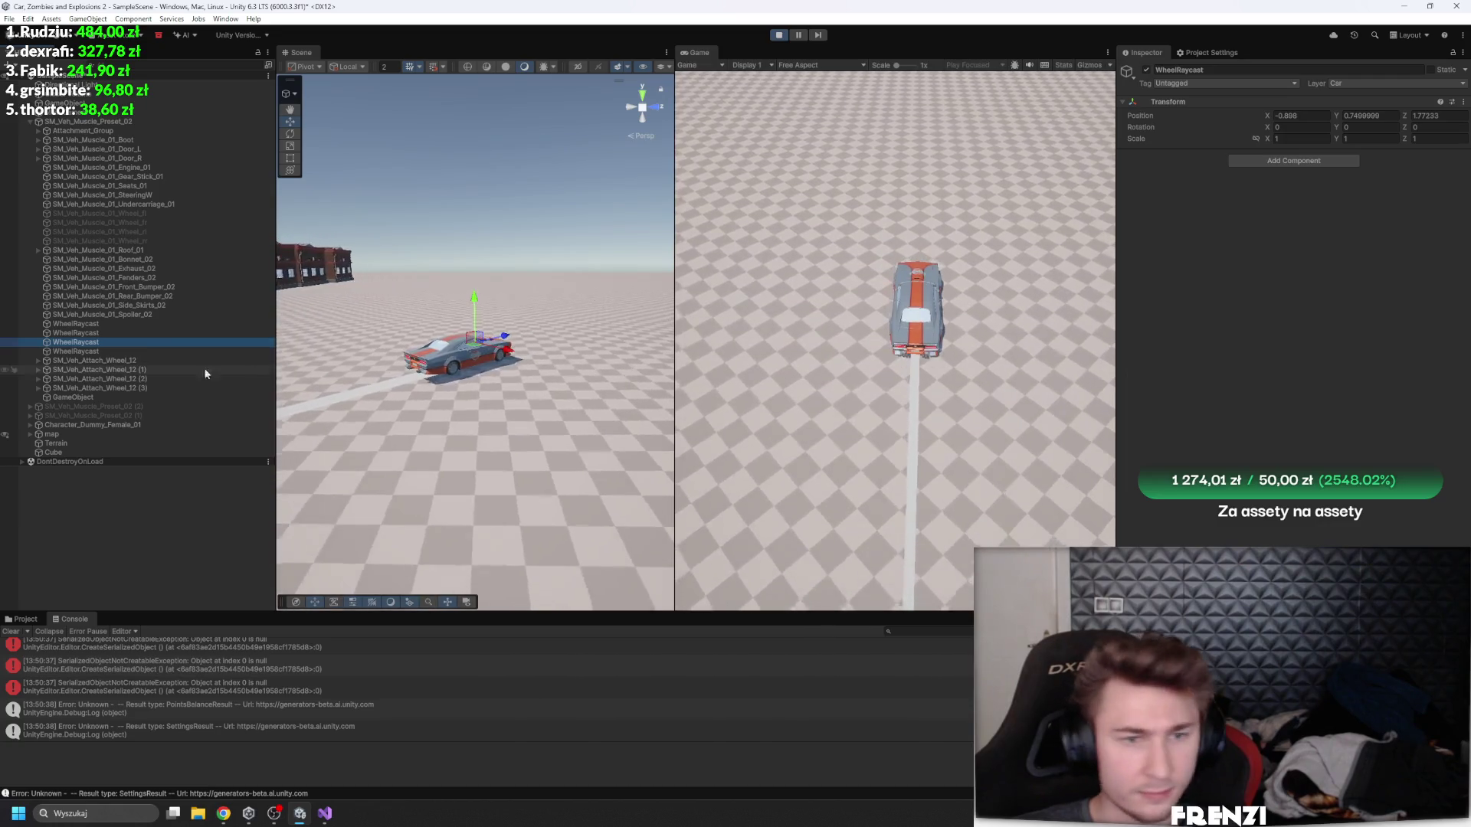
double_click(120, 325)
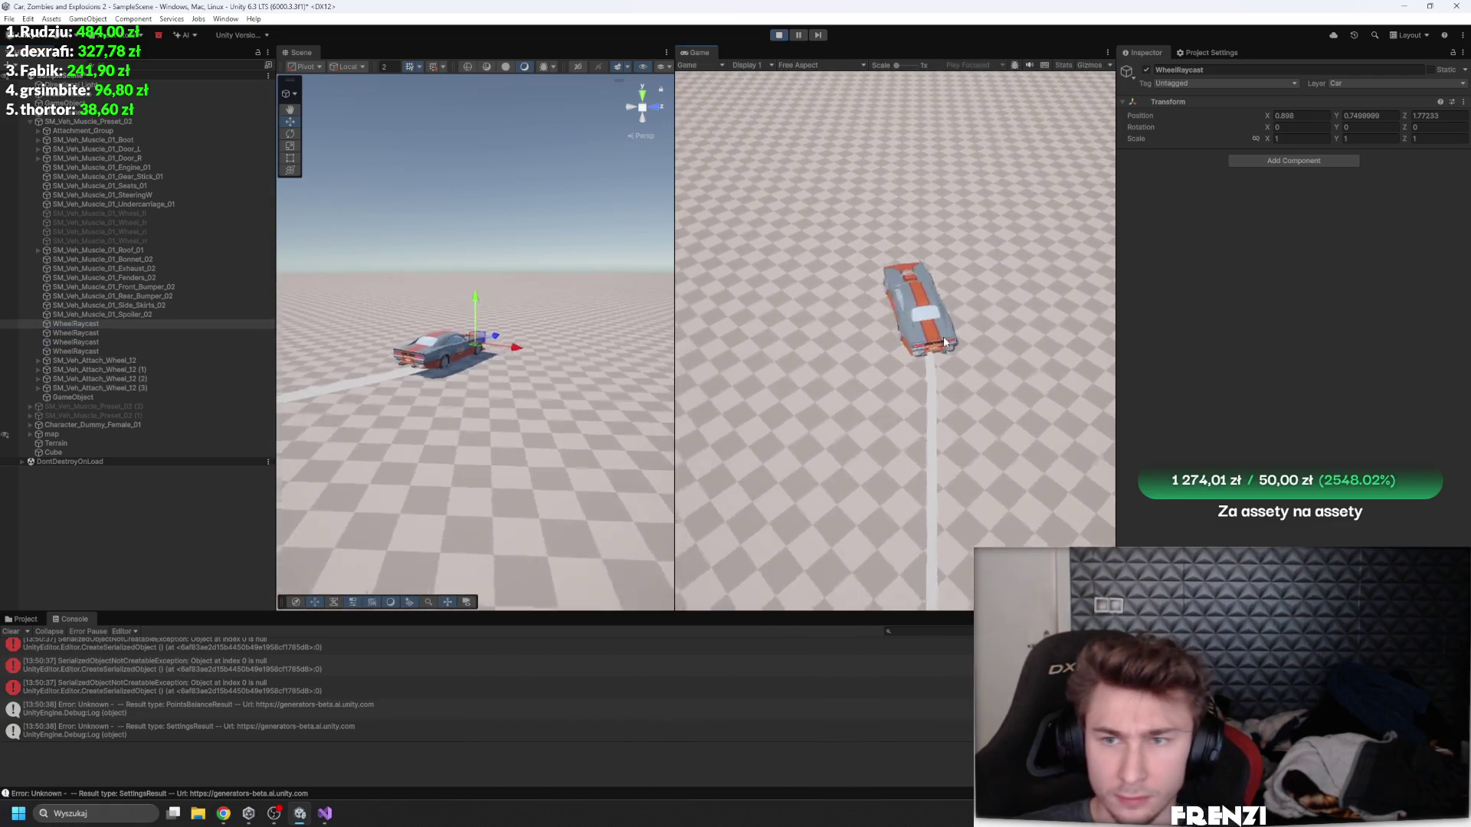
left_click(944, 337)
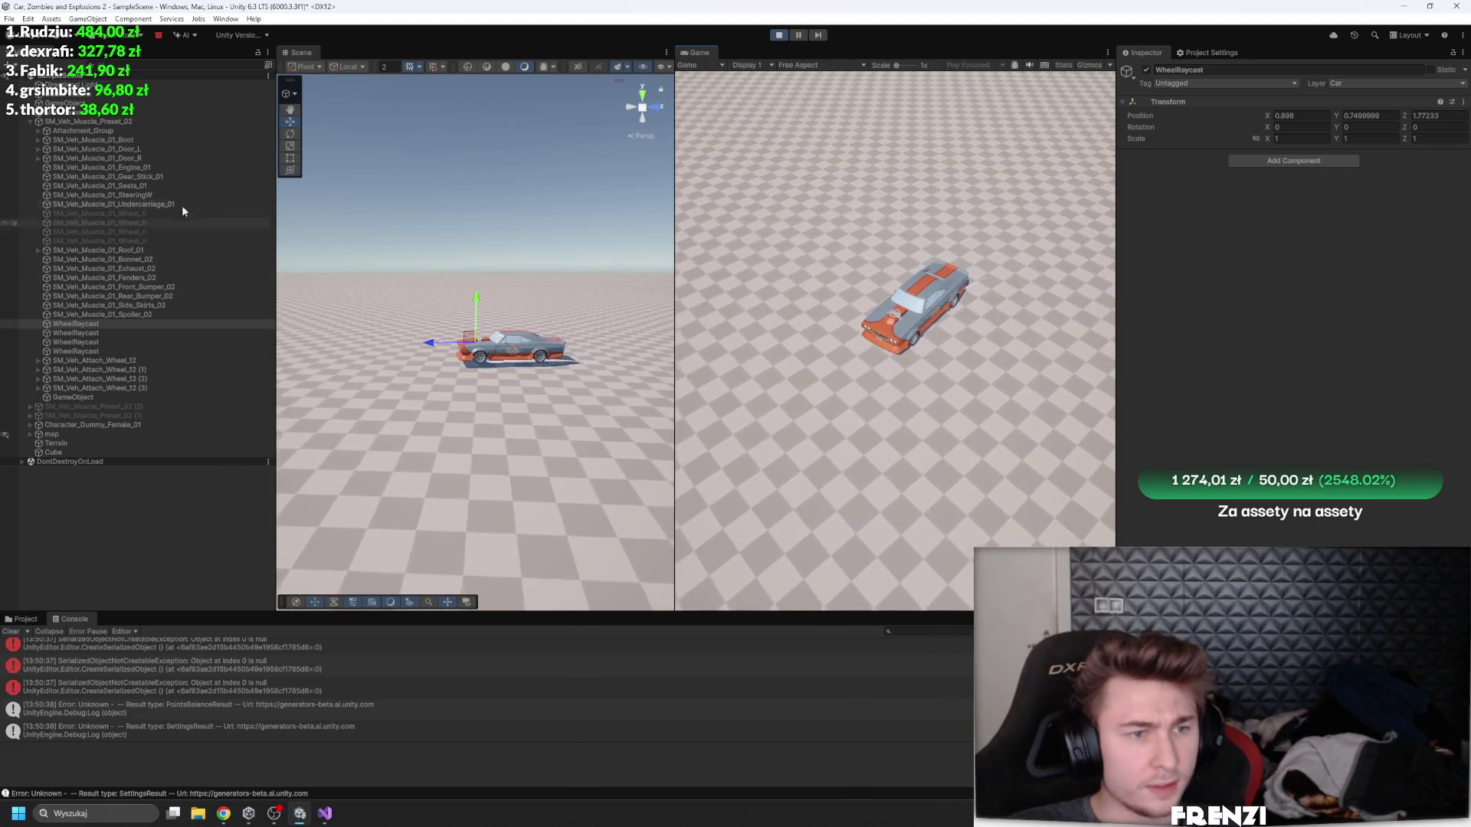
- Frame SM_Veh_Muscle_Preset_02, enlarge the Scene view, and zoom and orbit close around its front wheel
left_click(137, 121)
key("f")
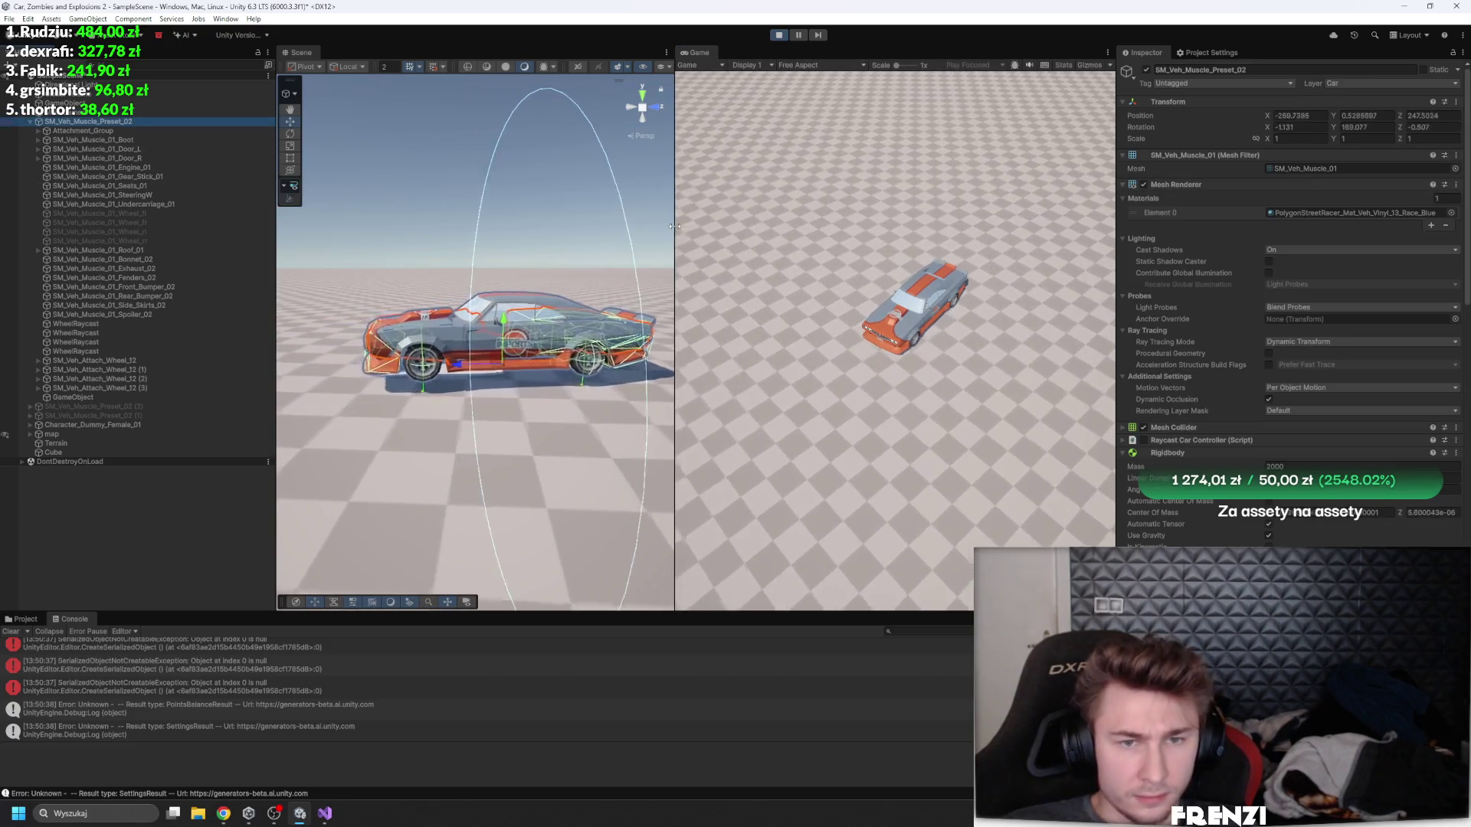
left_click_drag(674, 226, 835, 226)
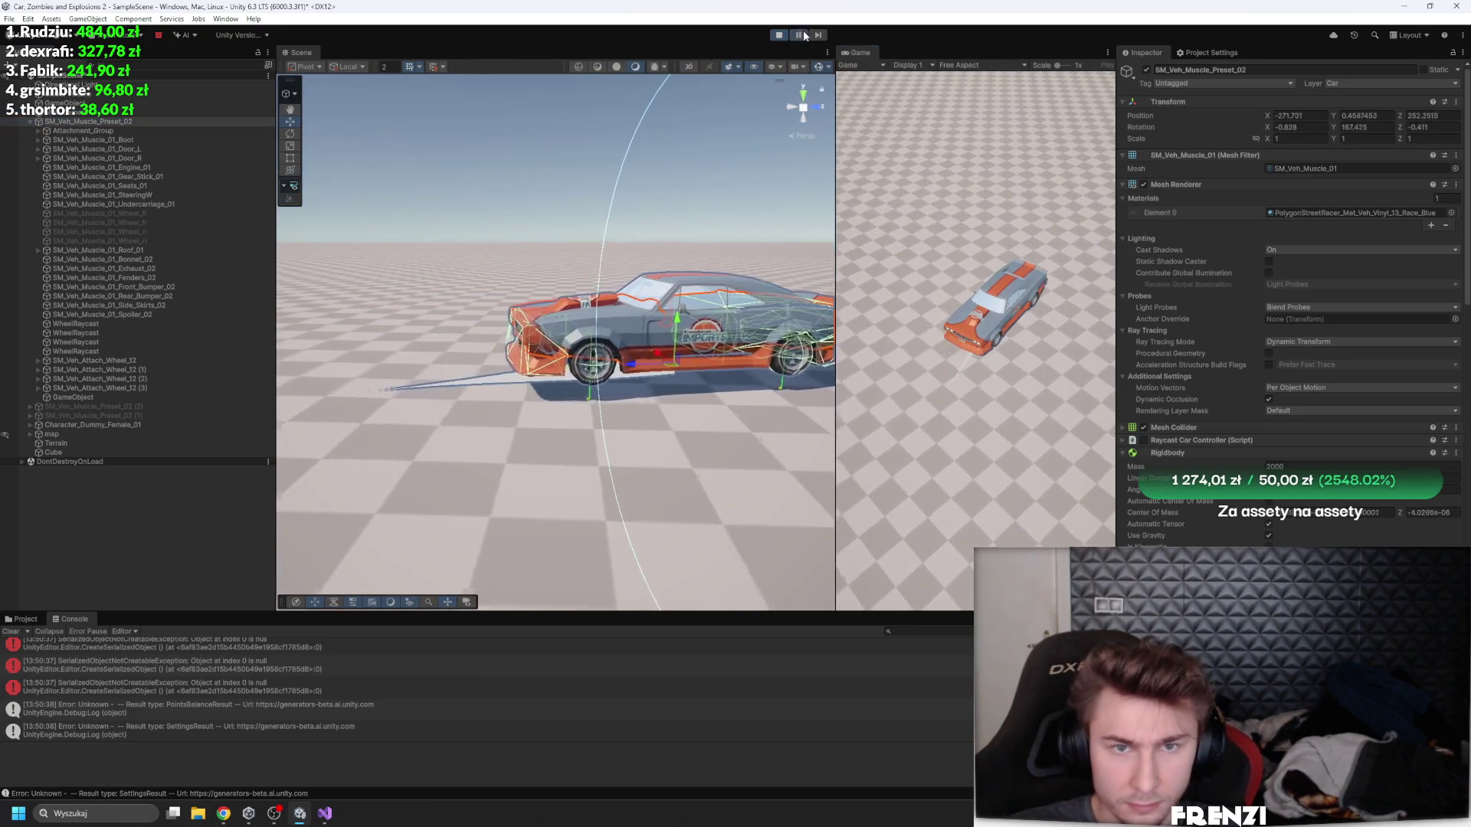
scroll(668, 156, "up", 6)
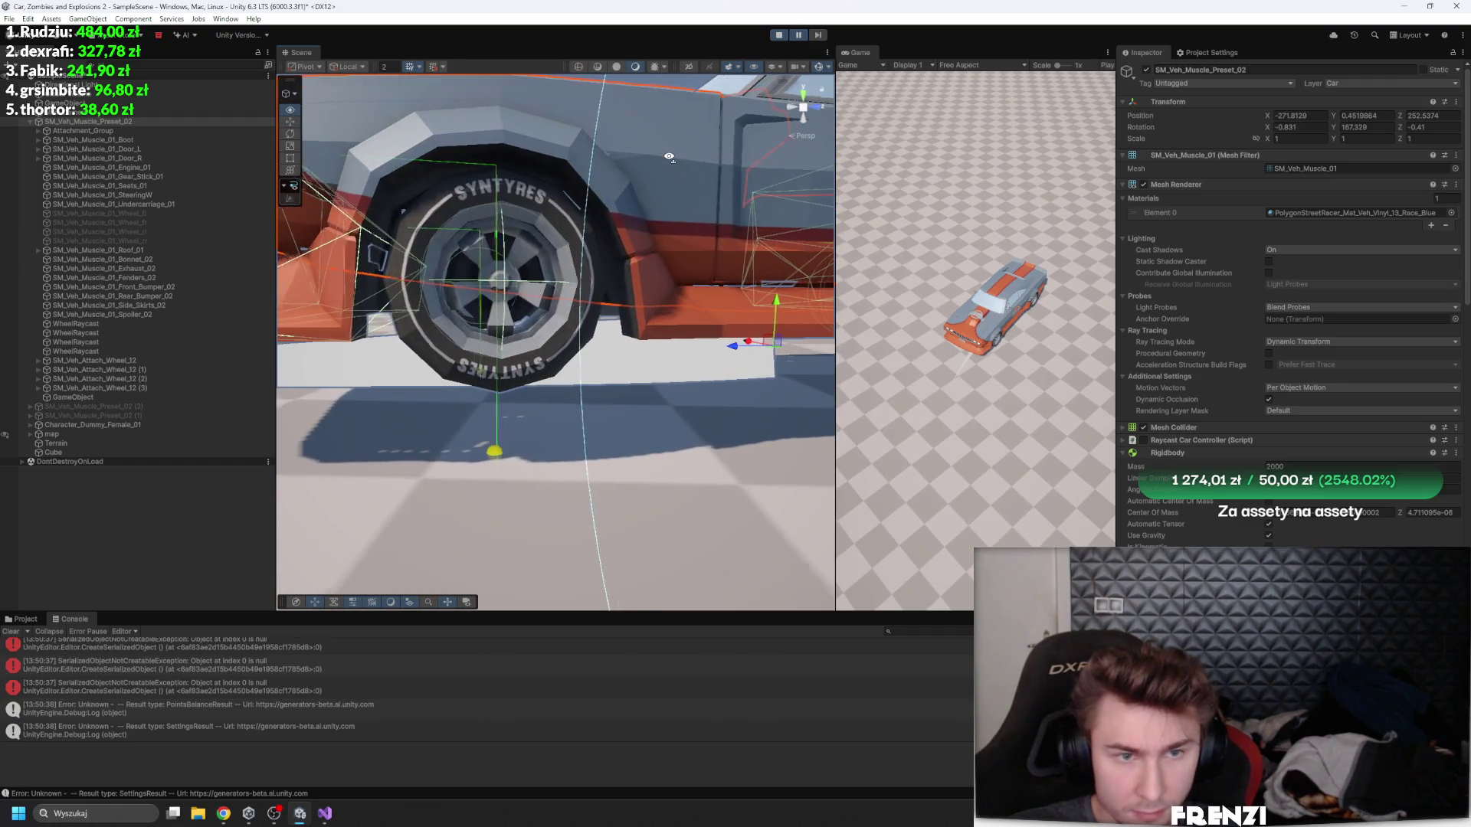
left_click_drag(669, 156, 677, 154)
scroll(626, 397, "up", 5)
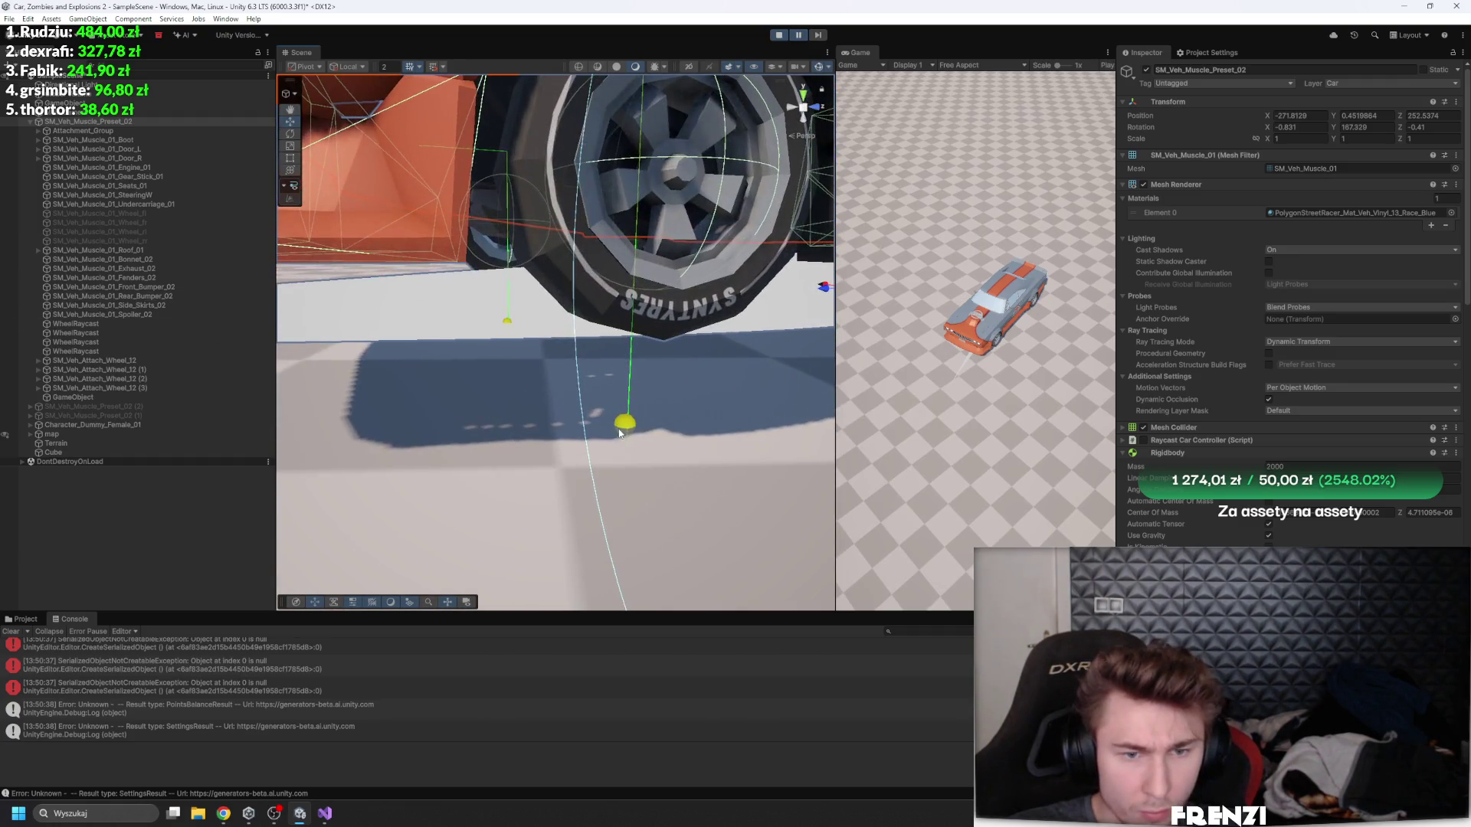
left_click(626, 397)
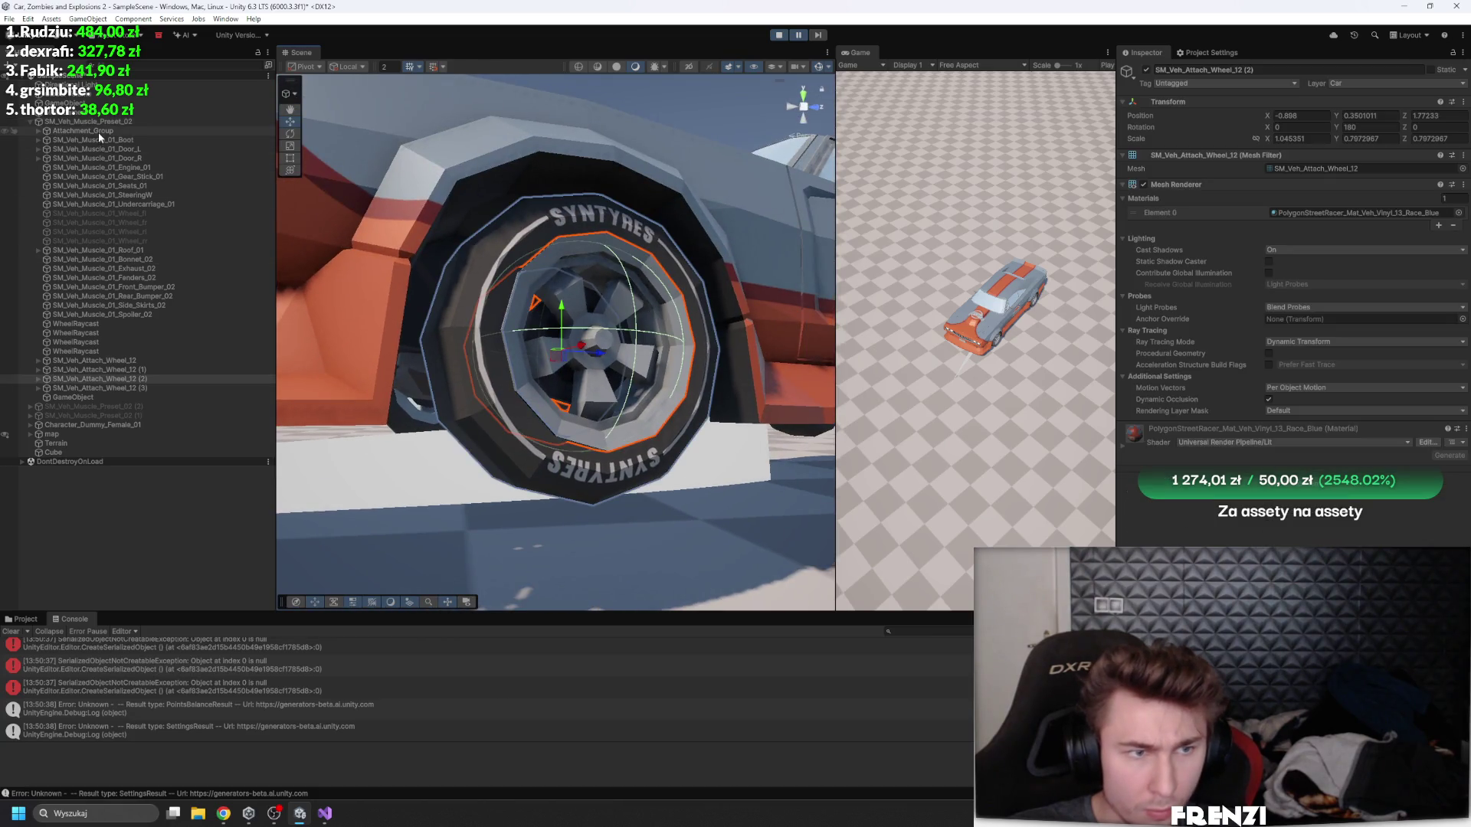
mouse_move(486, 238)
left_mouse_down()
mouse_move(591, 282)
mouse_move(291, 306)
left_mouse_up()
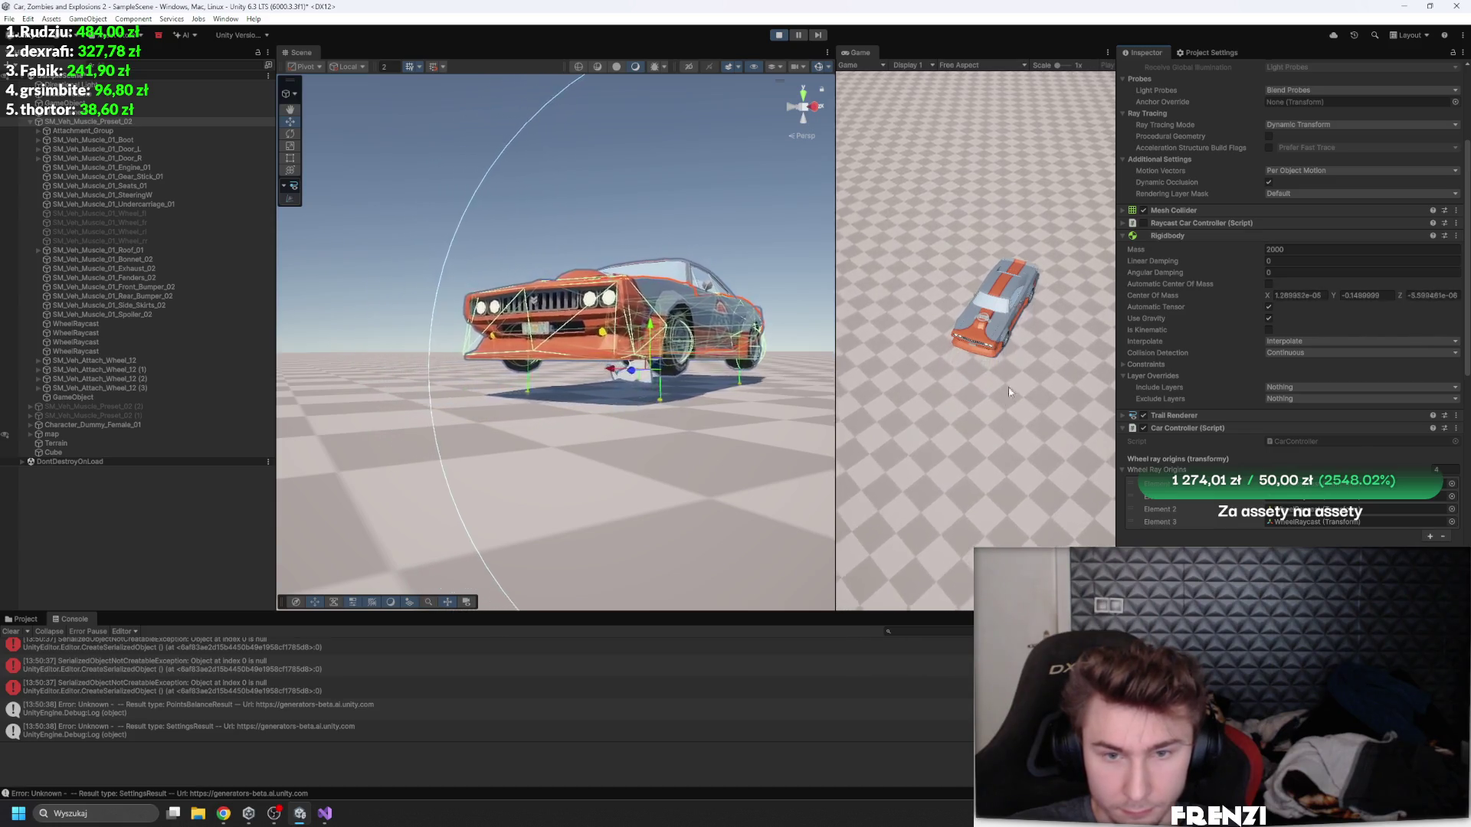
- Zoom and orbit to a close side view of the car
scroll(555, 337, "up", 8)
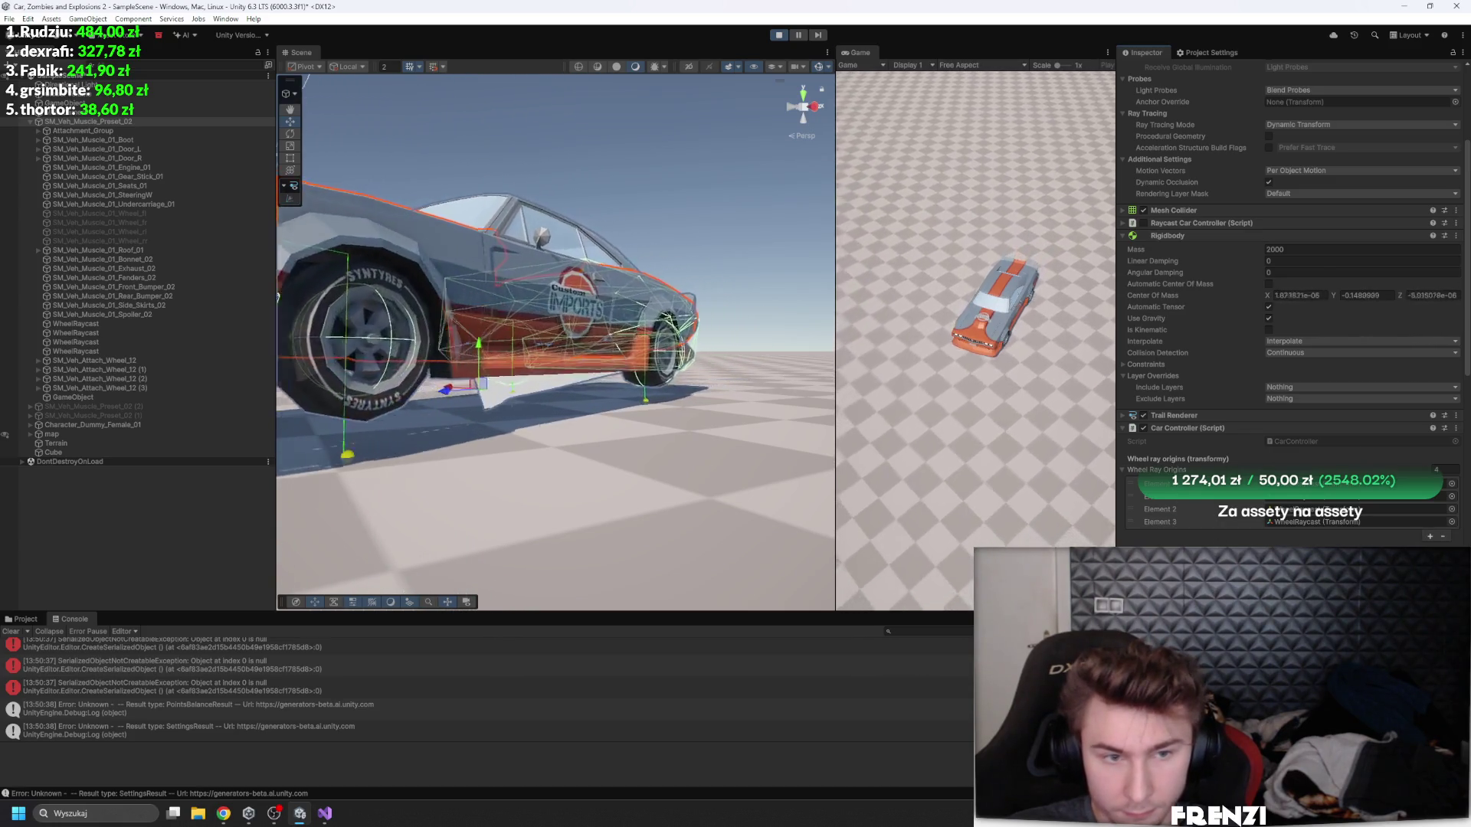
scroll(555, 337, "up", 4)
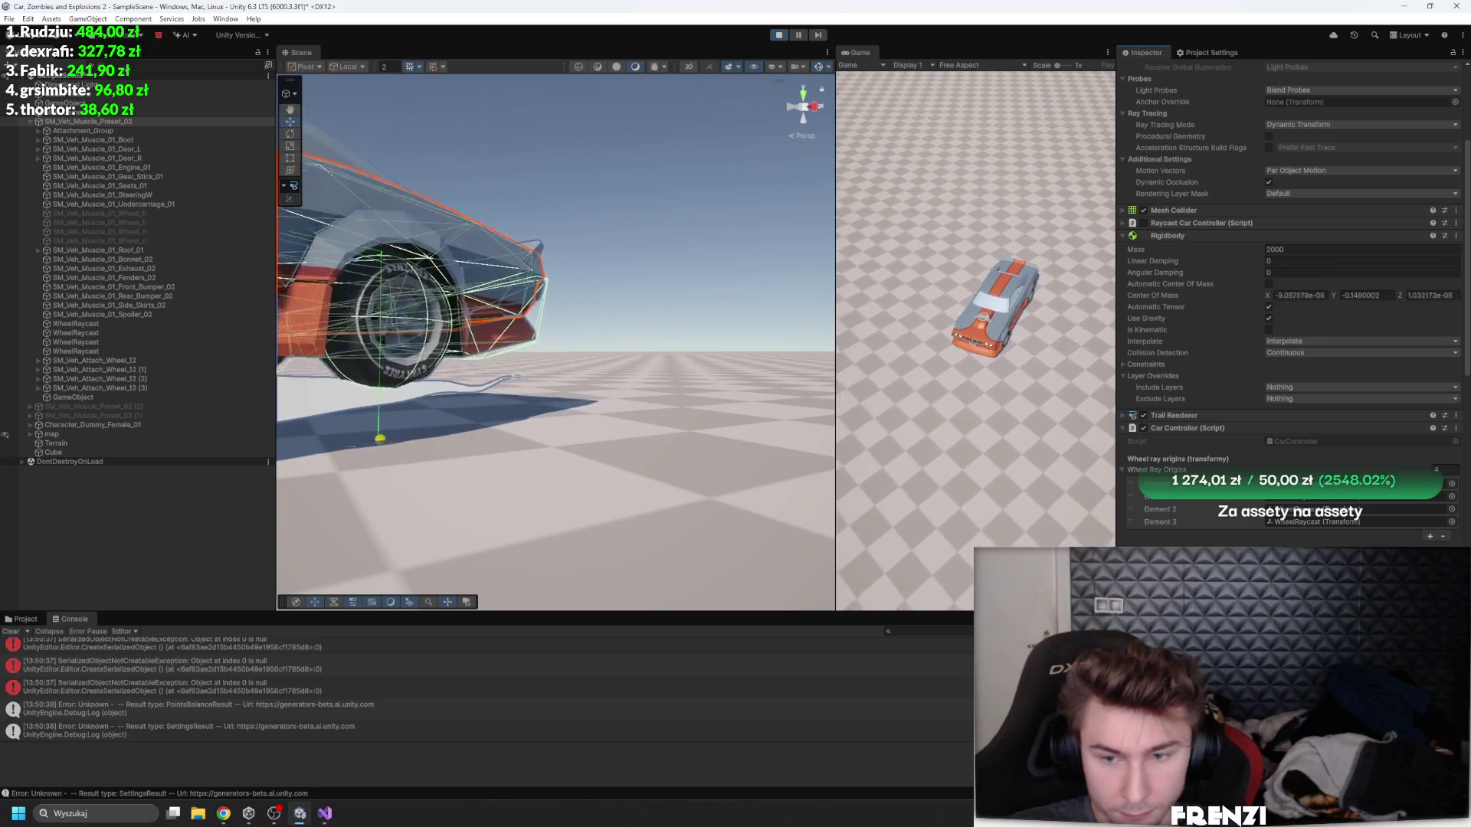
scroll(556, 337, "down", 6)
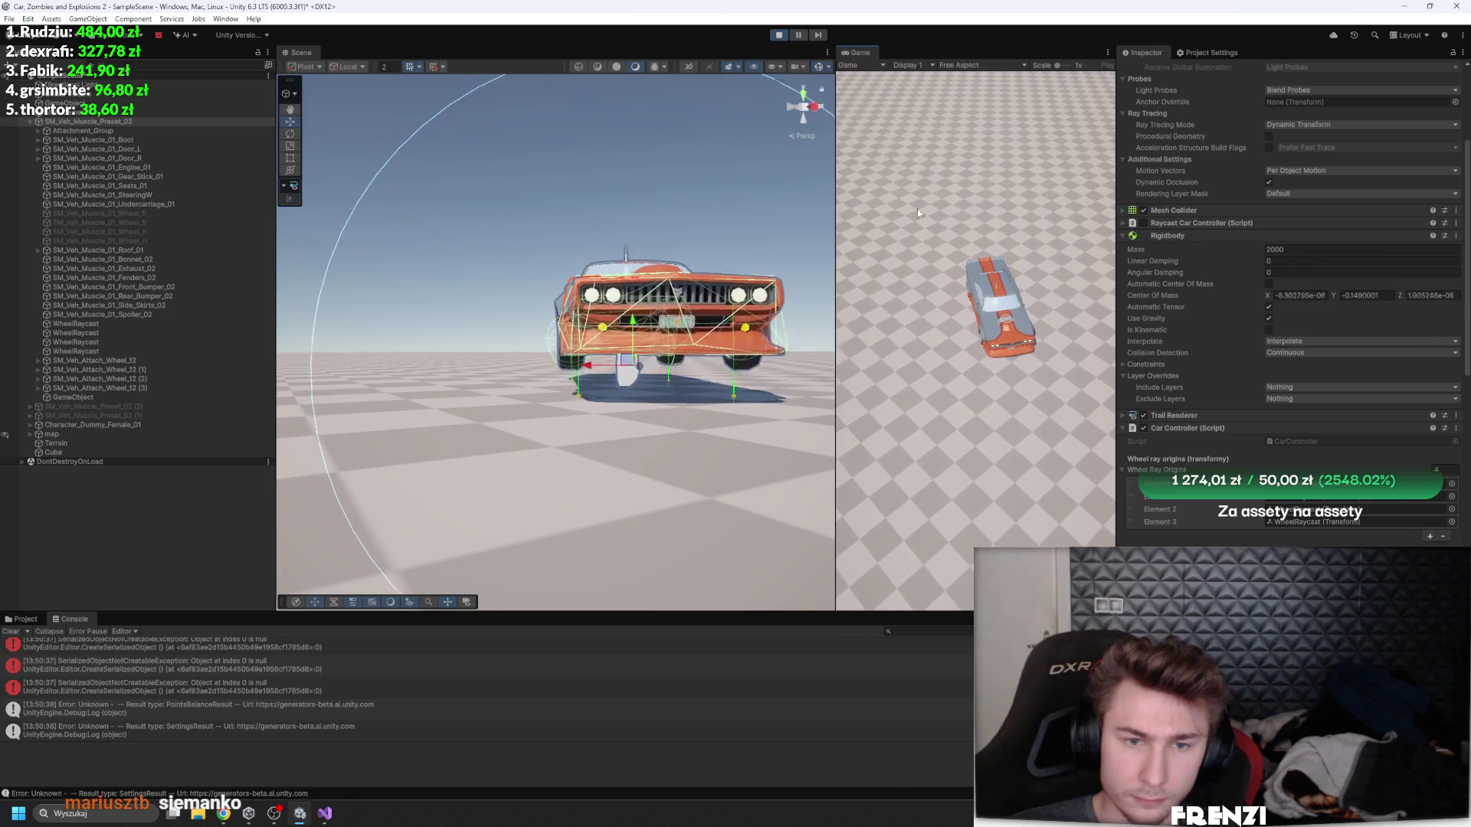
left_click_drag(810, 121, 789, 47)
- Pause, select all four WheelRaycast points, and raise them along Y to 1.093
left_click(798, 35)
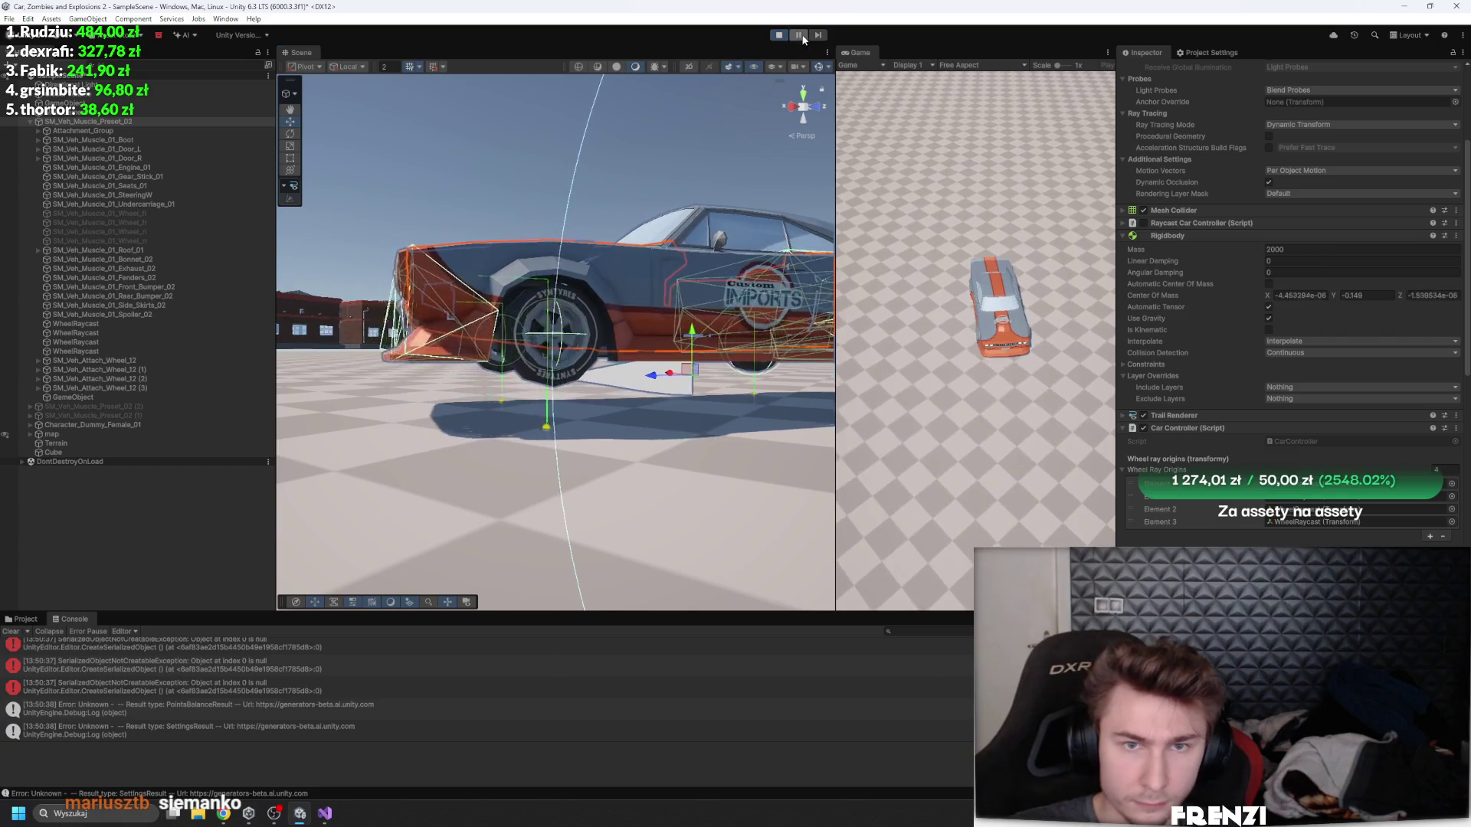
left_click(109, 350)
left_click(87, 325, "shift")
key("f")
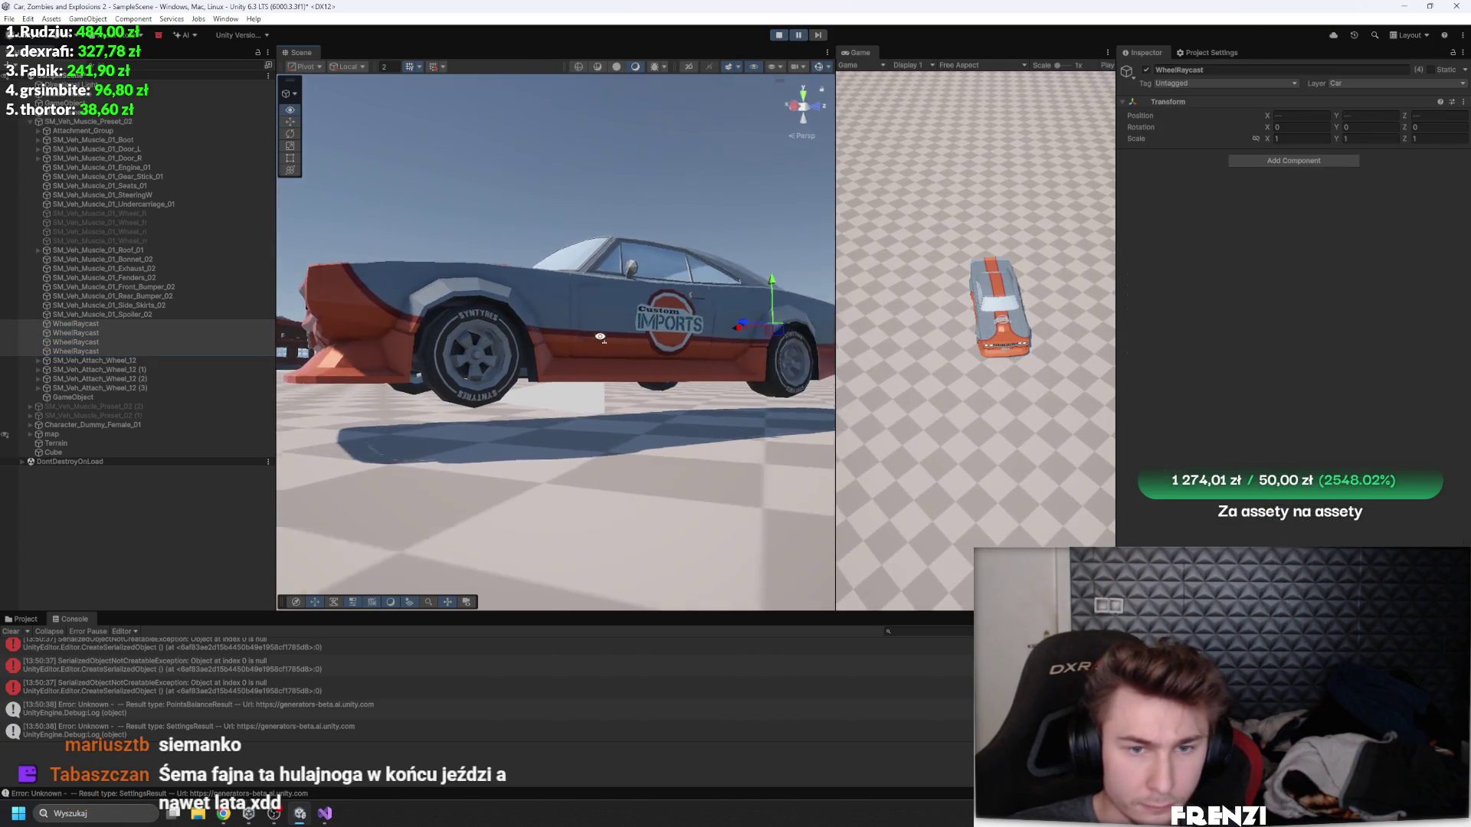
left_click_drag(626, 284, 630, 282)
left_click(798, 35)
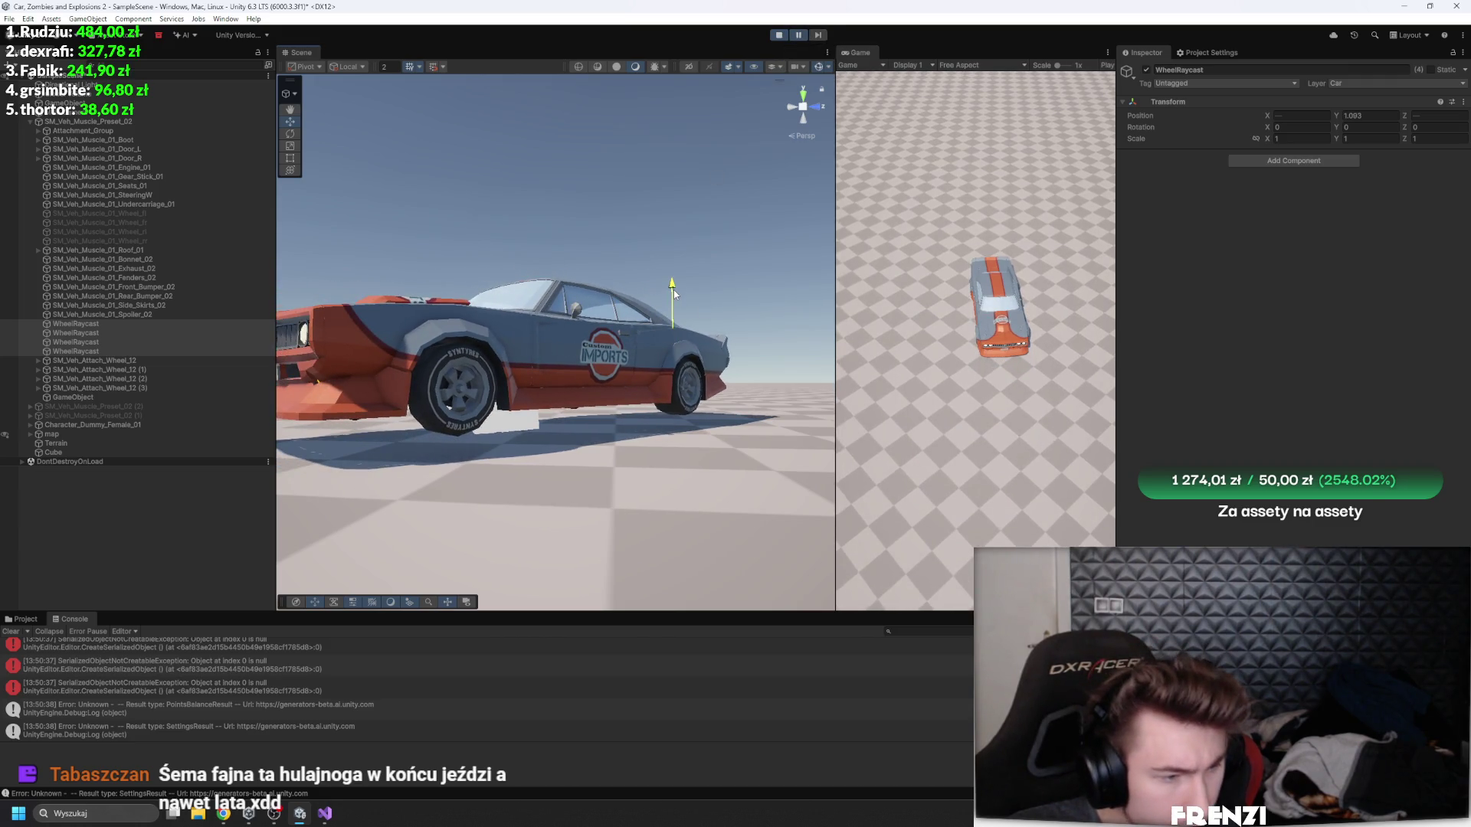
left_click_drag(673, 290, 674, 288)
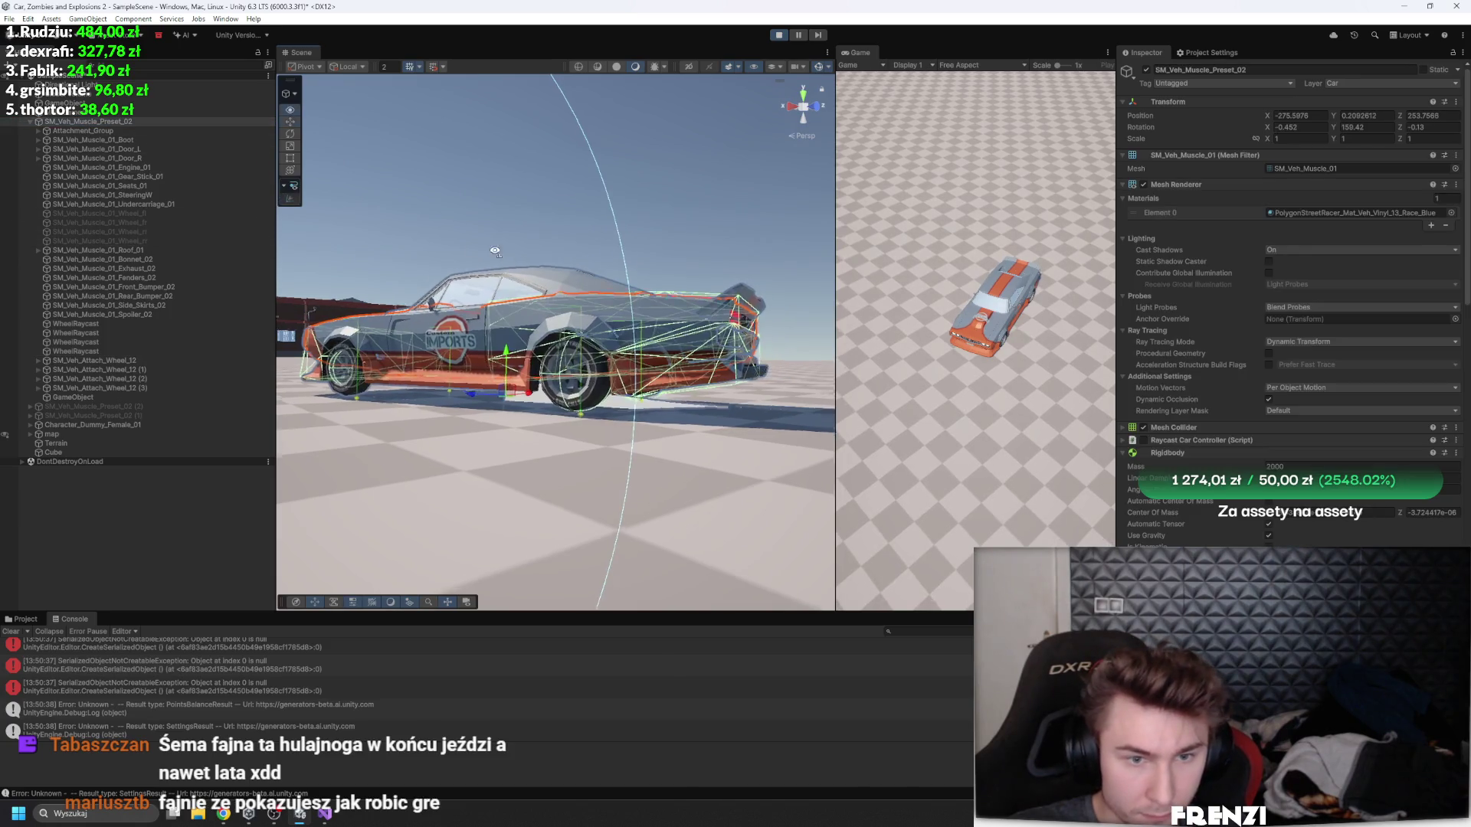
- Orbit to a front-quarter view of the car, then drag the divider left to widen the Game view
left_click_drag(495, 251, 799, 265)
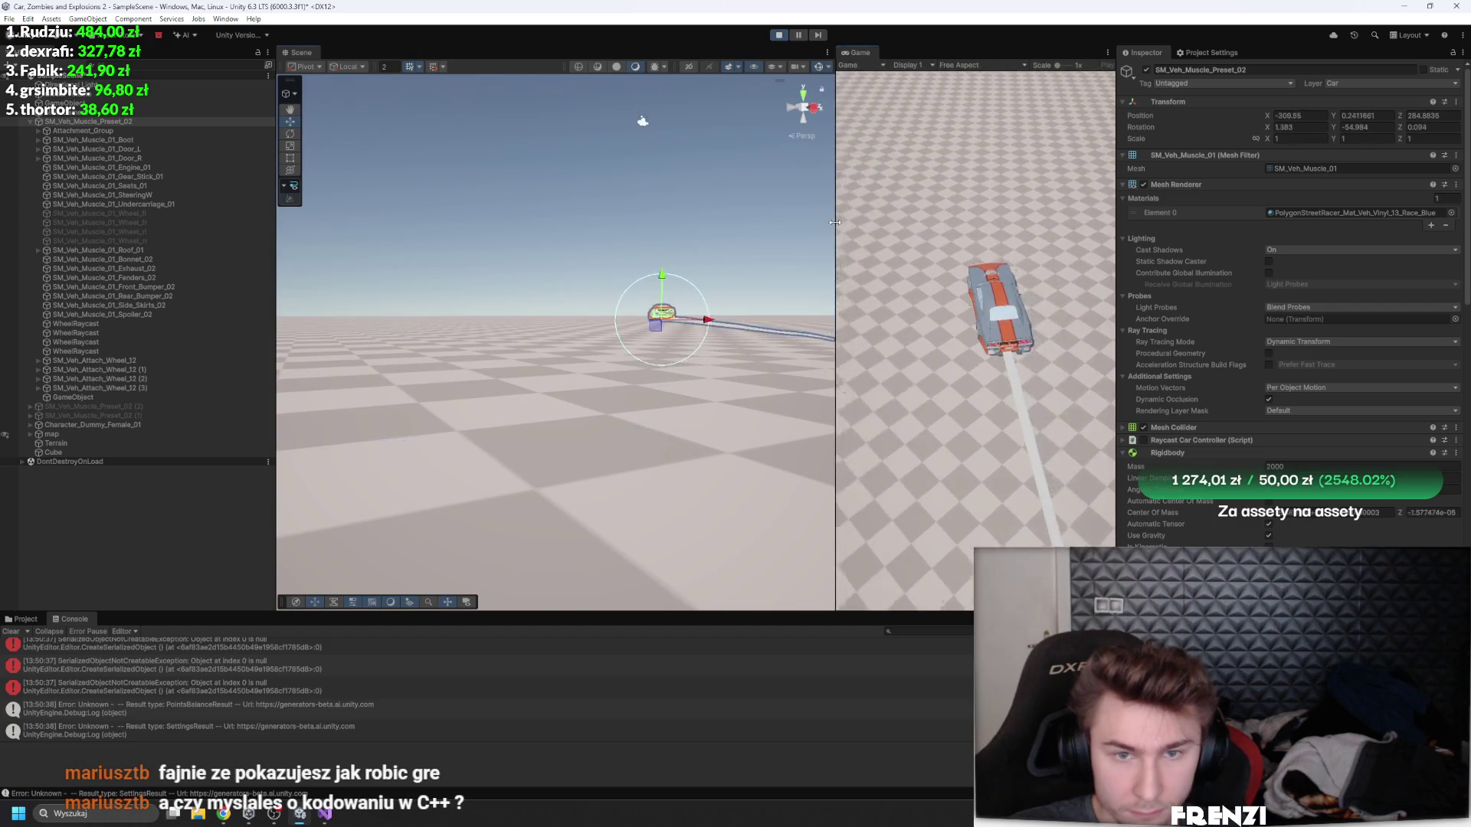
left_click_drag(835, 230, 386, 230)
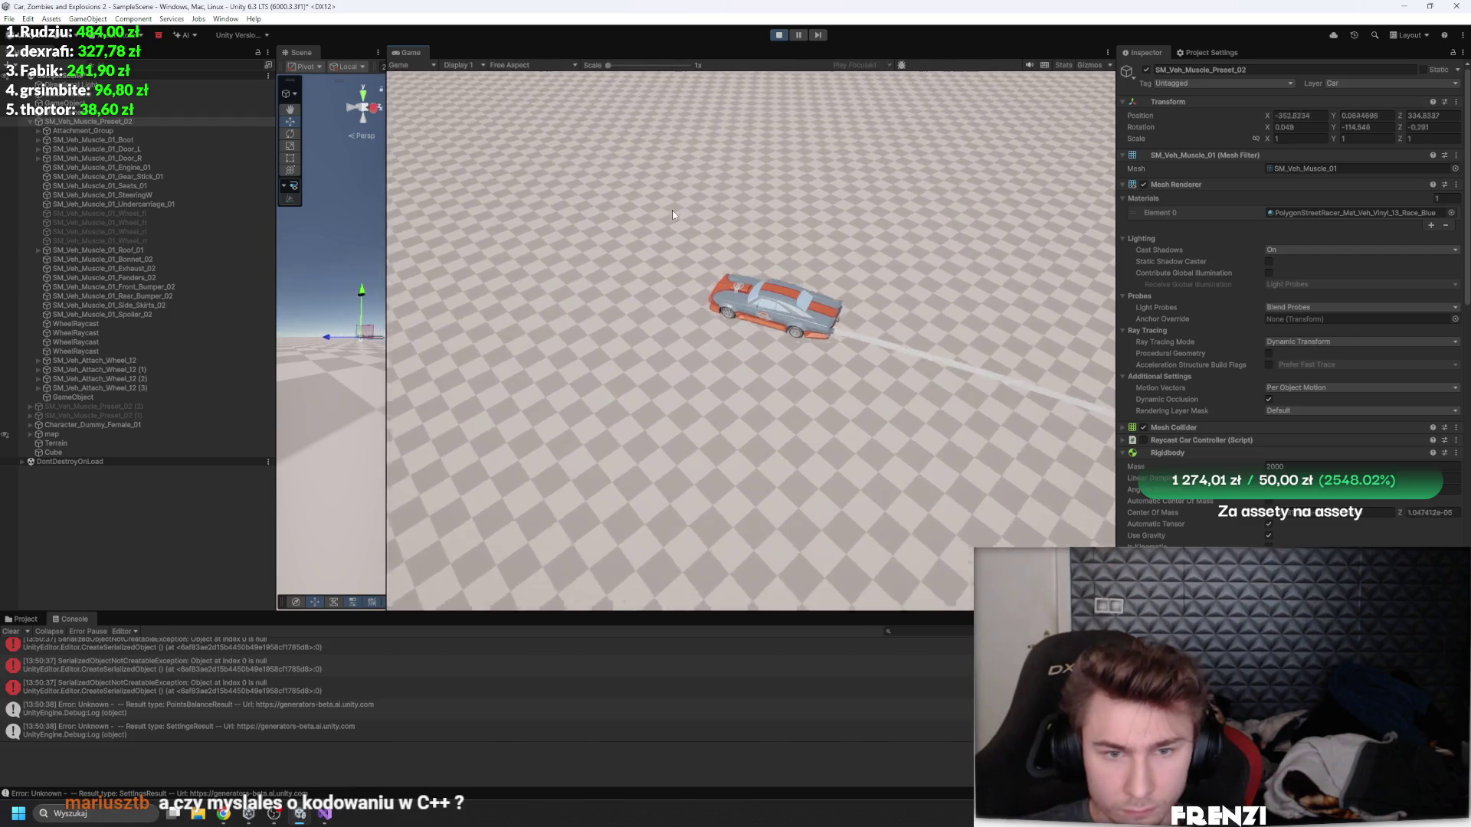
scroll(1269, 487, "down", 5)
scroll(1269, 489, "down", 10)
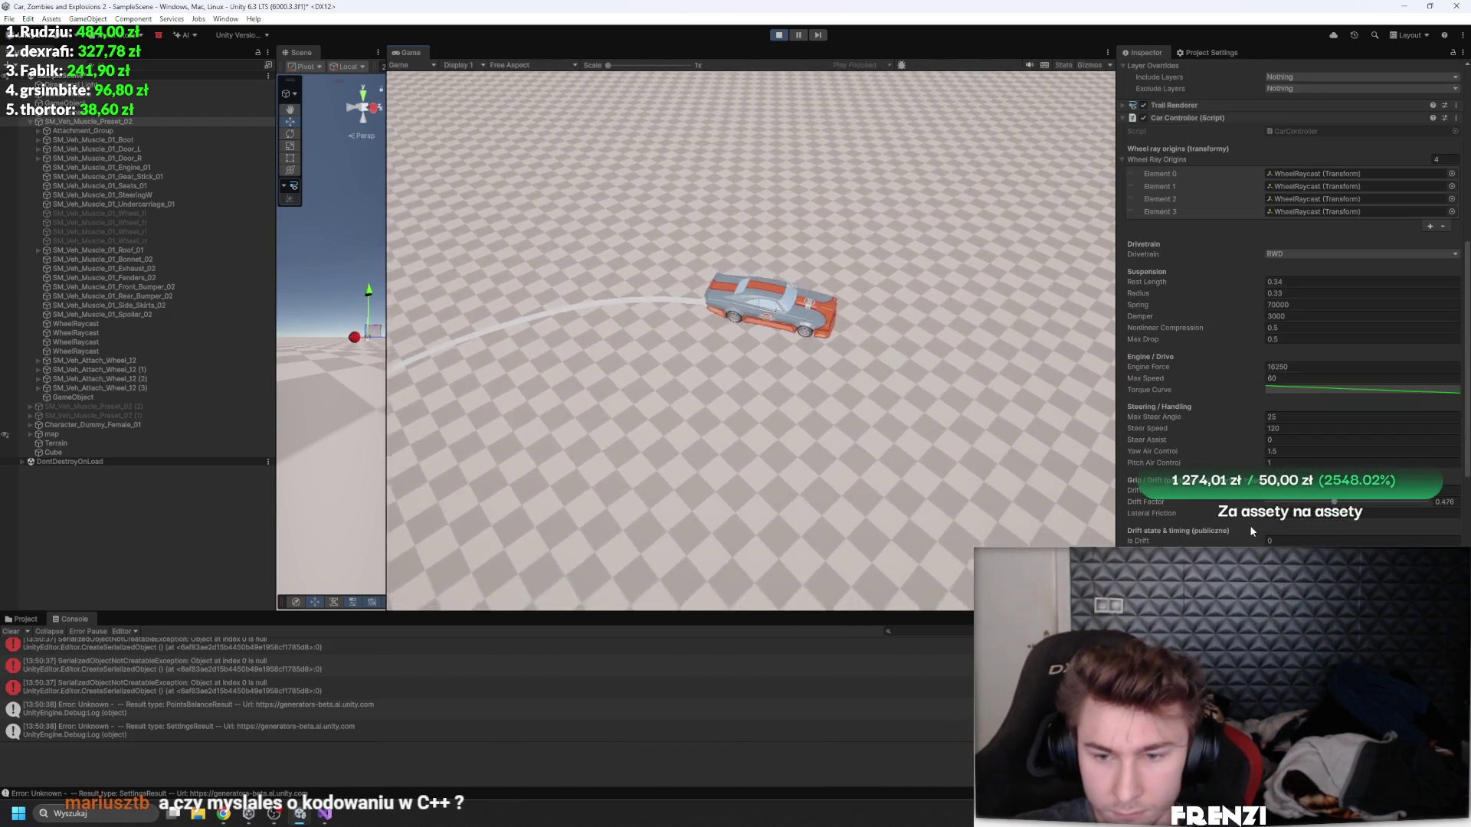
left_click(1348, 141)
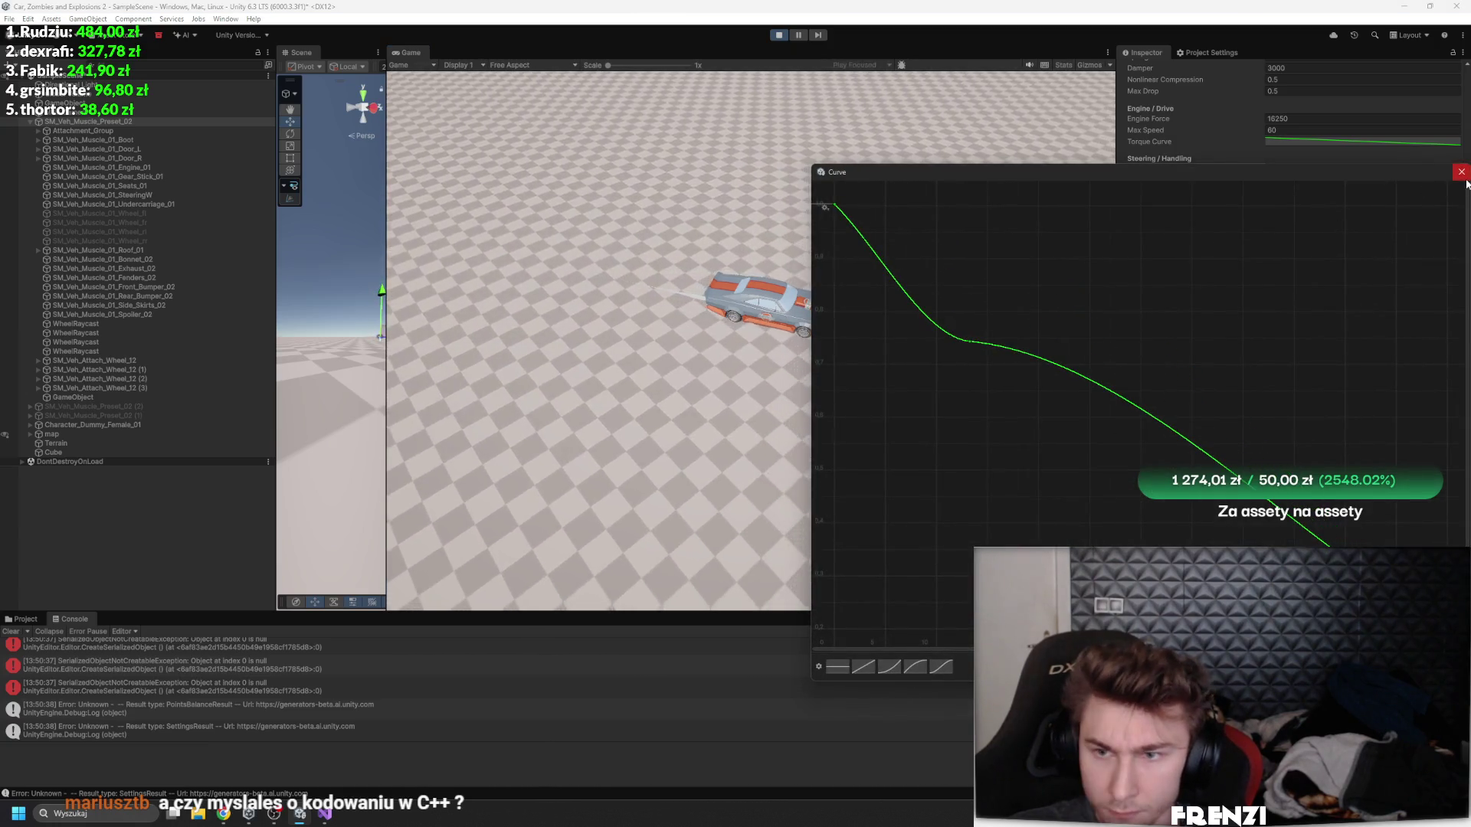
left_click(1461, 173)
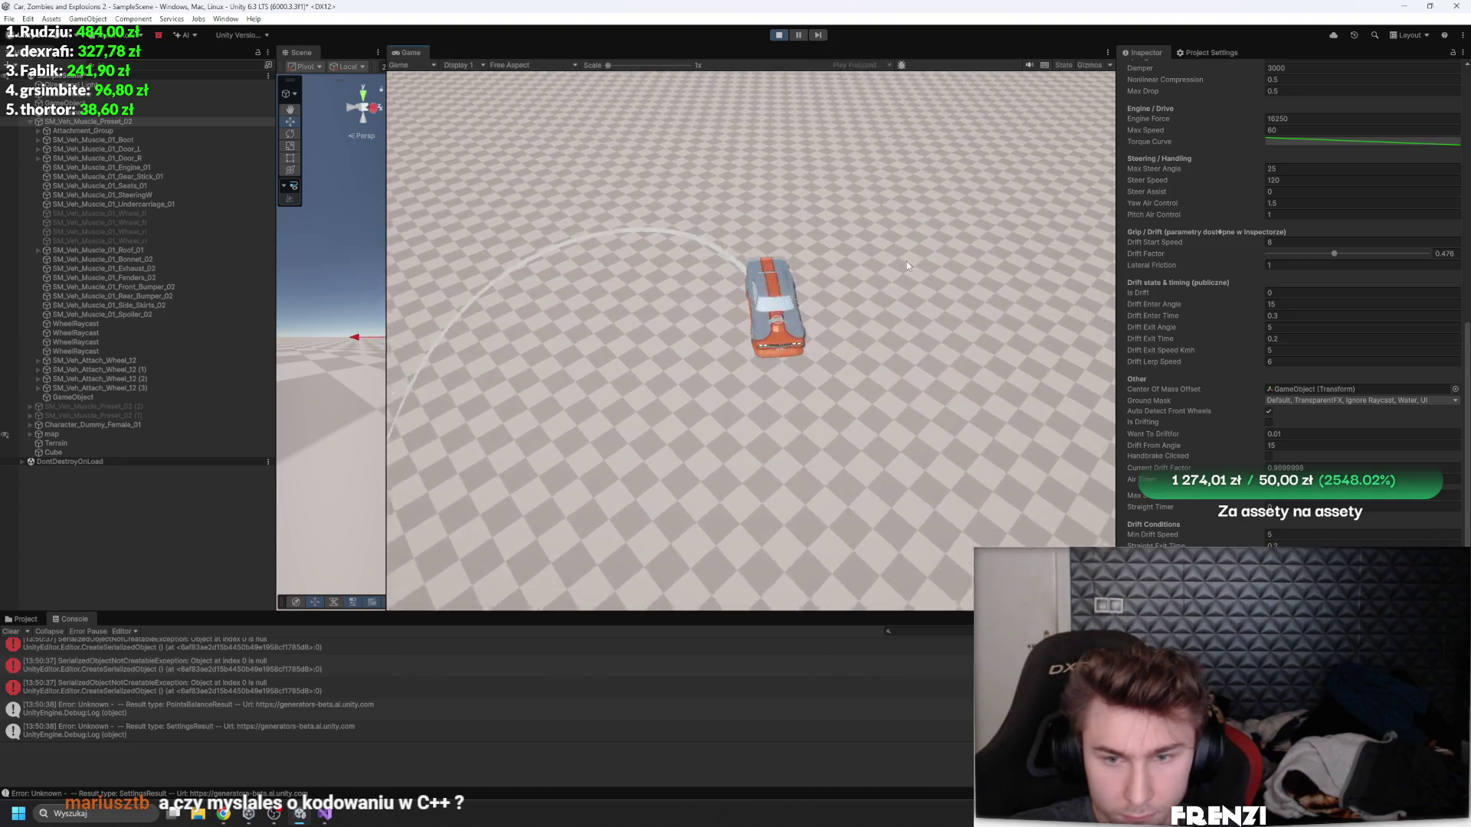
left_click(1348, 141)
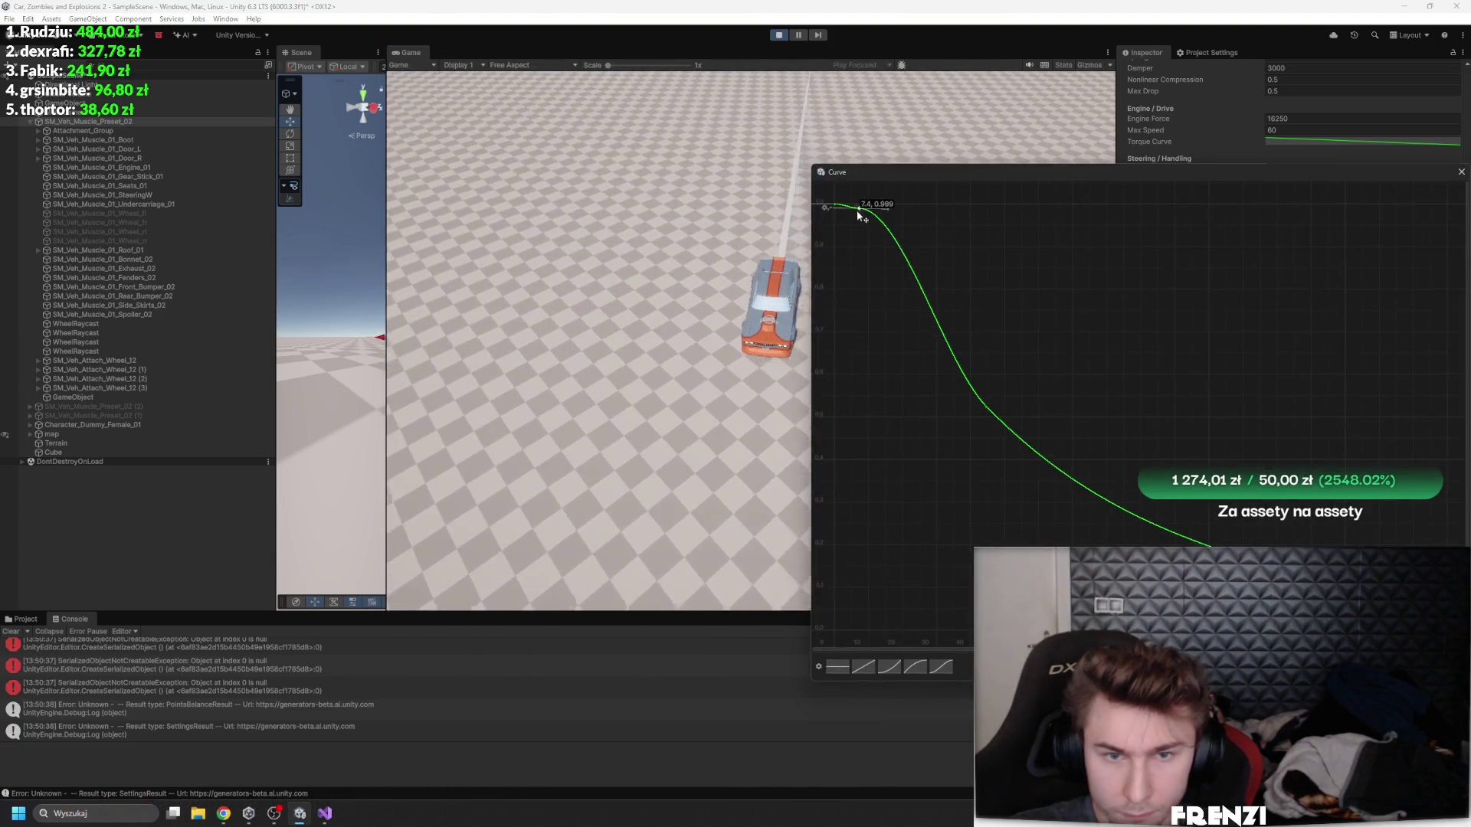
left_click(989, 427)
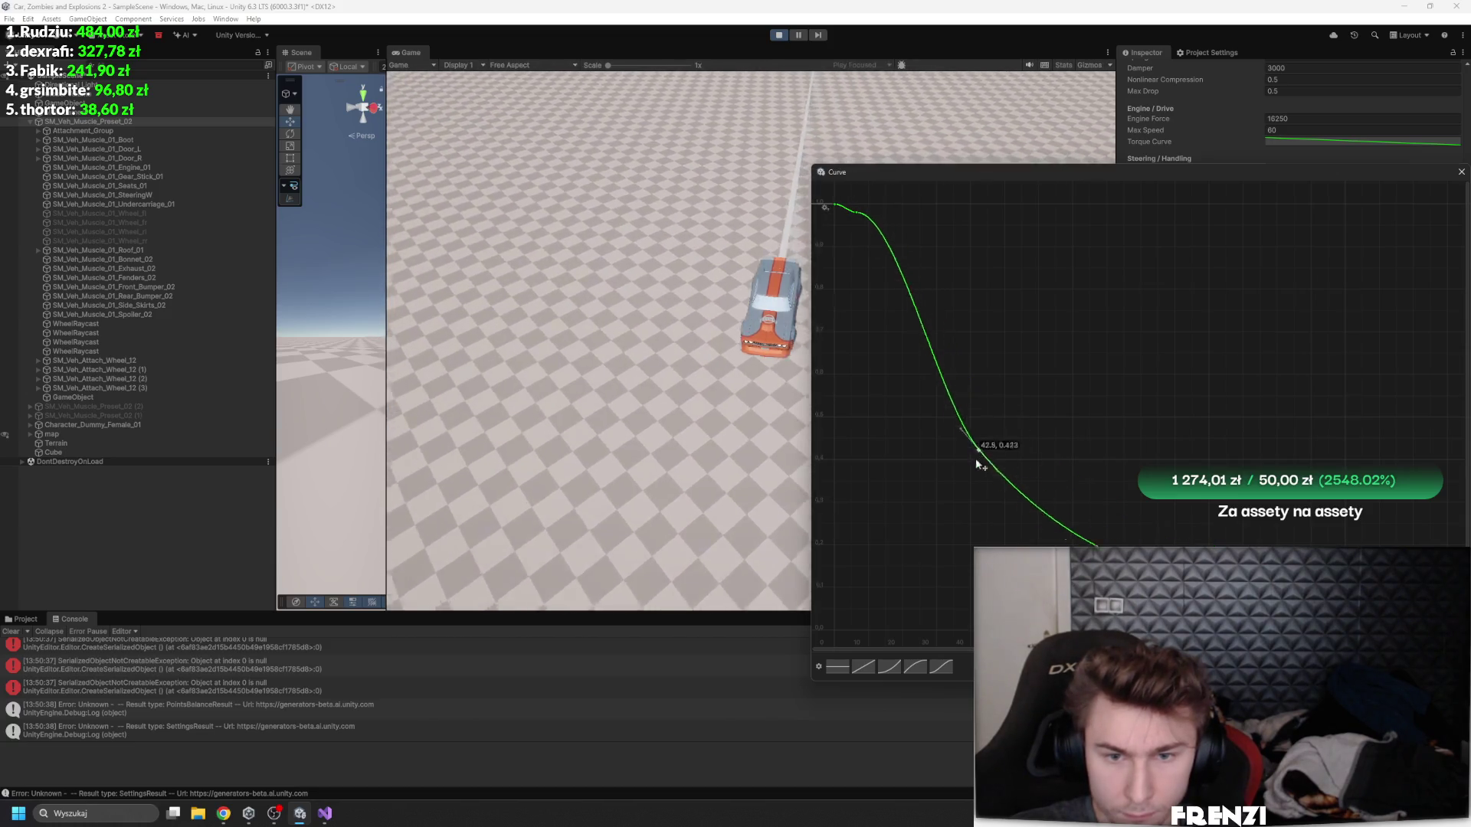
left_click(1461, 172)
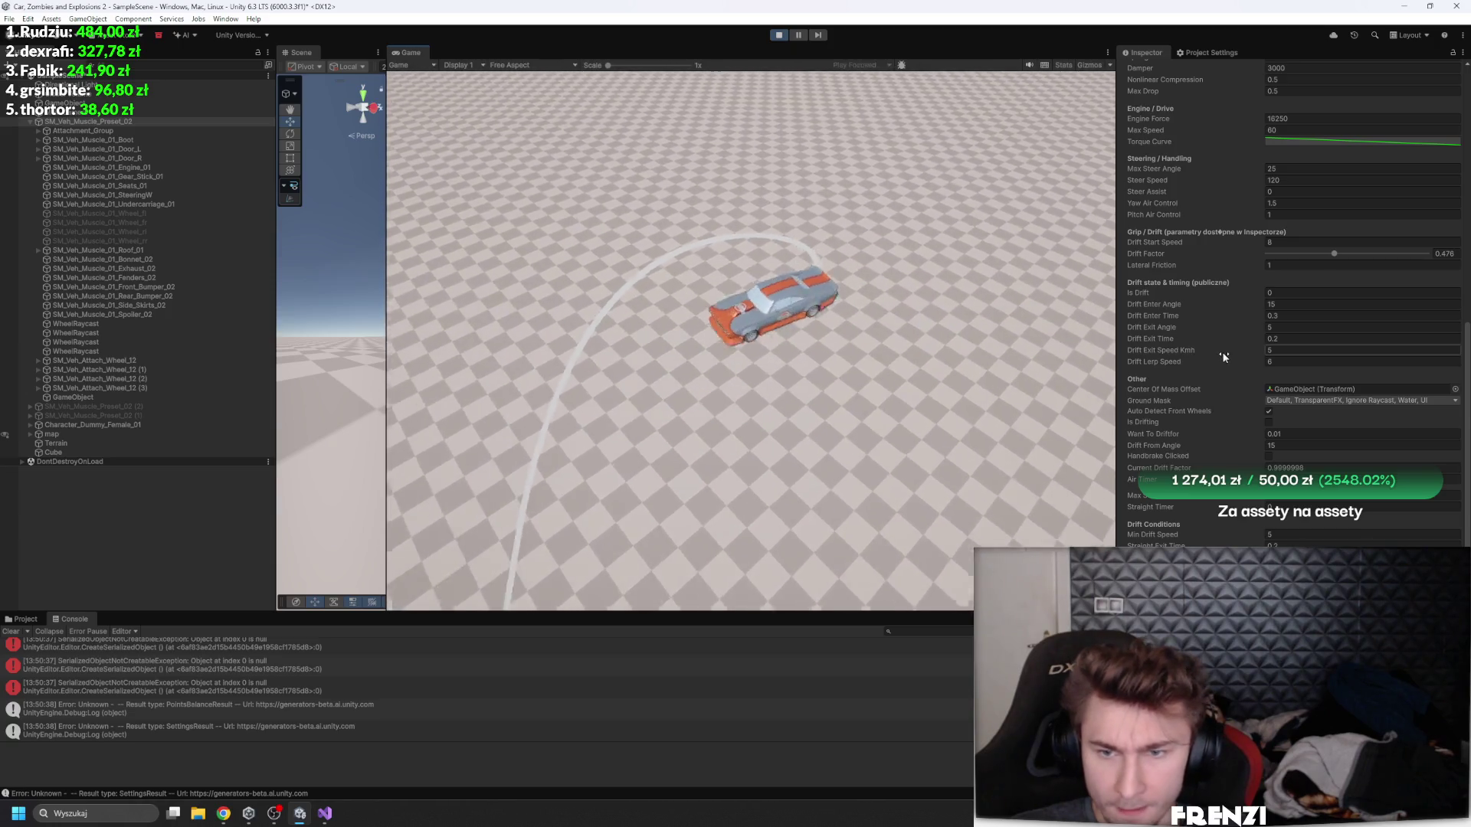
- Change the Car Controller's Engine Force from 16250 to 65000 while playing
scroll(1220, 365, "up", 3)
left_click(1304, 241)
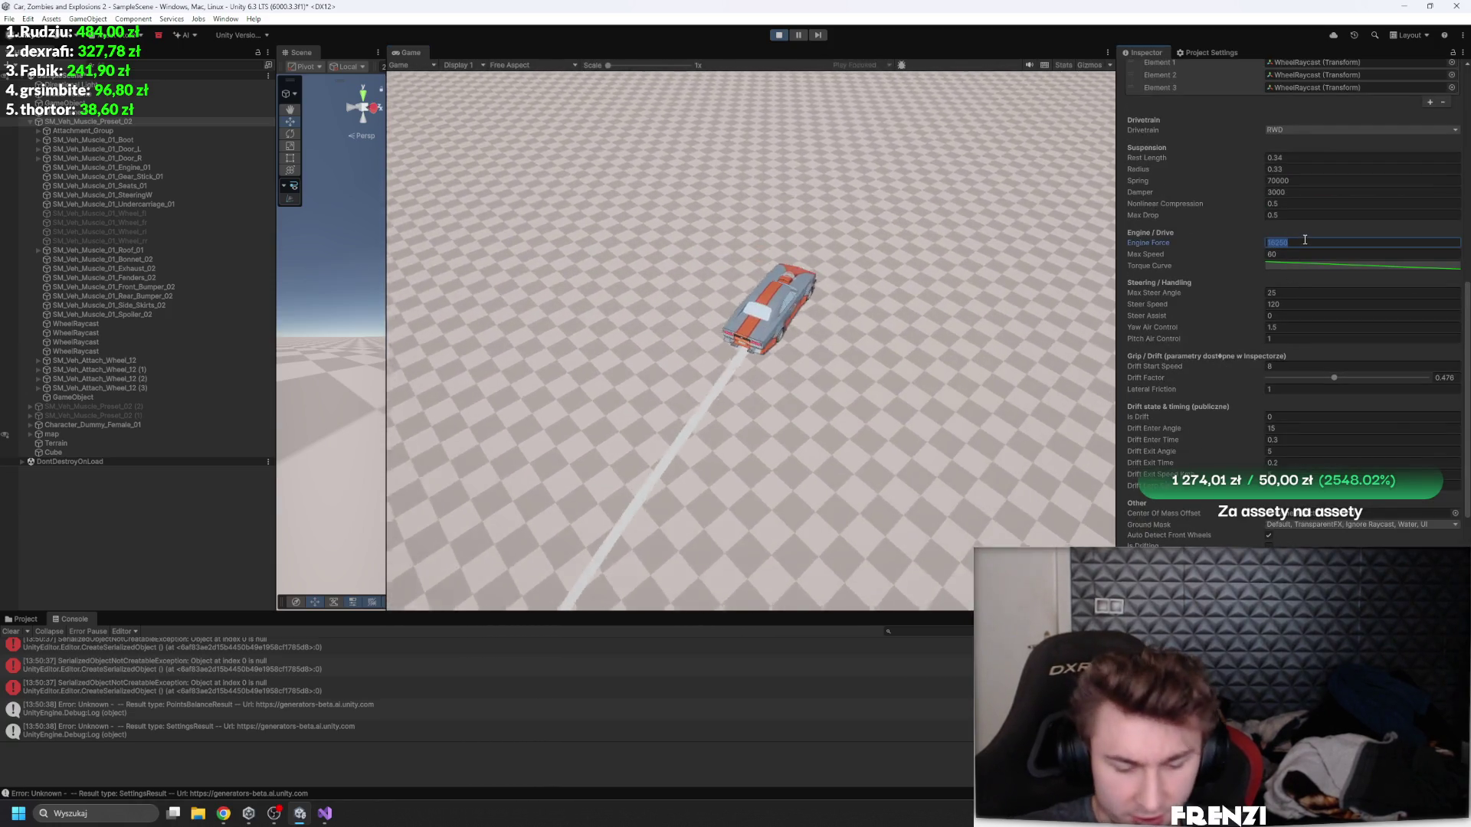
type("65000")
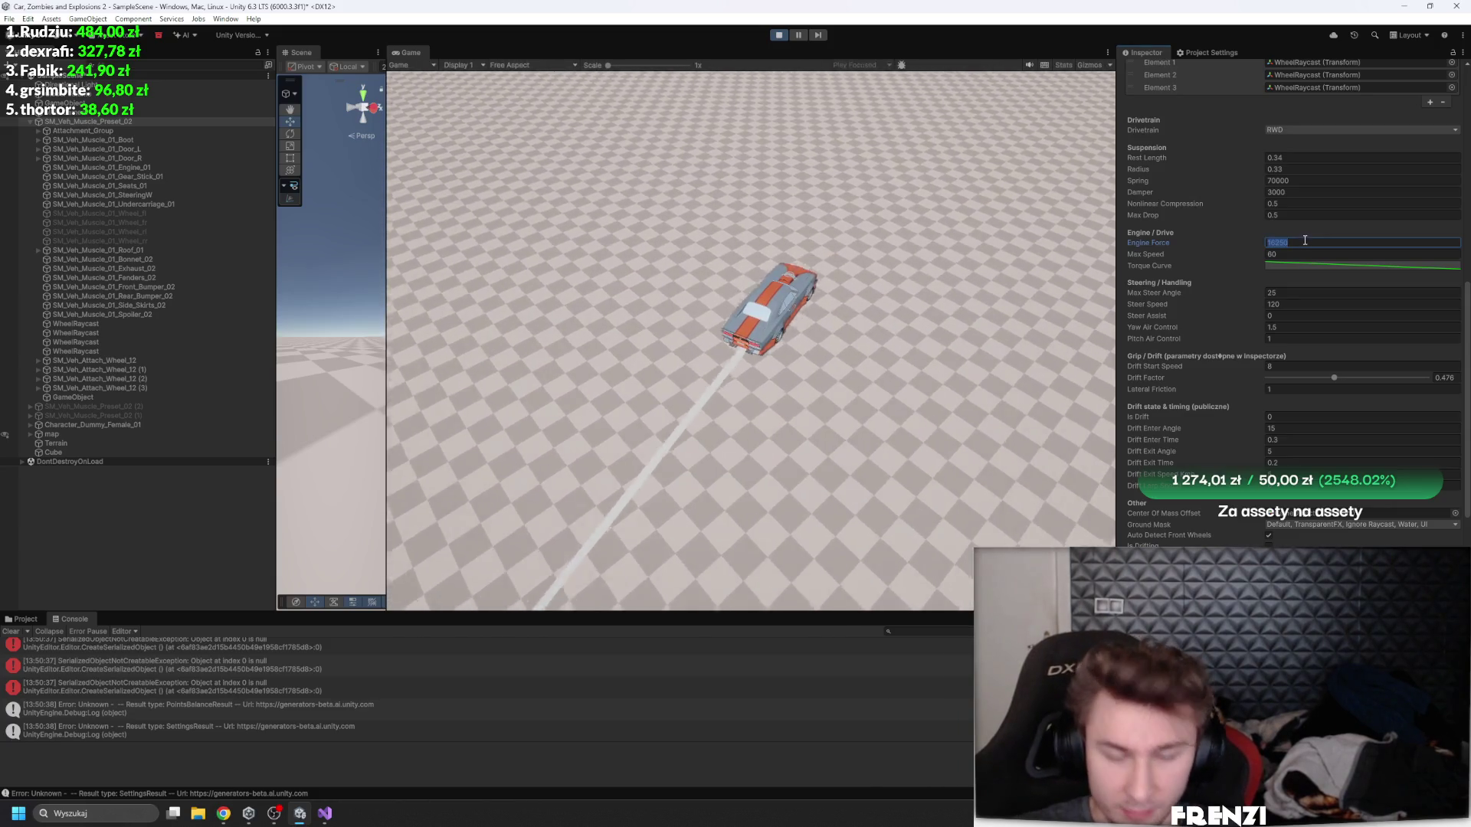
left_click(868, 371)
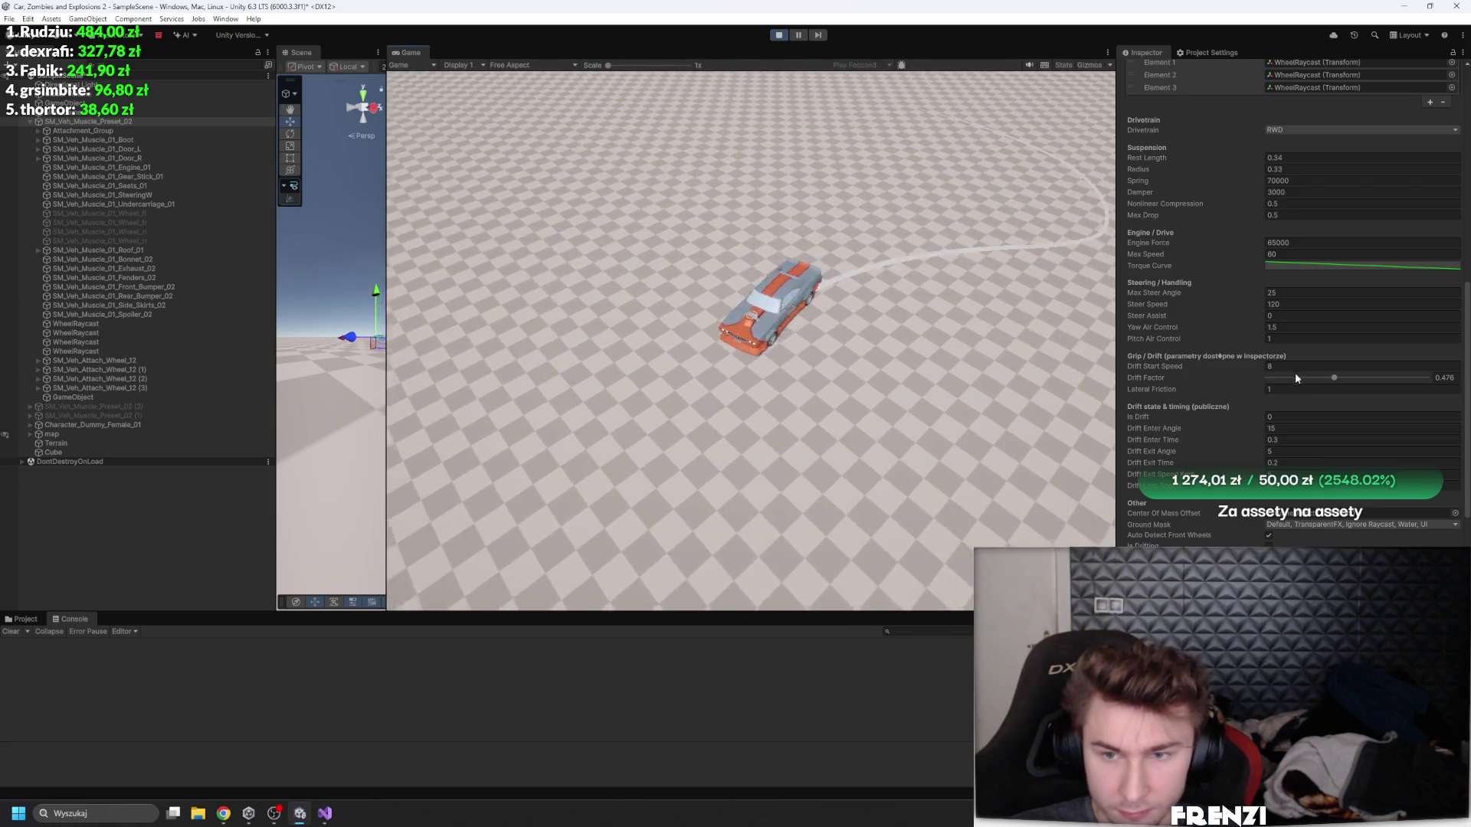
- Lower the Drift Factor to about 0.223, then adjust it to about 0.285
left_click(1295, 376)
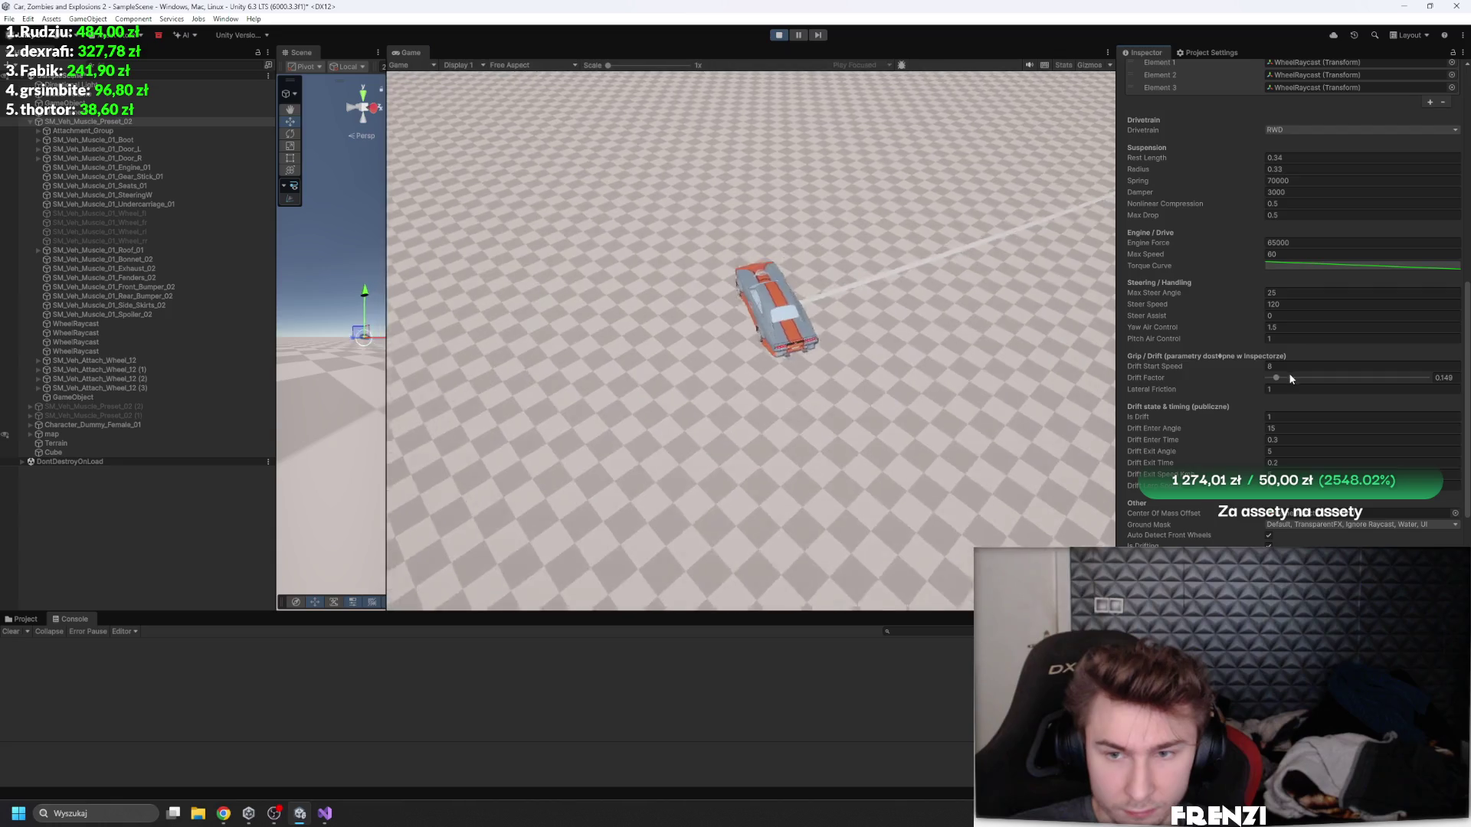
left_click(1290, 378)
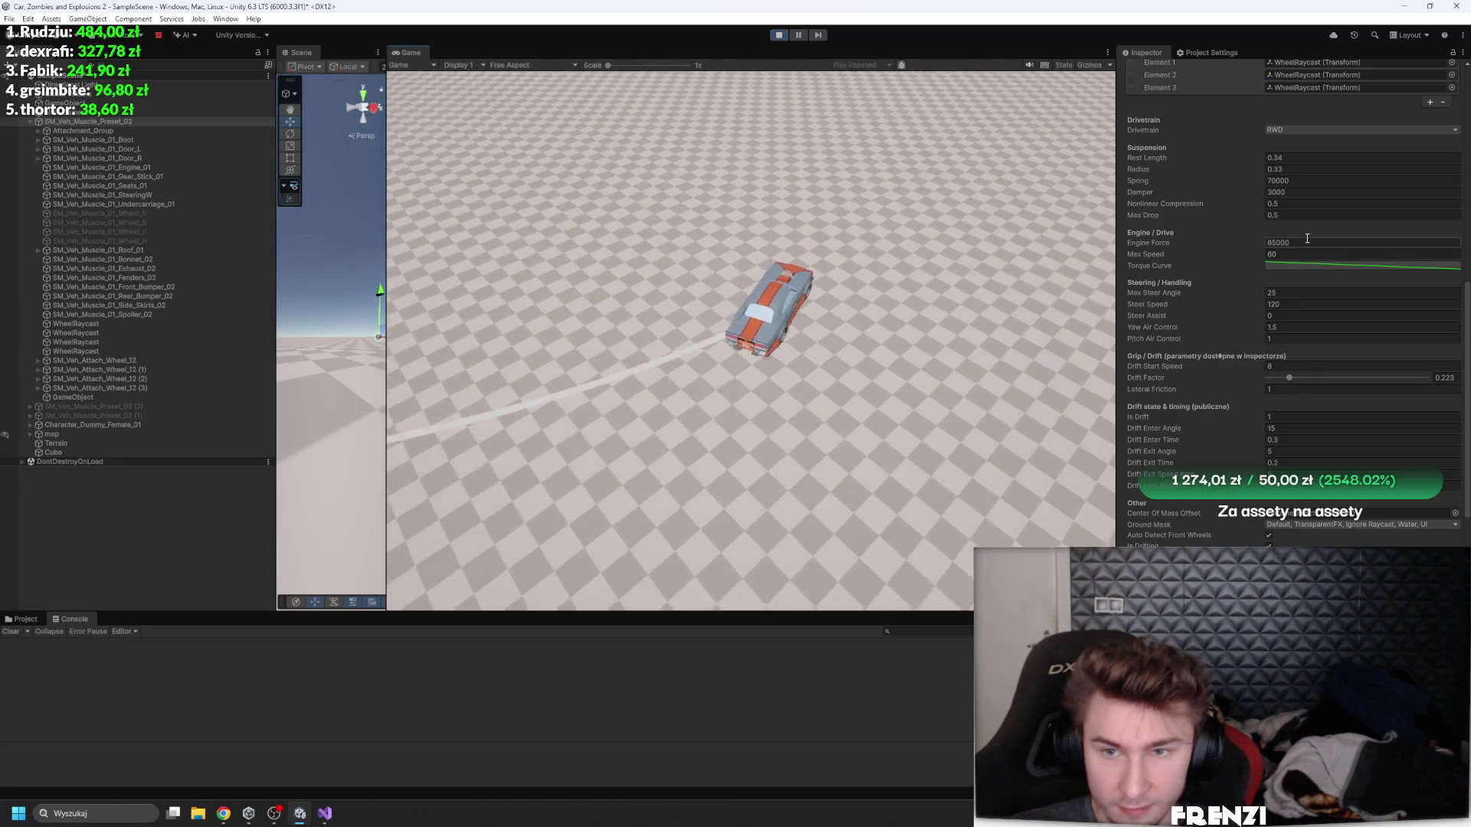
left_click_drag(1290, 378, 1300, 377)
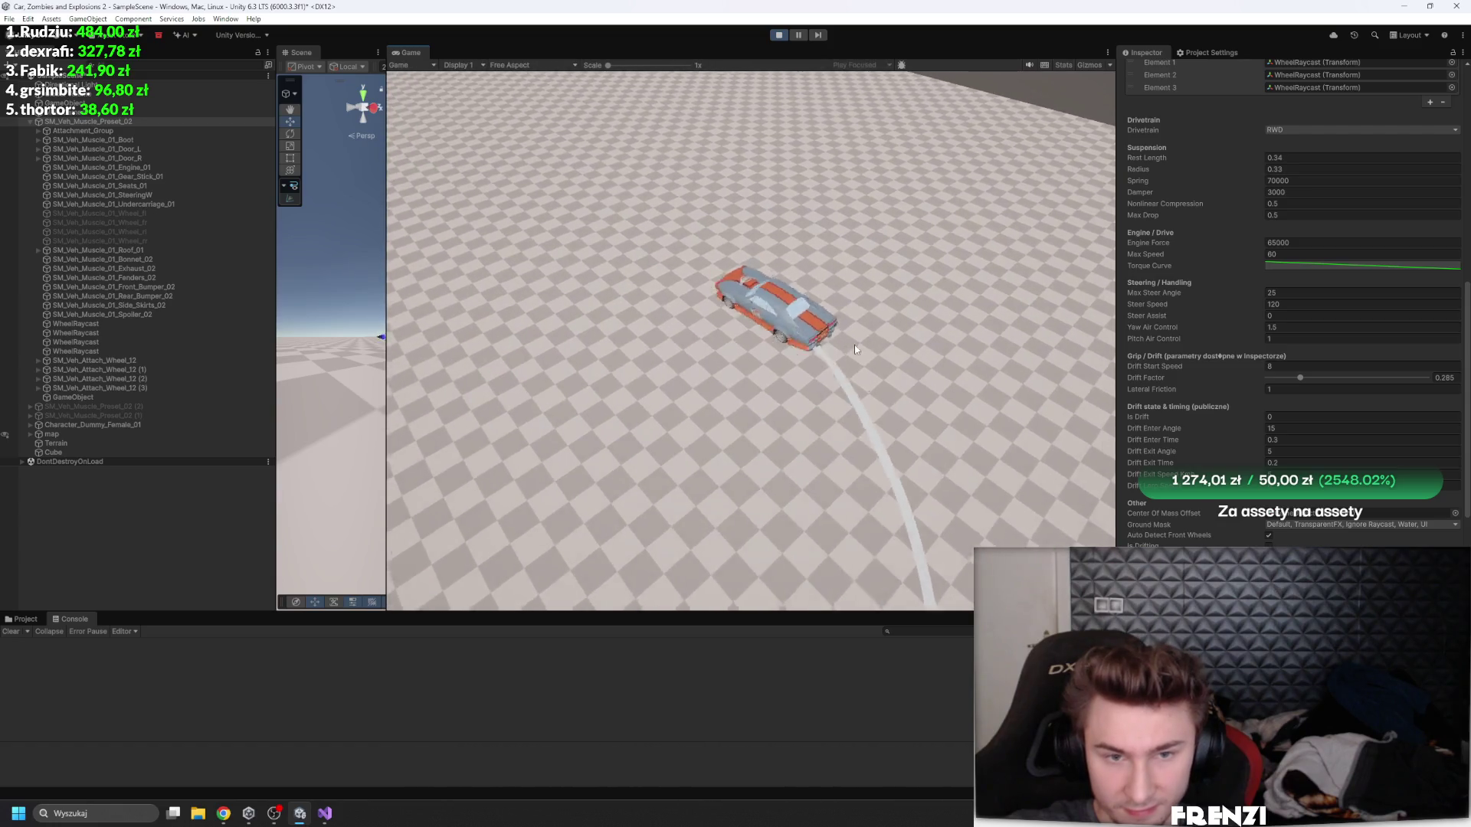
scroll(1287, 306, "down", 3)
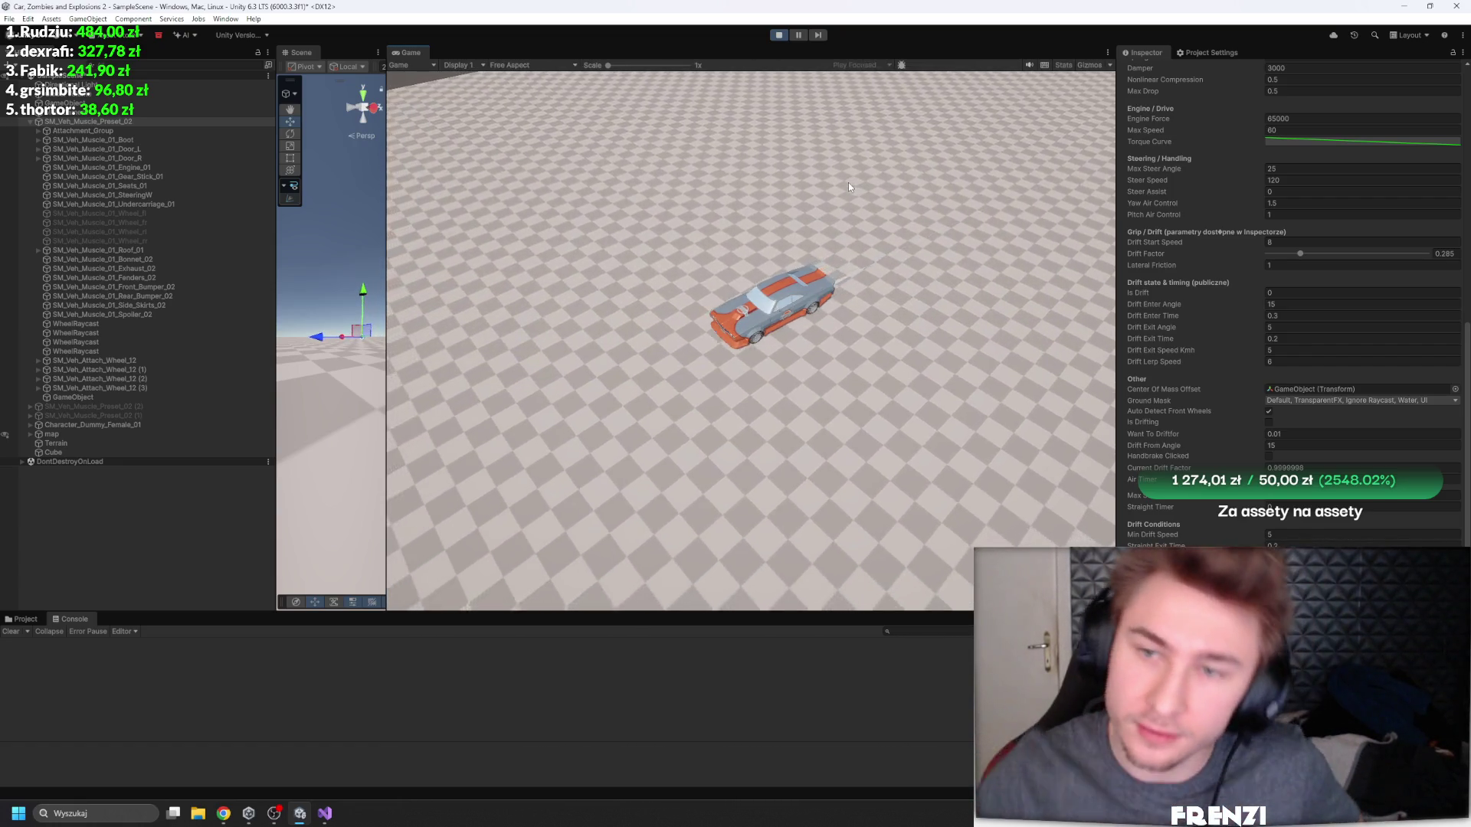
scroll(1200, 136, "up", 7)
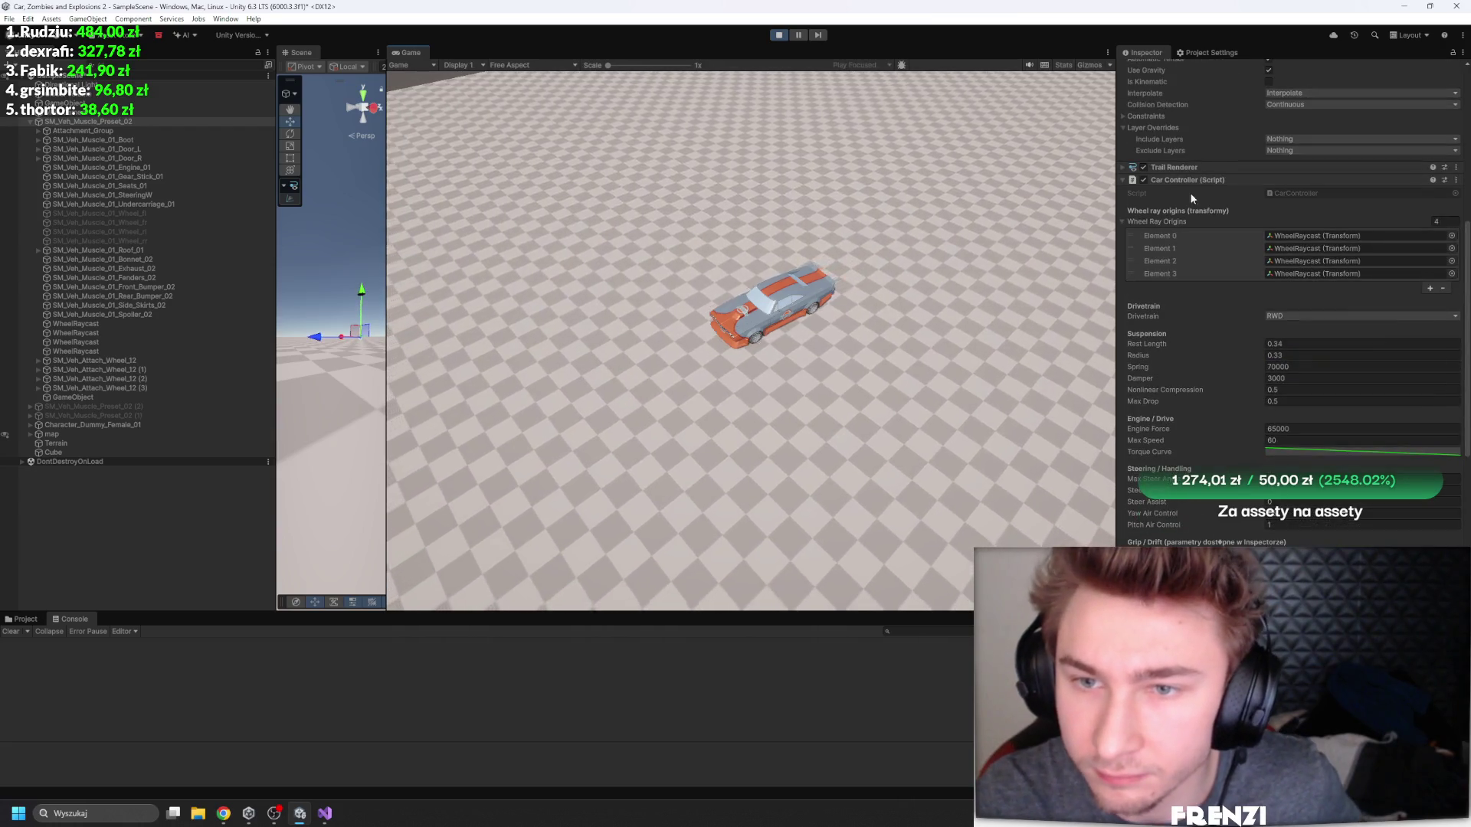
- Copy the tuned Car Controller component and stop Play mode with Ctrl+P
right_click(1190, 184)
left_click(1241, 274)
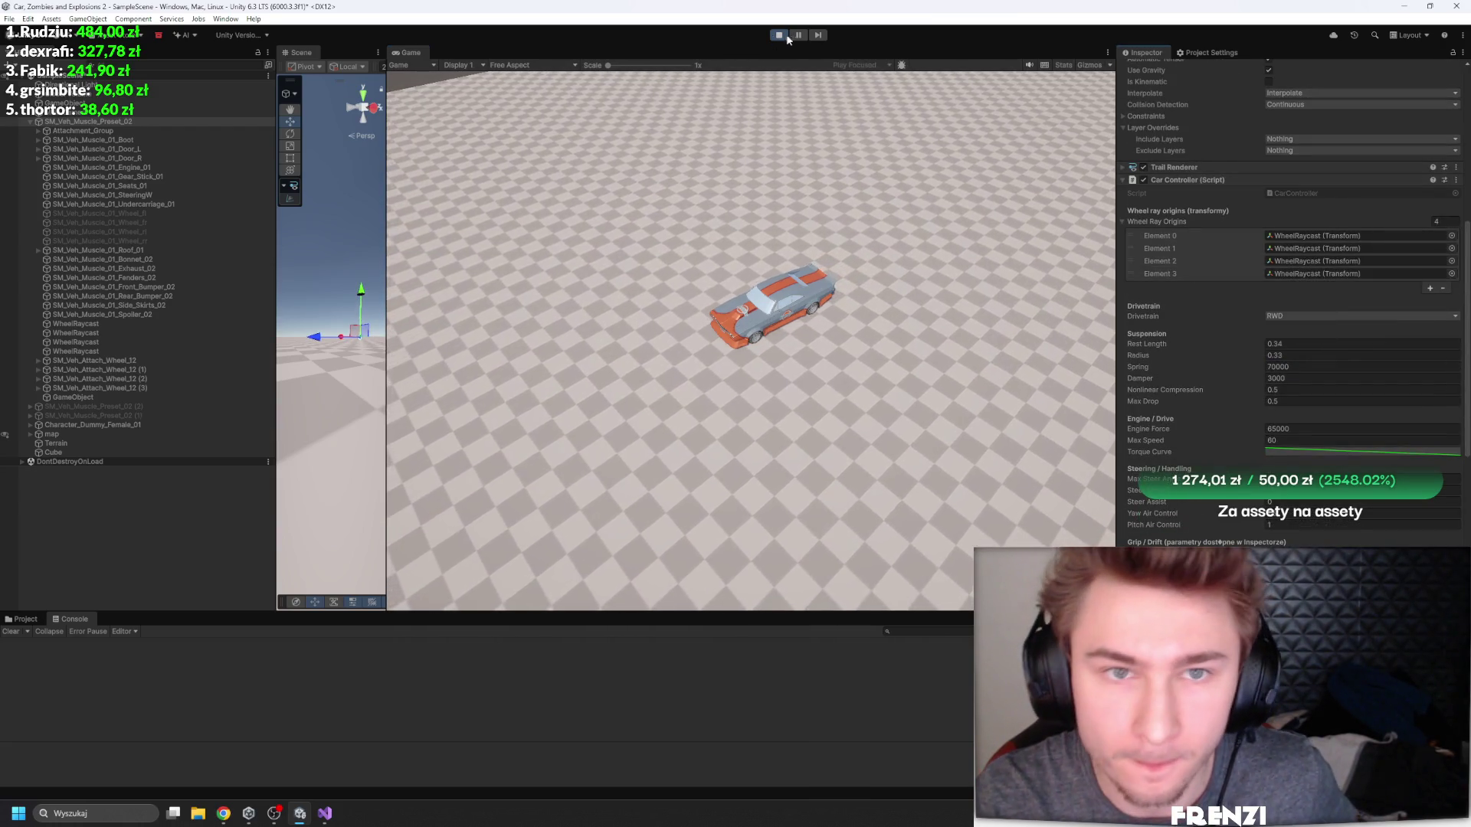
key("ctrl+p")
key("ctrl+p")
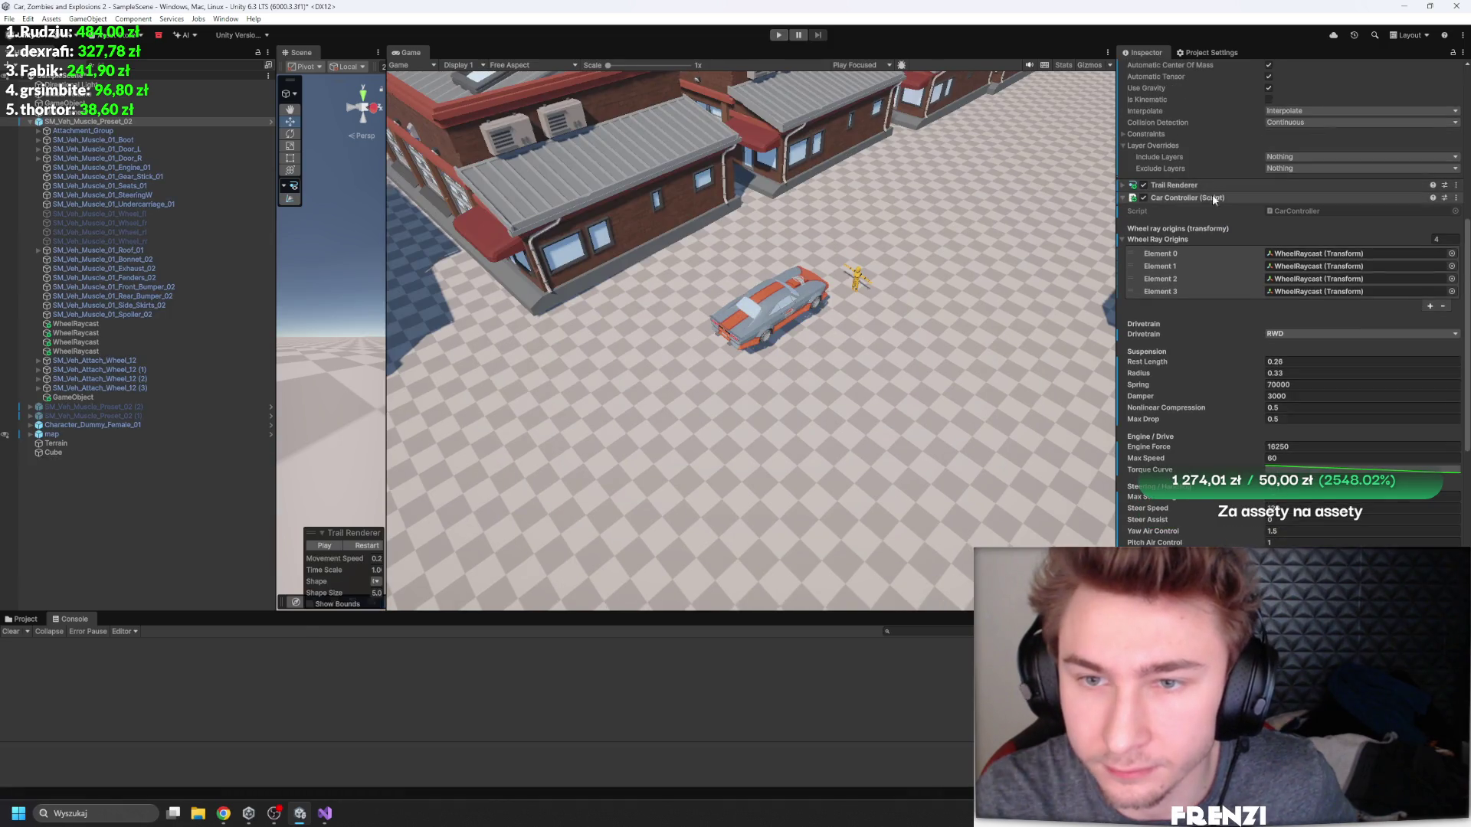
- Paste the copied component values into Car Controller so Engine Force stays 65000
right_click(1207, 198)
left_click(1264, 326)
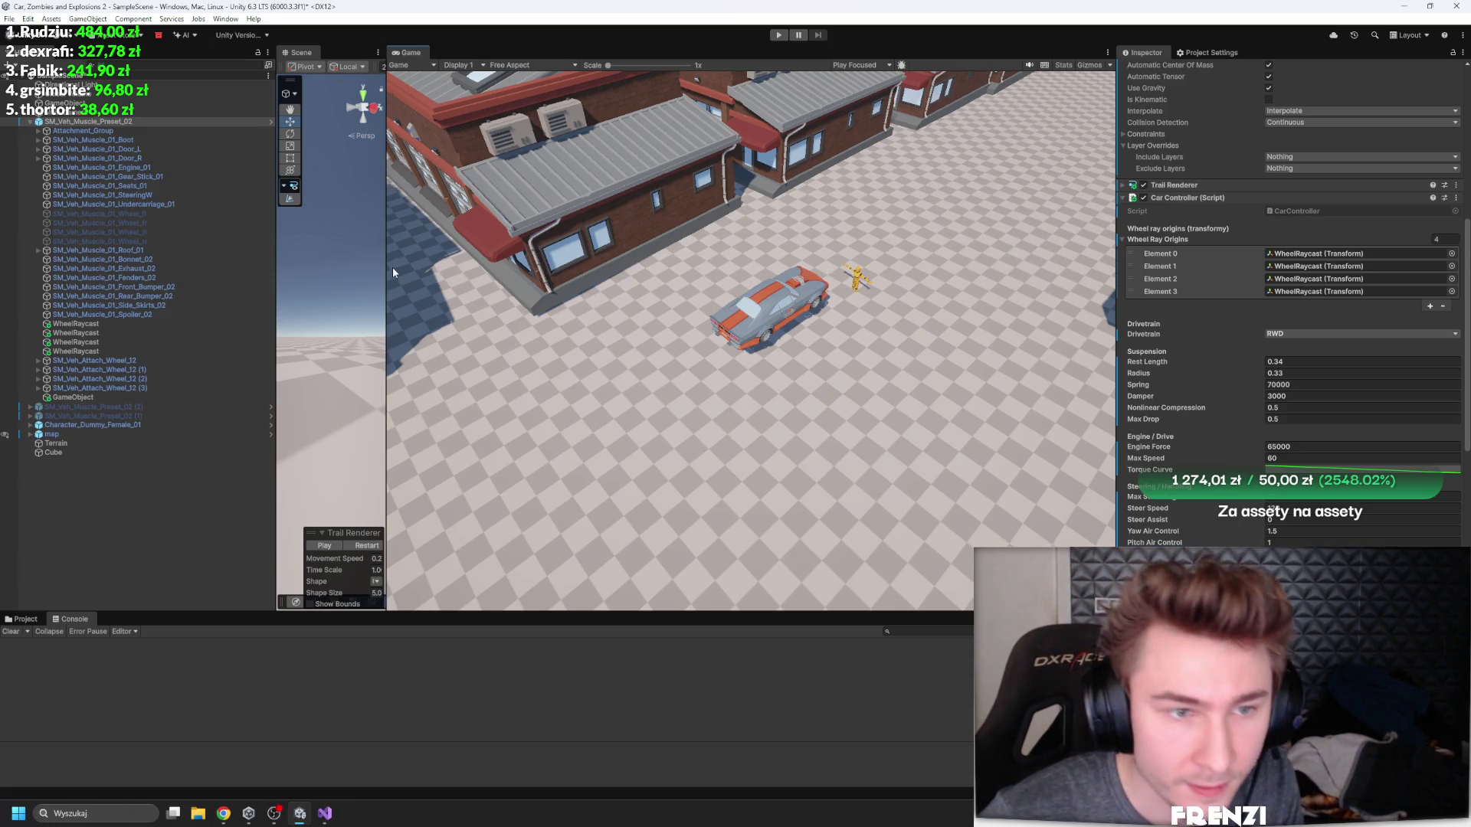
- Widen the Scene view, orbit the camera in beside the car, then bring the Twitch browser over
left_click_drag(386, 272, 915, 309)
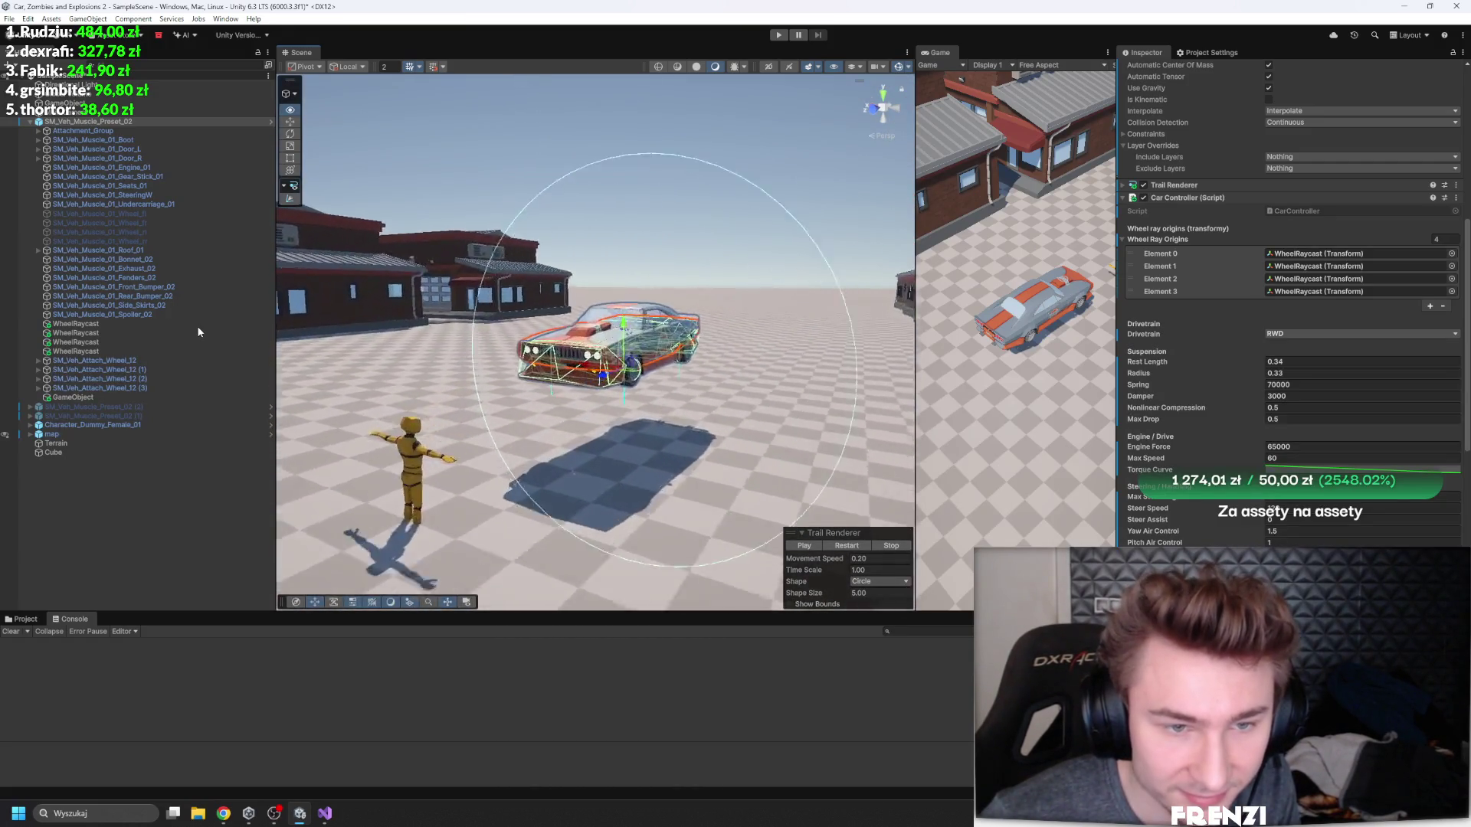
mouse_move(296, 464)
left_mouse_down()
mouse_move(191, 491)
mouse_move(443, 475)
mouse_move(881, 406)
left_mouse_up()
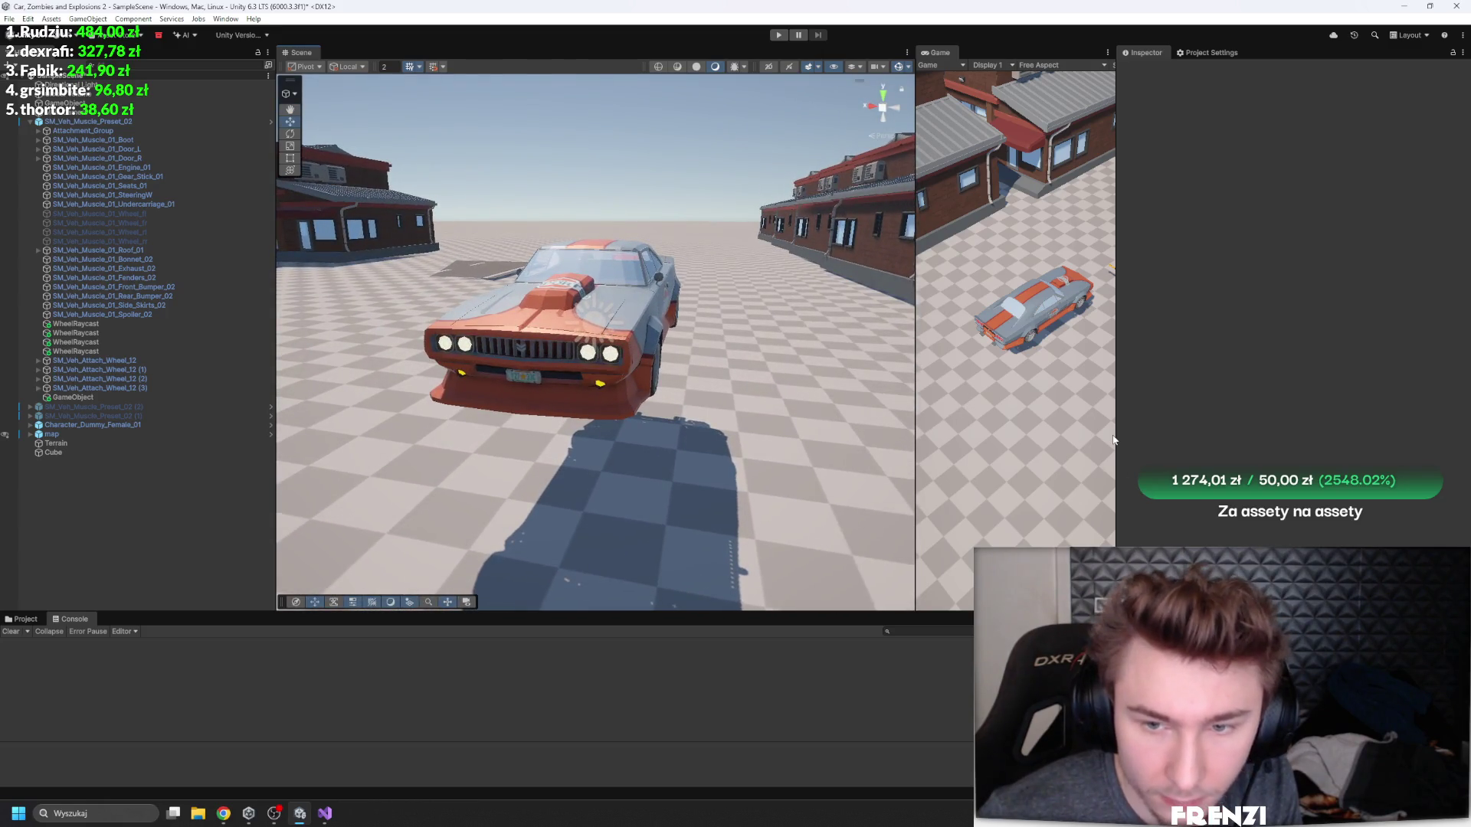
left_click_drag(1116, 440, 1228, 440)
left_click_drag(881, 417, 727, 411)
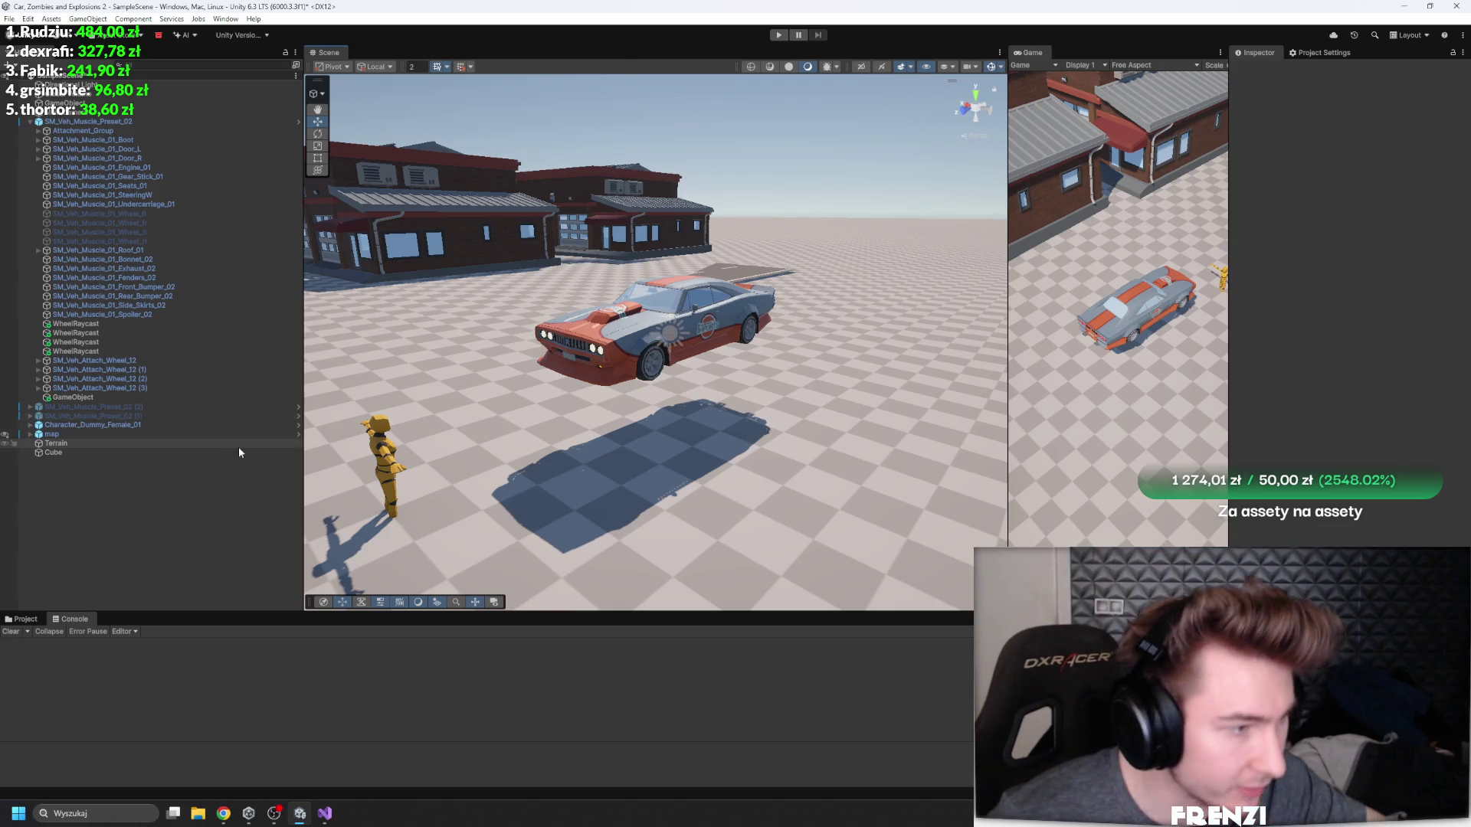
key("alt+Tab")
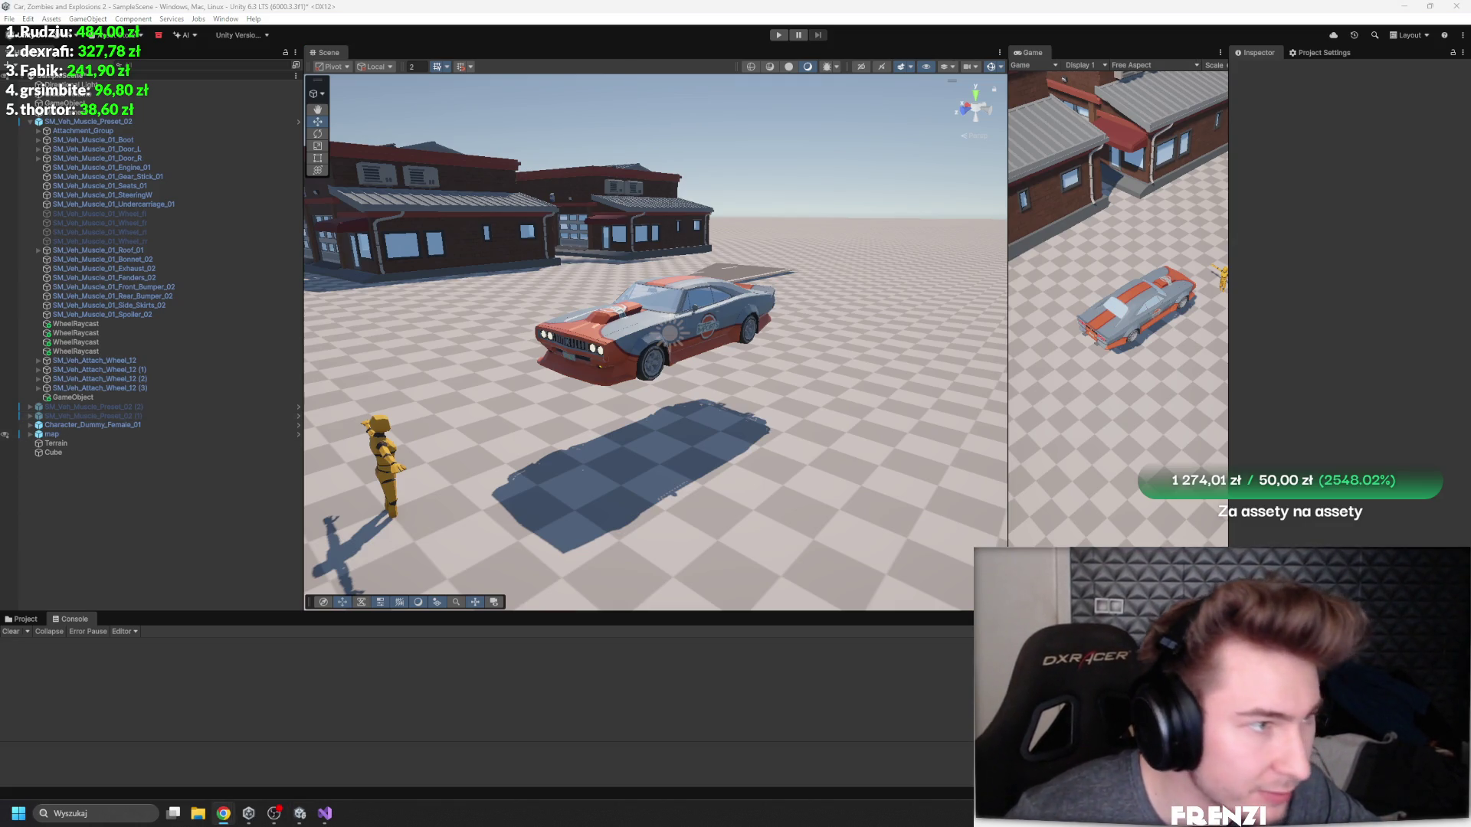
left_click_drag(683, 8, 778, 4)
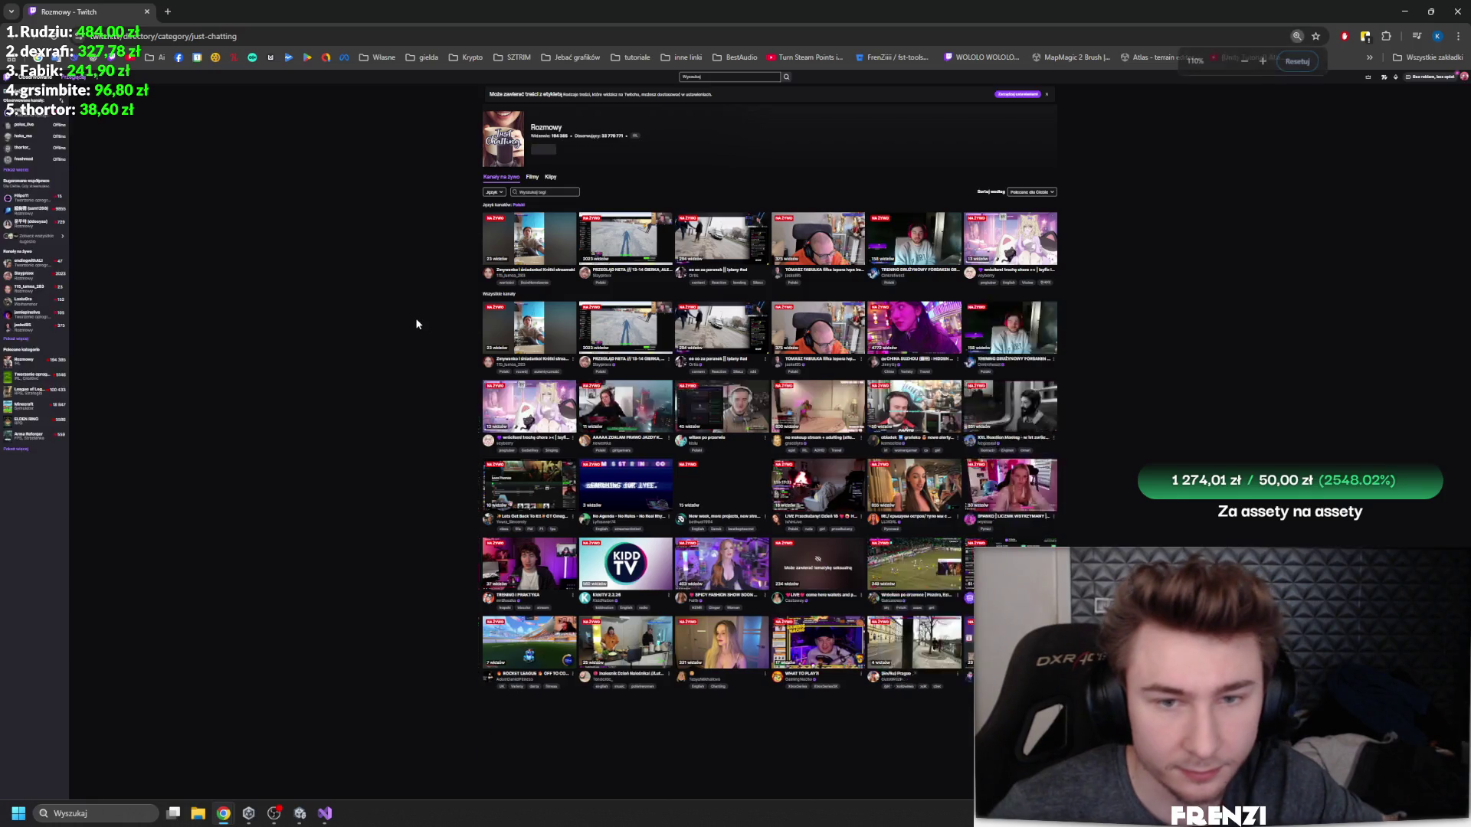
- Reset the page zoom to 100% and browse the Rozmowy live channel listing
key("ctrl+minus")
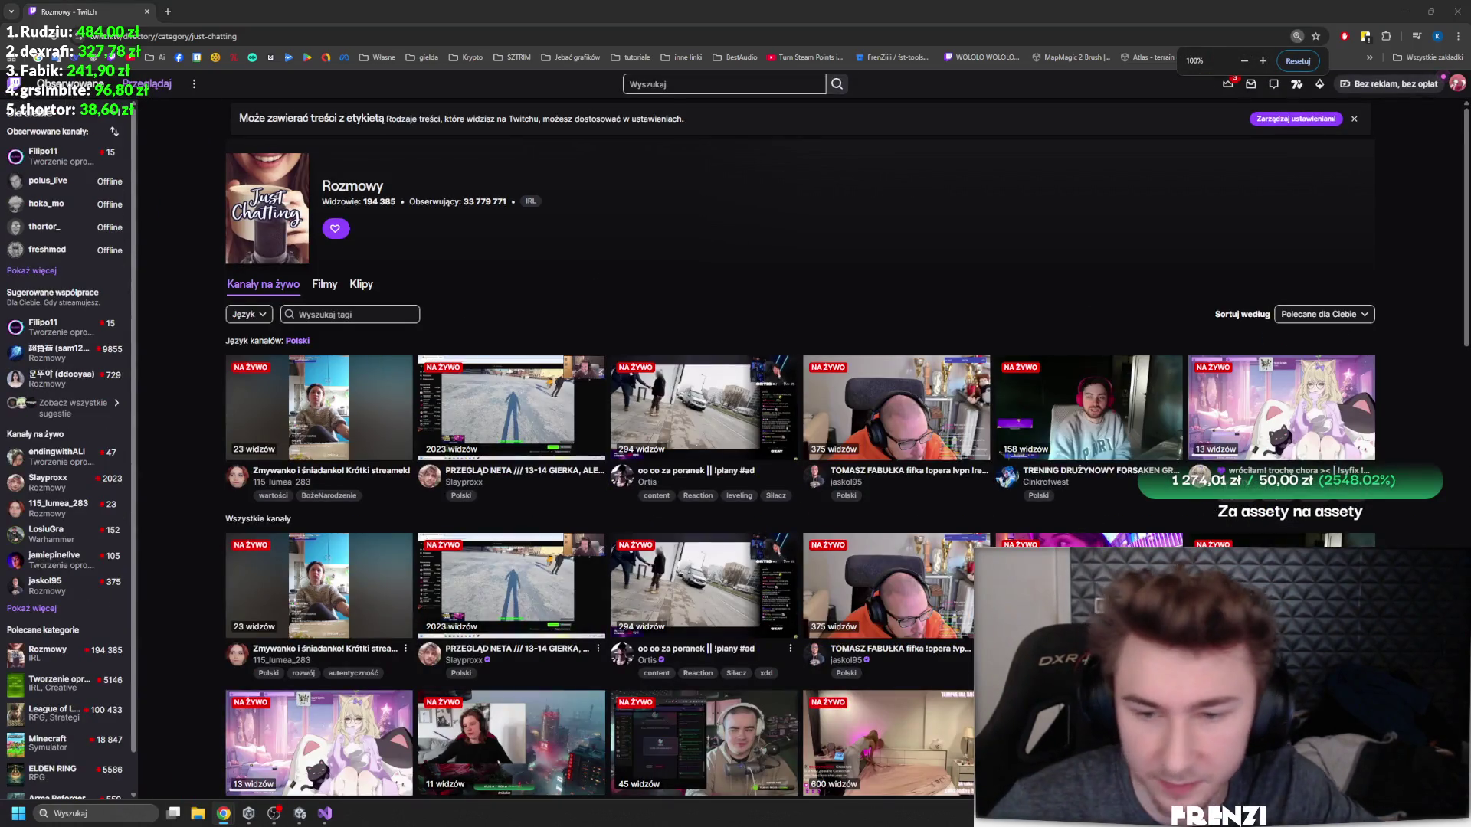
scroll(596, 259, "down", 2)
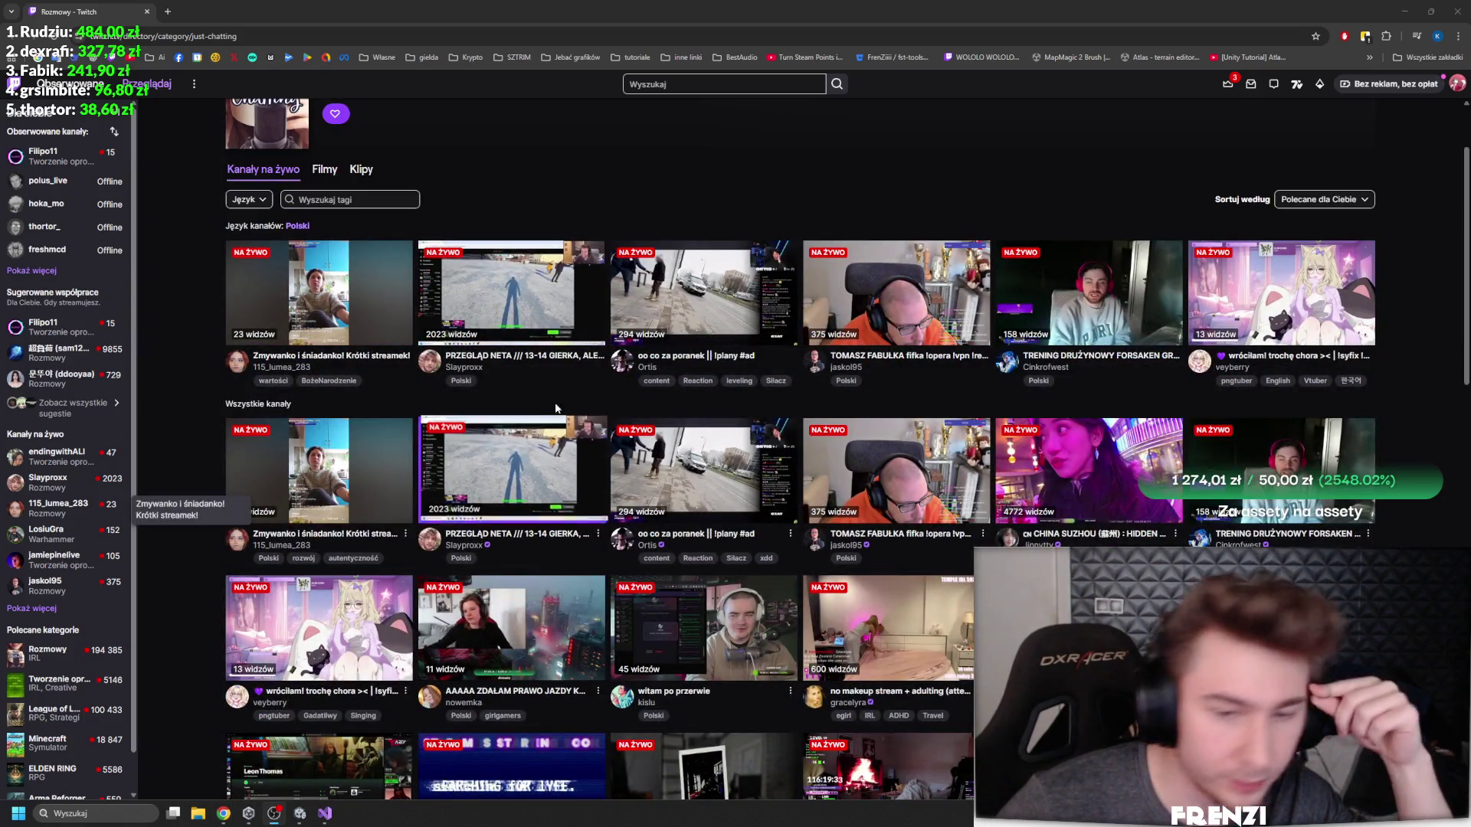
scroll(696, 469, "down", 3)
scroll(695, 470, "up", 2)
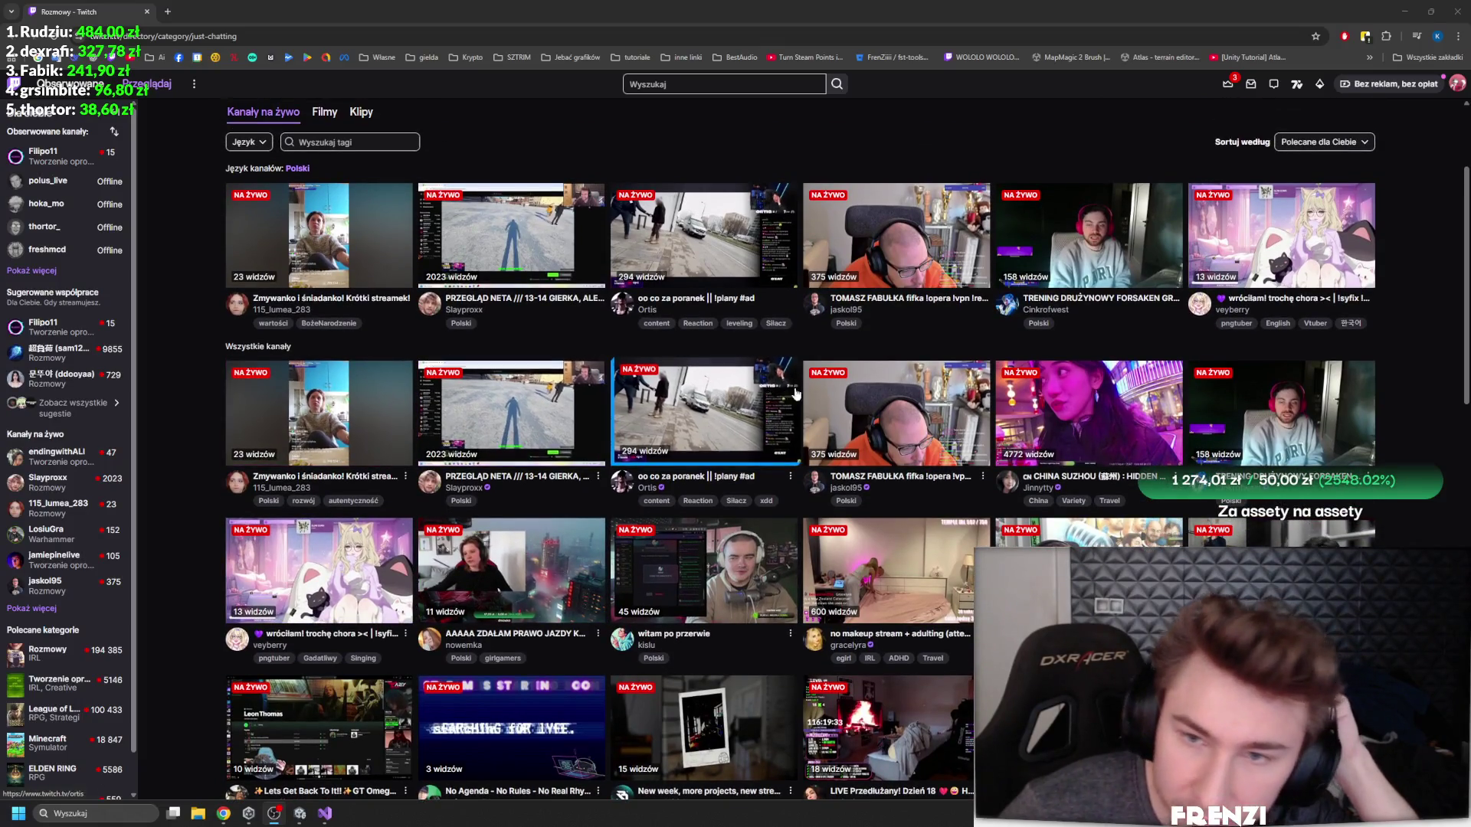
scroll(663, 404, "down", 5)
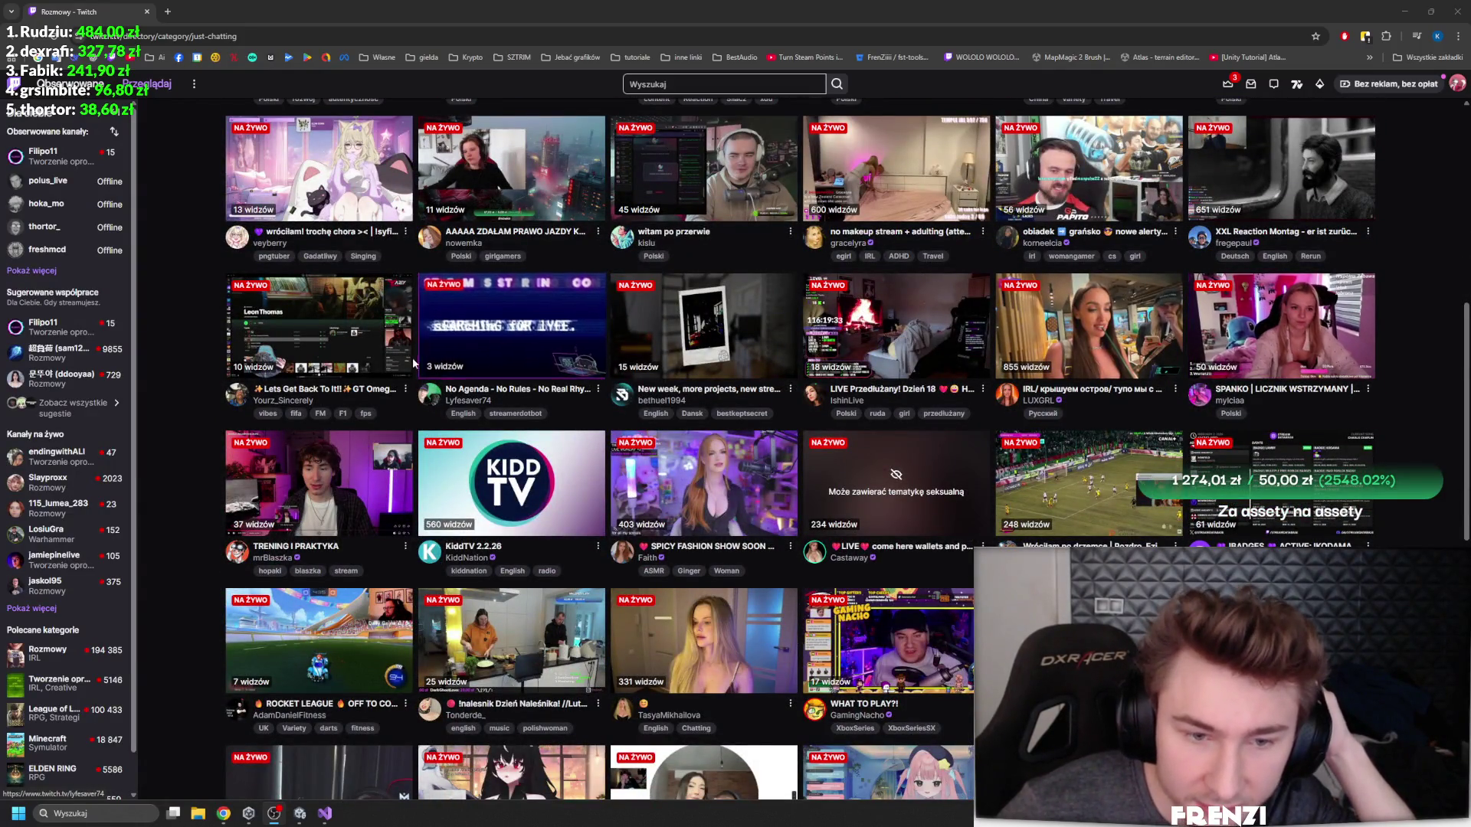
scroll(605, 387, "up", 7)
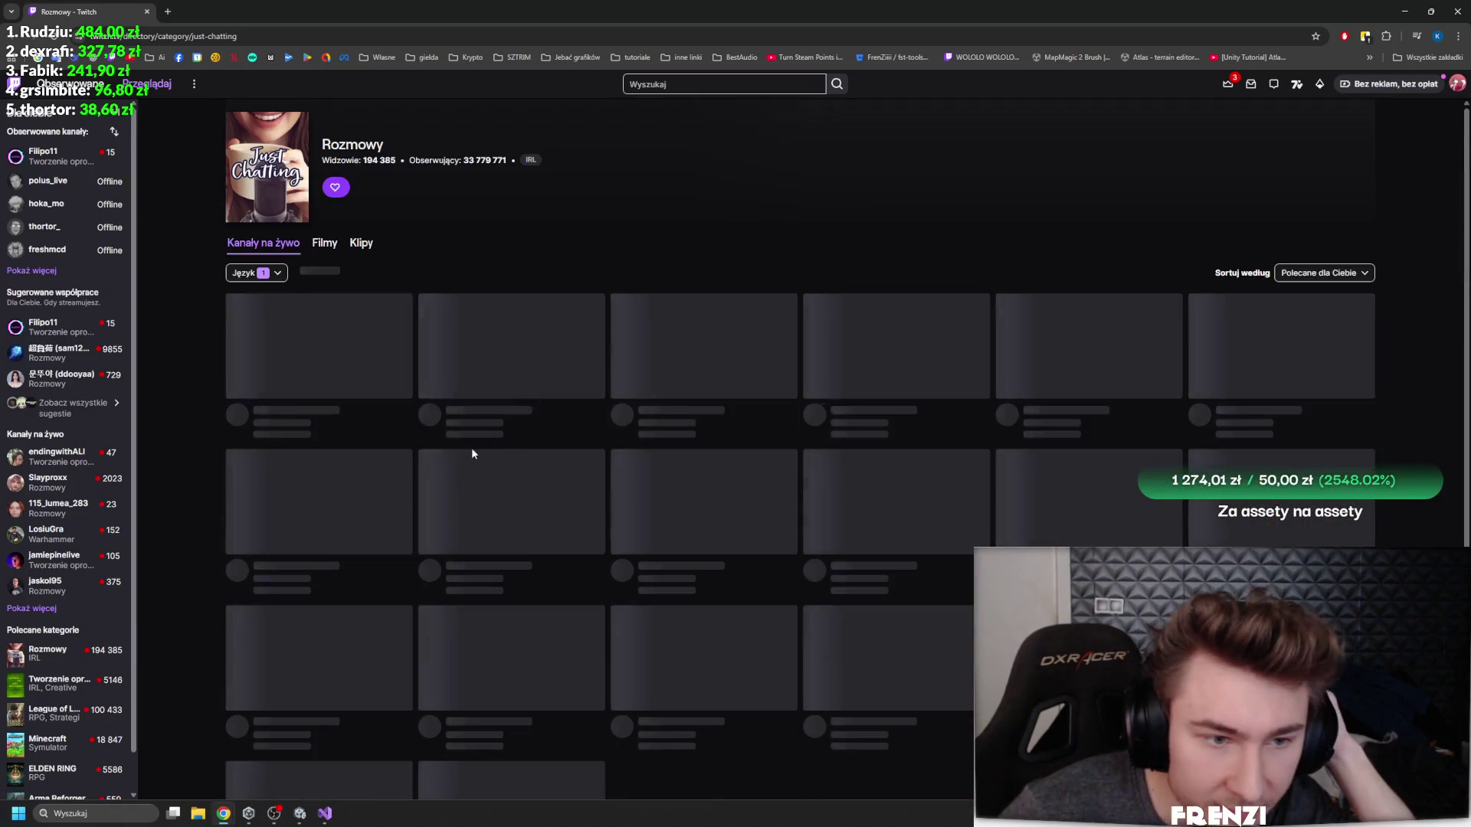
scroll(381, 390, "down", 6)
scroll(382, 391, "down", 2)
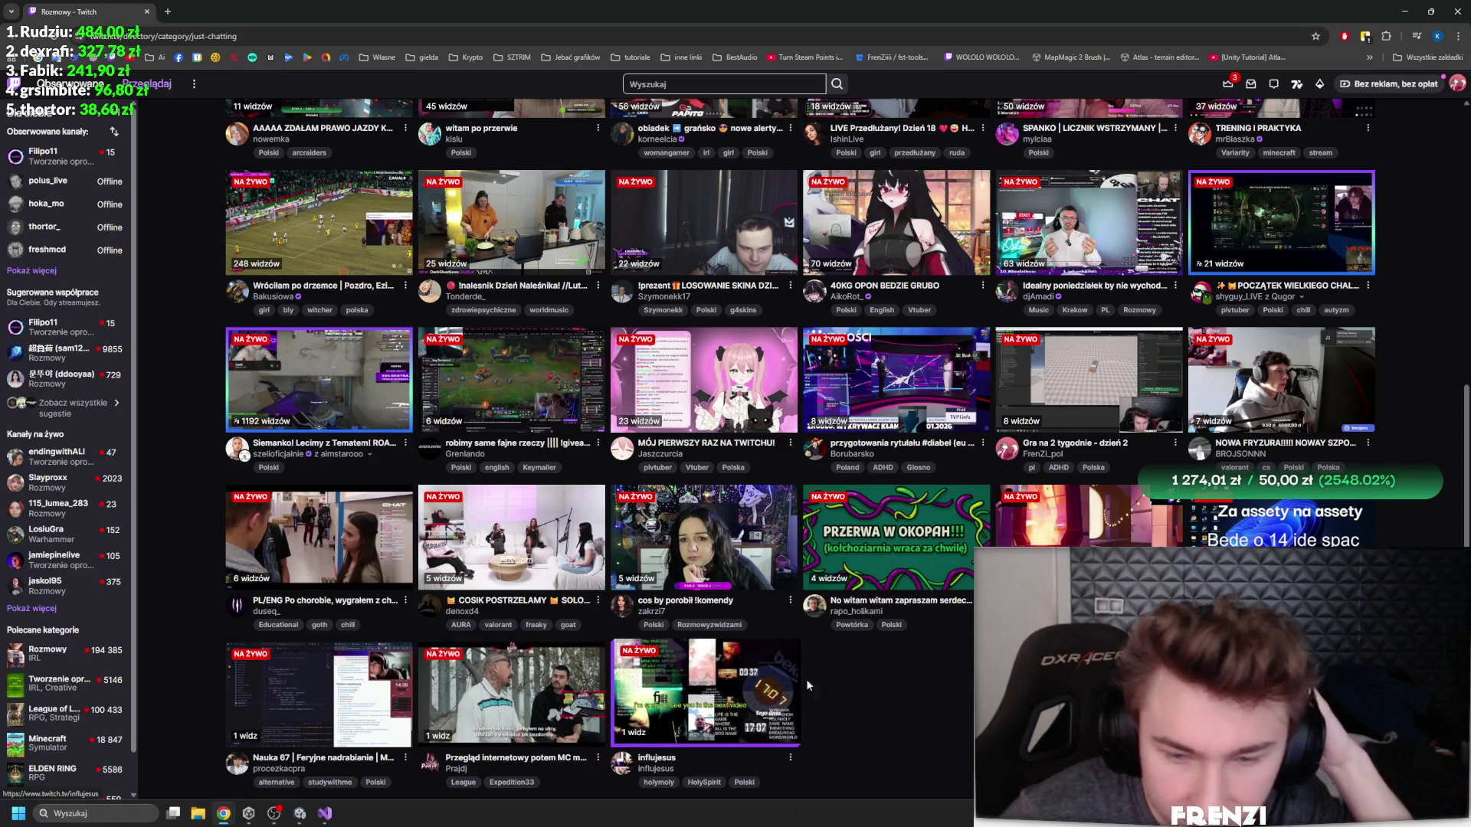
- Open one Just Chatting stream, return to Rozmowy and close its mini player
left_click(1315, 396)
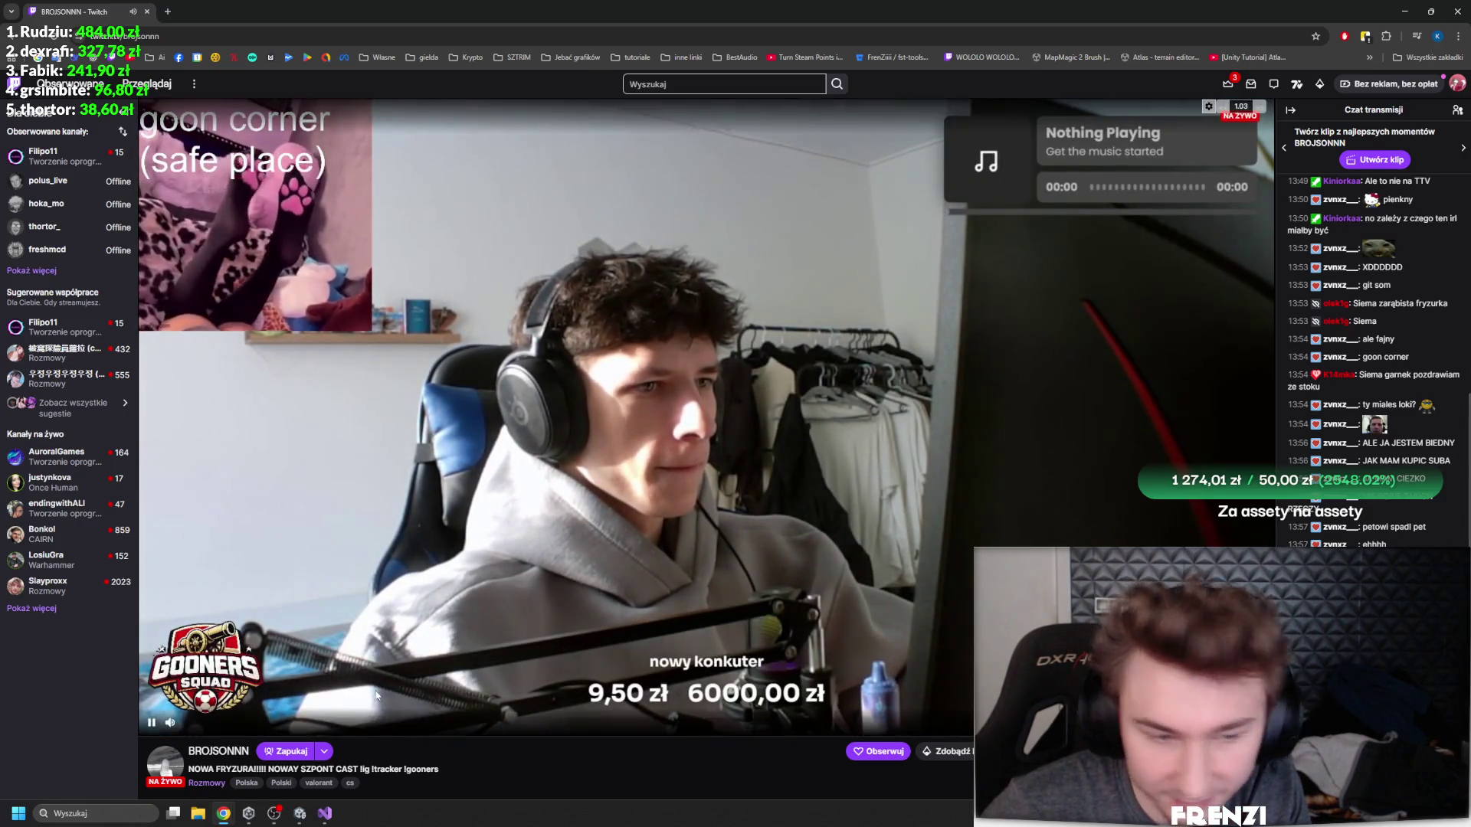
left_click(205, 782)
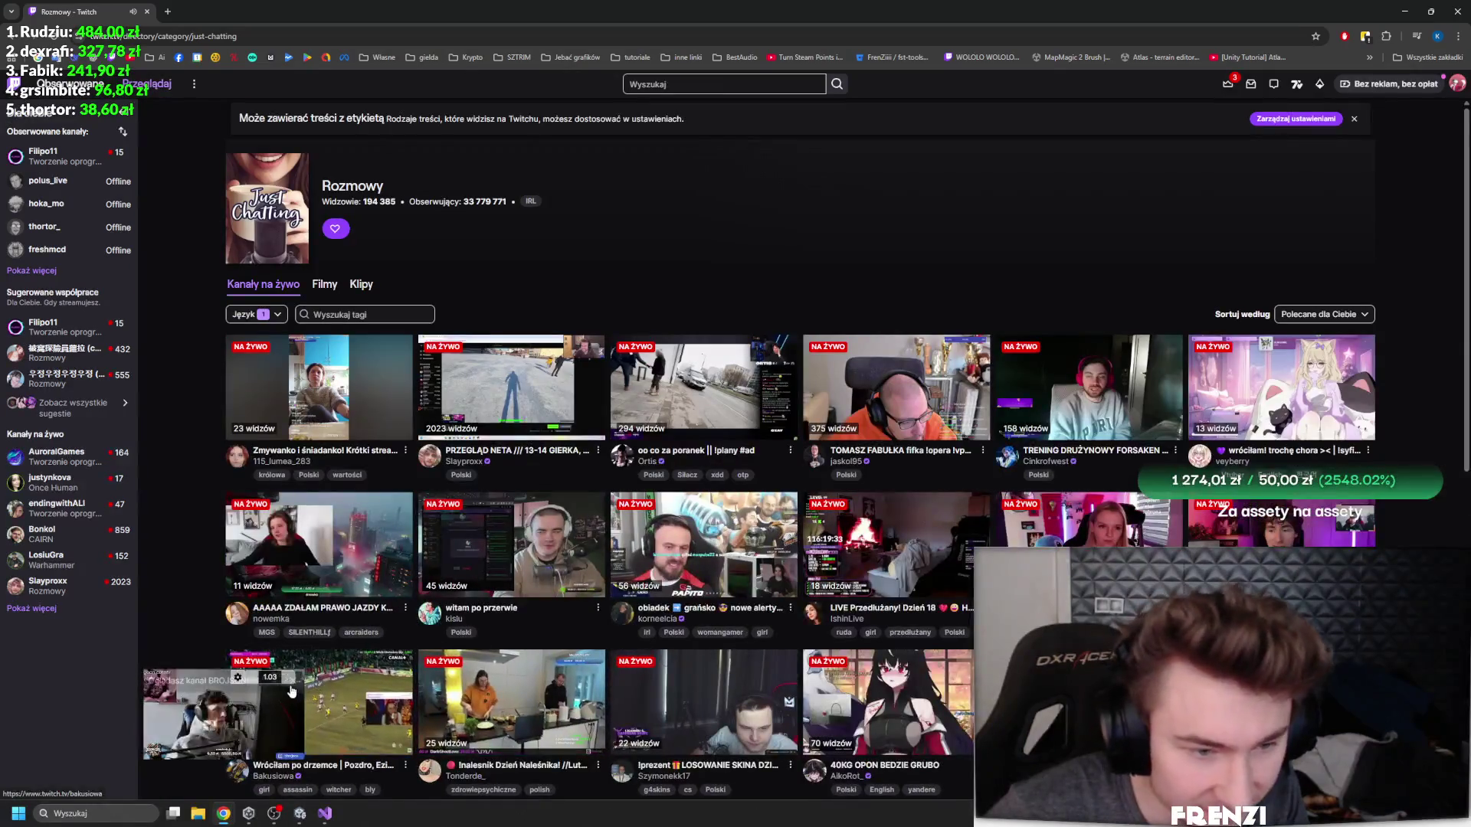
left_click(293, 681)
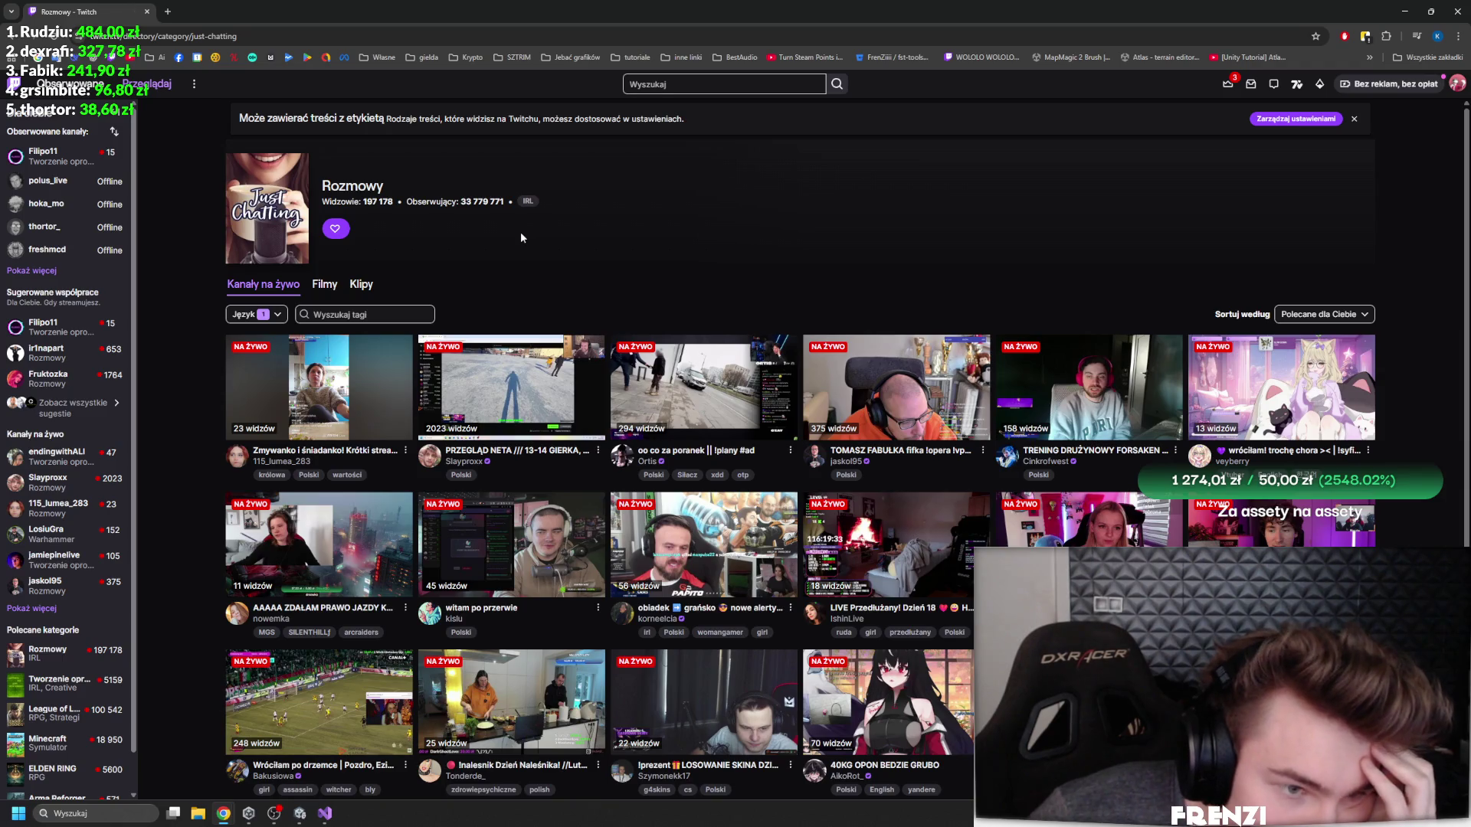
left_click(31, 96)
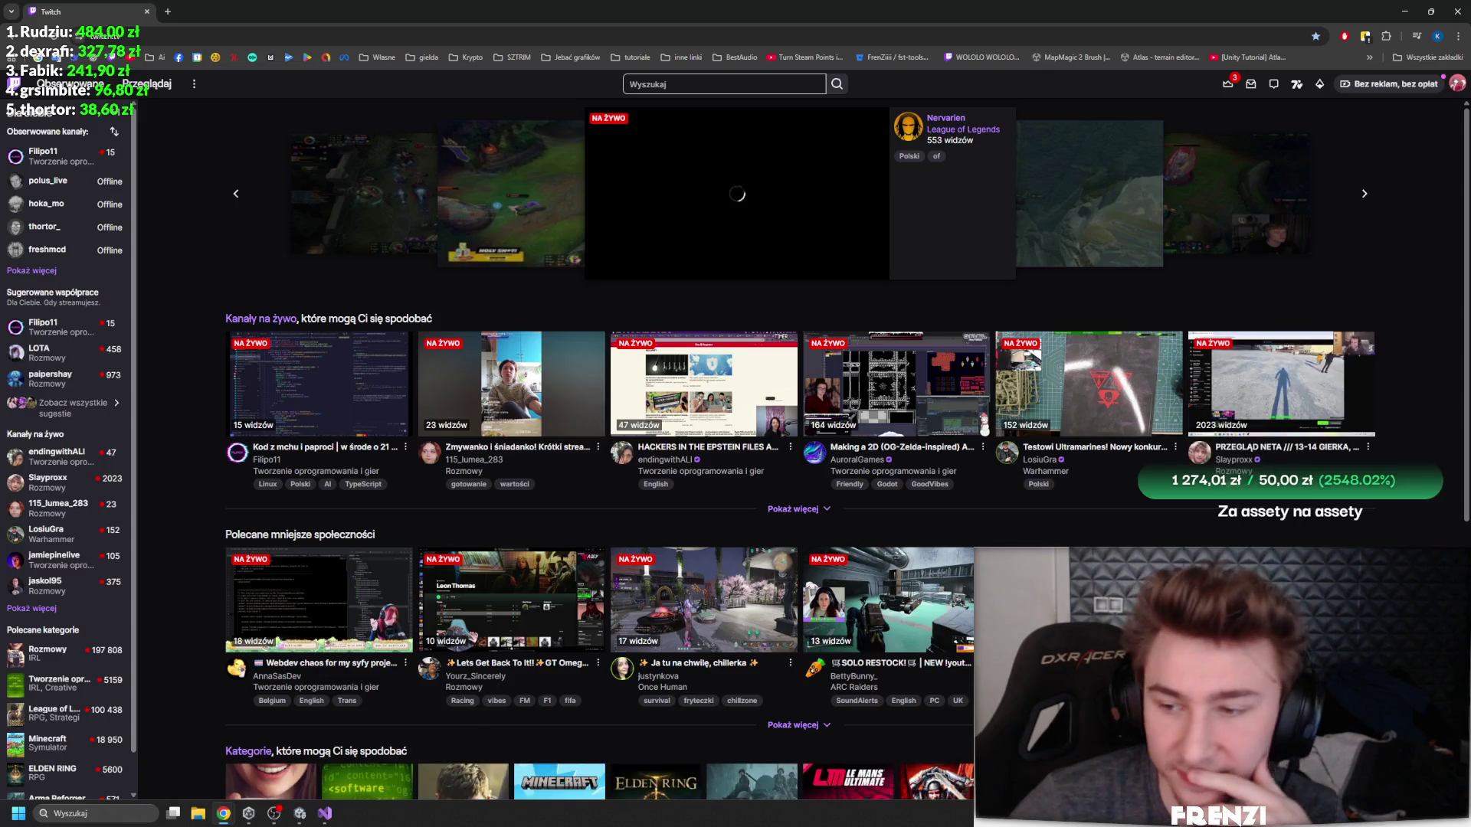
- Look at the Tworzenie oprogramowania i gier category and return to the home page
scroll(378, 373, "down", 5)
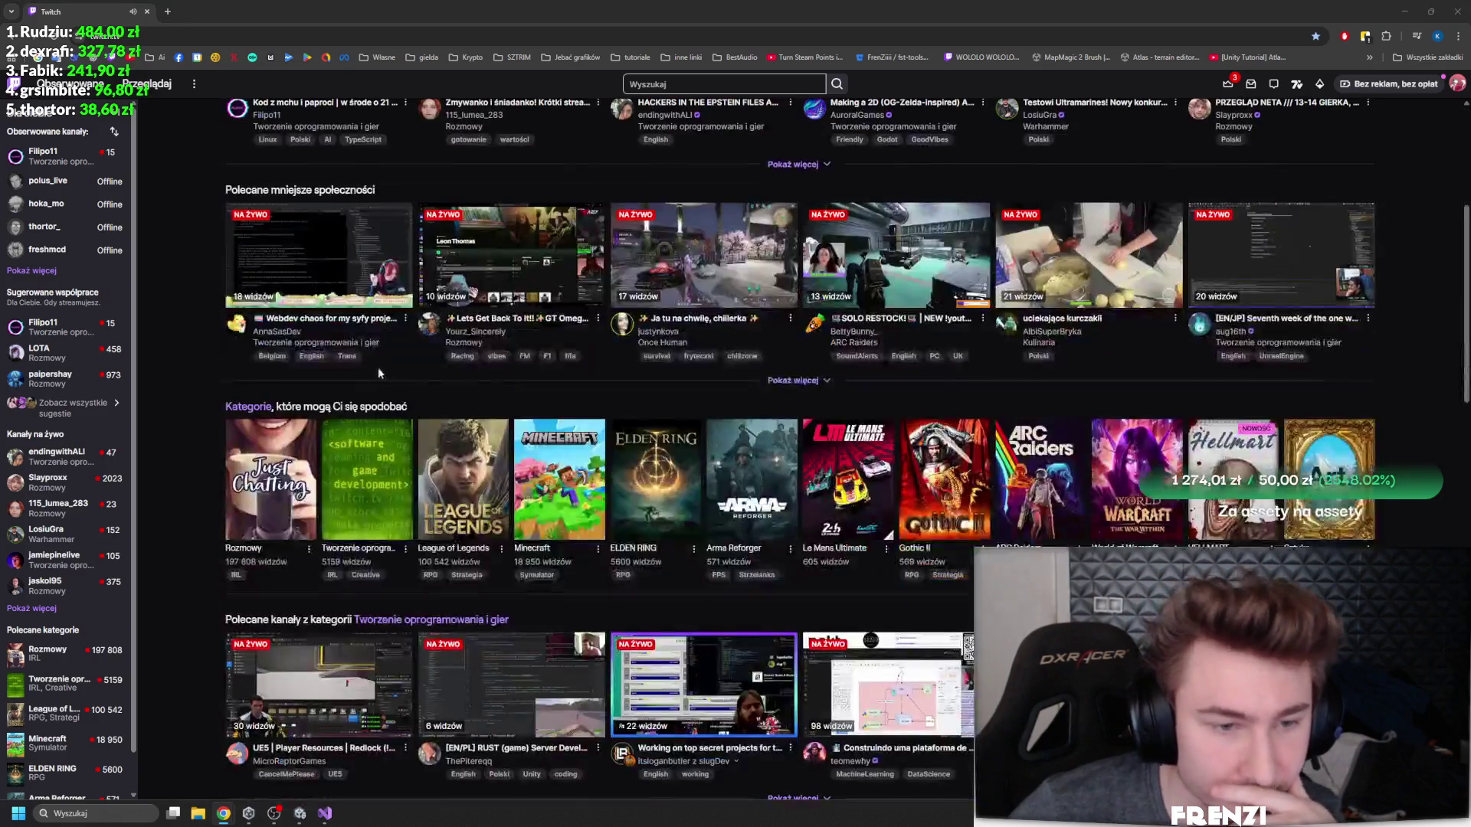
left_click(366, 466)
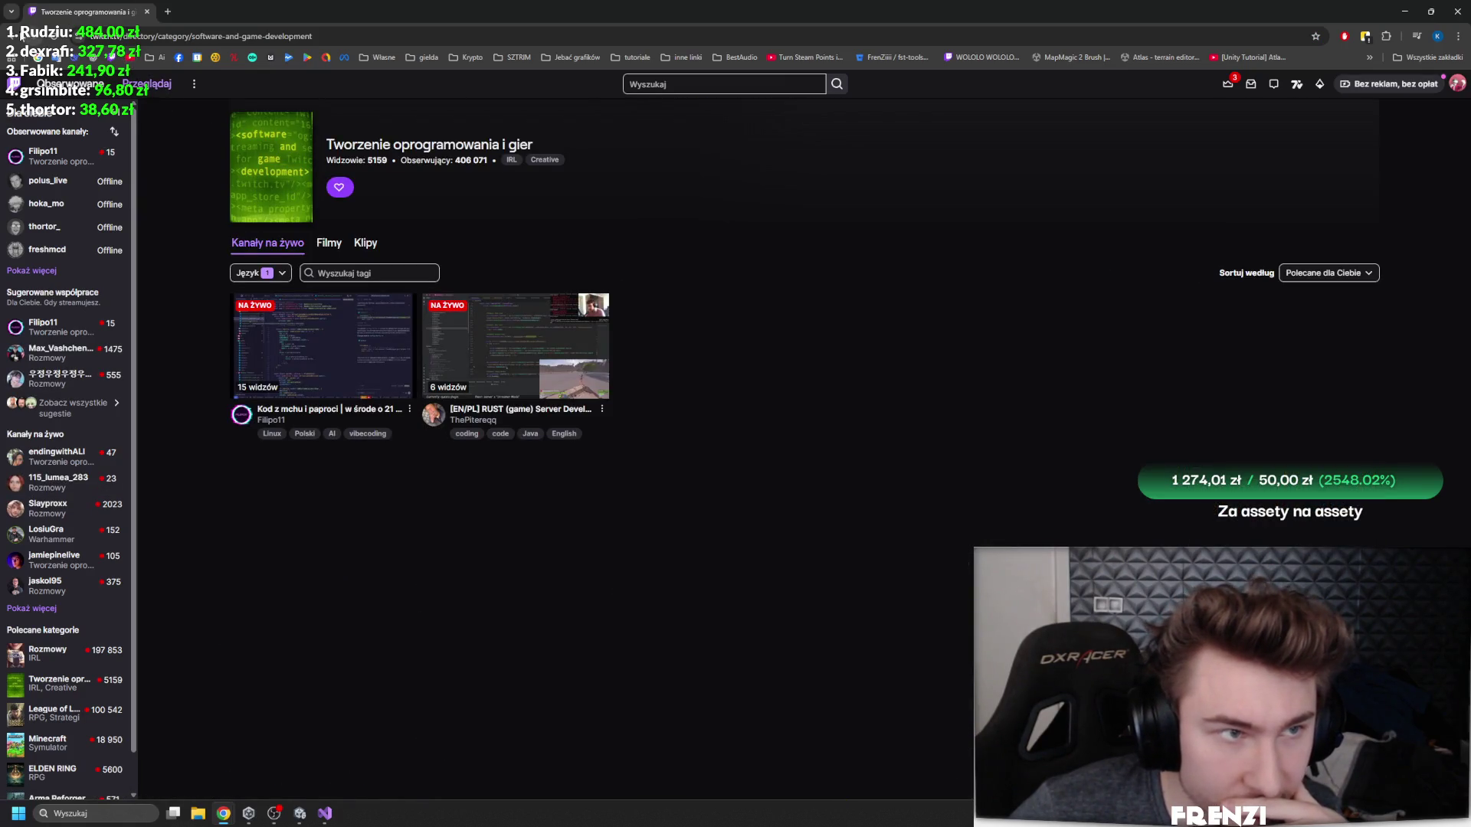
key("alt+Left")
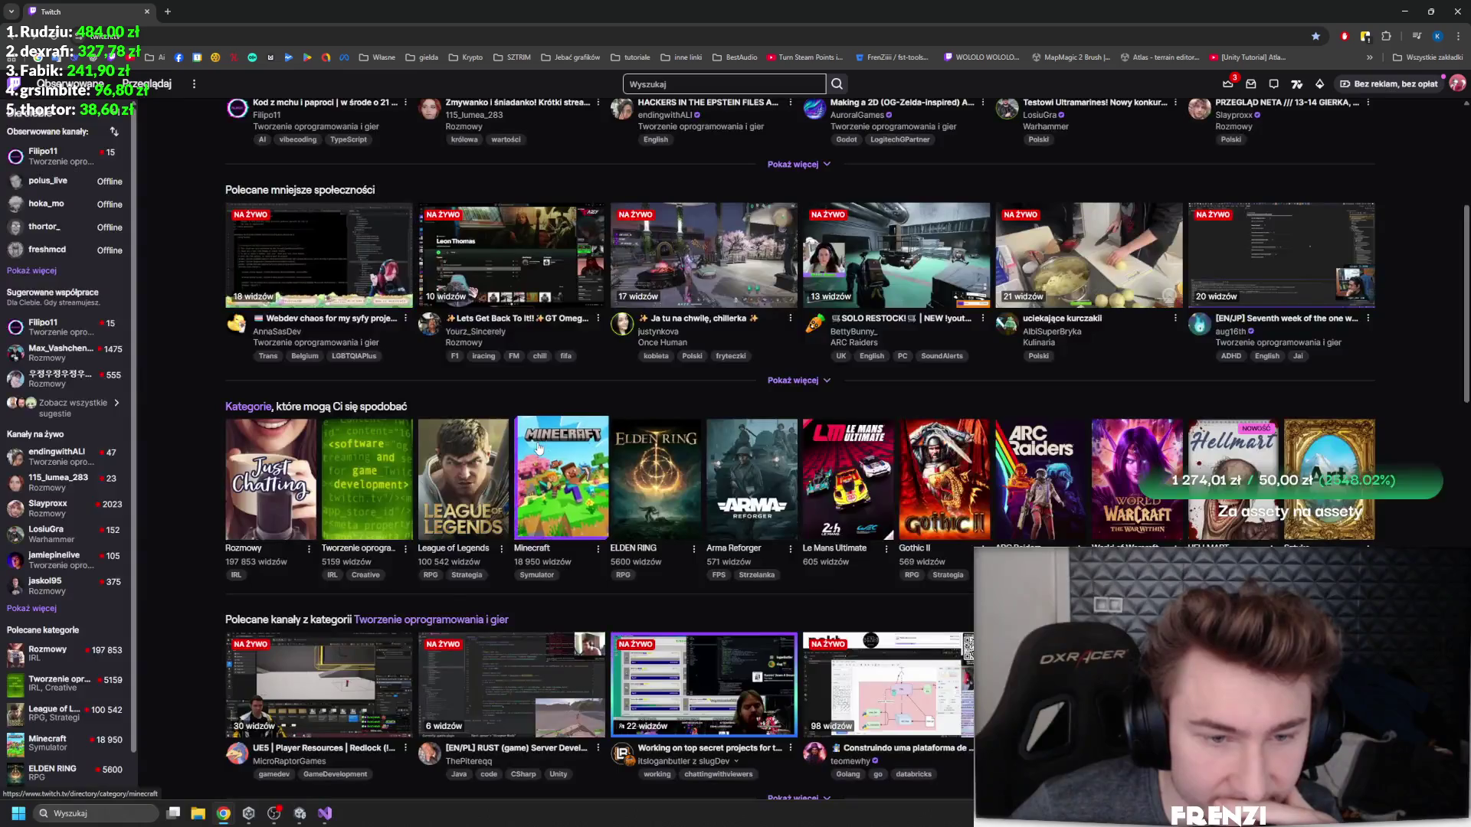
- Look at the Minecraft category, then browse the home page's recommended channel rows
left_click(475, 429)
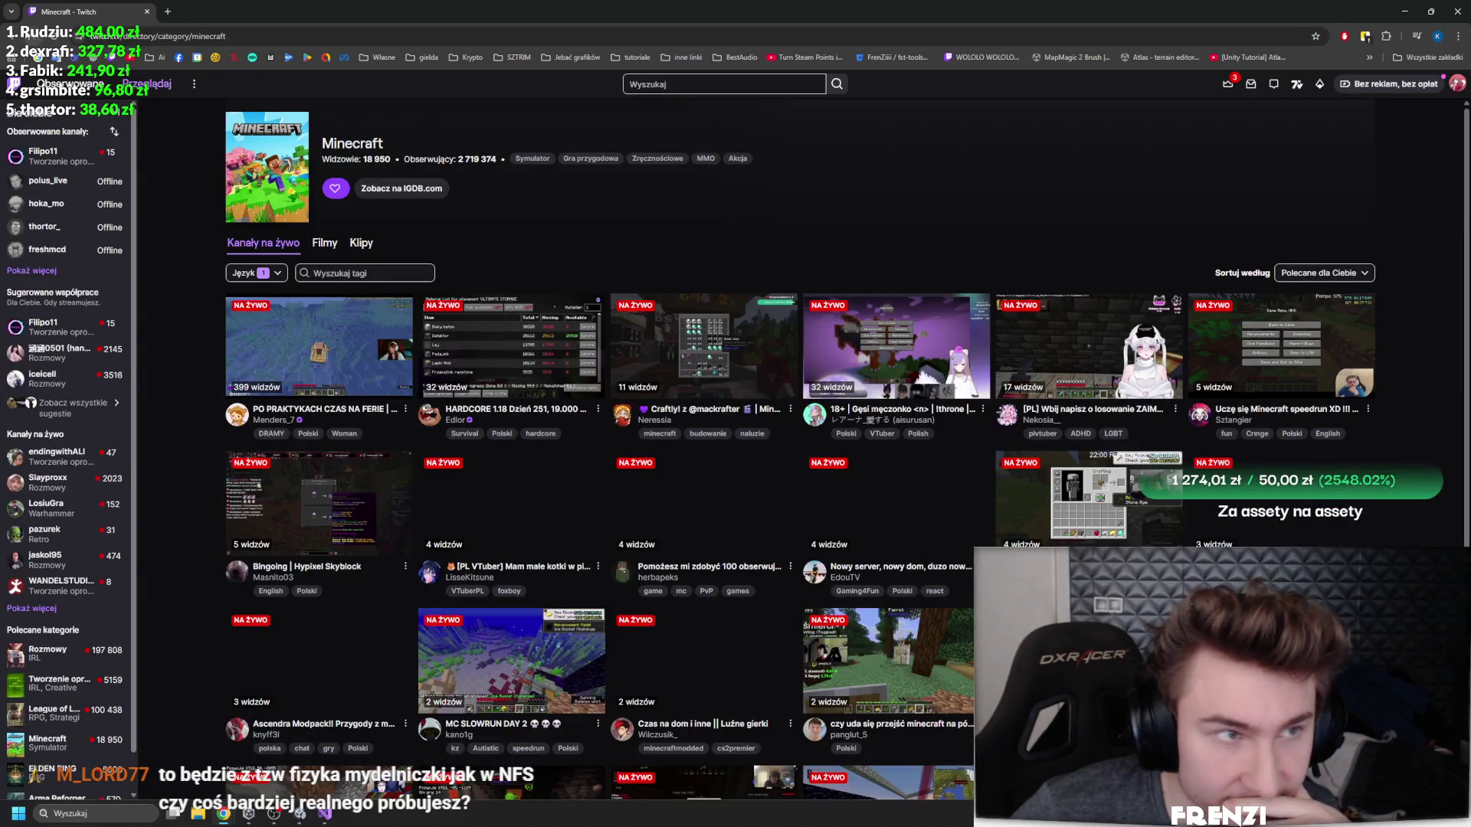
left_click(12, 42)
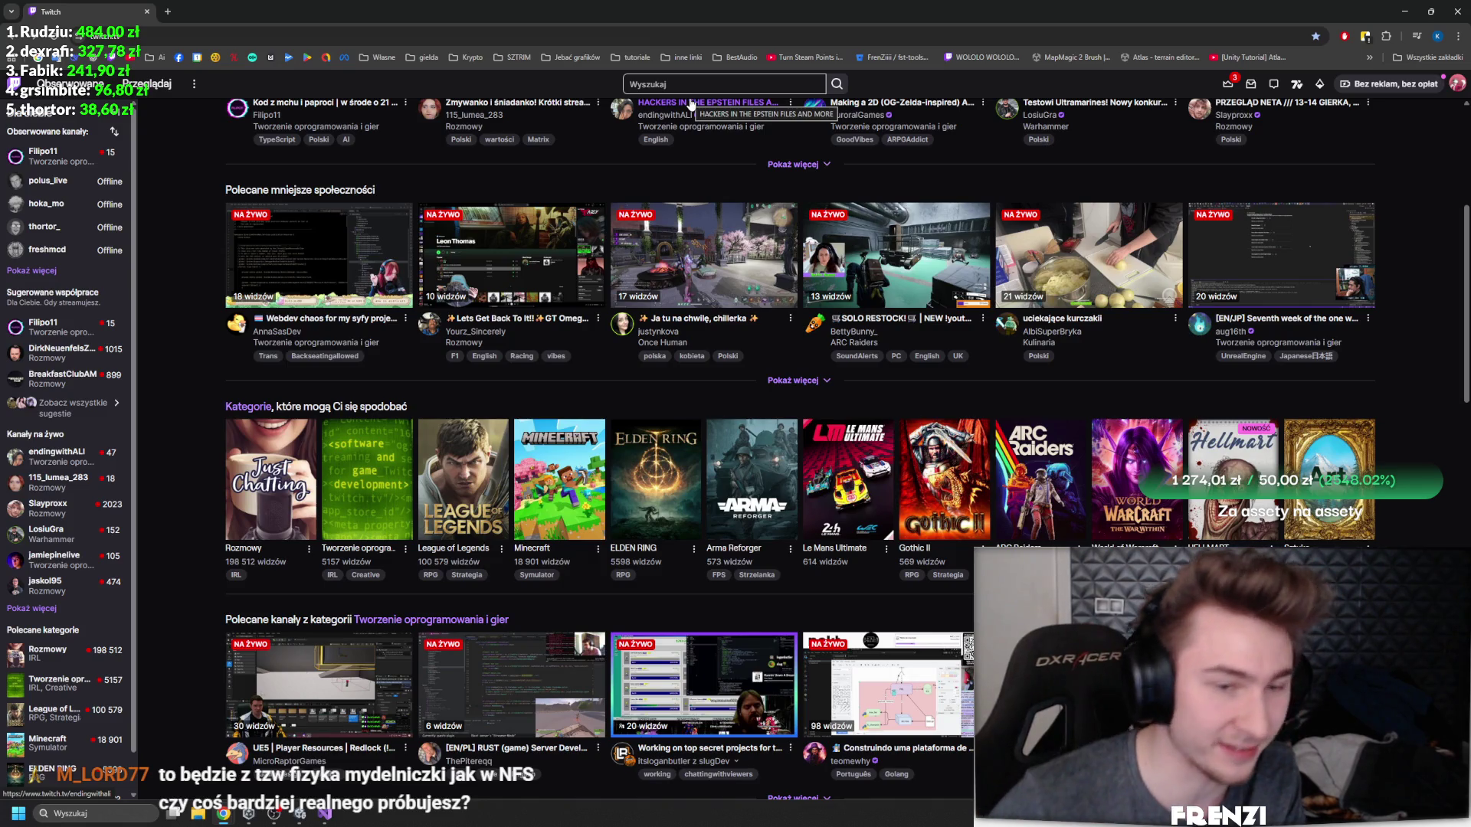
scroll(317, 357, "down", 4)
scroll(318, 357, "down", 5)
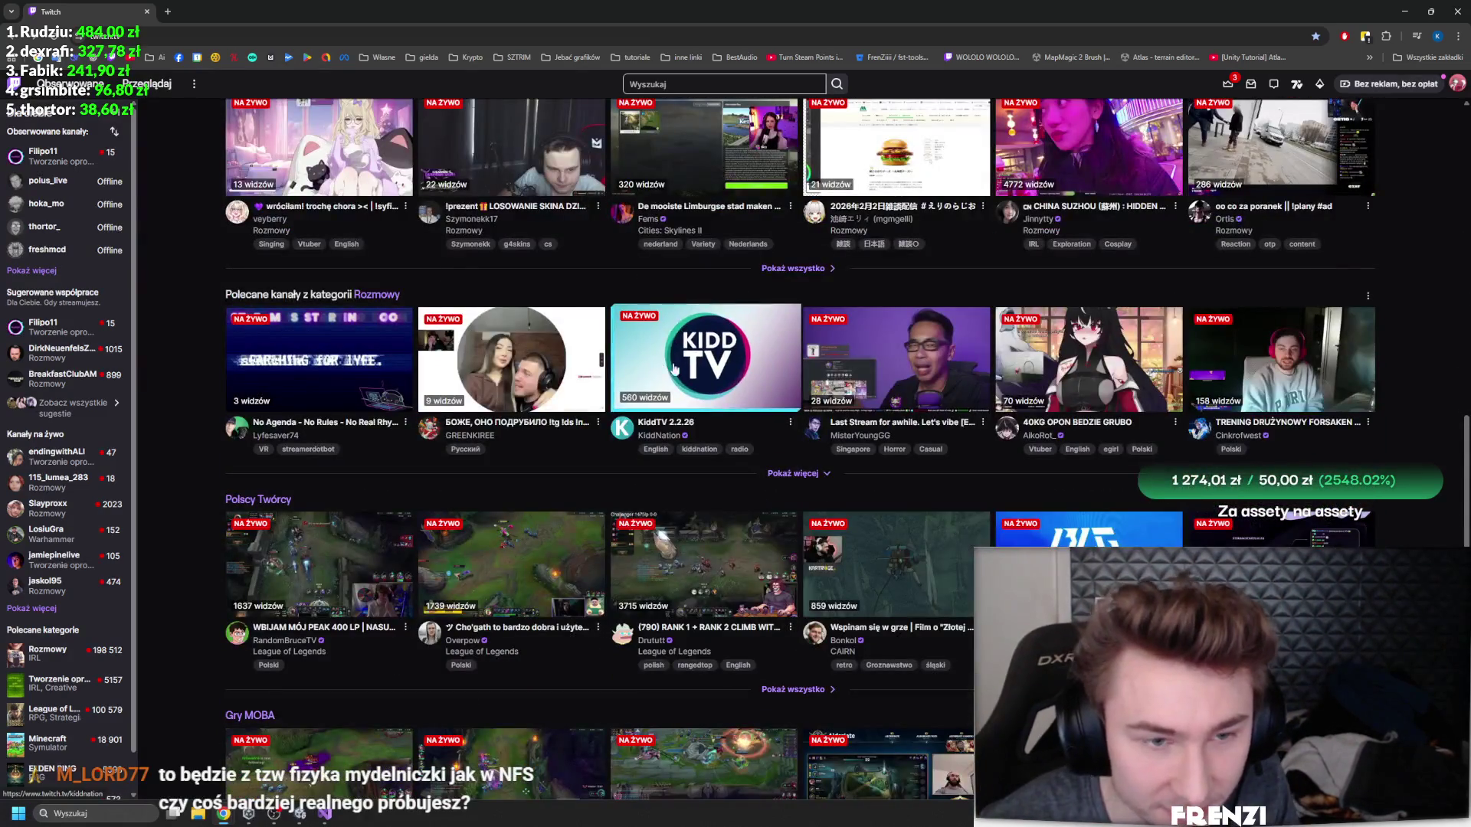
scroll(678, 388, "up", 3)
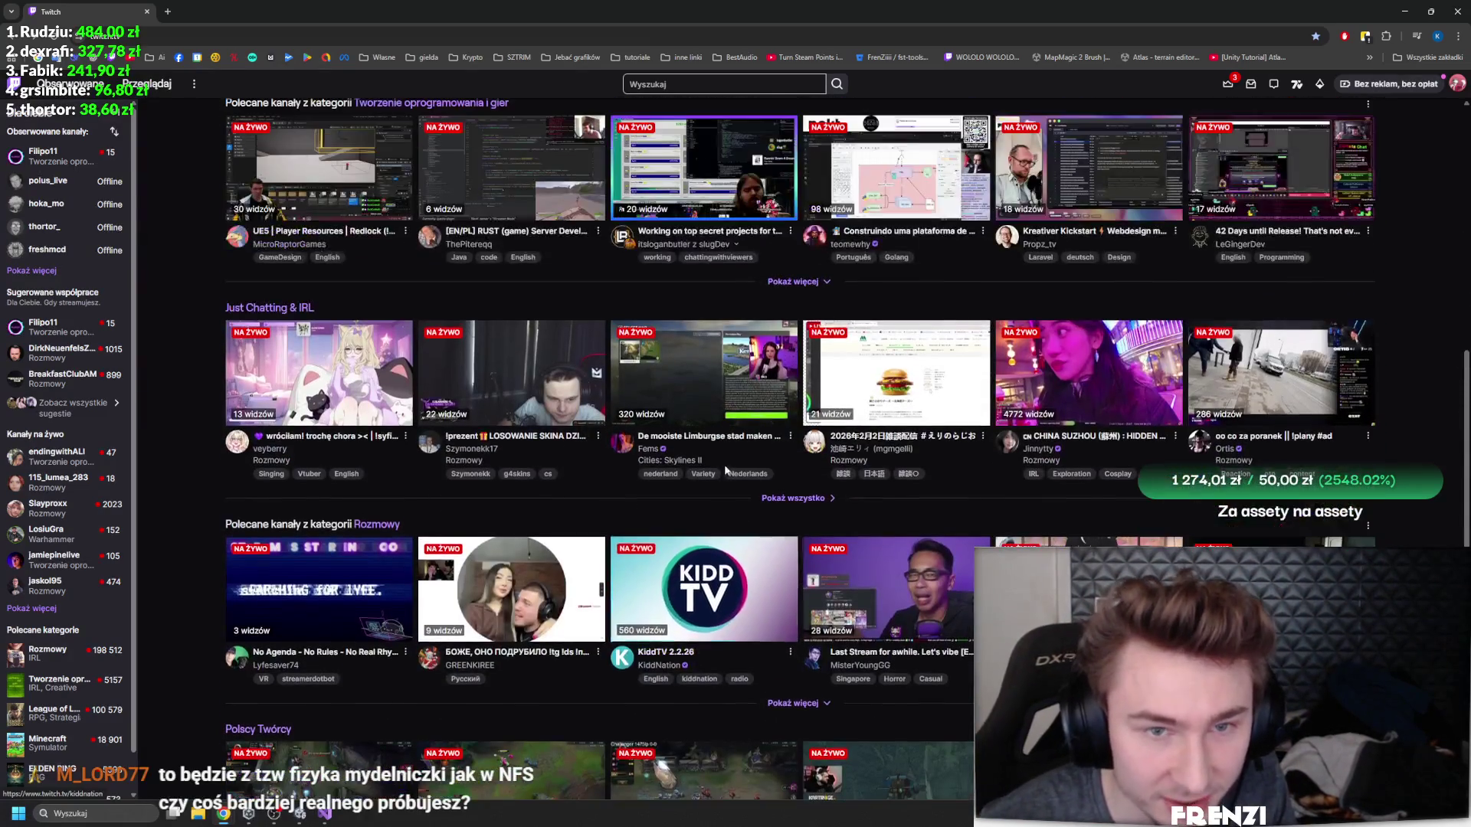
- Open and watch the first Just Chatting & IRL VTuber live stream
left_click(352, 350)
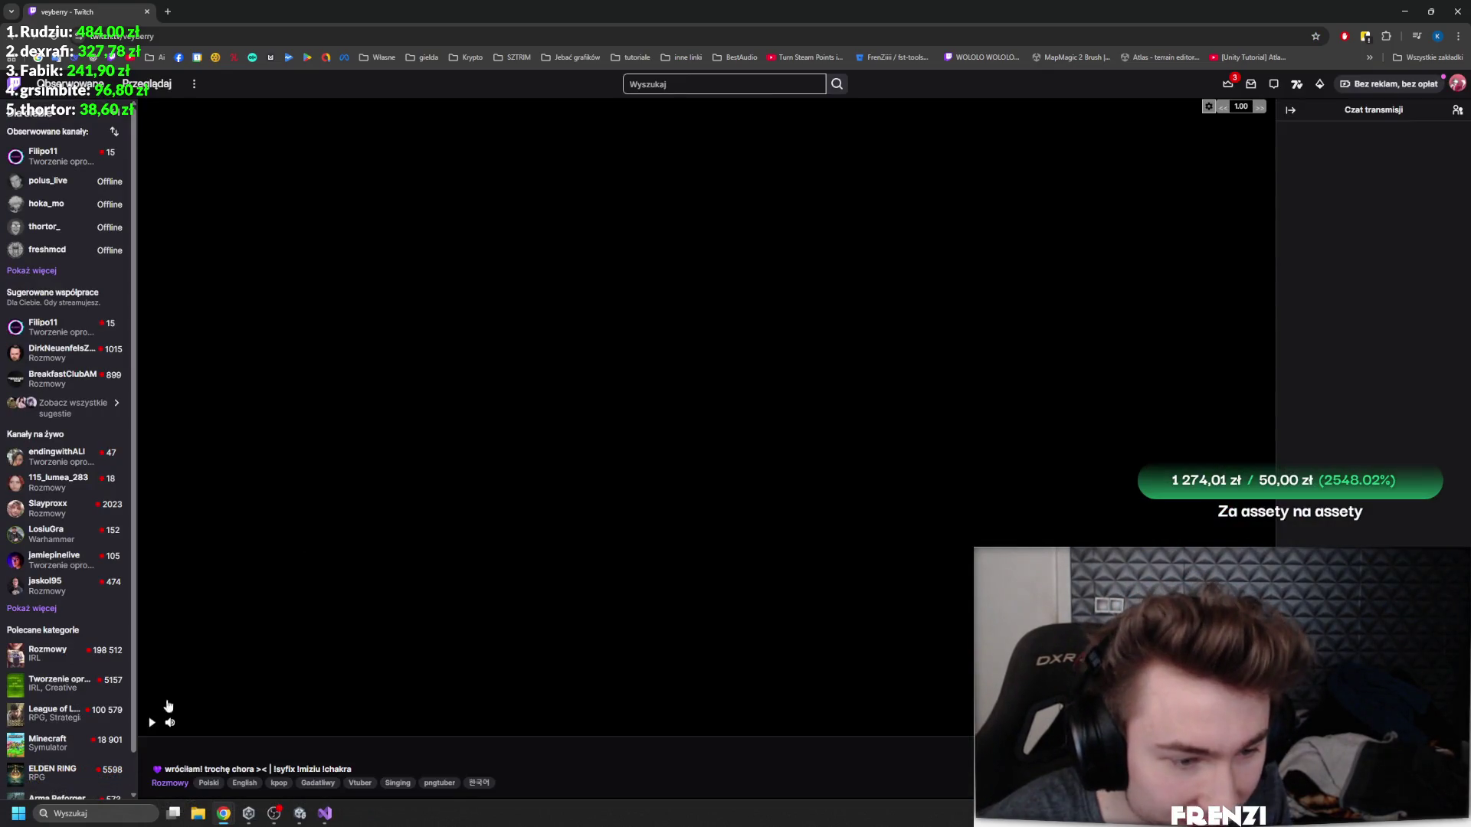
scroll(798, 504, "down", 3)
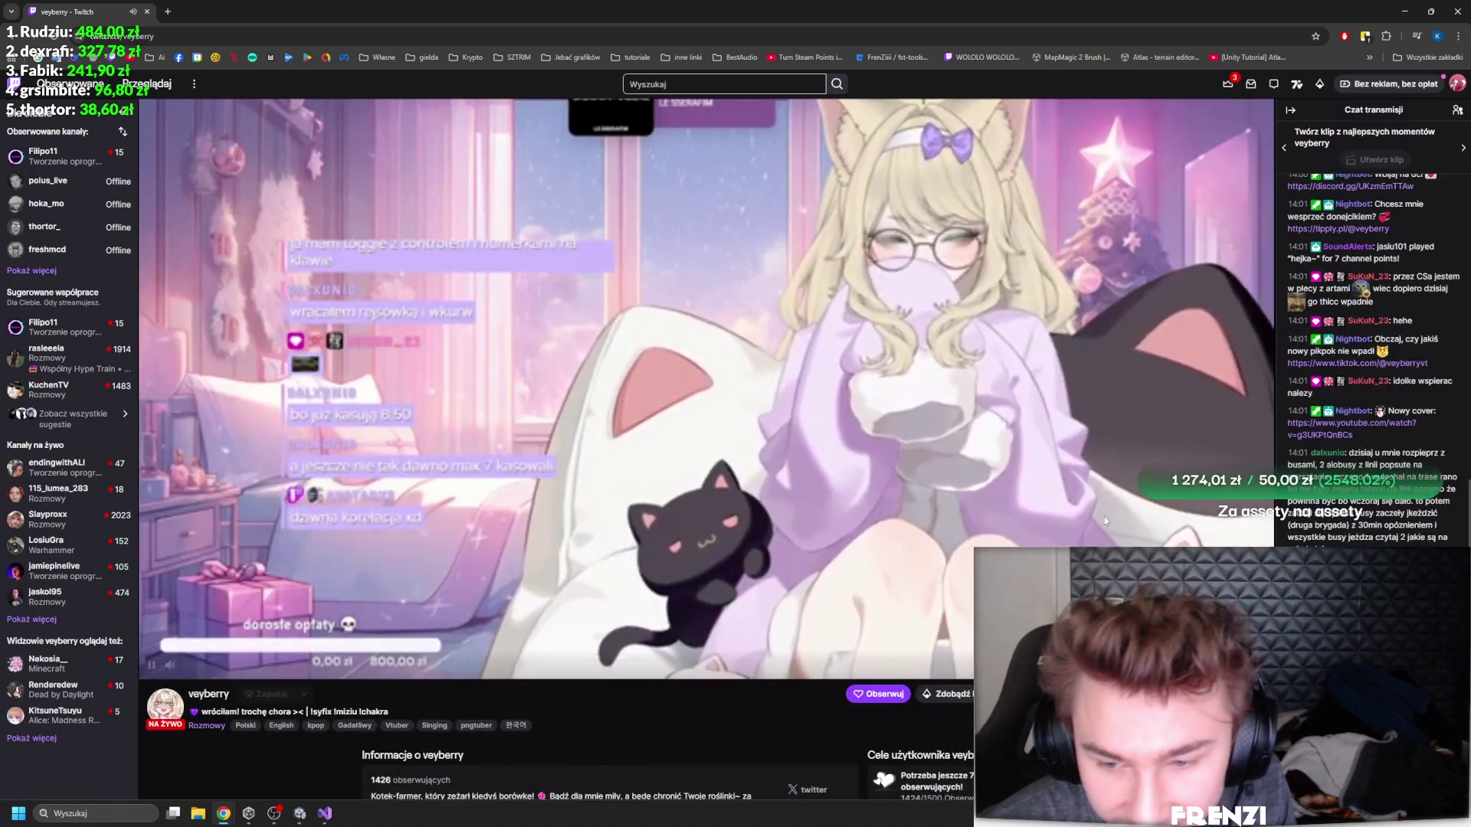
scroll(1060, 525, "up", 3)
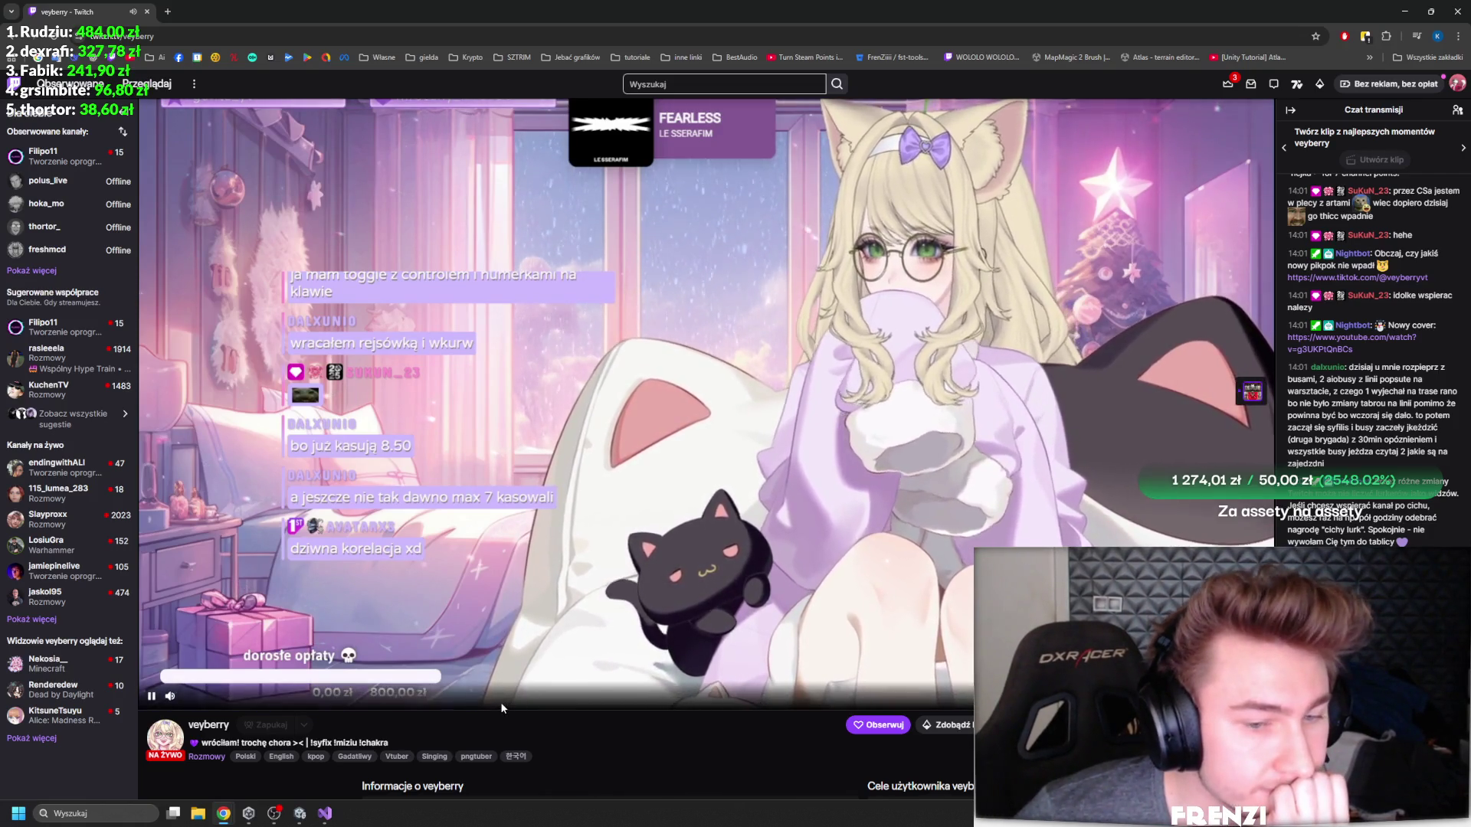
mouse_move(202, 695)
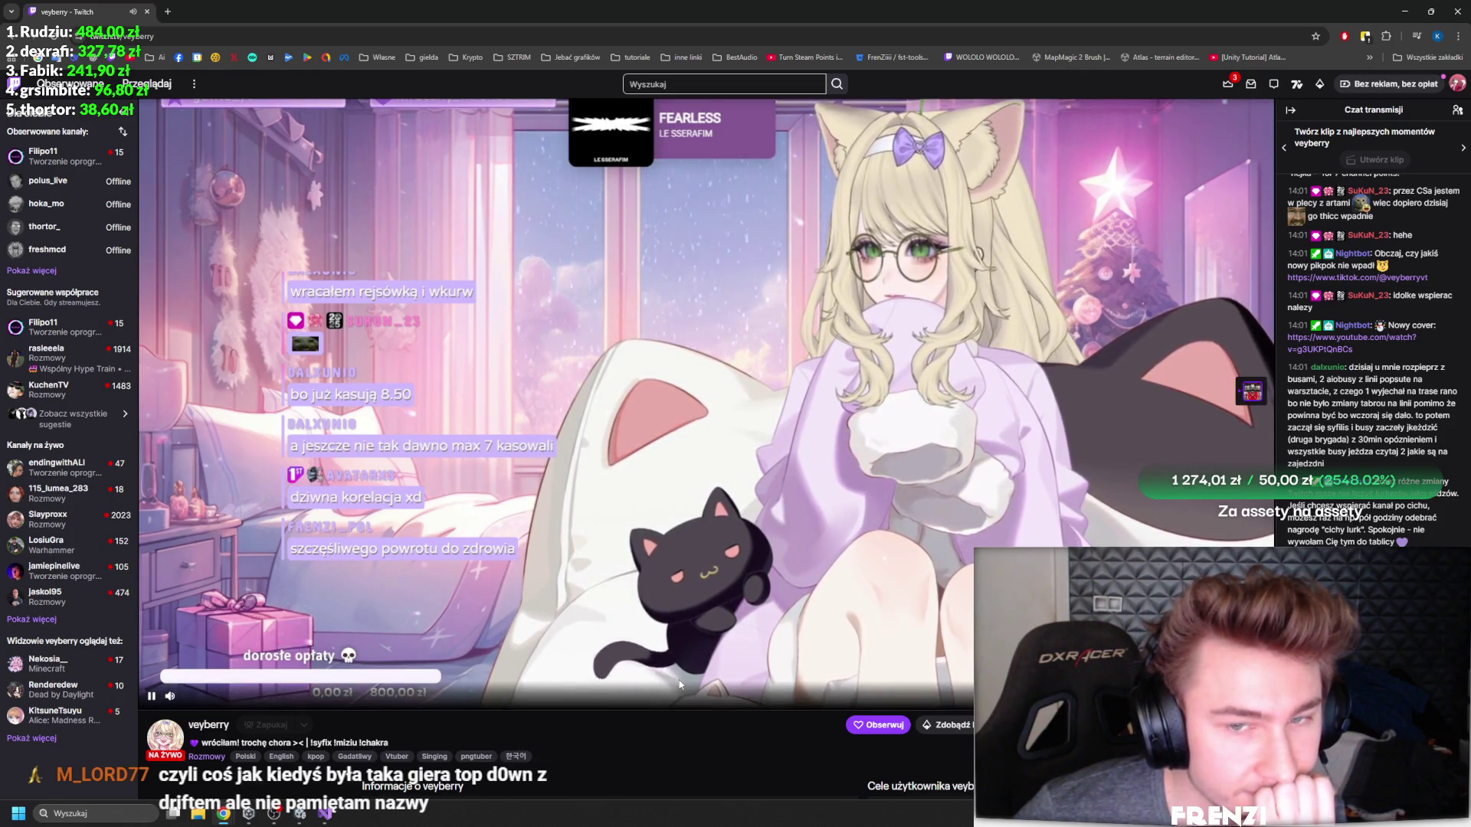
scroll(559, 657, "down", 2)
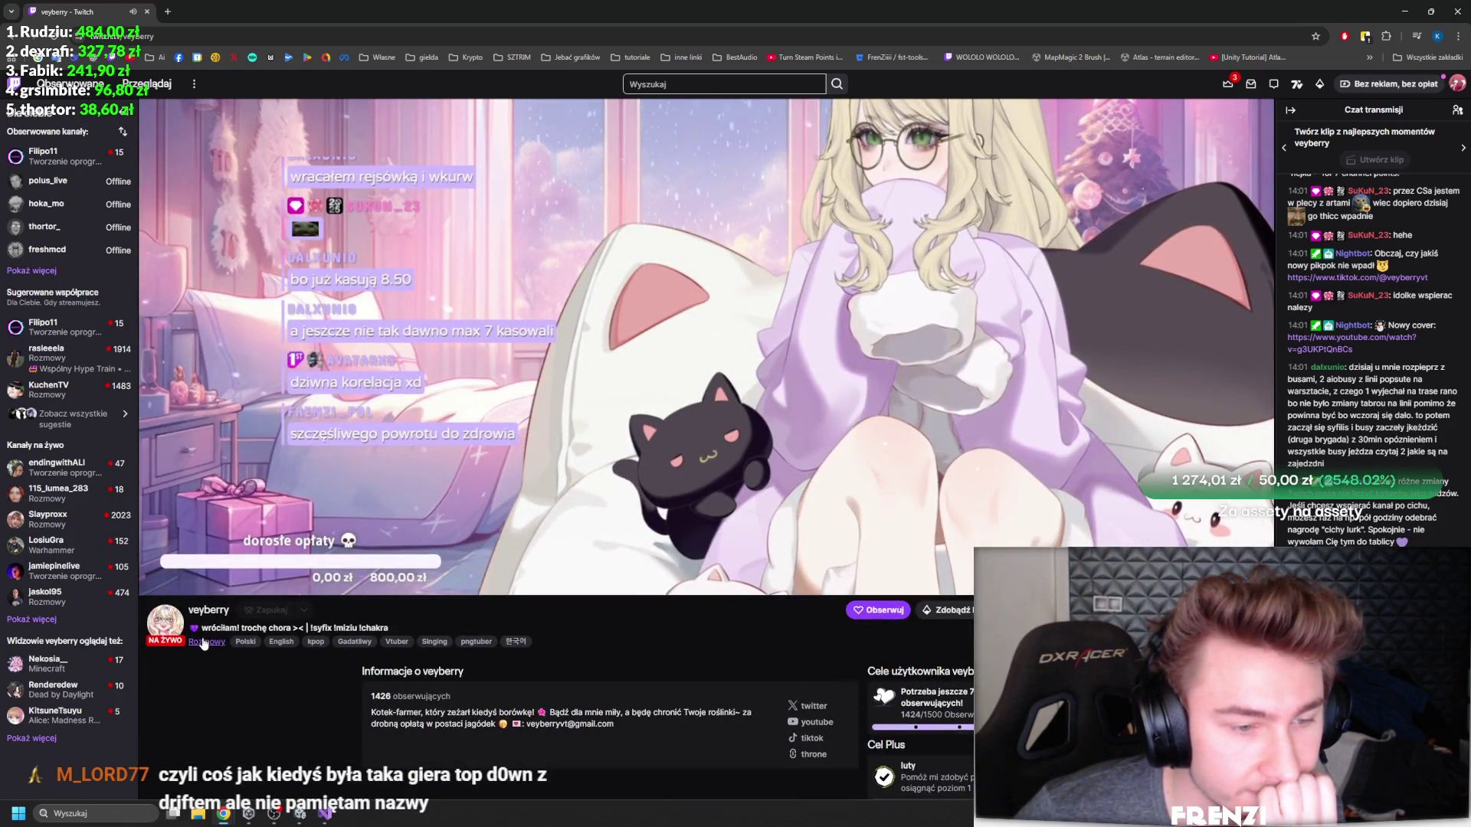
- Check the Rozmowy tab, return to the stream, then go home leaving it in a mini player
key("ctrl+Tab")
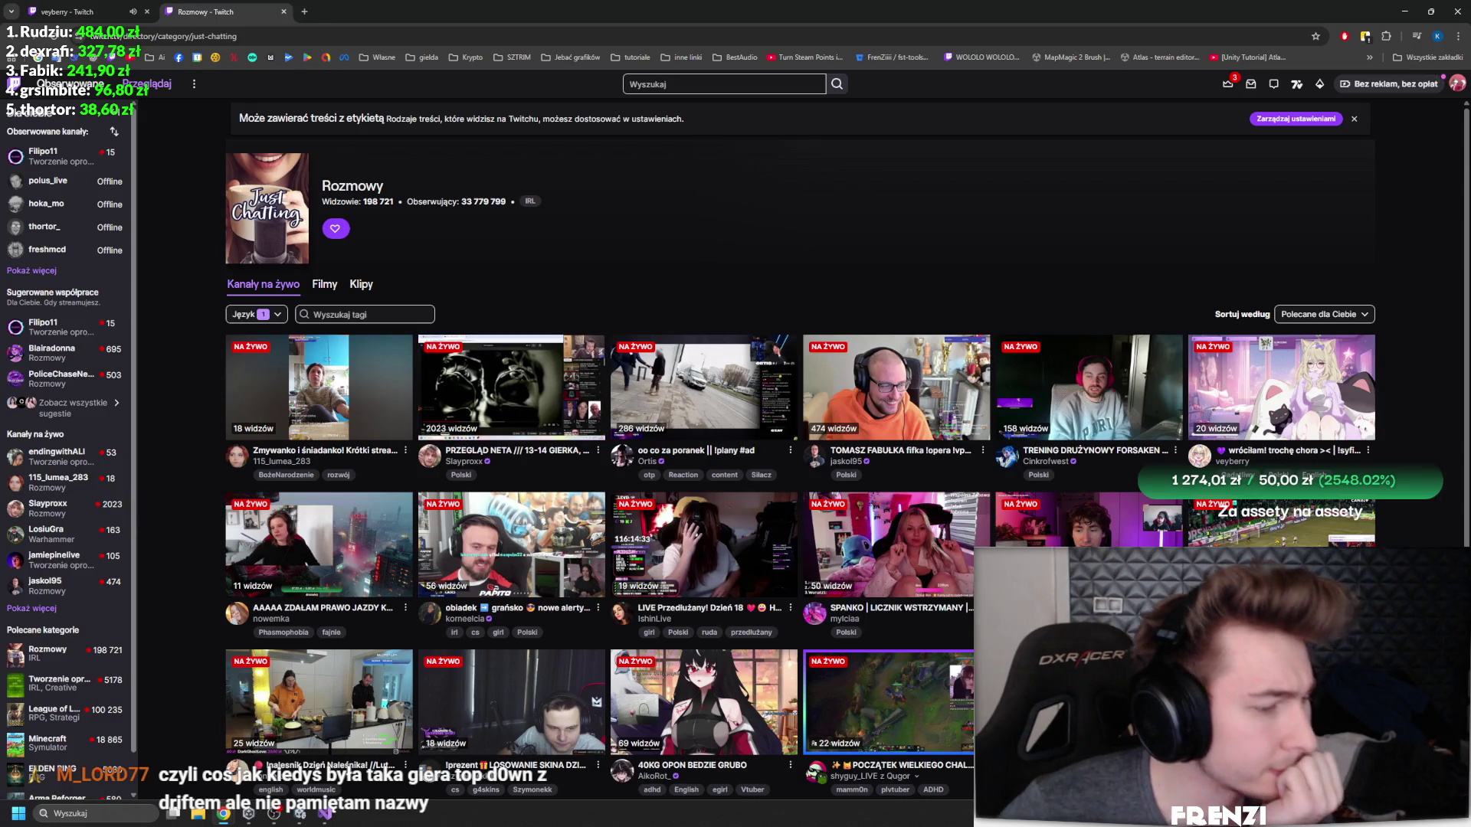
key("ctrl+Tab")
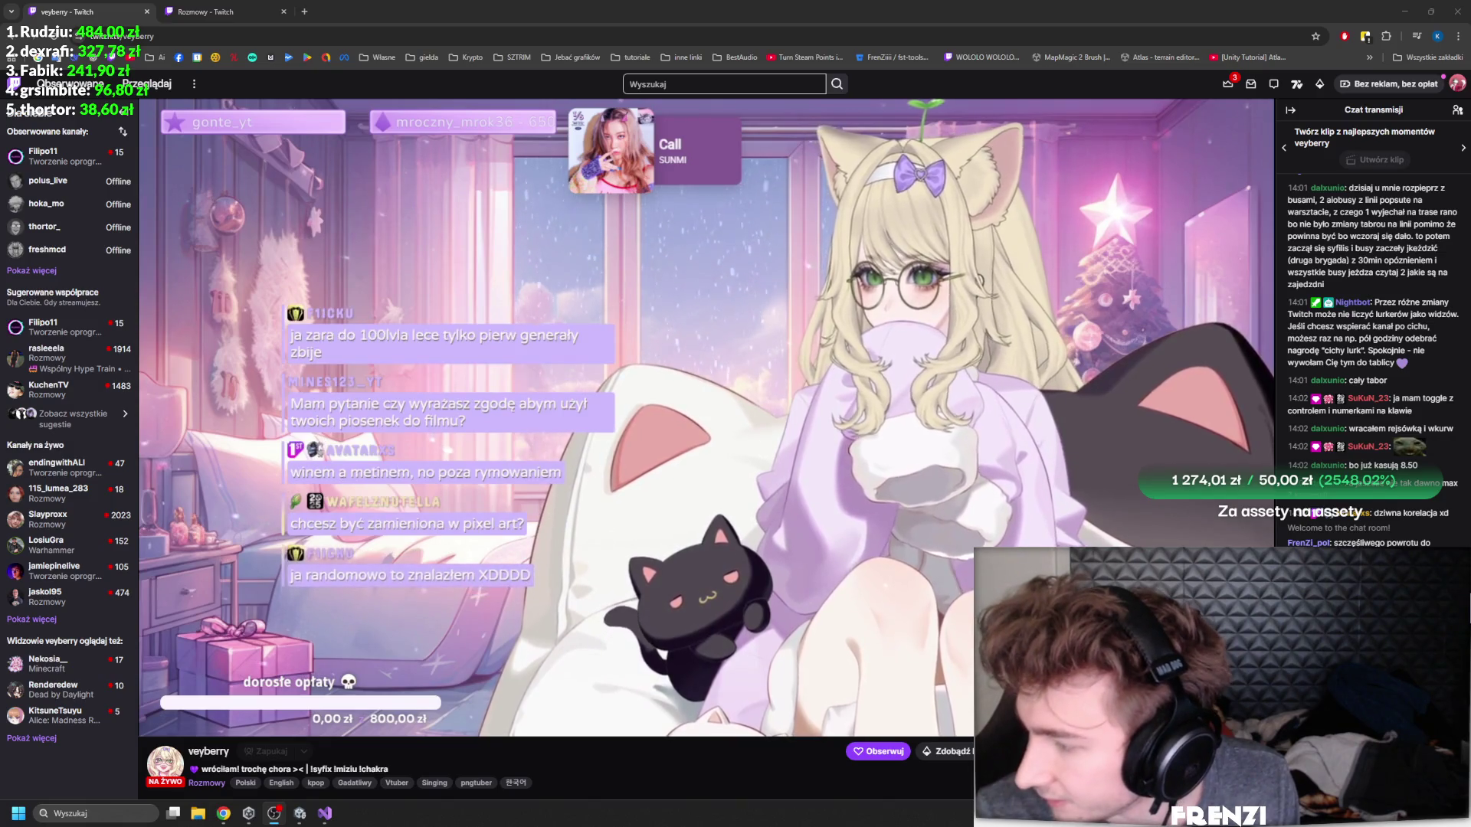
key("alt+Tab")
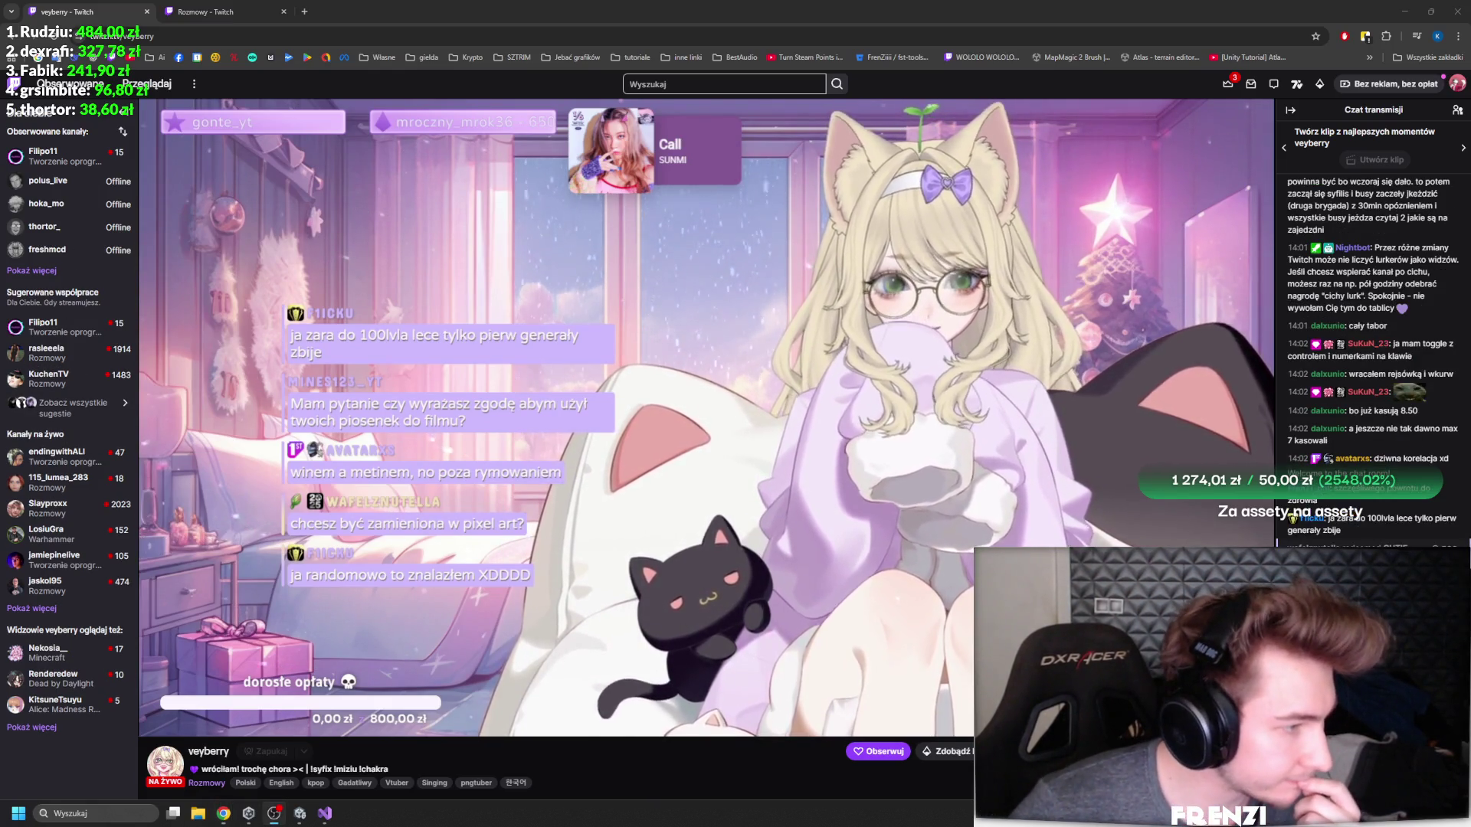
mouse_move(539, 209)
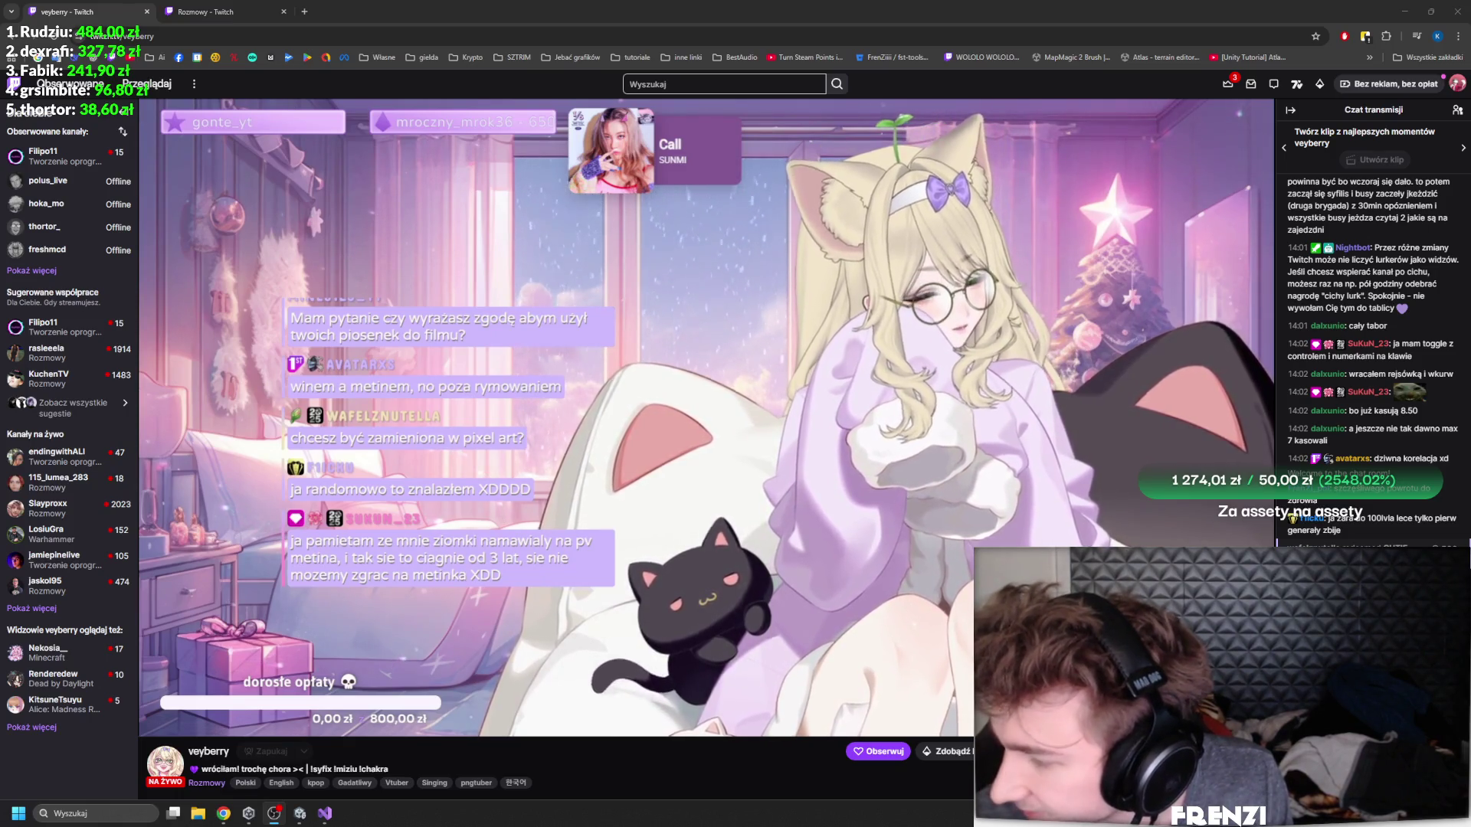
mouse_move(1411, 375)
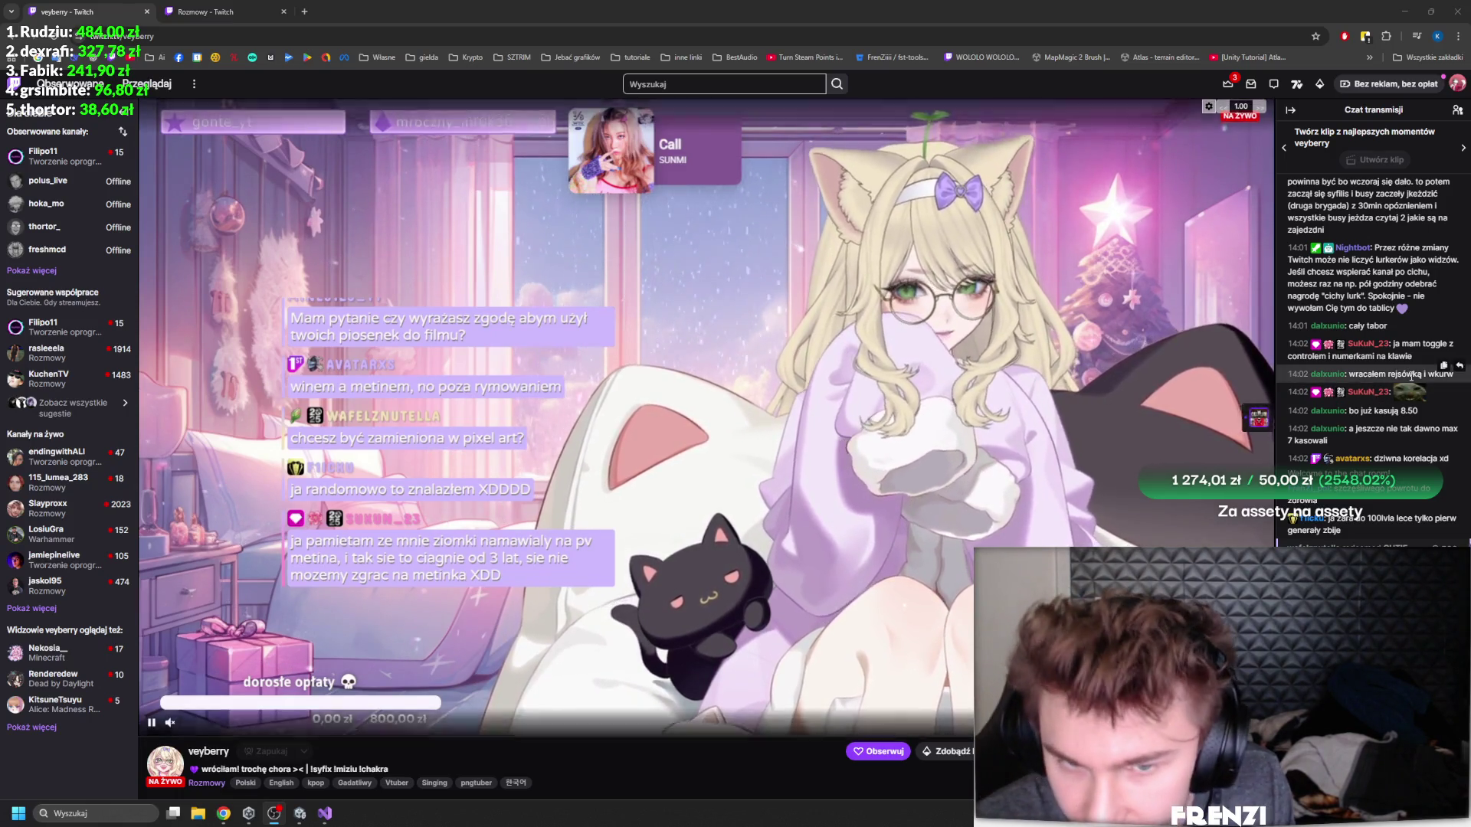
left_click(11, 91)
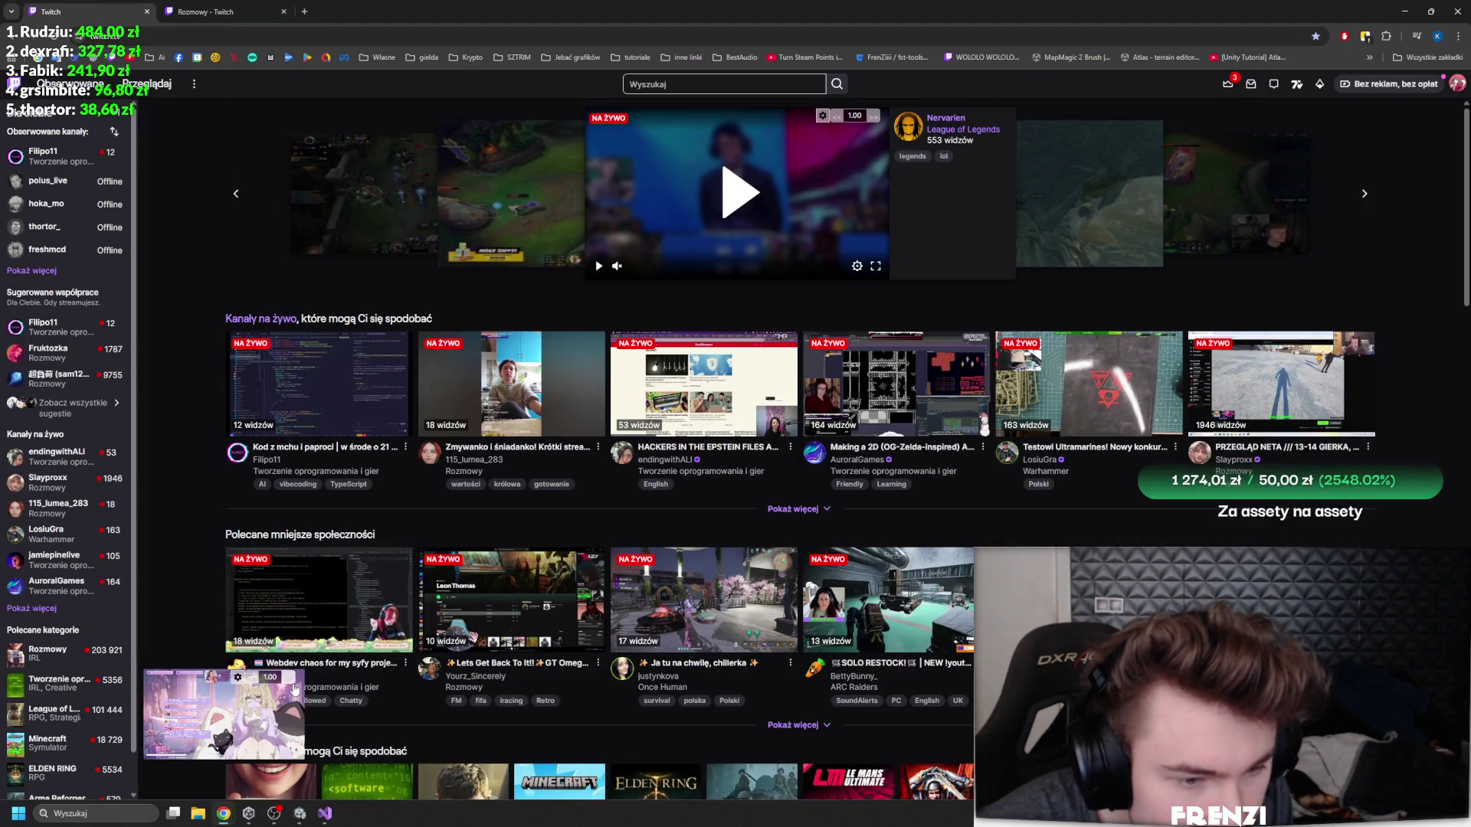
- Close the old mini player, open ARC Raiders under Kategorie, and play the ZBIERAM ZŁOM stream
left_click(295, 679)
scroll(402, 477, "down", 2)
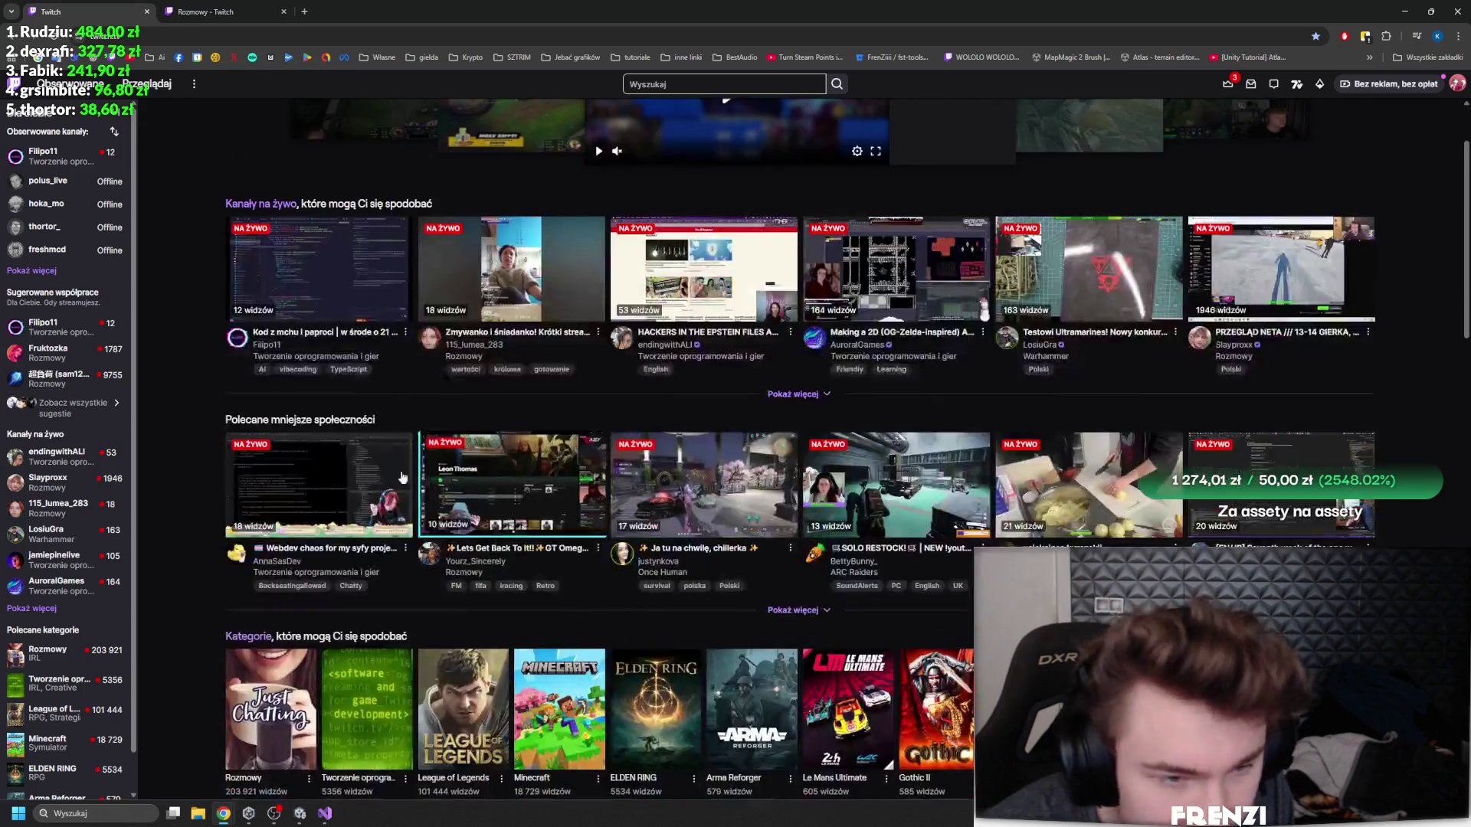
scroll(402, 478, "down", 3)
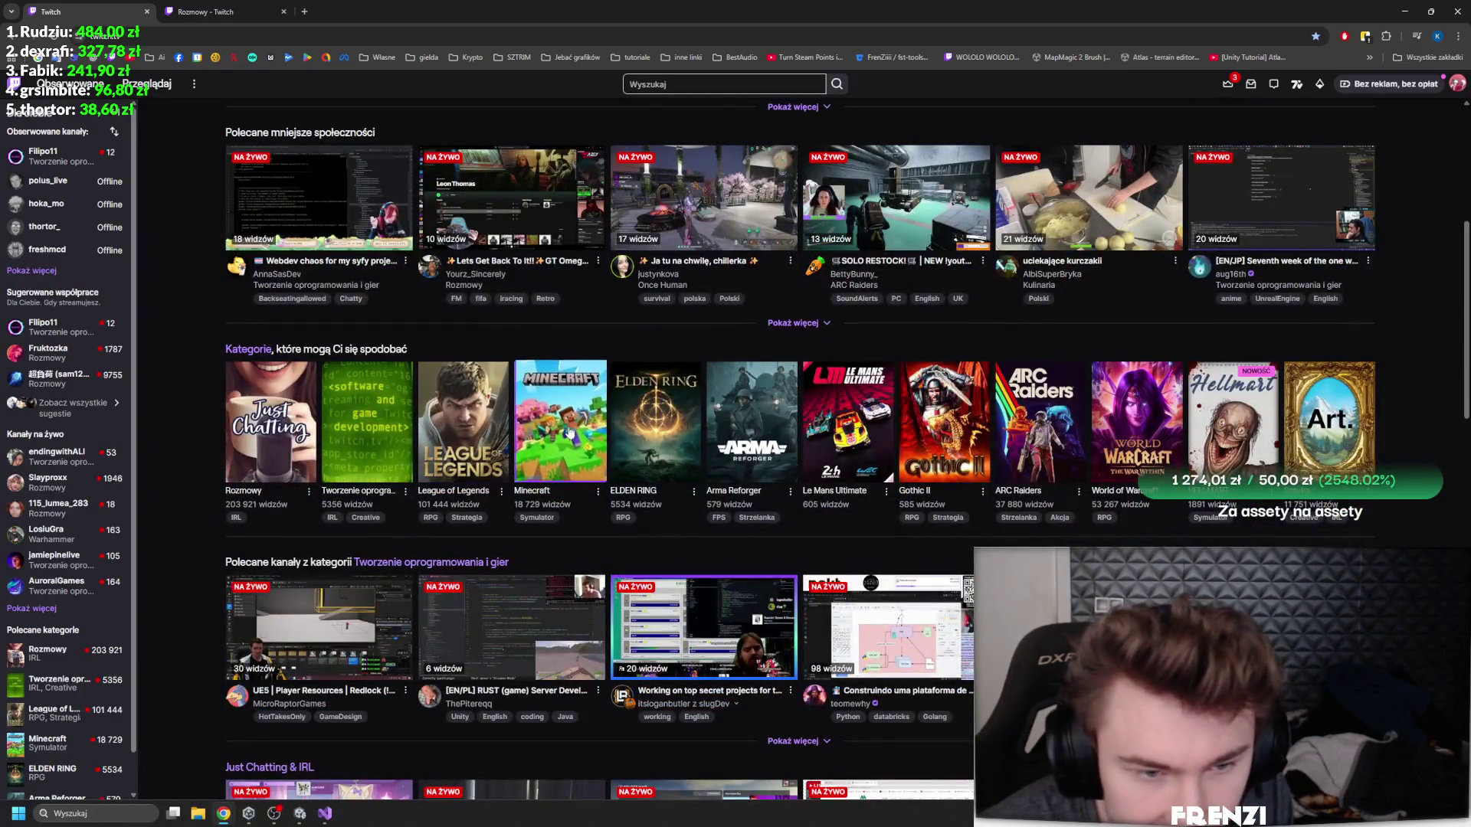
left_click(1040, 421)
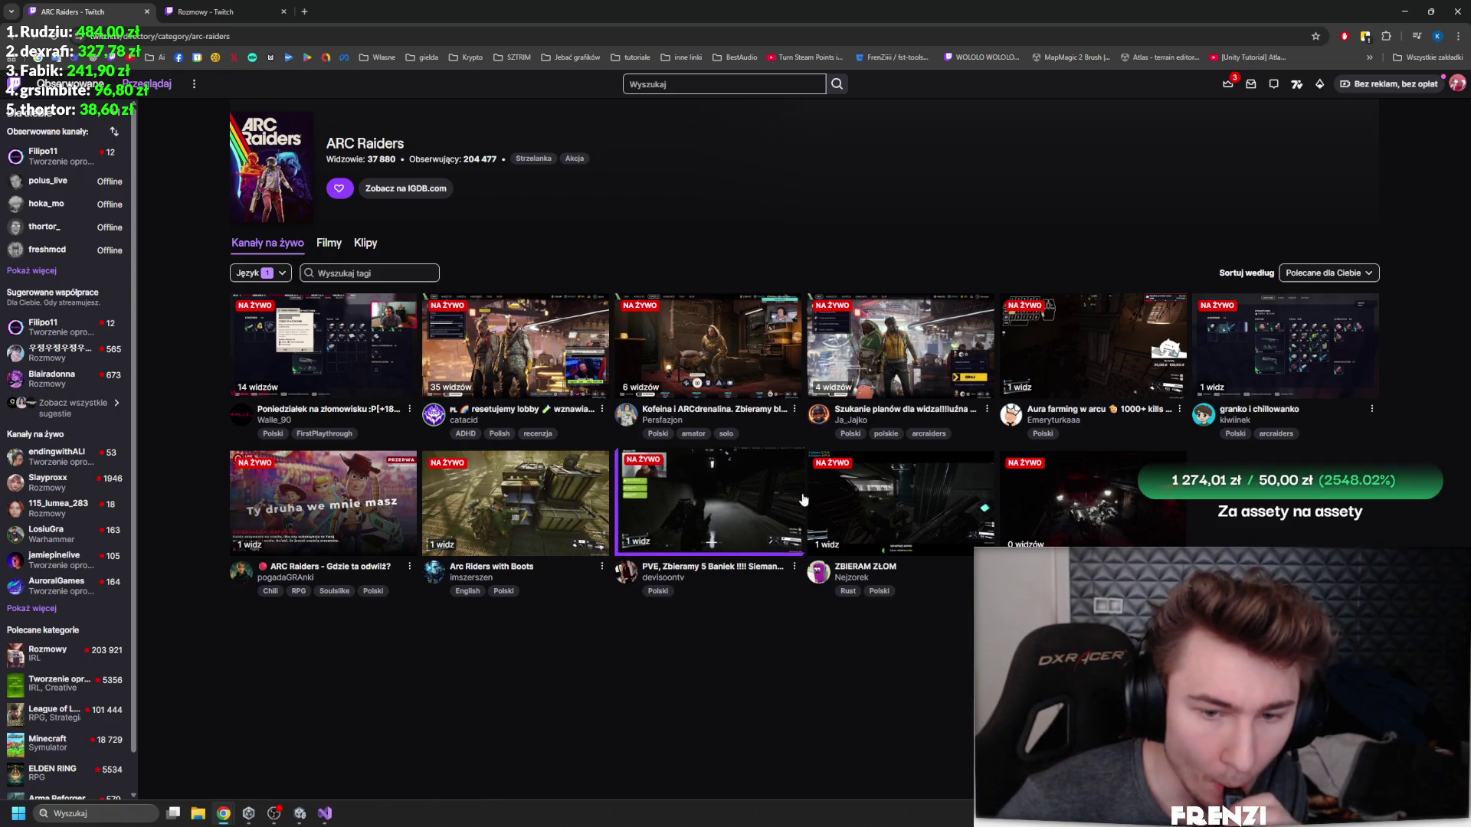
left_click(867, 482)
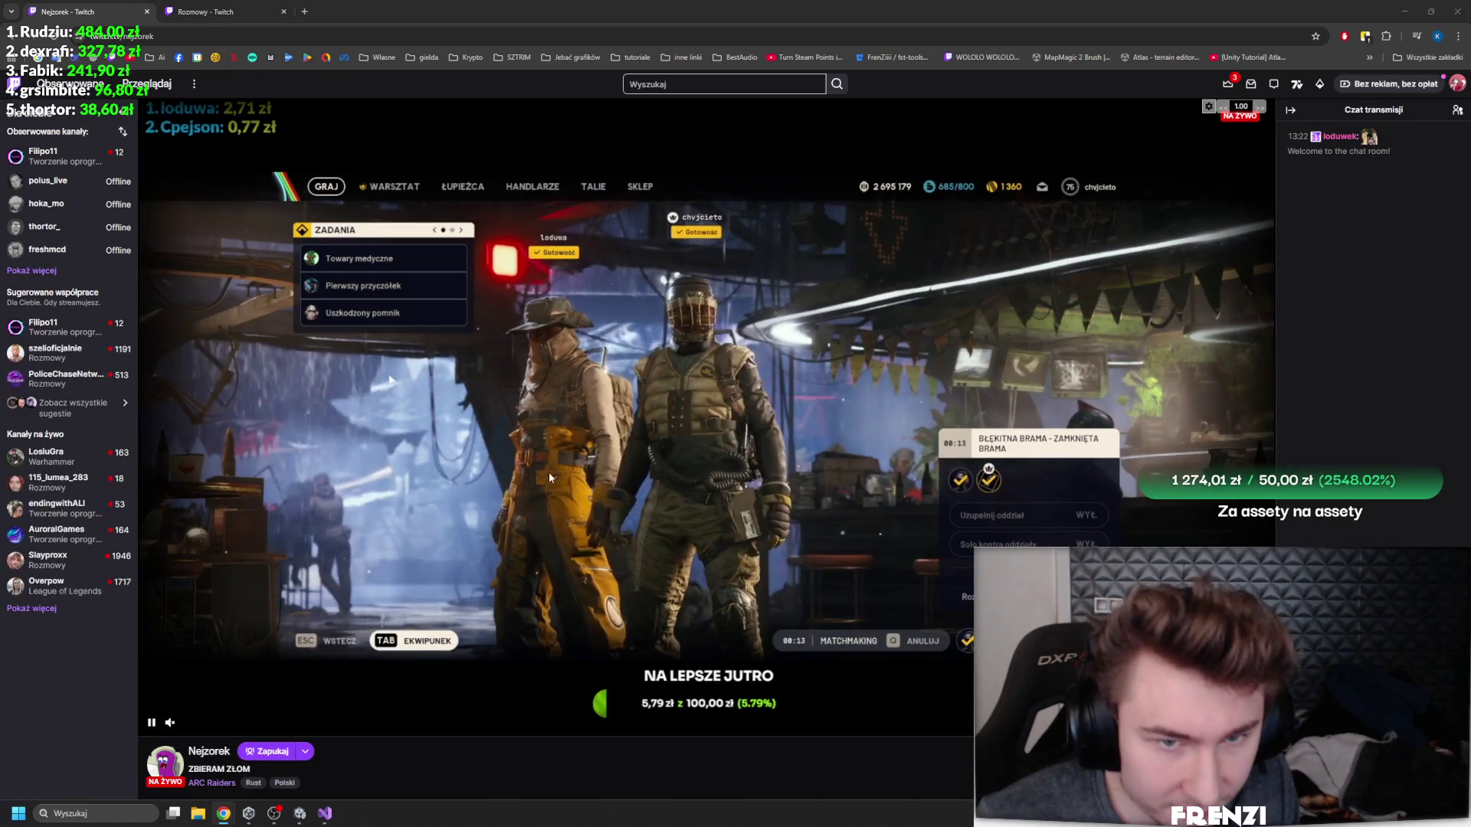
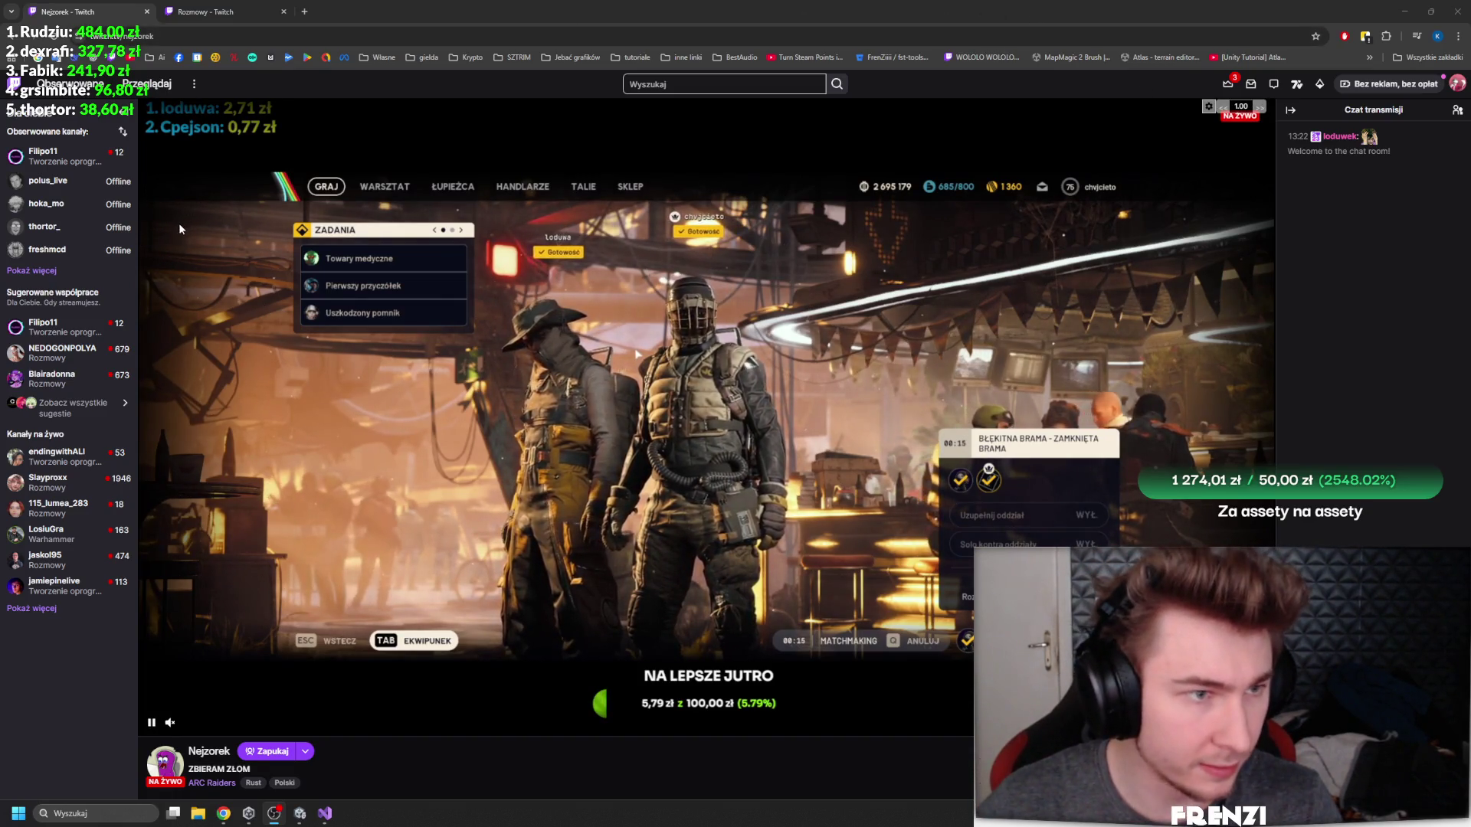
- Bring up the Unity editor and tilt the Scene view up around the muscle car
left_click(300, 814)
left_click_drag(793, 436, 815, 371)
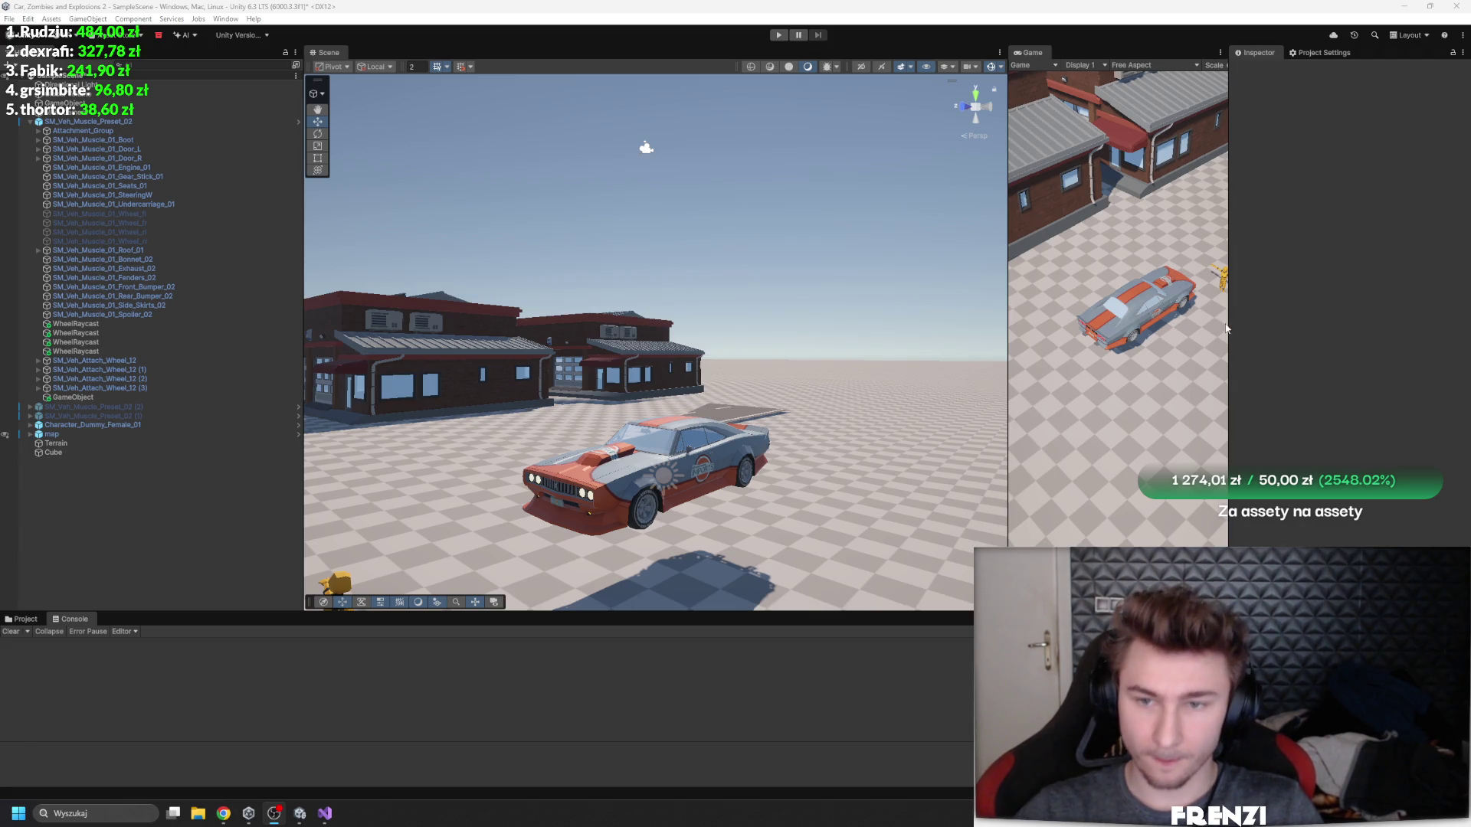
- Narrow the properties panel and make the Game view much wider beside the Scene view
left_click_drag(1227, 326, 1305, 325)
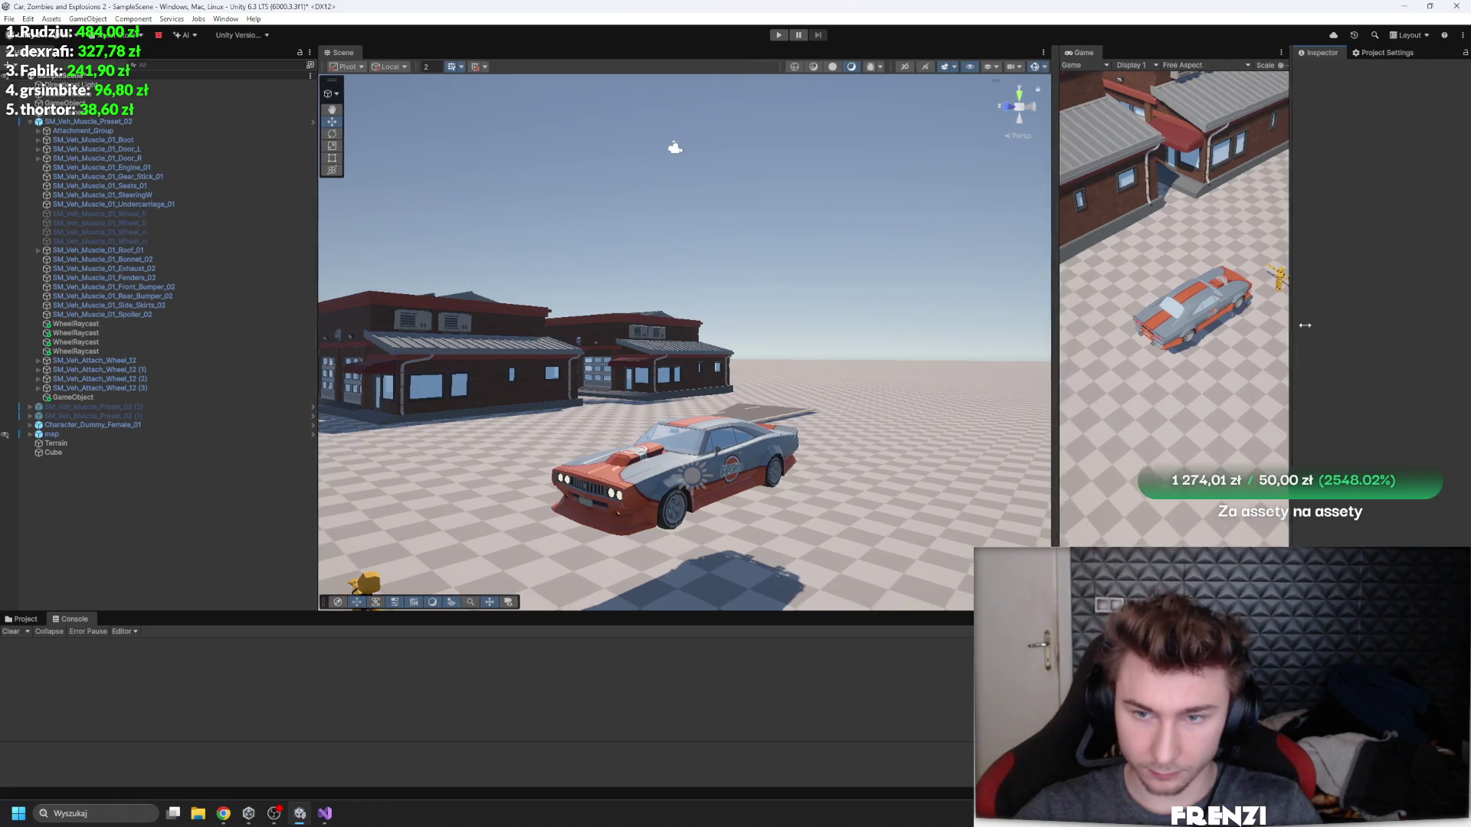
left_click_drag(1056, 329, 649, 329)
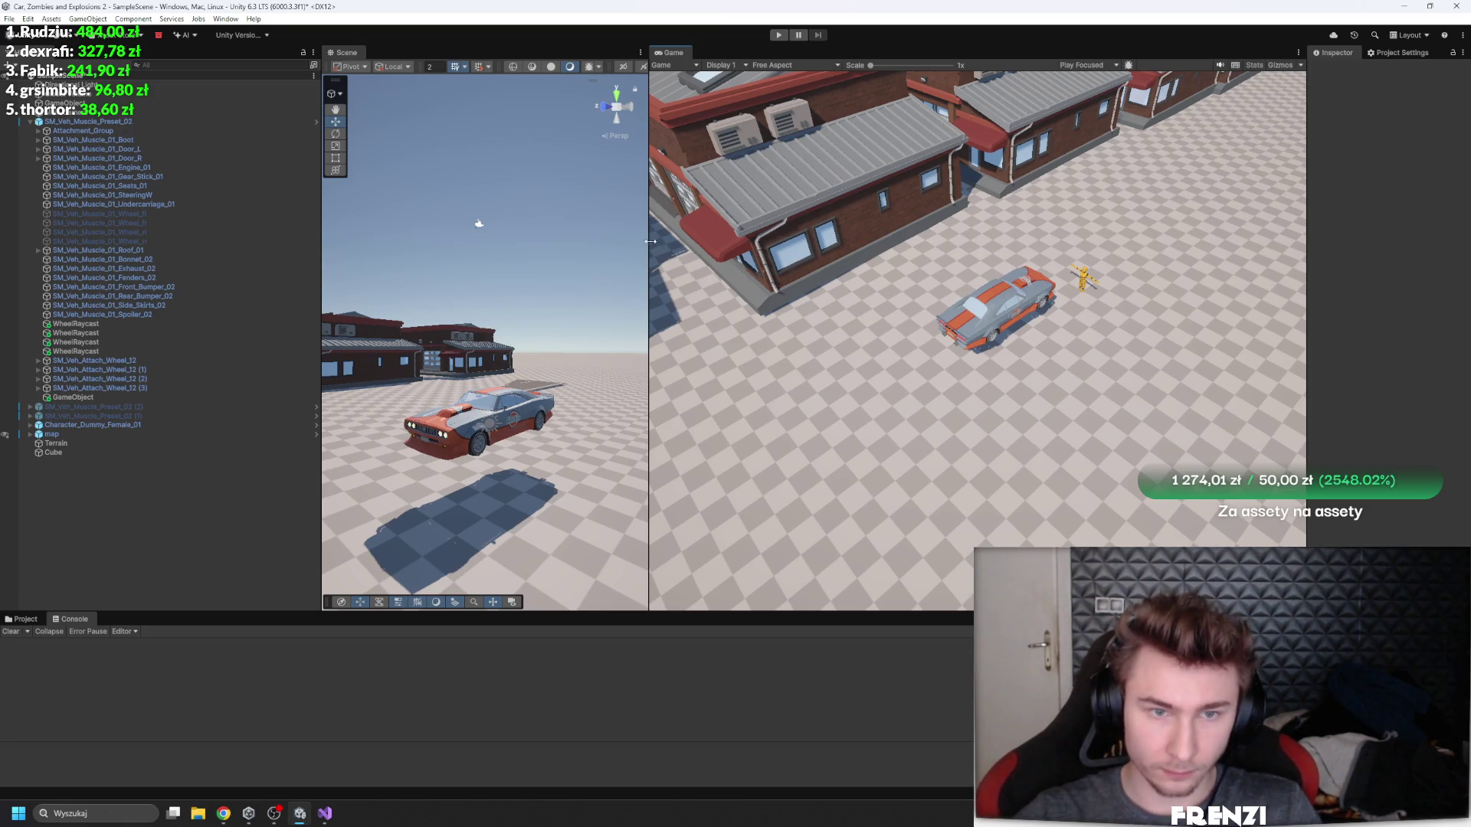
left_click_drag(649, 337, 743, 337)
- Select the car's rear tyre SM_Veh_Attach_Tyre_04 and frame it up close in the Scene view
left_click_drag(598, 345, 637, 360)
scroll(637, 360, "up", 5)
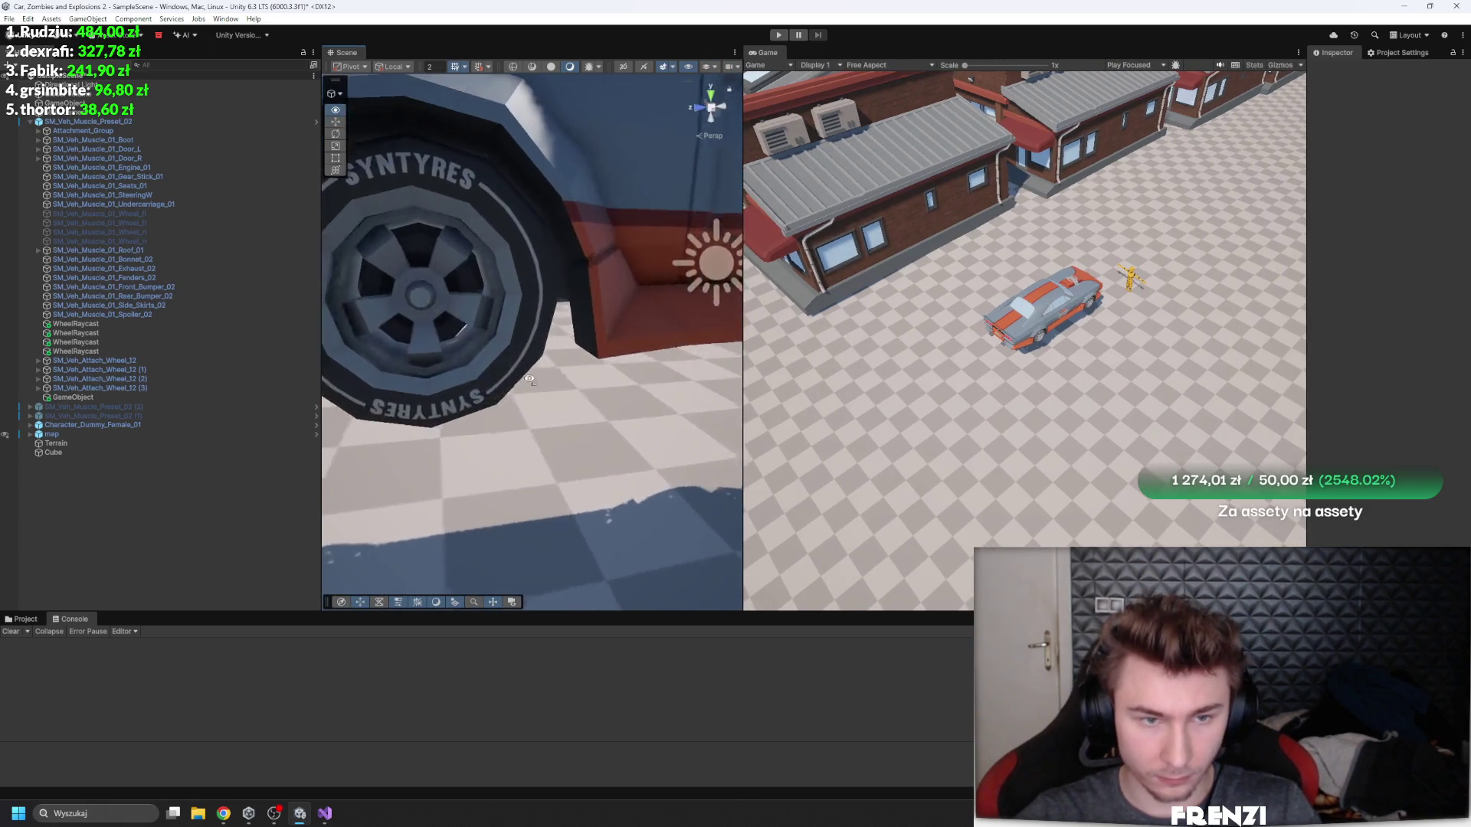
left_click(503, 375)
key("f")
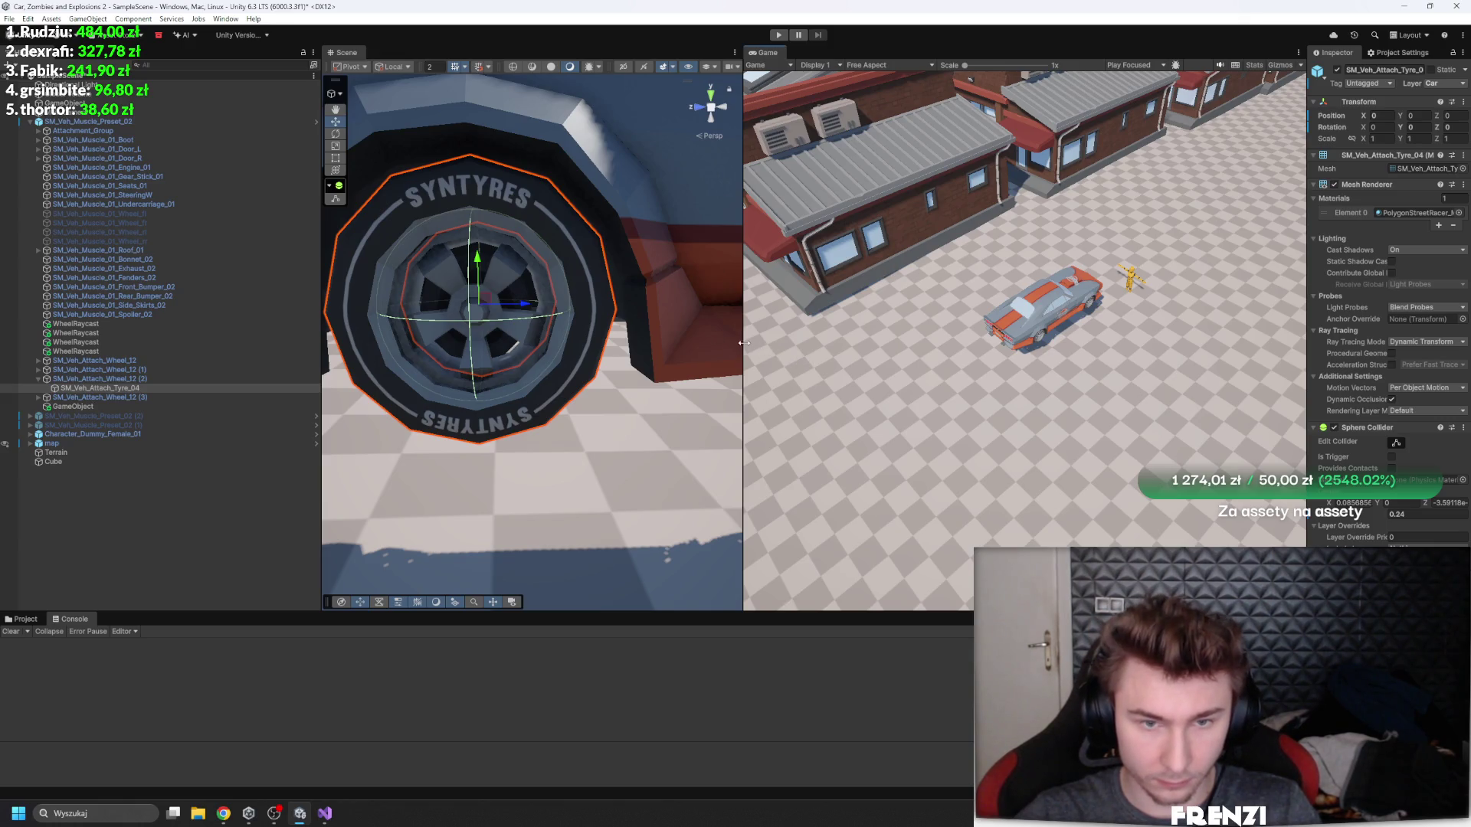
- Orbit out to show the whole car and dummy, then start Play mode to test-drive
mouse_move(744, 344)
left_mouse_down()
mouse_move(808, 344)
mouse_move(847, 380)
mouse_move(718, 372)
mouse_move(210, 508)
mouse_move(427, 483)
mouse_move(509, 507)
mouse_move(674, 483)
mouse_move(1459, 473)
left_mouse_up()
left_click_drag(807, 344, 870, 345)
mouse_move(537, 306)
left_mouse_down()
mouse_move(443, 243)
mouse_move(863, 83)
left_mouse_up()
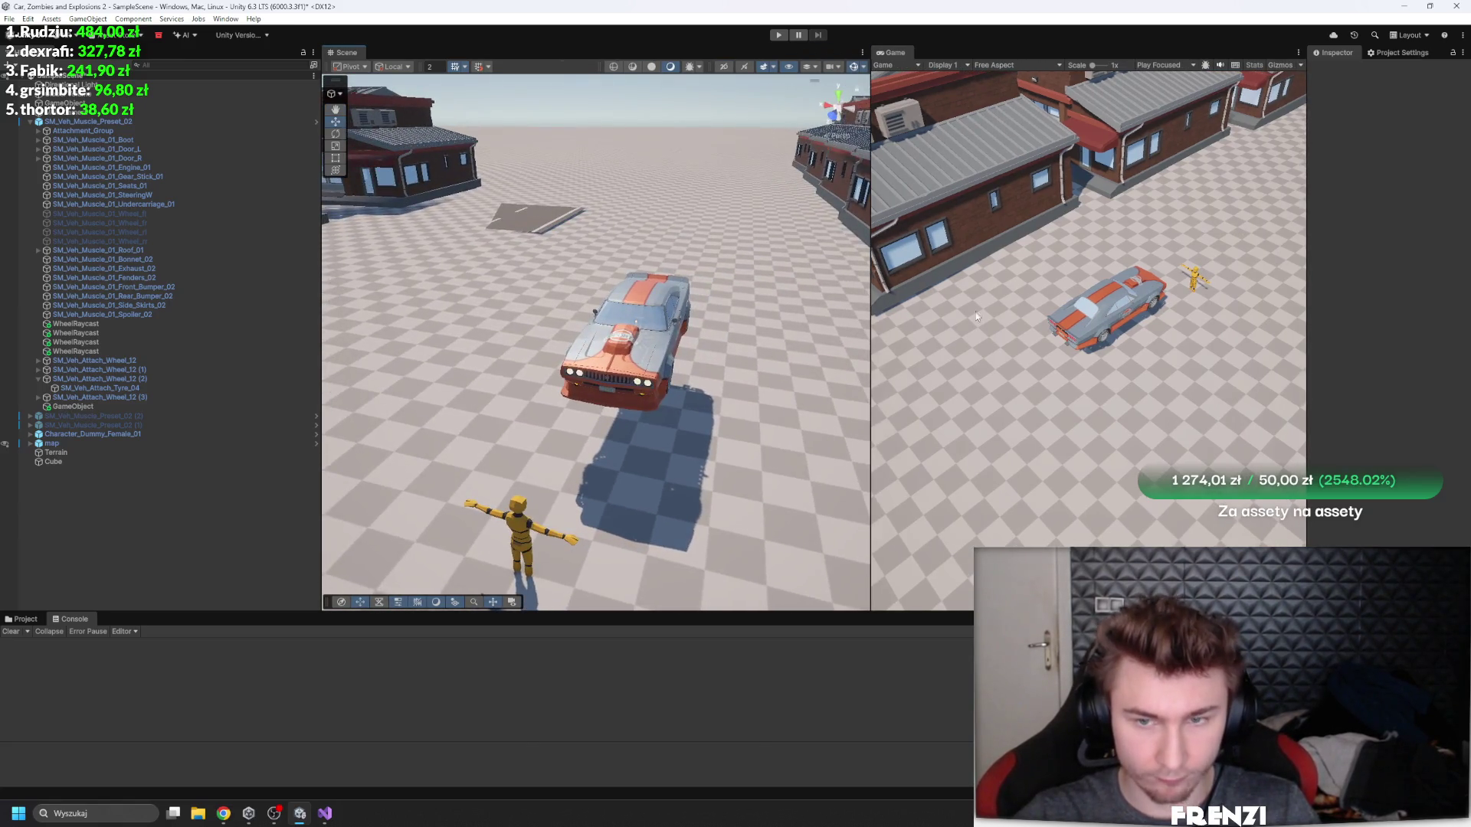
left_click(776, 37)
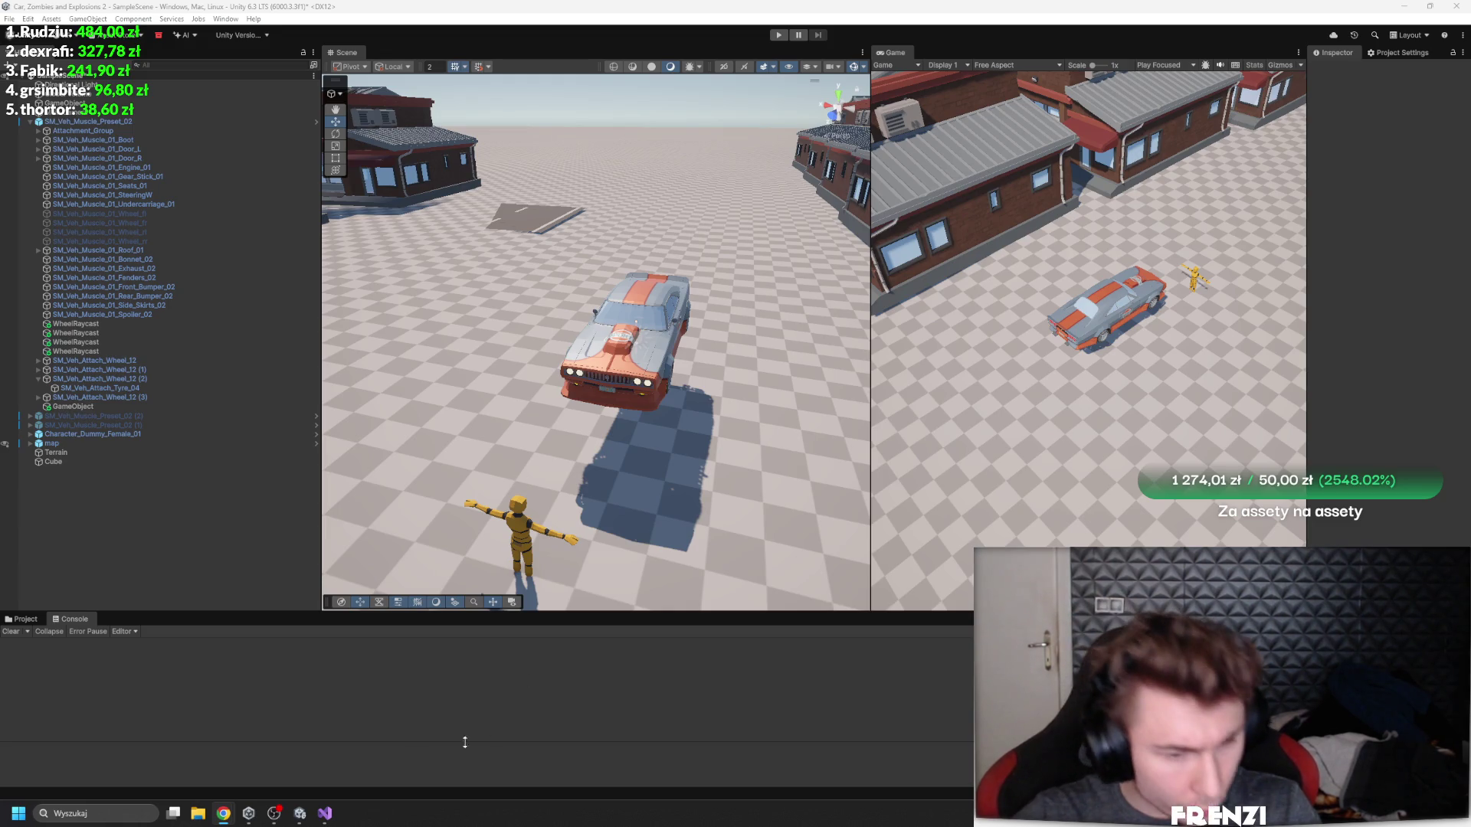
left_click(324, 814)
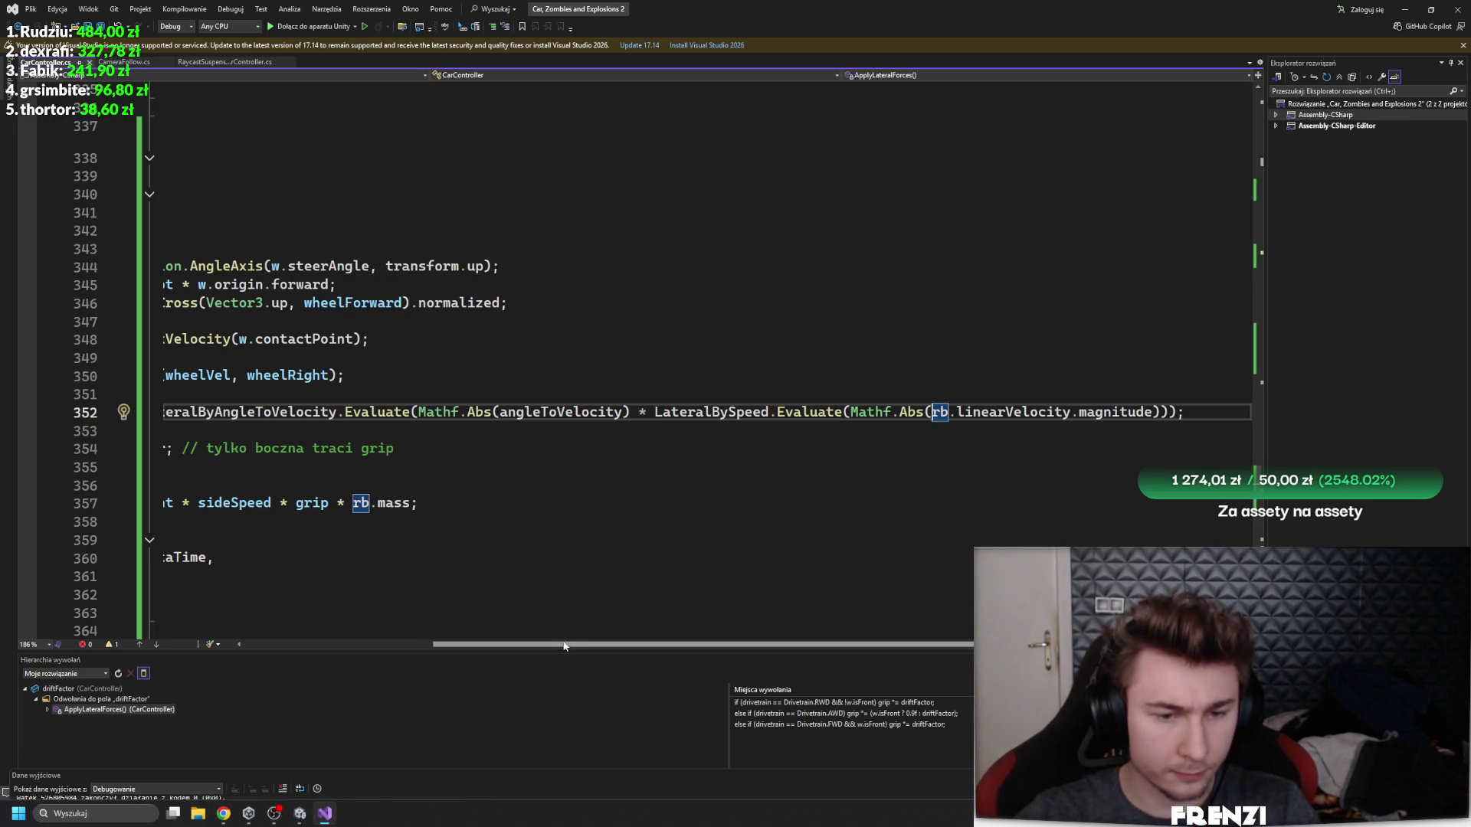
- Scroll through CarController.cs to review the drive and suspension code
left_click_drag(579, 643, 383, 643)
scroll(499, 441, "up", 4)
scroll(500, 441, "up", 10)
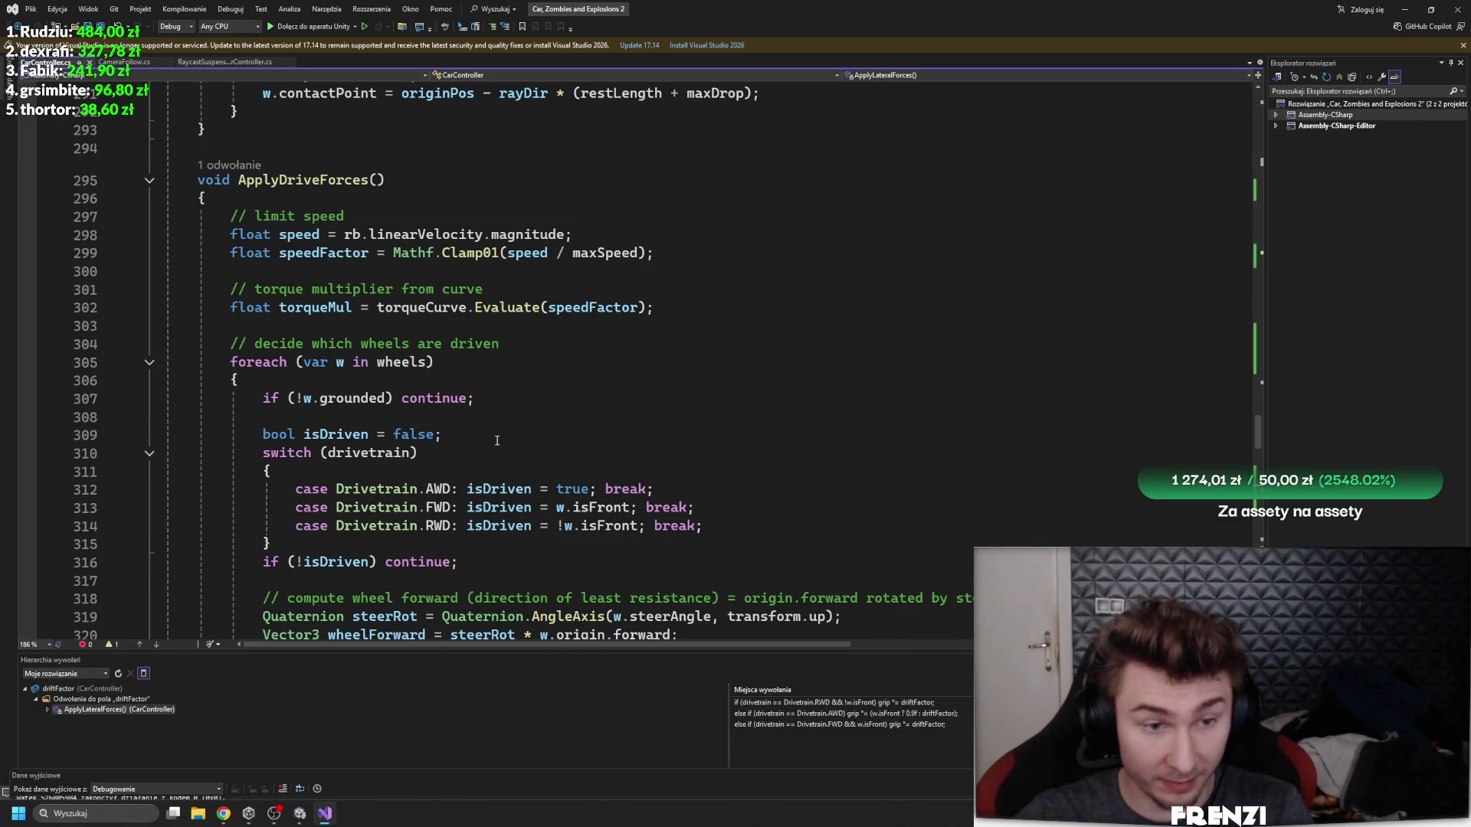
scroll(497, 440, "up", 1)
scroll(497, 440, "up", 2)
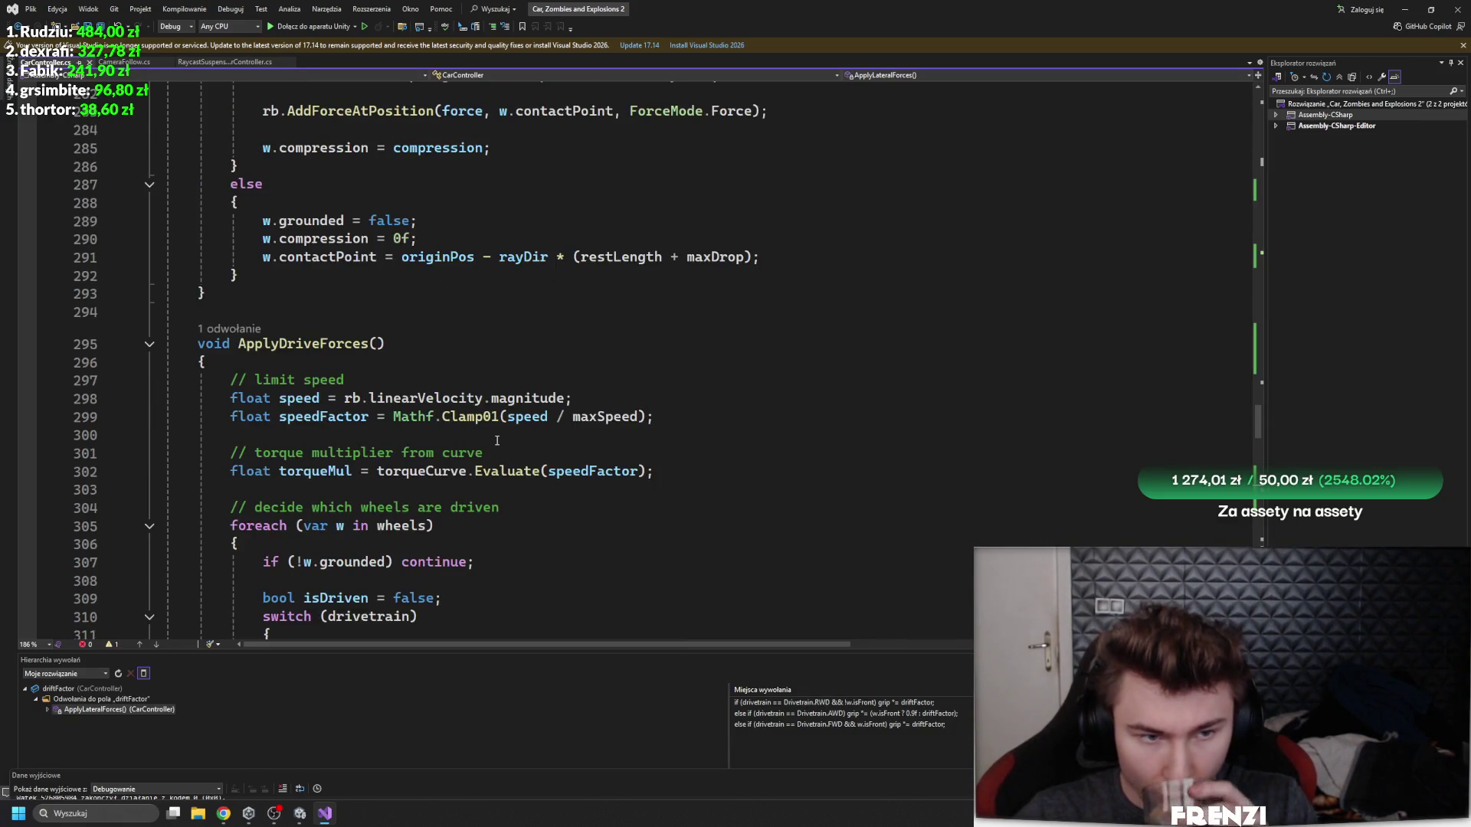
scroll(504, 355, "up", 3)
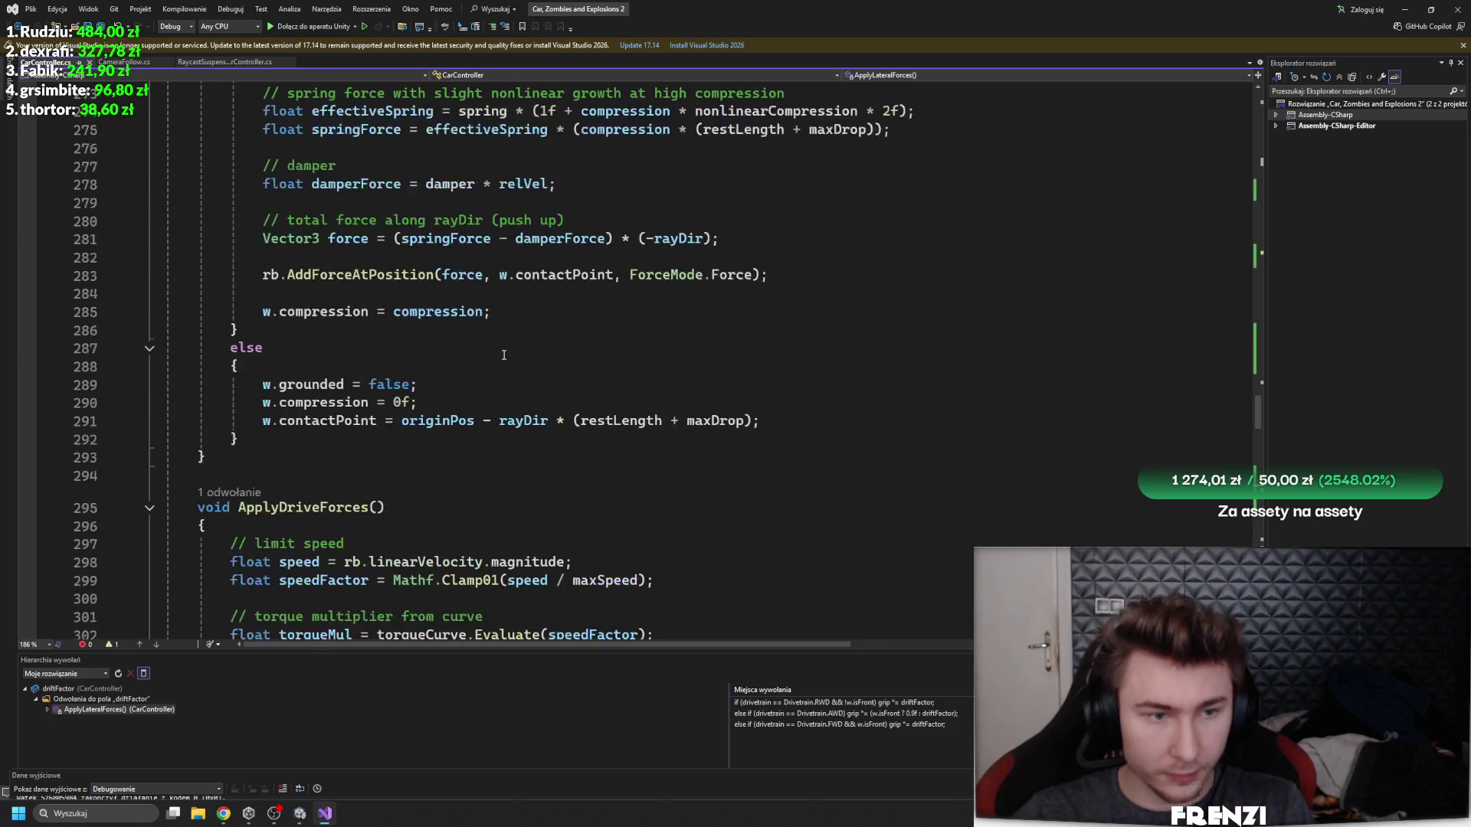
scroll(503, 355, "up", 15)
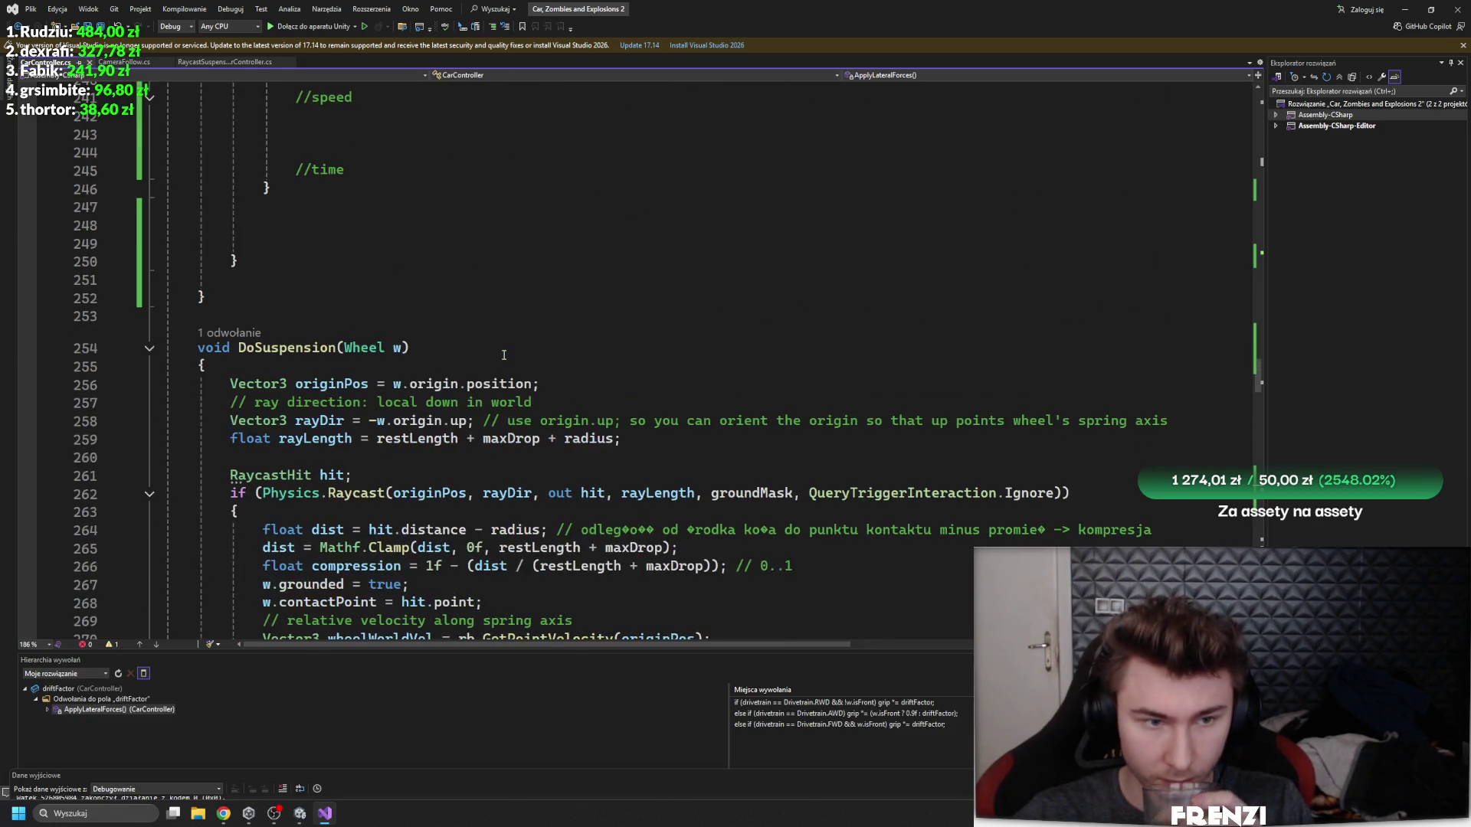
scroll(504, 355, "up", 6)
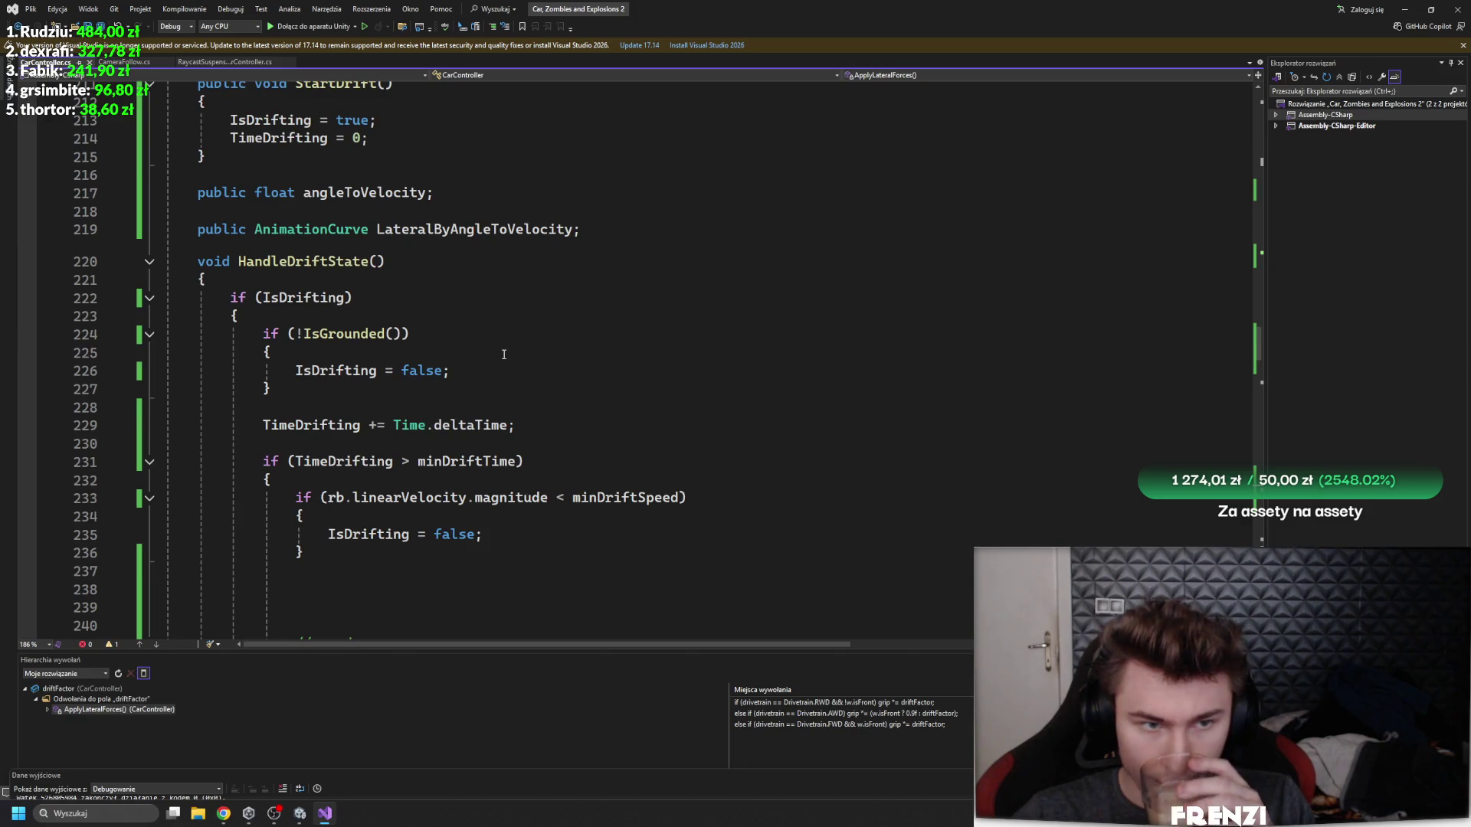
scroll(503, 355, "down", 7)
scroll(504, 355, "down", 7)
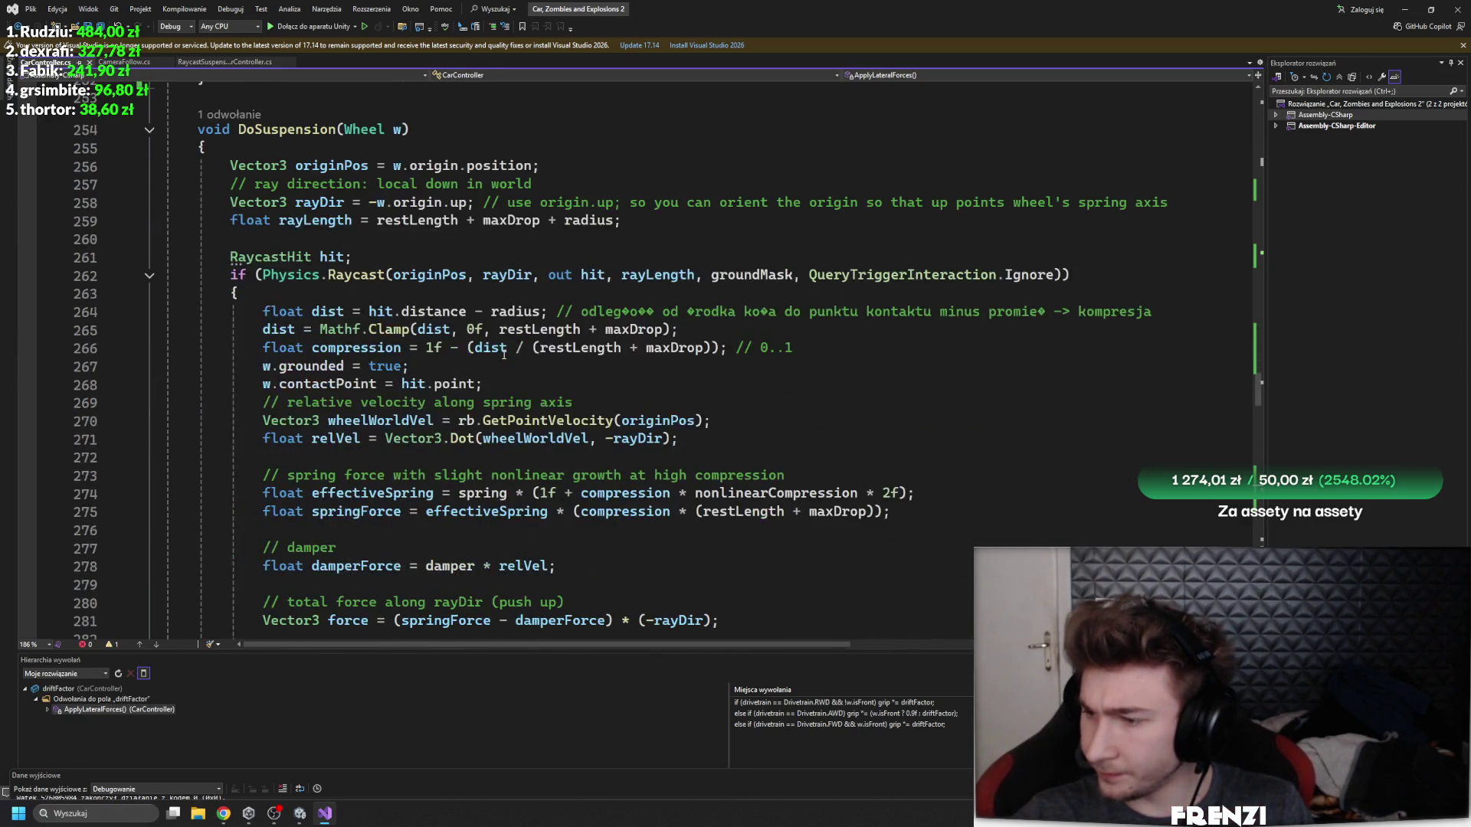
scroll(504, 355, "down", 6)
scroll(503, 355, "down", 6)
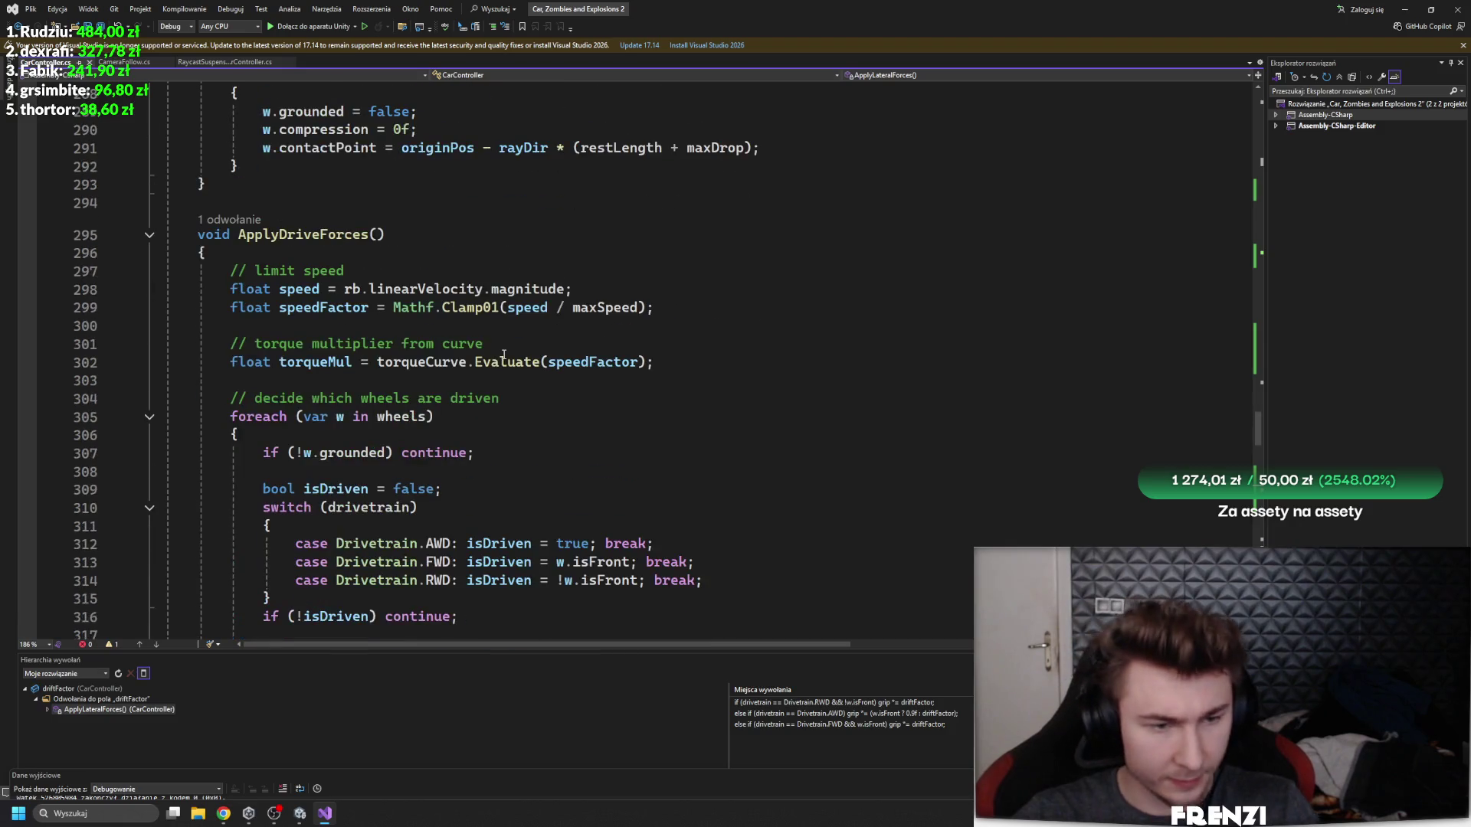
- Search the script for 'drive', landing on the Drivetrain enum (AWD, FWD, RWD)
key("ctrl+f")
scroll(504, 355, "down", 15)
double_click(507, 357)
key("Return")
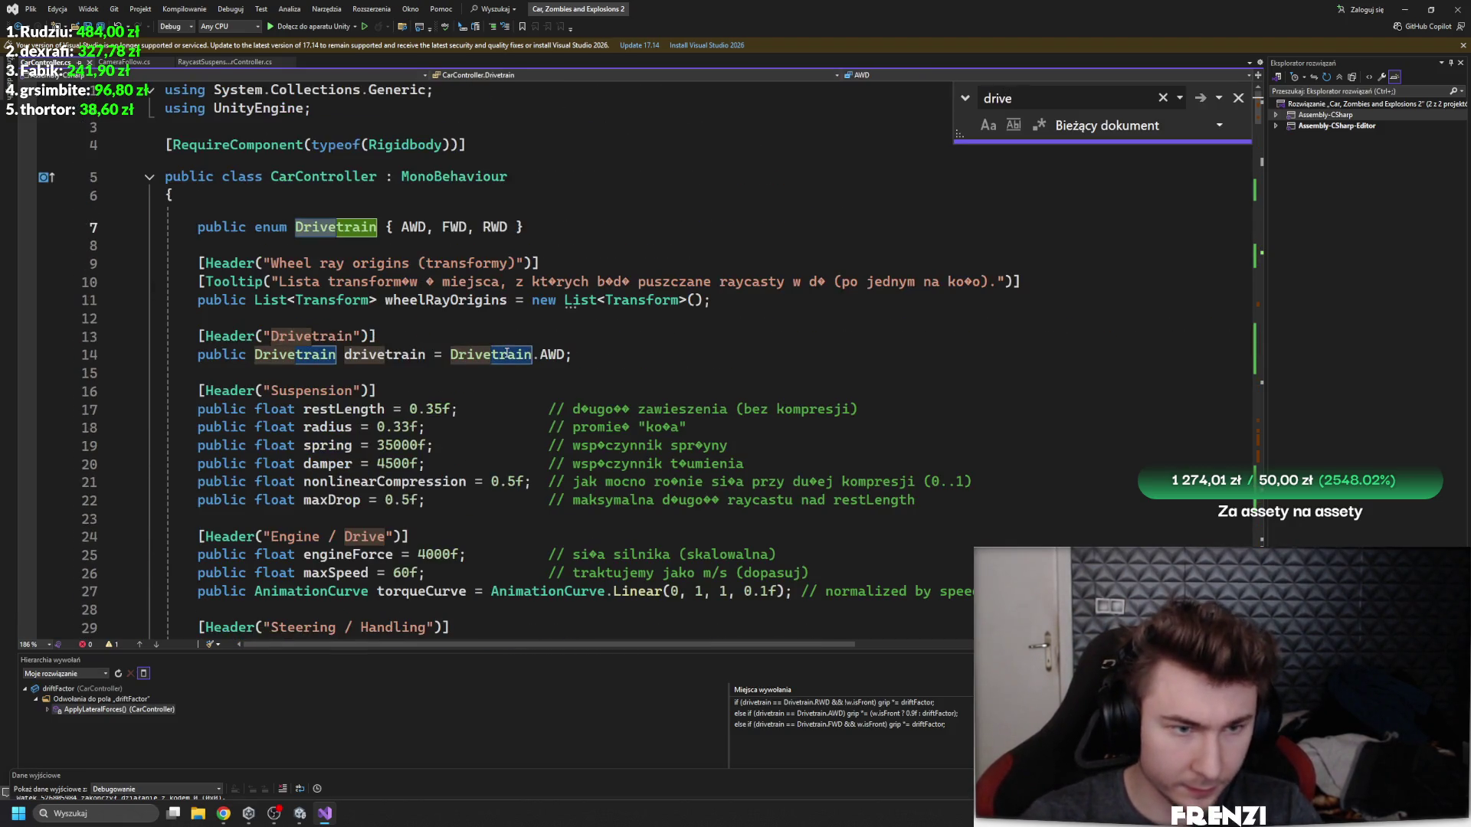
- Complete the 'drivef' search and jump to the ApplyDriveForces method definition
type("t")
scroll(506, 352, "down", 20)
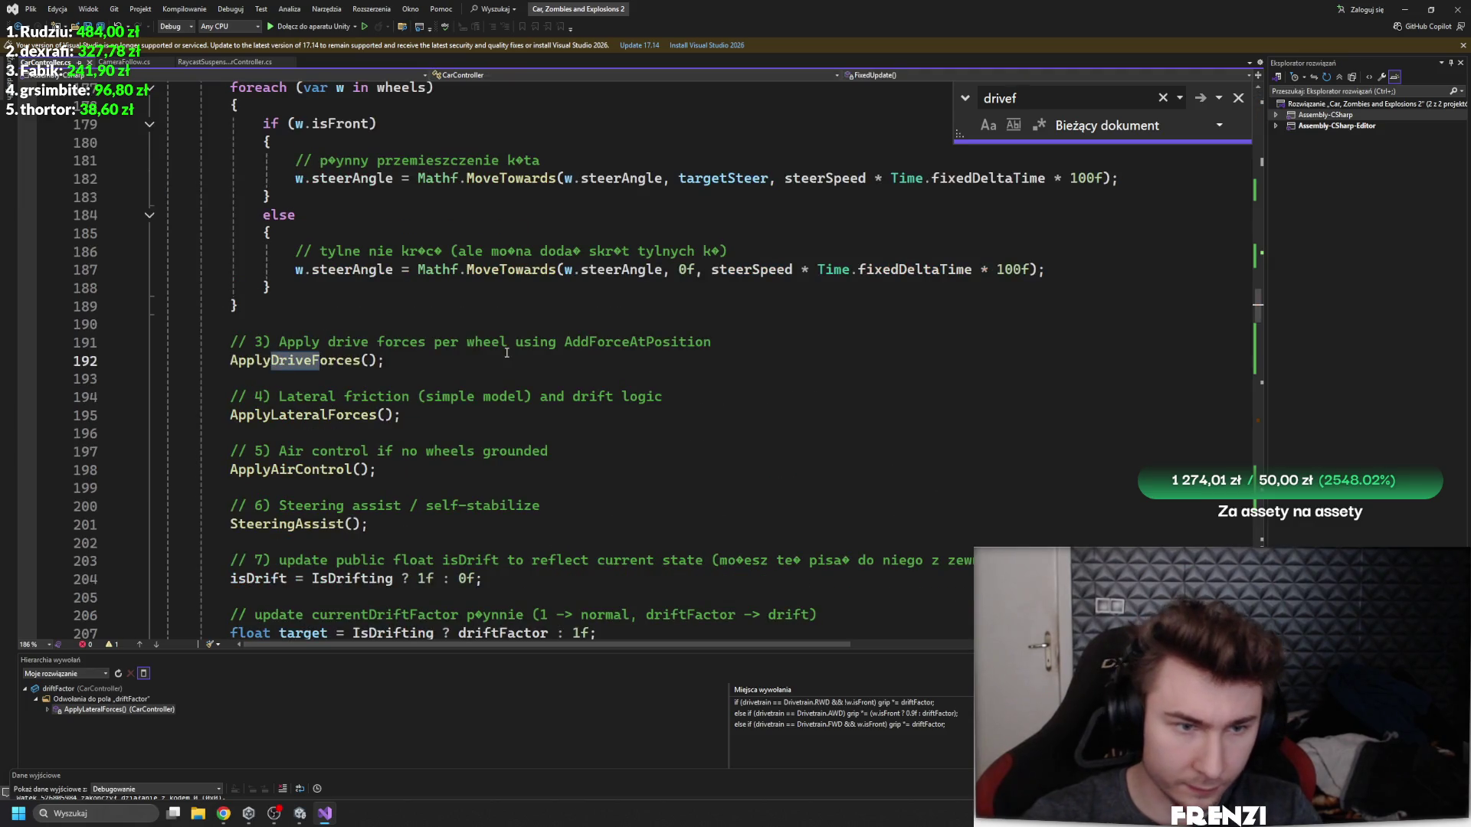
key("Return")
left_click(507, 357)
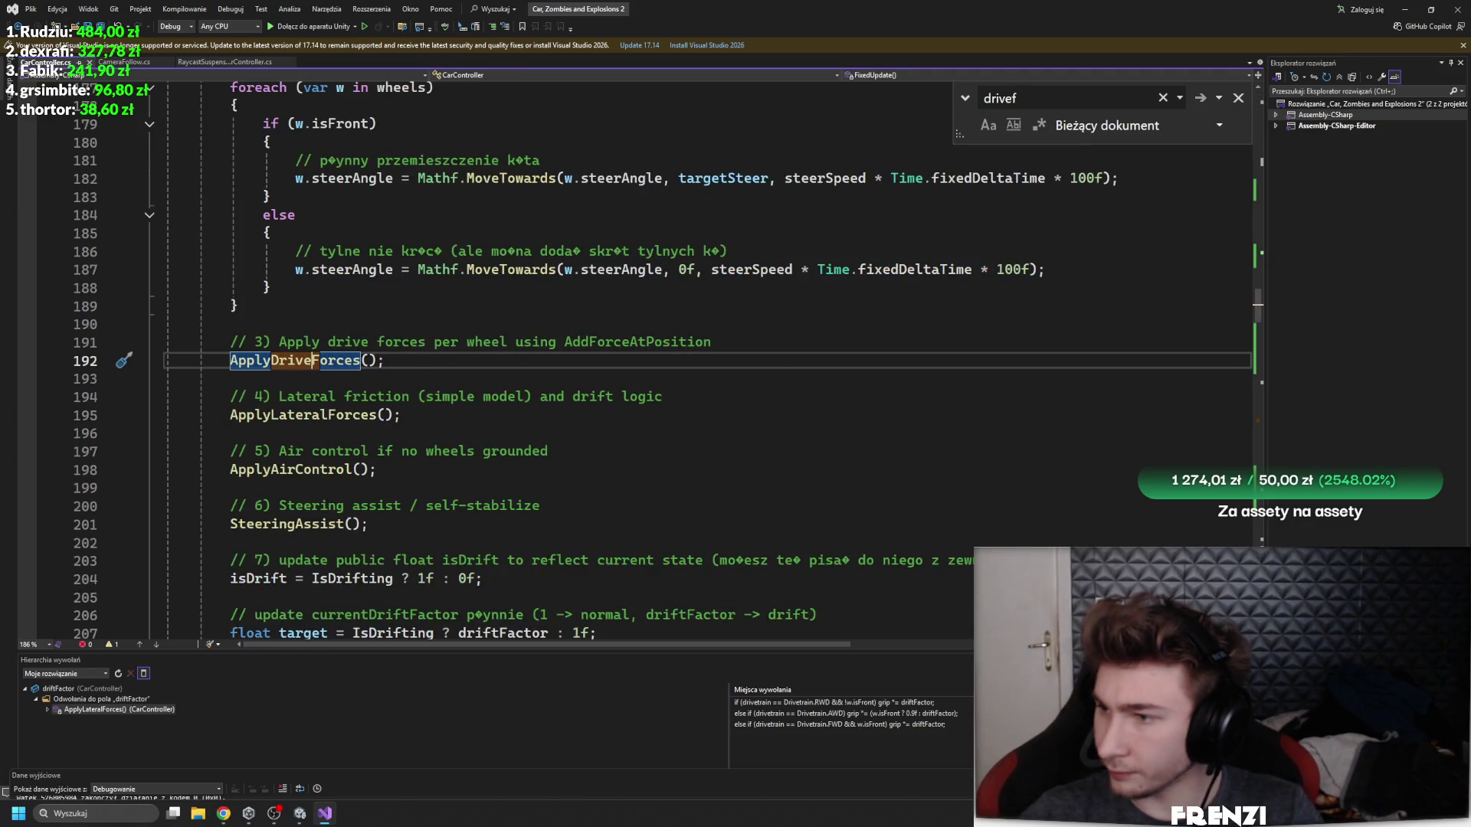
left_click(306, 360, "ctrl")
- Replace the ApplyDriveForces body with the ApplyForwardForces code, then undo back to the original
mouse_move(369, 381)
left_mouse_down()
mouse_move(491, 471)
mouse_move(728, 433)
mouse_move(696, 414)
left_mouse_up()
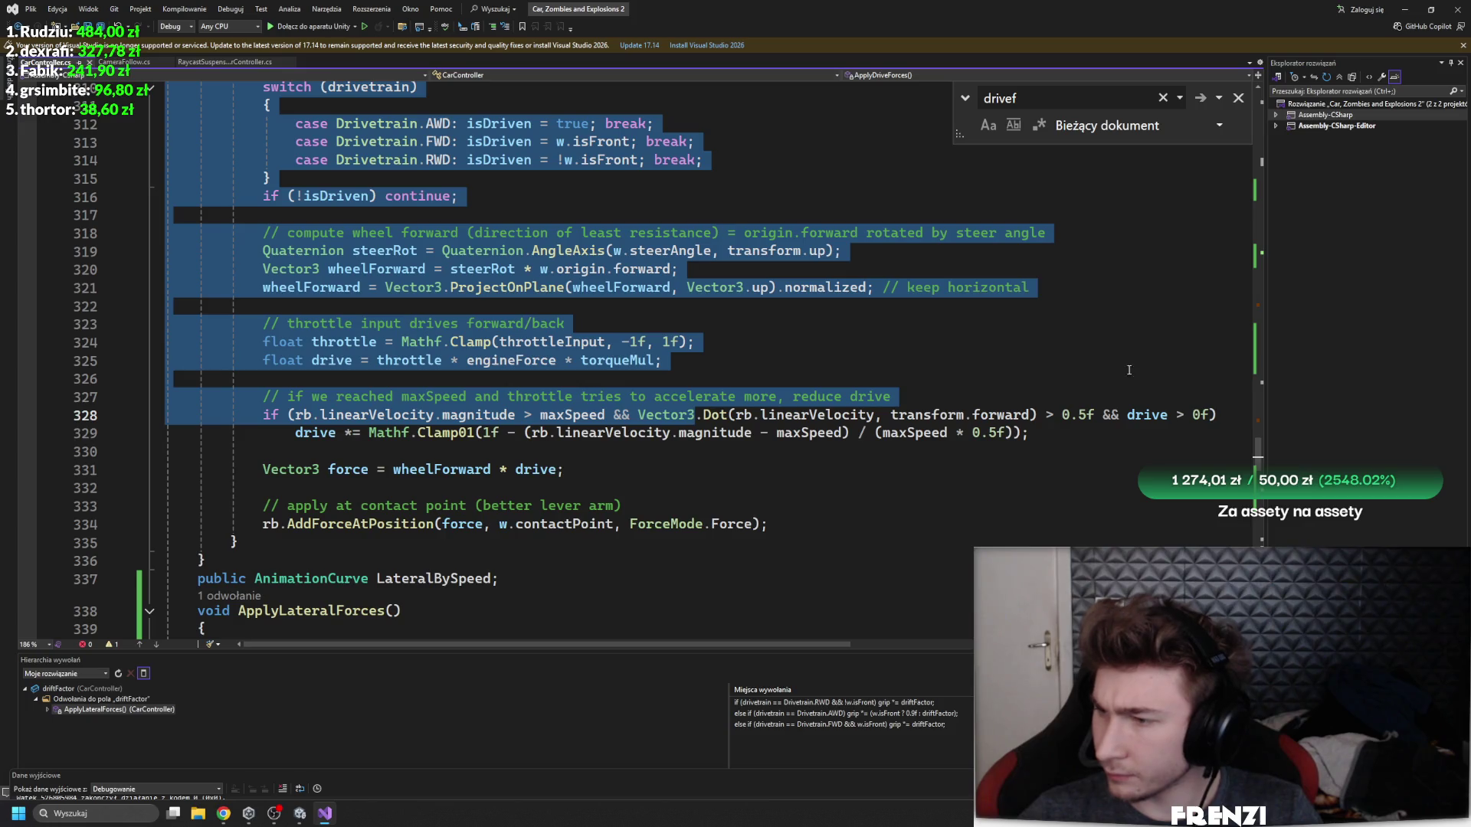
mouse_move(304, 536)
left_mouse_down()
mouse_move(176, 502)
mouse_move(165, 279)
mouse_move(68, 97)
left_mouse_up()
key("ctrl+v")
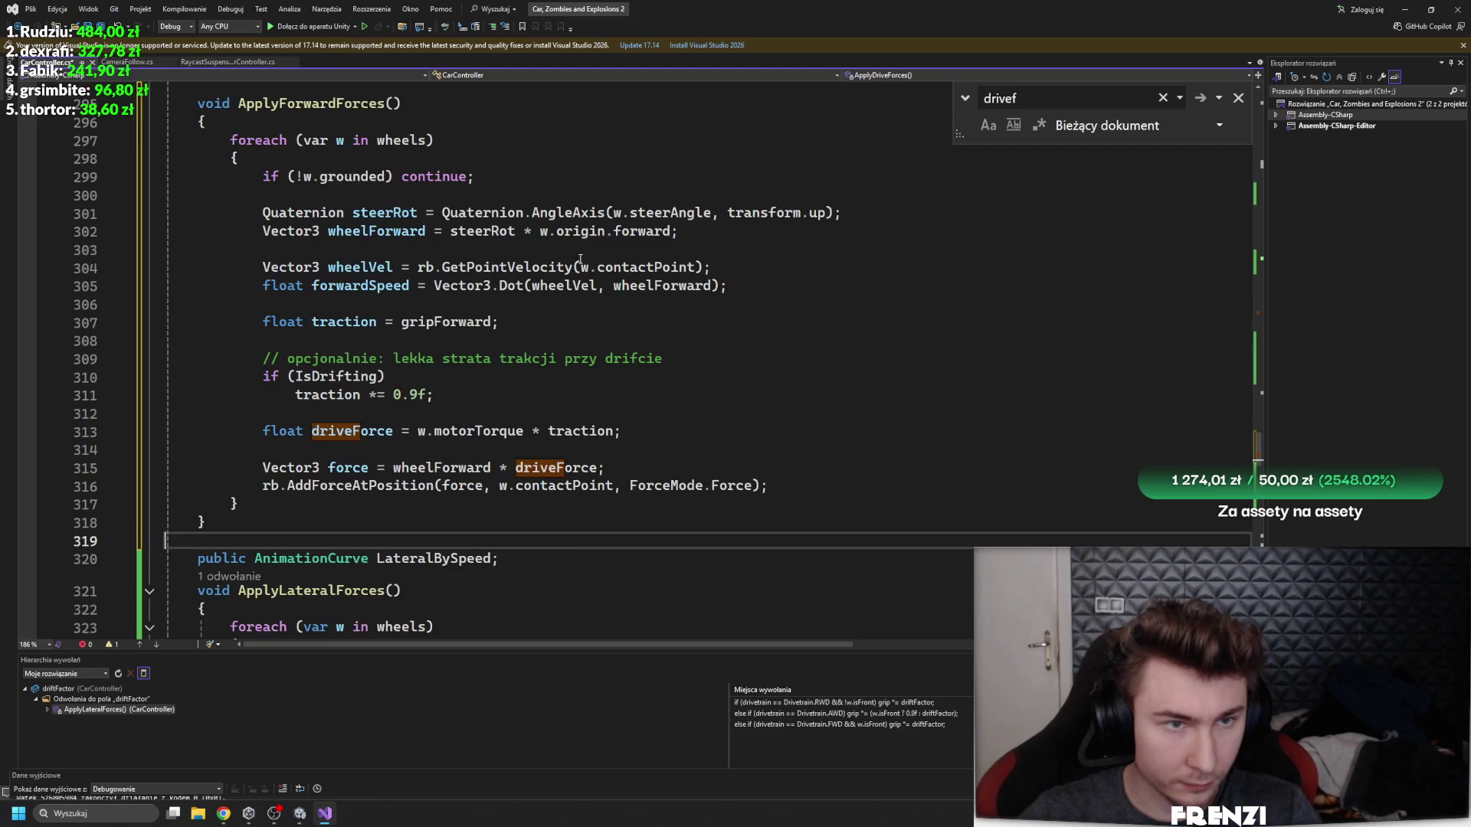
left_click(468, 431)
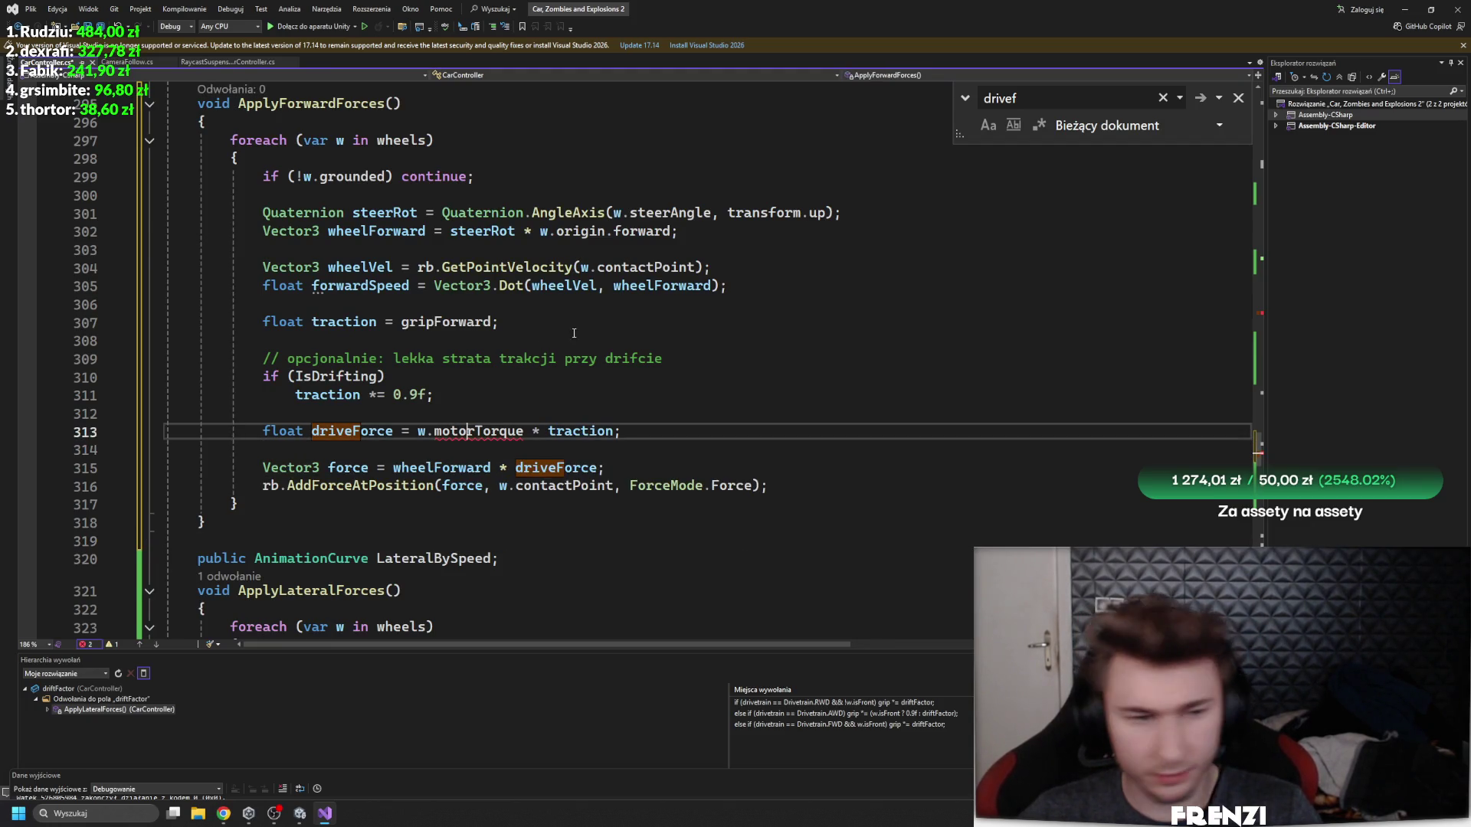
scroll(489, 406, "up", 2)
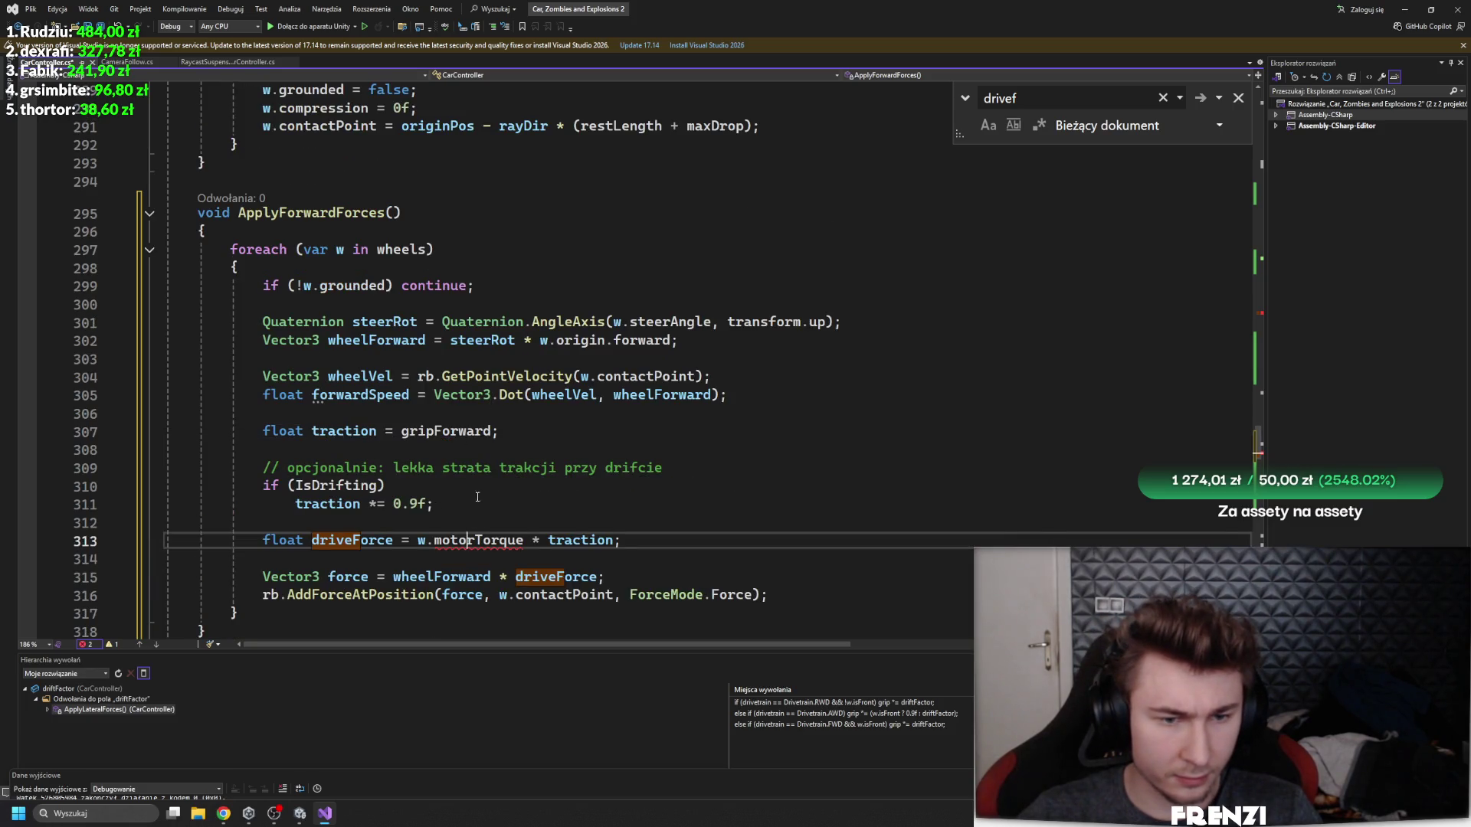
left_click_drag(524, 540, 418, 541)
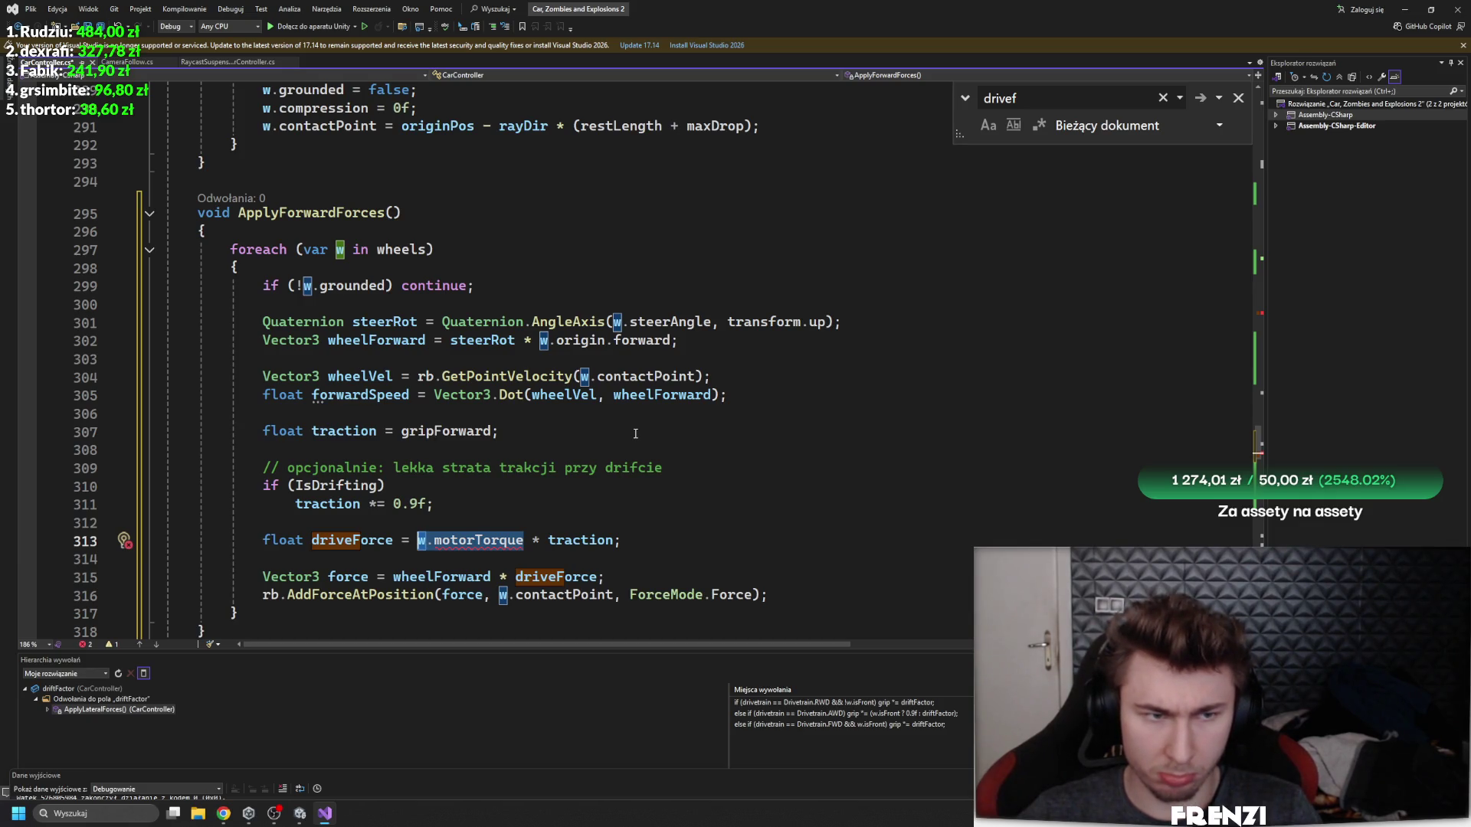
key("ctrl+z")
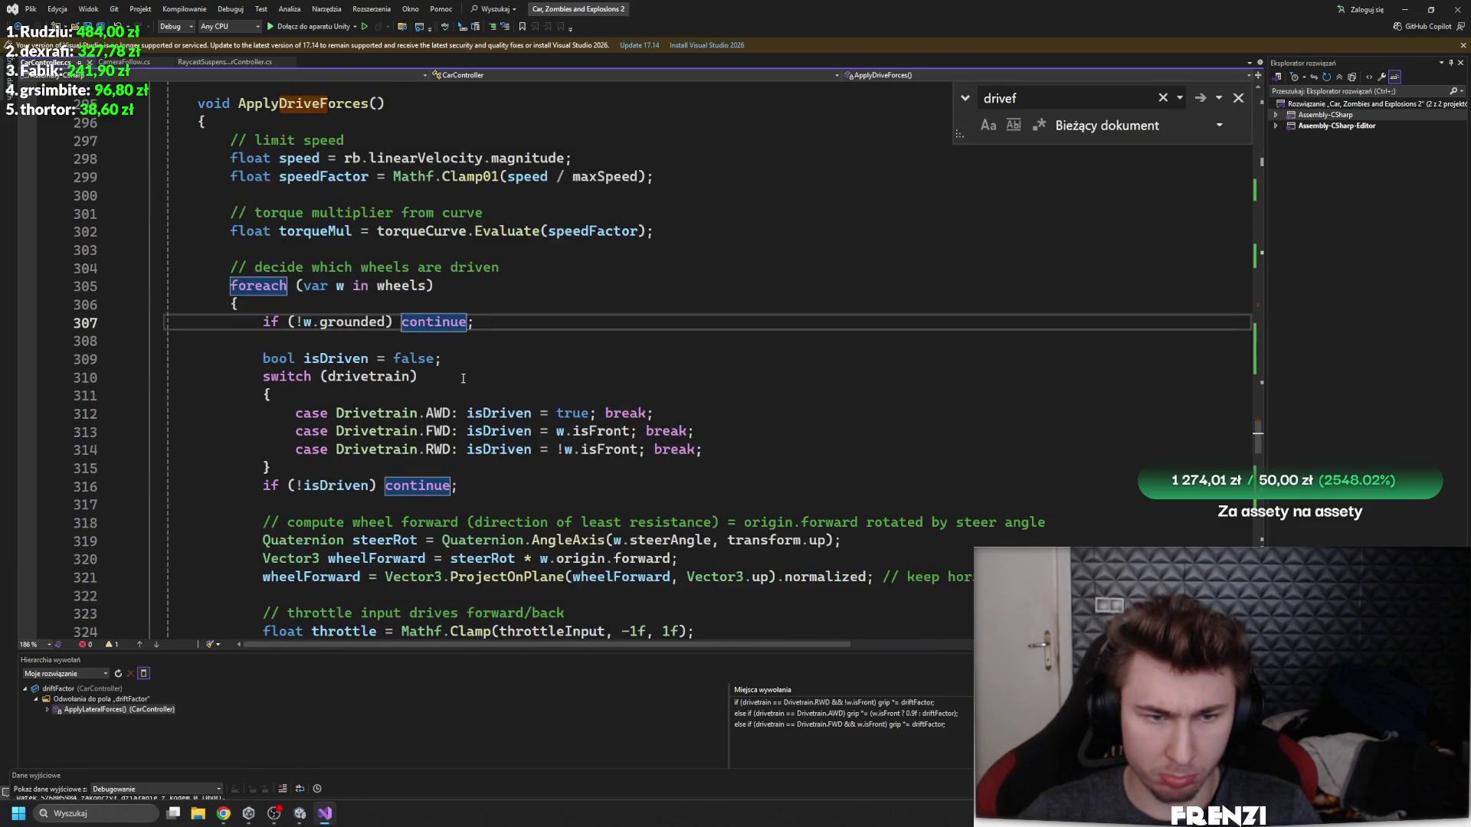
- Review the drivetrain switch cases and every use of isDriven in ApplyDriveForces
left_click(465, 412)
key("Down")
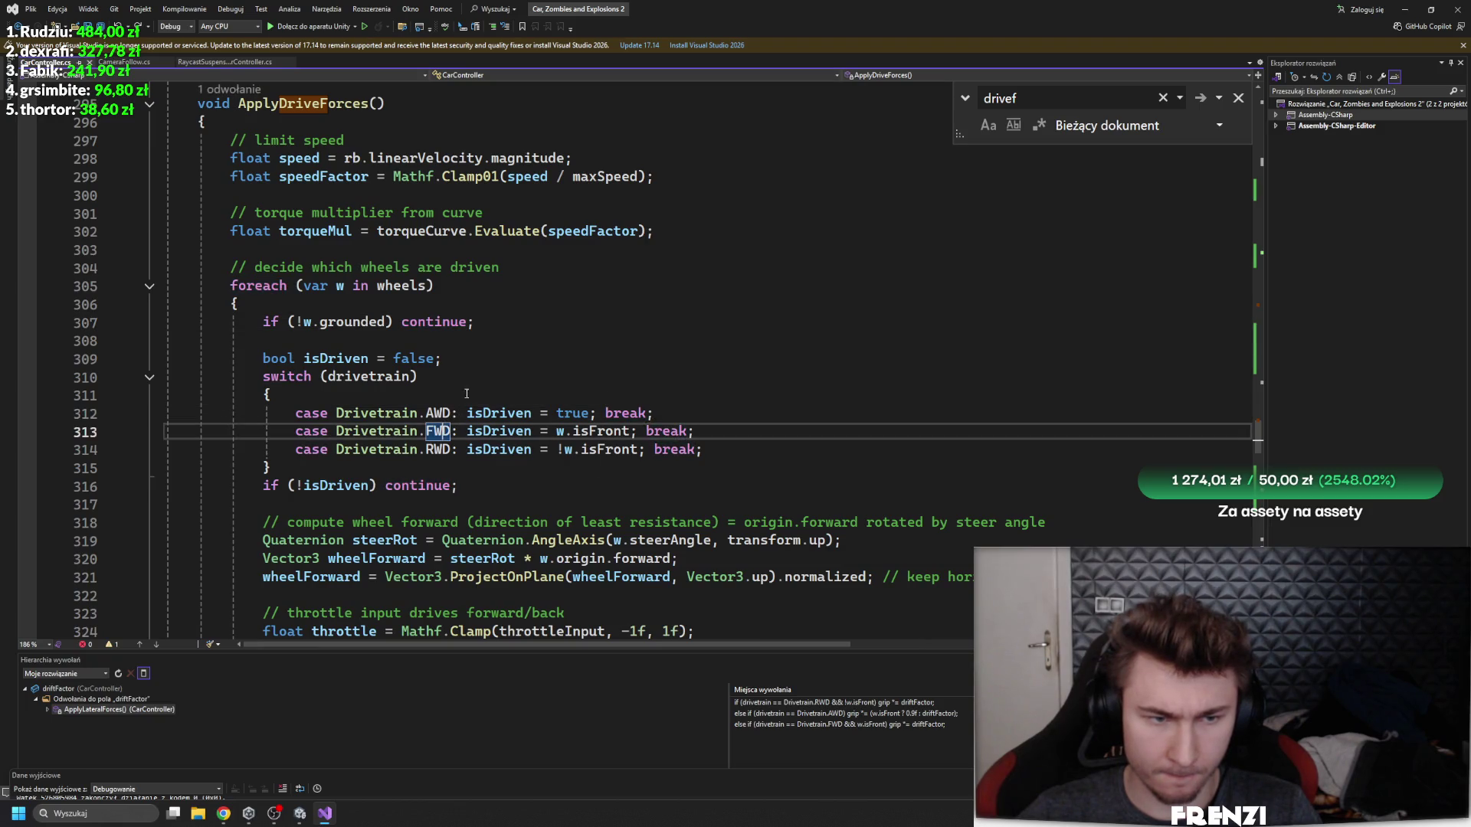
scroll(490, 376, "down", 3)
left_click(325, 201)
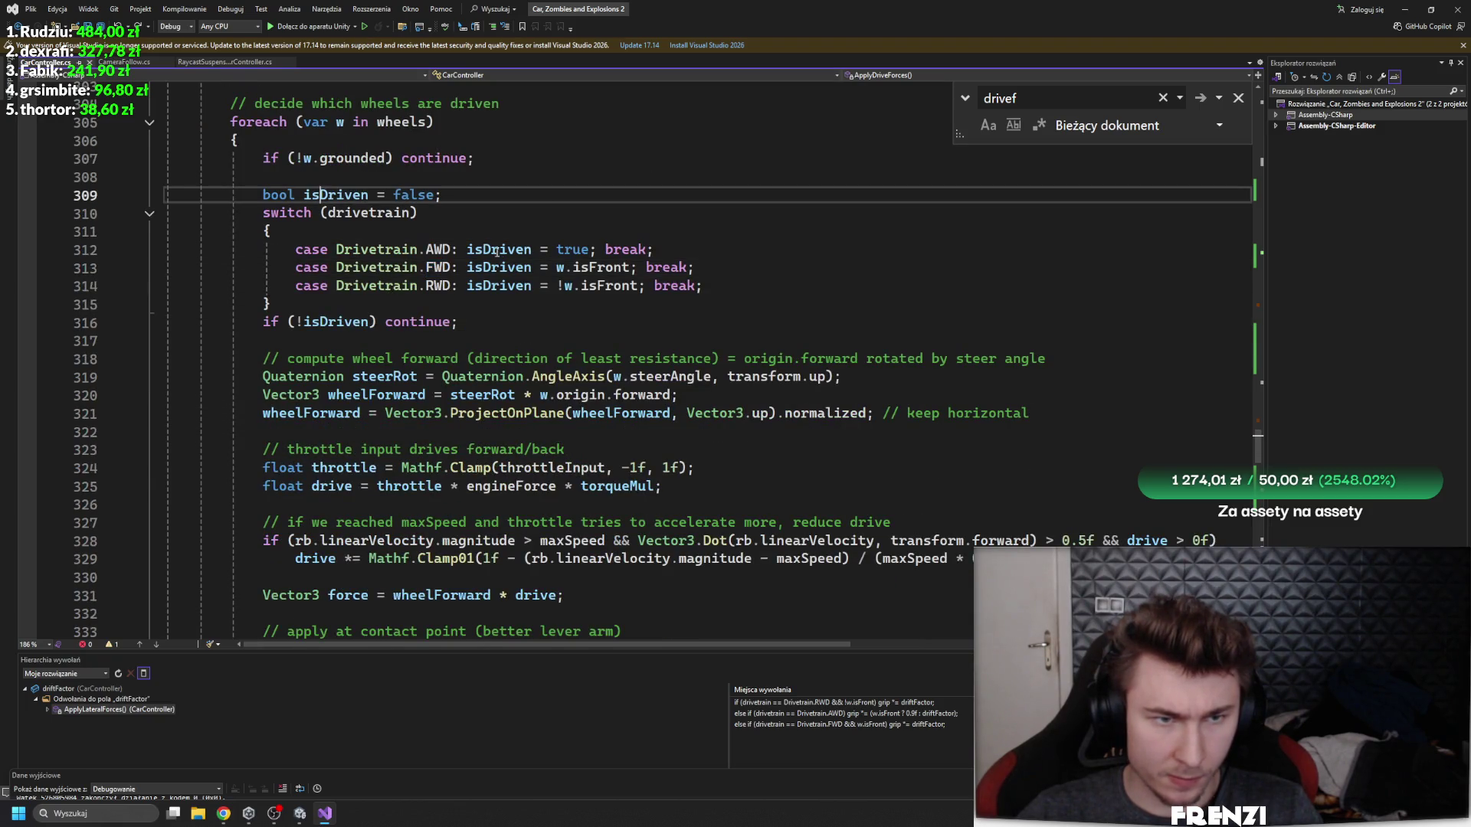
scroll(624, 357, "down", 3)
scroll(624, 358, "up", 3)
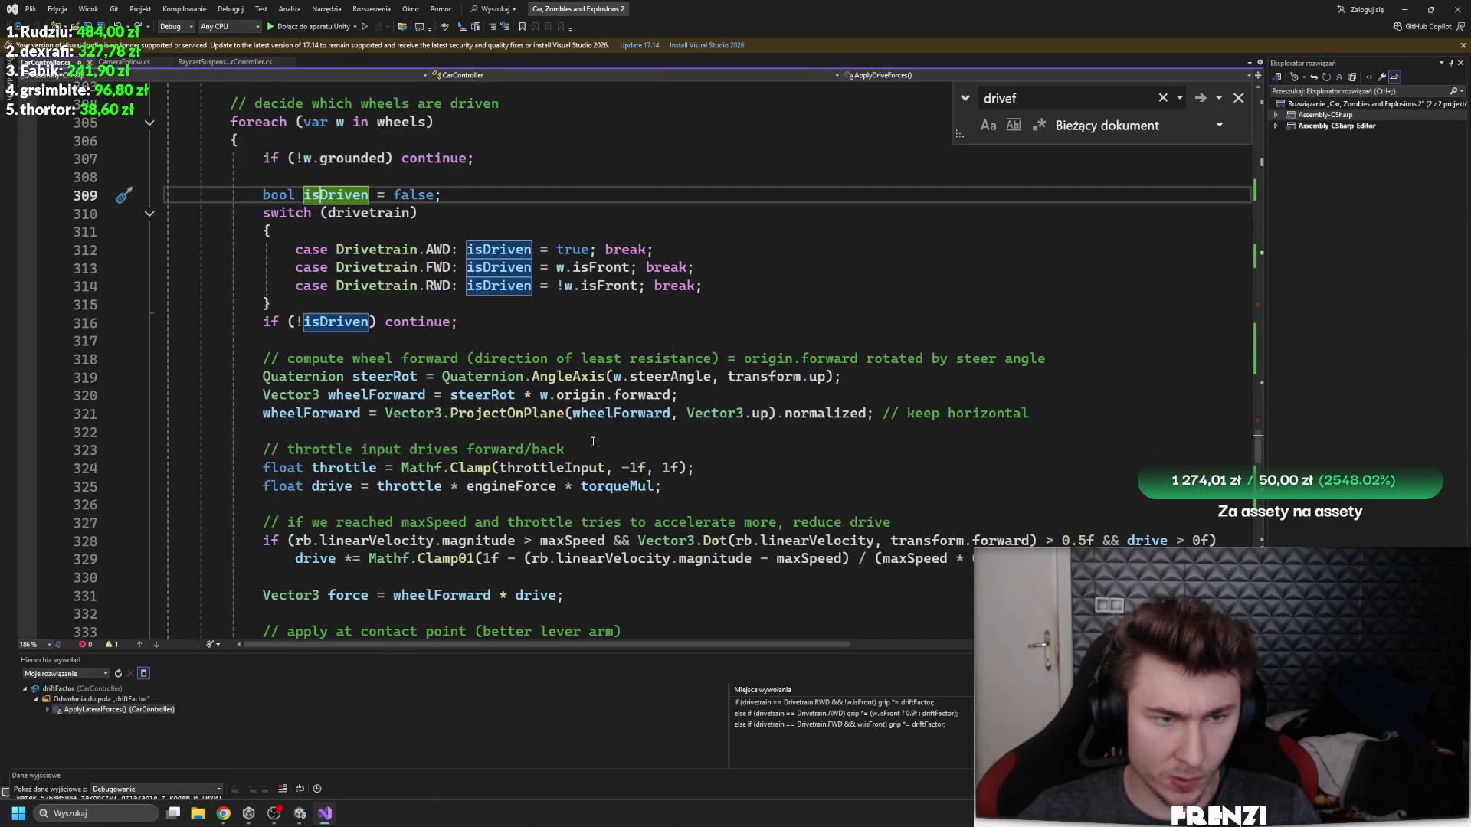
left_click(507, 249)
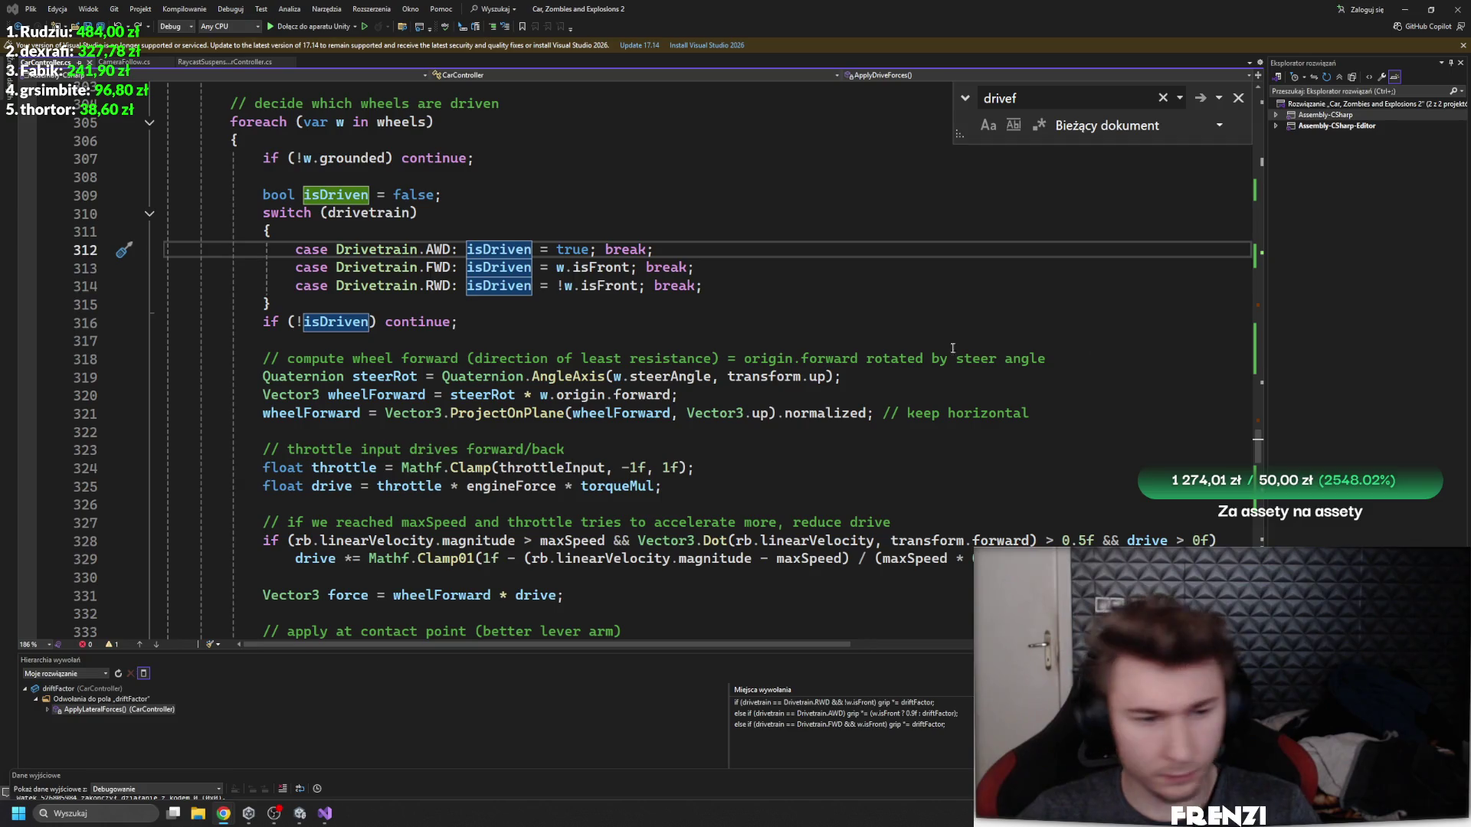
scroll(294, 355, "down", 4)
scroll(1062, 389, "up", 4)
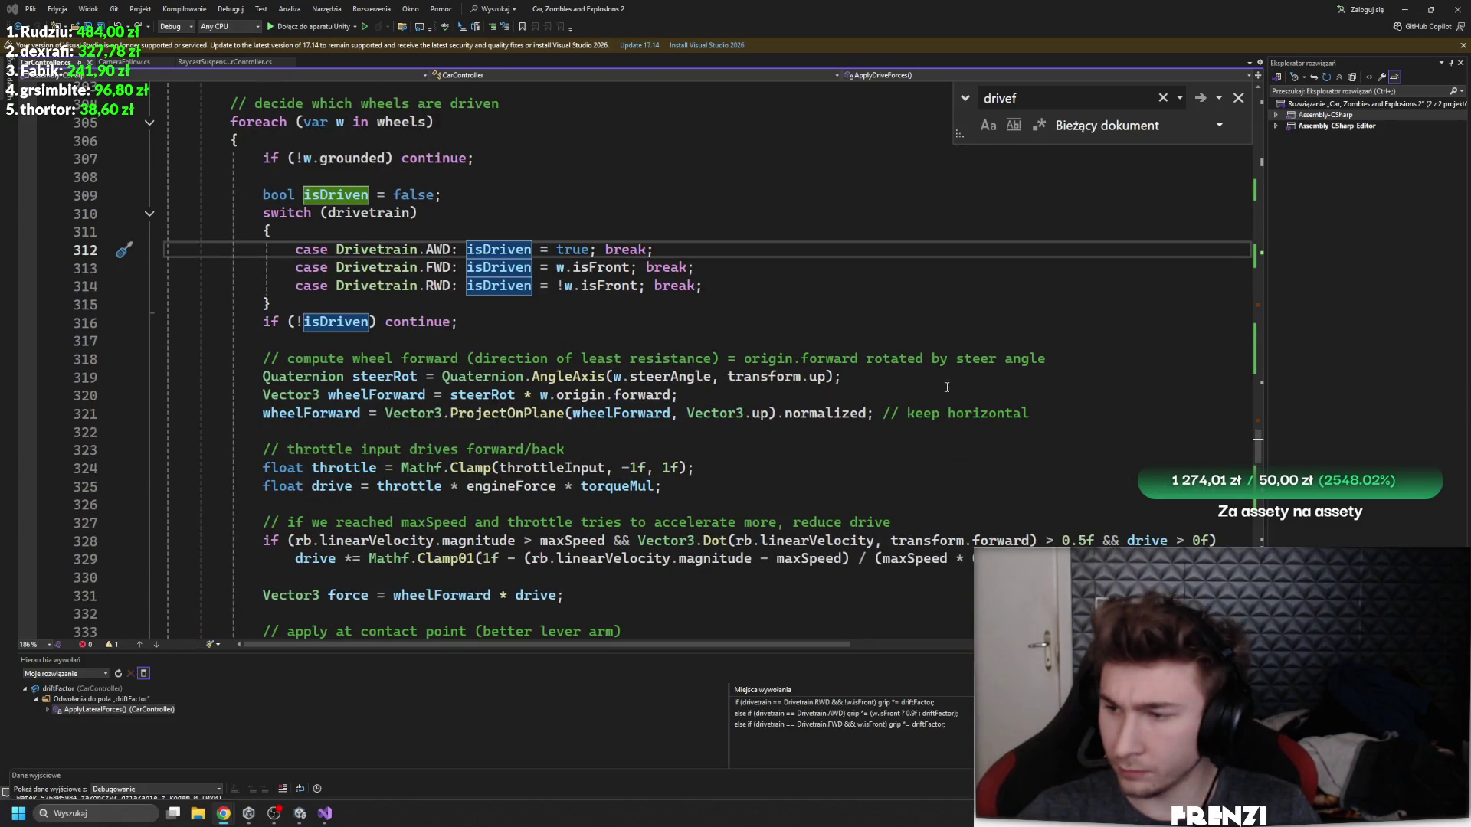
scroll(647, 470, "down", 3)
mouse_move(239, 504)
left_mouse_down()
mouse_move(253, 491)
mouse_move(253, 297)
left_mouse_up()
scroll(253, 490, "up", 2)
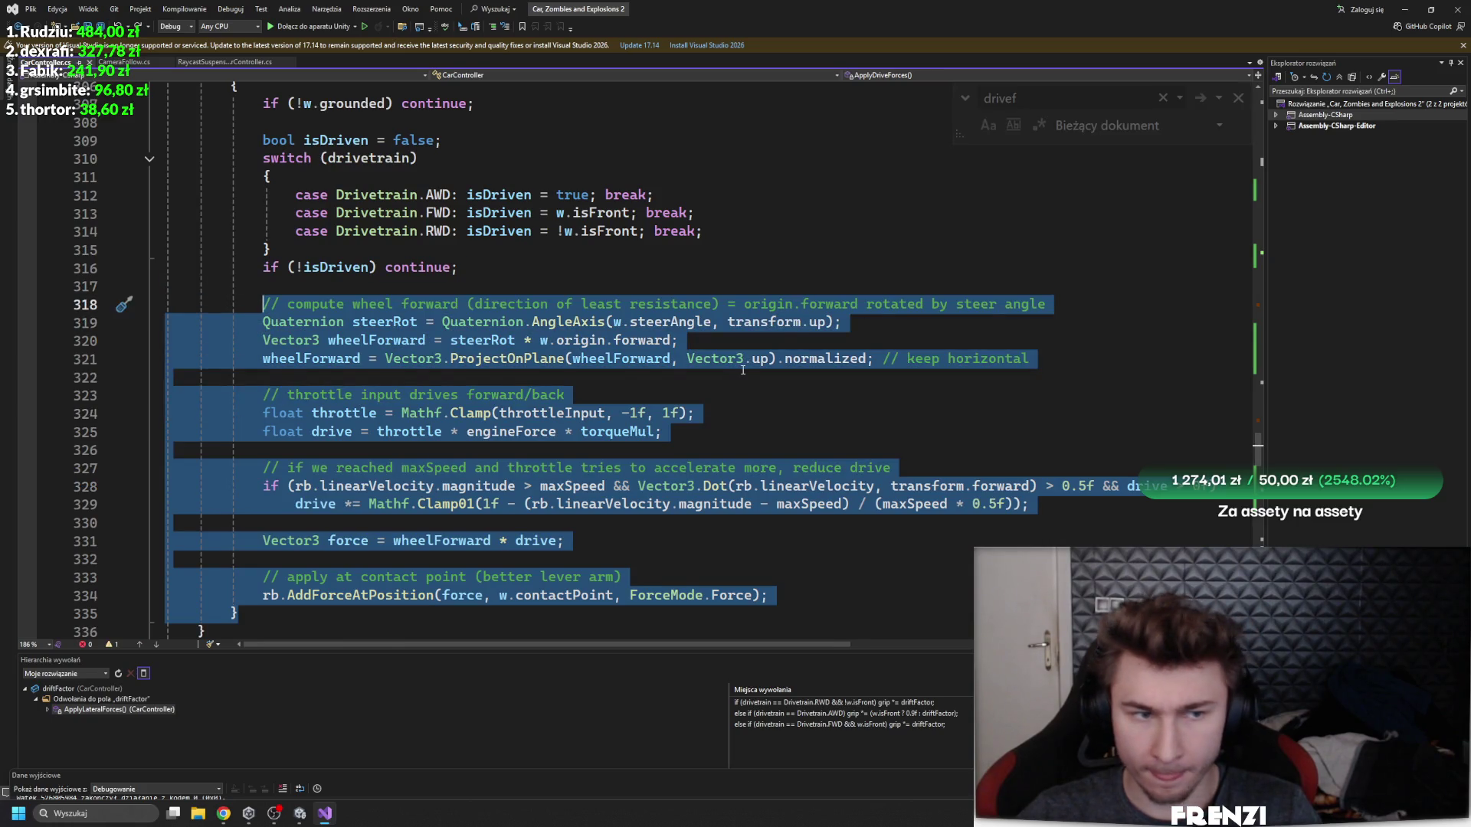
- Paste the traction-based drive code over the original block and toggle undo to compare versions
type("Quaternion steerRot = Quaternion.AngleAxis(w.steerAngle, transform.up);             Vector3 wheelForward = steerRot * w.origin.forward;              Vector3 wheelVel = rb.GetPointVelocity(w.contactPoint);             float forwardSpeed = Vector3.Dot(wheelVel, wheelForward);              float traction = gripForward;              // opcjonalnie: lekka strata trakcji przy drifcie             if (IsDrifting)                 traction *= 0.9f;              float driveForce = w.motorTorque * traction;              Vector3 force = wheelForward * driveForce;             rb.AddForceAtPosition(force, w.contactPoint, ForceMode.Force);         }")
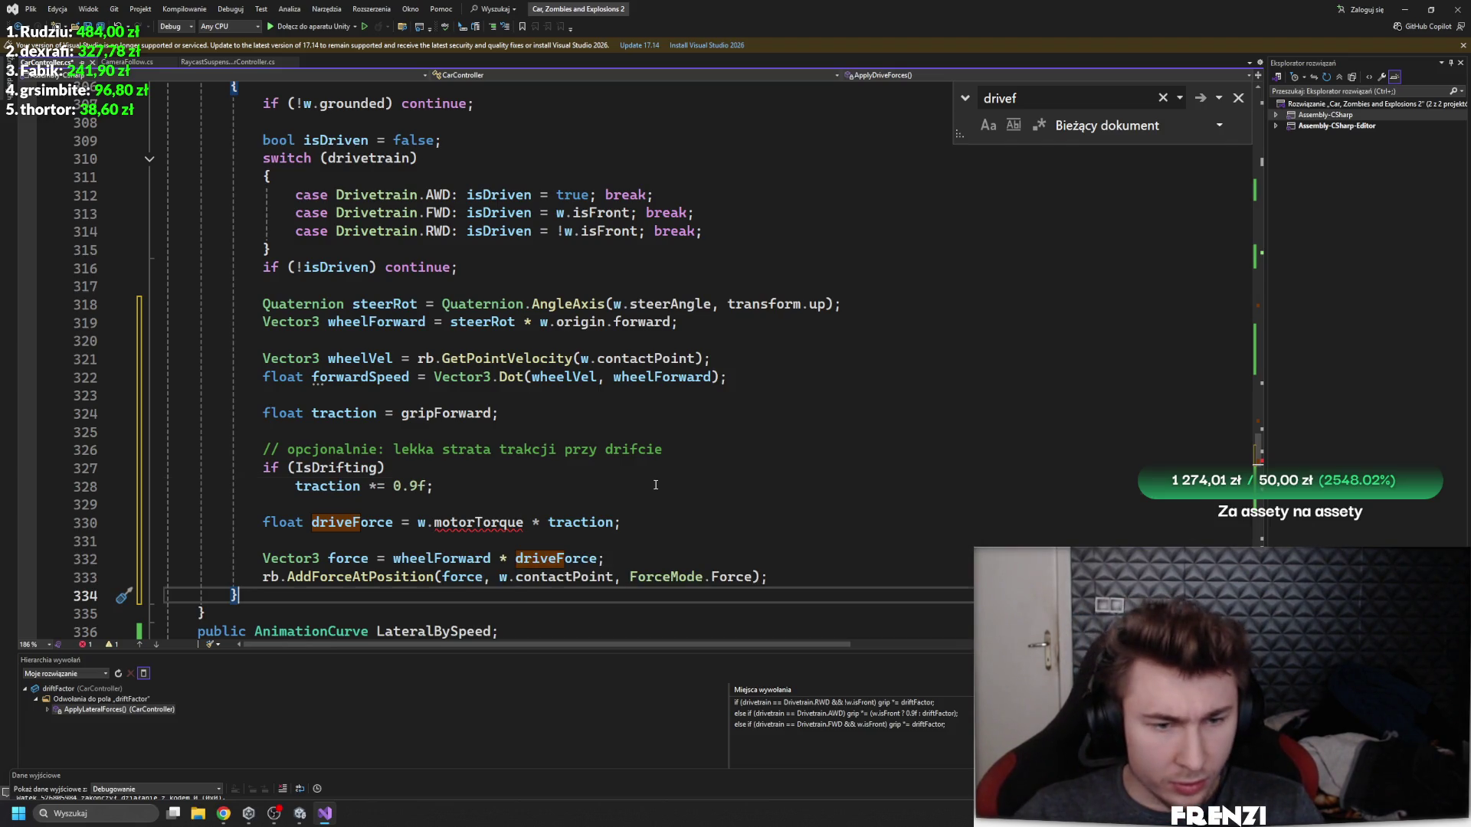
key("ctrl+z")
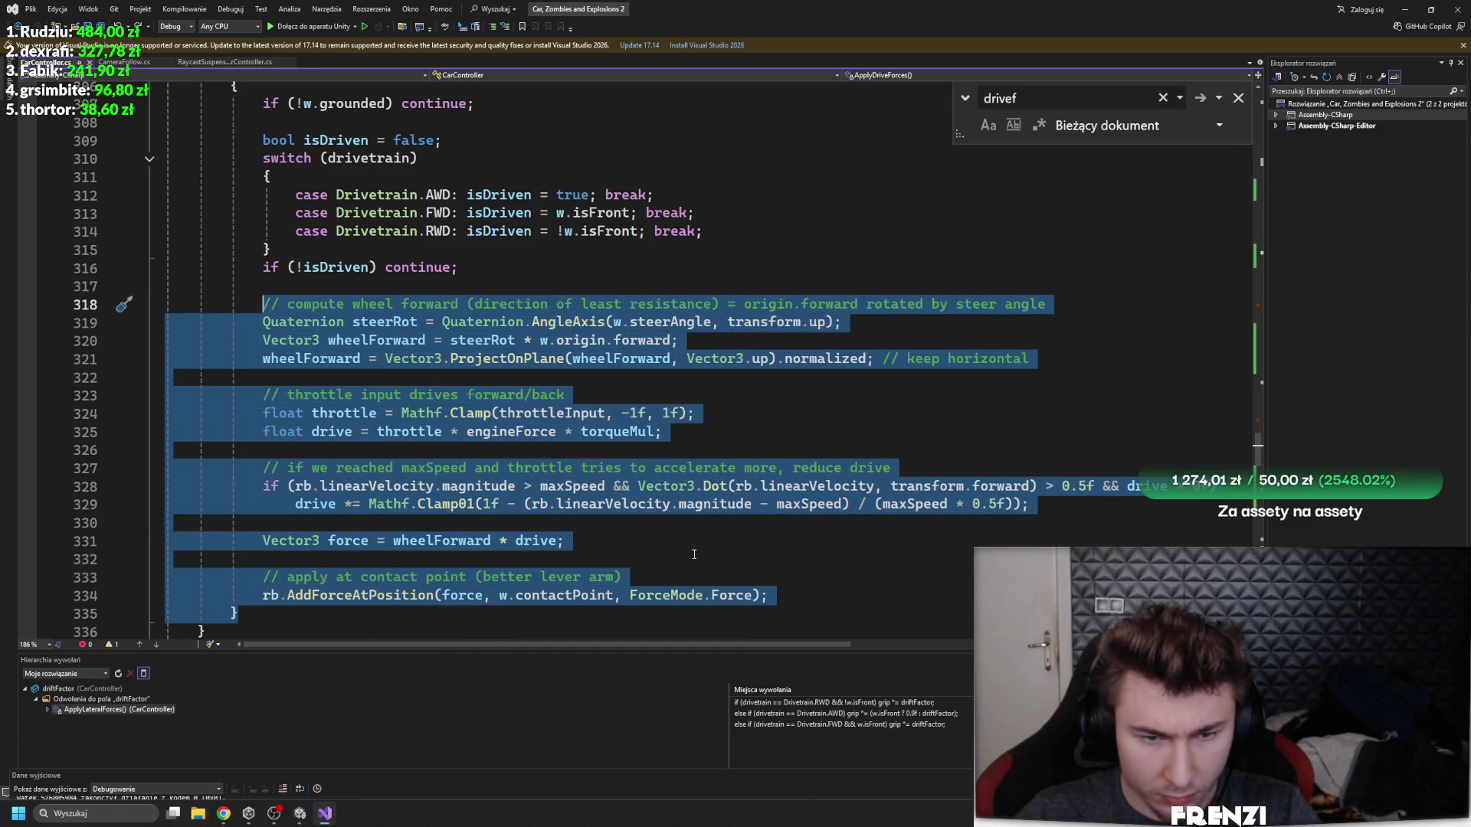
left_click(694, 554)
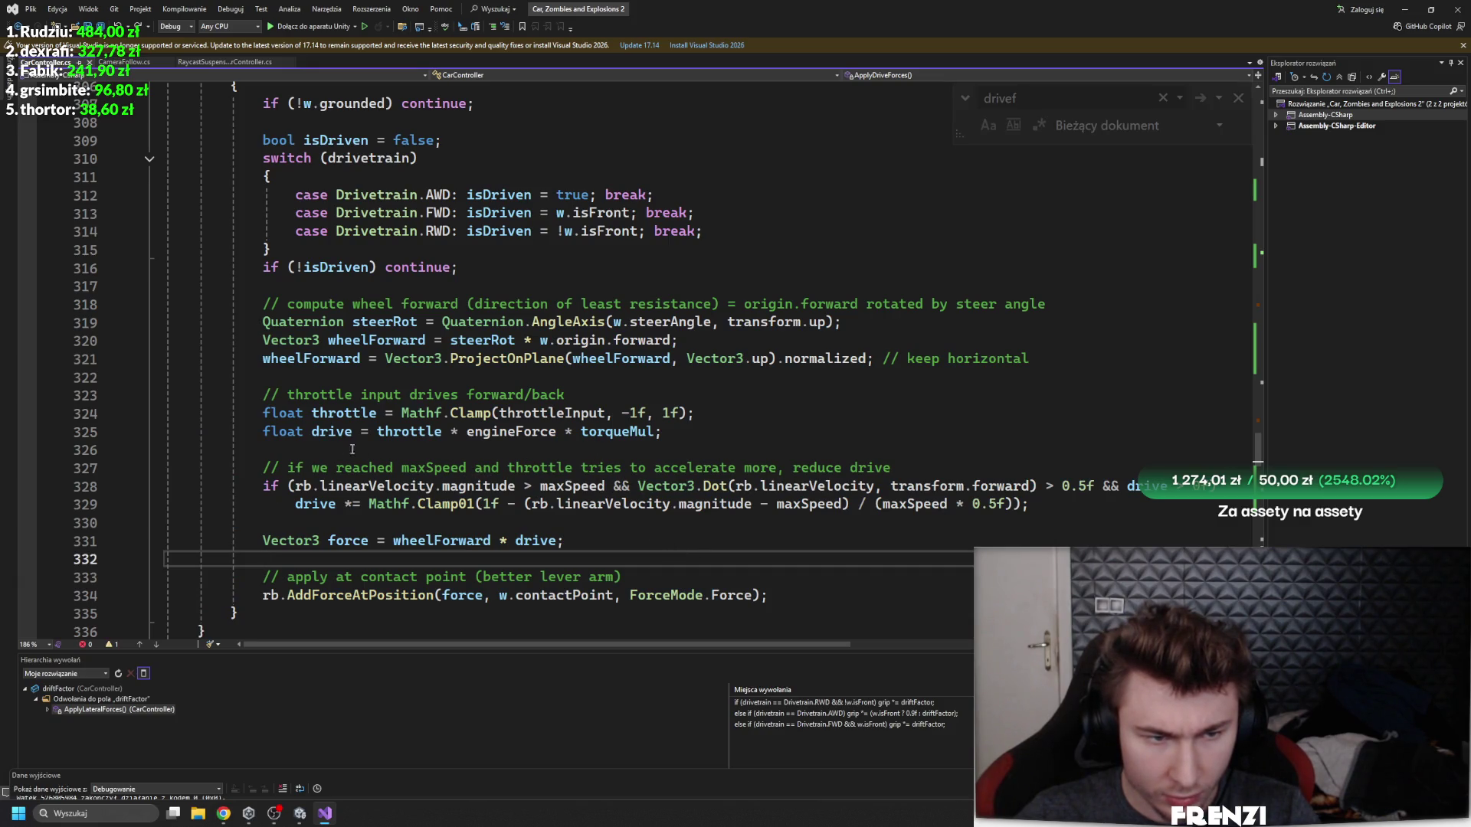
left_click(331, 432)
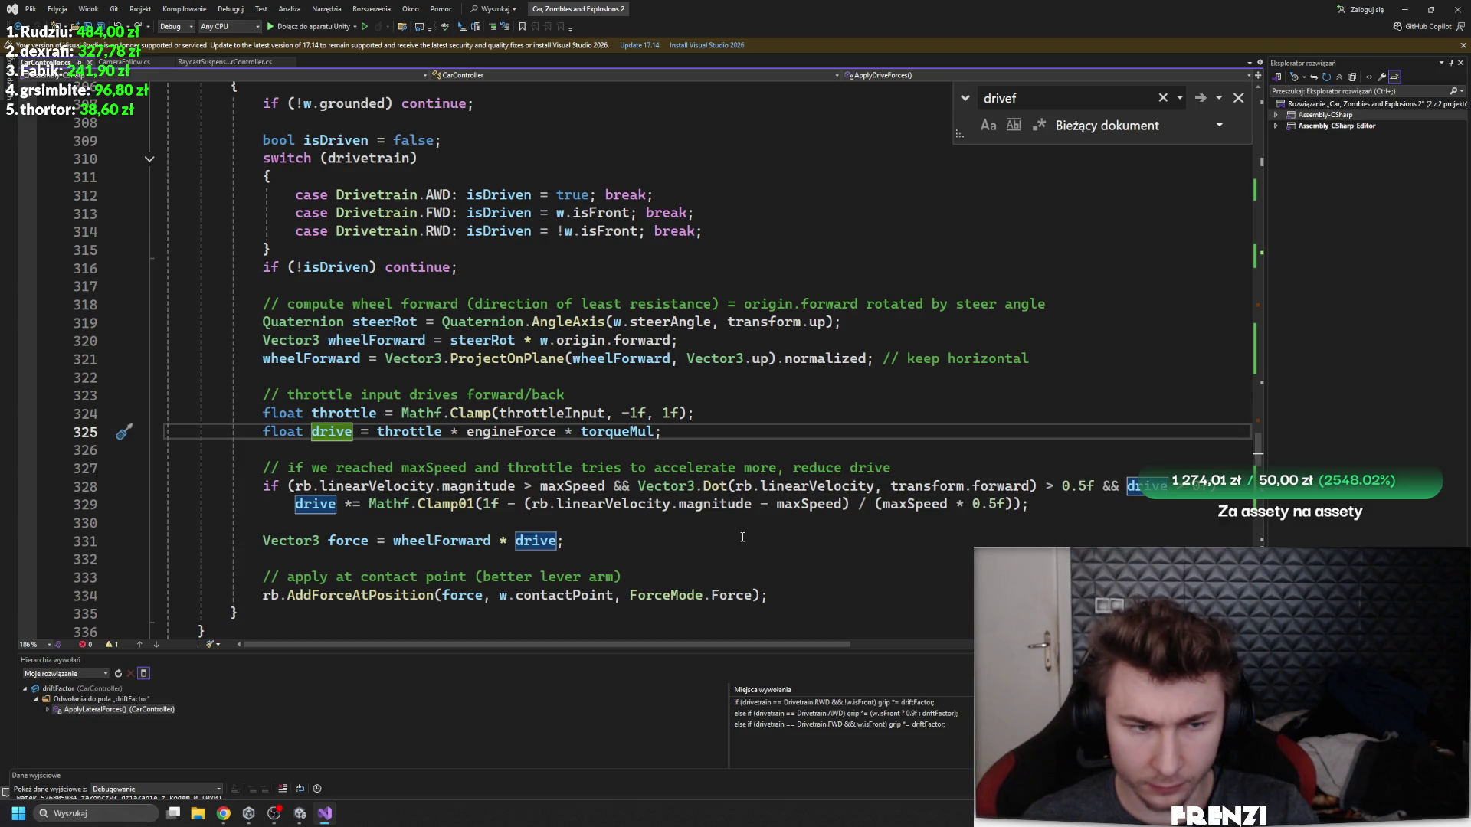
key("ctrl+z")
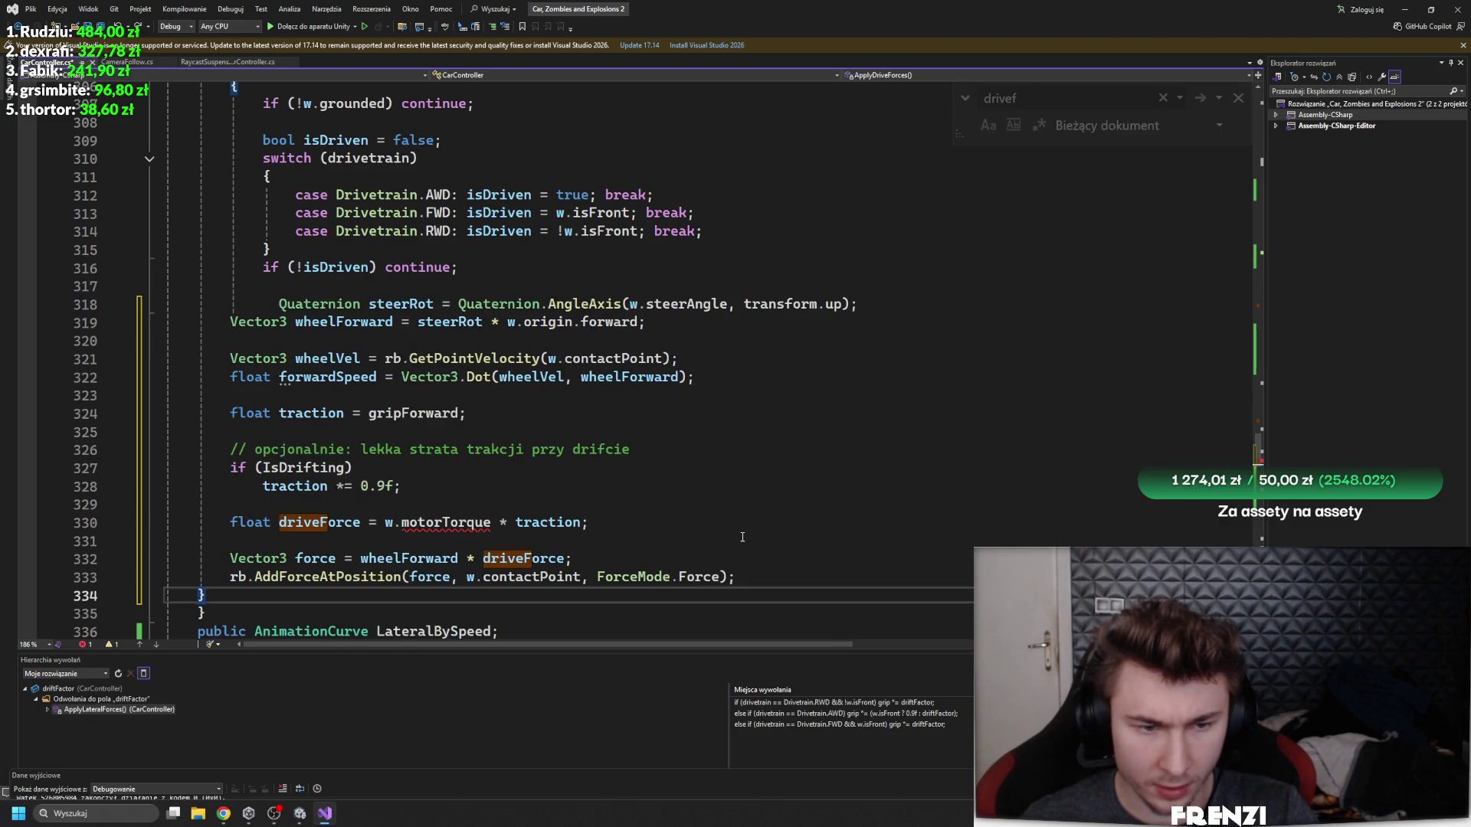
key("ctrl+f")
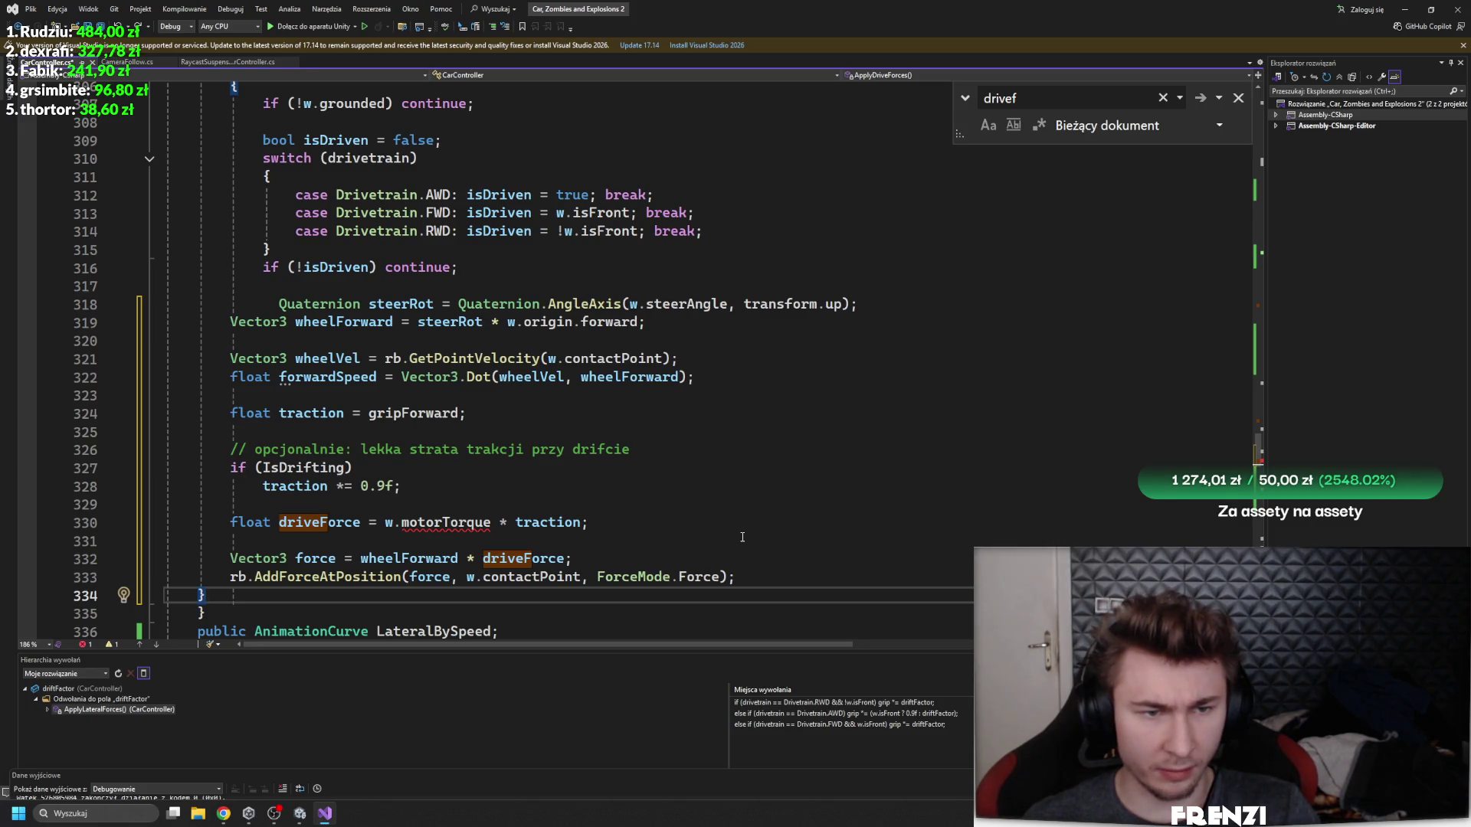
key("ctrl+z")
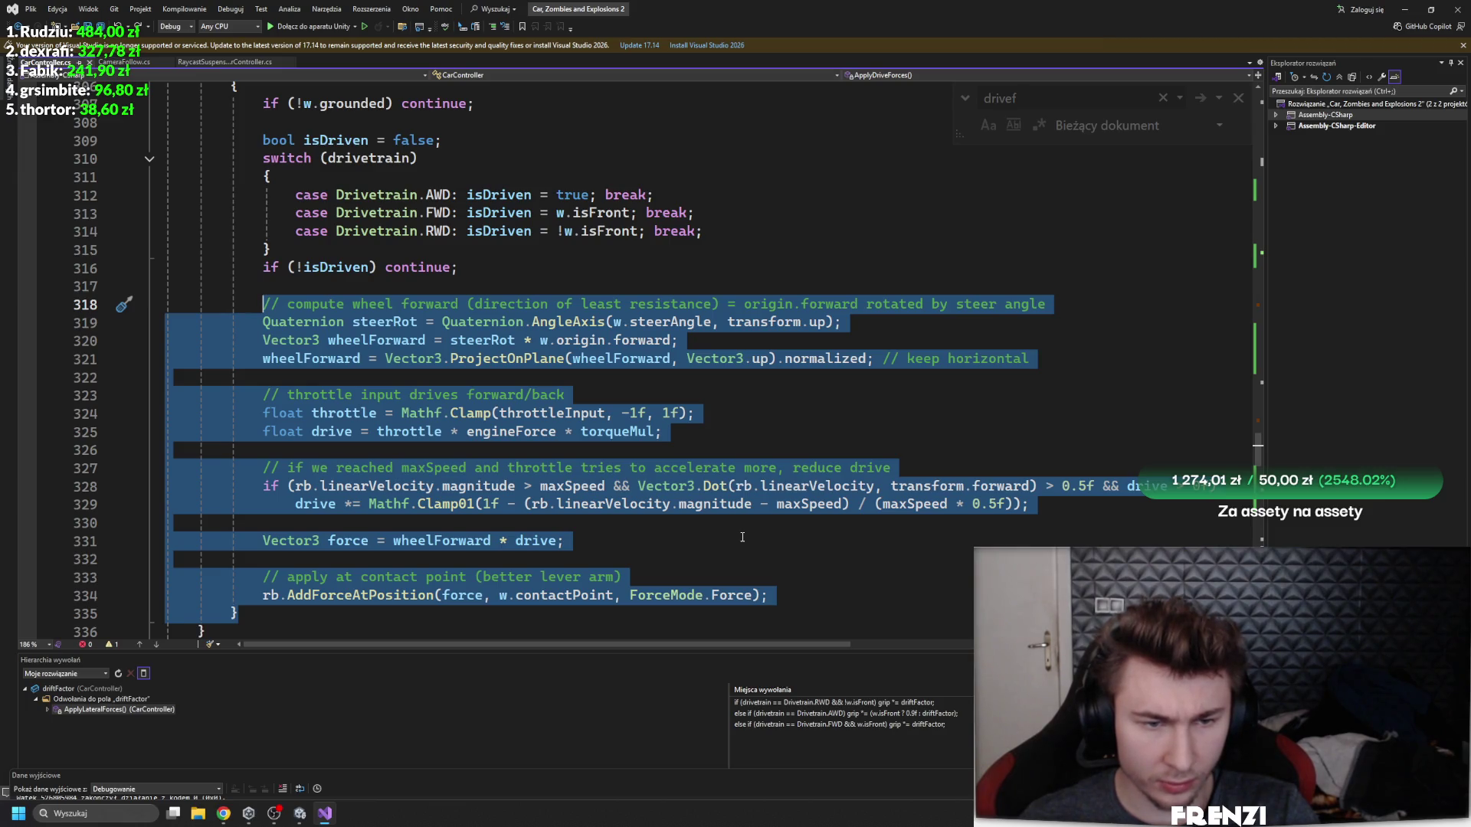
key("ctrl+f")
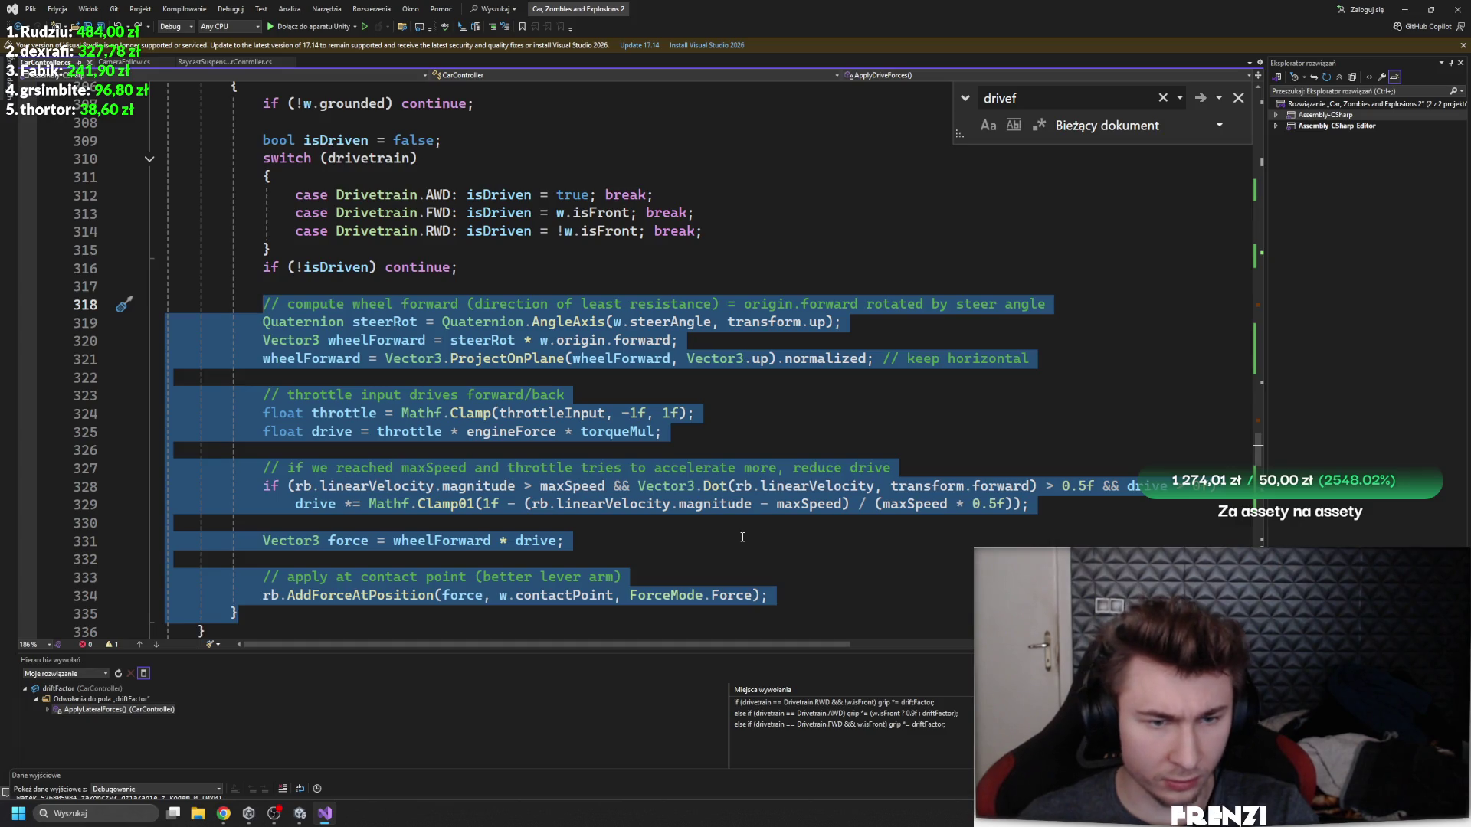
- Inspect the torqueMul variable used in the drive code
left_click(630, 432)
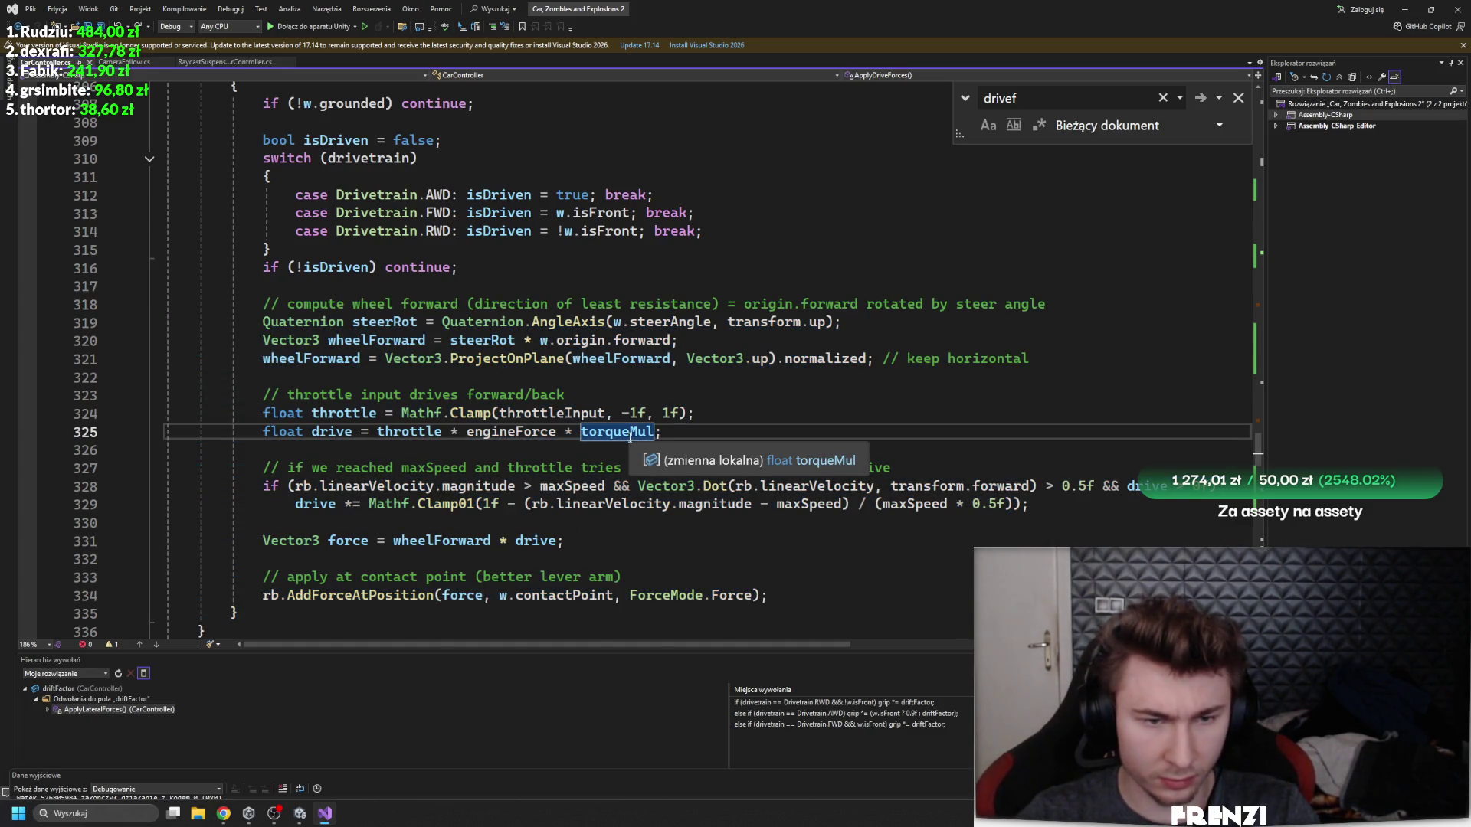
scroll(556, 473, "up", 5)
scroll(556, 447, "down", 3)
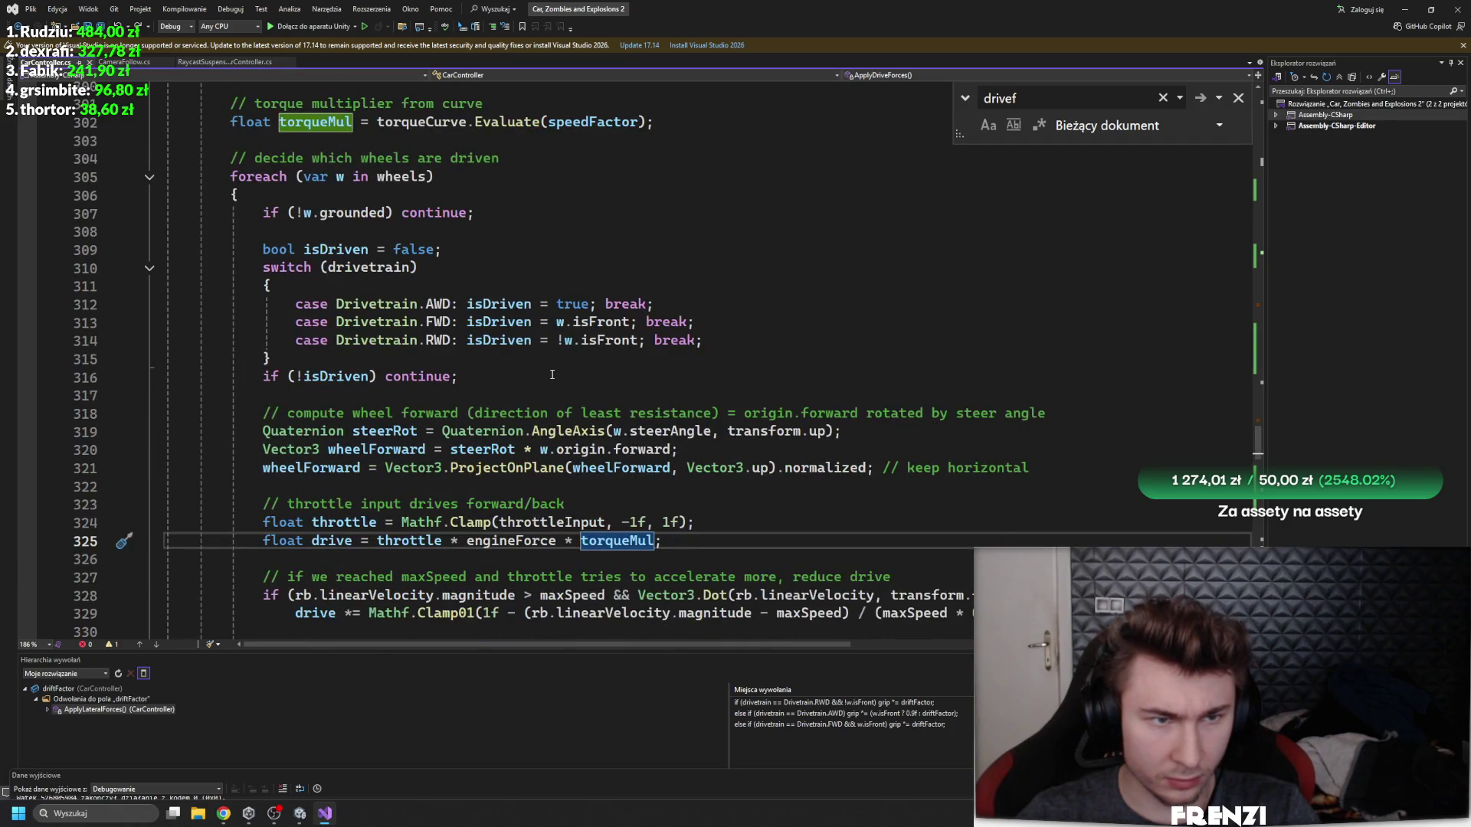
scroll(561, 374, "up", 1)
scroll(562, 375, "down", 13)
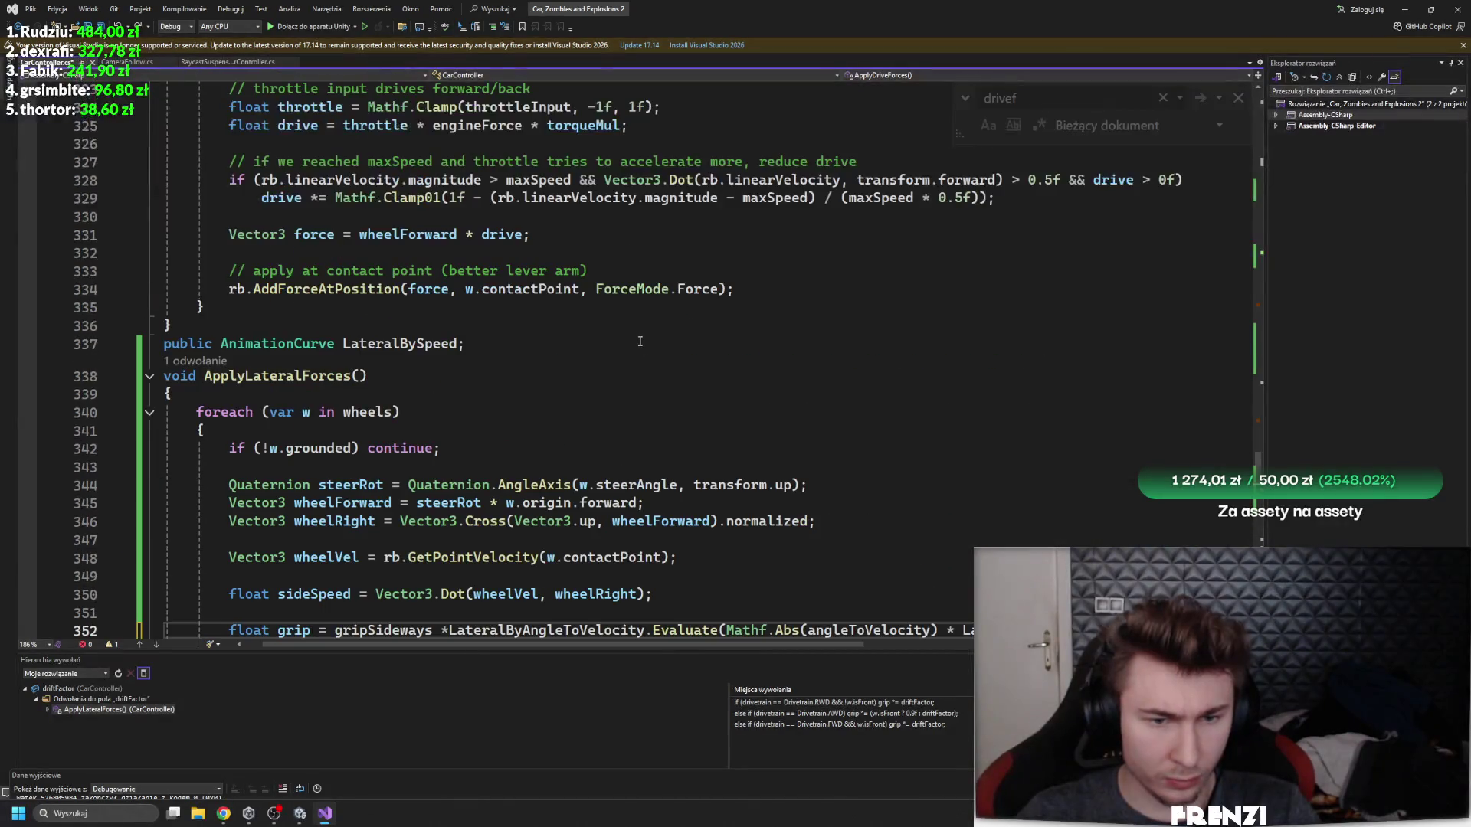
scroll(725, 436, "up", 6)
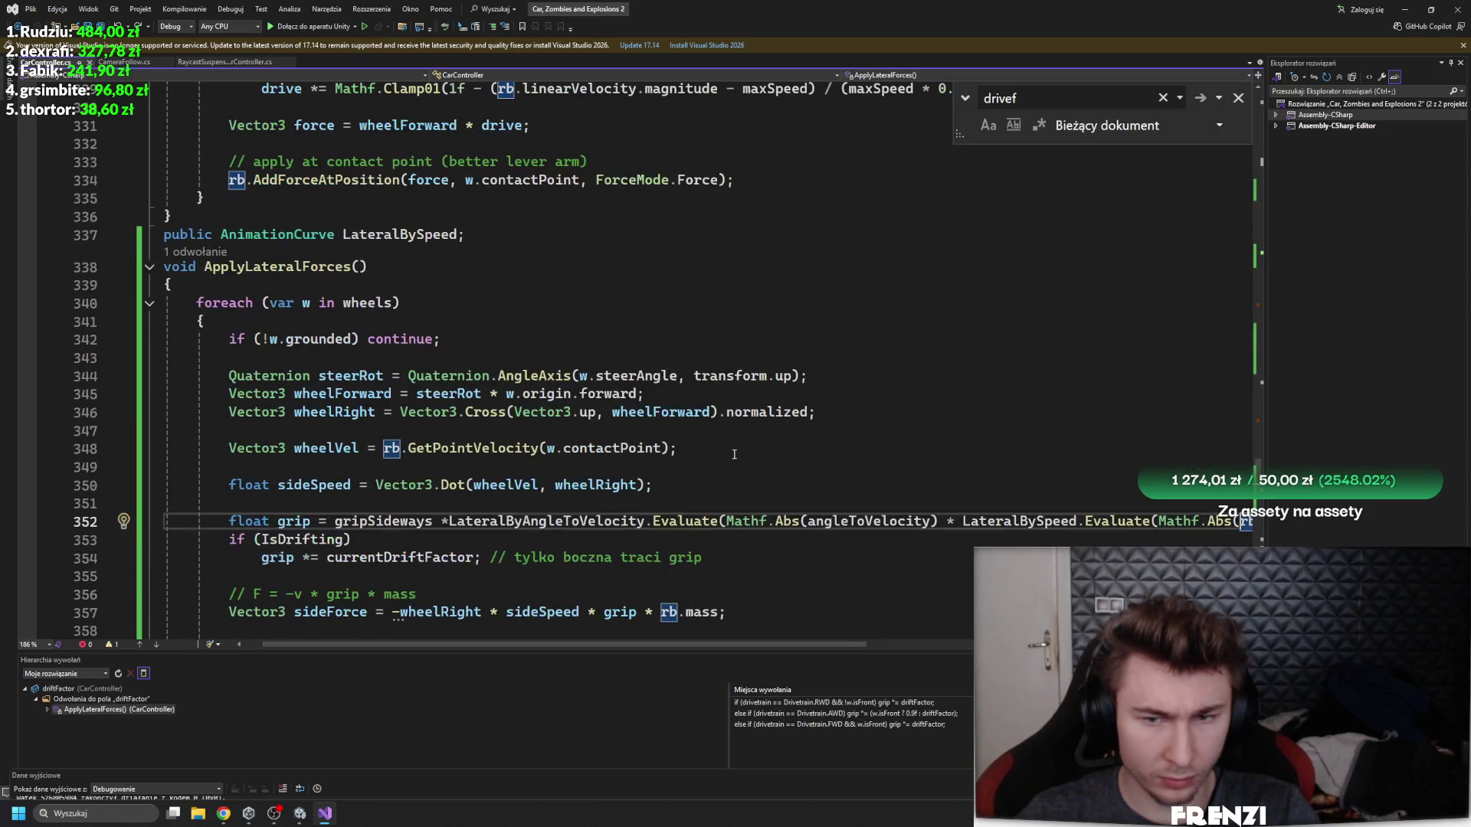
- Reapply the traction-based code once more, then revert to the throttle and engineForce block
key("ctrl+k")
key("ctrl+d")
scroll(724, 443, "up", 4)
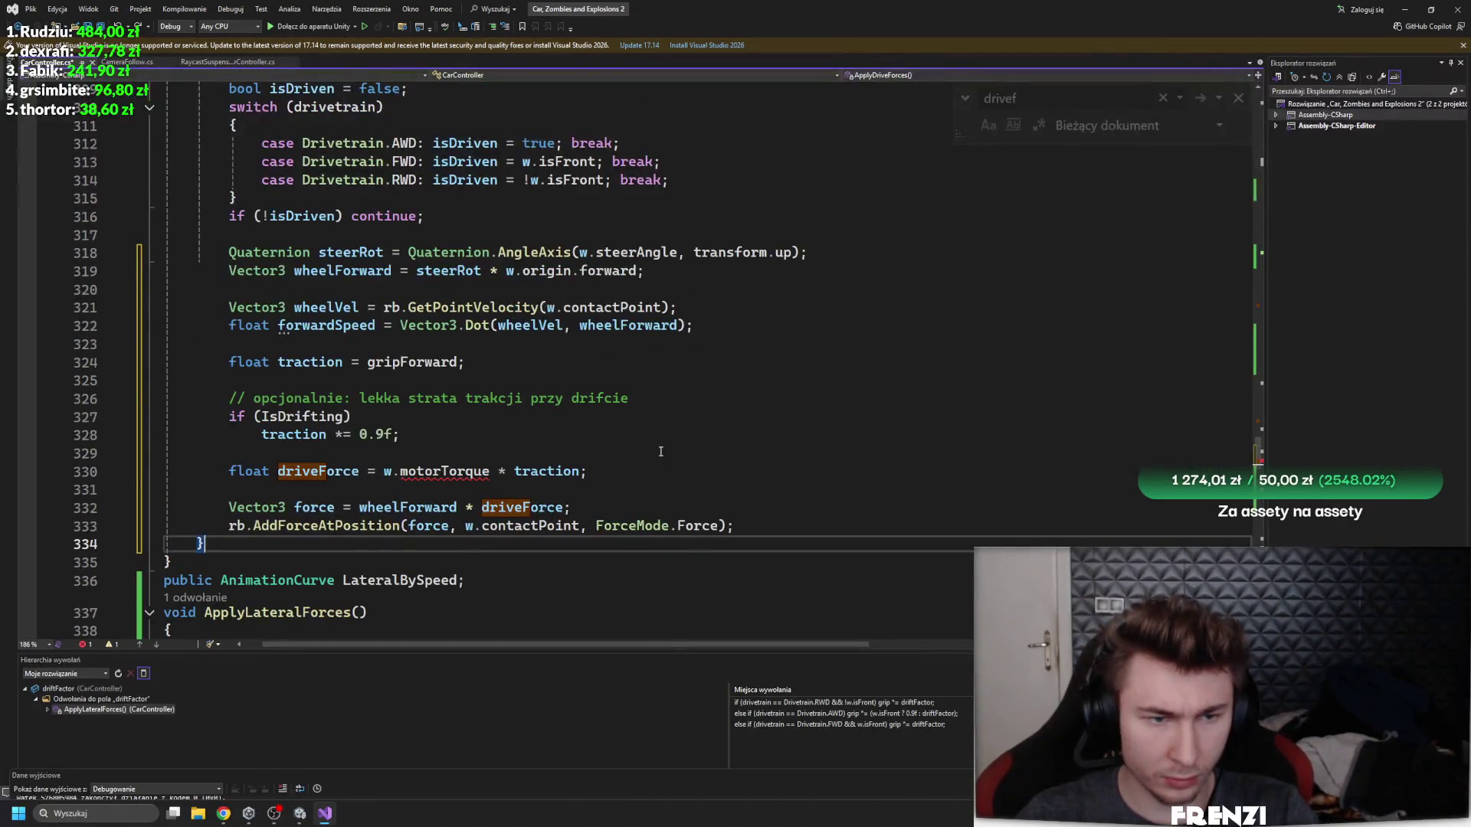
key("ctrl+z")
key("ctrl+z")
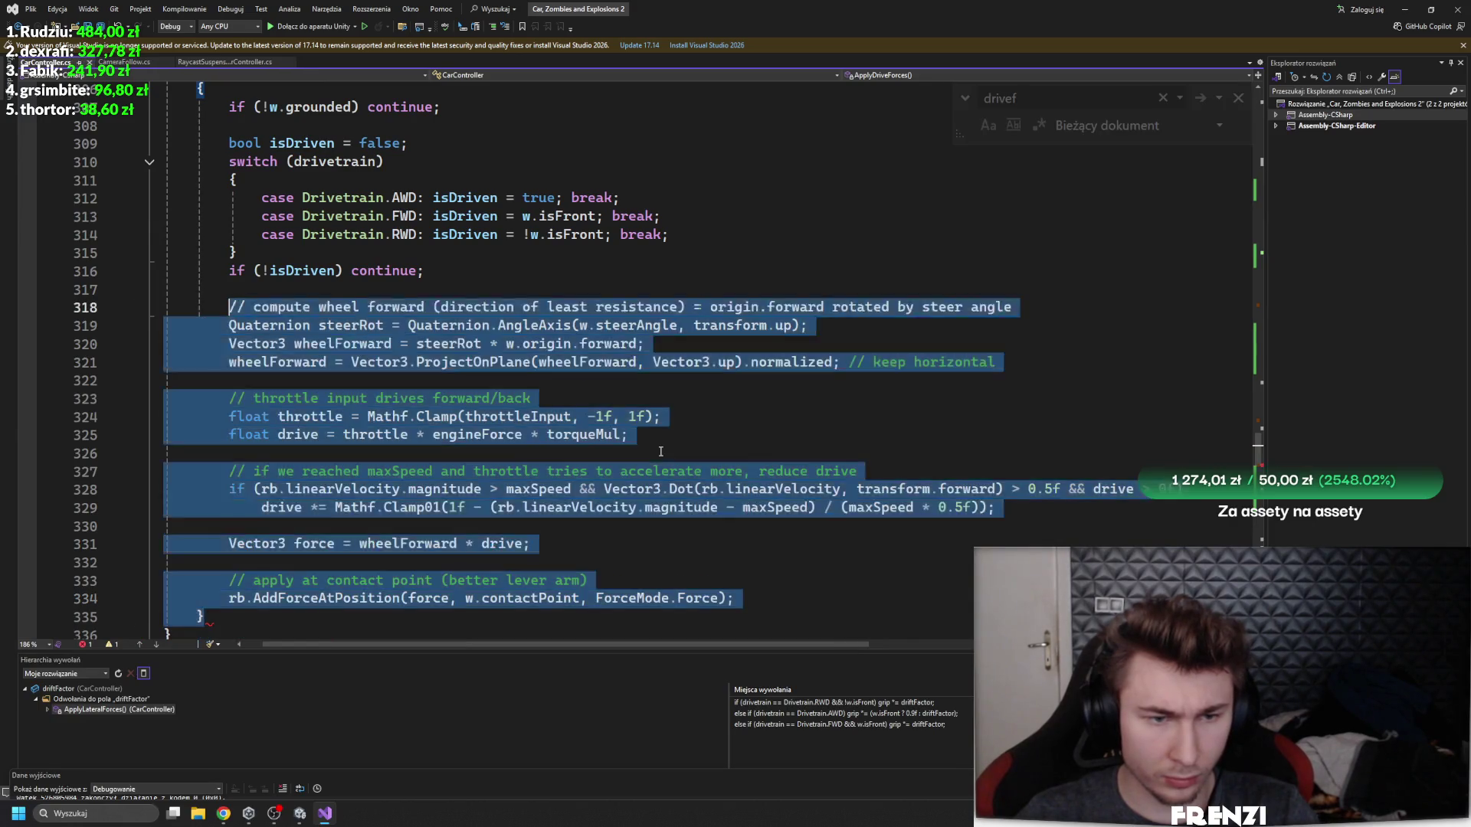
scroll(618, 427, "down", 1)
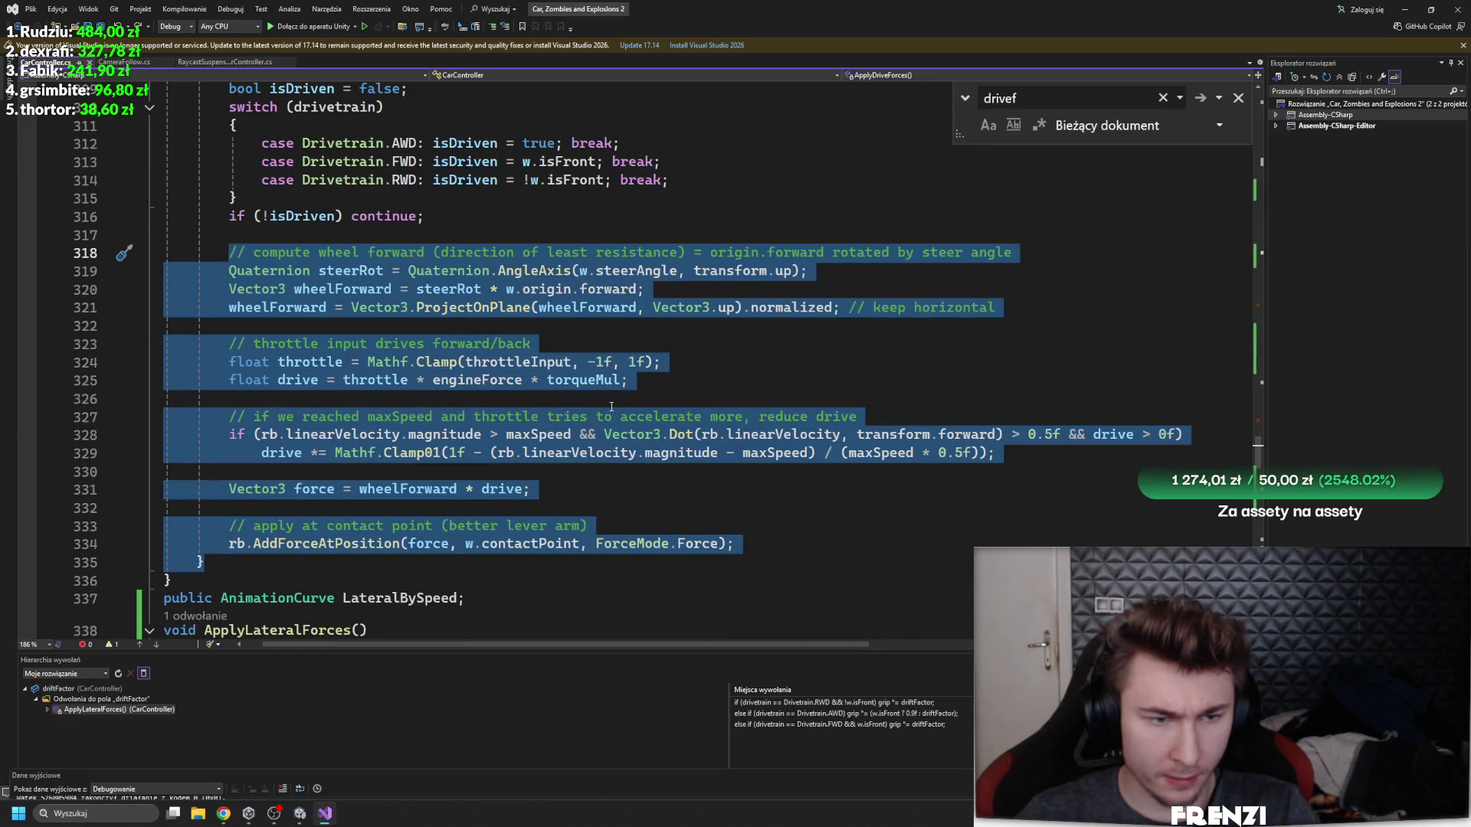
type("Quaternion steerRot = Quaternion.AngleAxis(w.steerAngle, transform.up);         Vector3 wheelForward = steerRot * w.origin.forward;          Vector3 wheelVel = rb.GetPointVelocity(w.contactPoint);         float forwardSpeed = Vector3.Dot(wheelVel, wheelForward);          float traction = gripForward;          // opcjonalnie: lekka strata trakcji przy drifcie         if (IsDrifting)             traction *= 0.9f;          float driveForce = w.motorTorque * traction;          Vector3 force = wheelForward * driveForce;         rb.AddForceAtPosition(force, w.contactPoint, ForceMode.Force);     }")
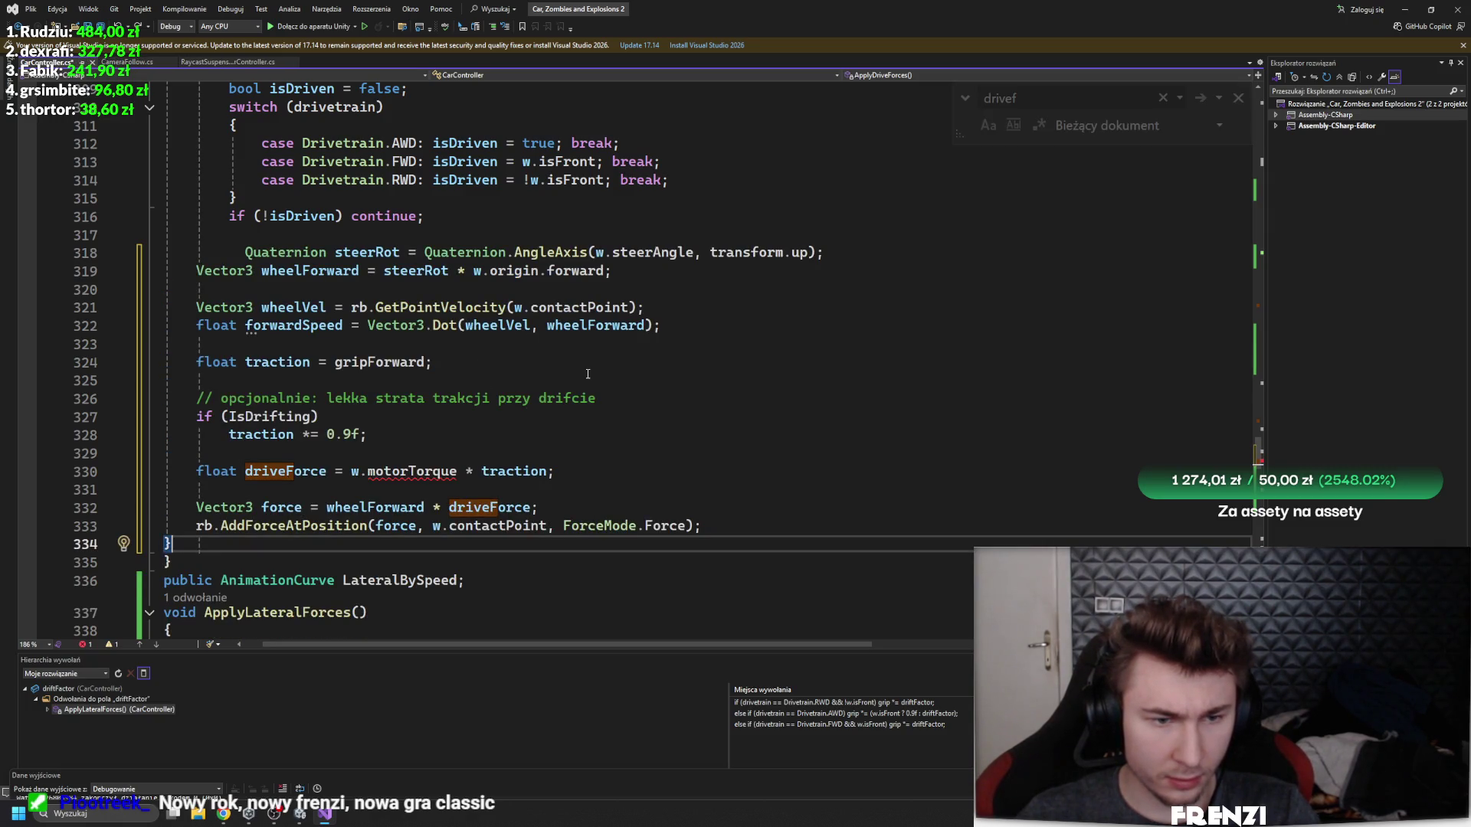
key("ctrl+z")
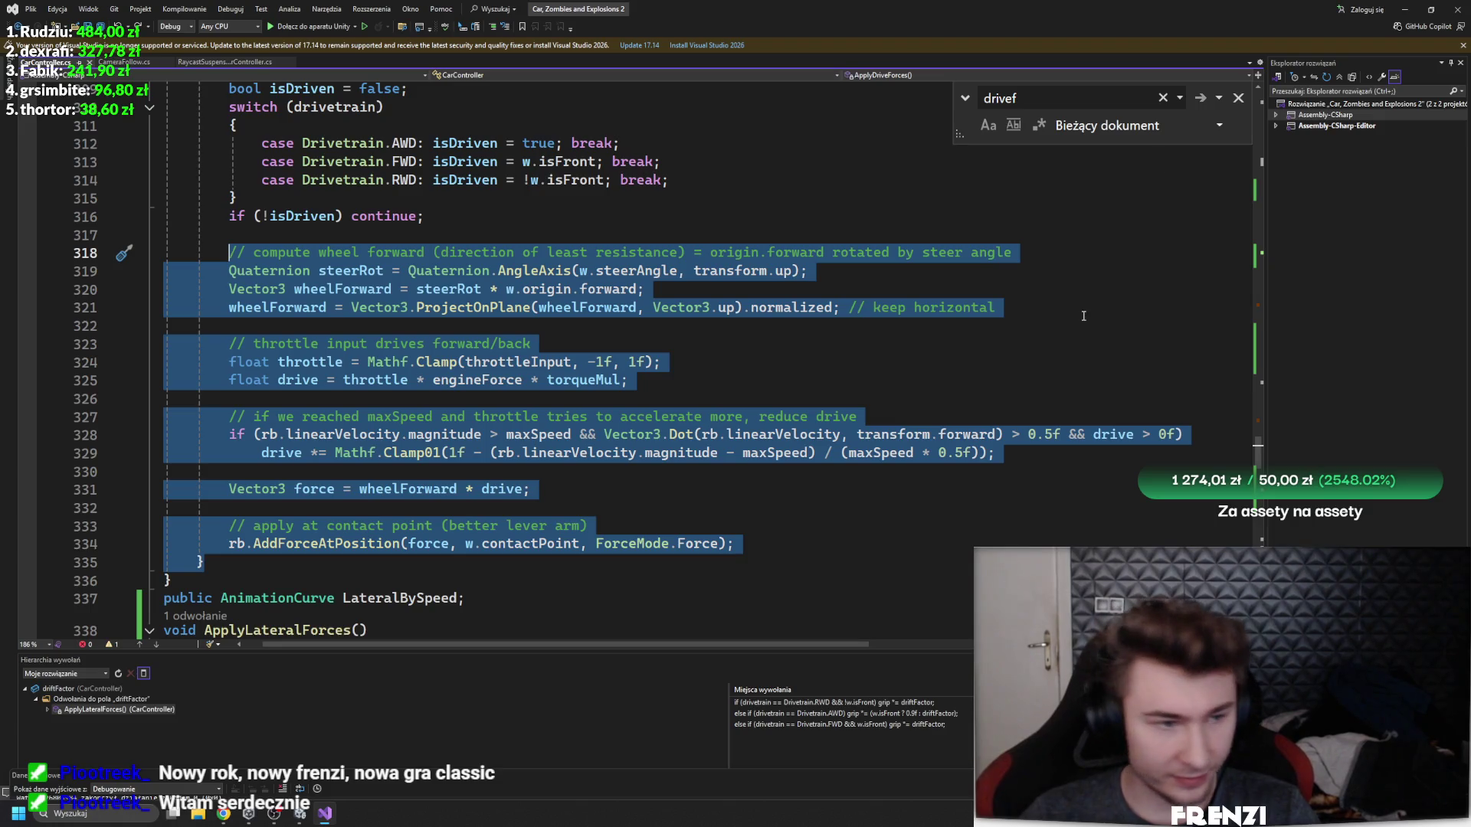
- Deselect the restored drive block and place the cursor on empty line 322
scroll(869, 387, "up", 1)
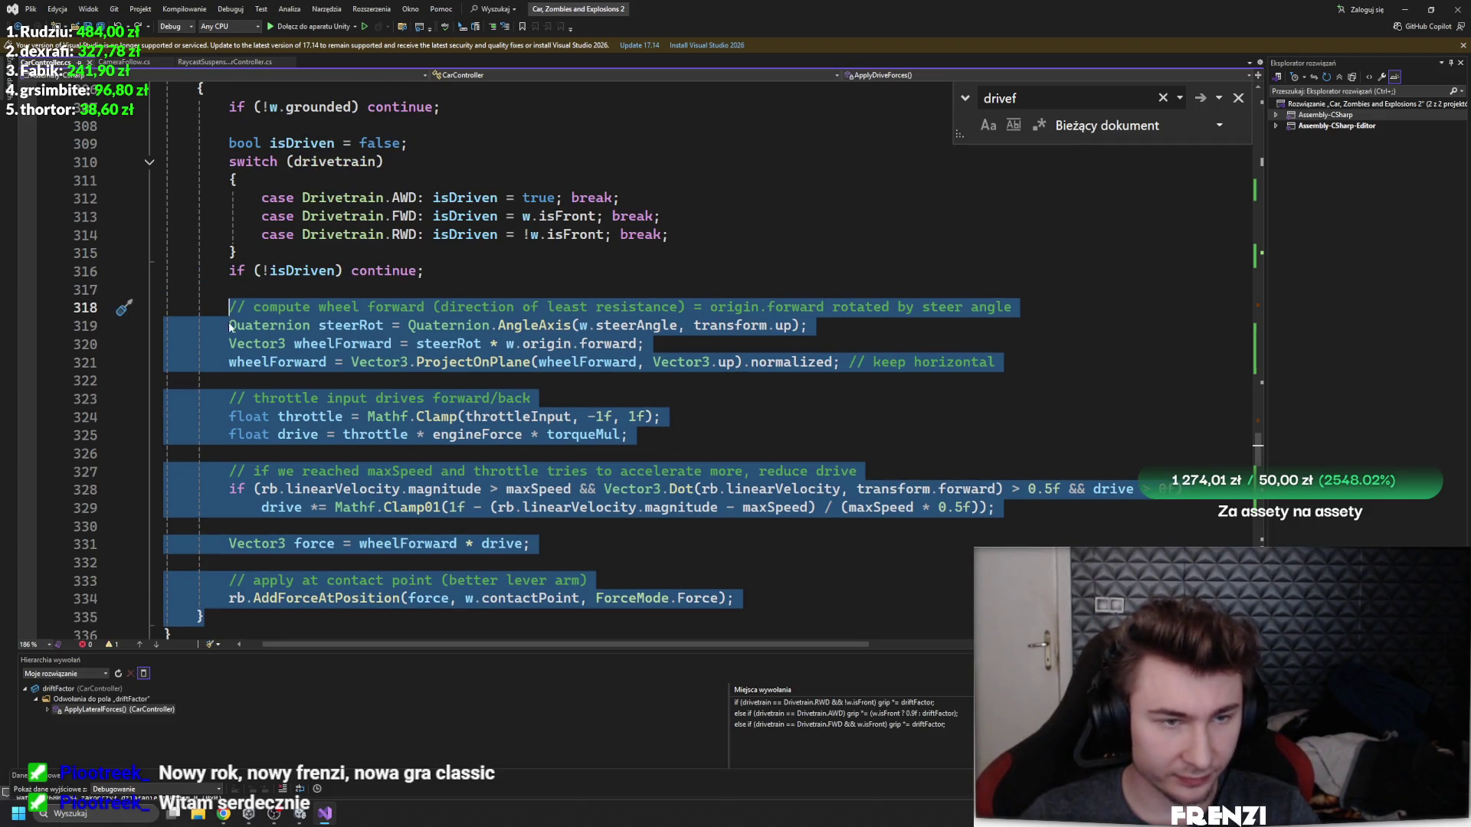
left_click(246, 307)
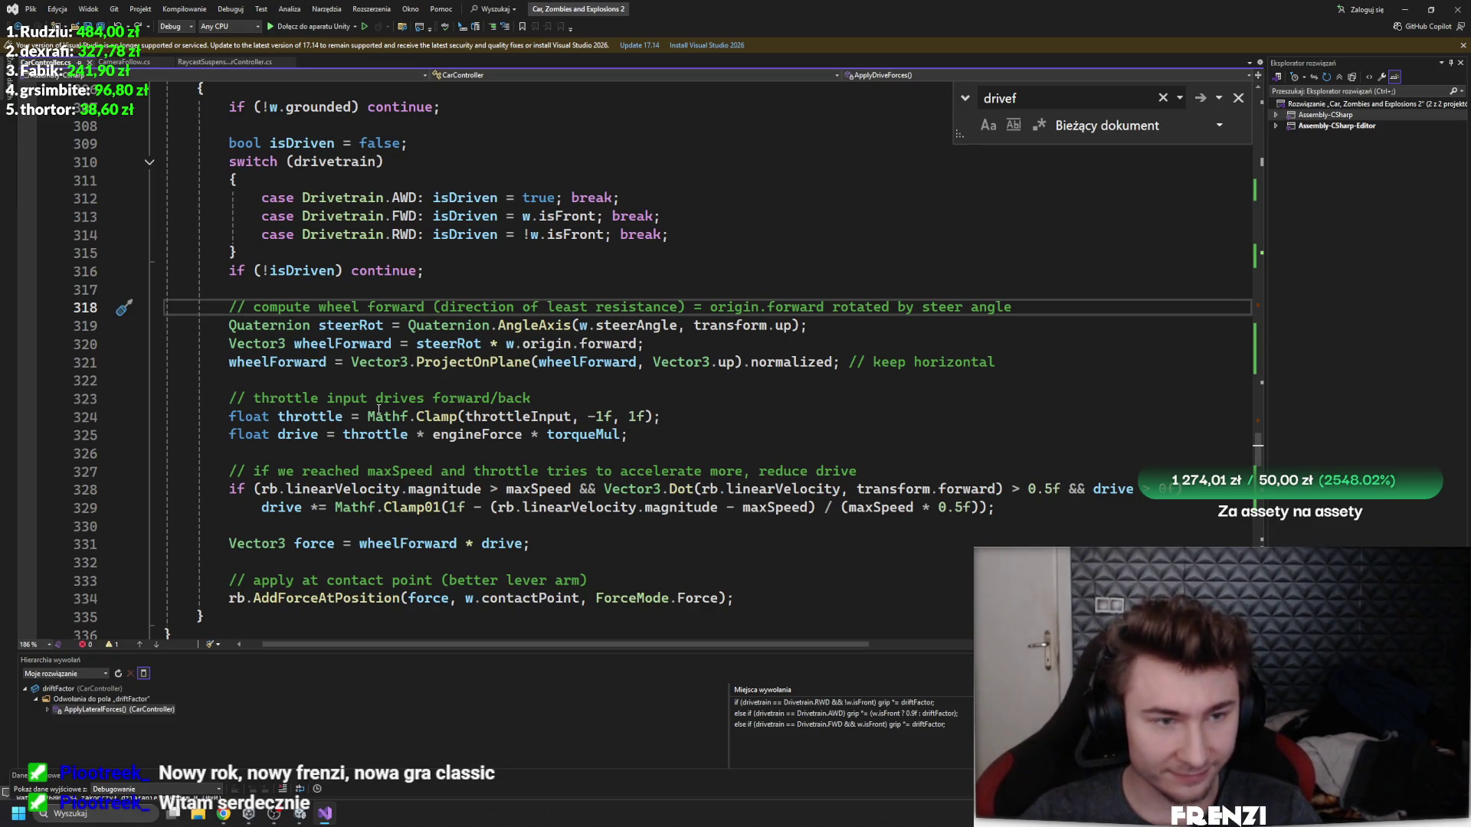
left_click(560, 395)
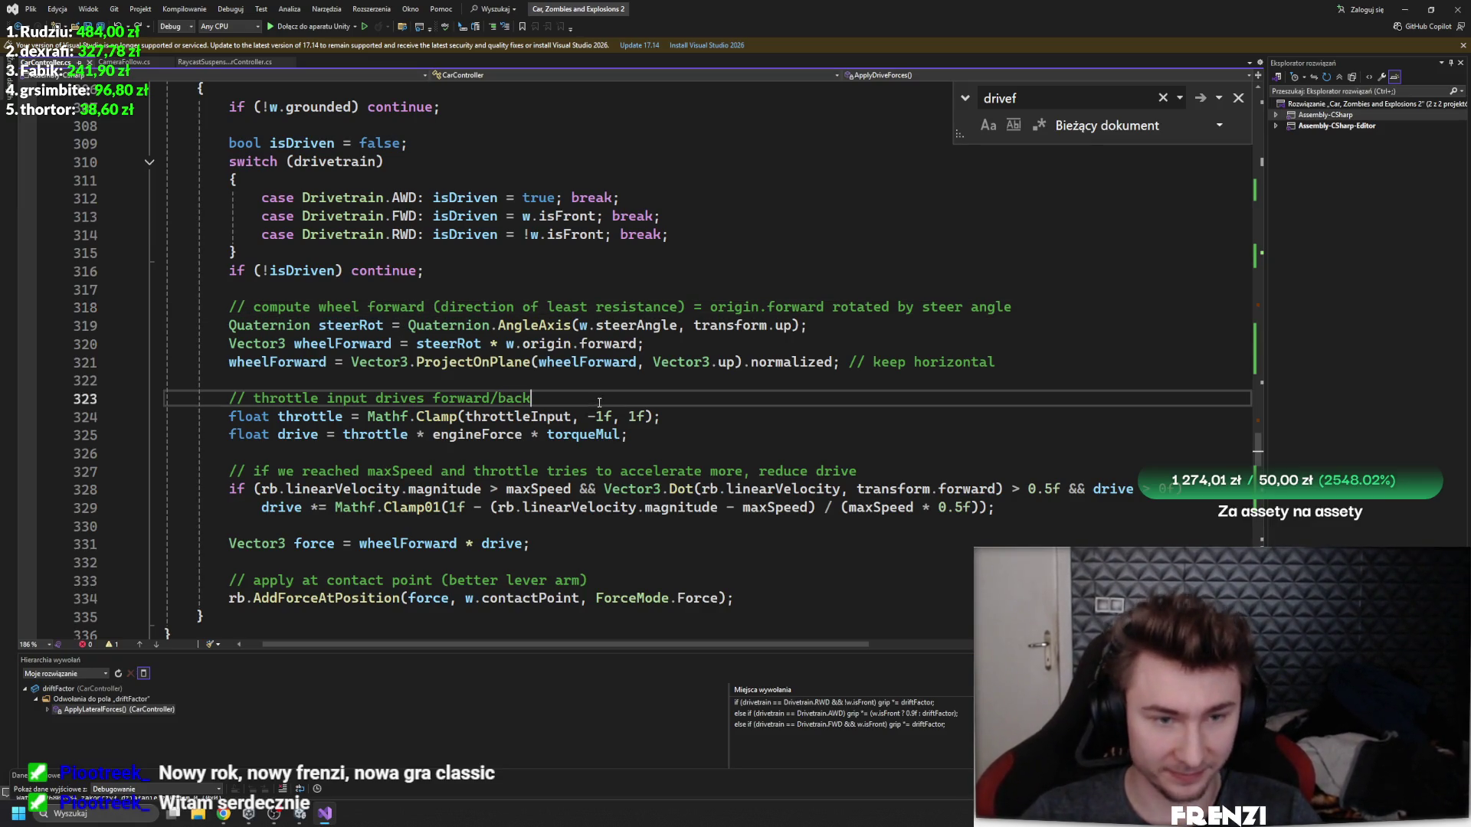
left_click(560, 381)
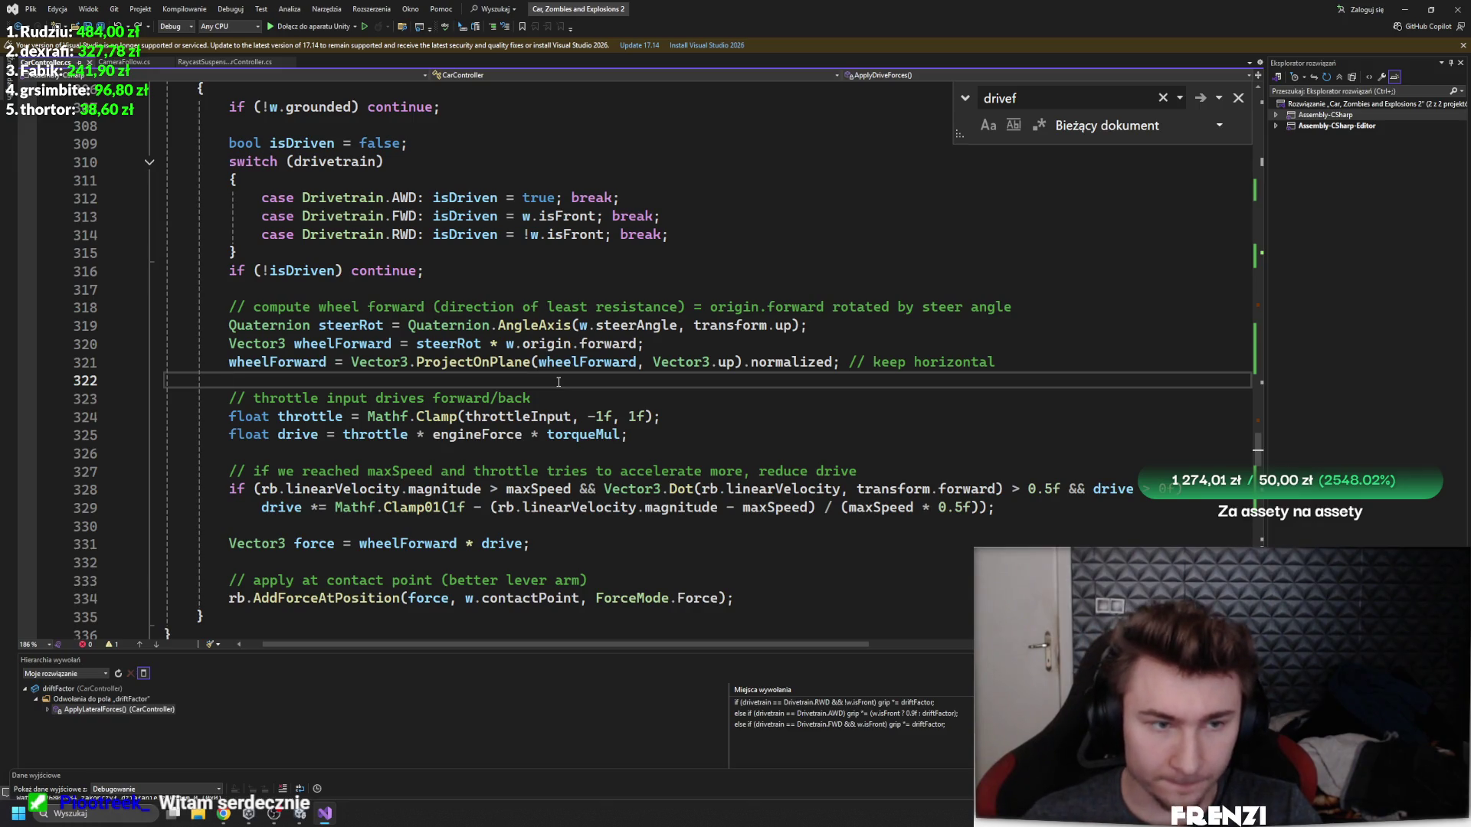
scroll(686, 477, "down", 5)
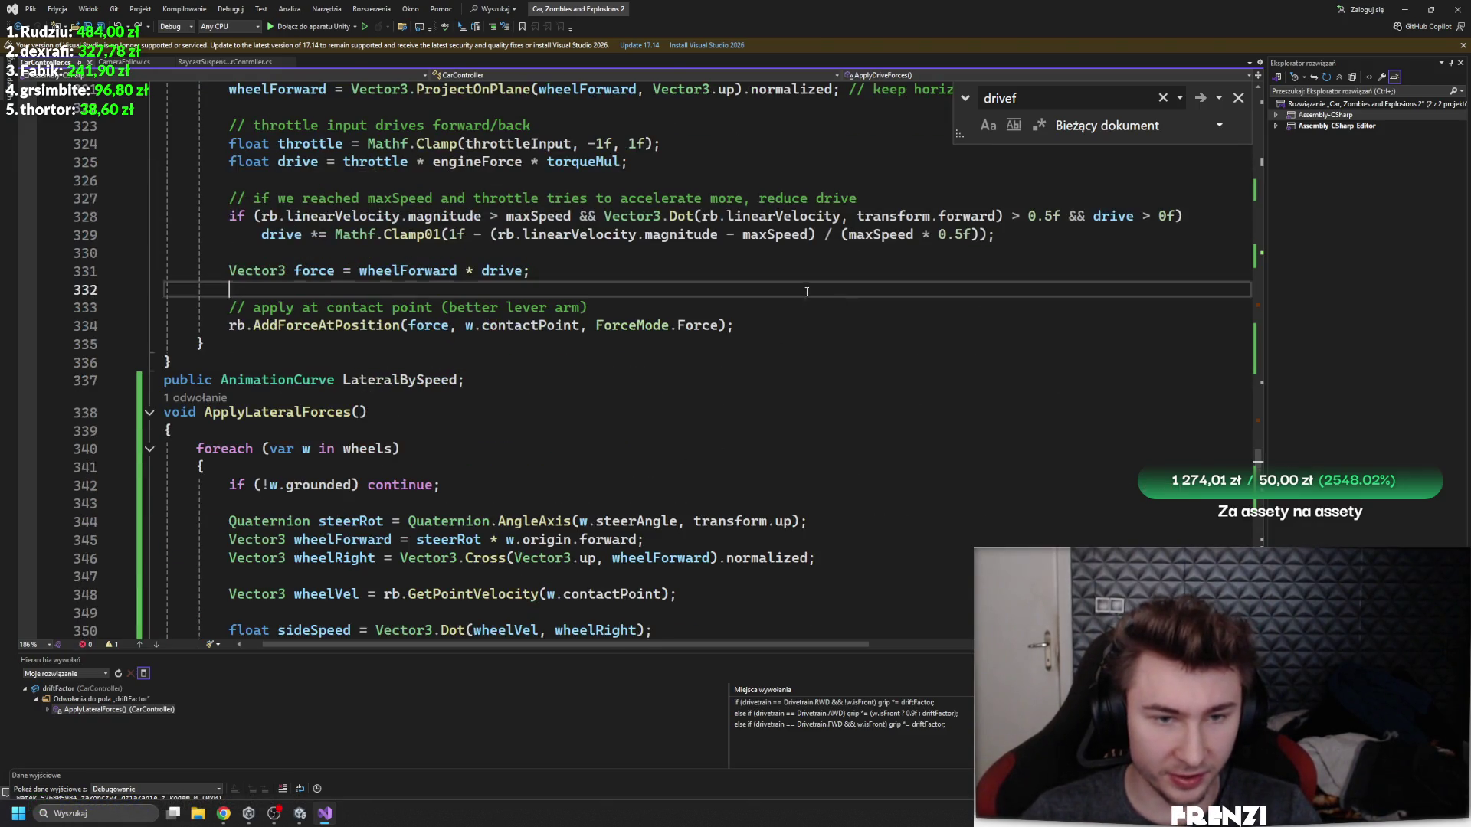
left_click(826, 322)
key("Return")
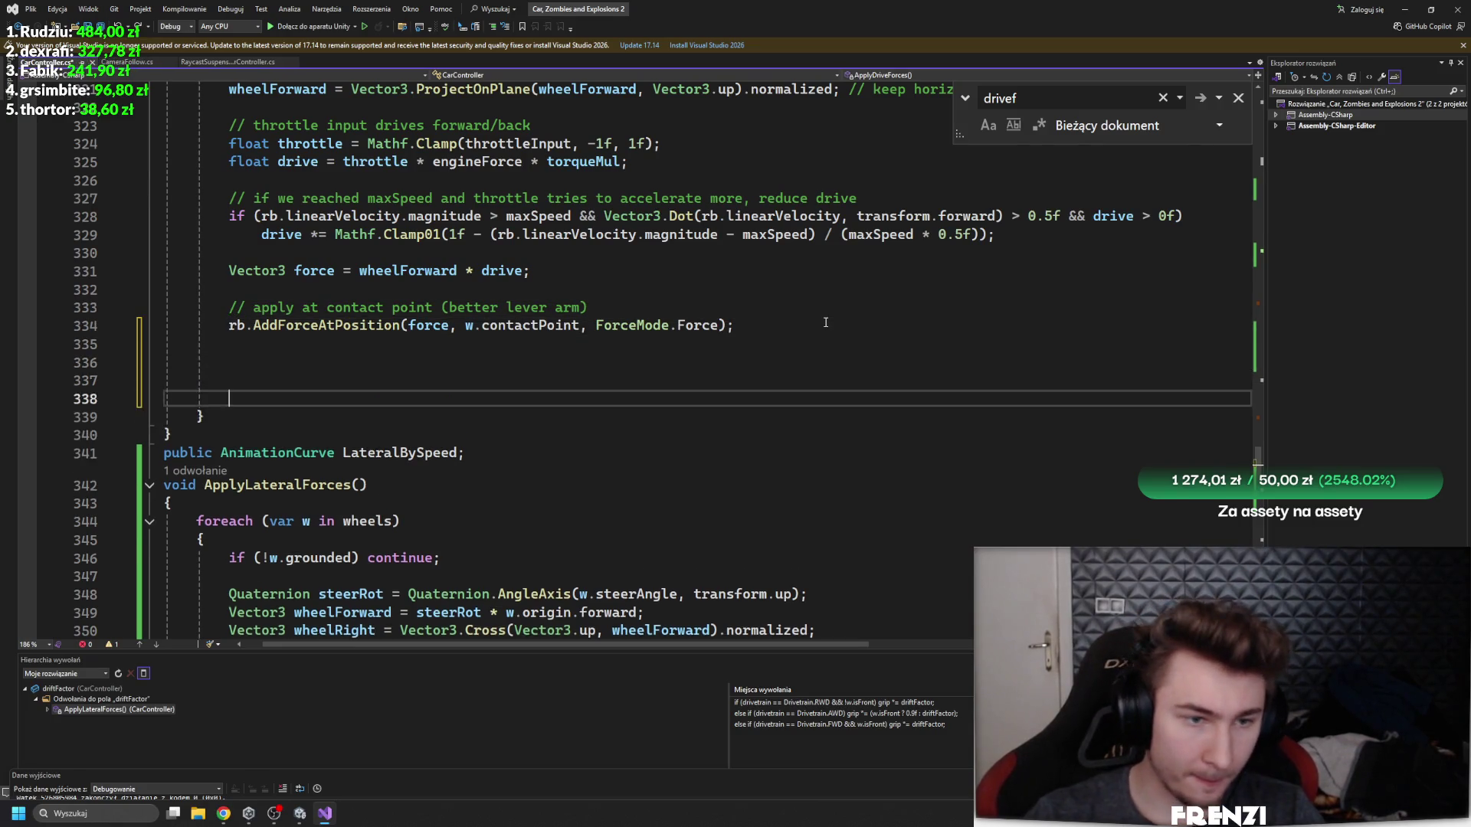
type("Quaternion steerRot = Quaternion.AngleAxis(w.steerAngle, transform.up);         Vector3 wheelForward = steerRot * w.origin.forward;          Vector3 wheelVel = rb.GetPointVelocity(w.contactPoint);         float forwardSpeed = Vector3.Dot(wheelVel, wheelForward);          float traction = gripForward;          // opcjonalnie: lekka strata trakcji przy drifcie         if (IsDrifting)             traction *= 0.9f;          float driveForce = w.motorTorque * traction;          Vector3 force = wheelForward * driveForce;         rb.AddForceAtPosition(force, w.contactPoint, ForceMode.Force);")
scroll(314, 375, "up", 2)
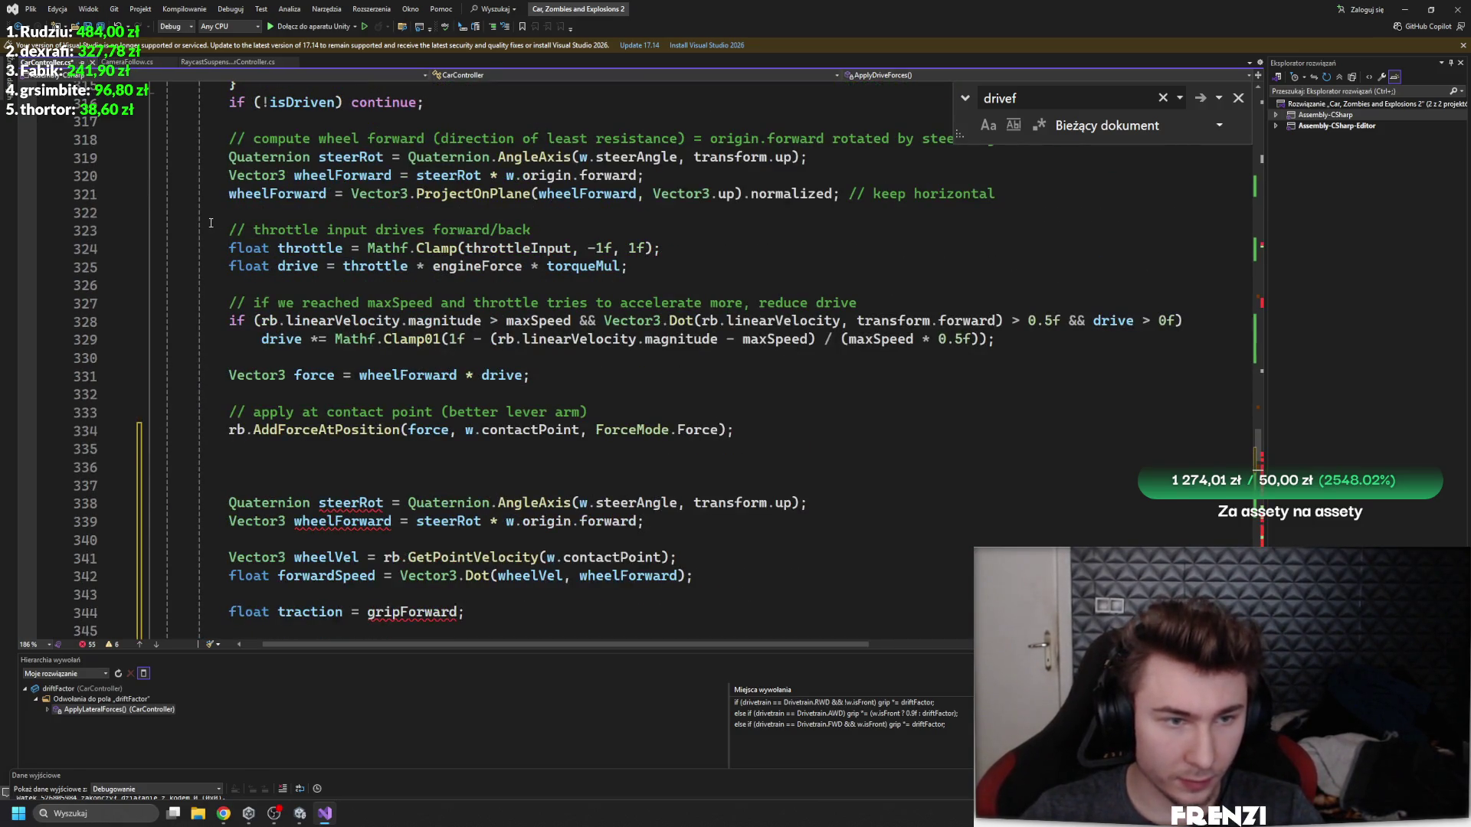
left_click(229, 249)
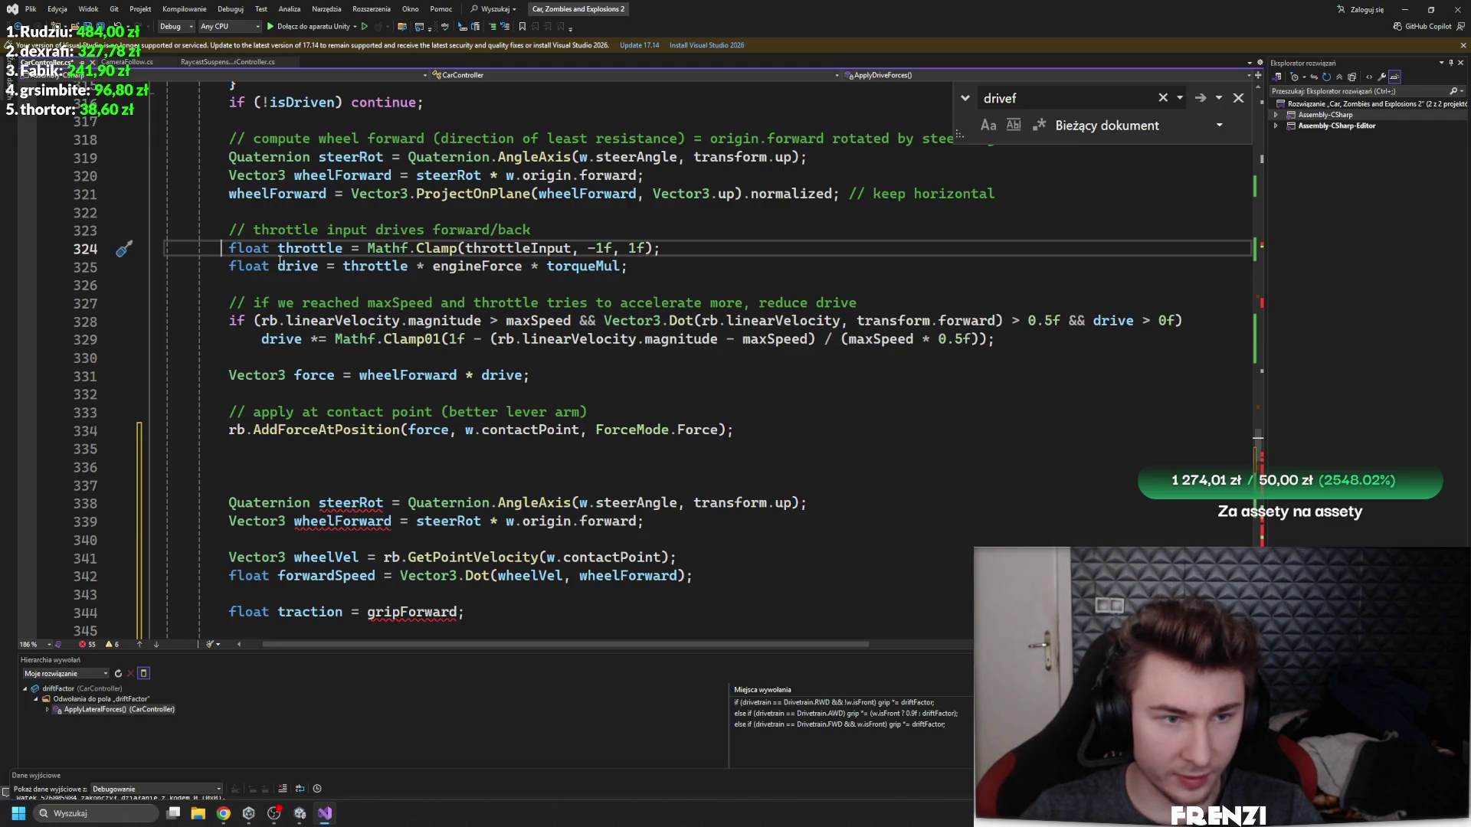
left_click(321, 267)
scroll(338, 393, "down", 3)
scroll(338, 393, "down", 3)
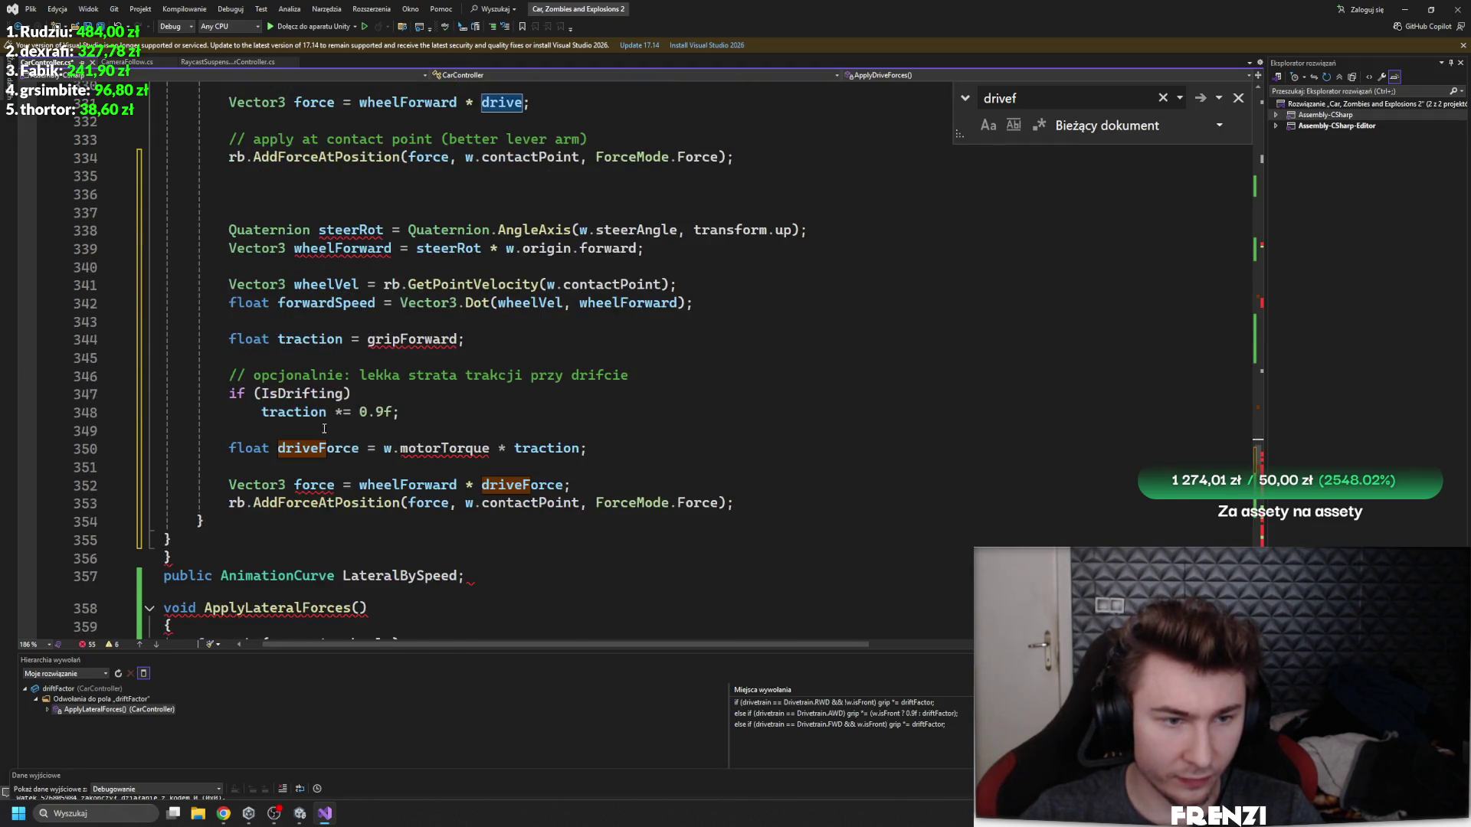
left_click(346, 438)
scroll(348, 439, "up", 5)
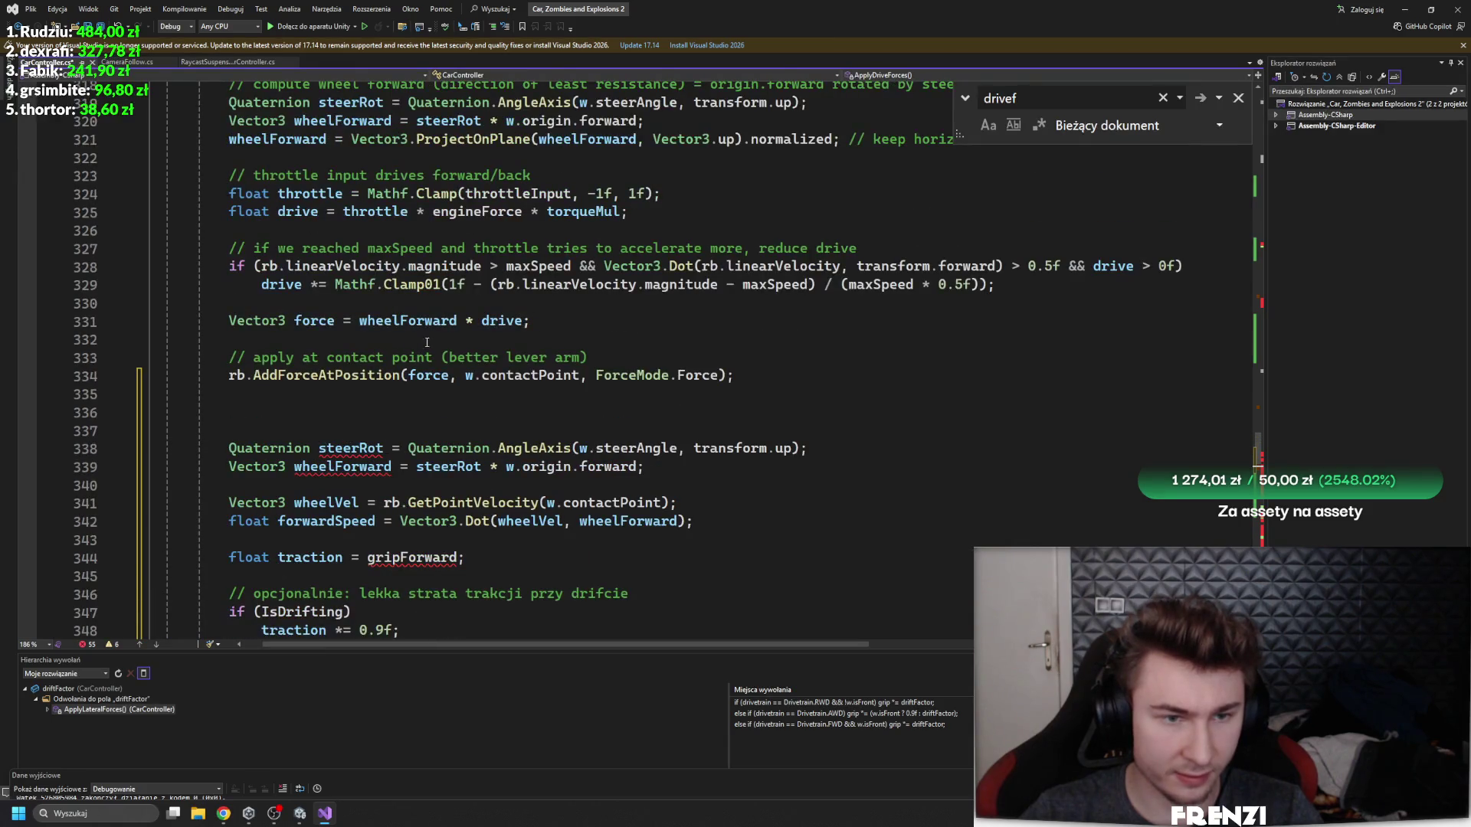
left_click_drag(525, 321, 360, 322)
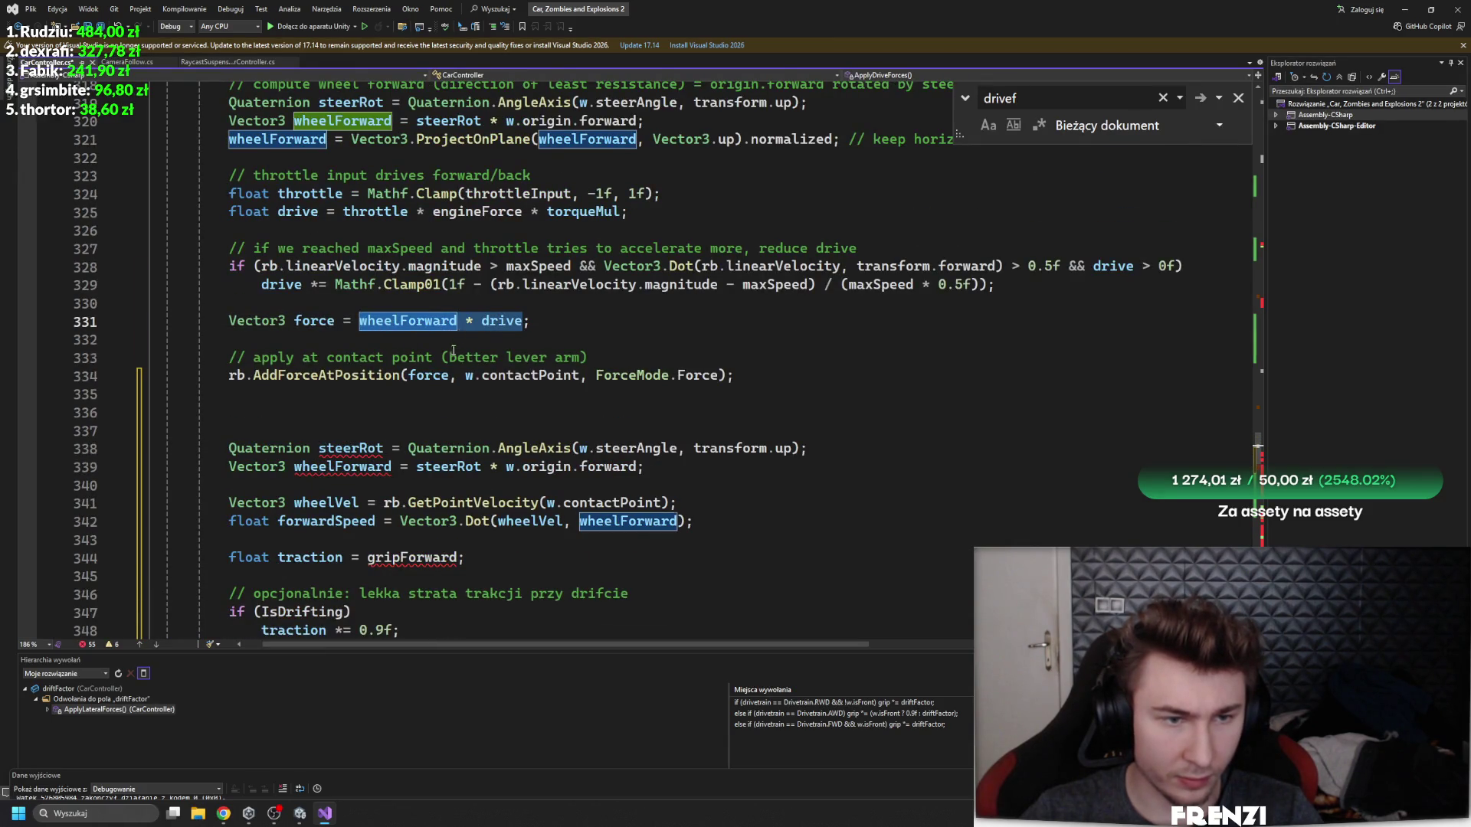
scroll(453, 350, "down", 3)
scroll(613, 328, "up", 2)
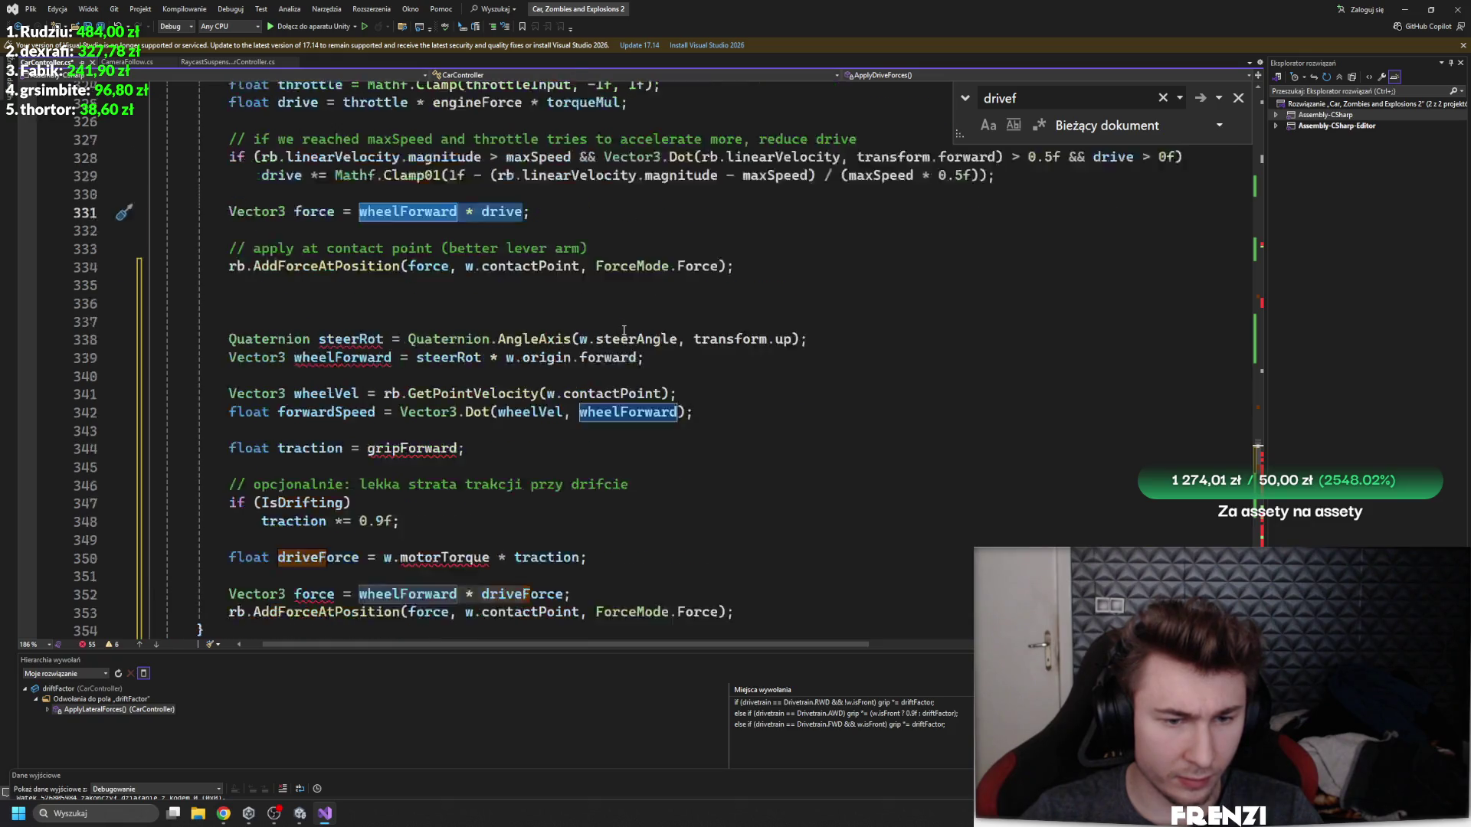
scroll(516, 285, "up", 2)
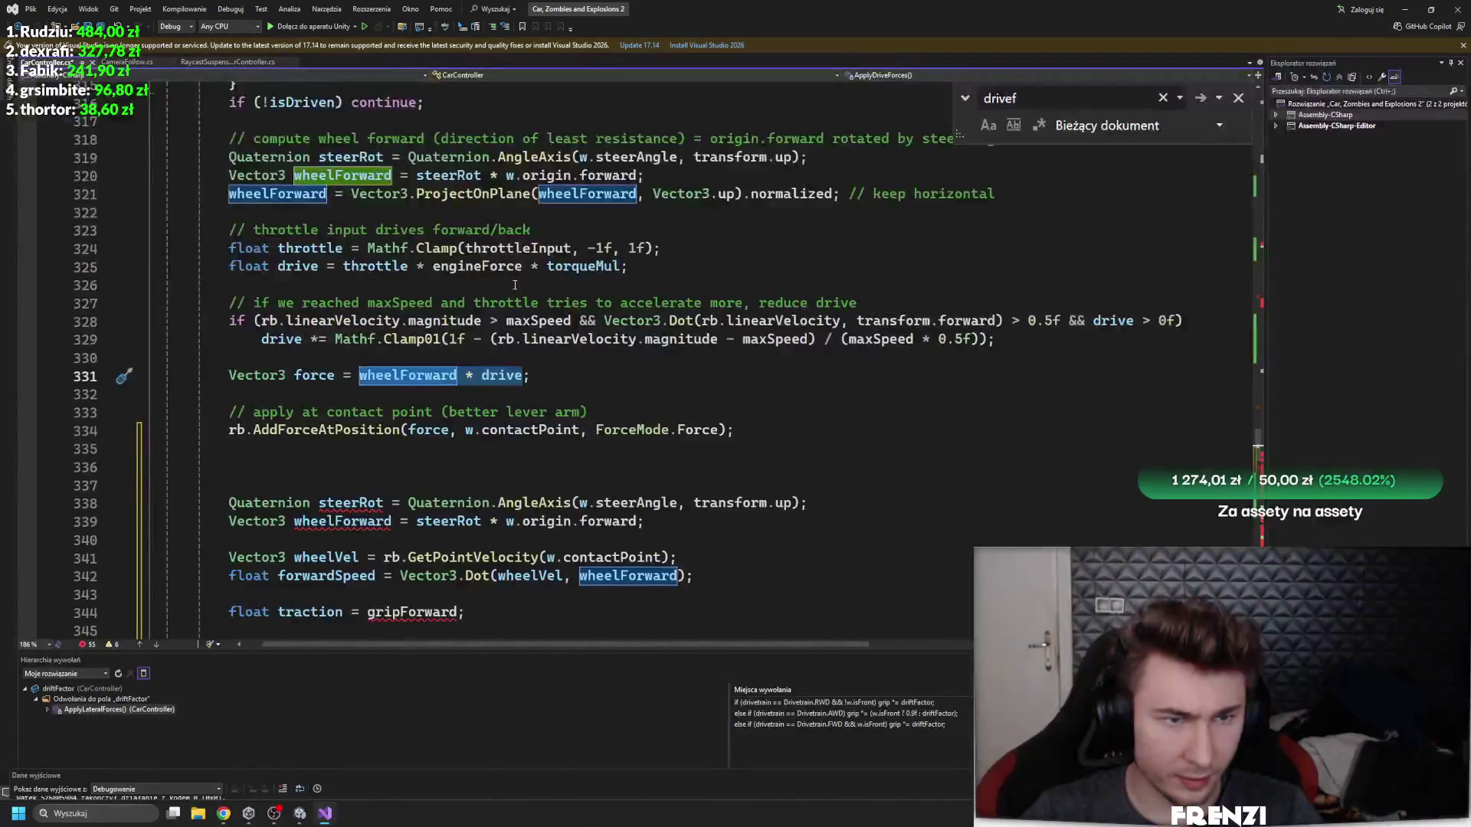
left_click(314, 377)
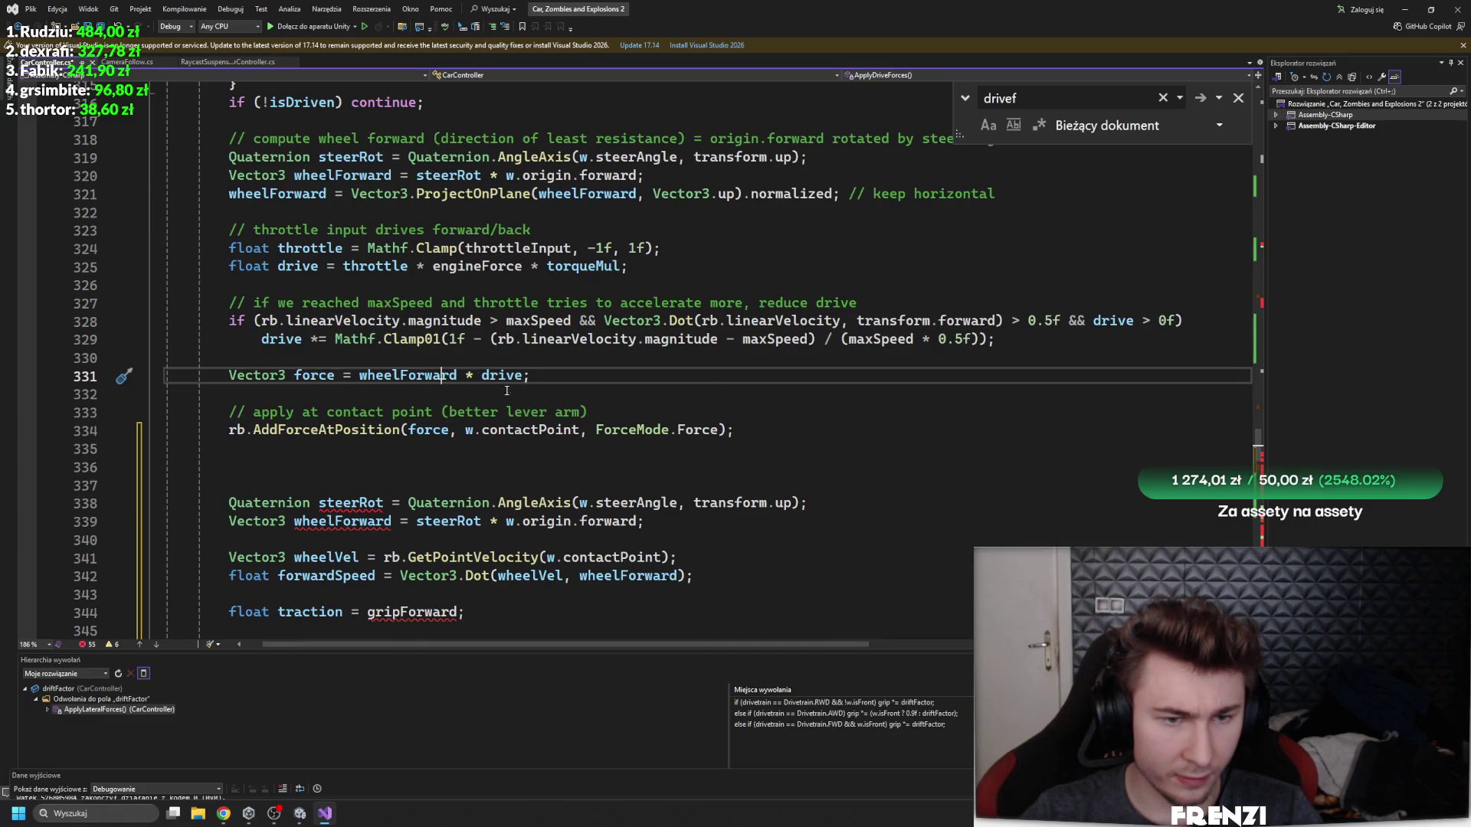
scroll(429, 399, "down", 4)
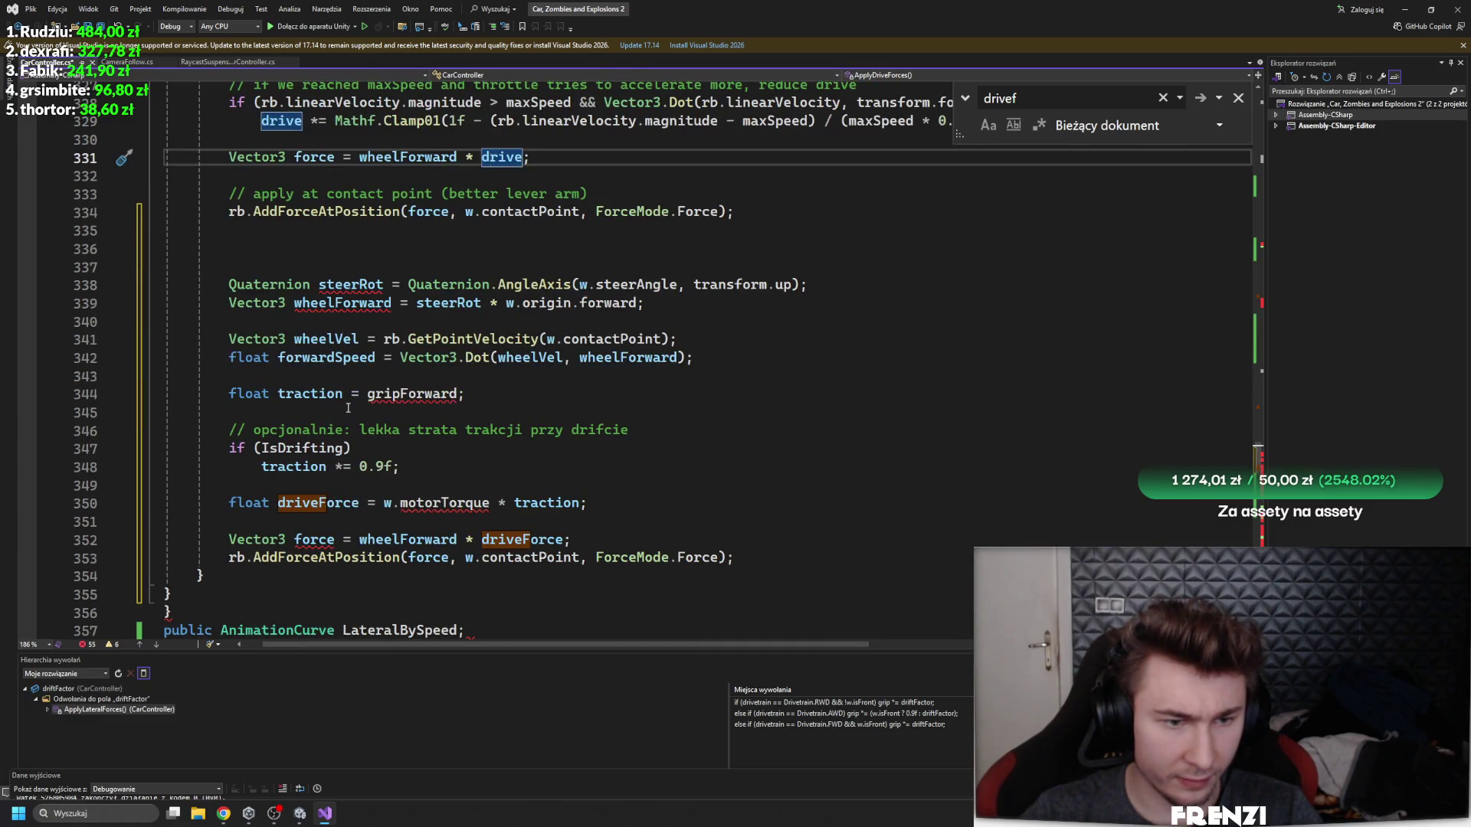
scroll(351, 407, "up", 2)
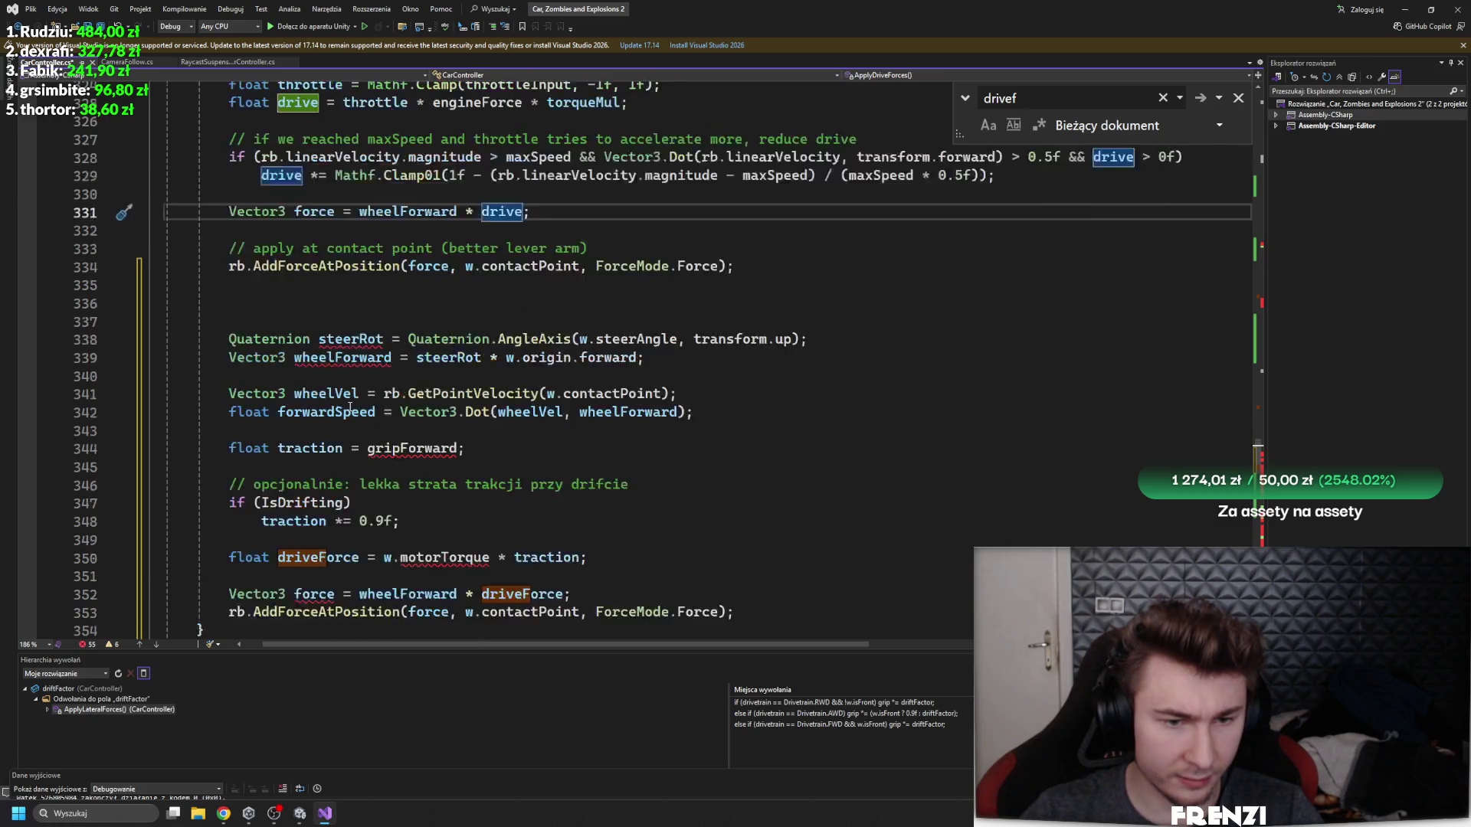
left_click(410, 273)
scroll(410, 277, "down", 2)
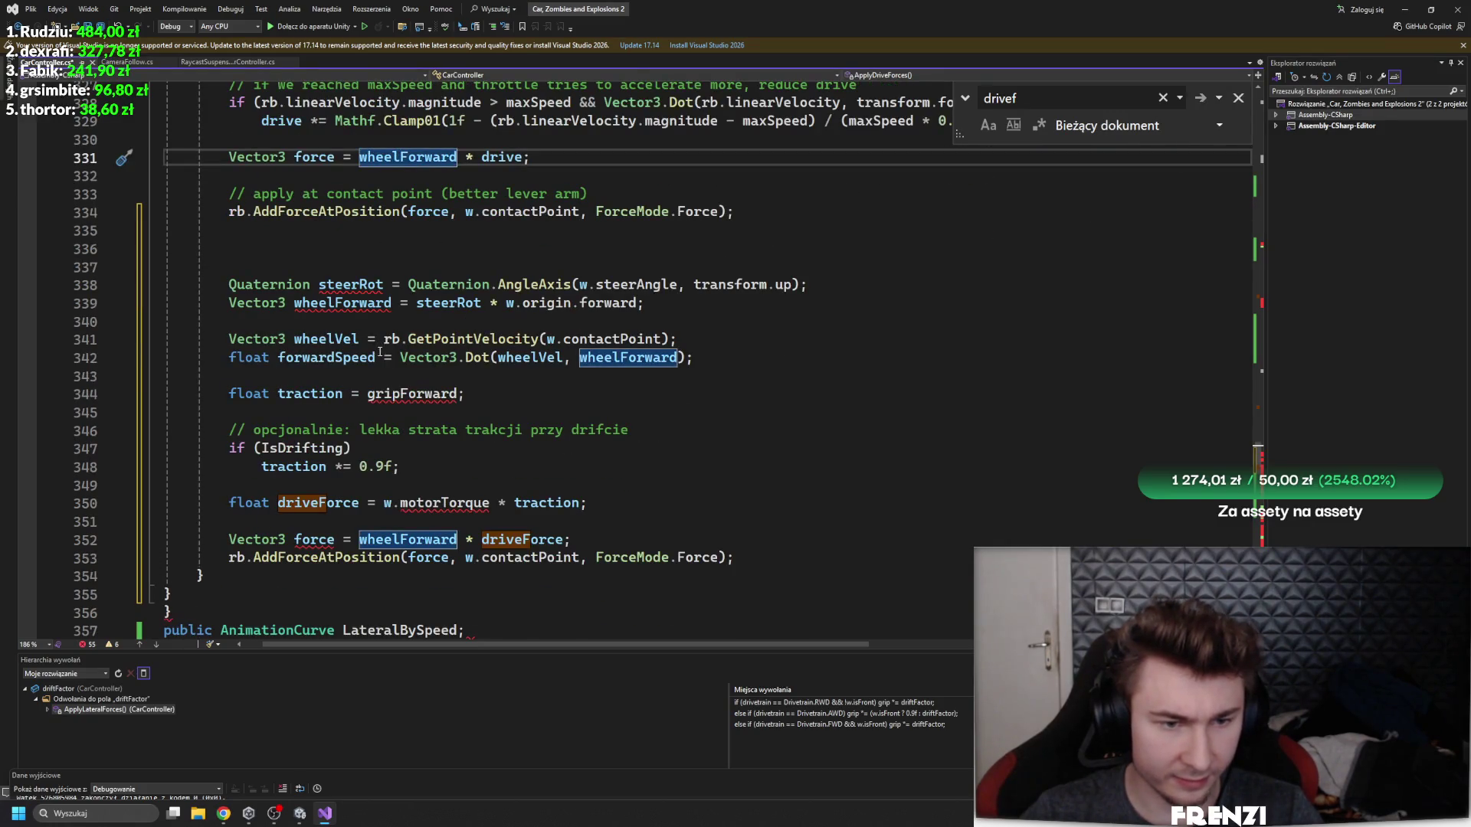
scroll(317, 473, "up", 1)
scroll(310, 291, "up", 2)
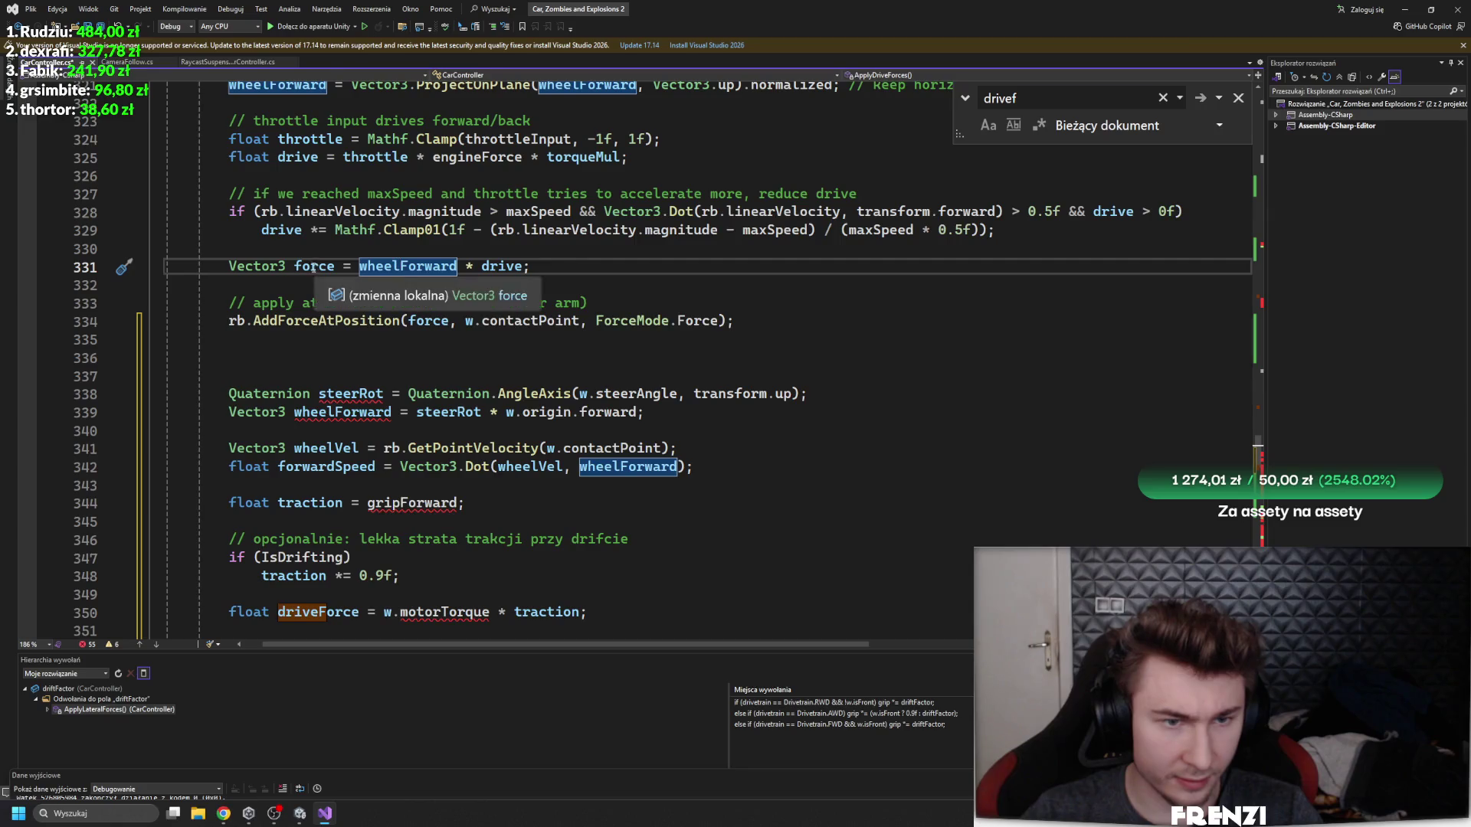
scroll(304, 298, "down", 2)
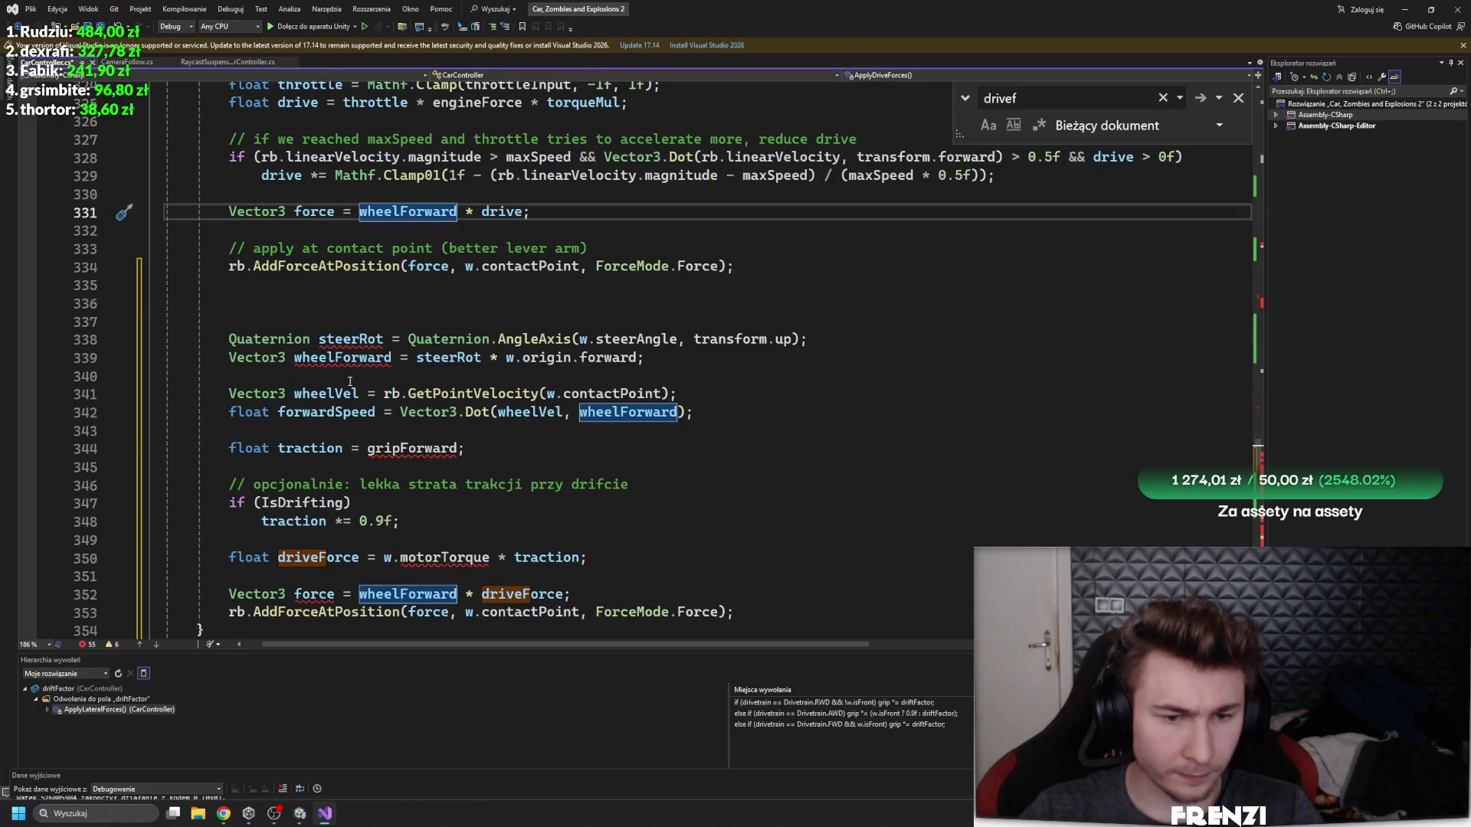
scroll(350, 382, "up", 1)
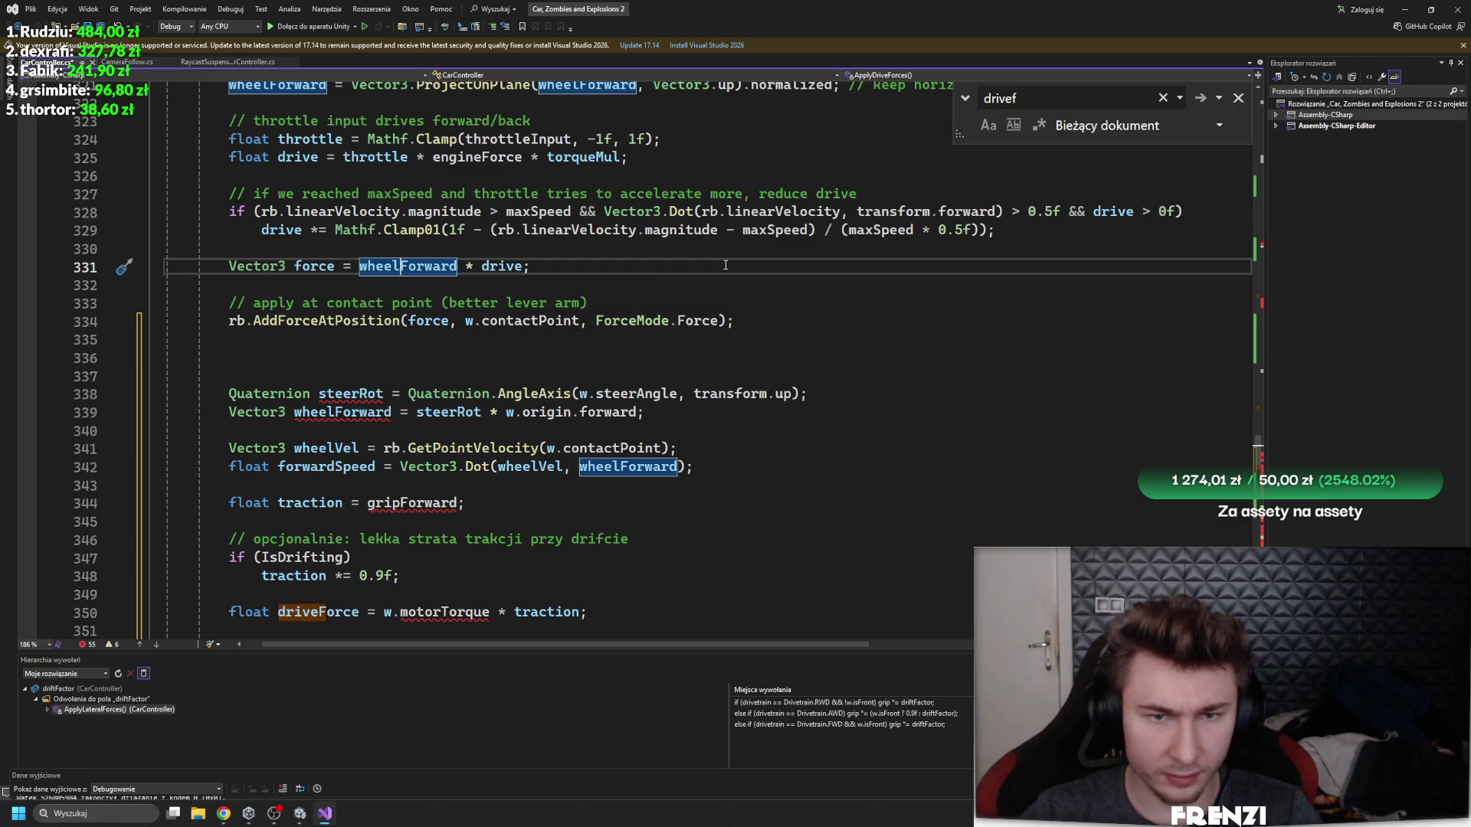
scroll(725, 265, "up", 2)
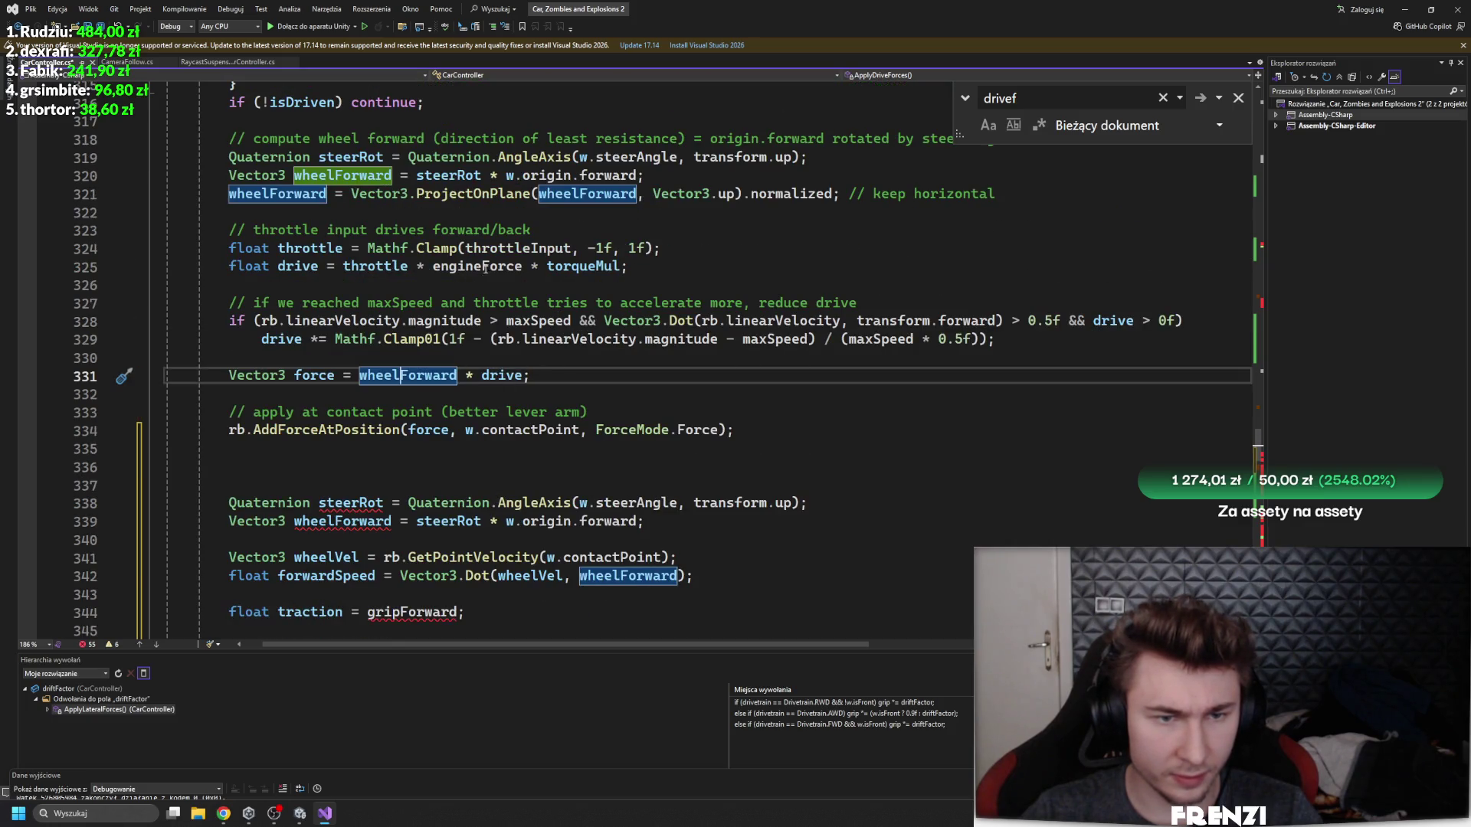
scroll(485, 267, "down", 6)
scroll(489, 449, "up", 1)
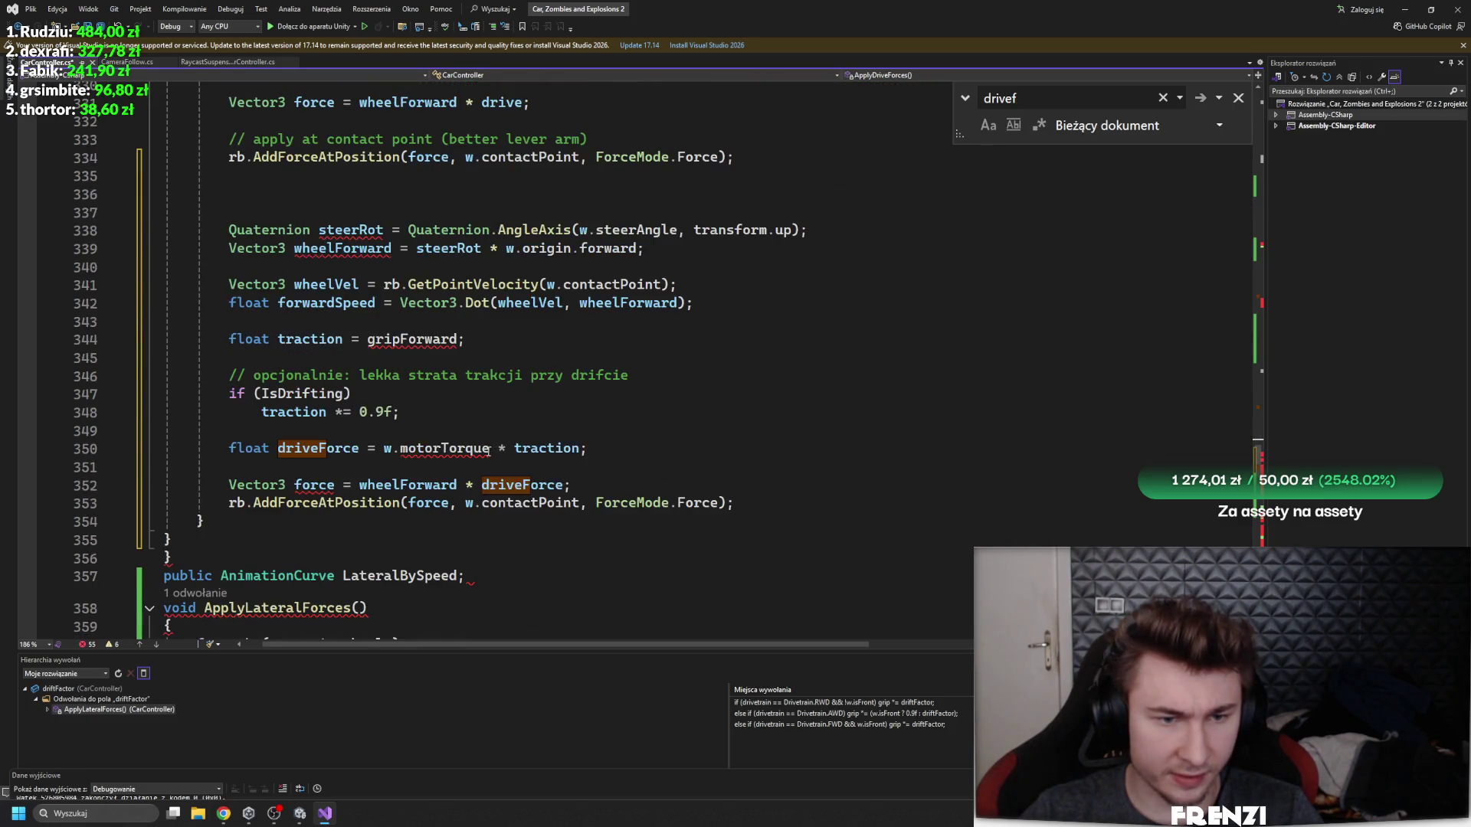
scroll(482, 383, "up", 4)
left_click(481, 302)
scroll(354, 307, "up", 1)
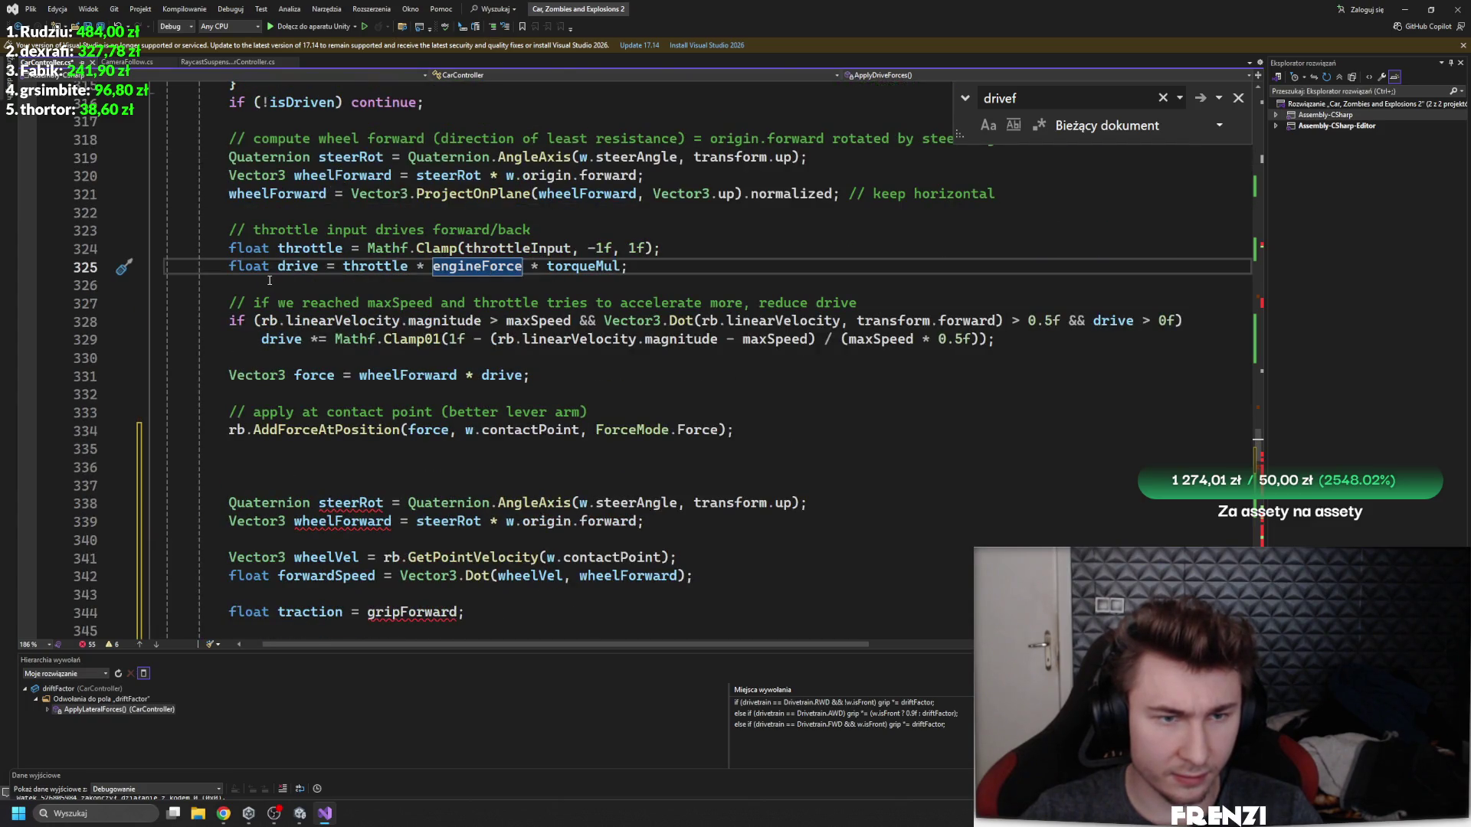
scroll(329, 261, "down", 4)
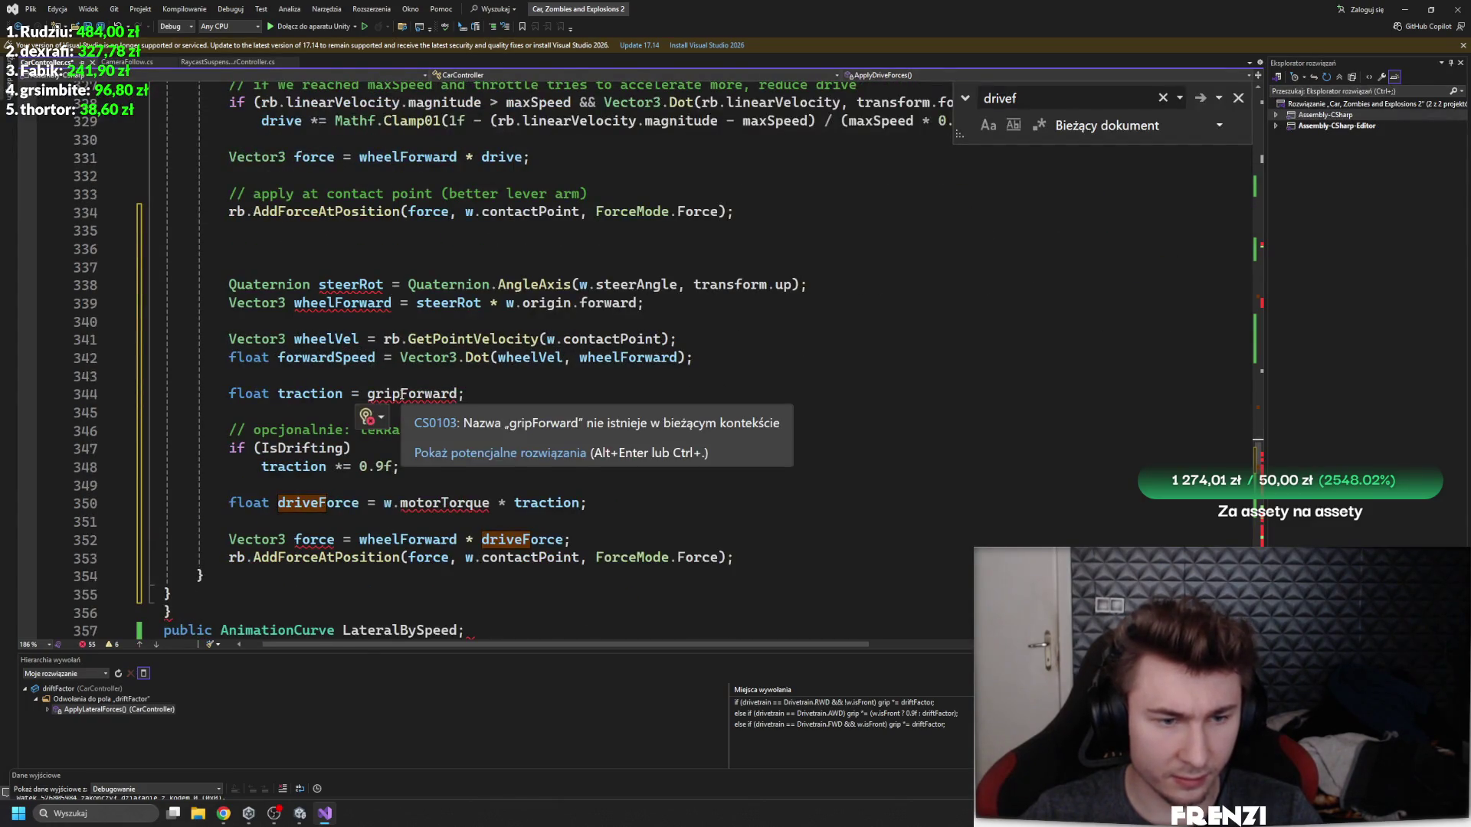
scroll(285, 422, "up", 4)
scroll(285, 422, "down", 4)
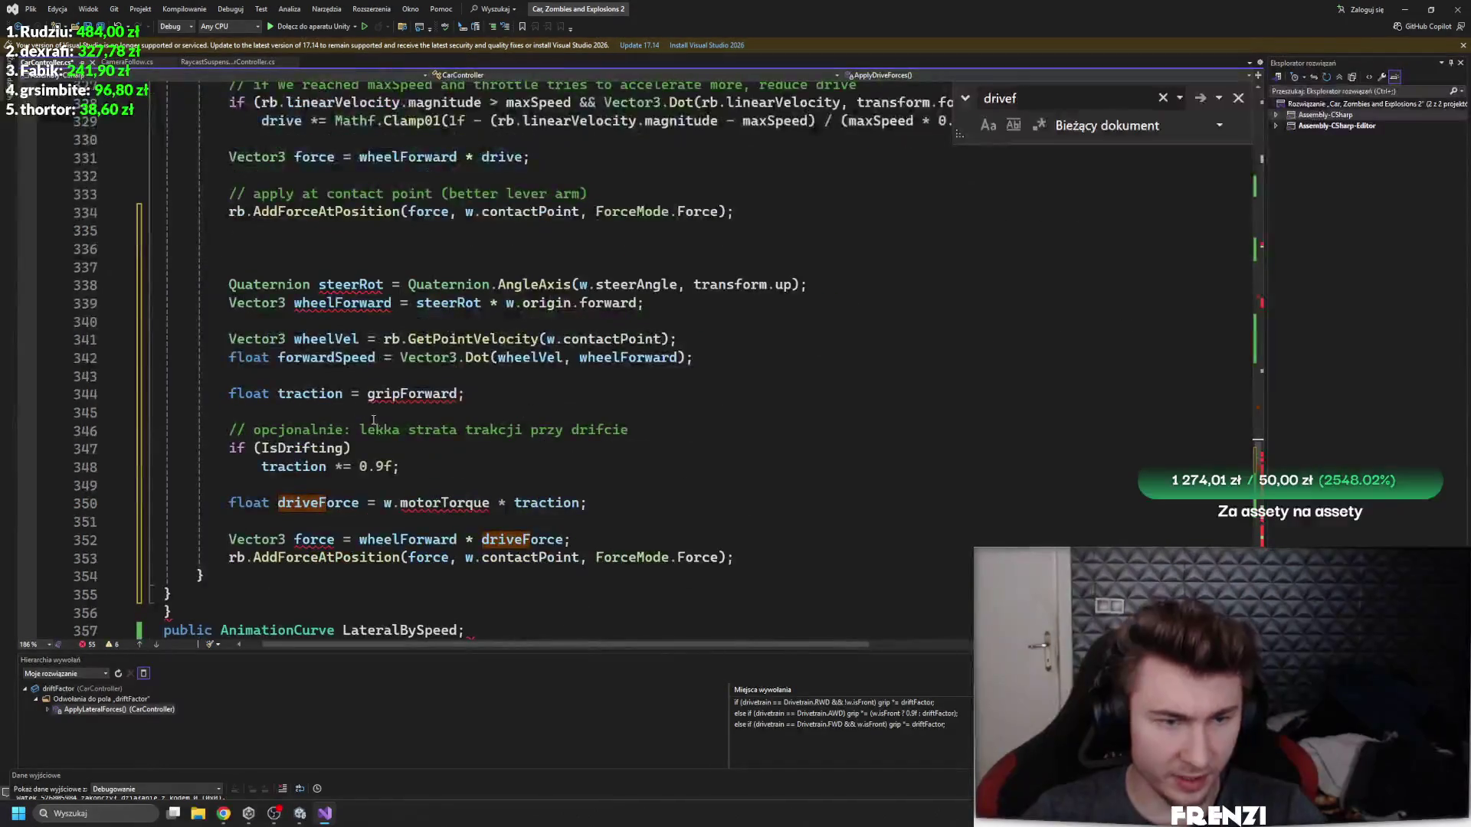
left_click_drag(399, 467, 153, 450)
- Delete the drifting traction-reduction lines and review the surrounding drive code
key("BackSpace")
key("BackSpace")
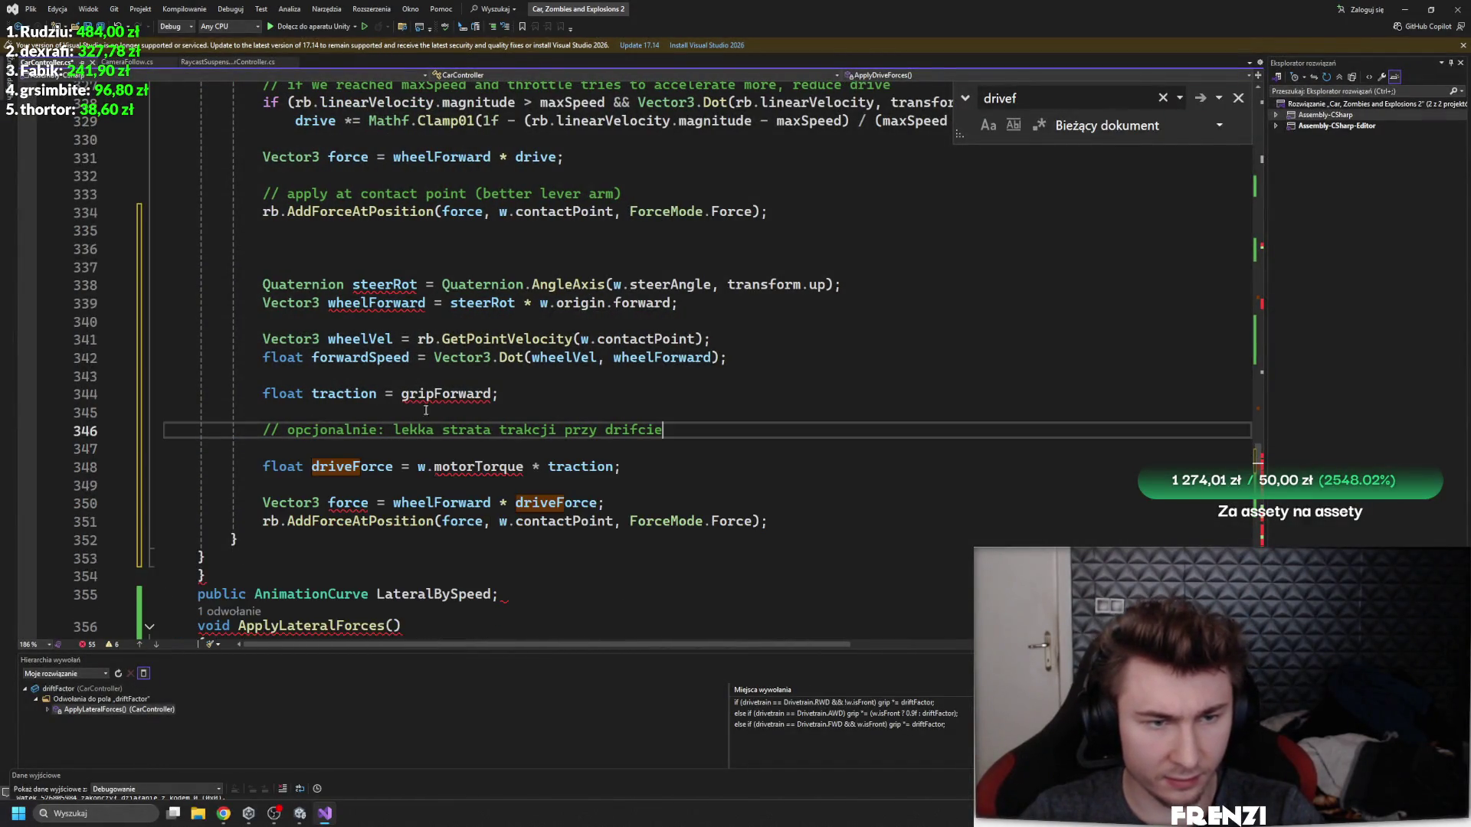
scroll(630, 406, "up", 2)
scroll(630, 406, "up", 5)
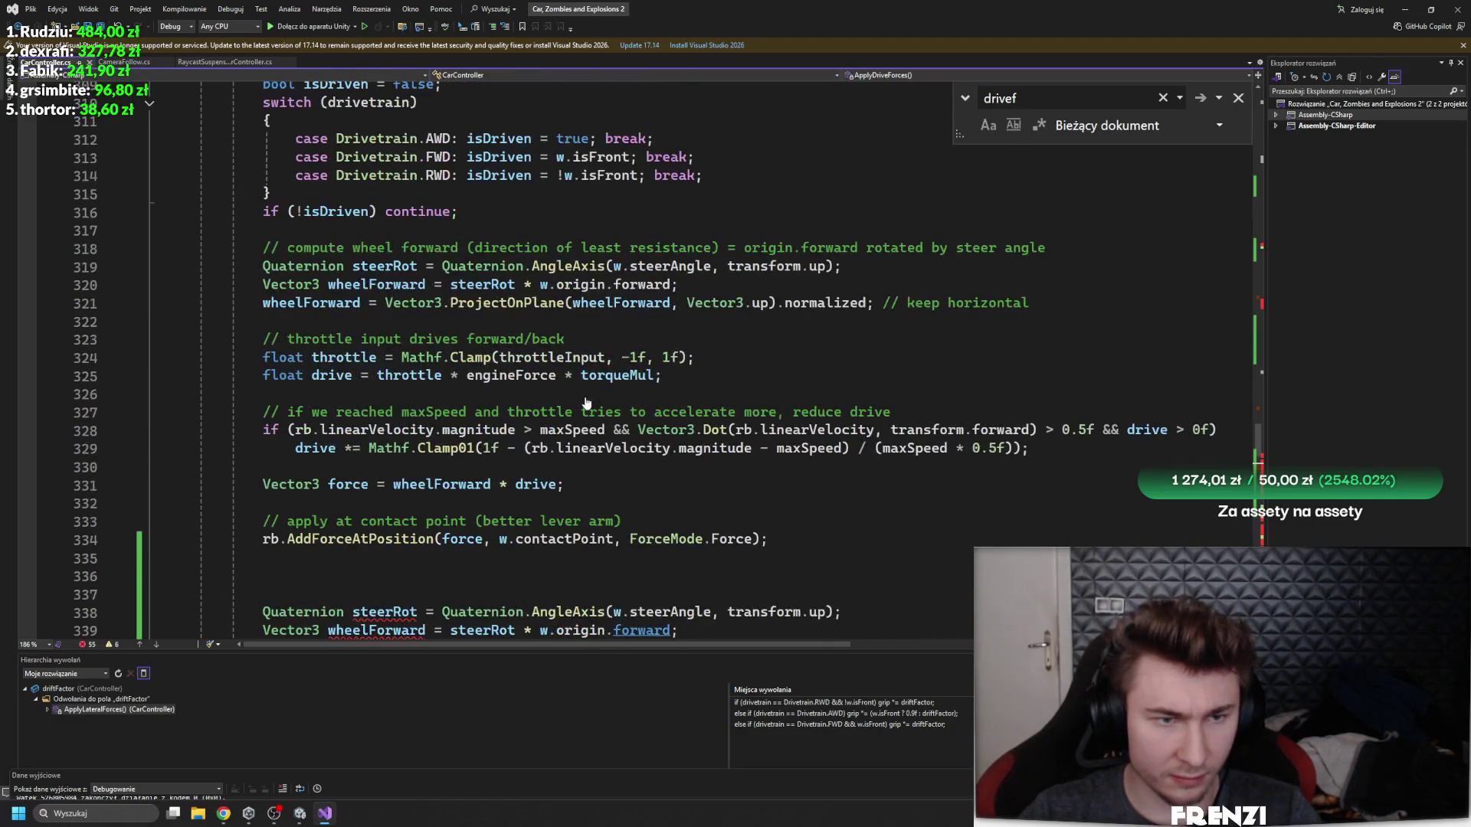
scroll(586, 403, "down", 5)
scroll(586, 402, "down", 1)
scroll(584, 407, "up", 3)
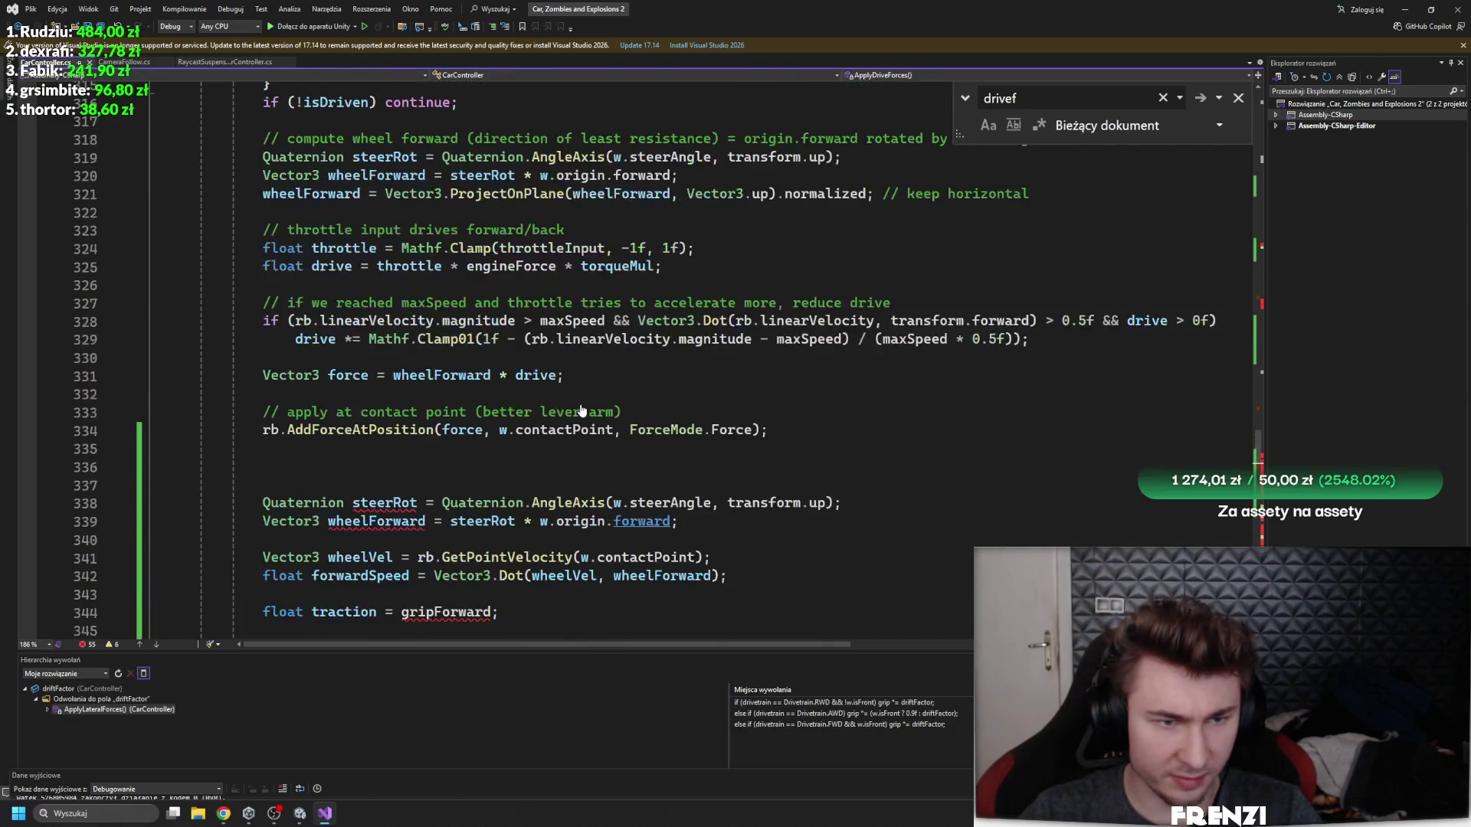
scroll(530, 451, "down", 3)
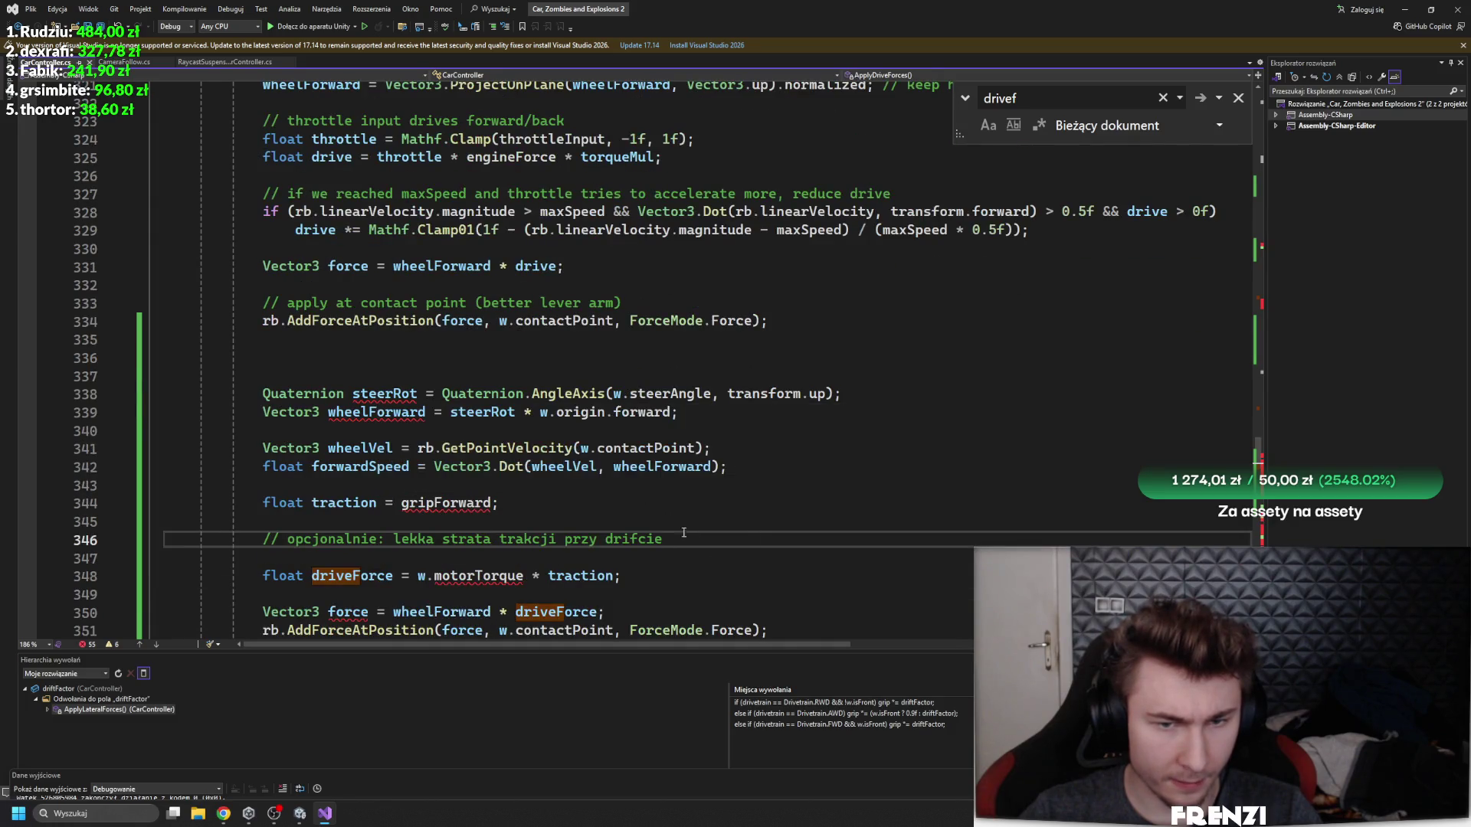
scroll(580, 496, "up", 4)
scroll(569, 500, "down", 1)
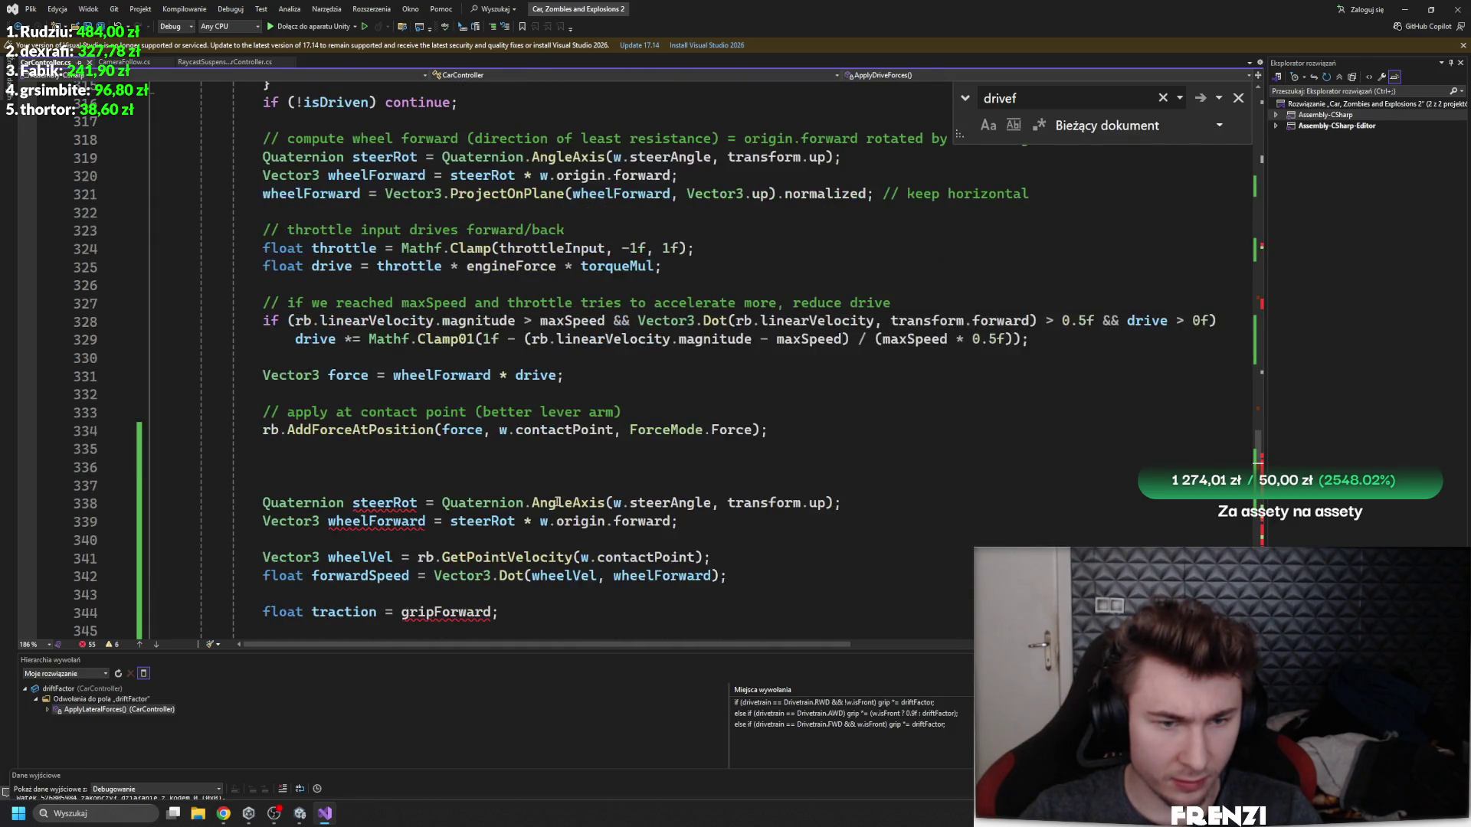
- Copy the horizontal wheelForward projection from line 321 to below line 339, removing the extra blank line
left_click(395, 522)
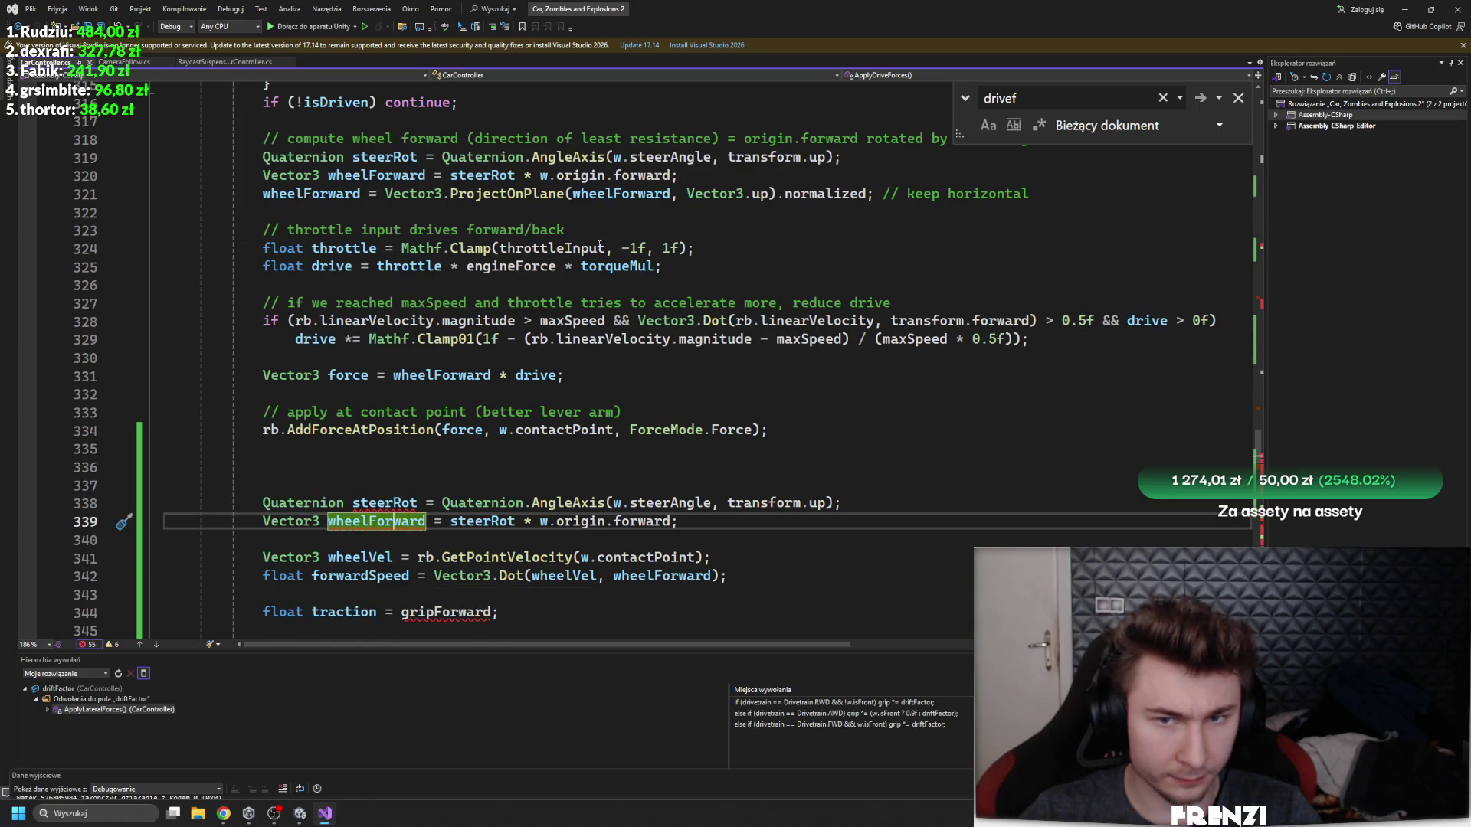
left_click_drag(873, 195, 262, 195)
key("ctrl+c")
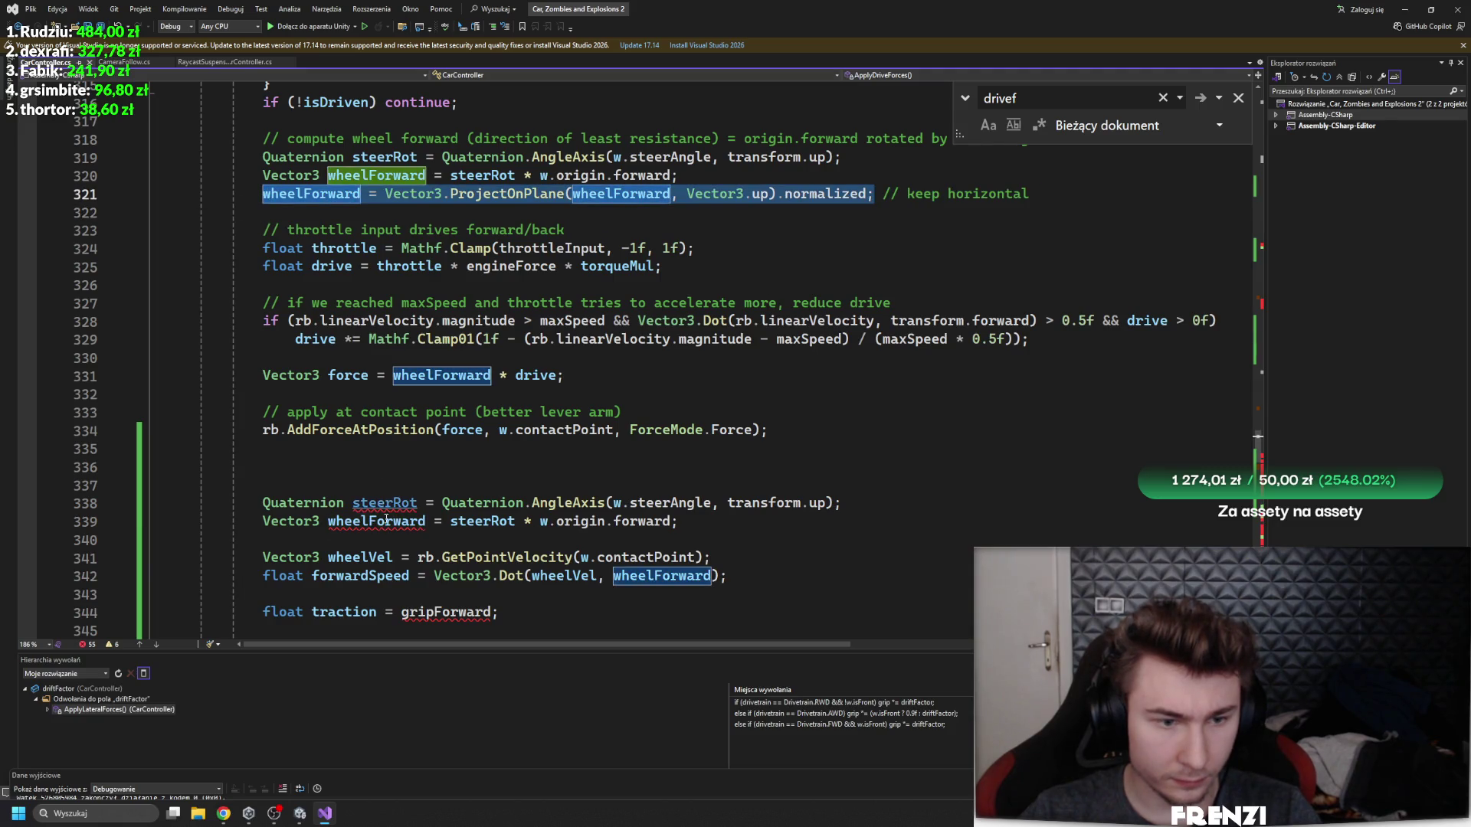
left_click(374, 542)
key("Return")
key("Return")
key("Up")
key("ctrl+v")
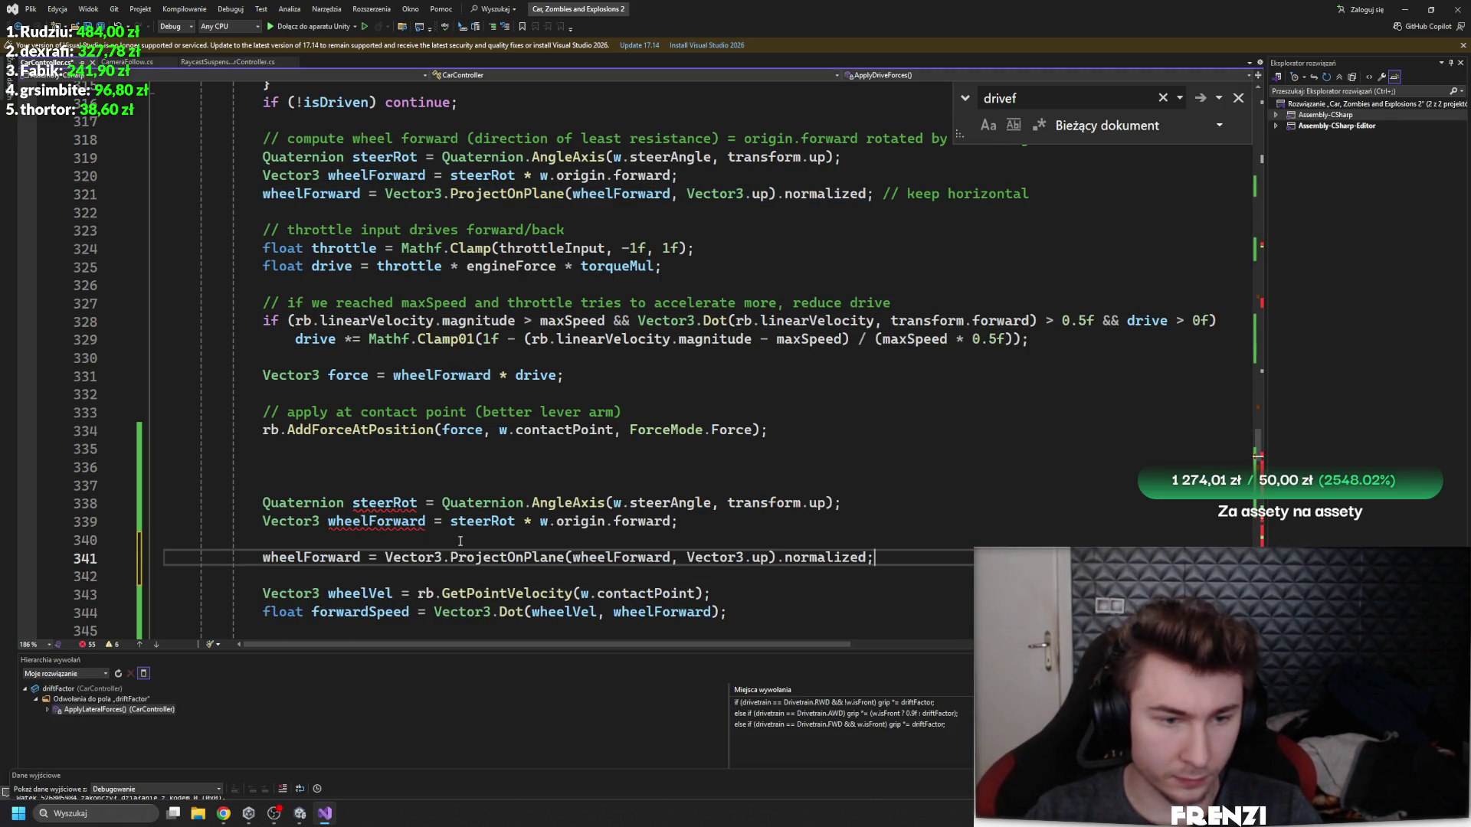
left_click_drag(460, 542, 17, 543)
key("BackSpace")
key("BackSpace")
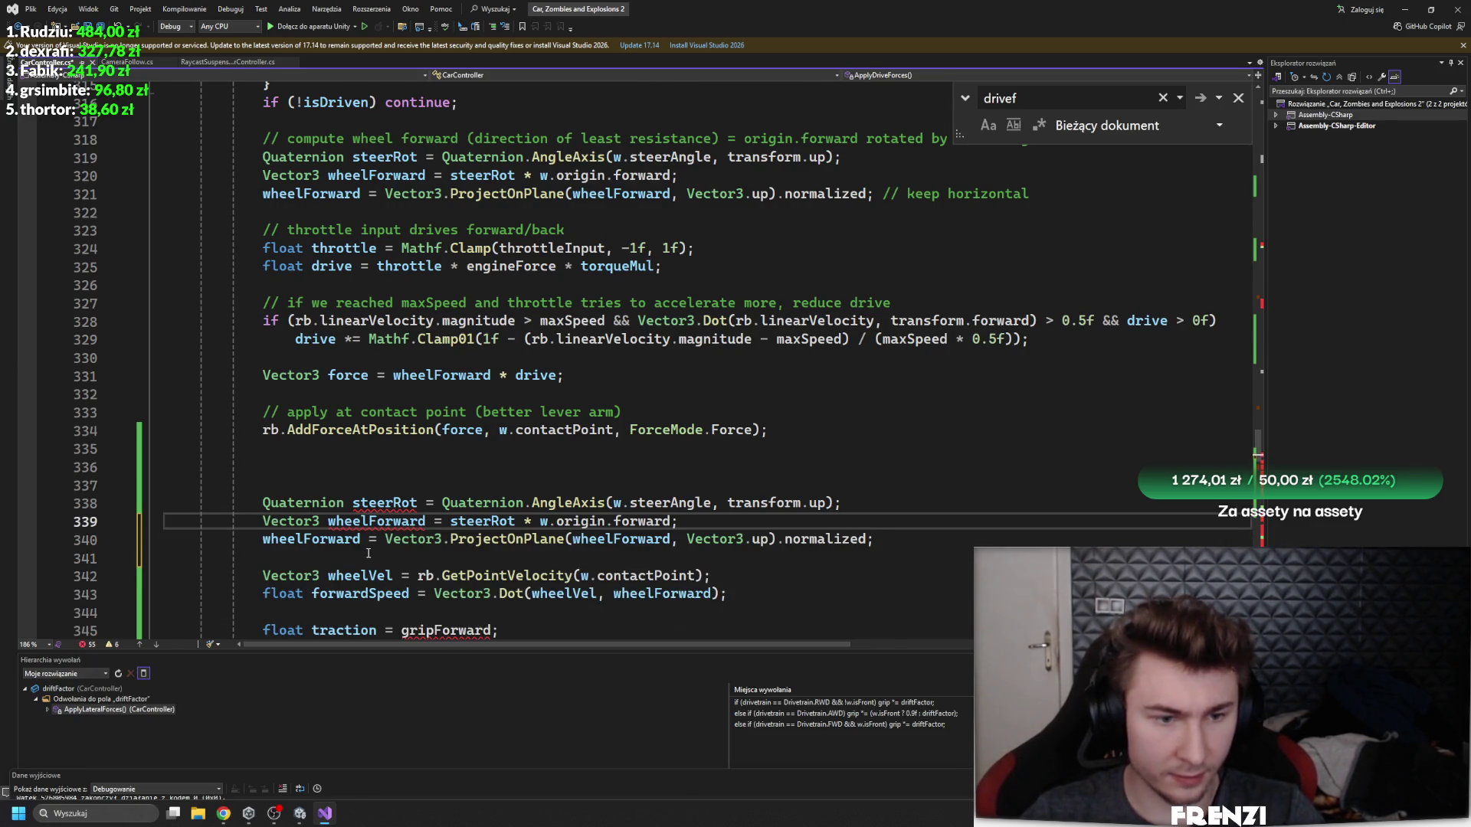
- Copy the throttle and drive lines 324–325 into the new block after line 343
scroll(369, 553, "down", 1)
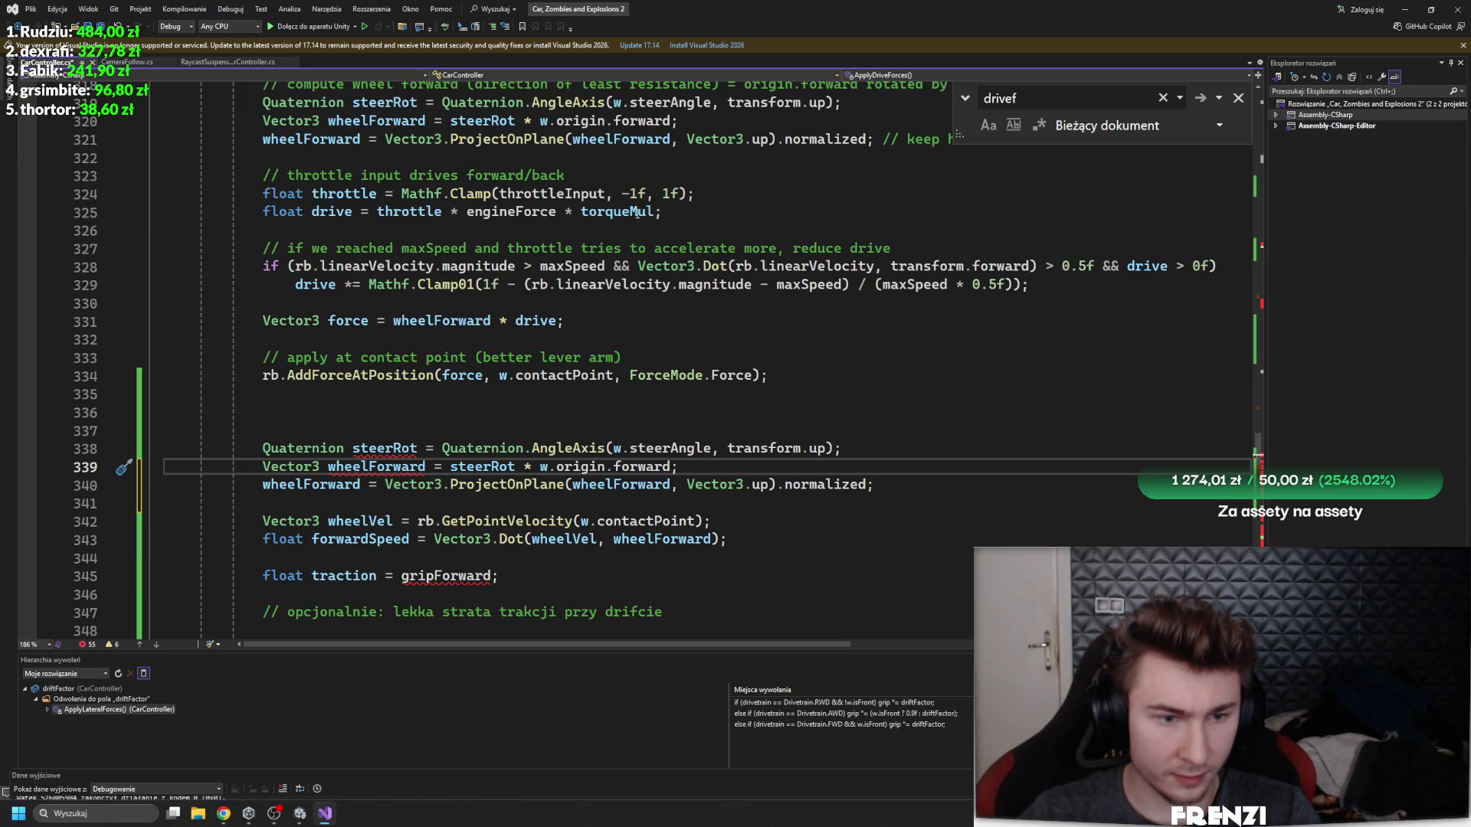
left_click_drag(677, 210, 38, 198)
key("ctrl+c")
left_click(437, 491)
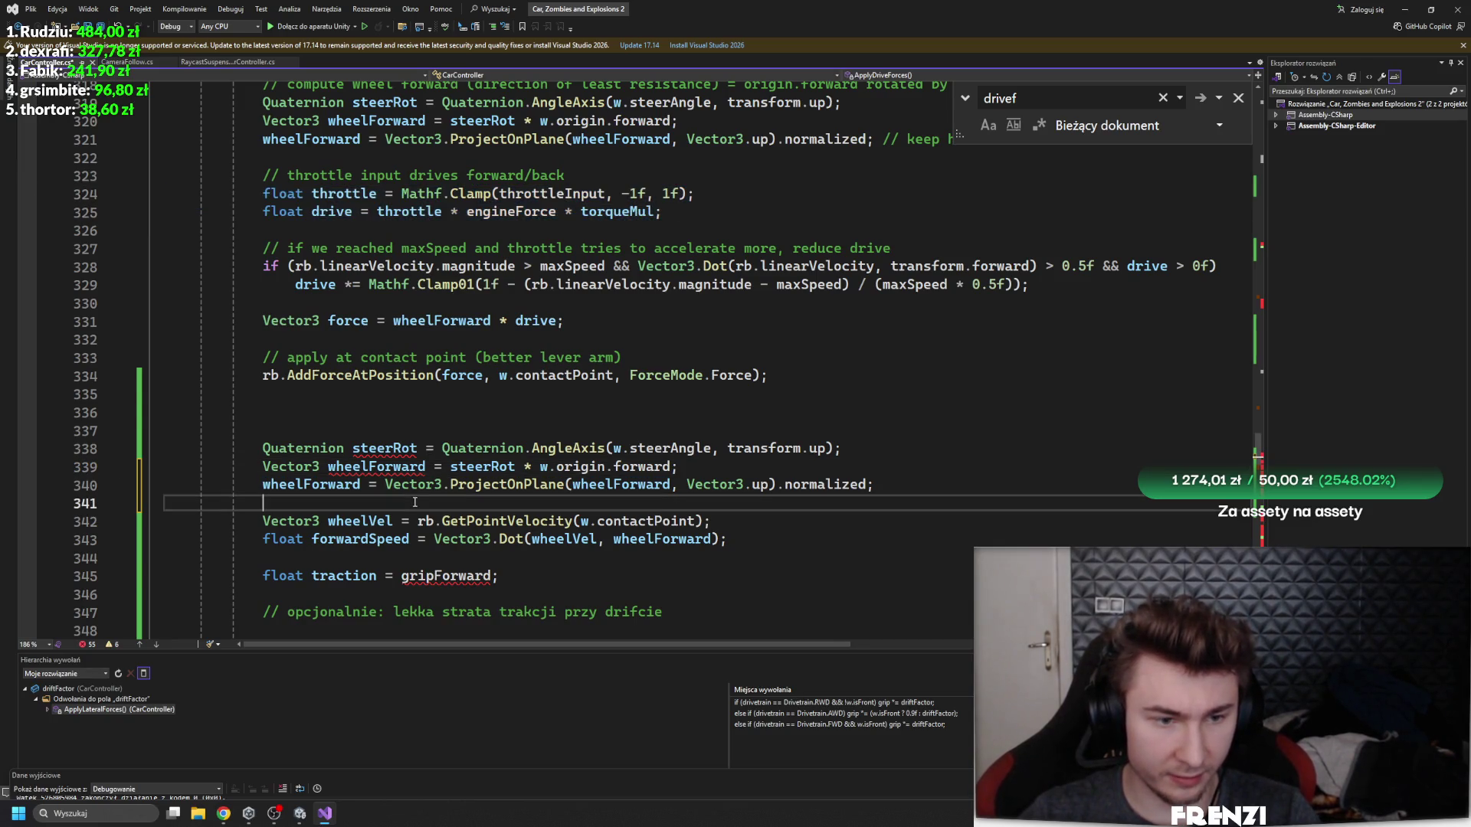
left_click(766, 530)
key("Return")
key("ctrl+v")
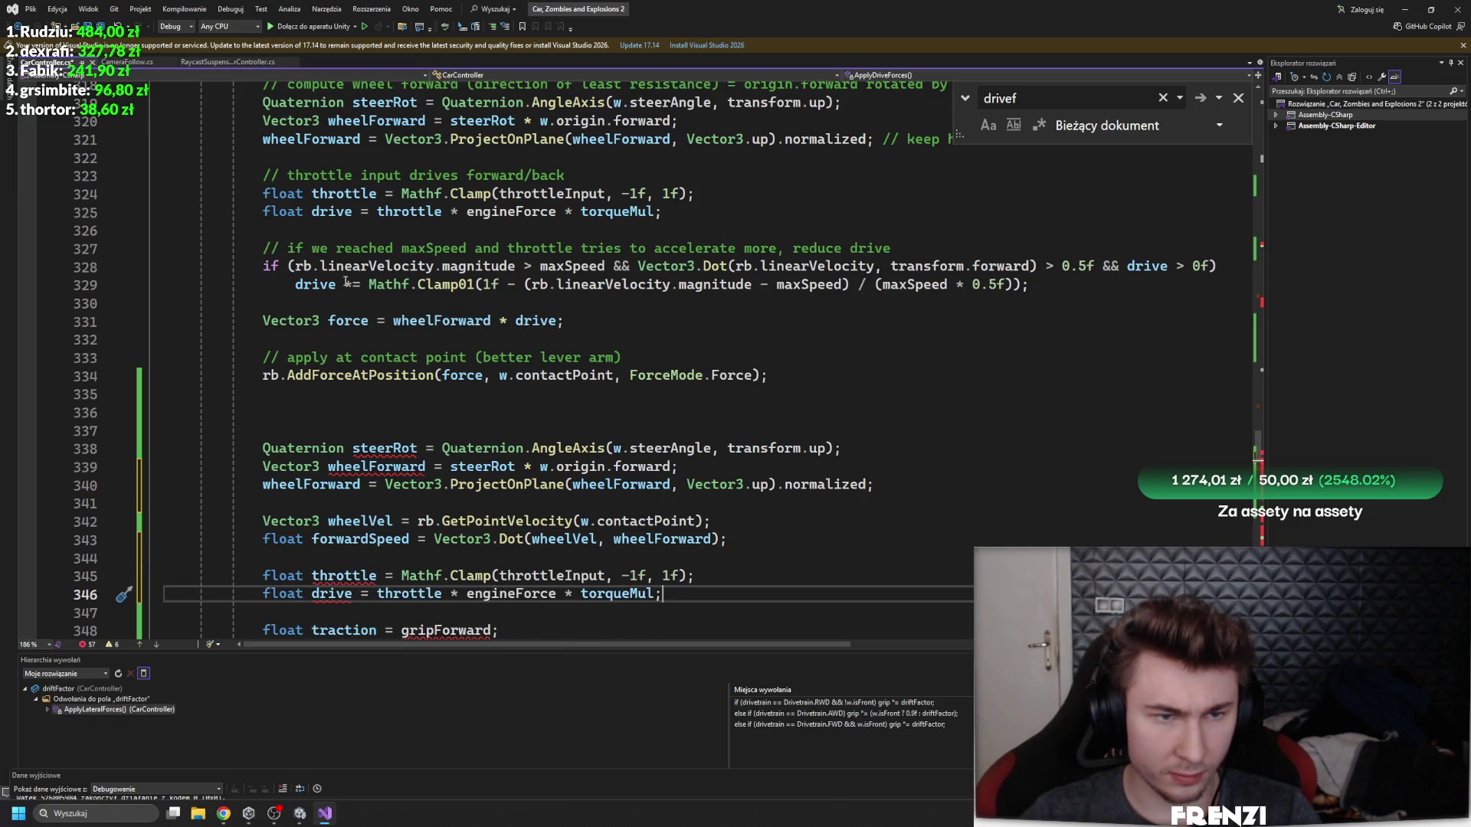
- Paste the maxSpeed drive-limit lines 328–329 right after the new drive calculation
scroll(641, 346, "down", 3)
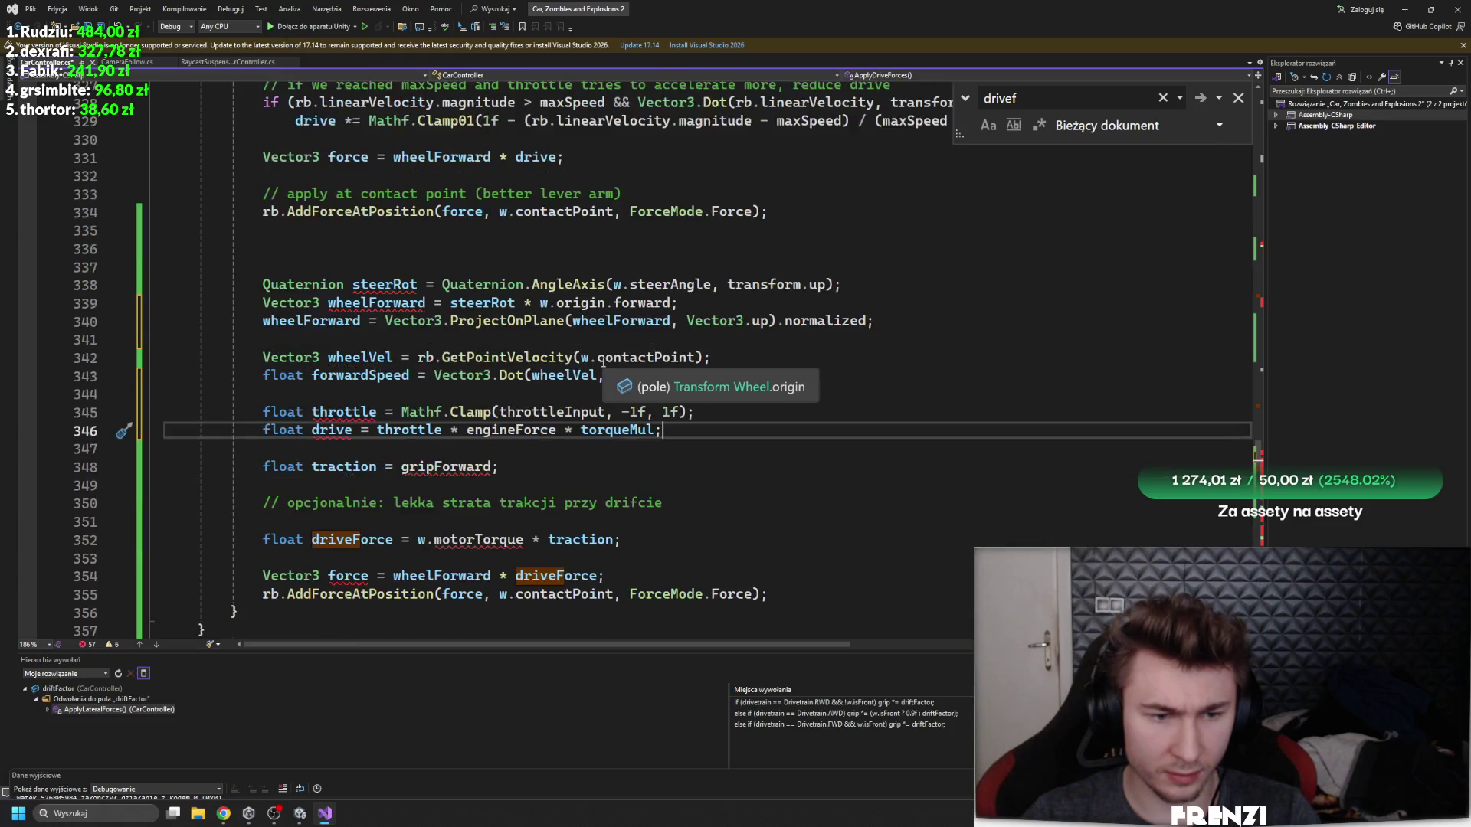
scroll(603, 362, "up", 2)
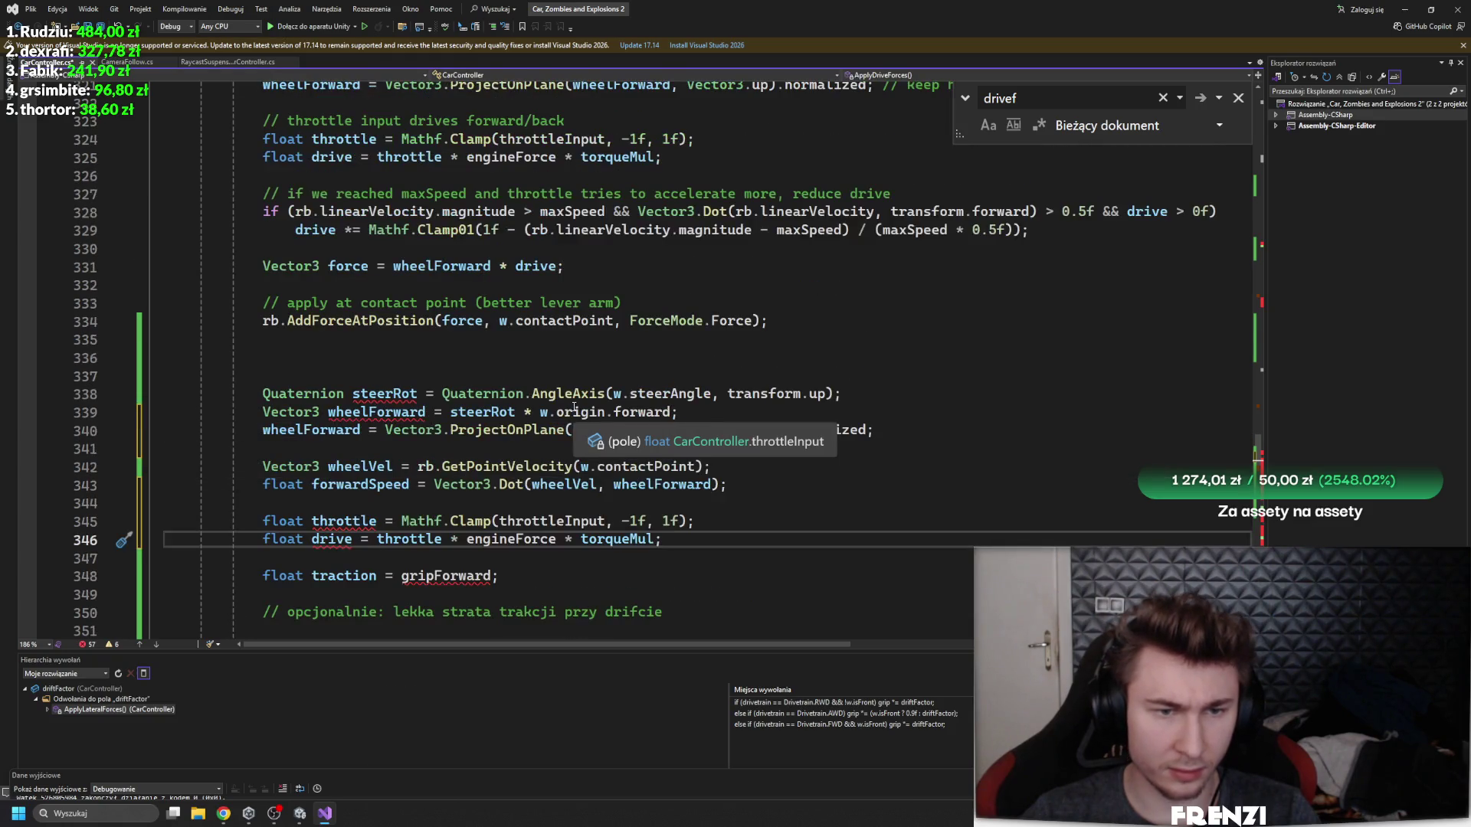
mouse_move(1030, 230)
left_mouse_down()
mouse_move(176, 215)
mouse_move(261, 213)
left_mouse_up()
key("ctrl+c")
scroll(595, 448, "down", 2)
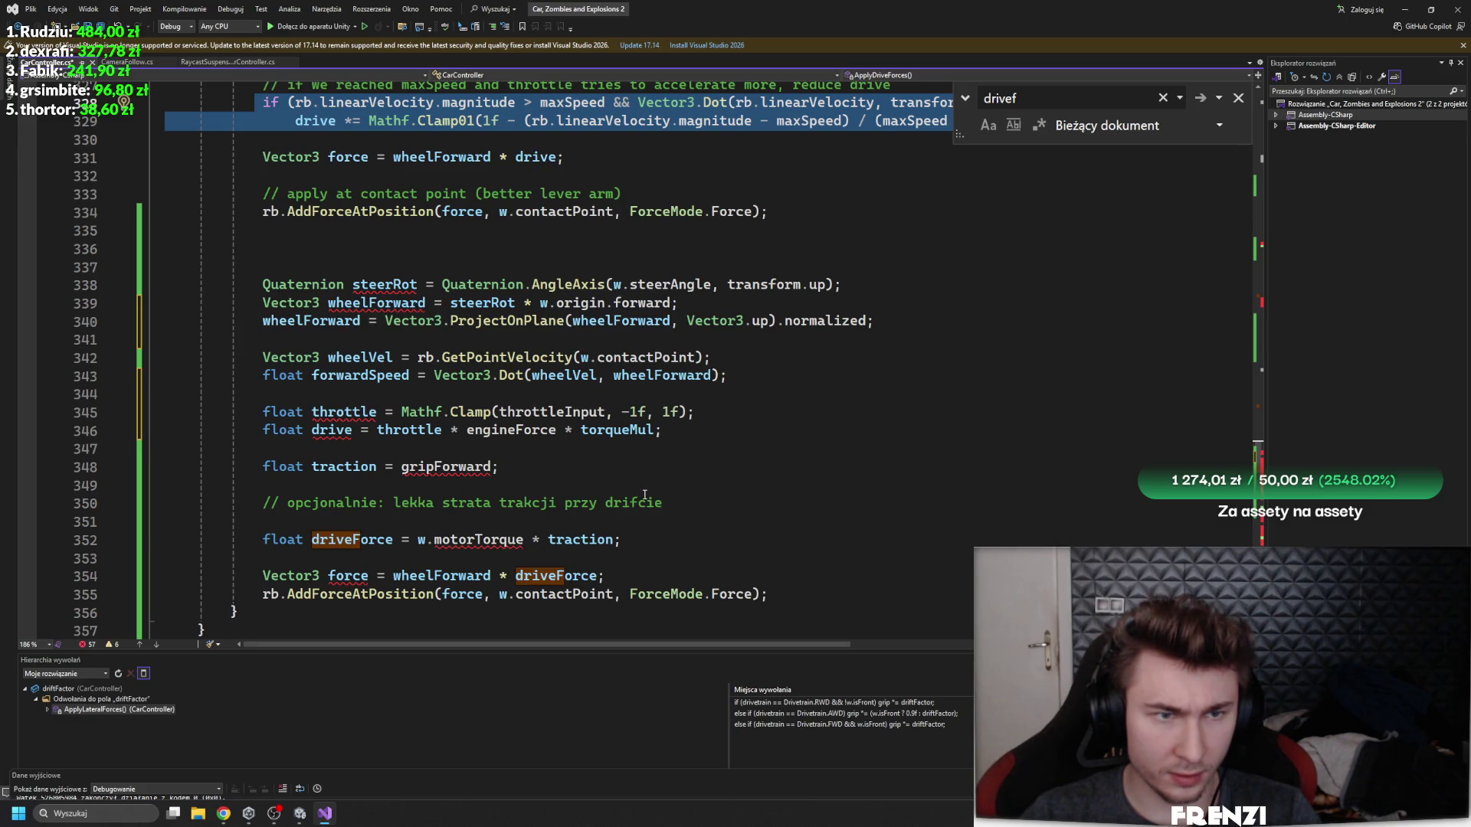
scroll(647, 494, "up", 1)
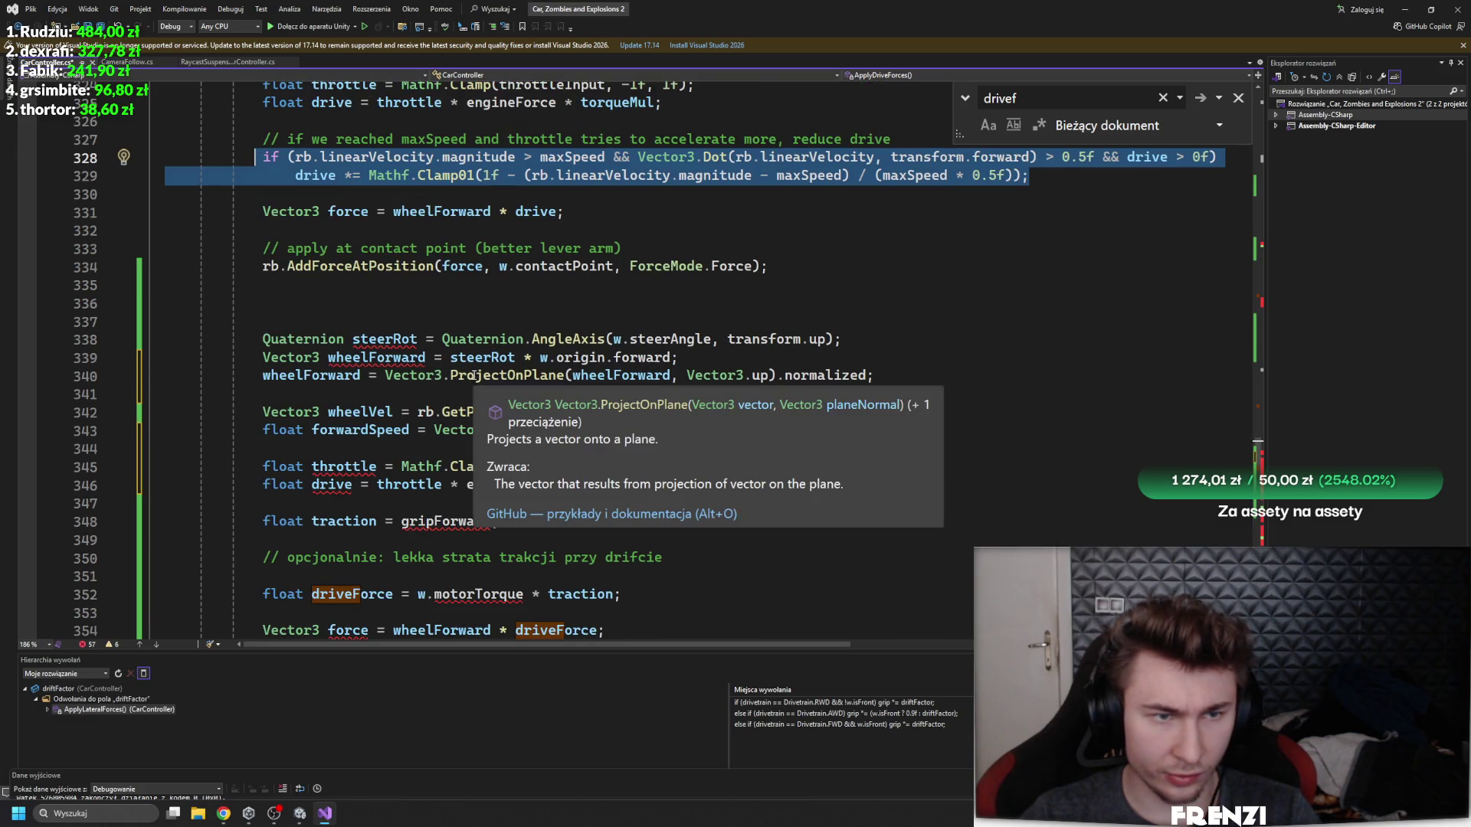
left_click(761, 491)
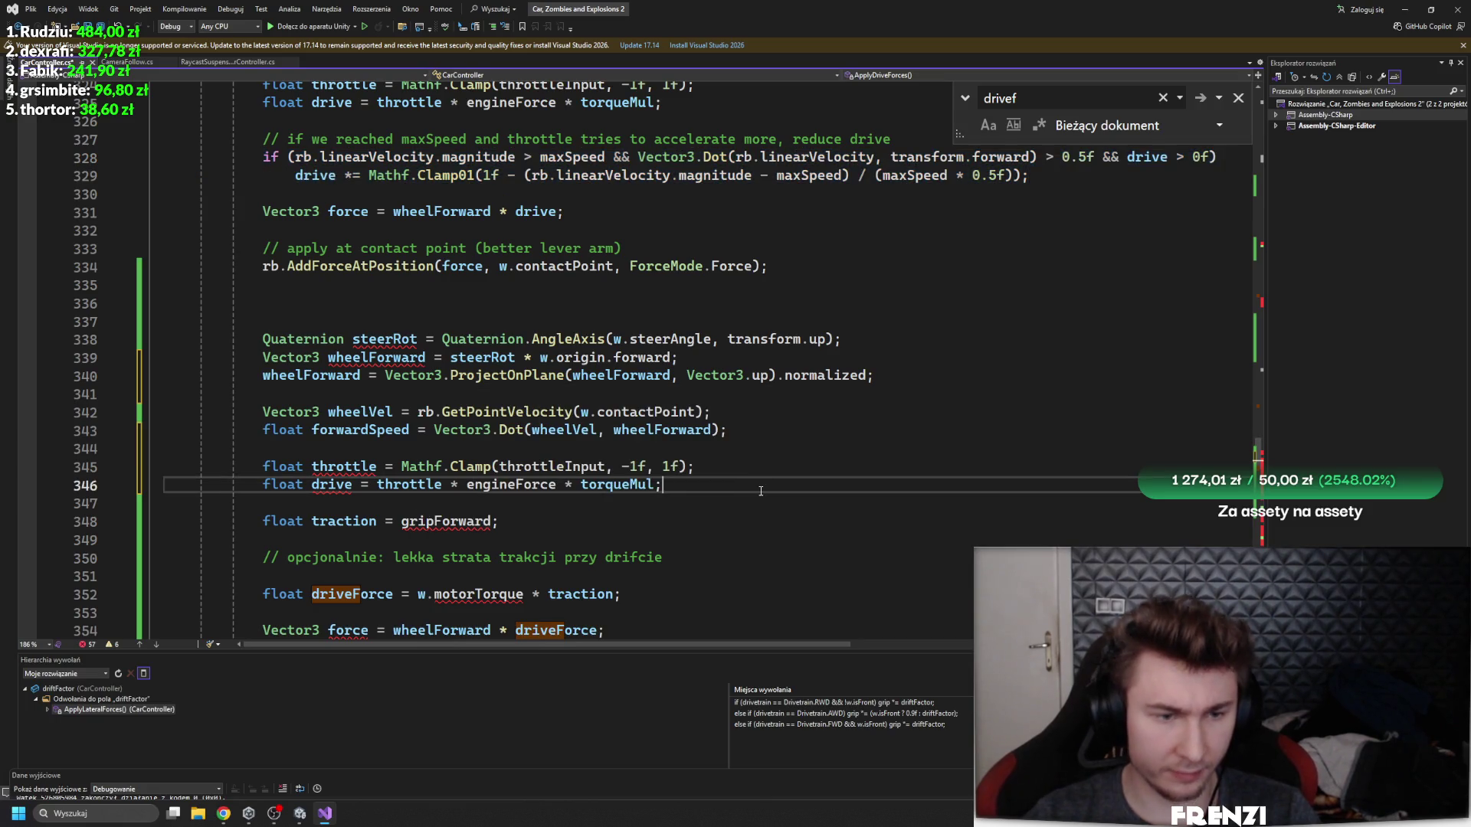
key("Return")
key("Return")
key("ctrl+v")
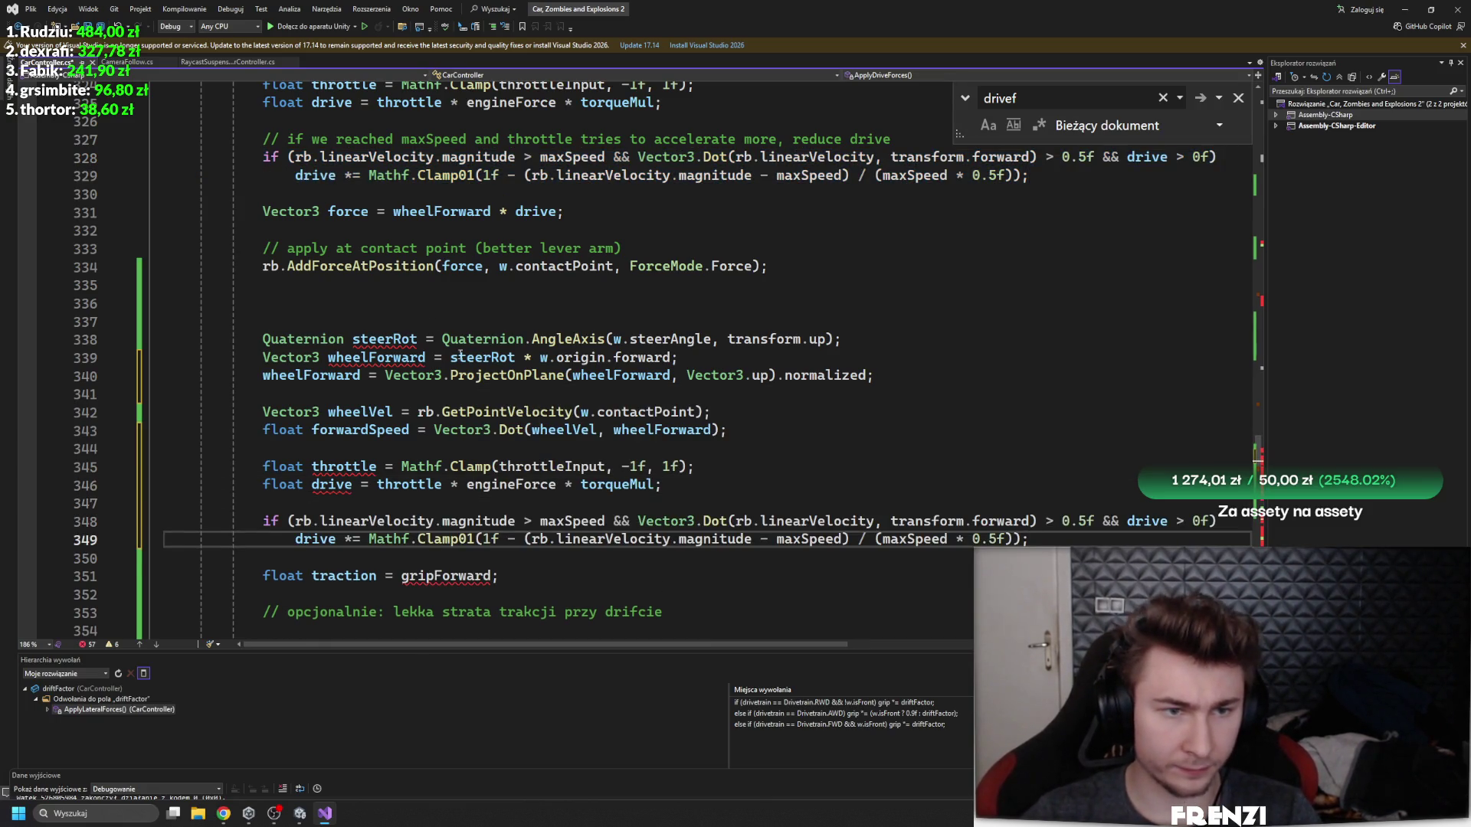
- Select the line computing force from drive for copying
left_click(565, 211)
left_click(262, 212, "shift")
scroll(453, 497, "down", 2)
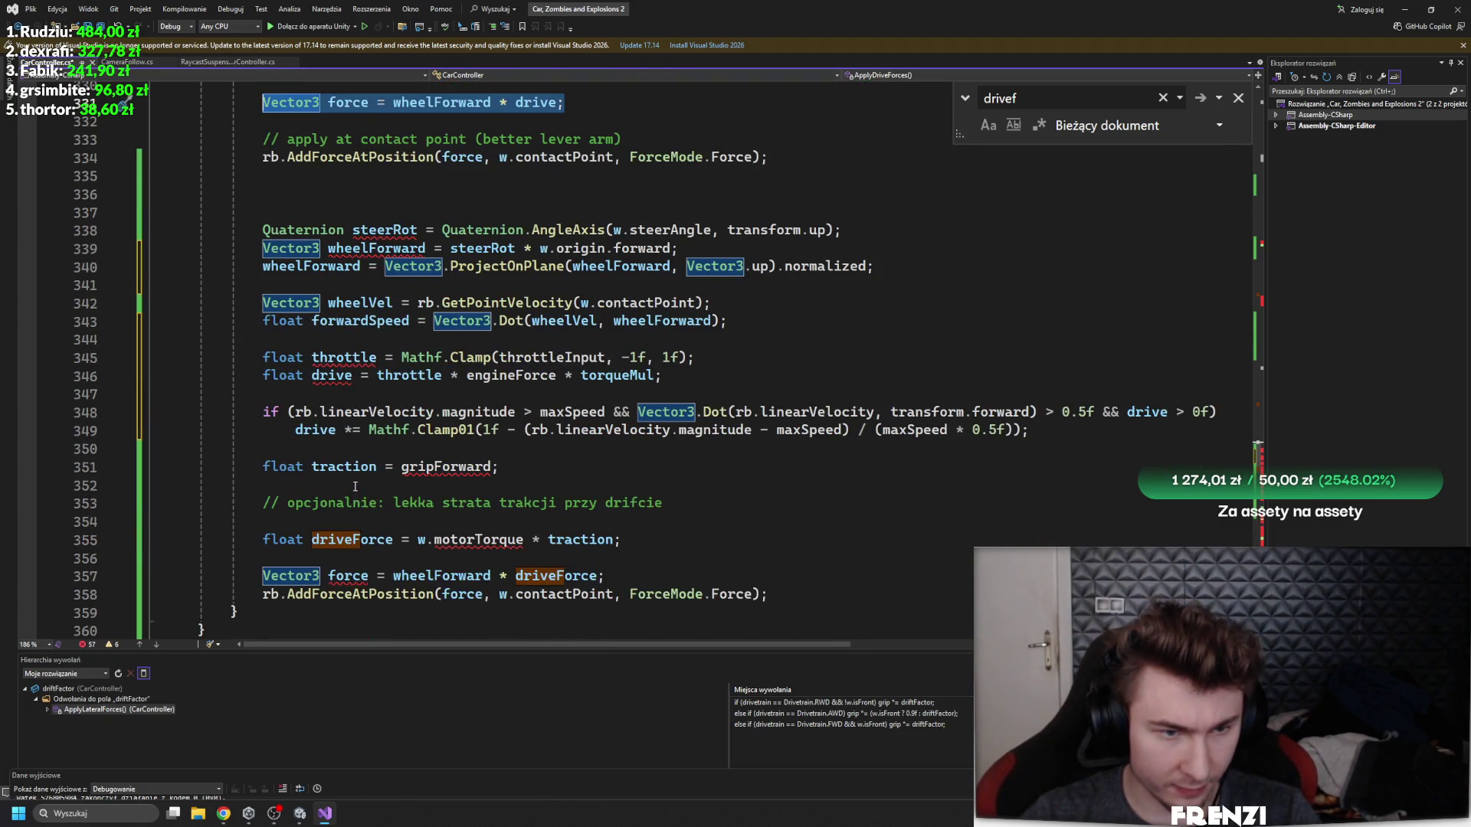
left_click(355, 486)
left_click(352, 464)
left_click(459, 468)
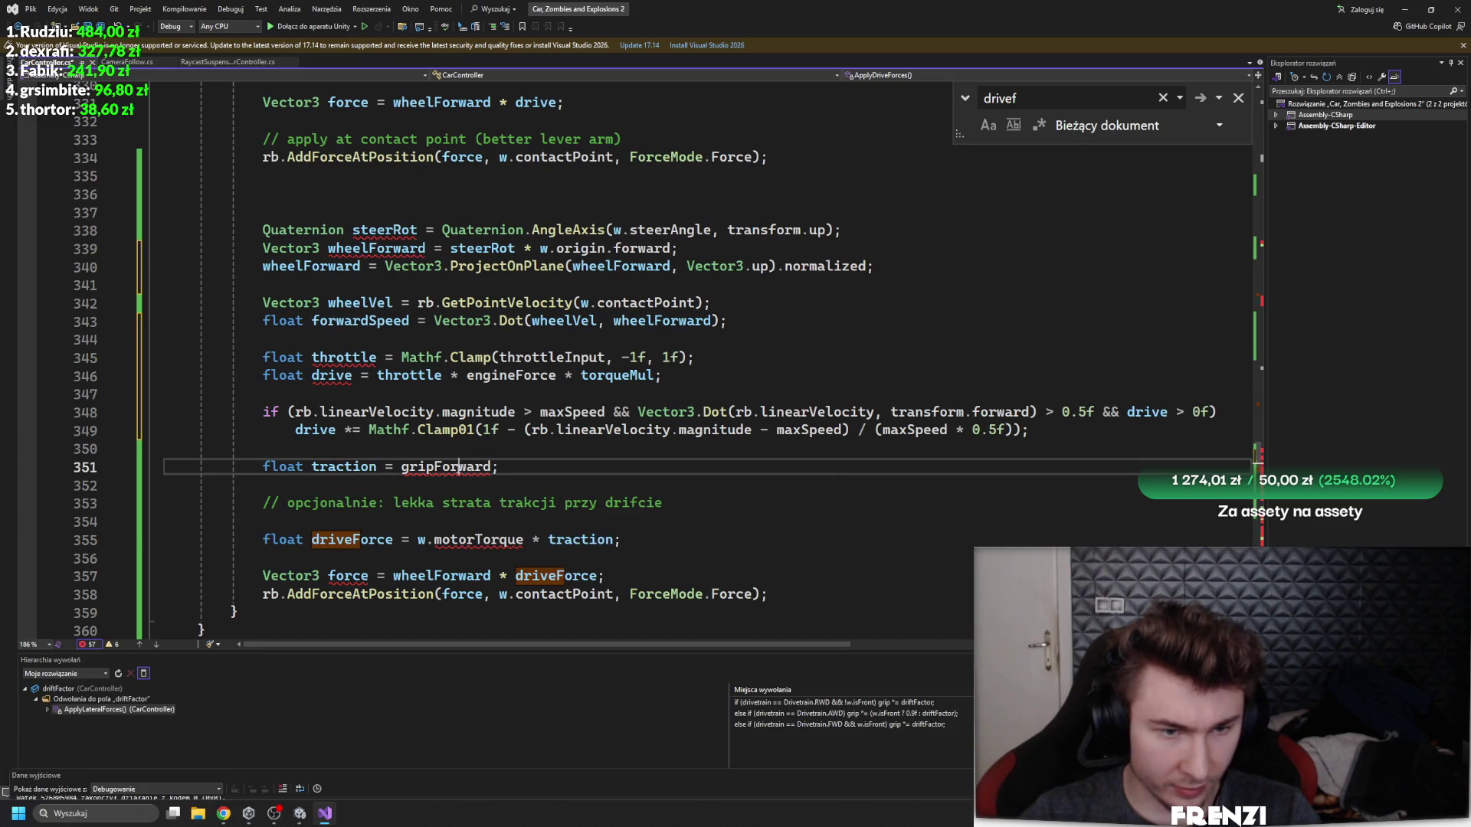
left_click(366, 485)
type("Vector3 force = wheelForward * drive;")
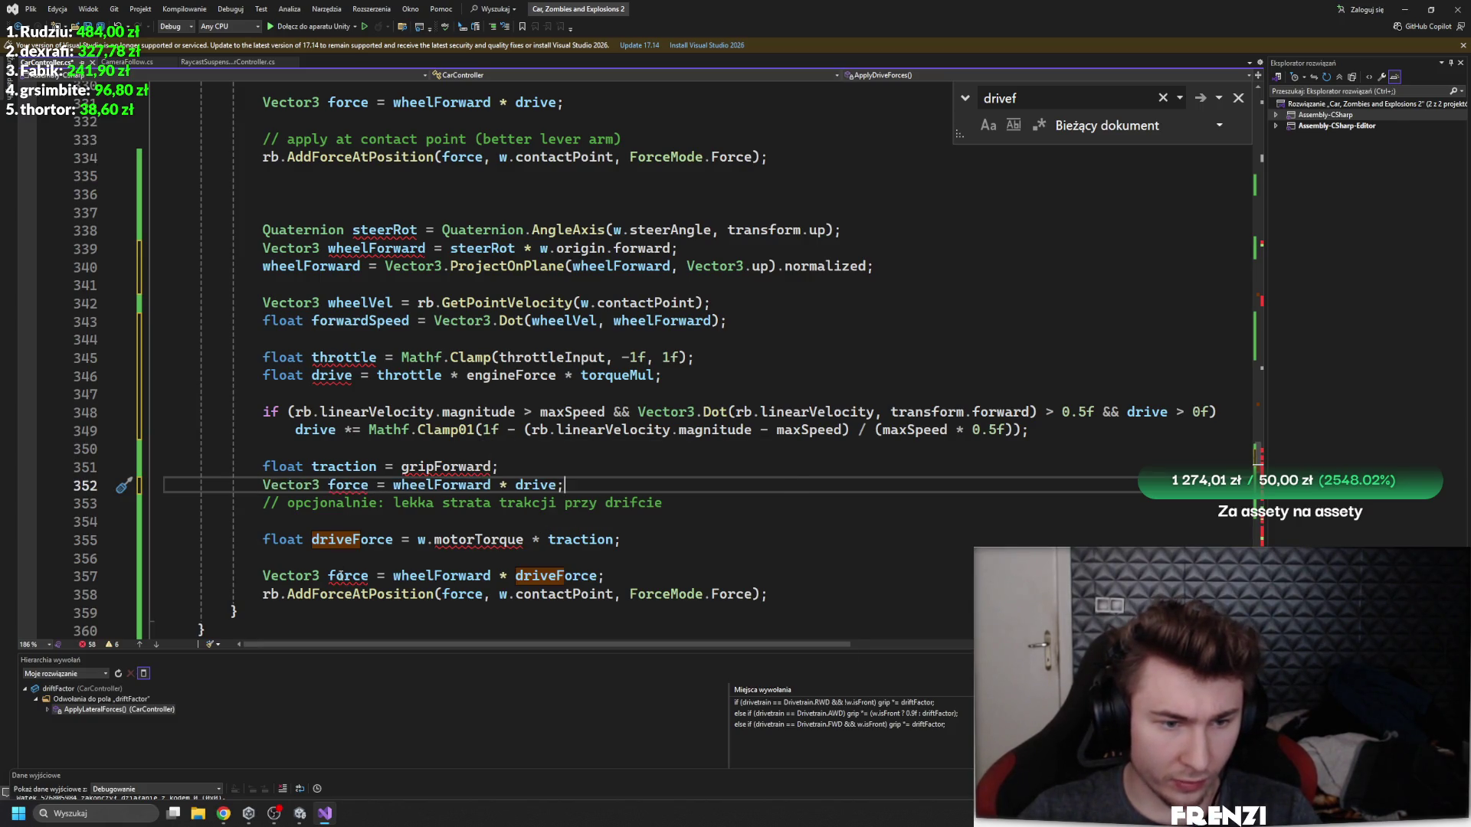
key("shift+Home")
key("ctrl+x")
key("Down")
key("Down")
key("Down")
key("ctrl+v")
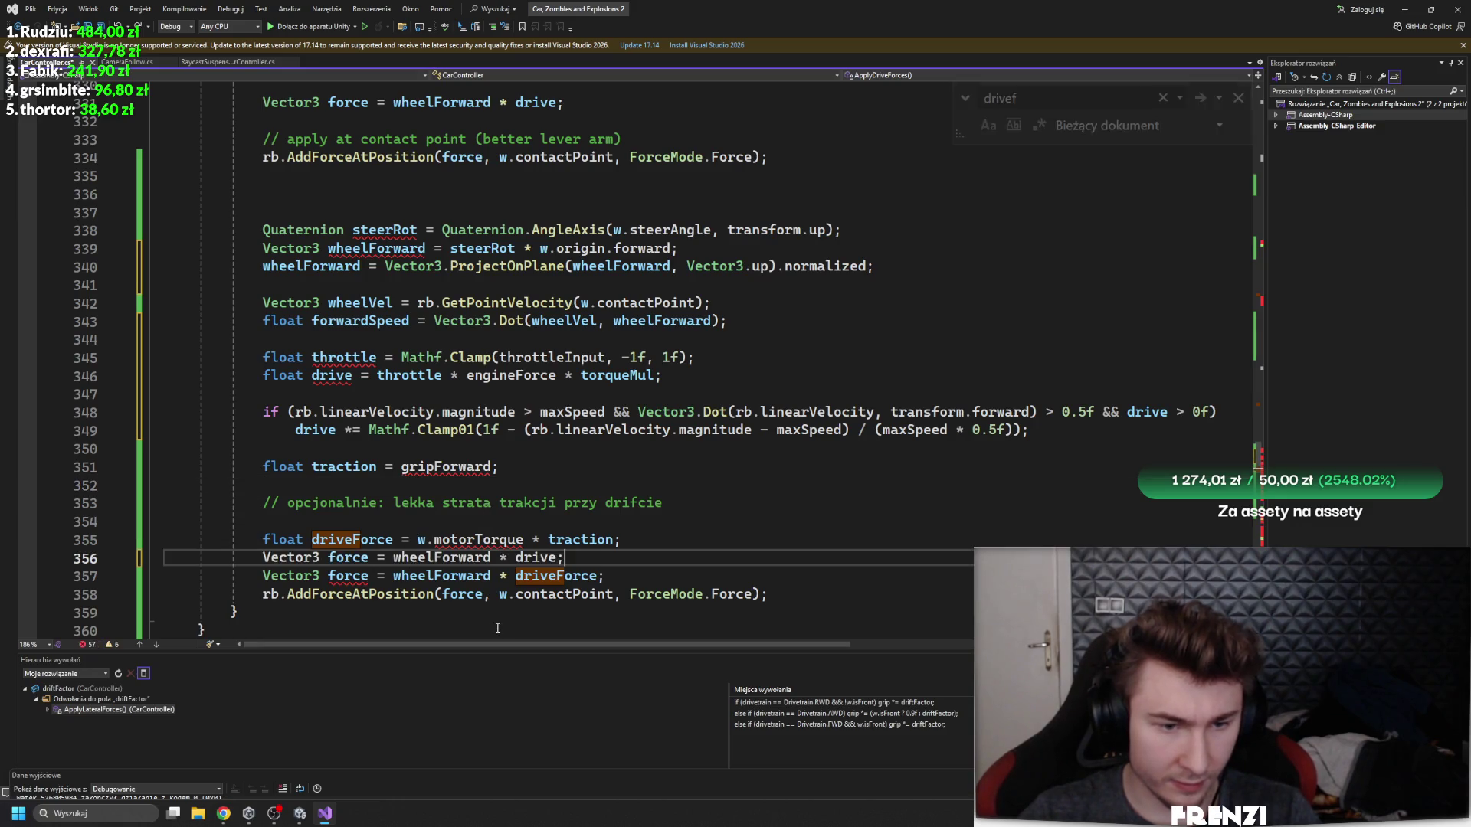
key("ctrl+z")
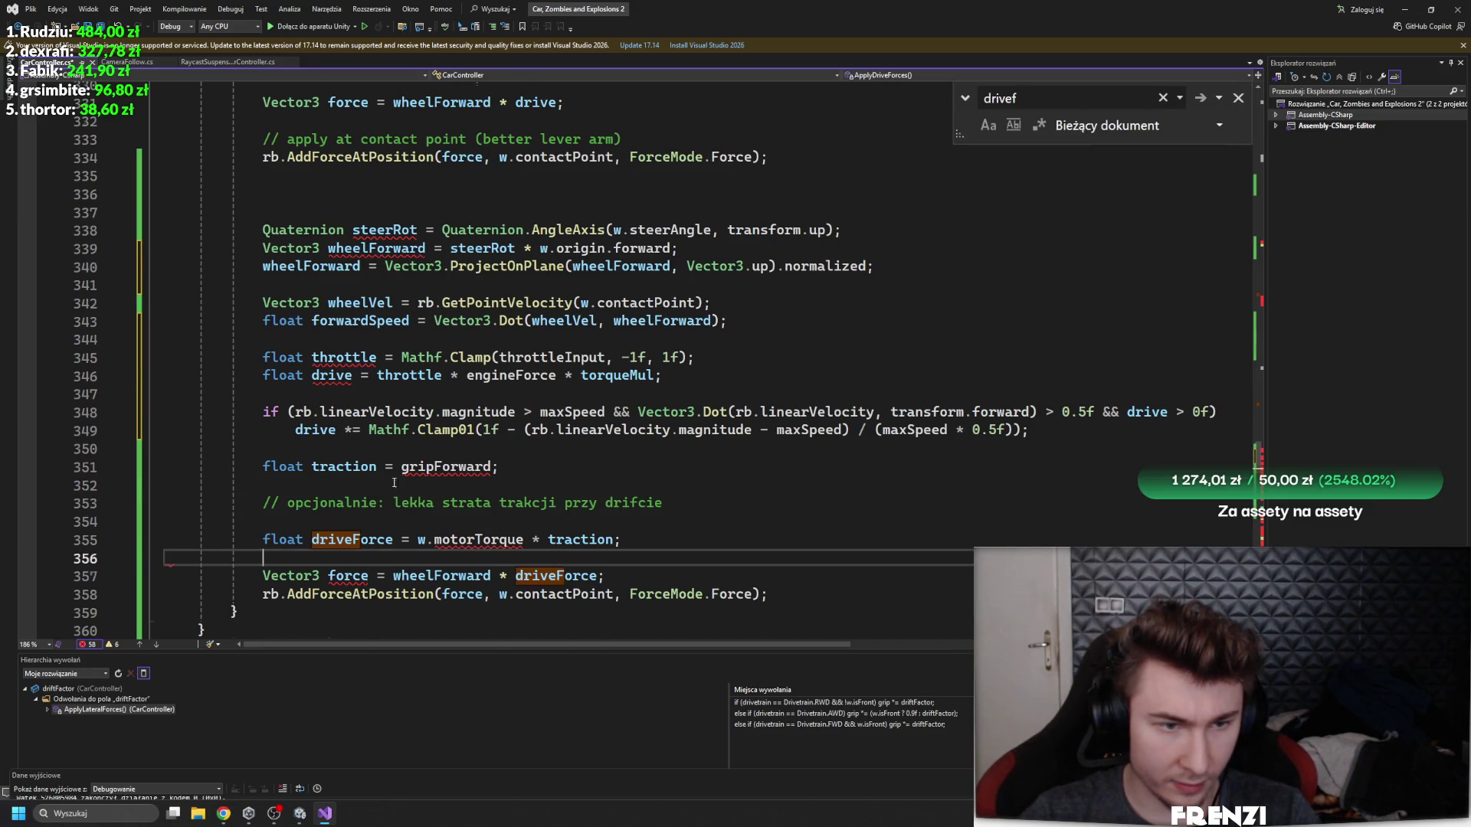
scroll(322, 494, "up", 2)
left_click(316, 485)
scroll(321, 494, "down", 1)
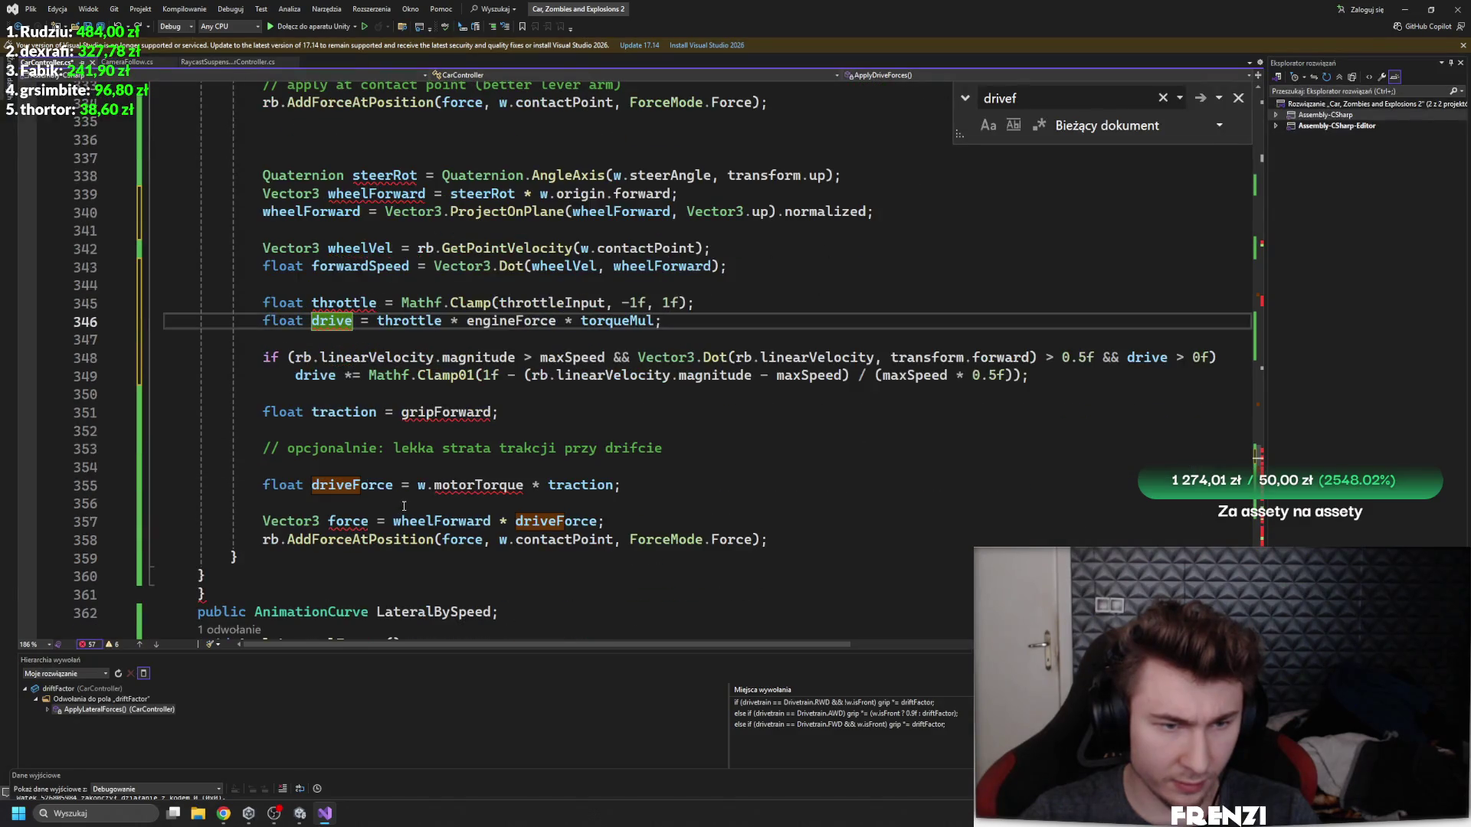
scroll(404, 506, "up", 2)
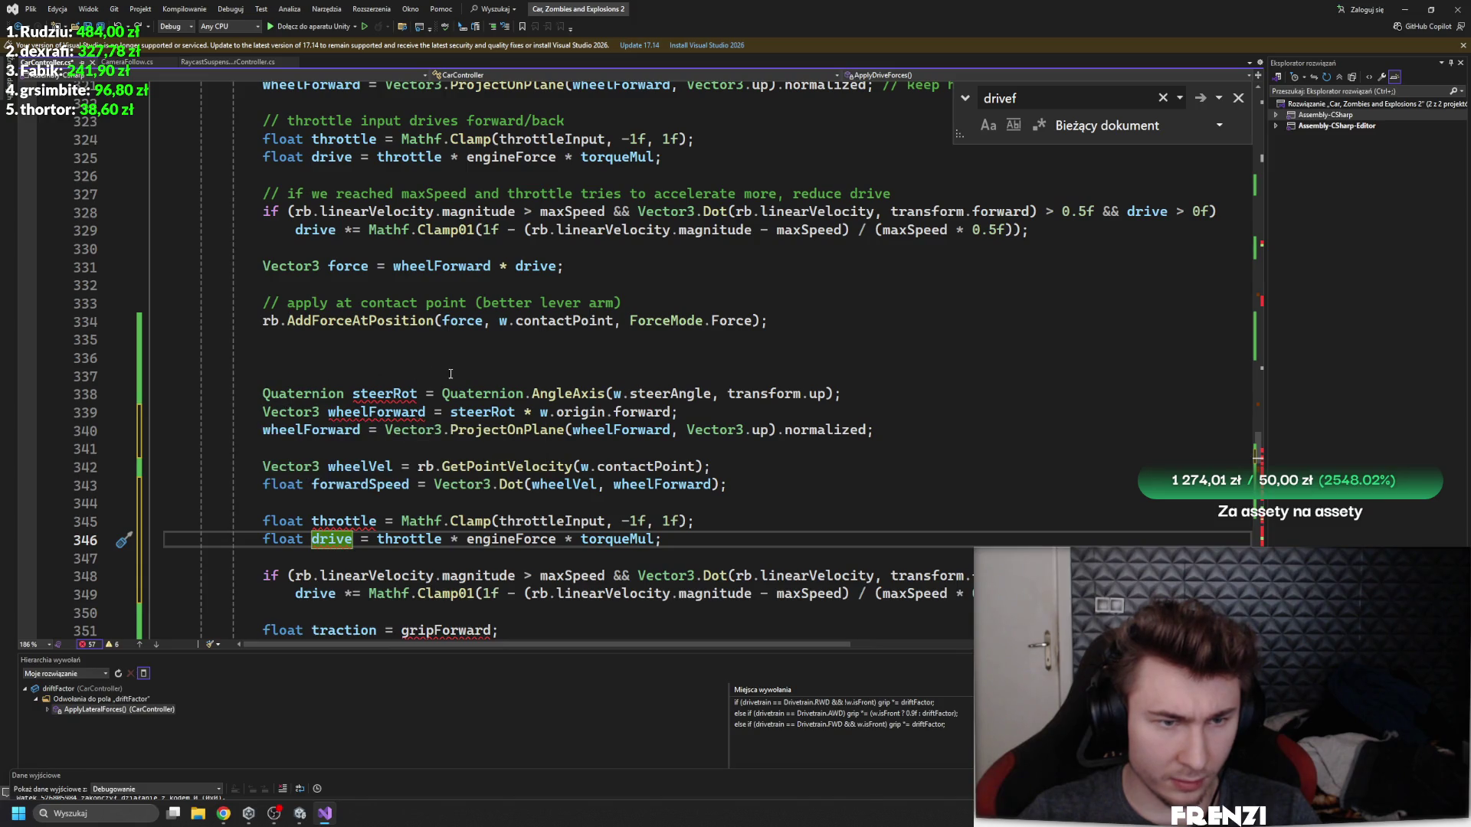
scroll(404, 349, "down", 3)
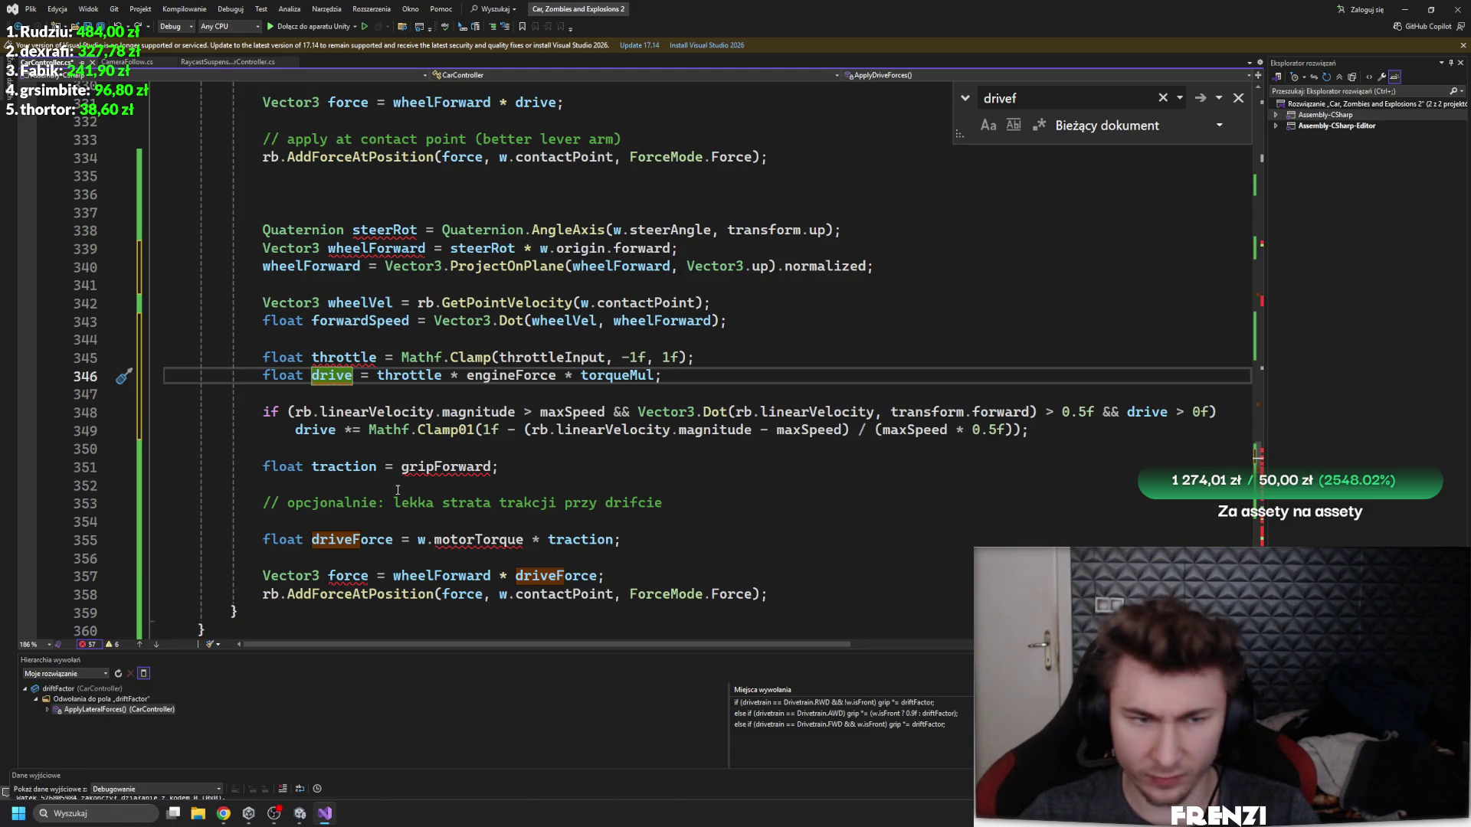
left_click(552, 541)
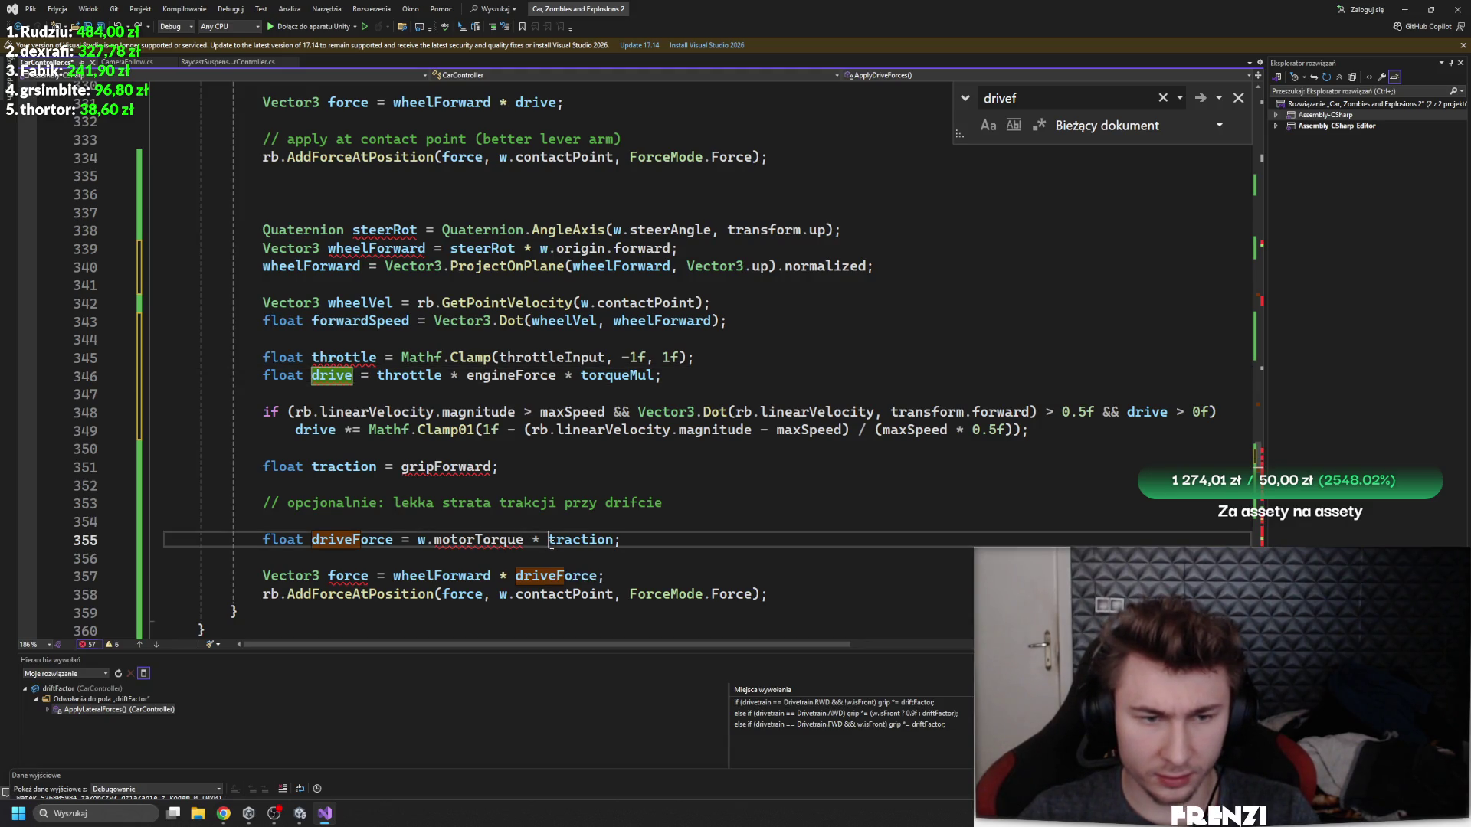
left_click(318, 468)
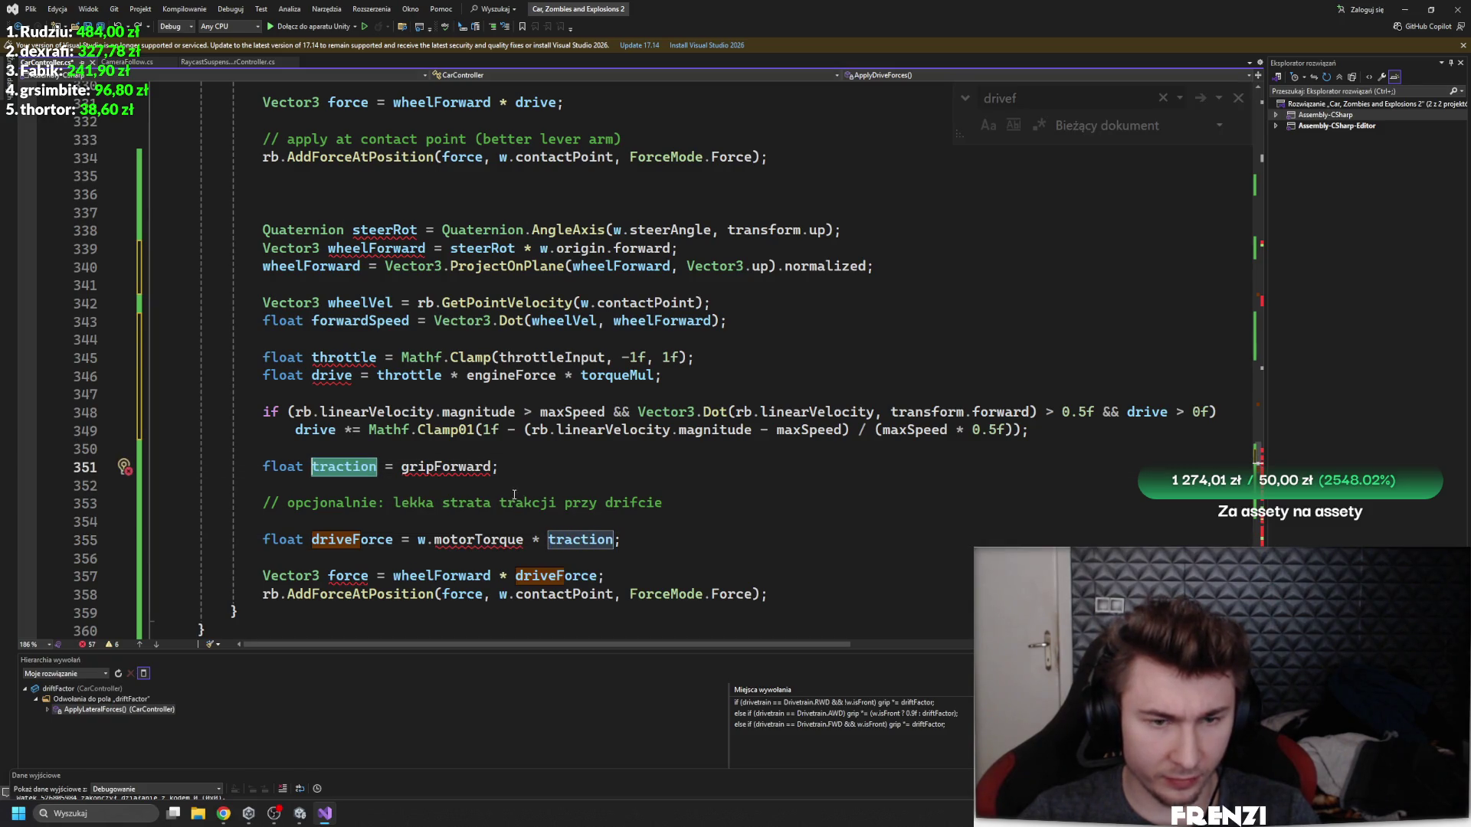
key("ctrl+f")
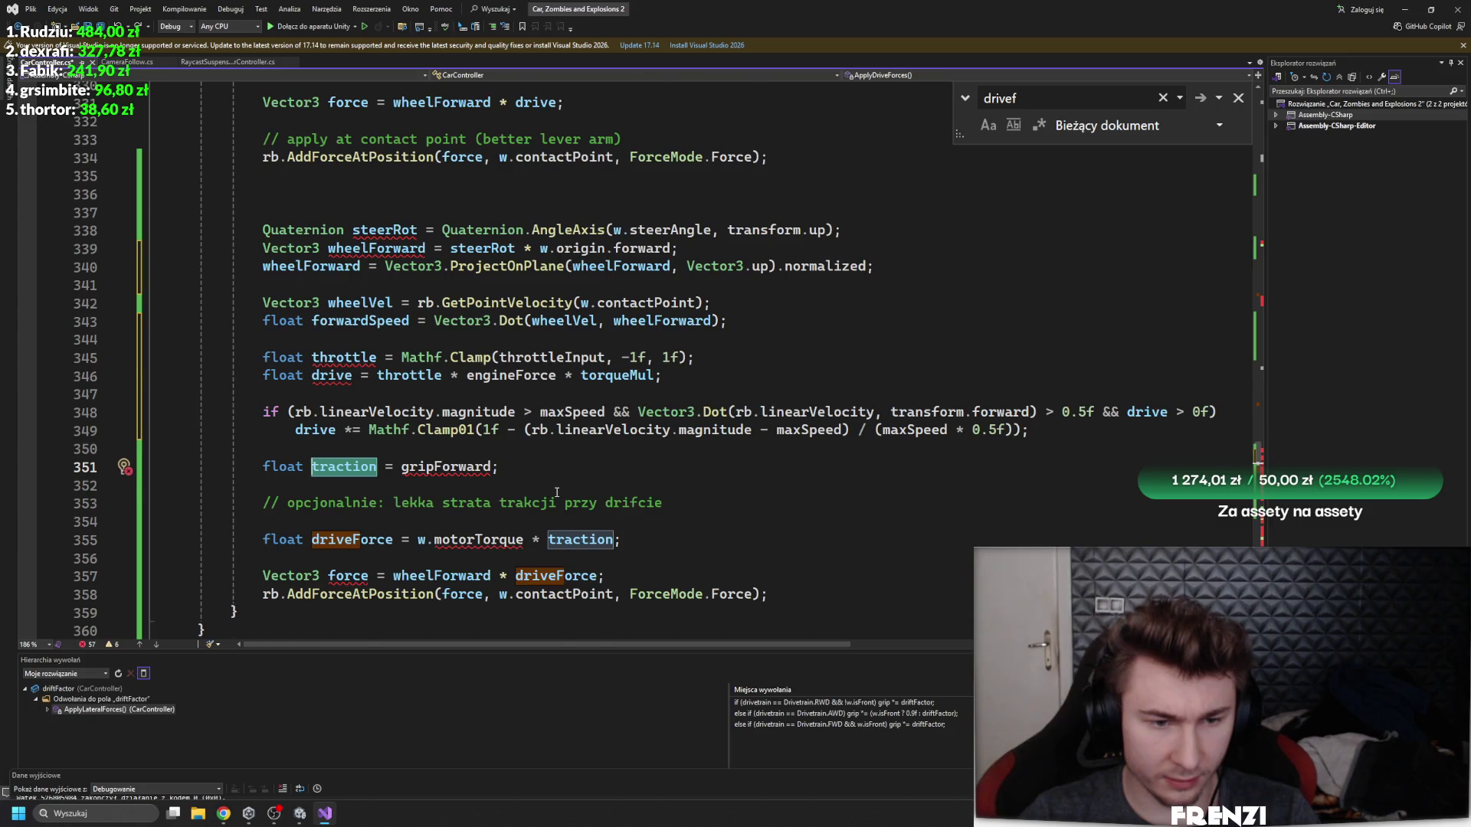
scroll(557, 492, "up", 1)
scroll(555, 515, "up", 1)
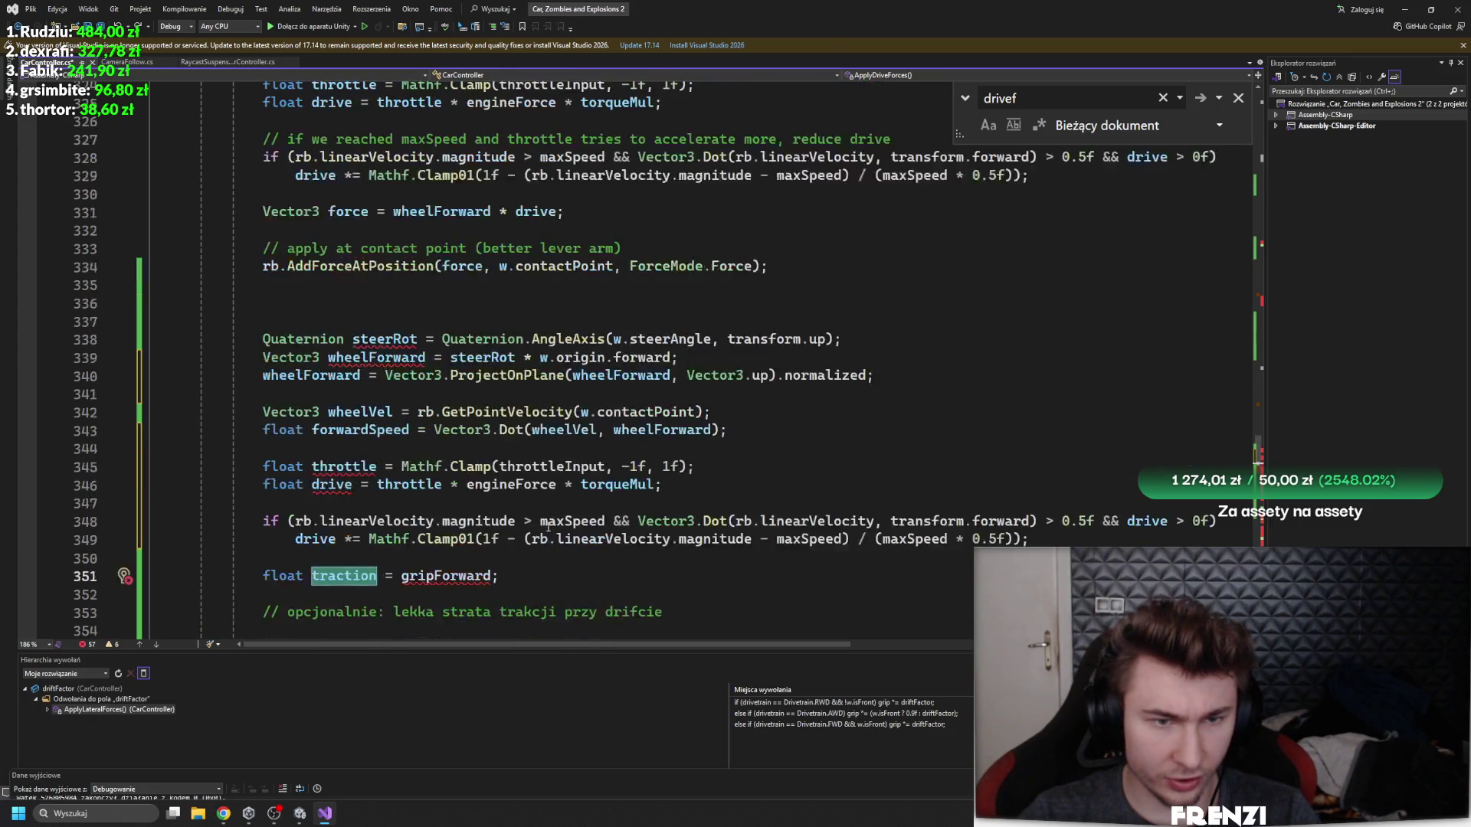
scroll(613, 628, "down", 3)
scroll(794, 452, "up", 2)
scroll(793, 452, "up", 4)
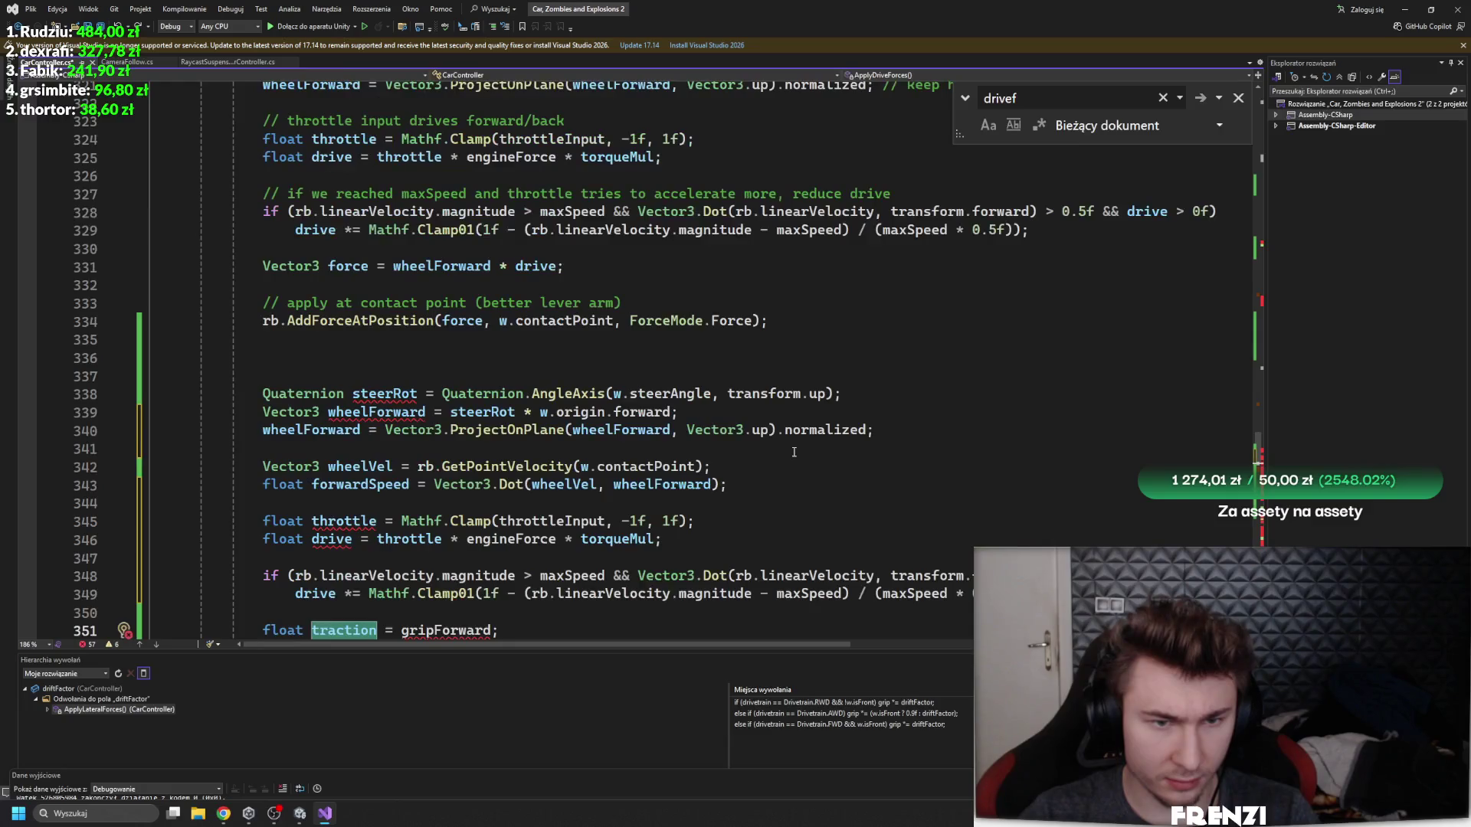
scroll(536, 529, "down", 5)
scroll(456, 543, "up", 1)
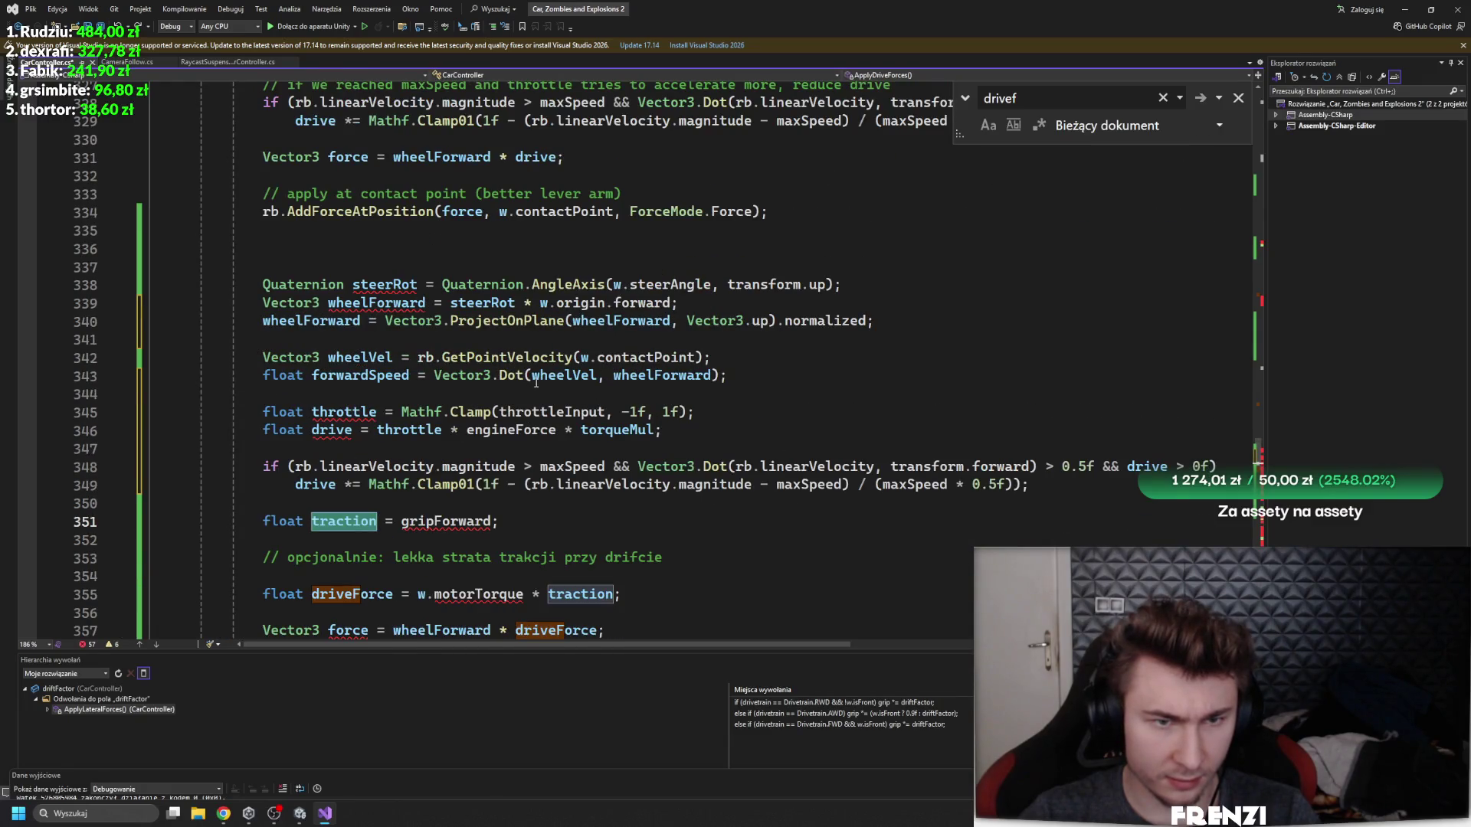
scroll(813, 392, "down", 2)
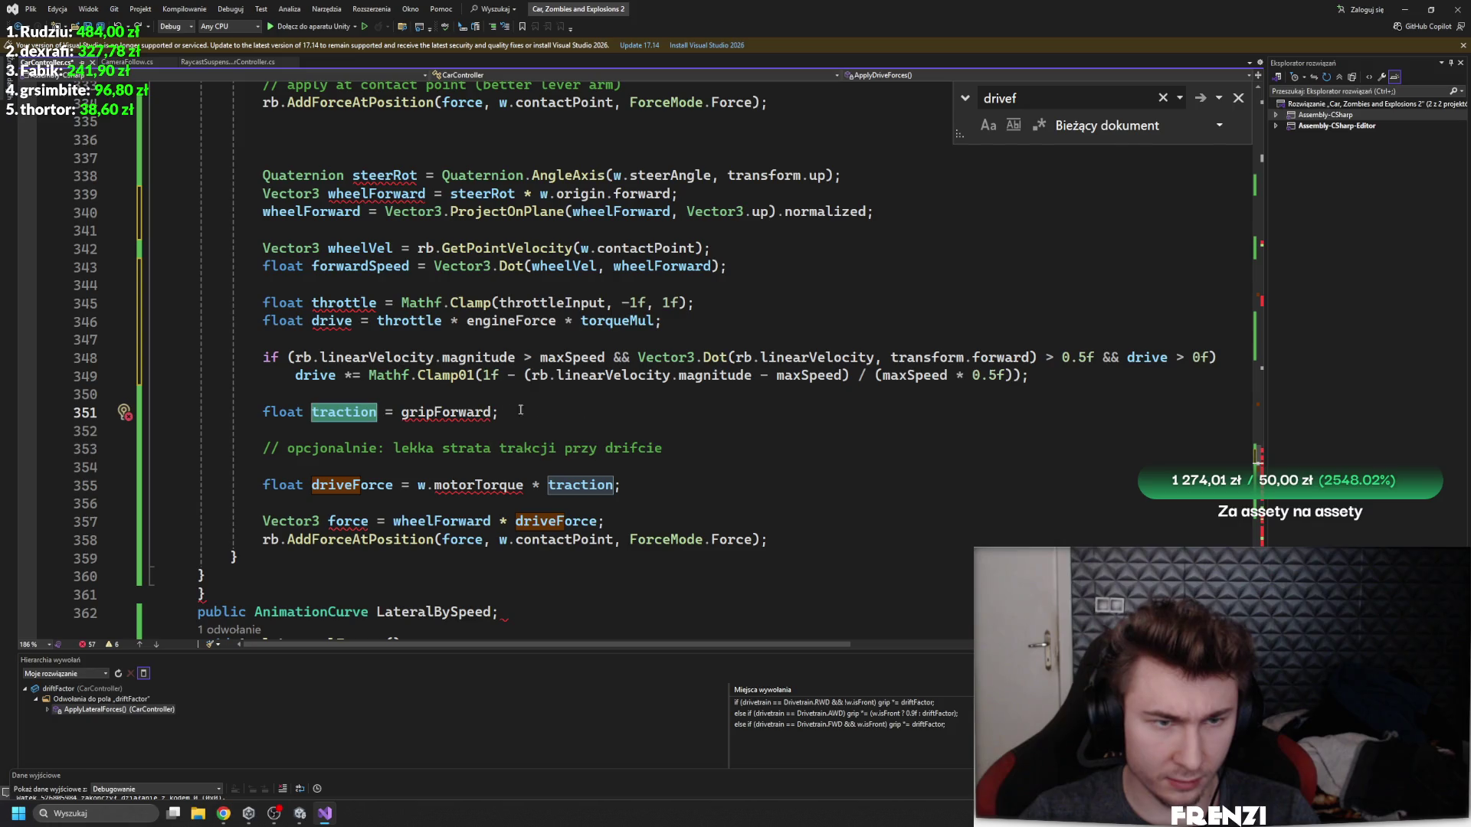
- Undo the duplicated wheel-force block and check engineForce and throttle in the drive calculation
key("ctrl+z")
key("ctrl+z")
key("ctrl+z")
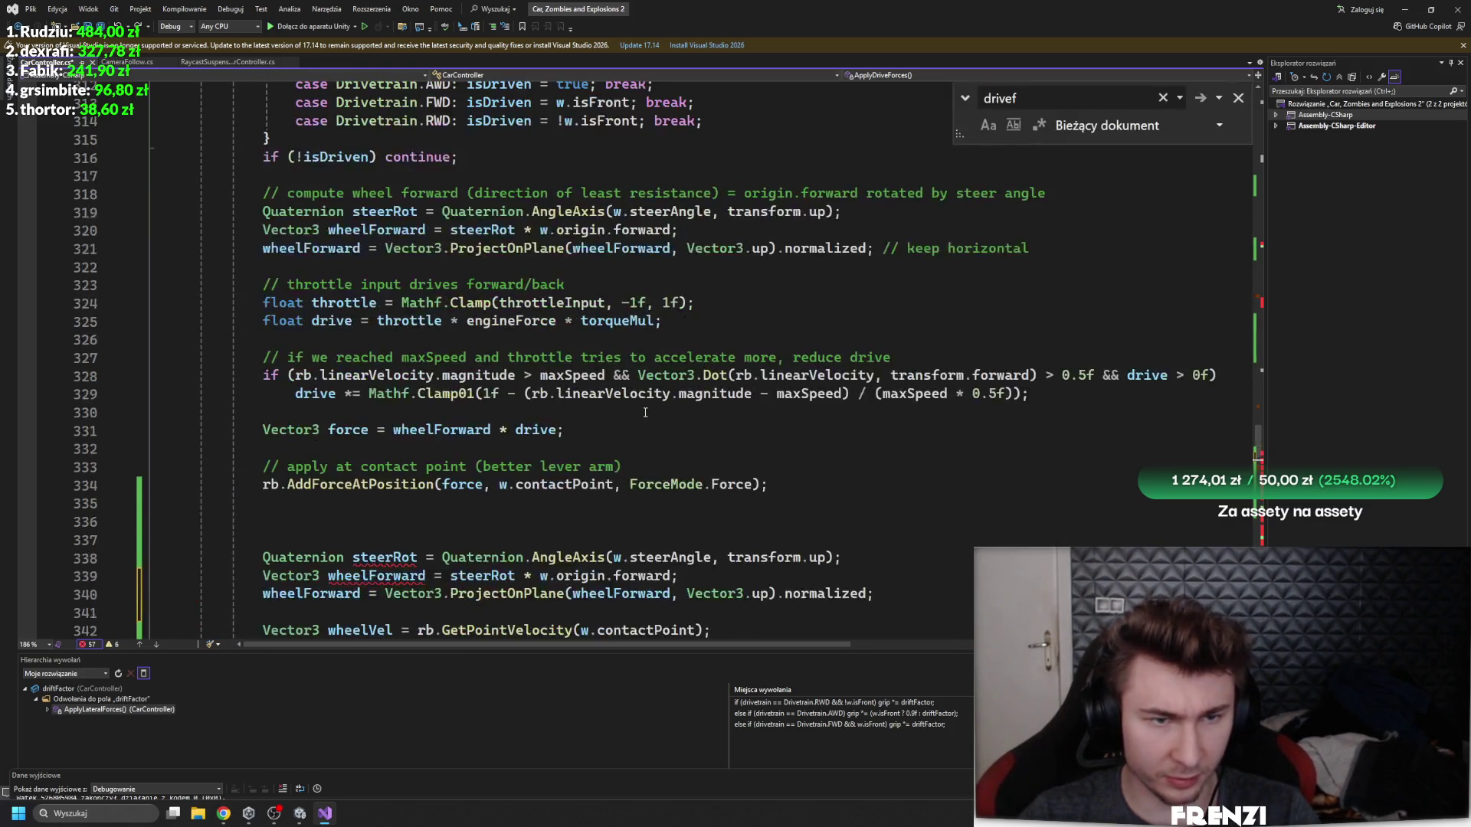
key("ctrl+y")
key("ctrl+y")
key("ctrl+y")
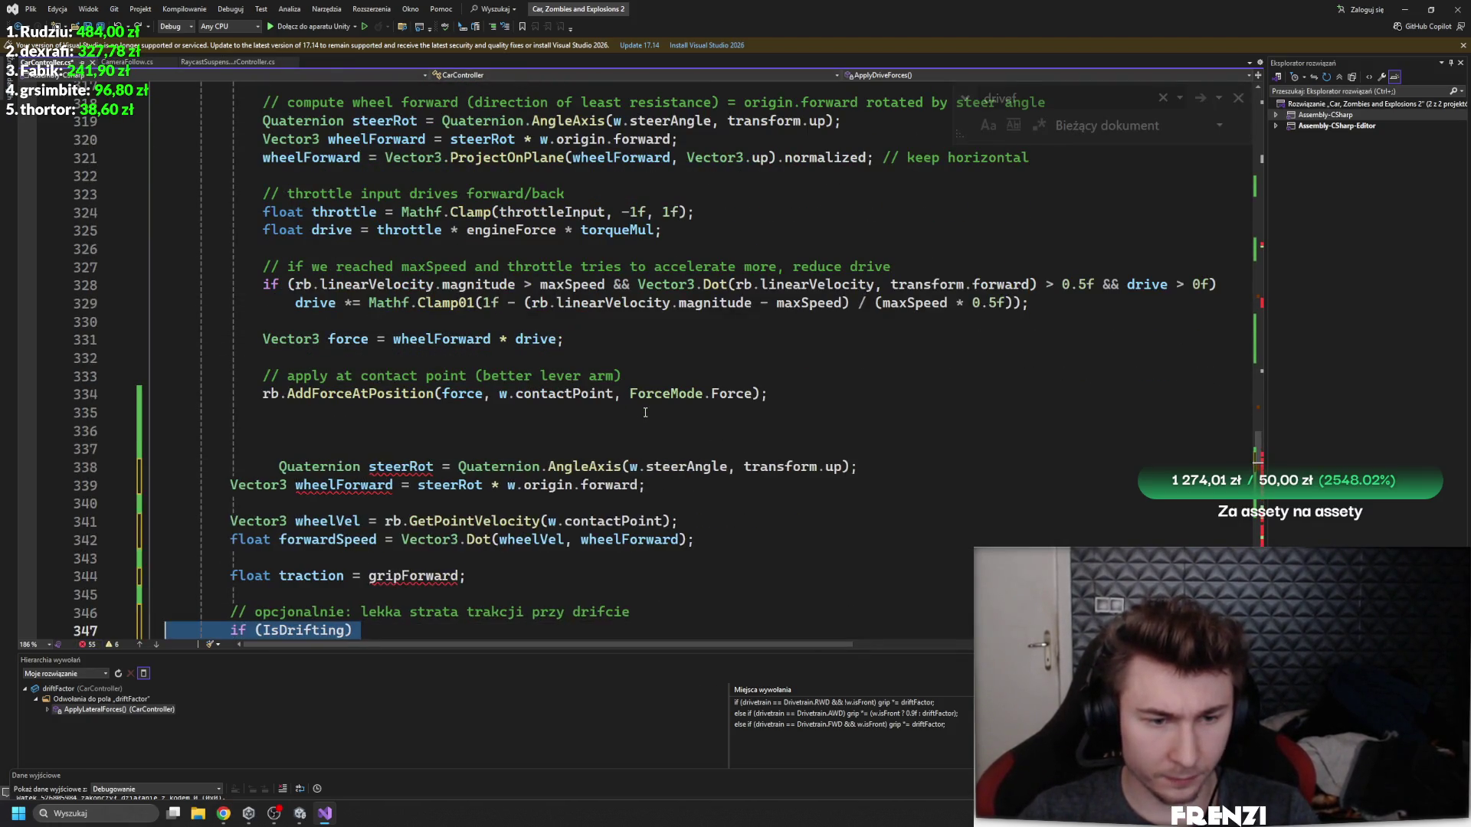
key("ctrl+z")
scroll(628, 418, "up", 4)
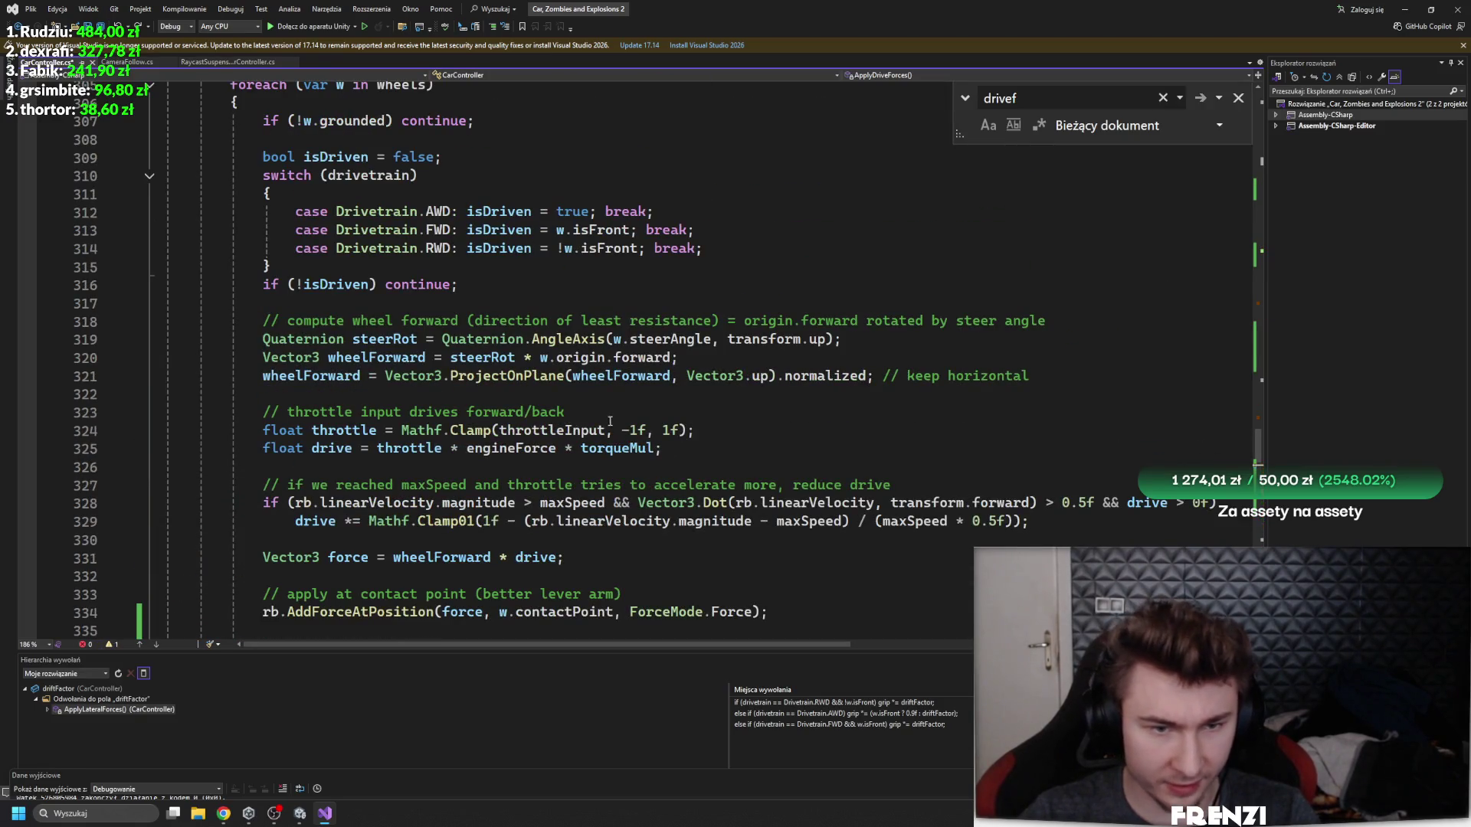
left_click(660, 449)
double_click(511, 448)
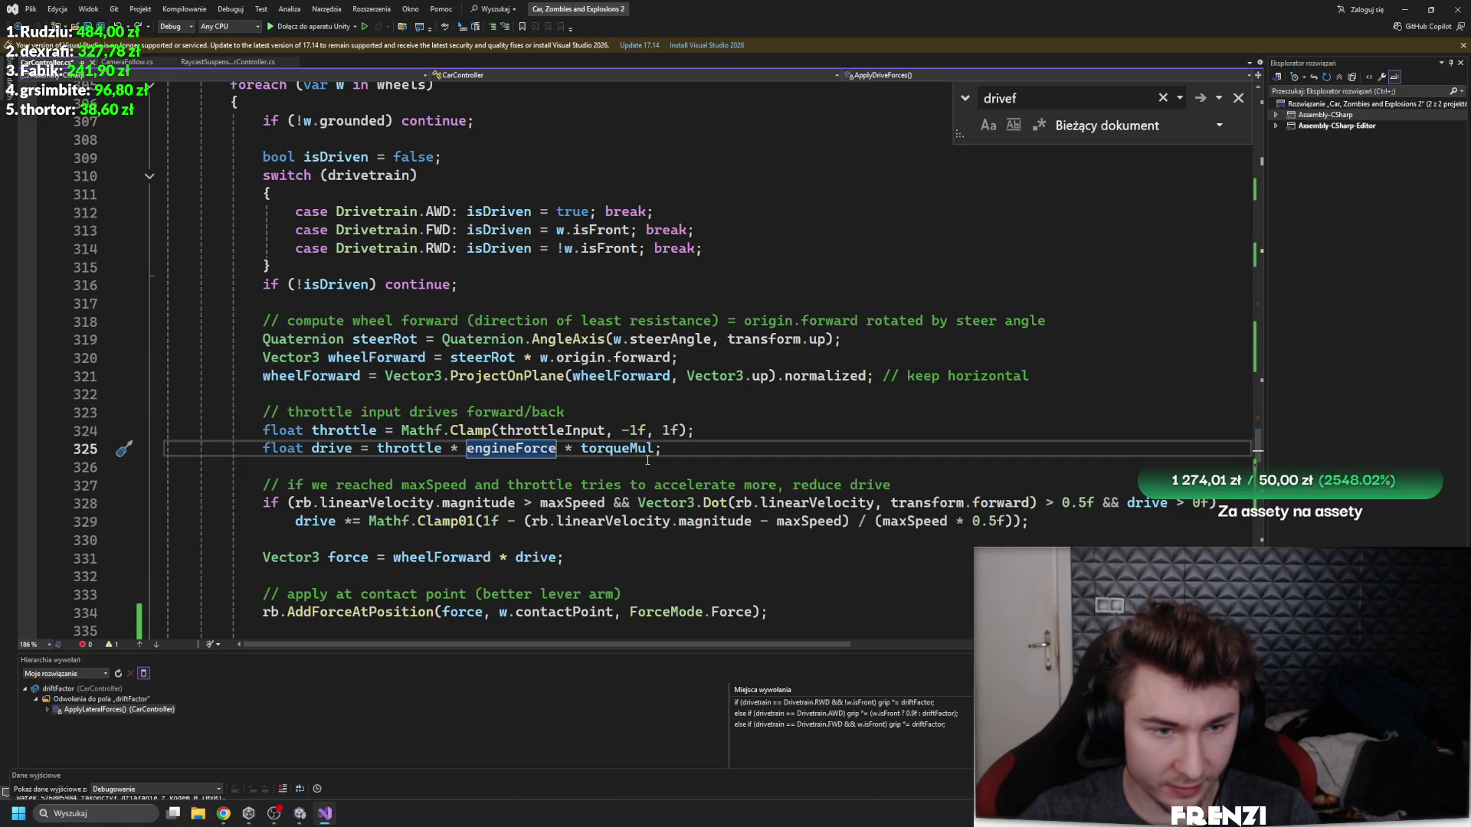
double_click(409, 448)
scroll(409, 530, "down", 1)
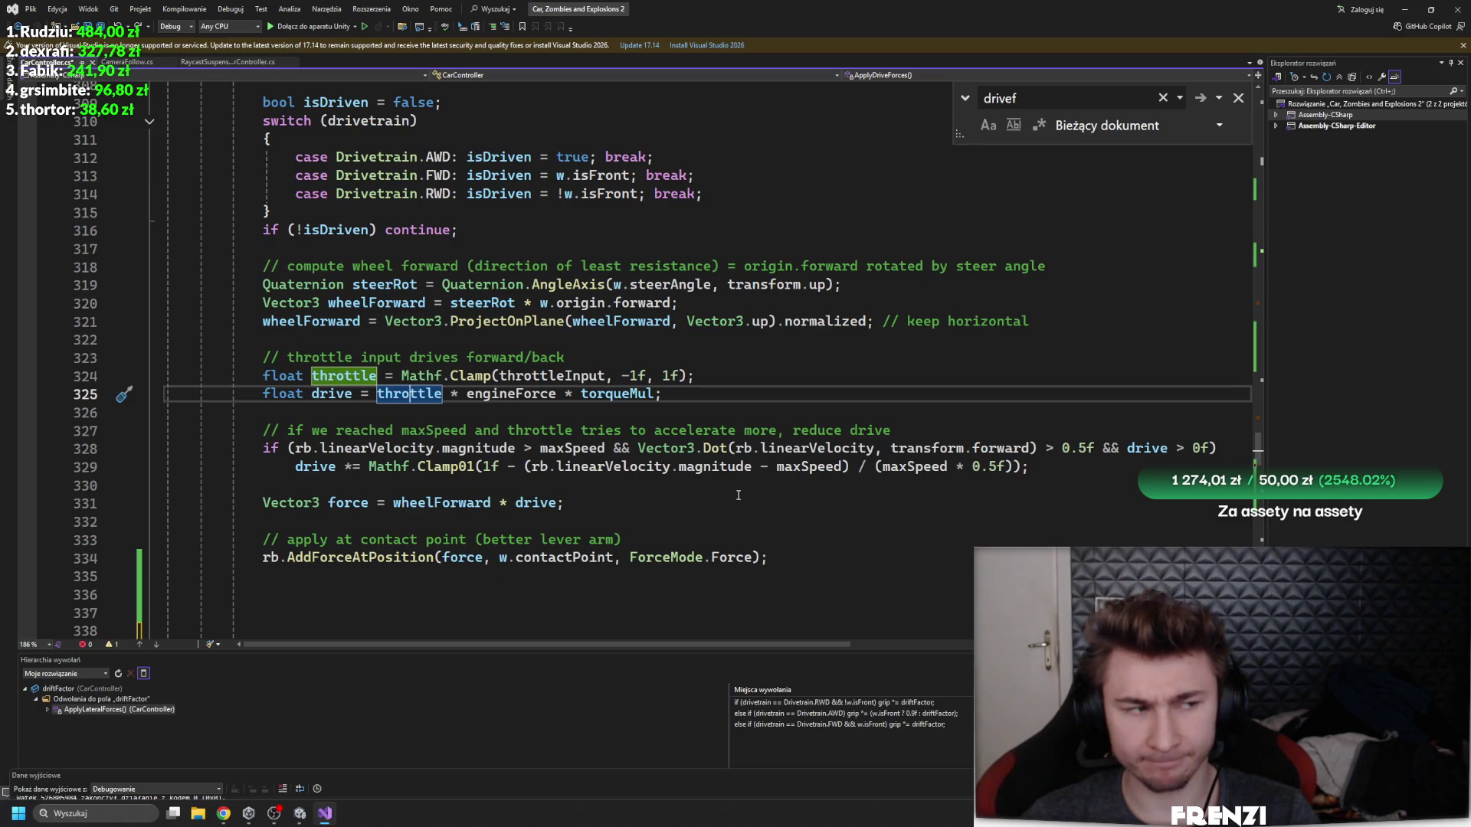
- Paste the traction-based drive-force block below the existing force code and reformat its indentation
left_click(514, 630)
type("Quaternion steerRot = Quaternion.AngleAxis(w.steerAngle, transform.up);         Vector3 wheelForward = steerRot * w.origin.forward;          Vector3 wheelVel = rb.GetPointVelocity(w.contactPoint);         float forwardSpeed = Vector3.Dot(wheelVel, wheelForward);          float traction = gripForward;          // opcjonalnie: lekka strata trakcji przy drifcie         if (IsDrifting)             traction *= 0.9f;          float driveForce = w.motorTorque * traction;          Vector3 force = wheelForward * driveForce;         rb.AddForceAtPosition(force, w.contactPoint, ForceMode.Force);     }")
scroll(513, 445, "down", 4)
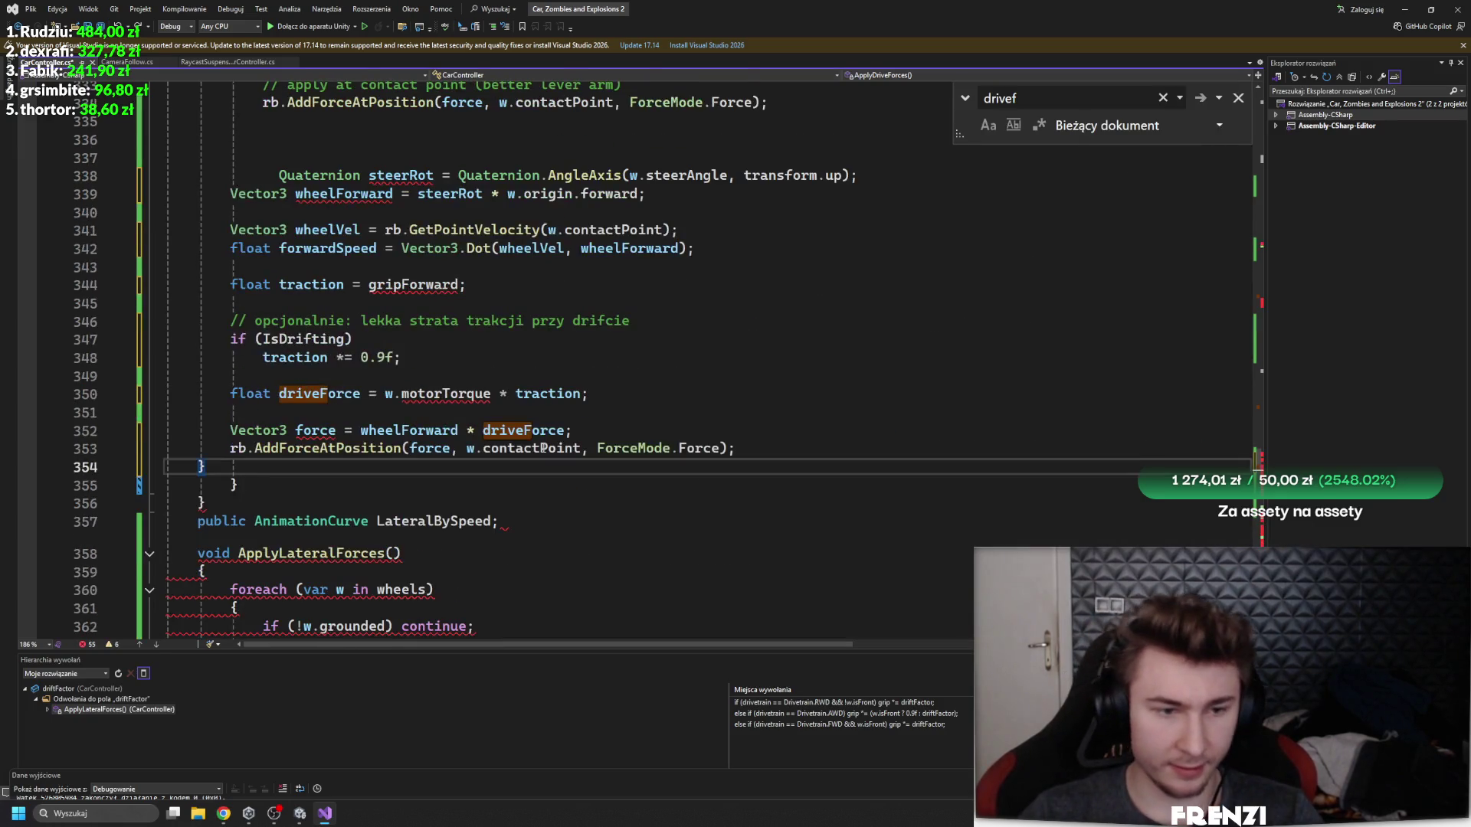
scroll(513, 445, "up", 2)
scroll(452, 484, "up", 1)
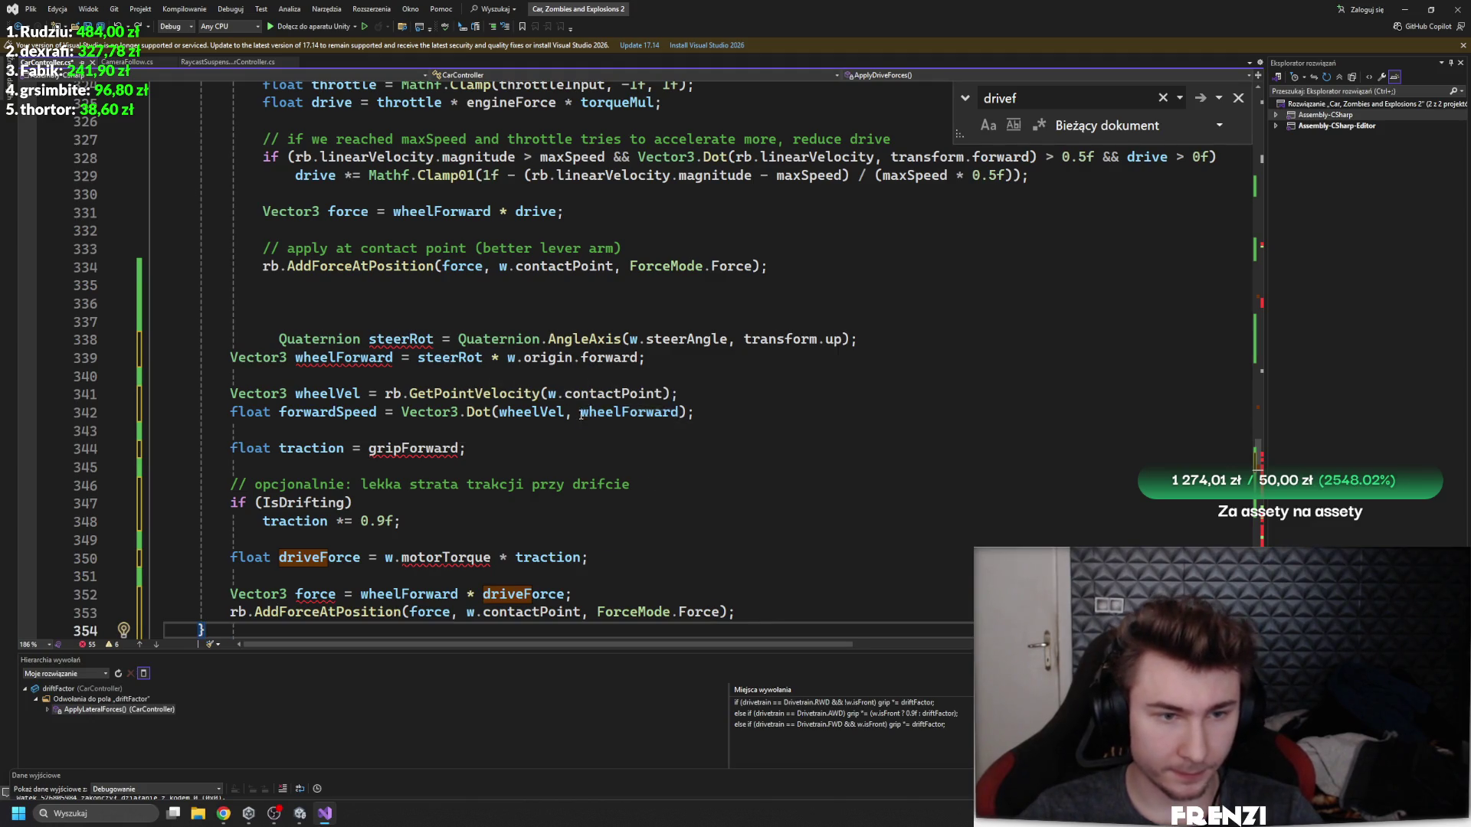
key("ctrl+k")
key("ctrl+d")
scroll(600, 457, "down", 2)
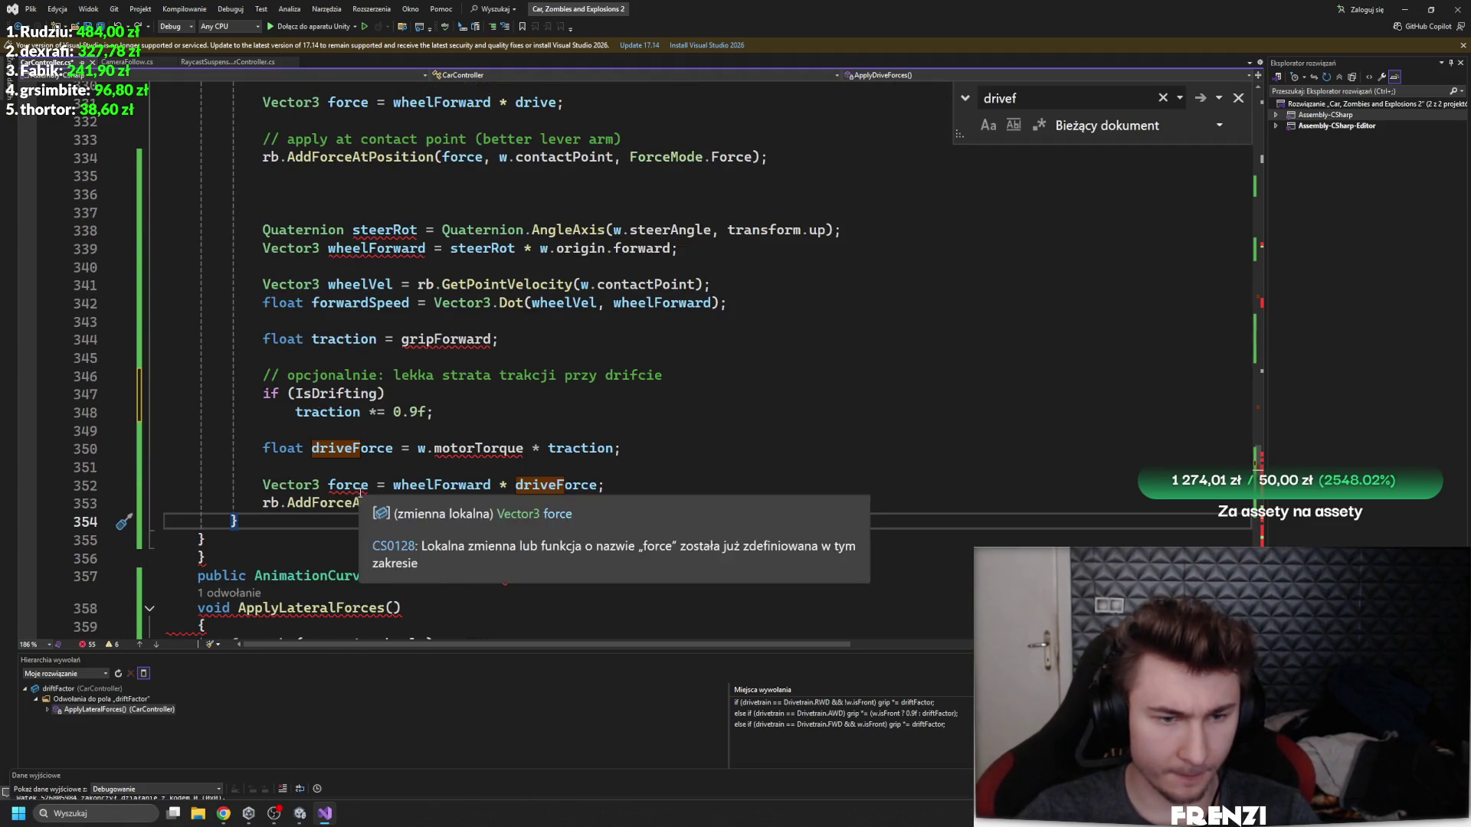
- Inspect the duplicated force variable, then redo the steering, wheel-forward, throttle, speed-limit and force lines
double_click(348, 485)
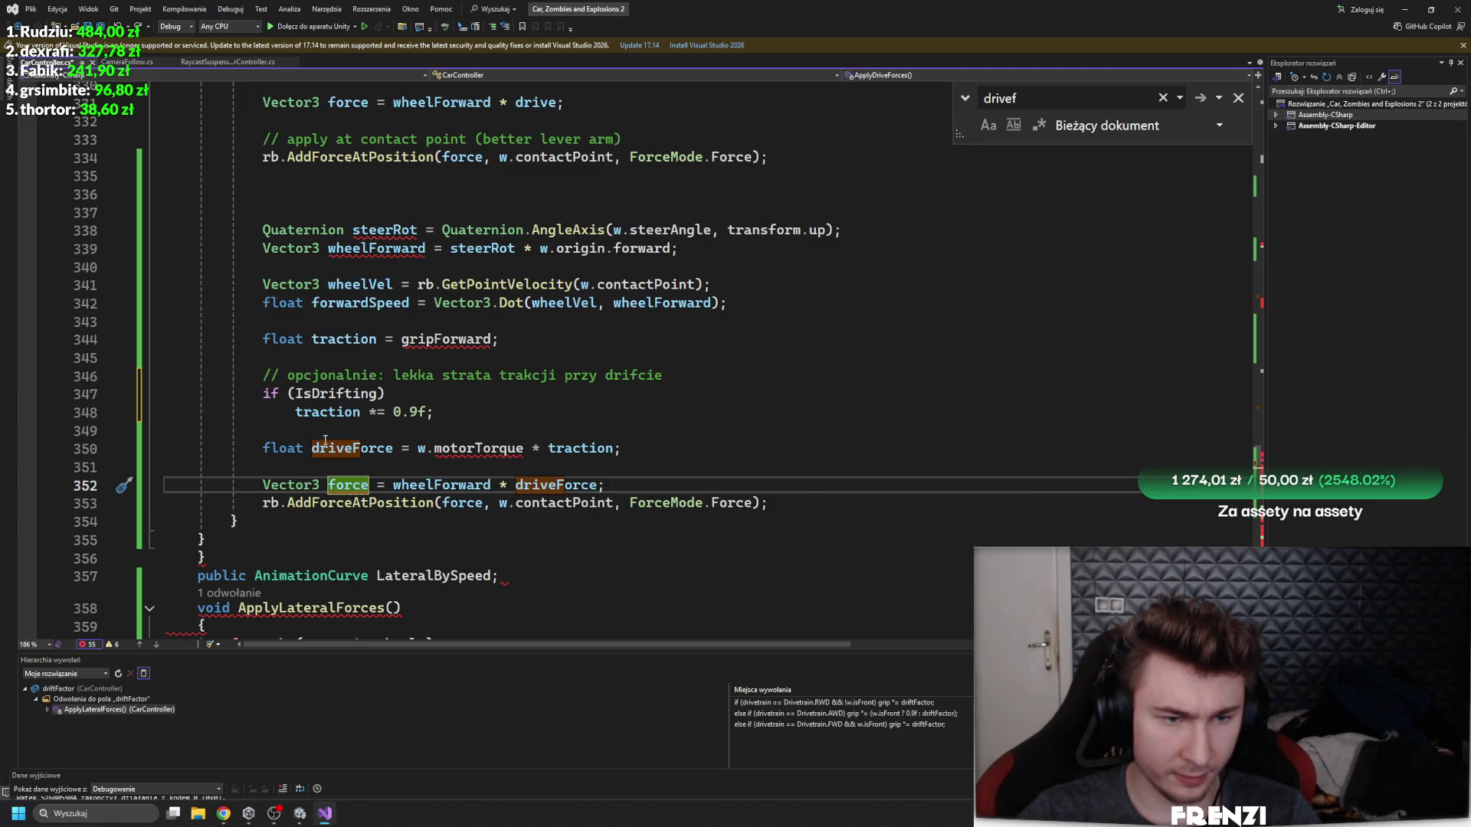
left_click(549, 426)
left_click_drag(565, 485, 596, 485)
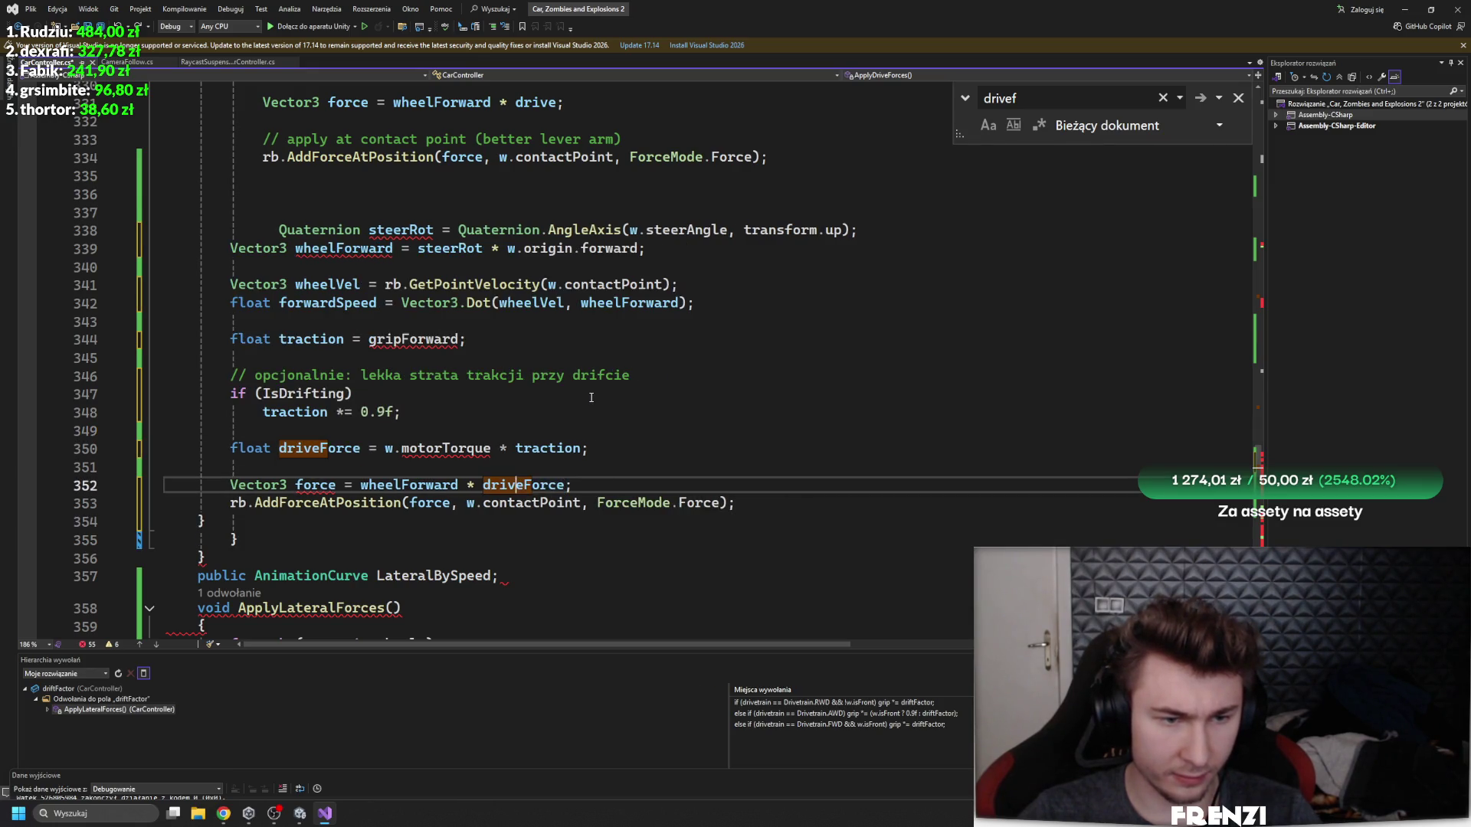
key("ctrl+z")
key("ctrl+z")
key("ctrl+z")
key("ctrl+z")
key("ctrl+z")
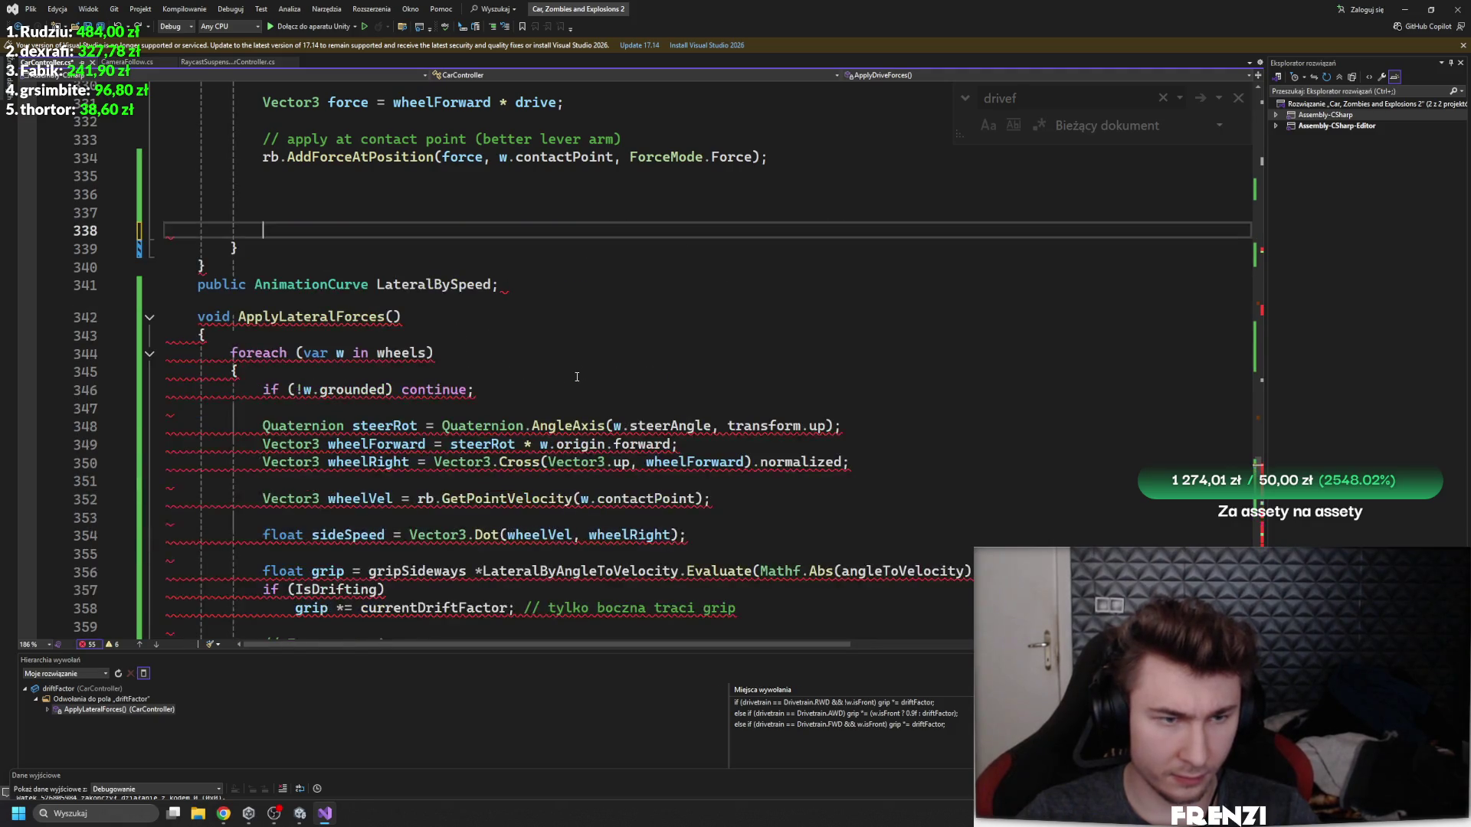
key("ctrl+y")
key("ctrl+y")
key("ctrl+y")
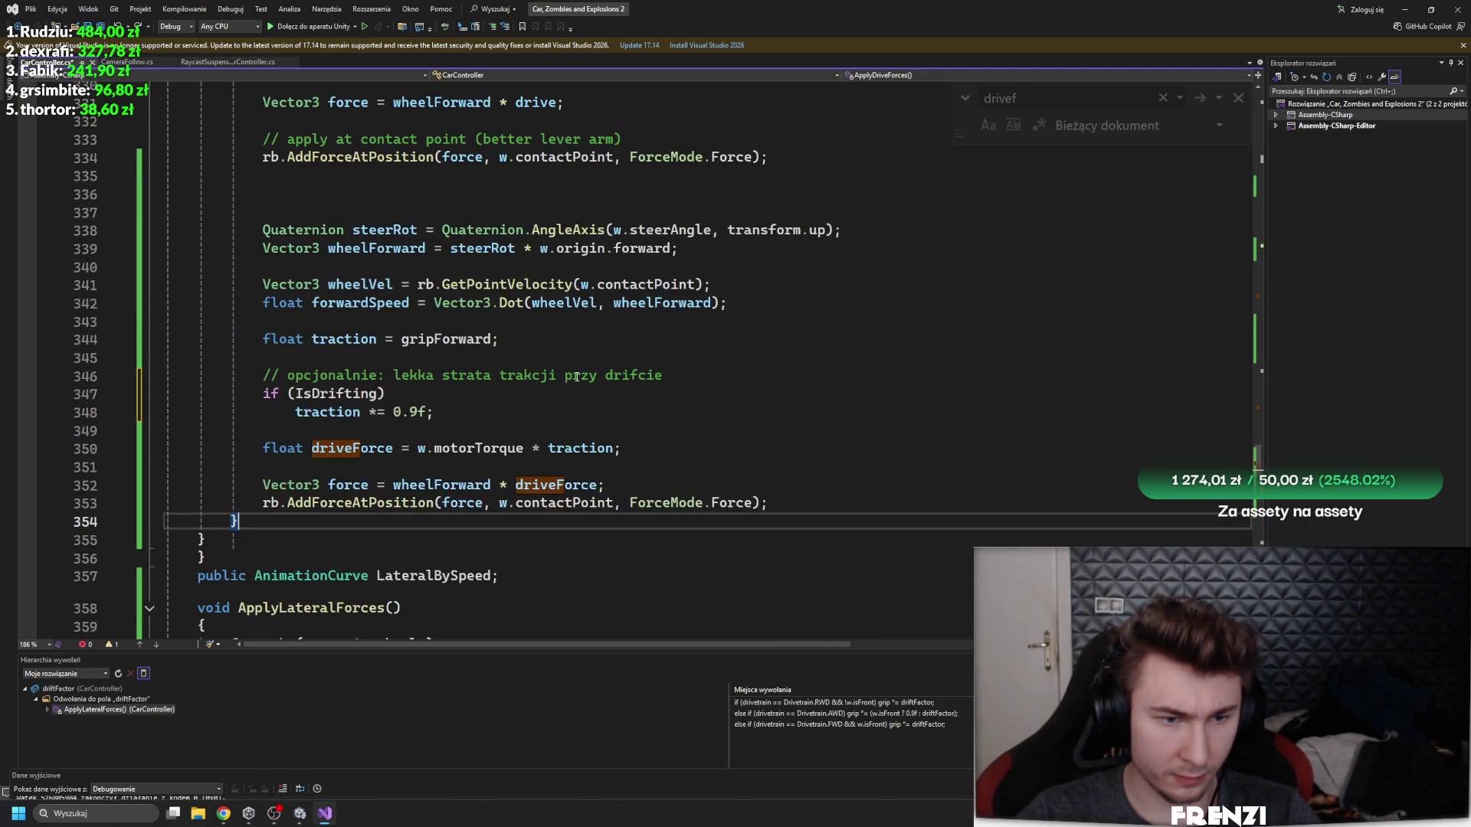
key("ctrl+y")
key("ctrl+y")
key("ctrl+y")
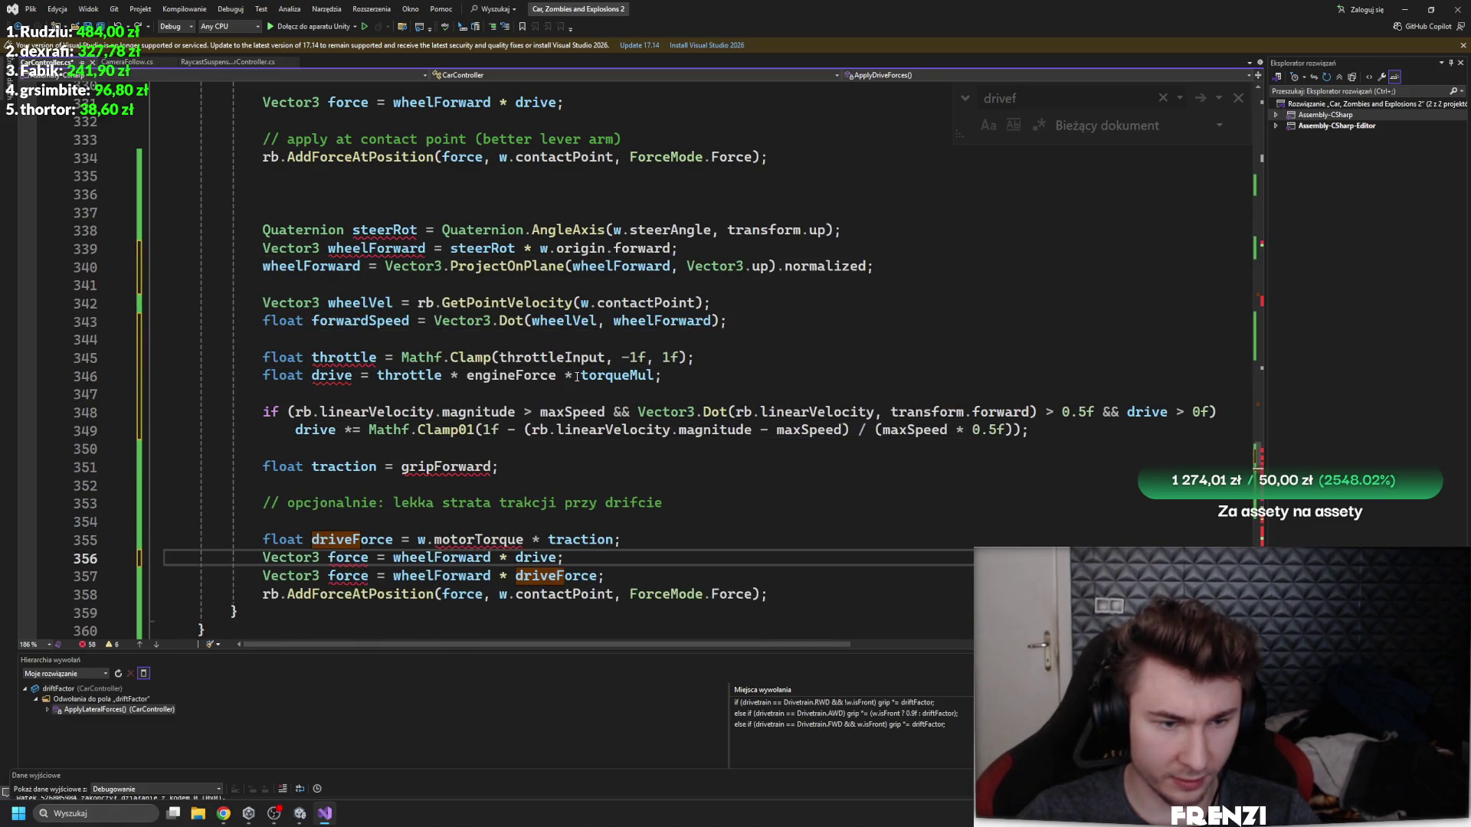
key("ctrl+f")
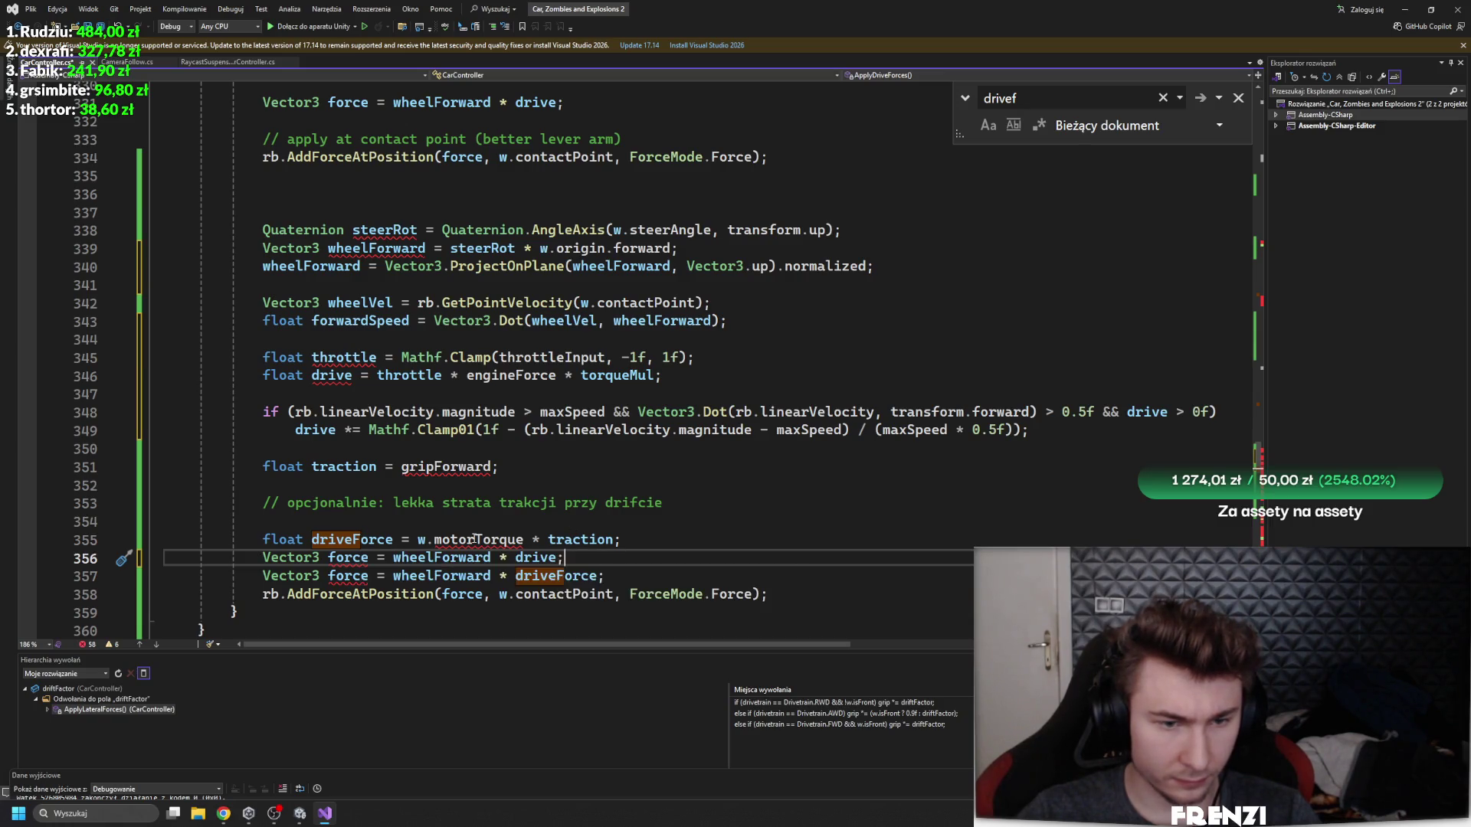
- Move traction out of the driveForce calculation and into the force line as '* traction' after driveForce
left_click(611, 544)
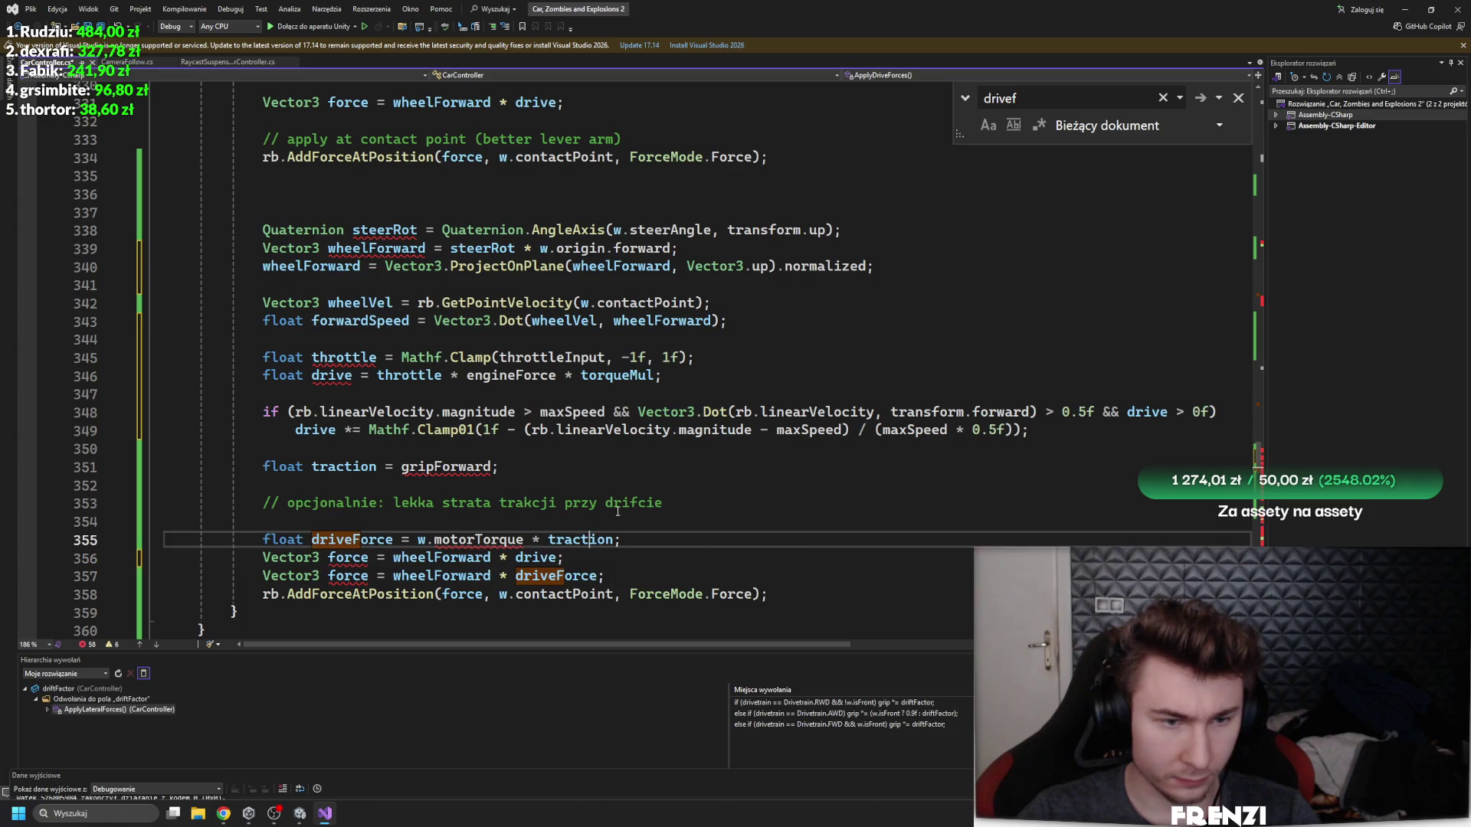
double_click(582, 540)
key("ctrl+c")
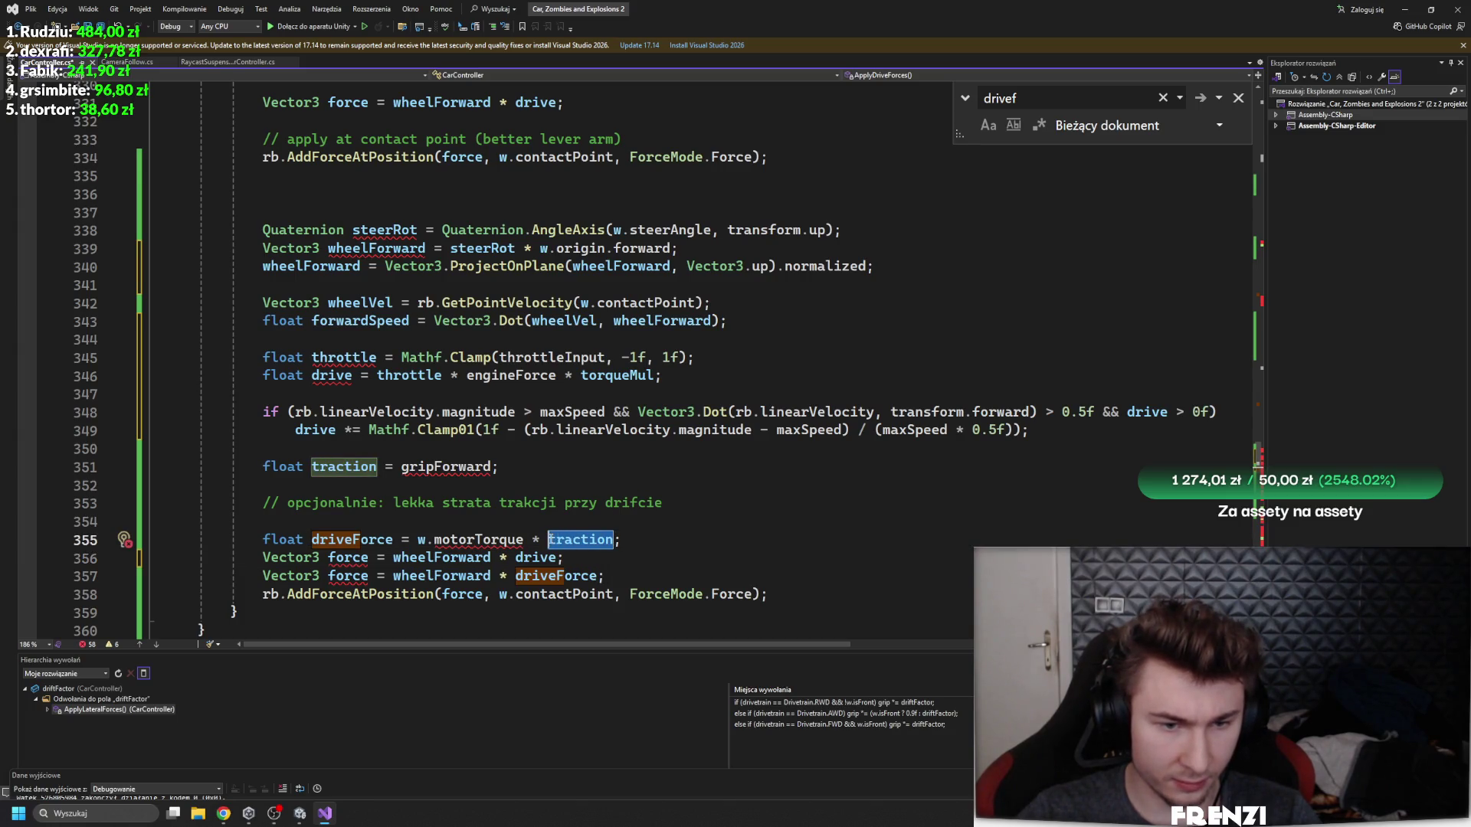
key("BackSpace")
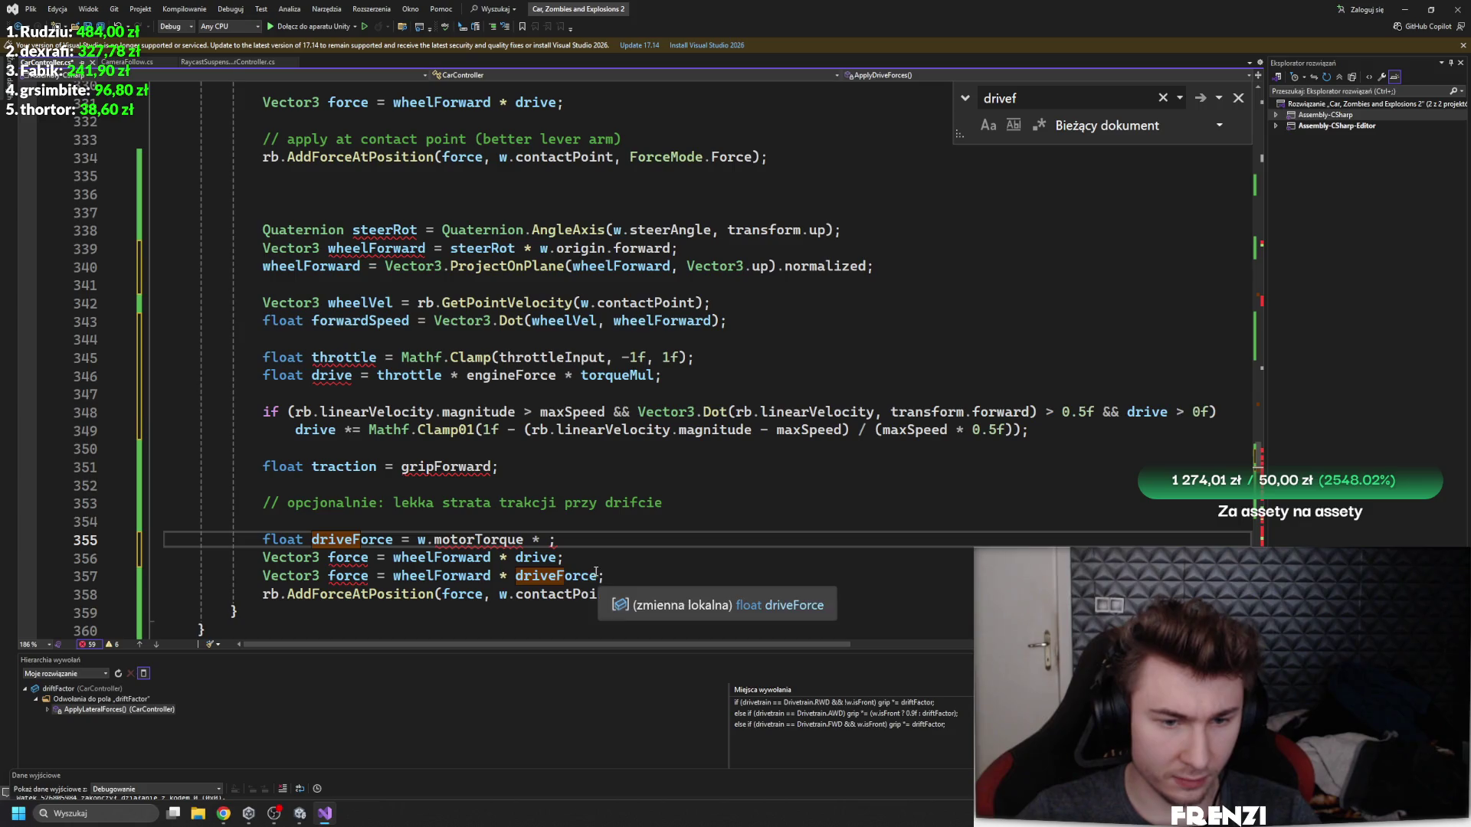
key("Down")
key("Down")
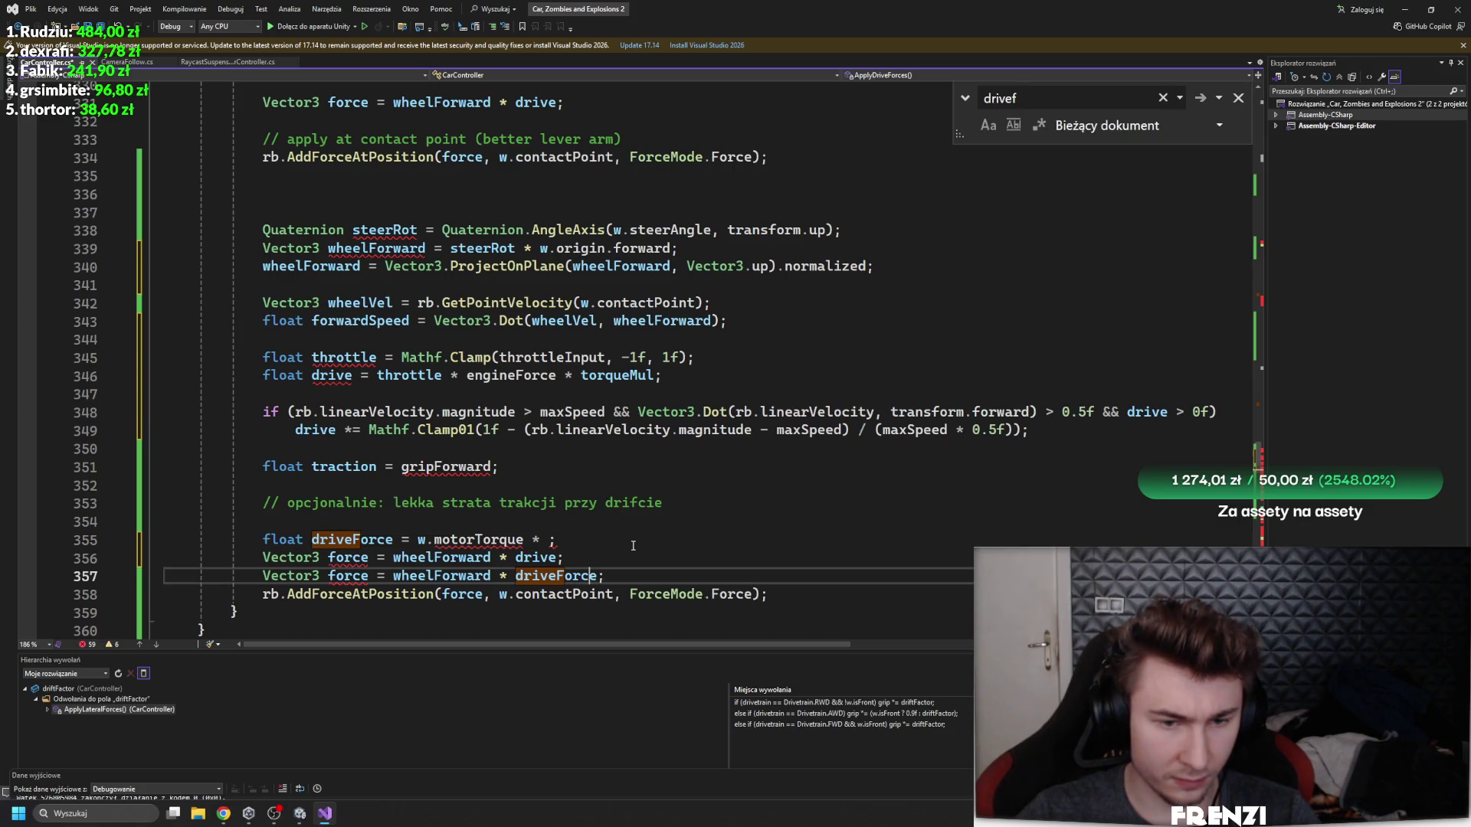
key("End")
key("Left")
key("ctrl+v")
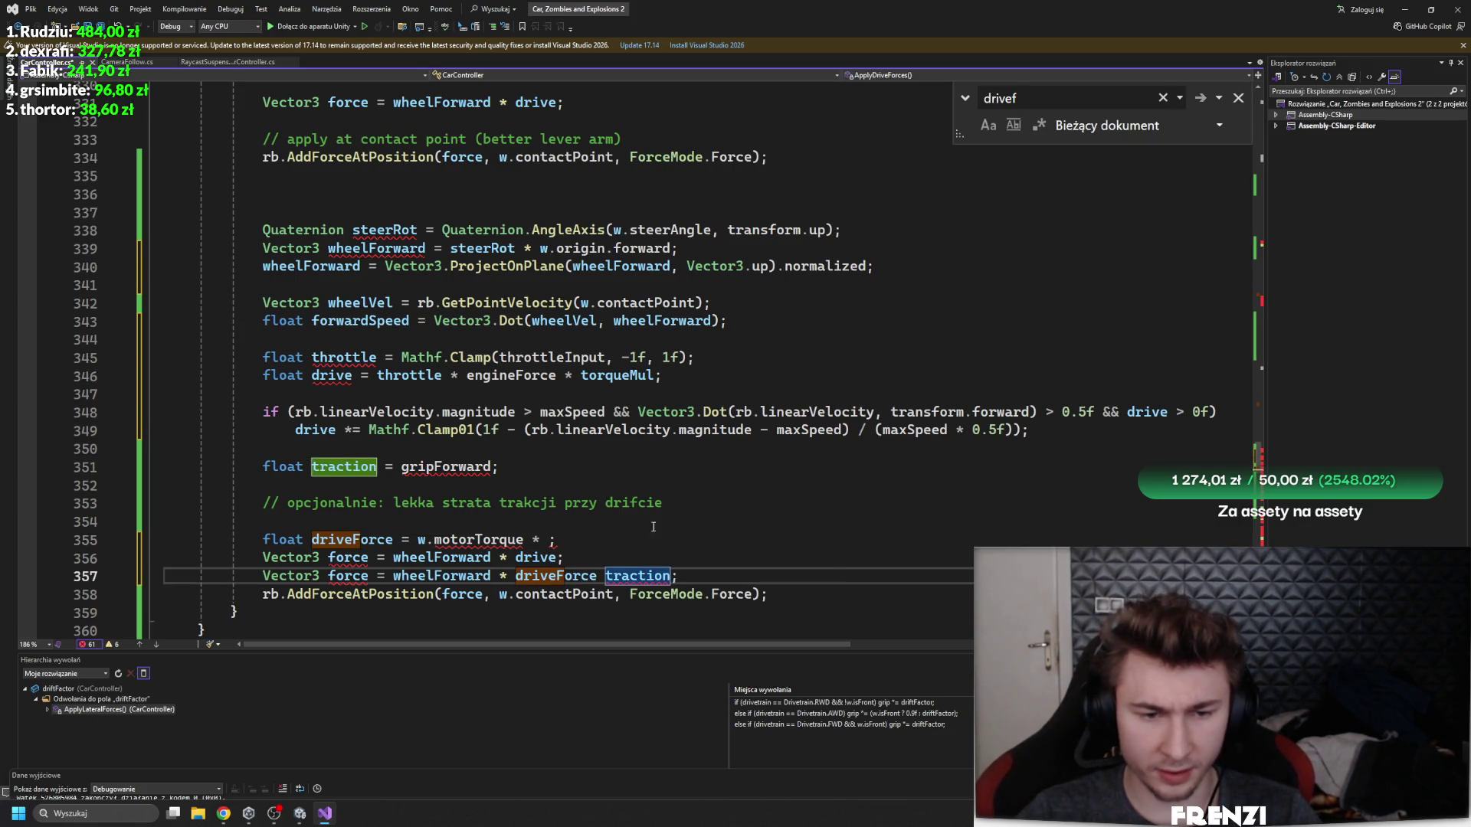
key("ctrl+Left")
key("Left")
type("*")
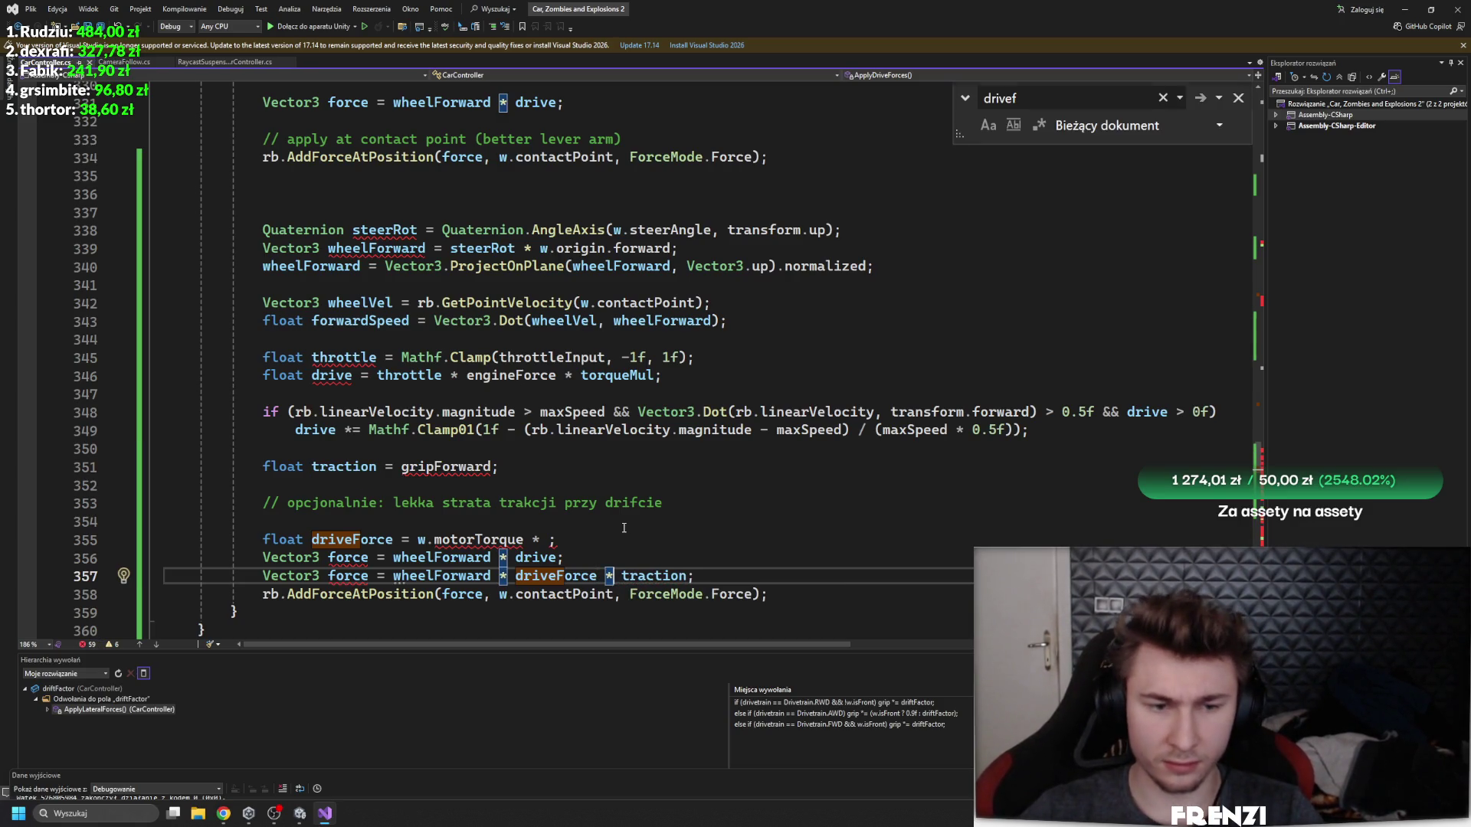
- Delete the traction, comment and driveForce lines plus the leftover duplicate force line
left_click_drag(595, 539, 596, 459)
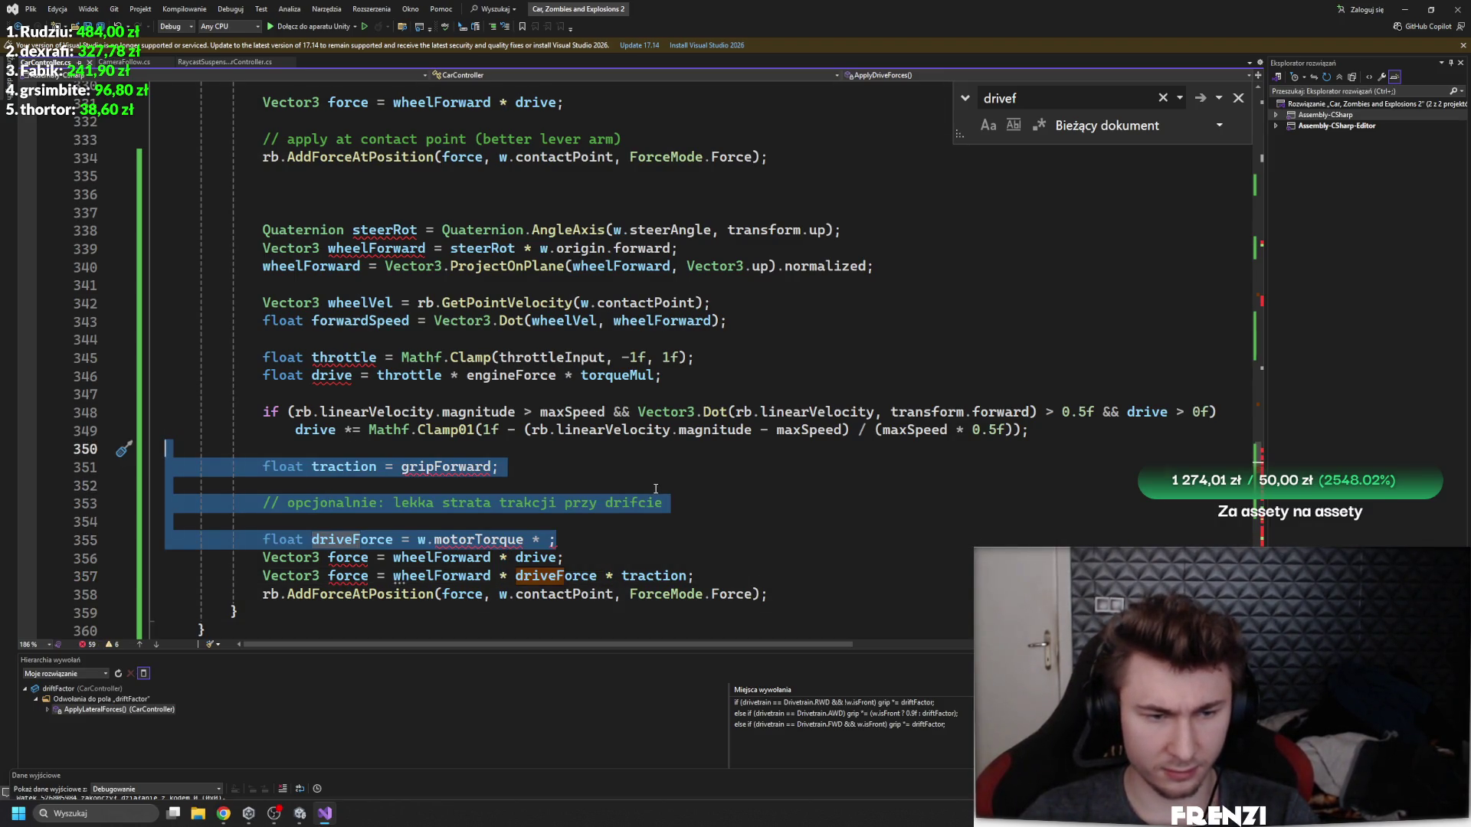
key("Delete")
key("Down")
key("shift+End")
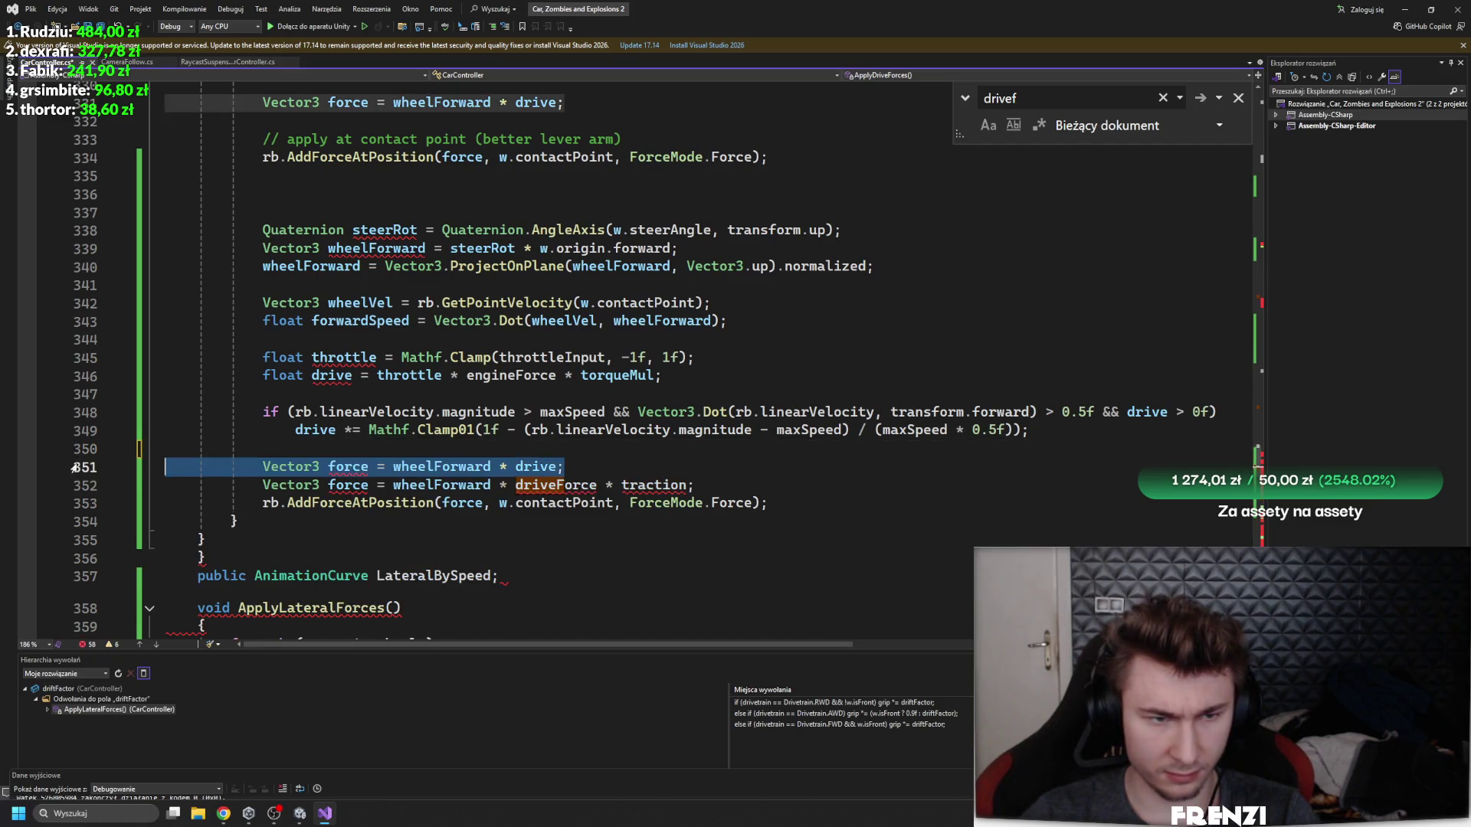
key("Delete")
- Paste the new wheelForward * driveForce * traction block over the original drive code
scroll(542, 380, "up", 4)
mouse_move(265, 411)
left_mouse_down()
mouse_move(414, 376)
mouse_move(287, 376)
mouse_move(205, 339)
mouse_move(205, 322)
left_mouse_up()
key("ctrl+v")
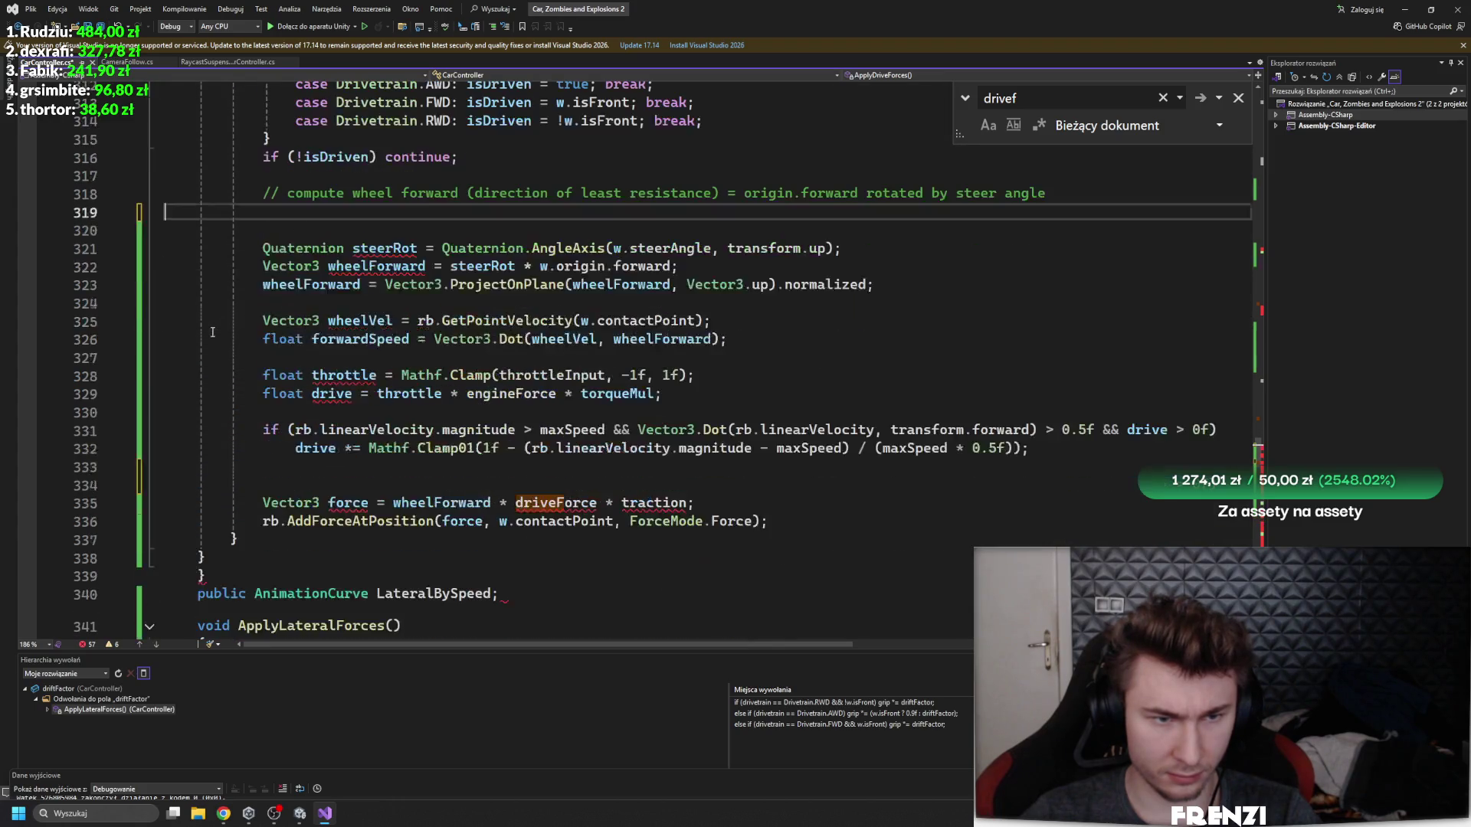
left_click(553, 503)
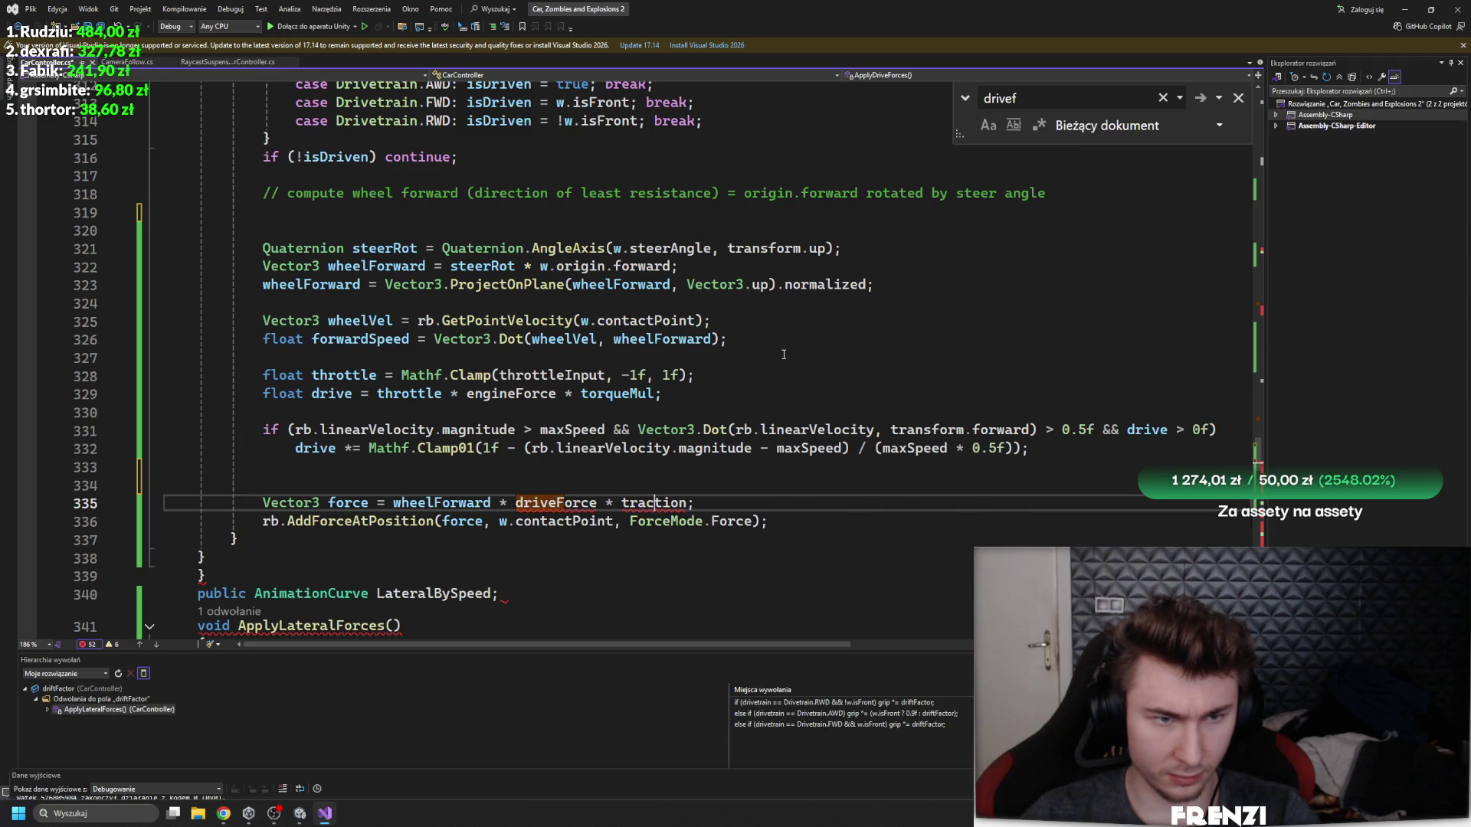
- Undo the paste so the original drive code returns above the new block
key("ctrl+z")
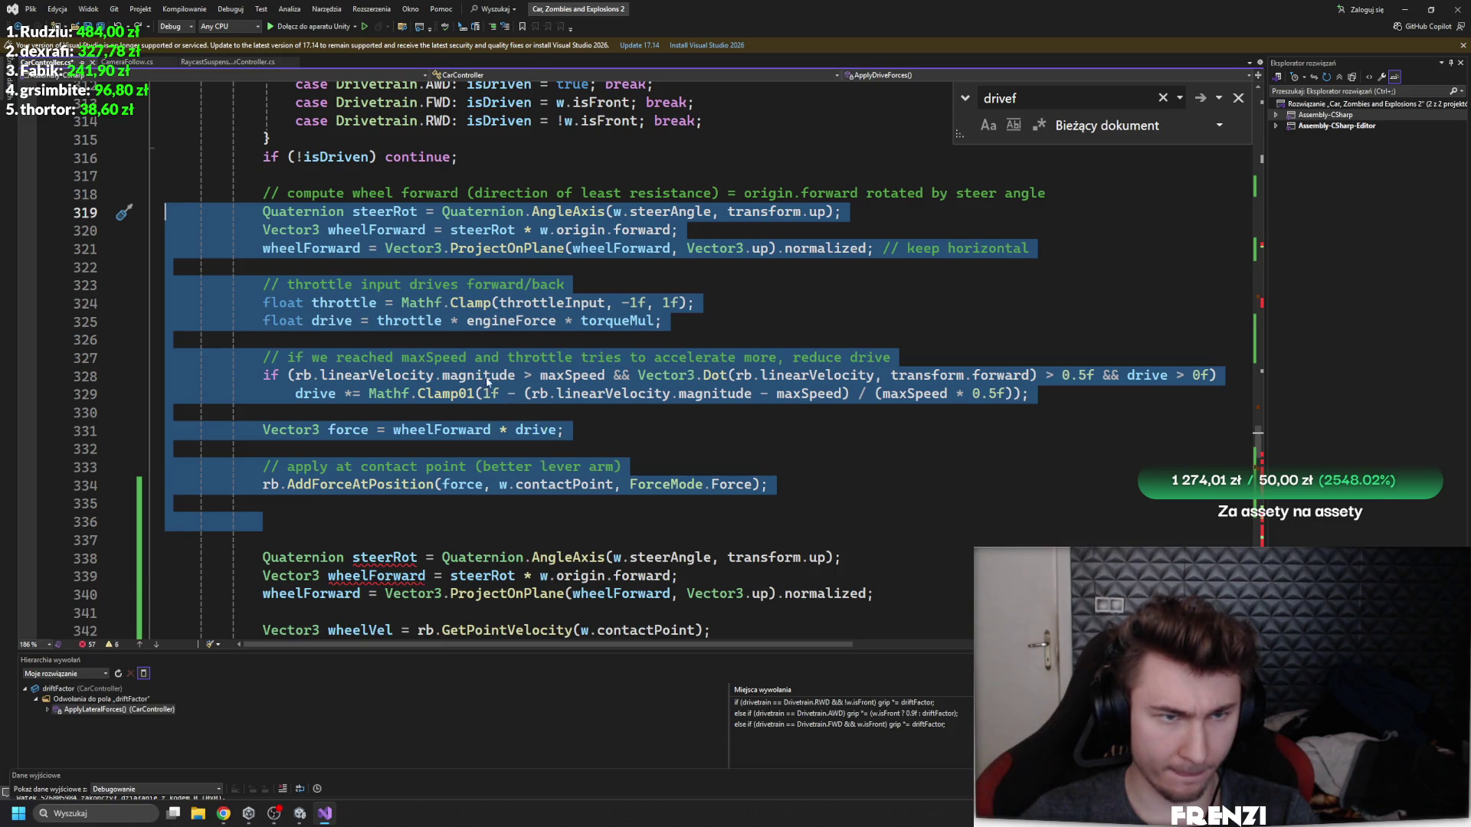
scroll(441, 305, "down", 4)
scroll(441, 306, "up", 1)
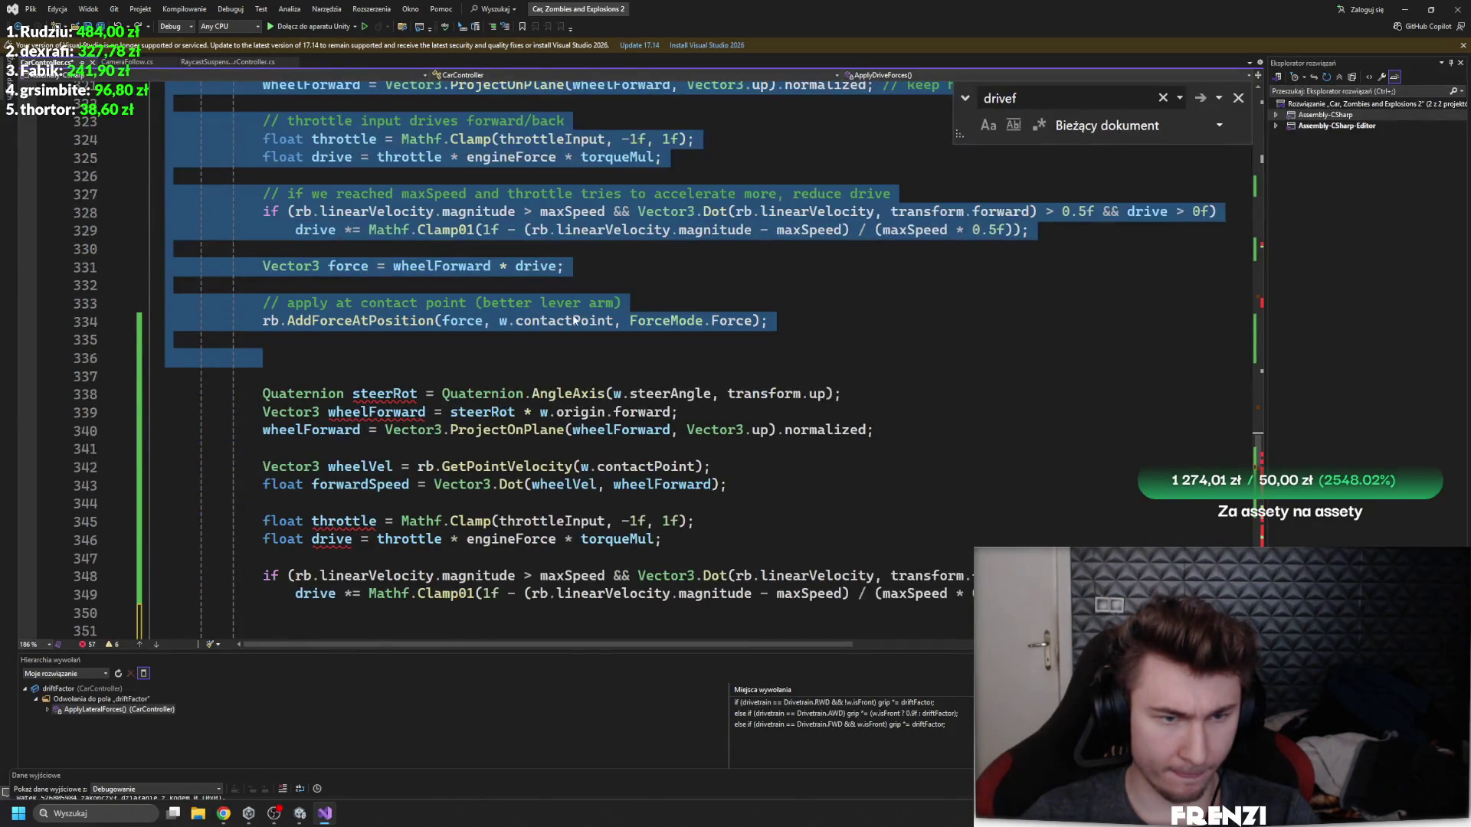
scroll(536, 337, "down", 3)
scroll(541, 416, "up", 1)
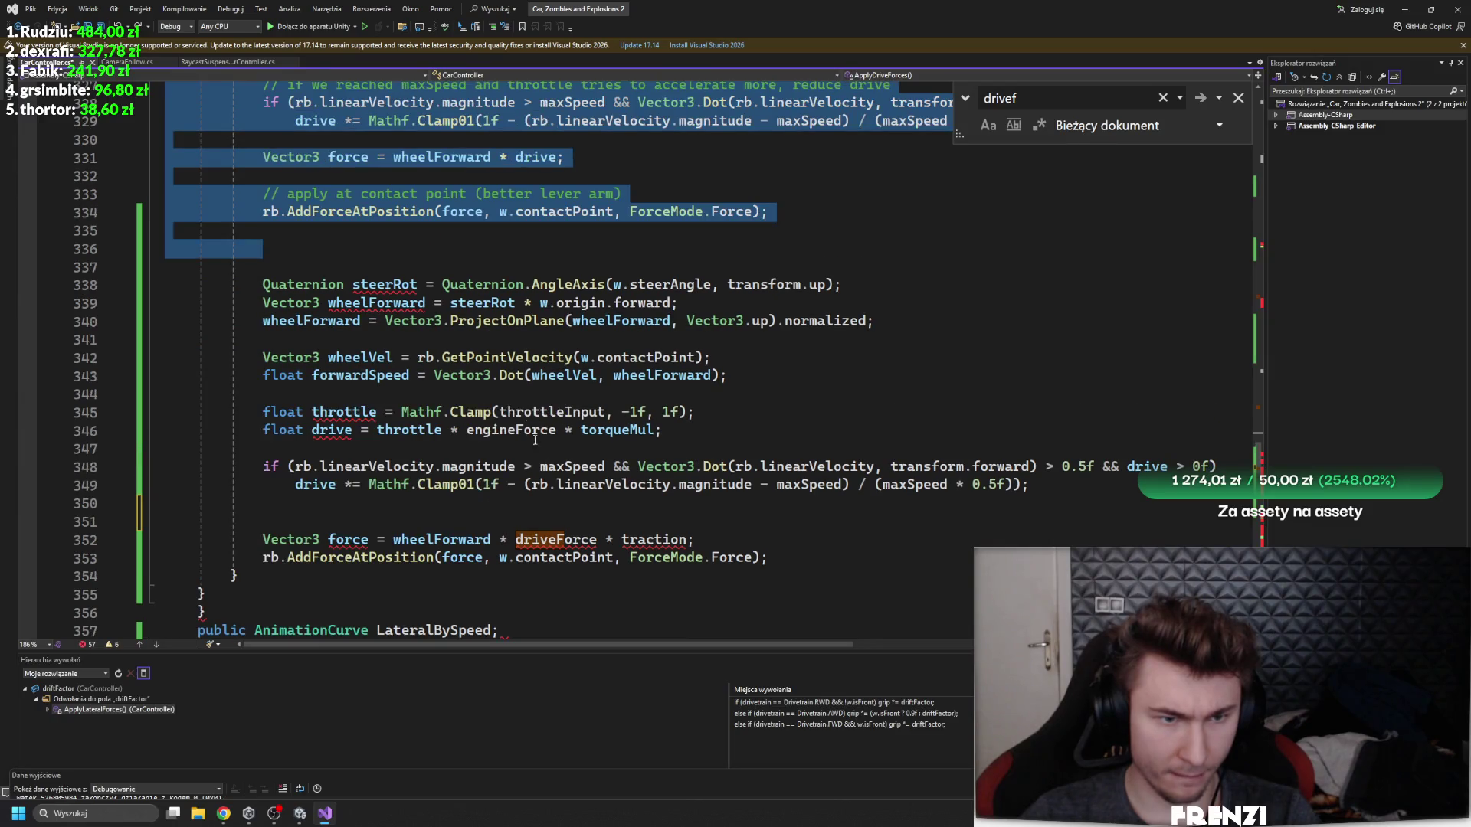
left_click(654, 529)
left_click(646, 538)
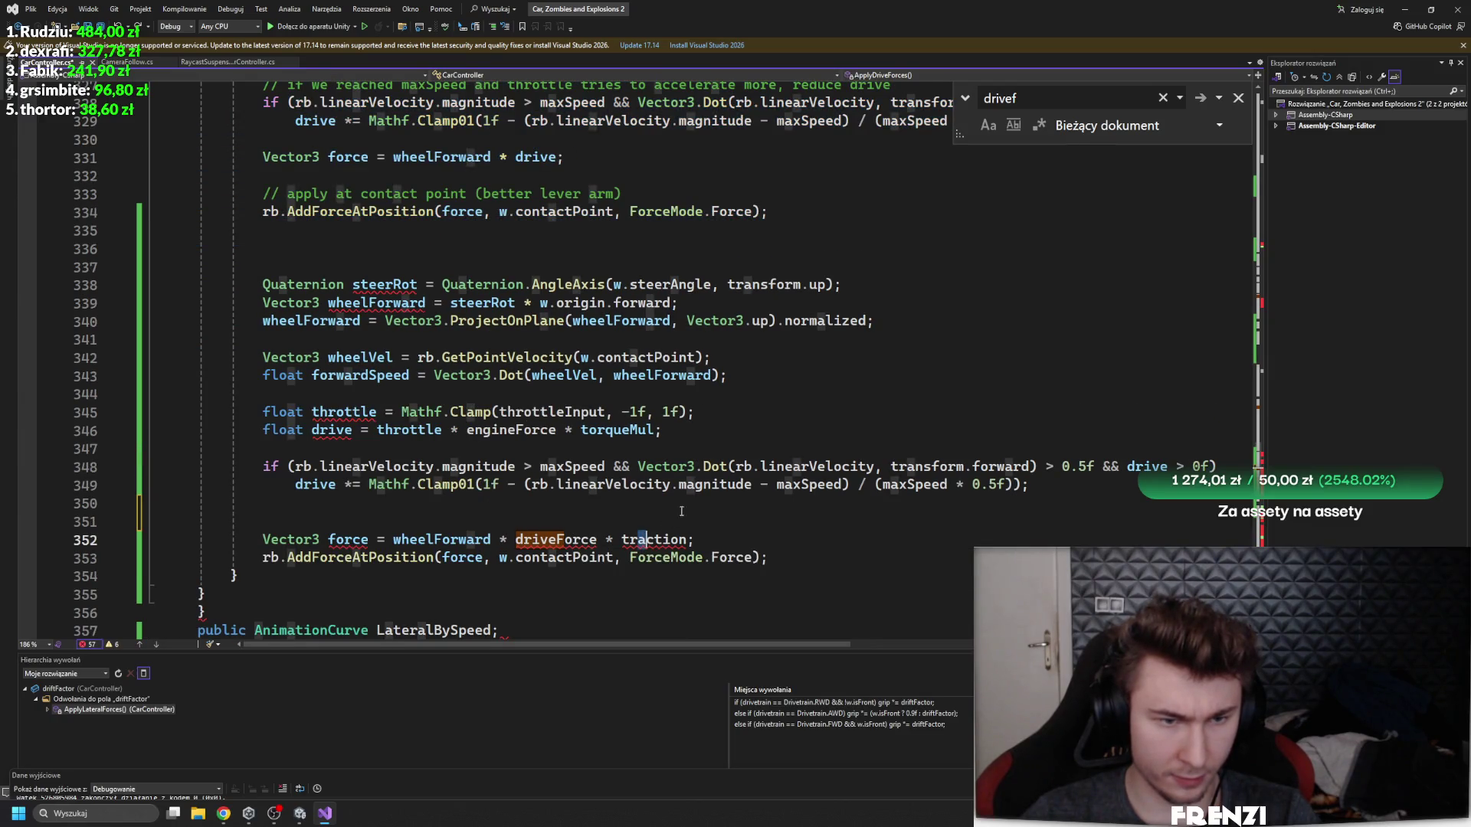
scroll(343, 439, "up", 3)
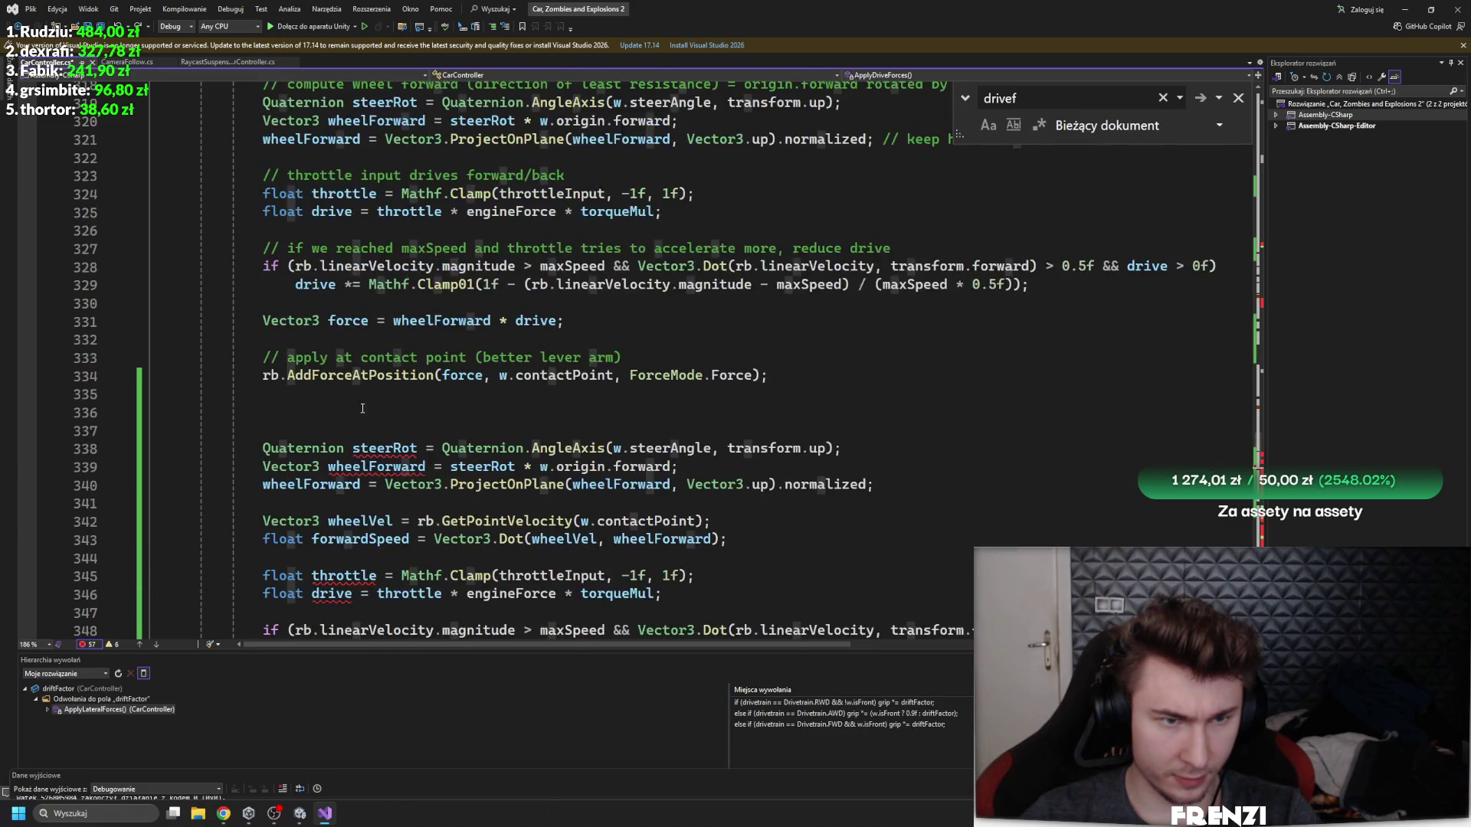
scroll(363, 360, "down", 3)
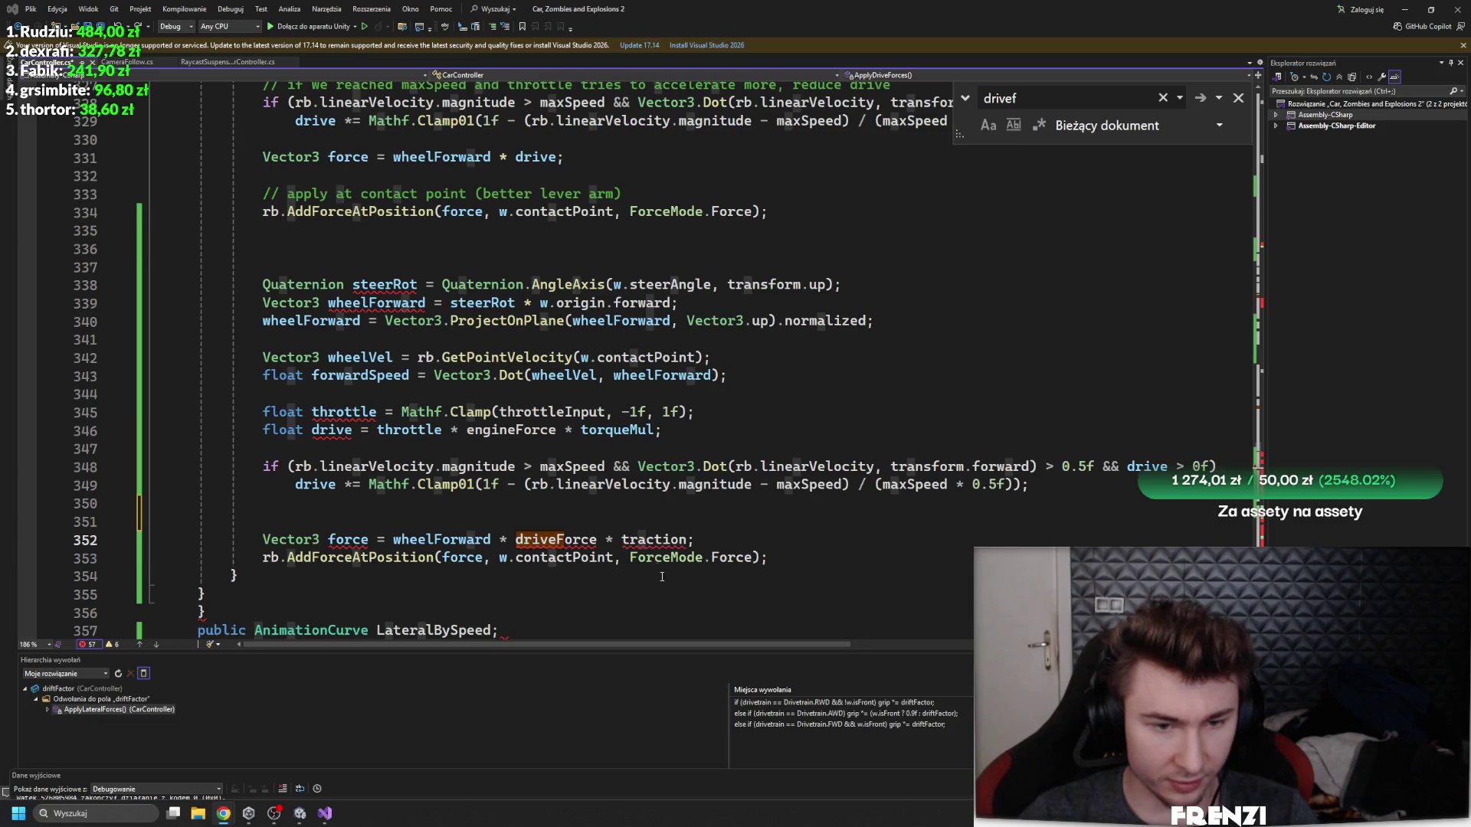
- Insert a driveForce declaration starting with w.motorTorque on empty line 347
left_click(441, 539)
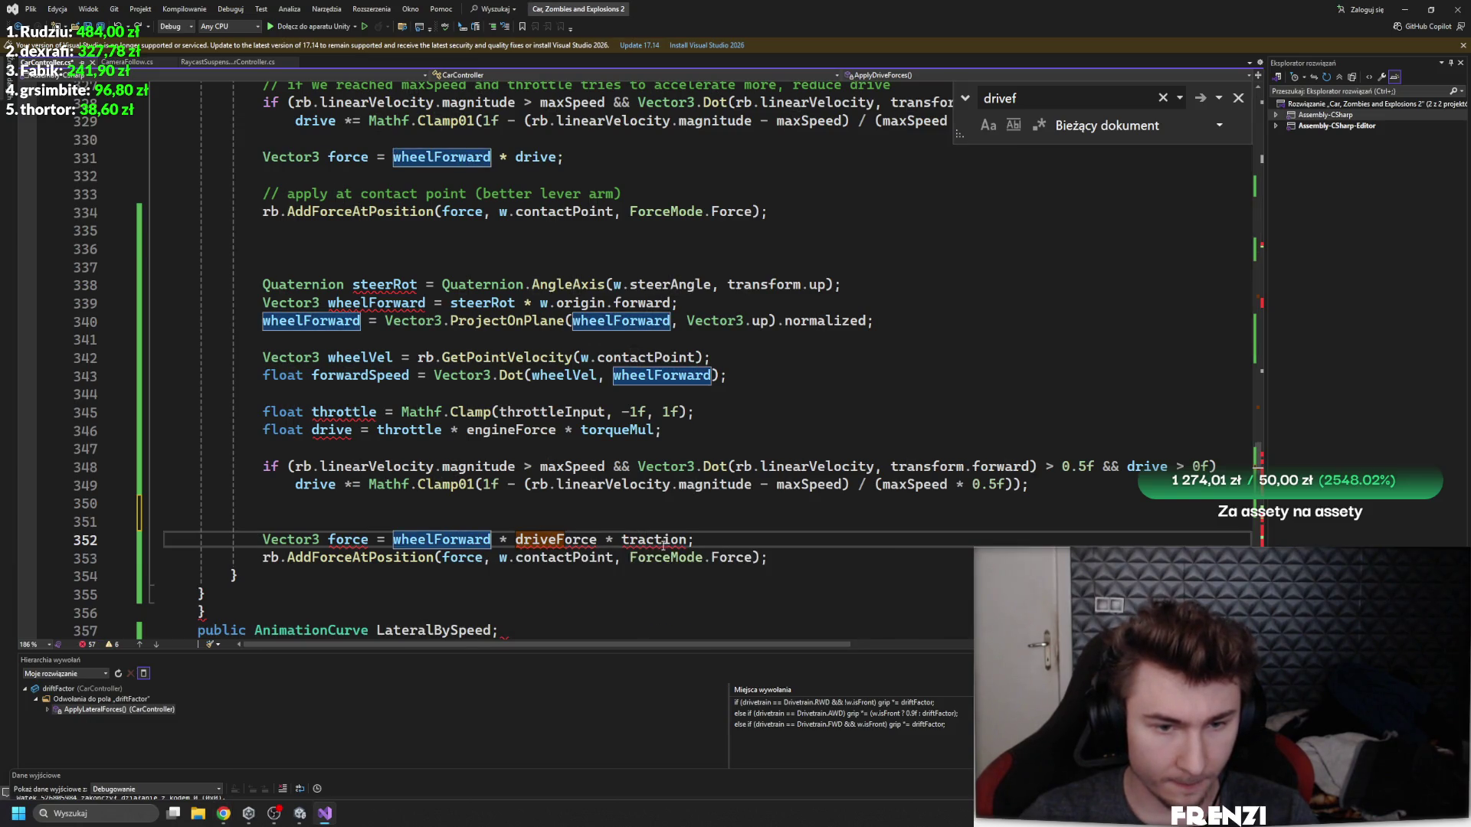
left_click_drag(688, 540, 619, 546)
left_click(557, 540)
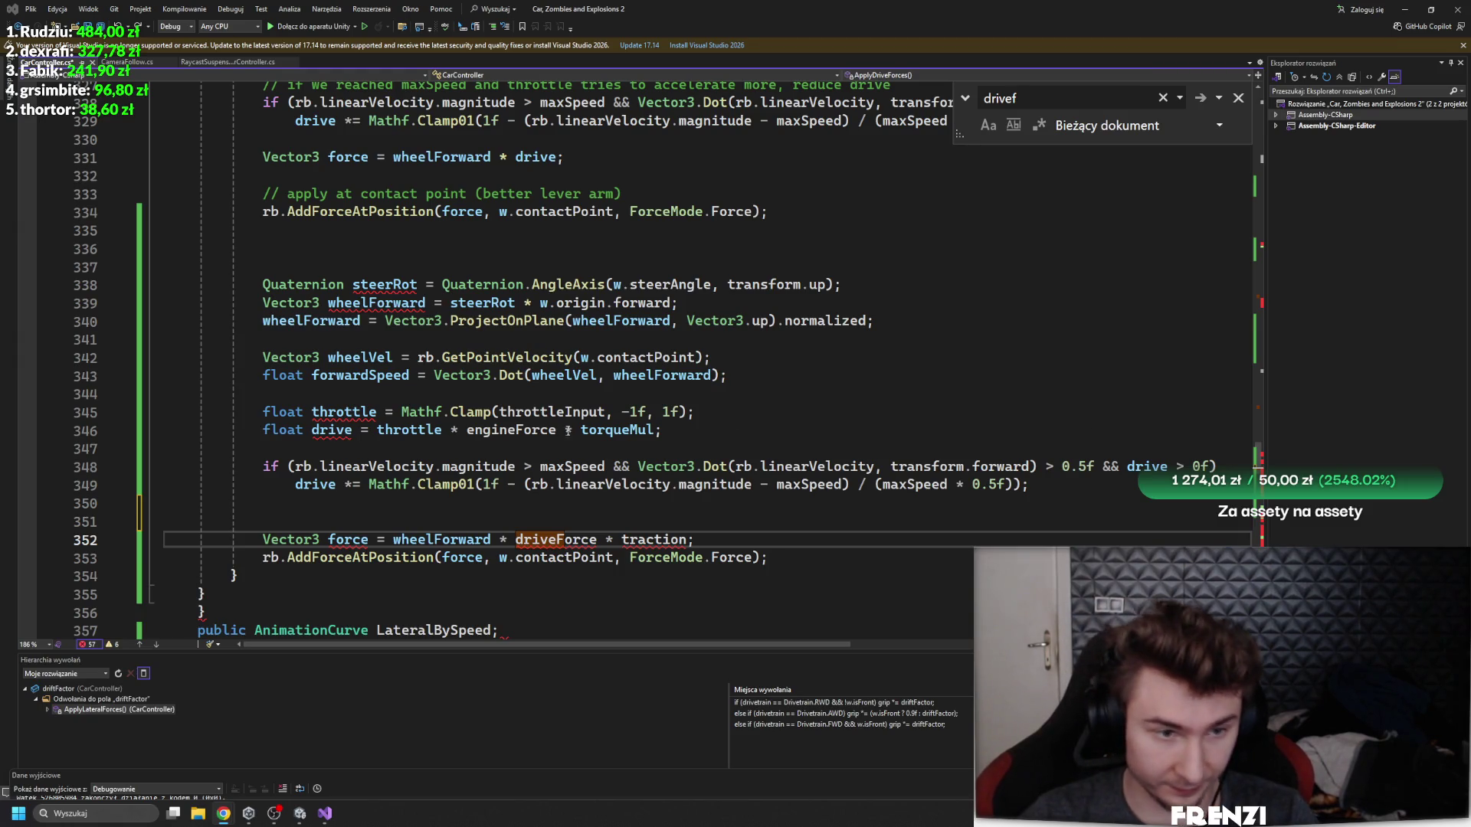
left_click(745, 448)
key("Tab")
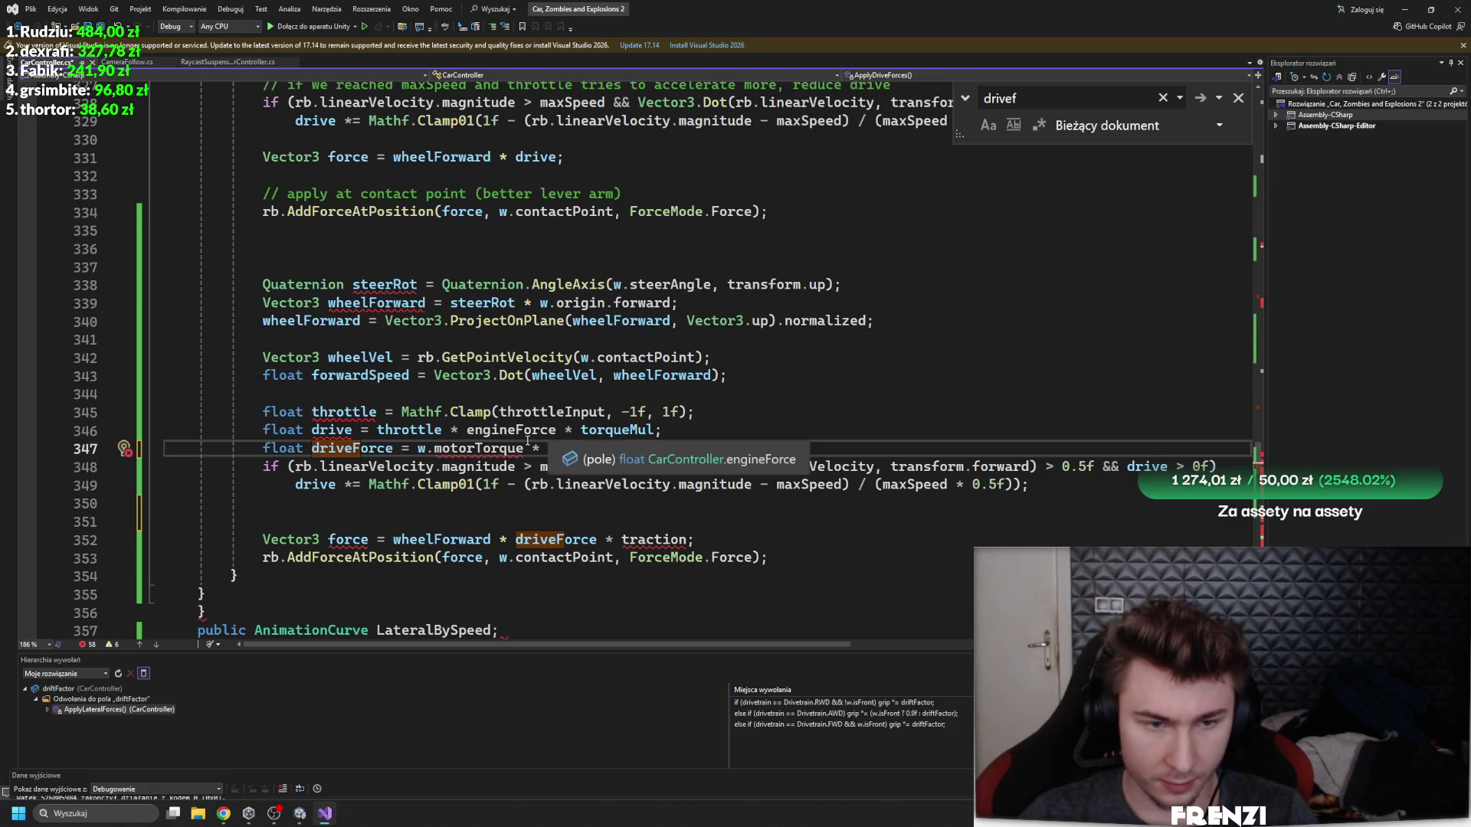
type("traction;")
- Move the driveForce calculation below the speed check, replacing w.motorTorque with engineForce
left_click_drag(525, 448, 412, 458)
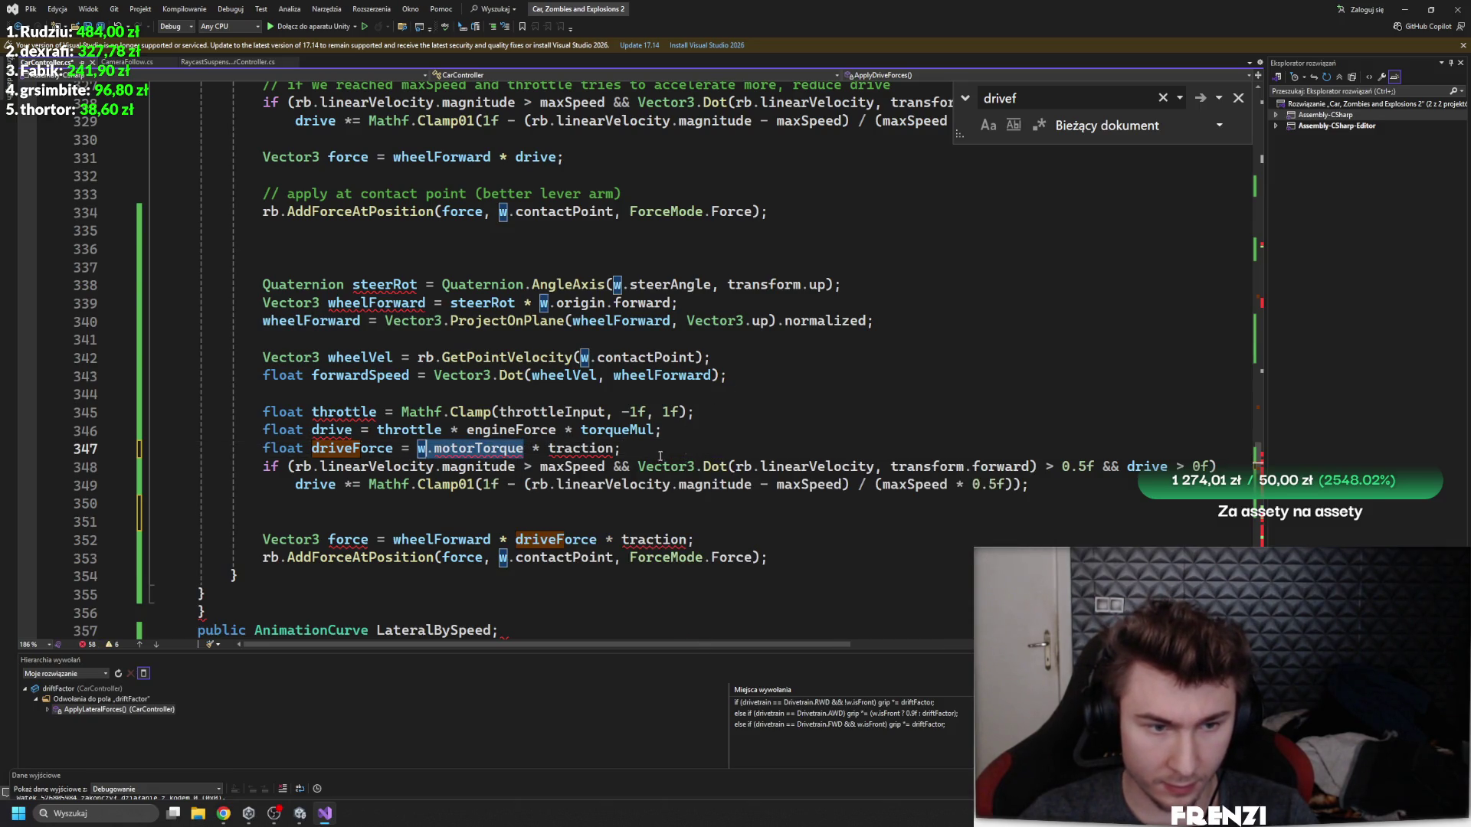
key("ctrl+z")
left_click(358, 510)
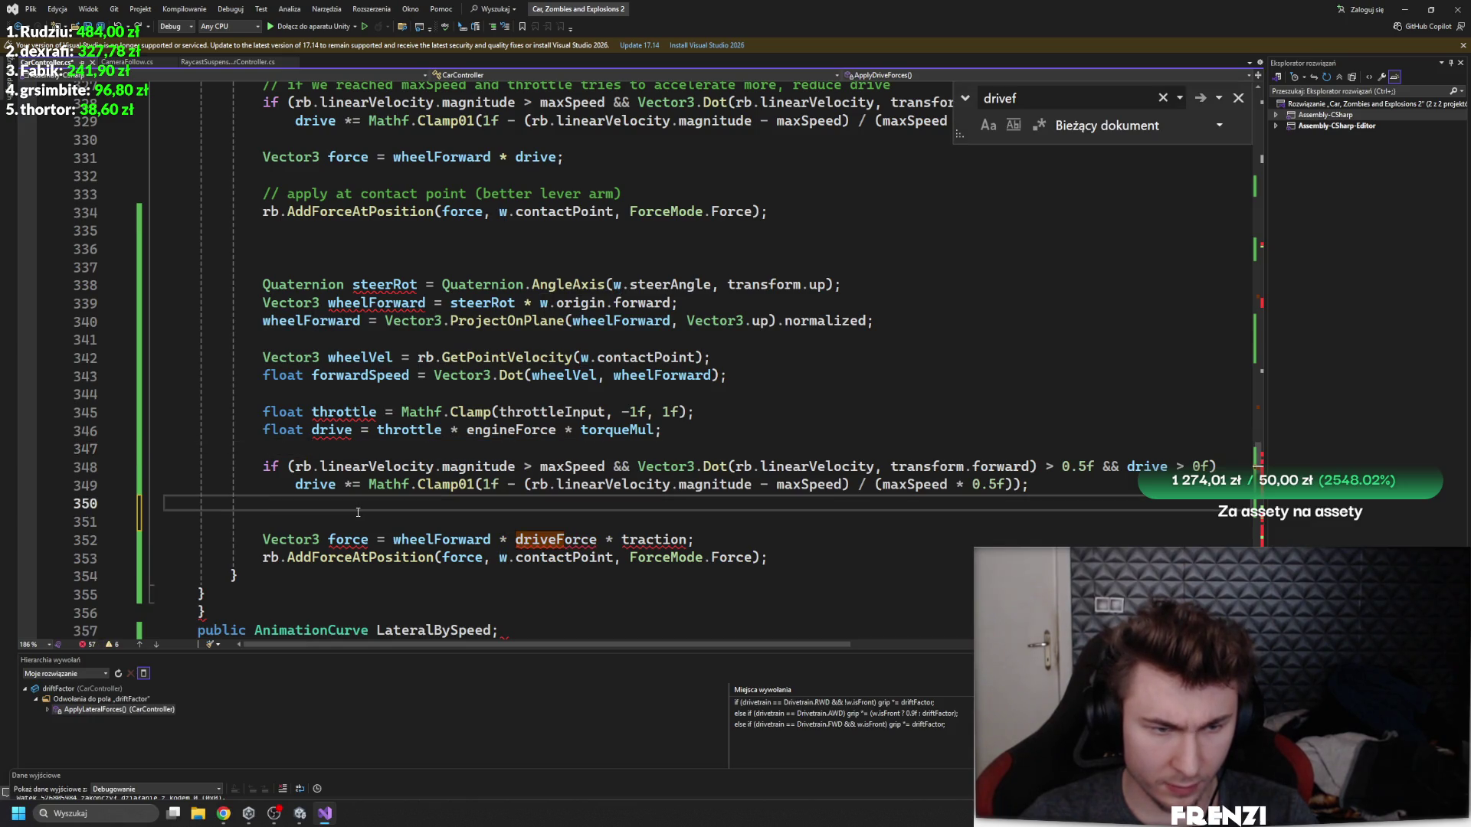
key("Down")
type("float driveForce = w.motorTorque * traction;")
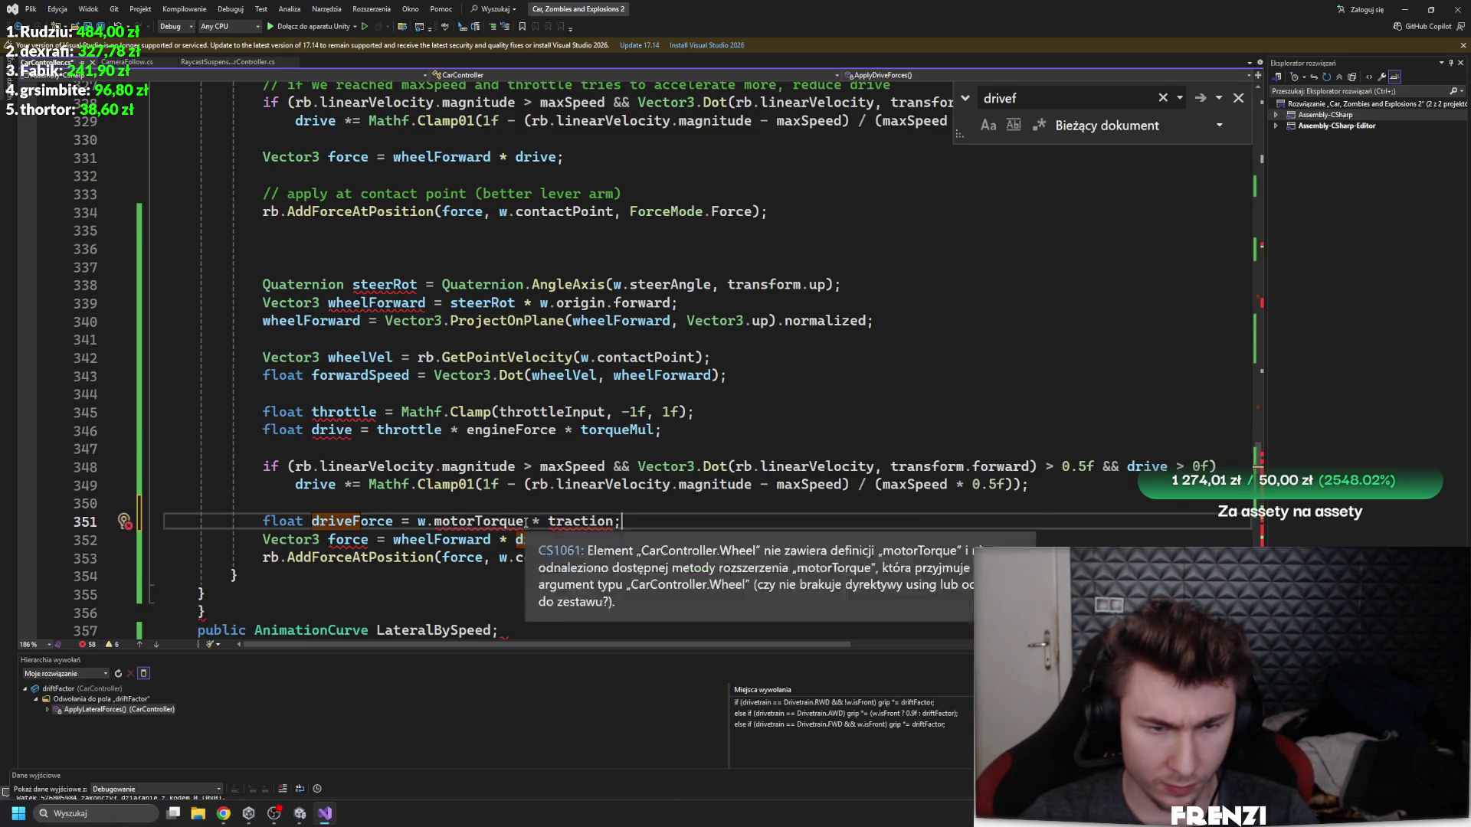
left_click_drag(525, 522, 417, 526)
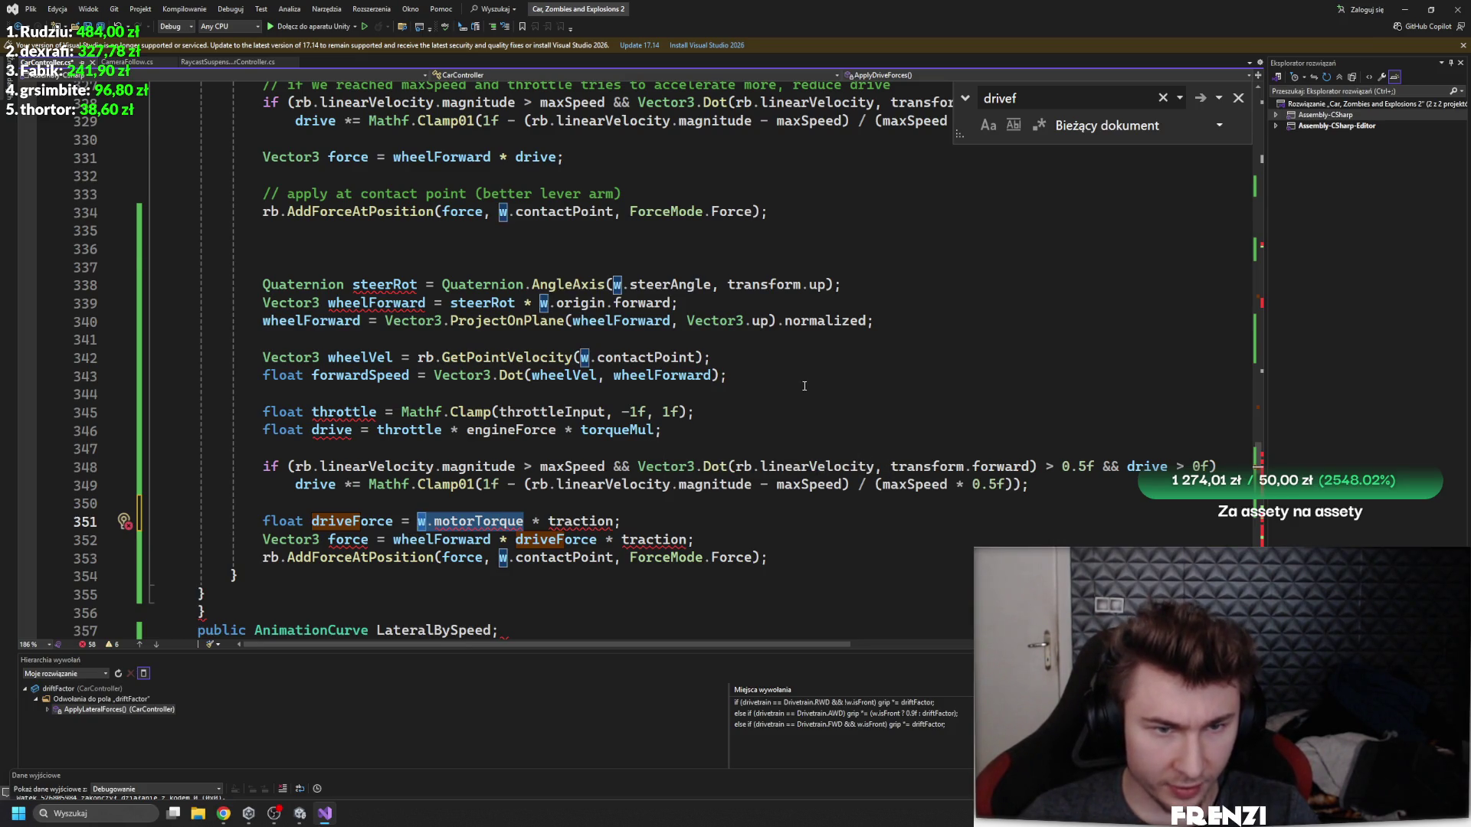
scroll(804, 385, "up", 1)
type("en")
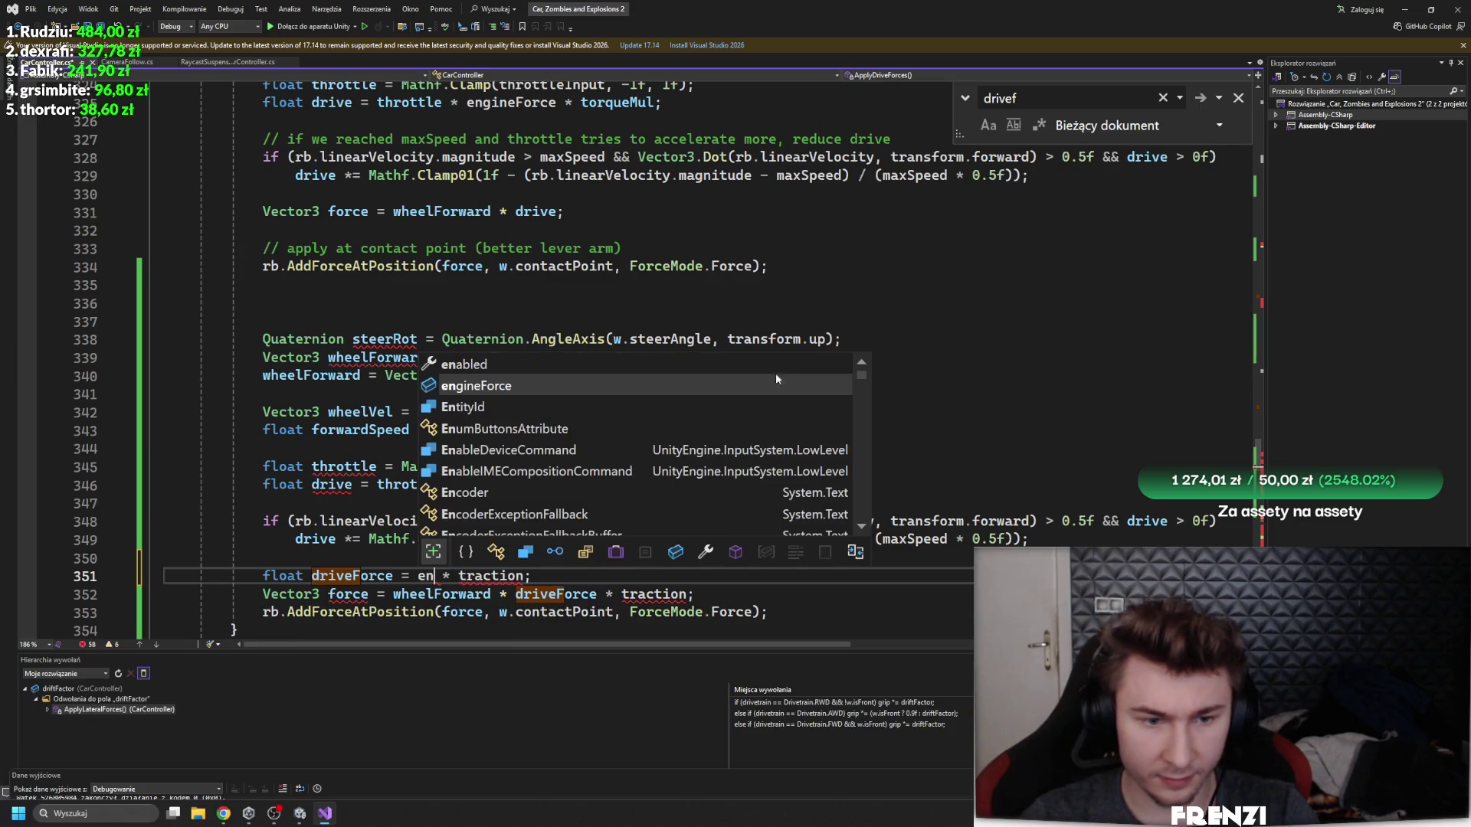
key("Tab")
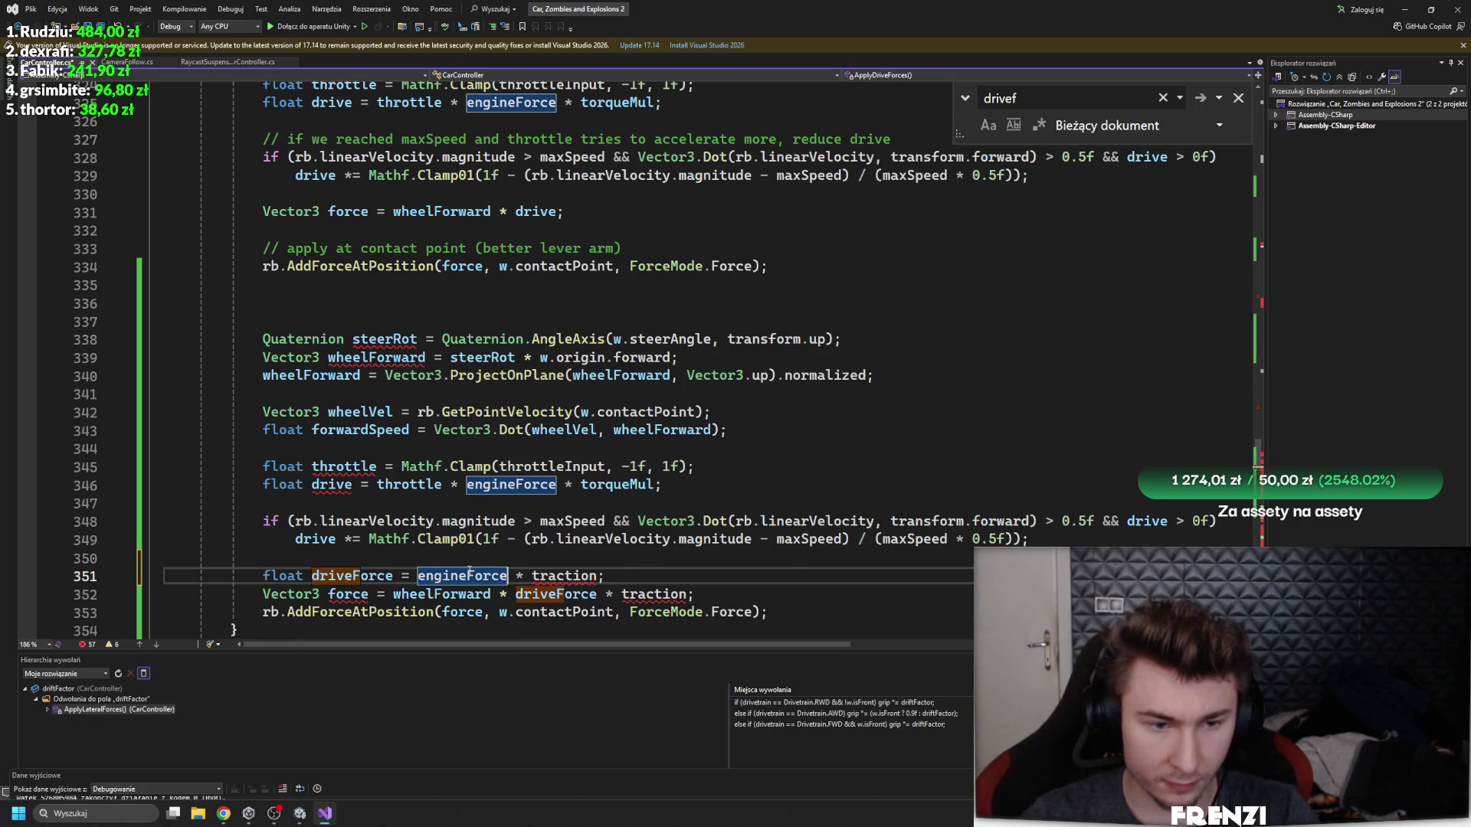
- Copy torqueMul from the old drive line and append it as '* torqueMul' after traction in the force line
scroll(429, 312, "up", 3)
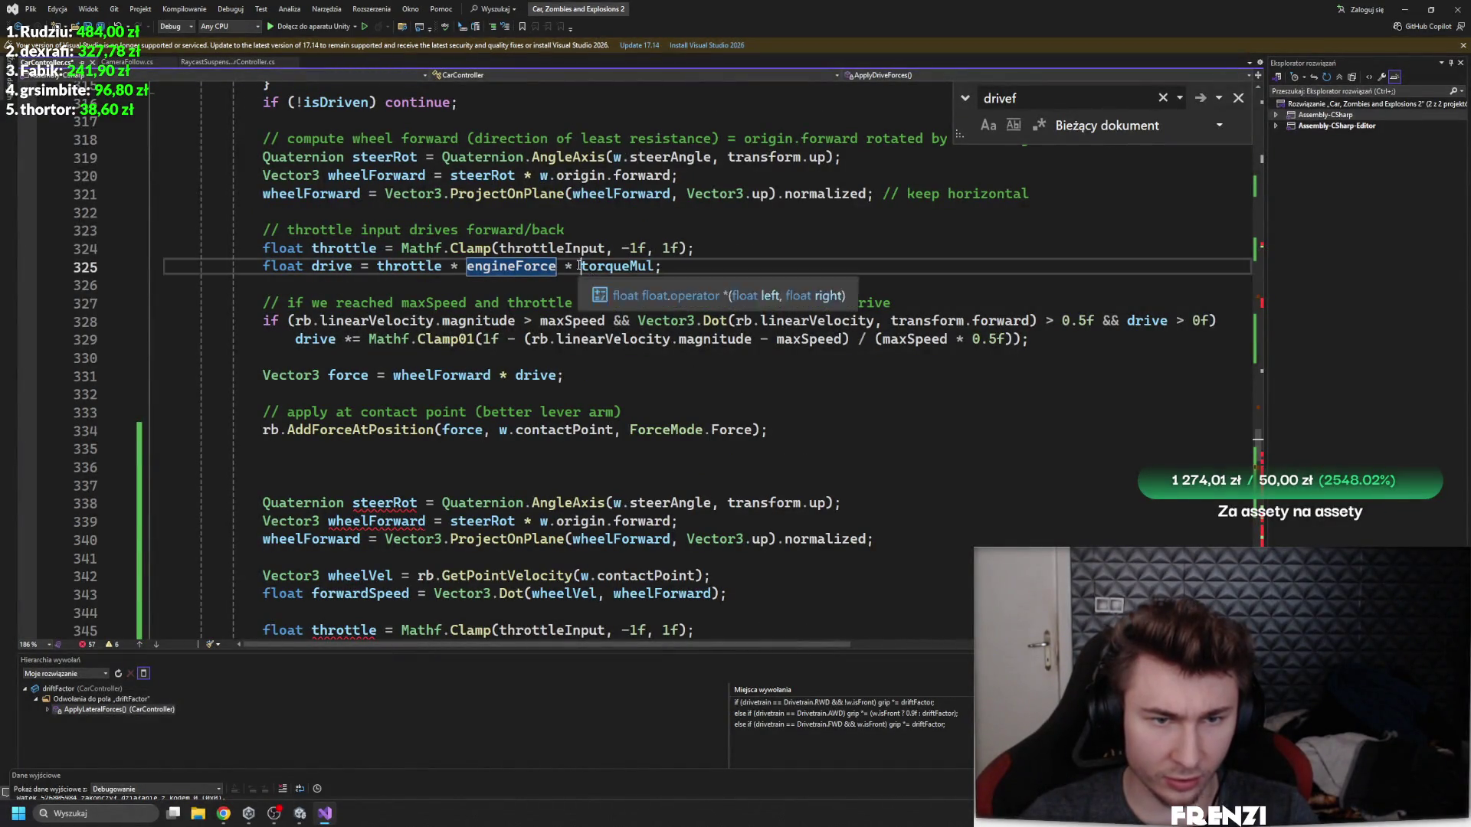
left_click(650, 267)
scroll(561, 420, "down", 5)
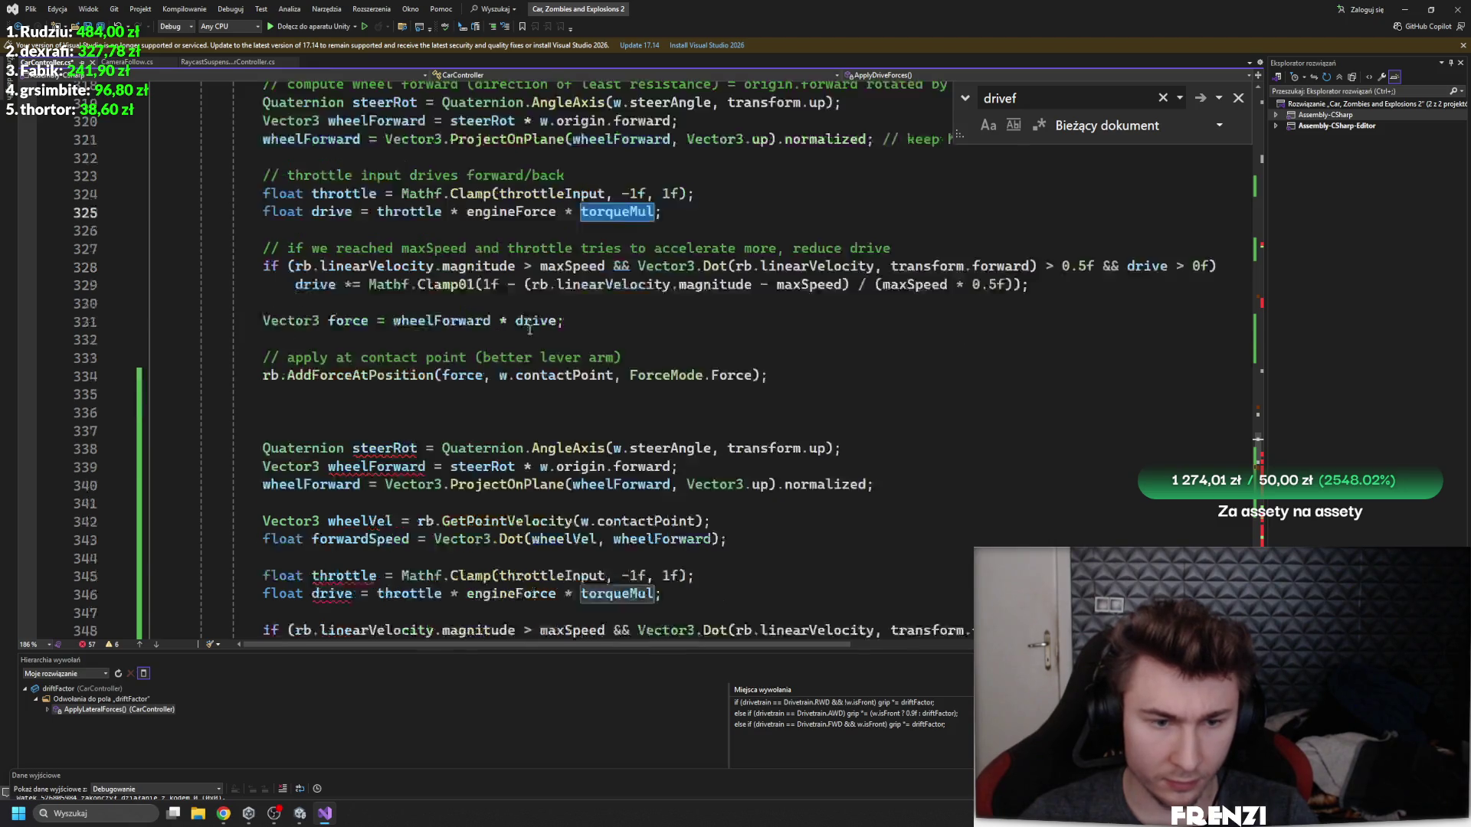
left_click(687, 485)
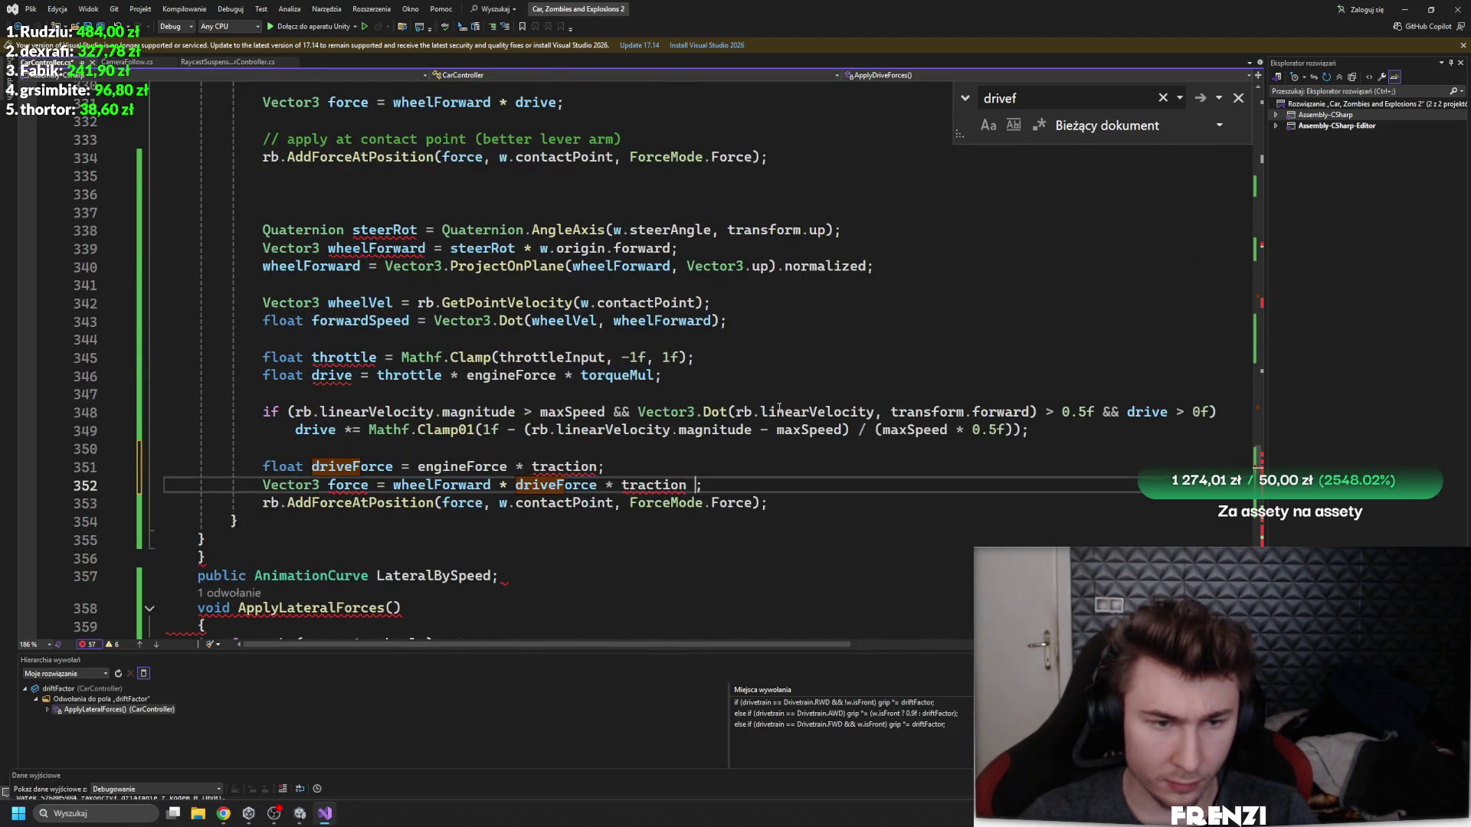
type("torqueMul")
left_click(689, 483)
type("*")
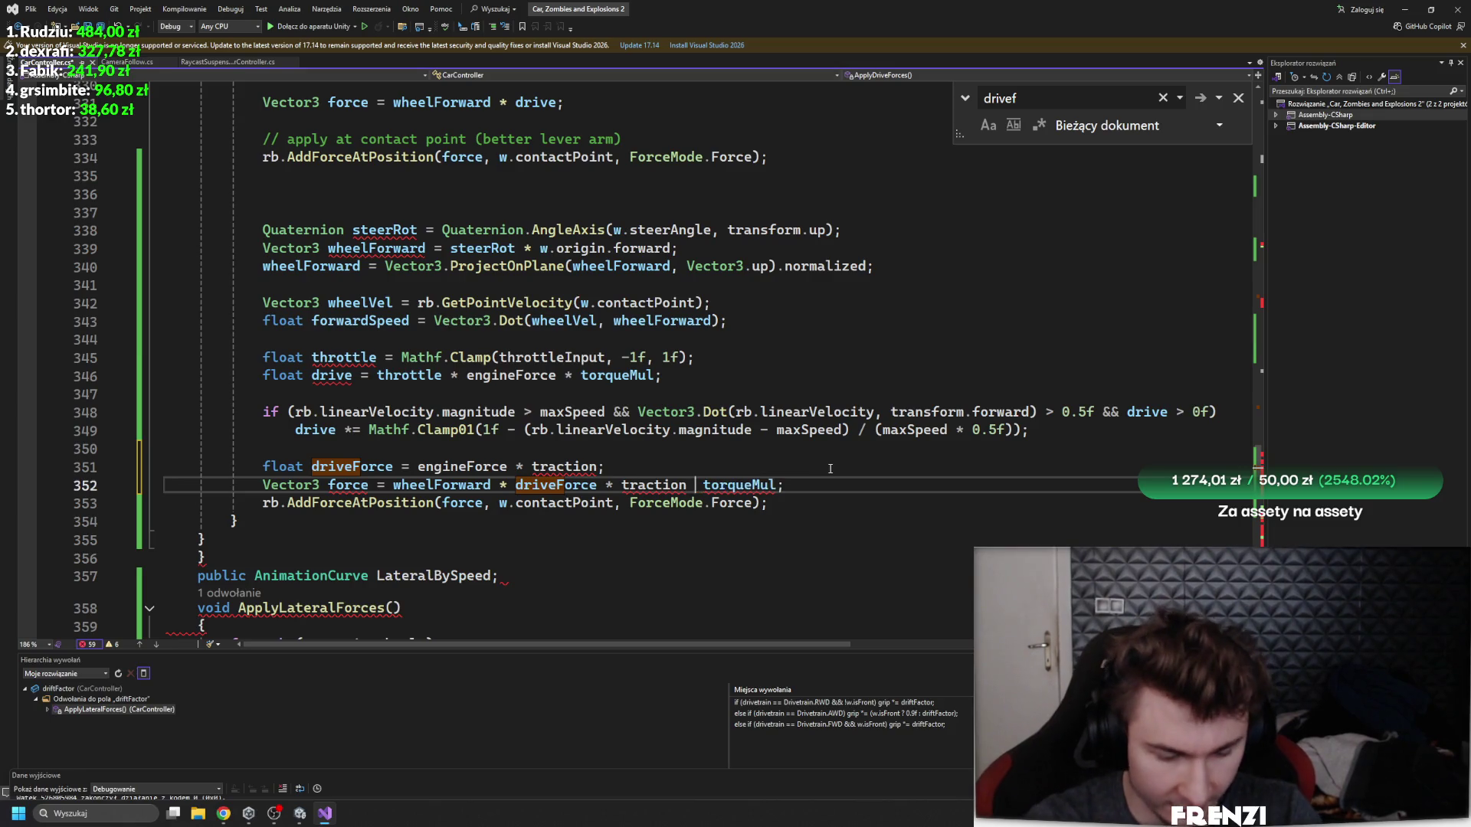
left_click(347, 485)
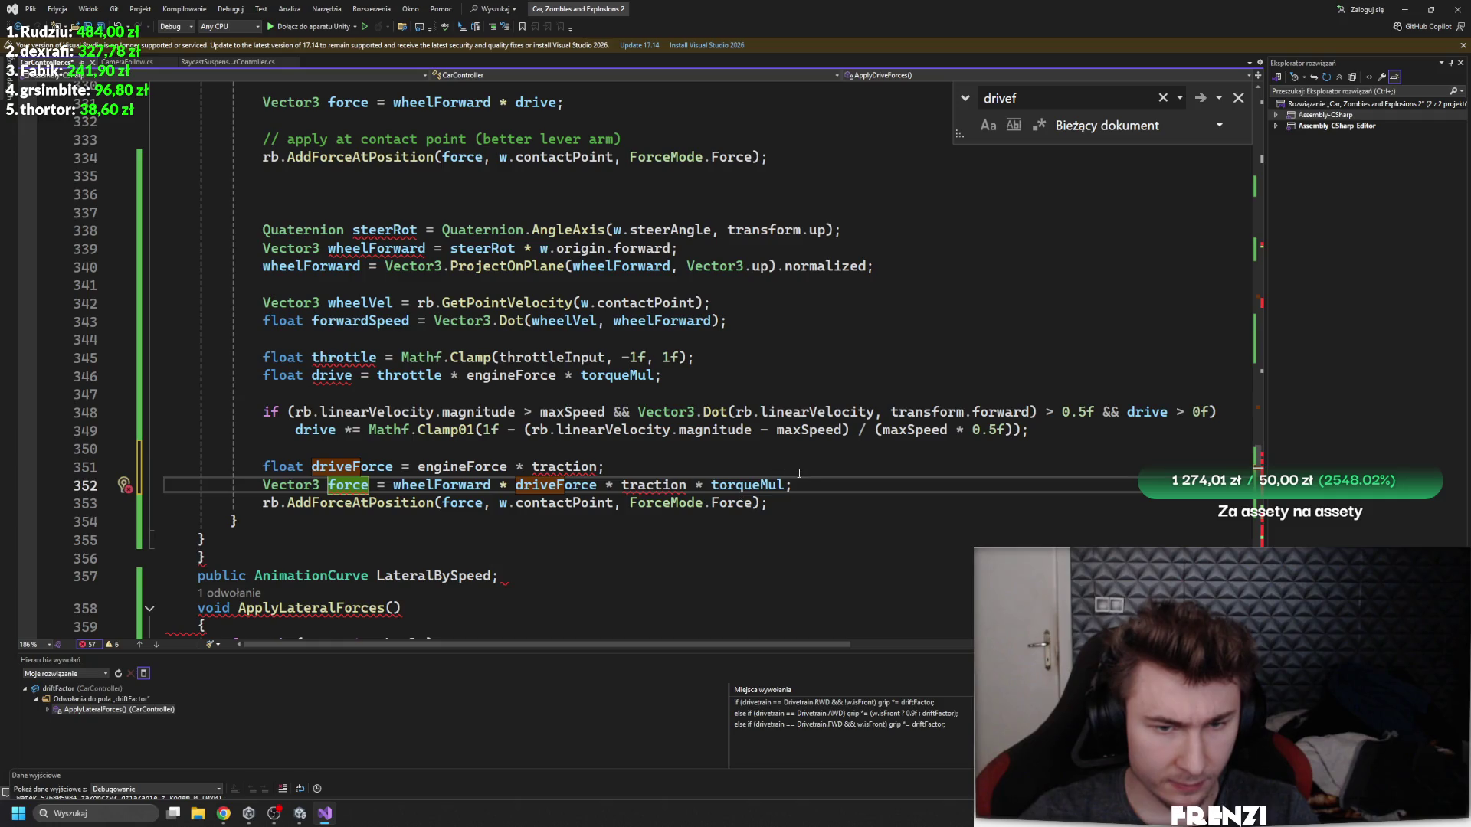
- Move '* torqueMul' to the end of the driveForce line and delete the redundant force line
double_click(766, 485)
key("BackSpace")
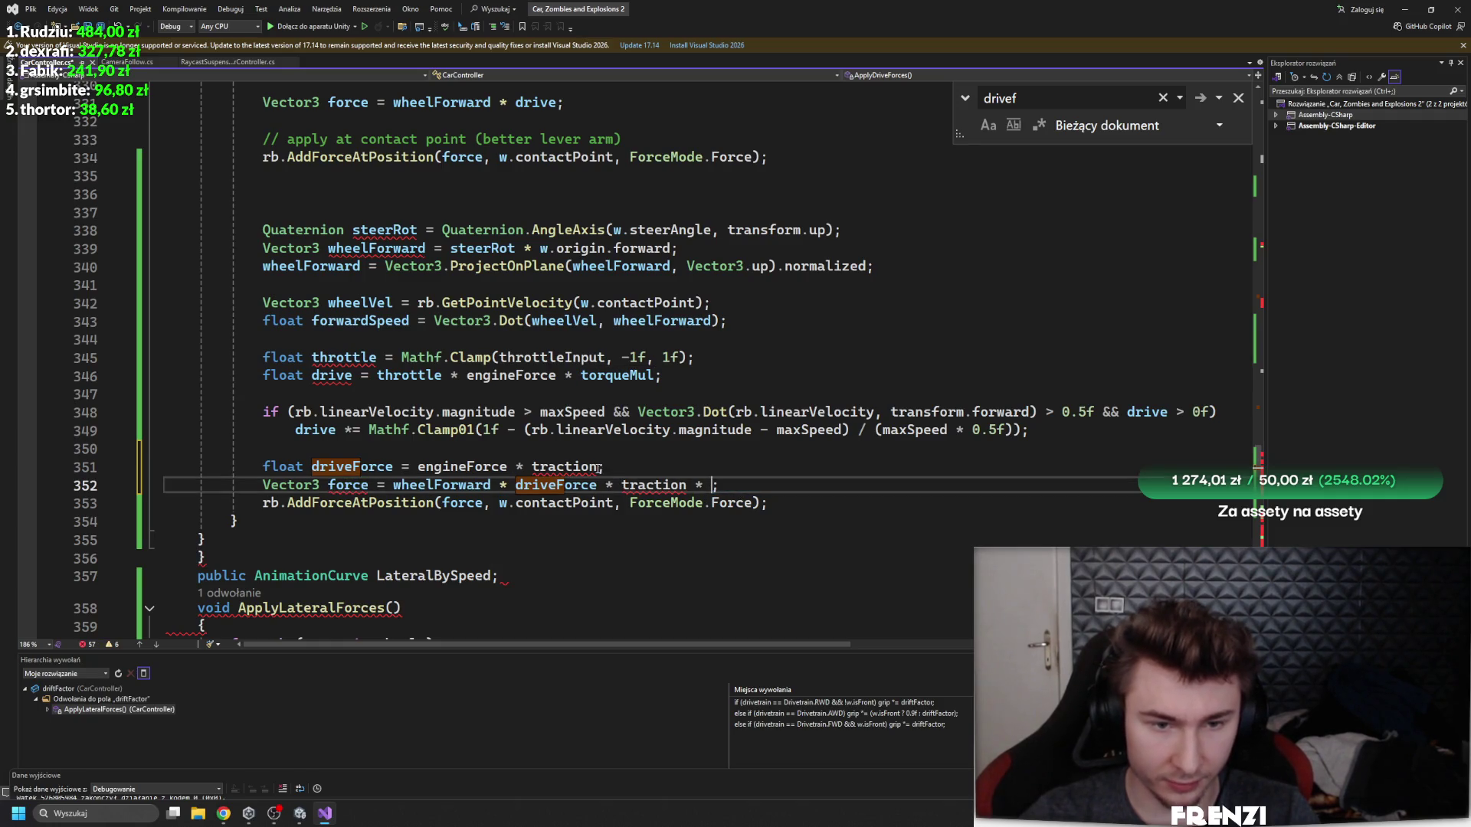
key("Up")
type("* torqueMul")
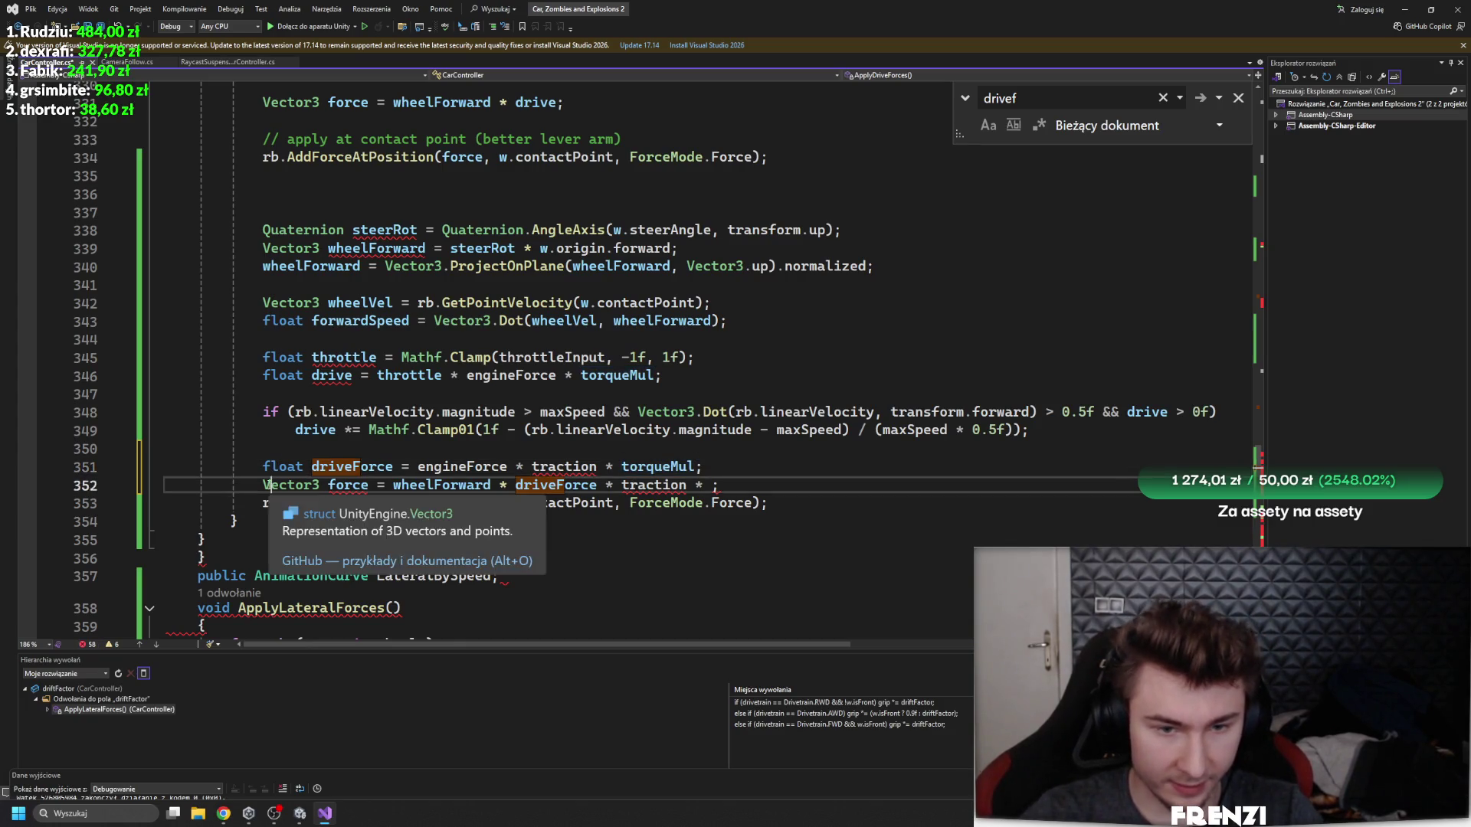
left_click(165, 502)
left_click_drag(729, 485, 164, 484)
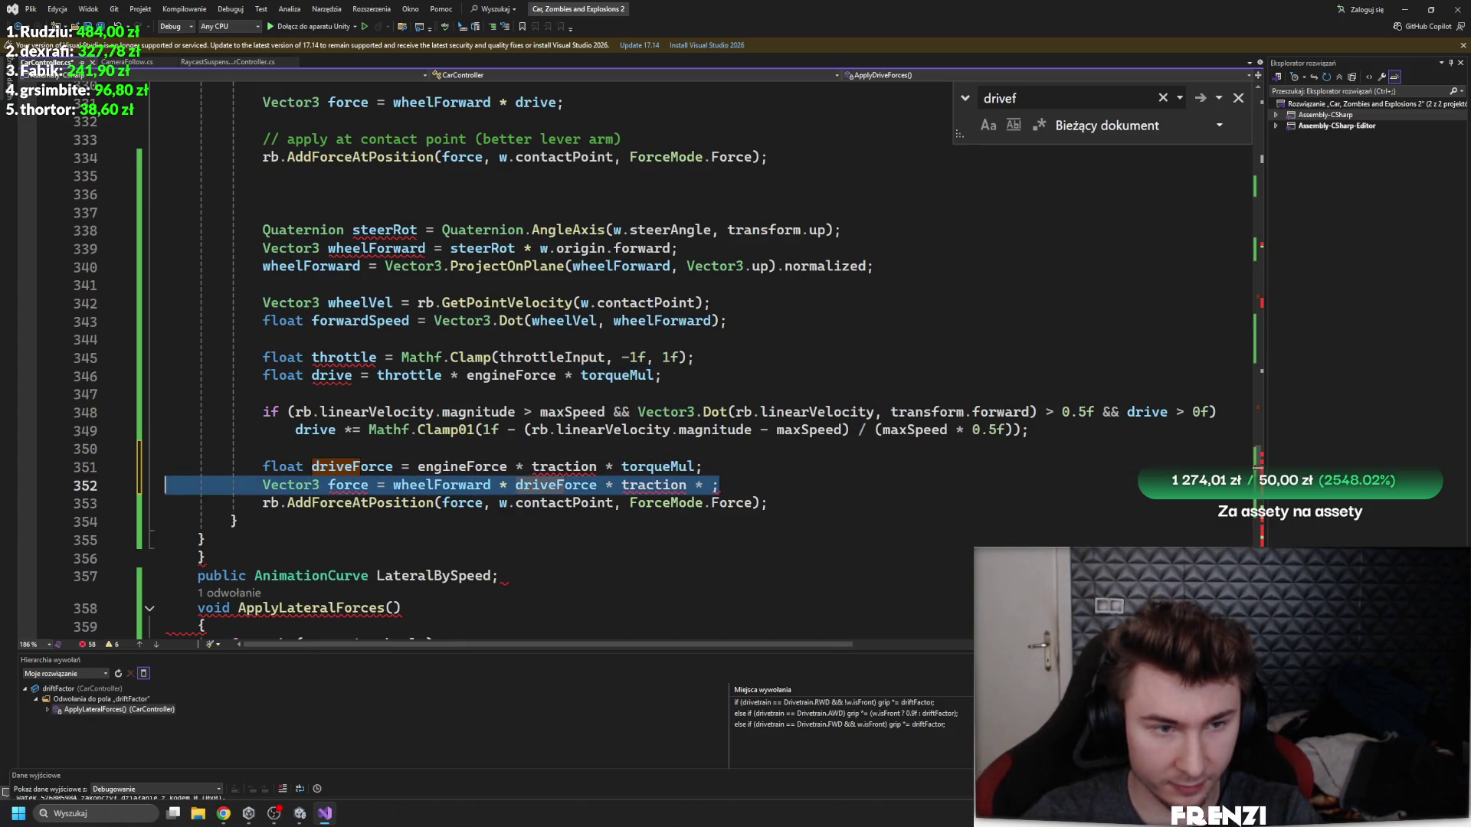
key("Delete")
left_click(337, 375)
scroll(550, 446, "up", 5)
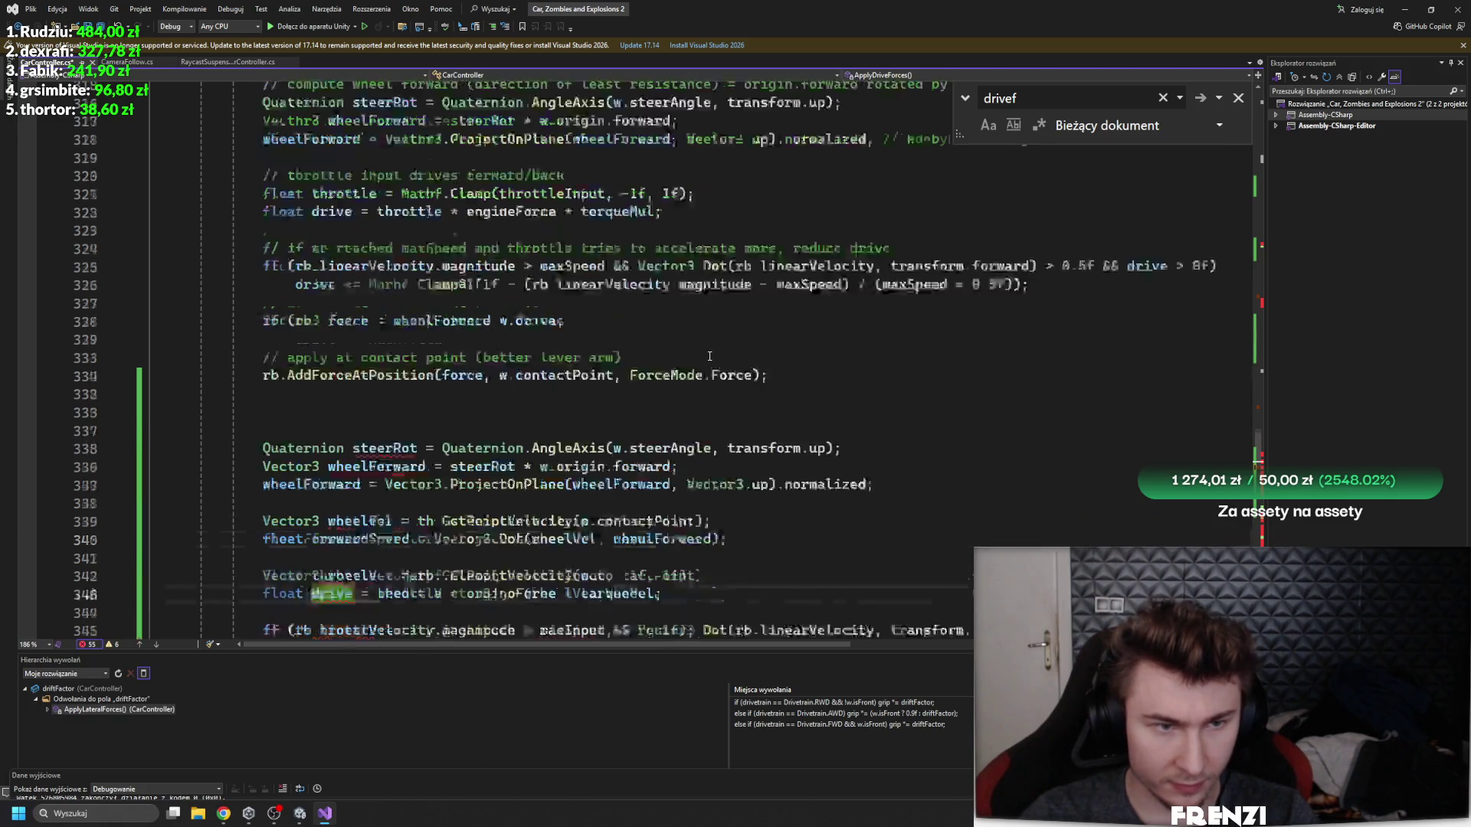
- Delete the old commented drive-force block on lines 317–333
mouse_move(884, 415)
left_mouse_down()
mouse_move(81, 381)
mouse_move(80, 172)
mouse_move(79, 283)
left_mouse_up()
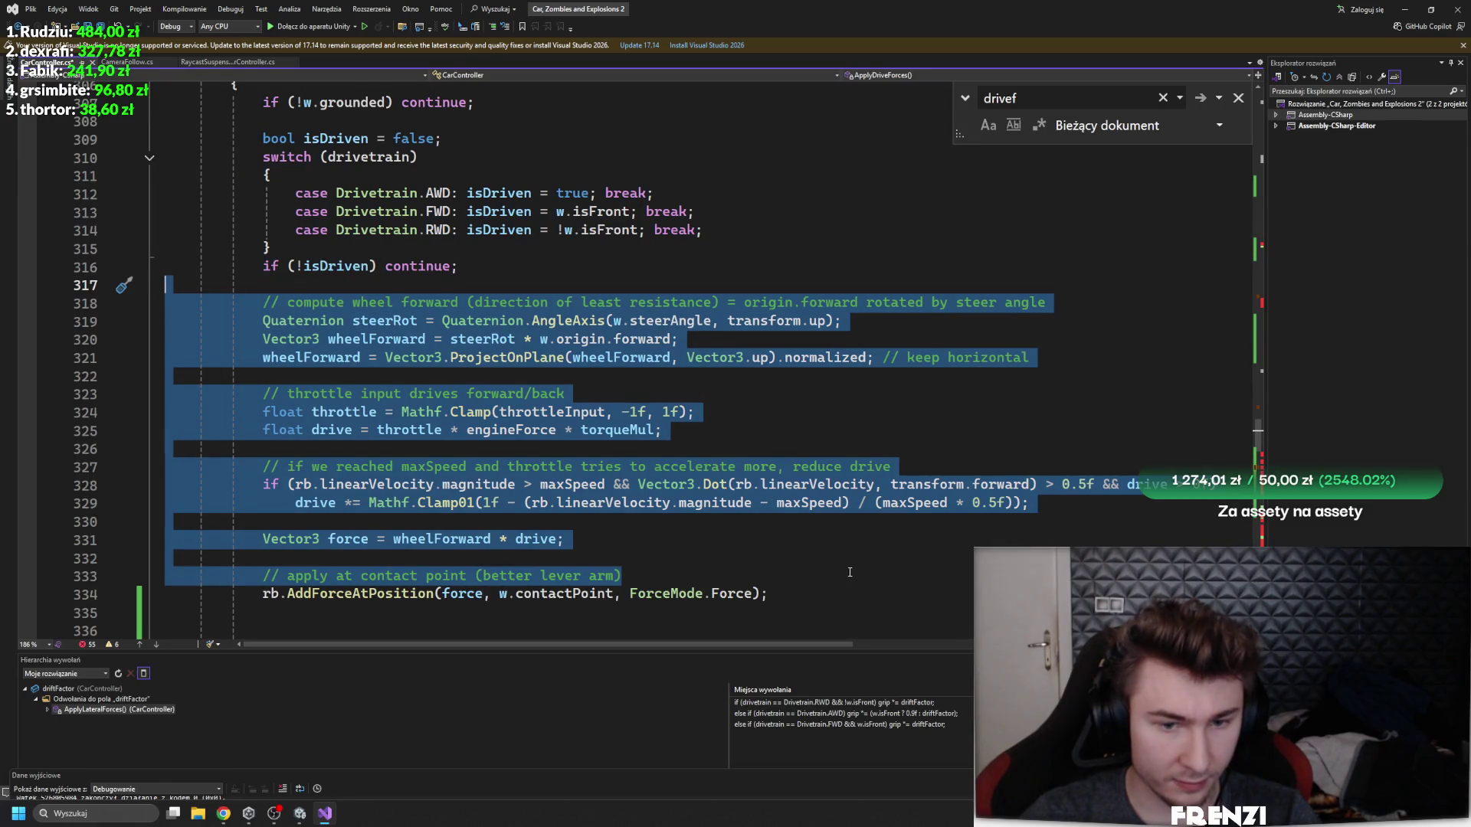
key("ctrl+v")
scroll(635, 310, "down", 2)
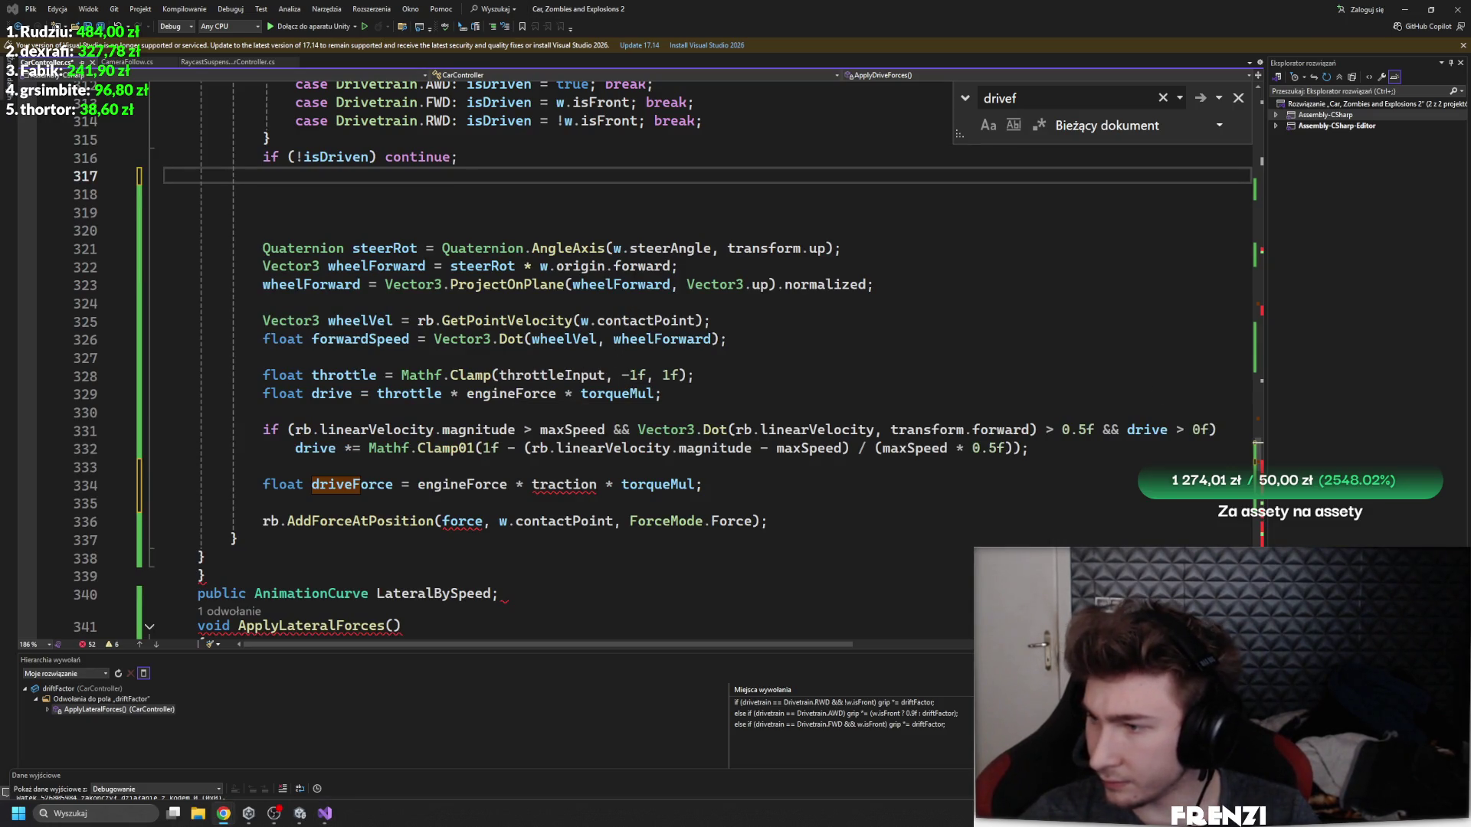
- Paste 'float traction = gripForward;' above driveForce and start retyping its value, trying 'side'
left_click(667, 467)
type("float traction = gripForward;")
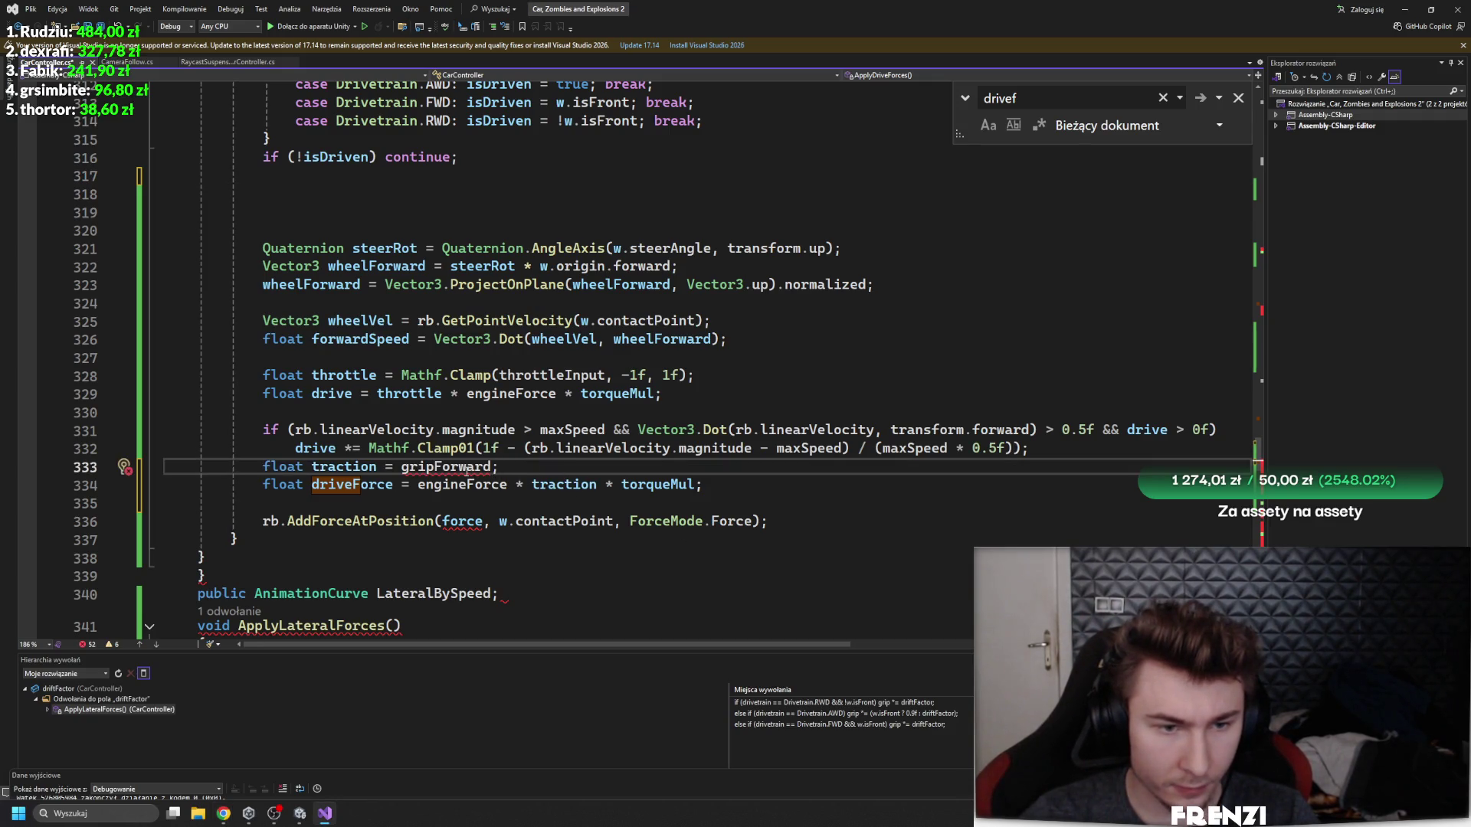
left_click_drag(492, 468, 434, 468)
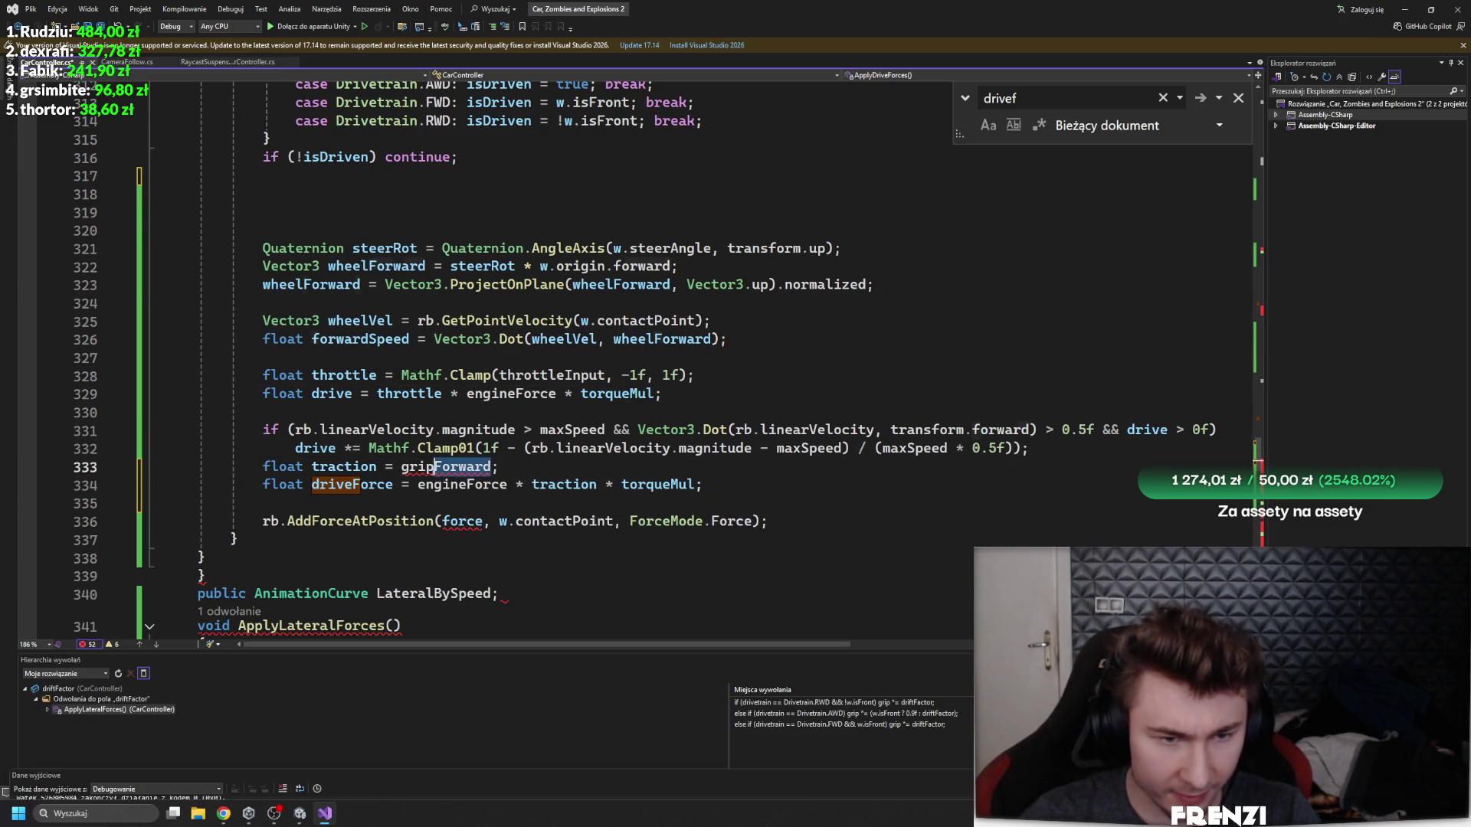
key("BackSpace")
key("BackSpace")
key("BackSpace")
type("o")
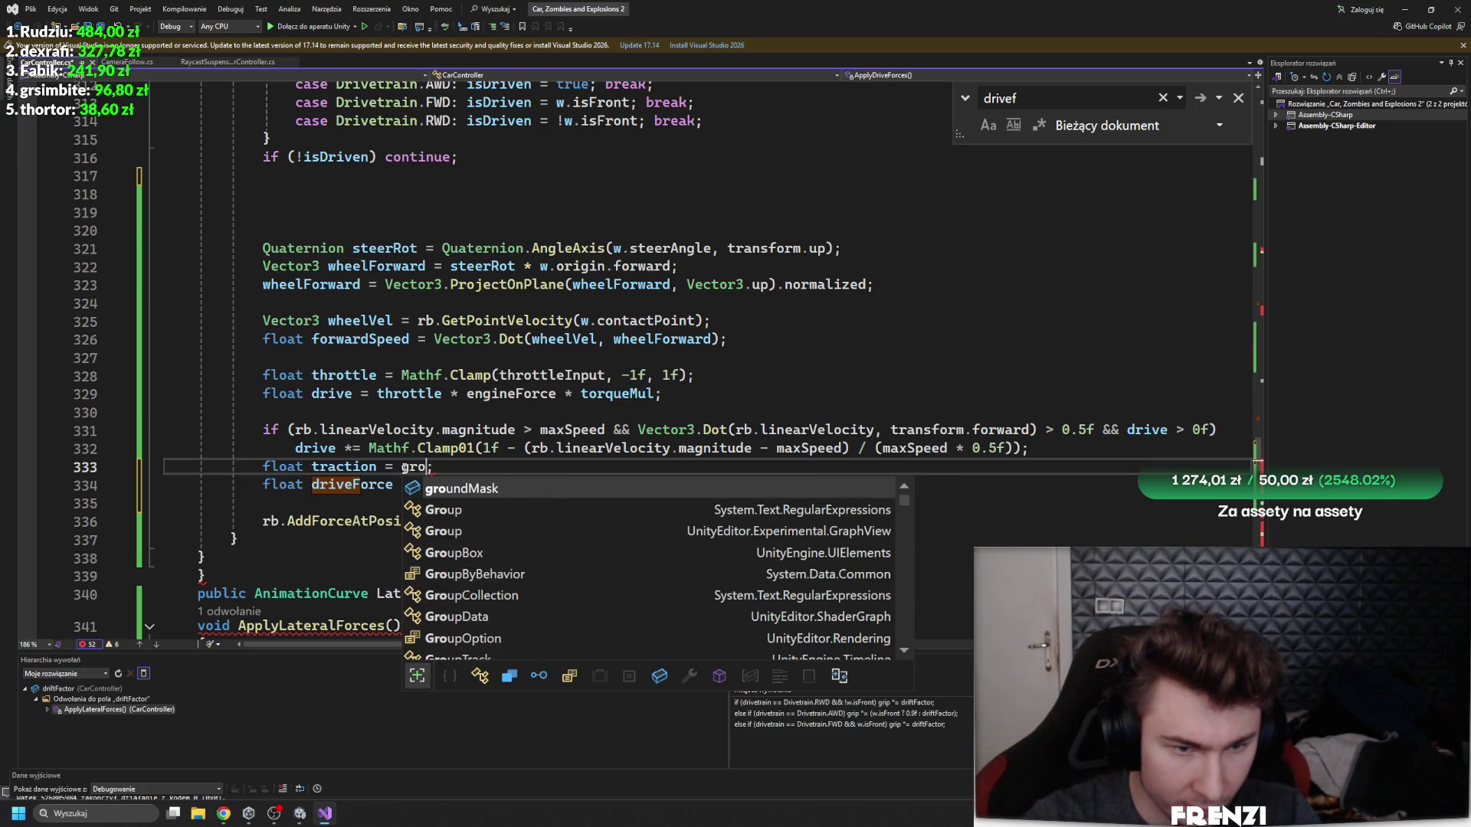
key("BackSpace")
key("BackSpace")
key("BackSpace")
type("forwa")
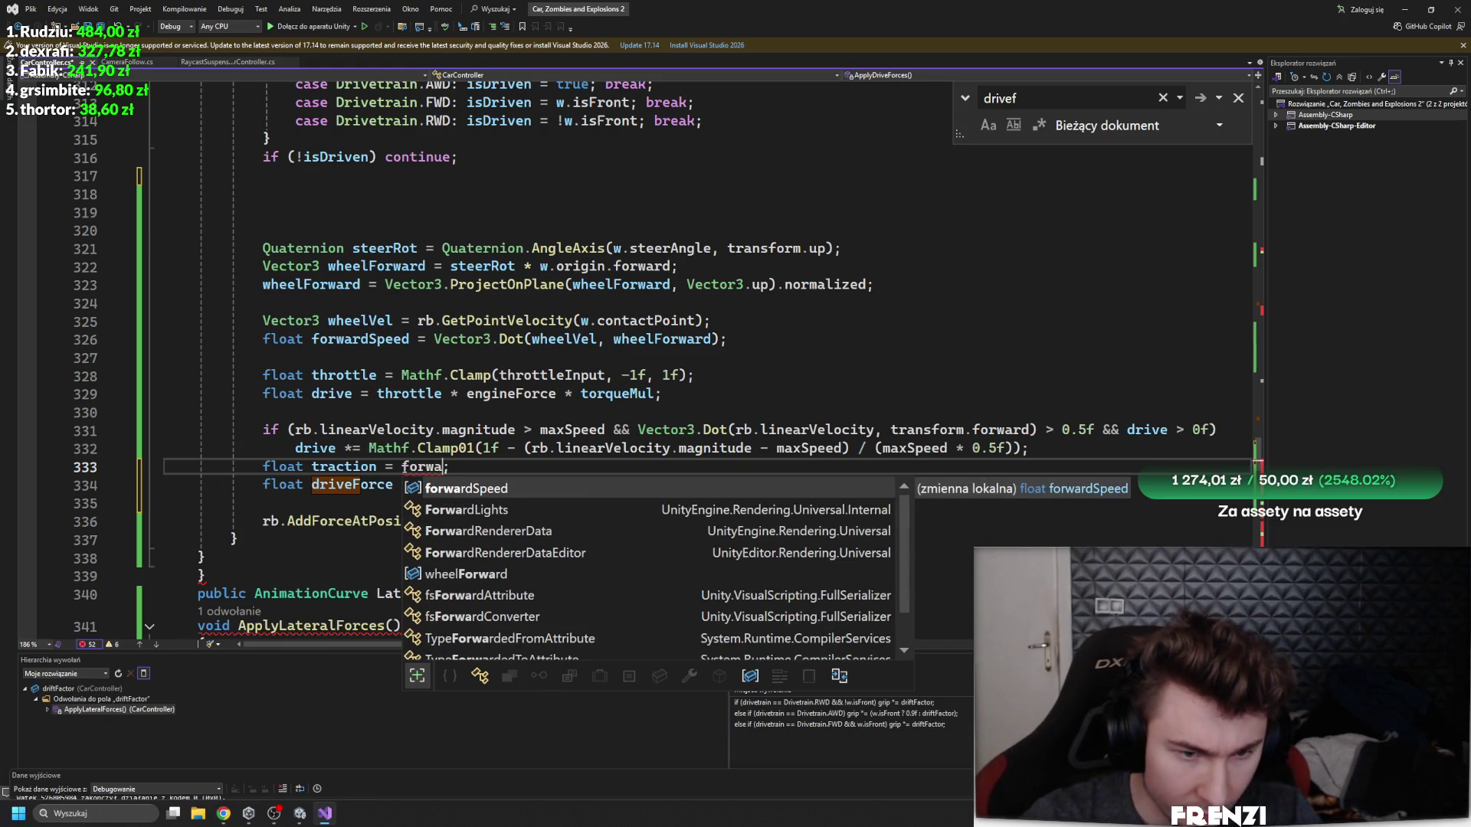
key("BackSpace")
key("BackSpace")
key("BackSpace")
type("side")
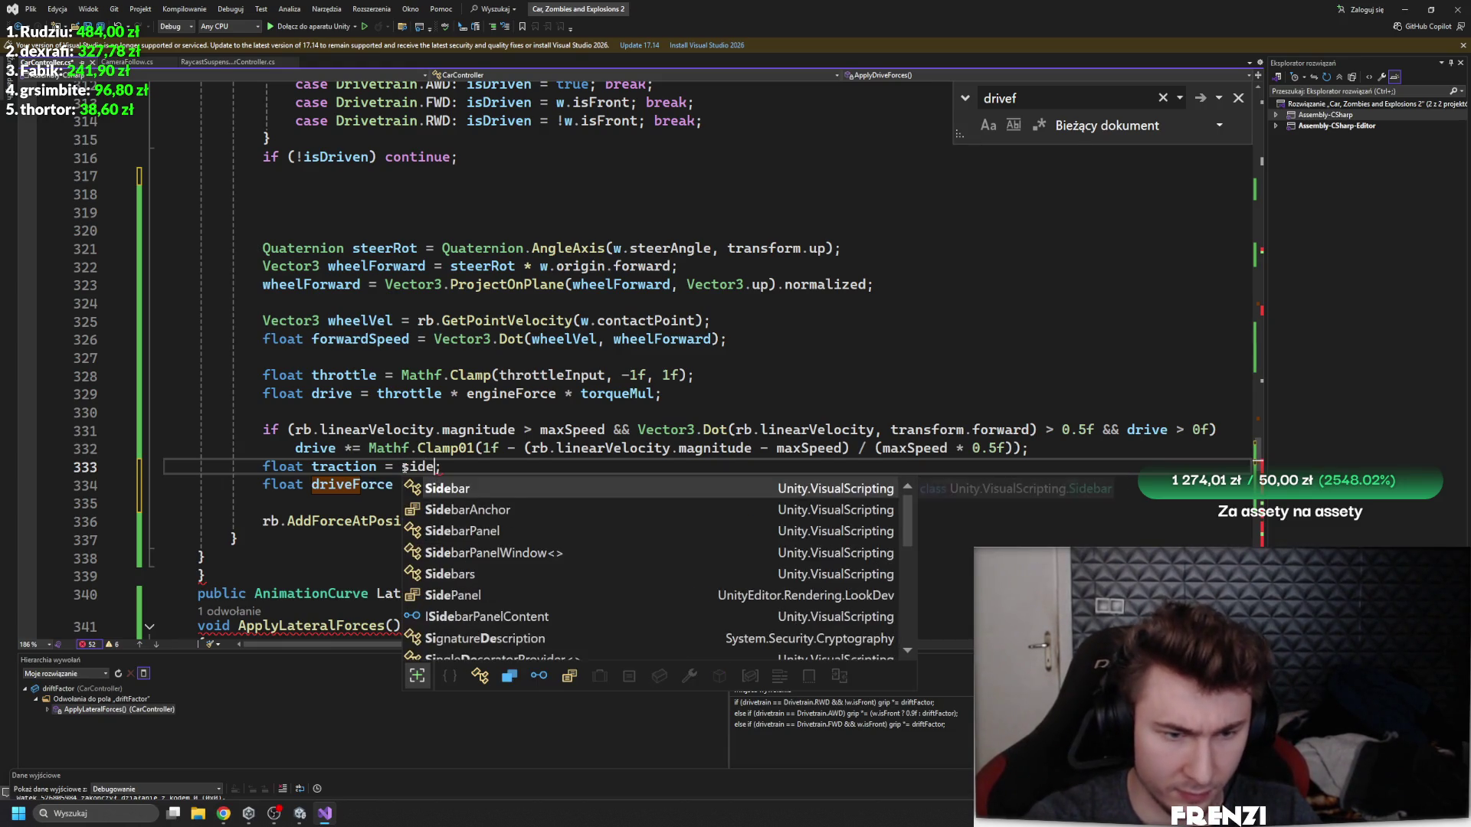
key("BackSpace")
key("BackSpace")
key("BackSpace")
- Review the CarController drift and suspension code, close the Find box, and return to the traction line
scroll(701, 294, "up", 20)
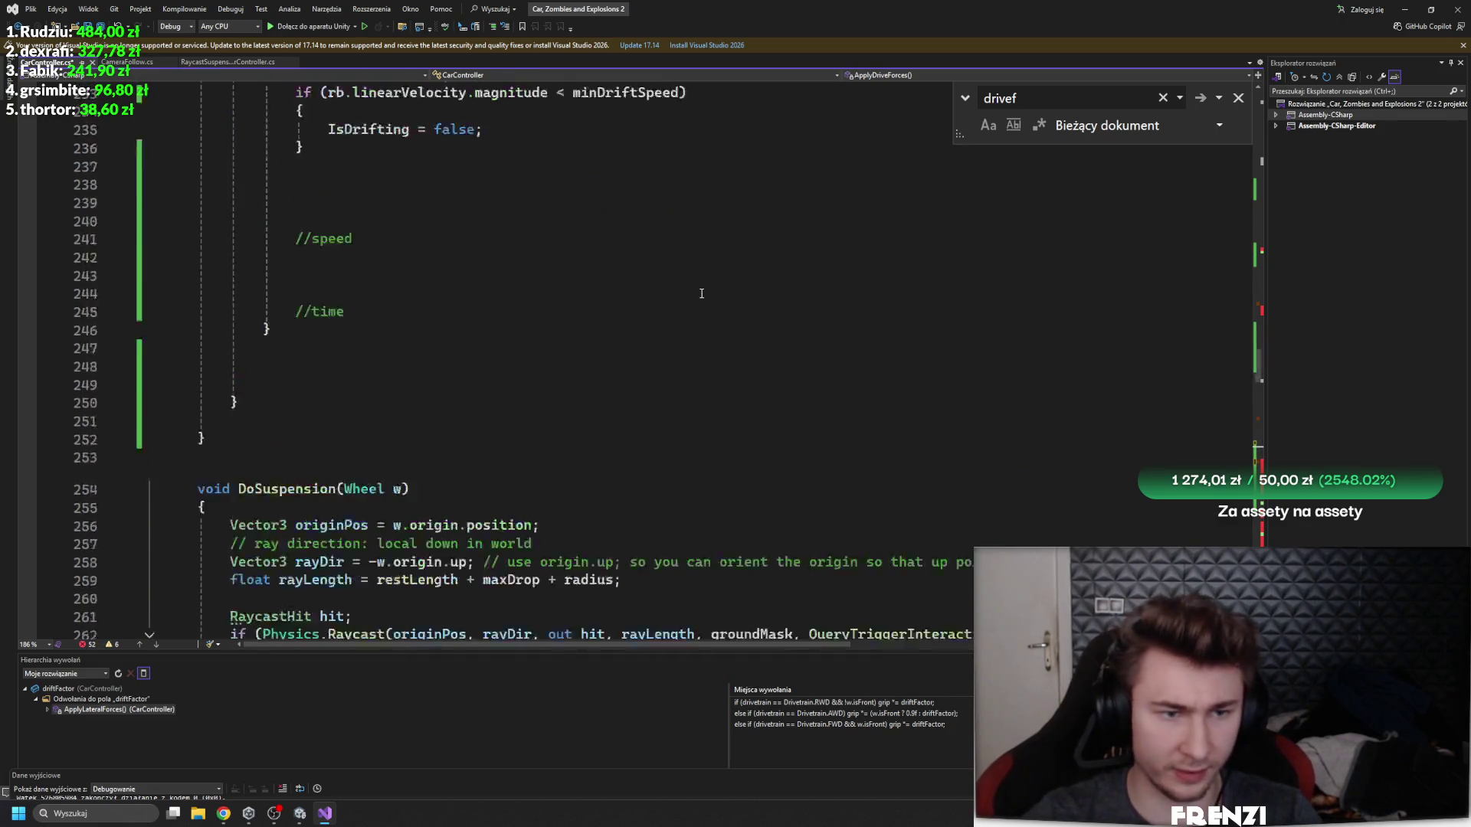
scroll(701, 294, "up", 20)
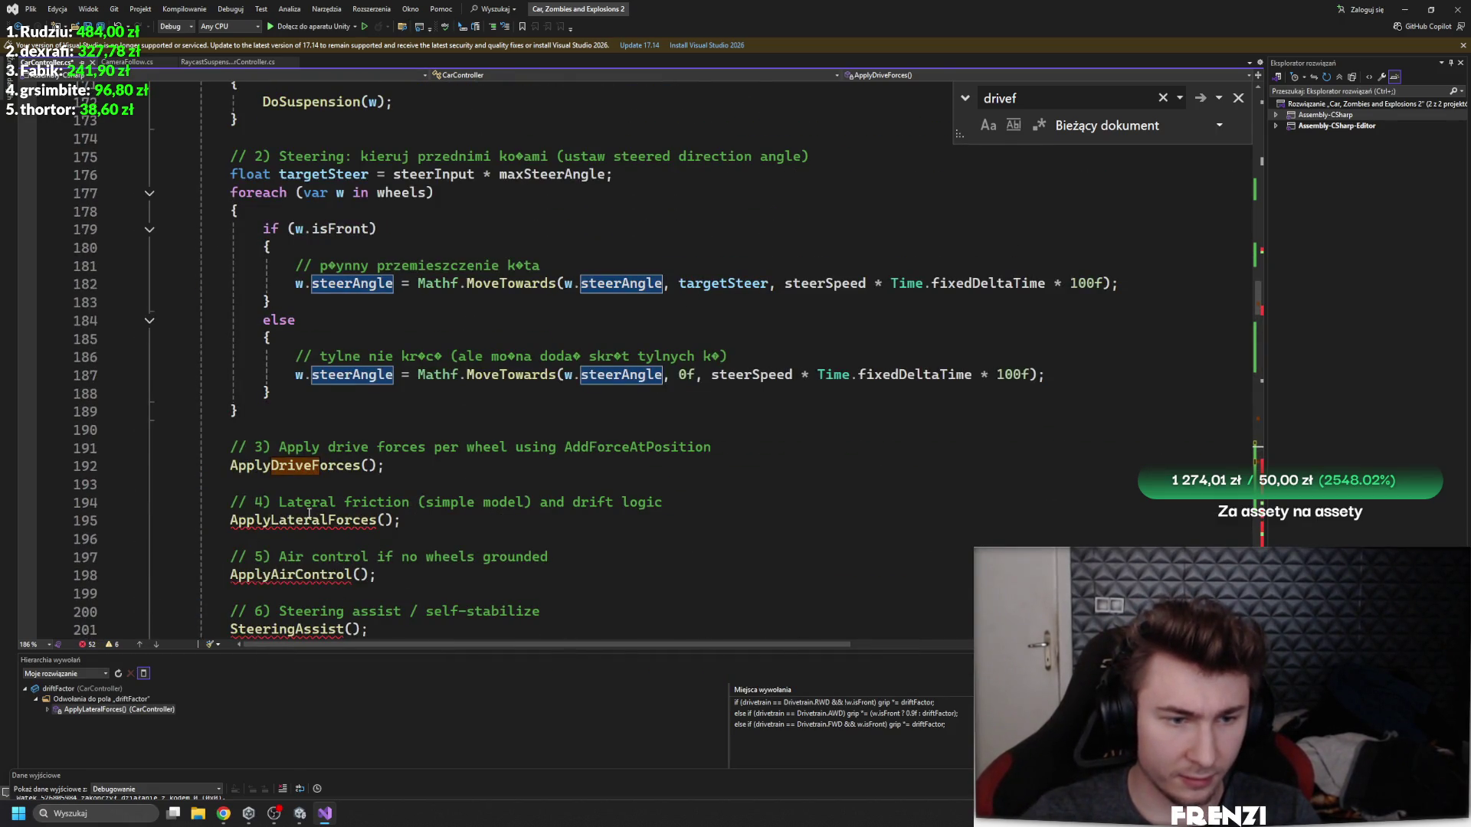
scroll(308, 514, "up", 20)
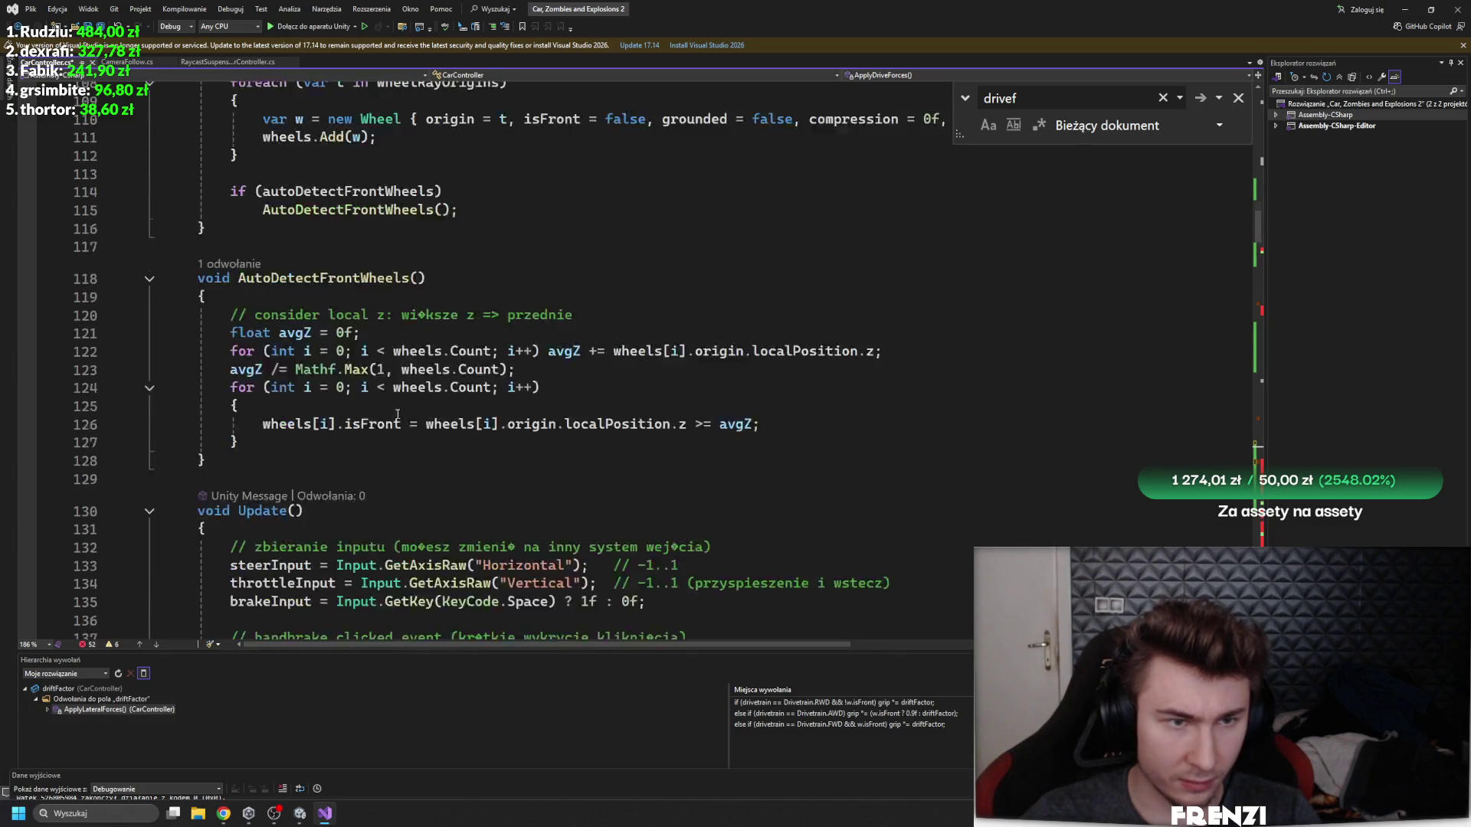
scroll(397, 415, "up", 11)
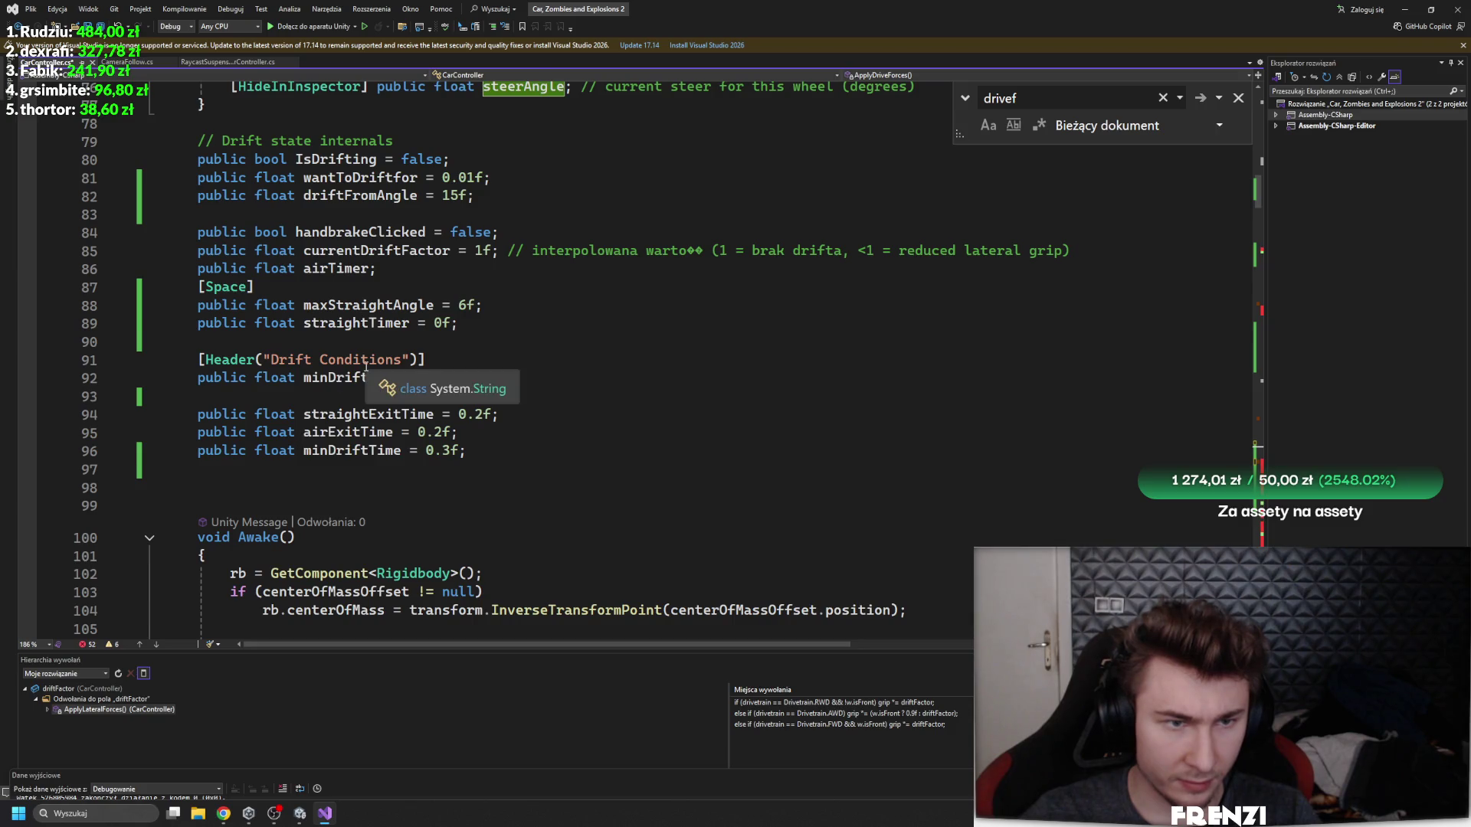
scroll(364, 329, "up", 1)
scroll(512, 289, "up", 4)
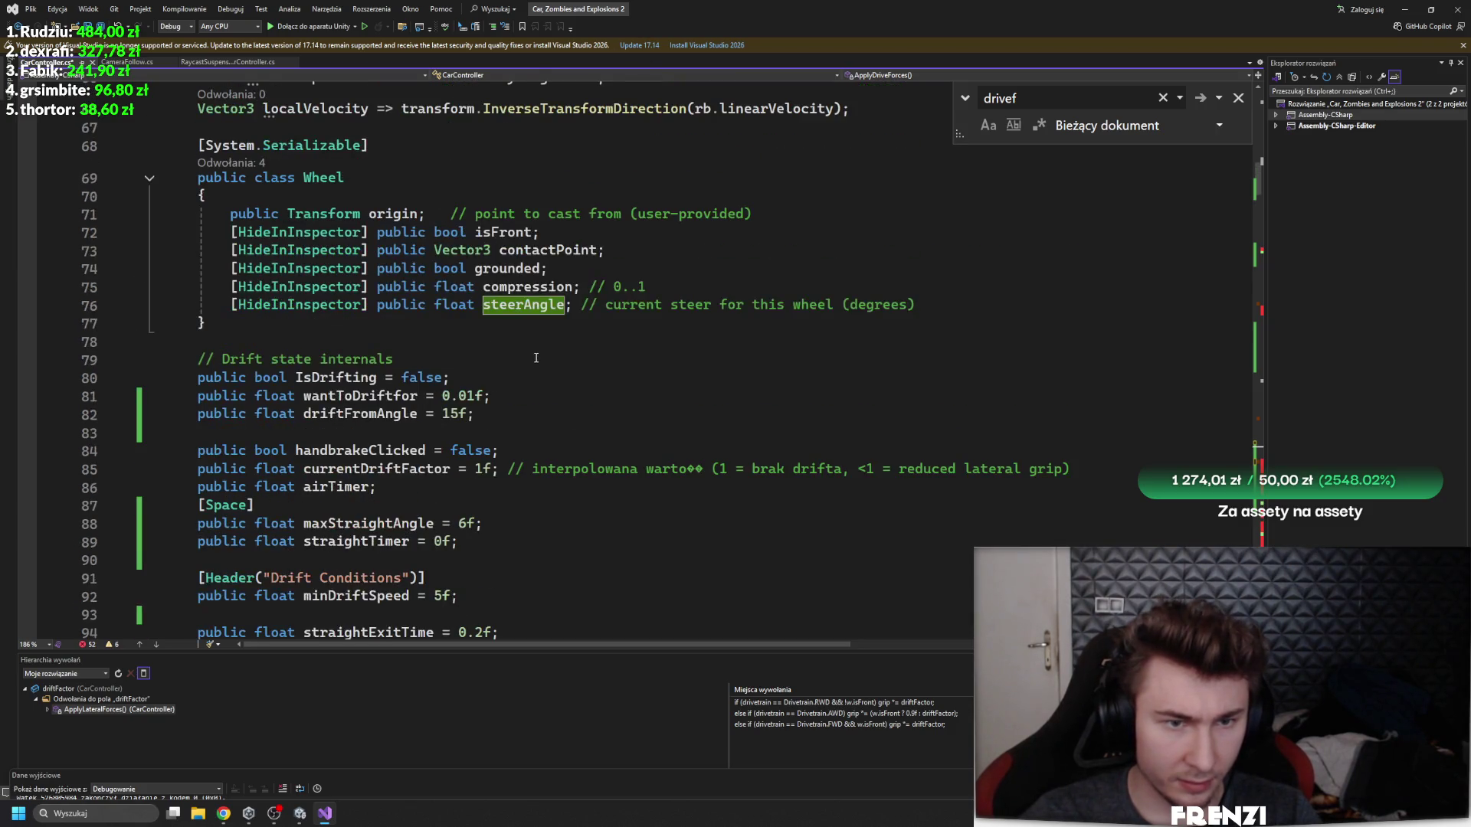
scroll(441, 391, "down", 20)
scroll(441, 391, "down", 20)
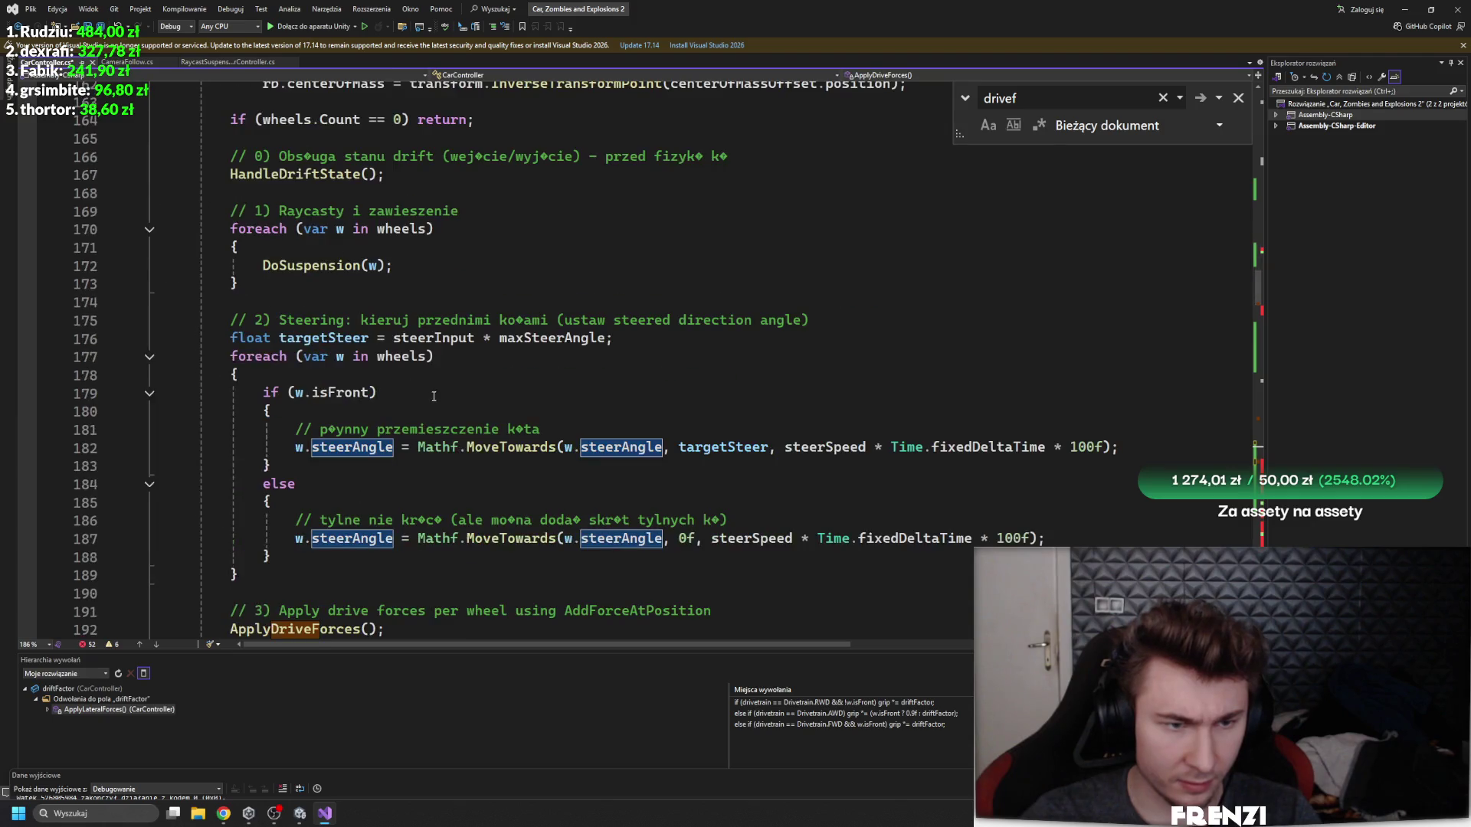
scroll(435, 404, "down", 4)
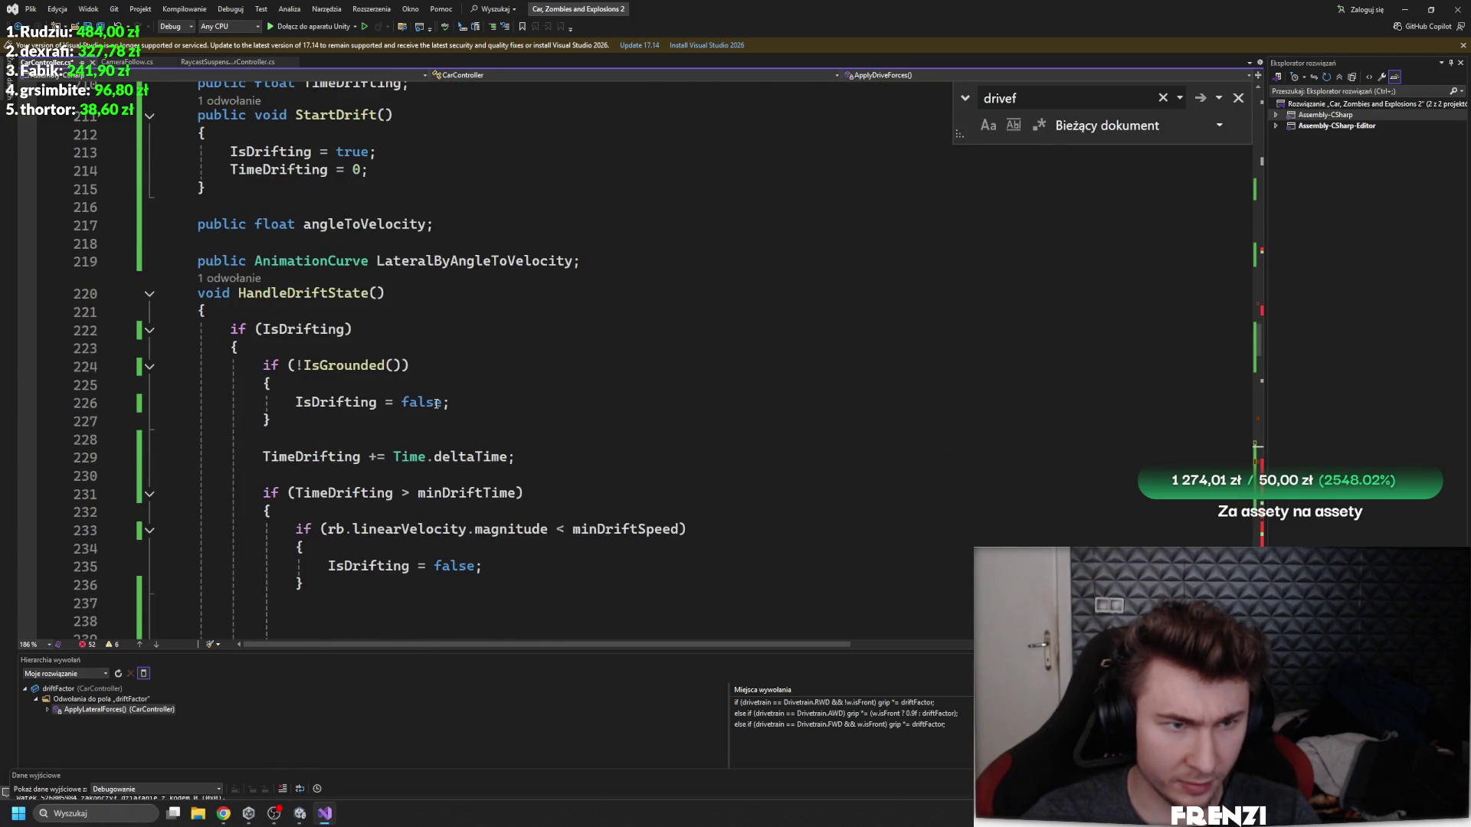
scroll(449, 394, "down", 14)
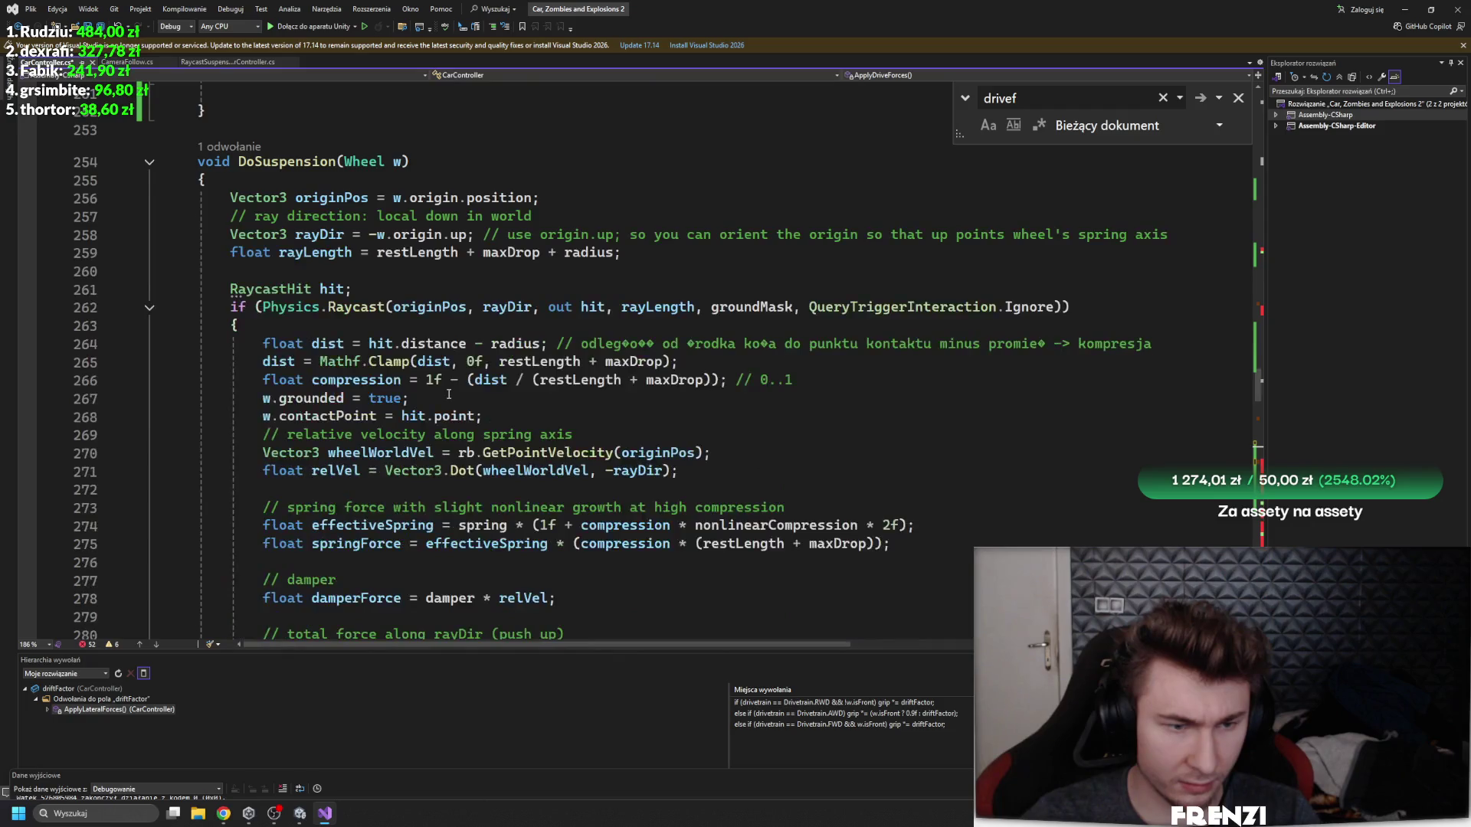
scroll(451, 414, "down", 7)
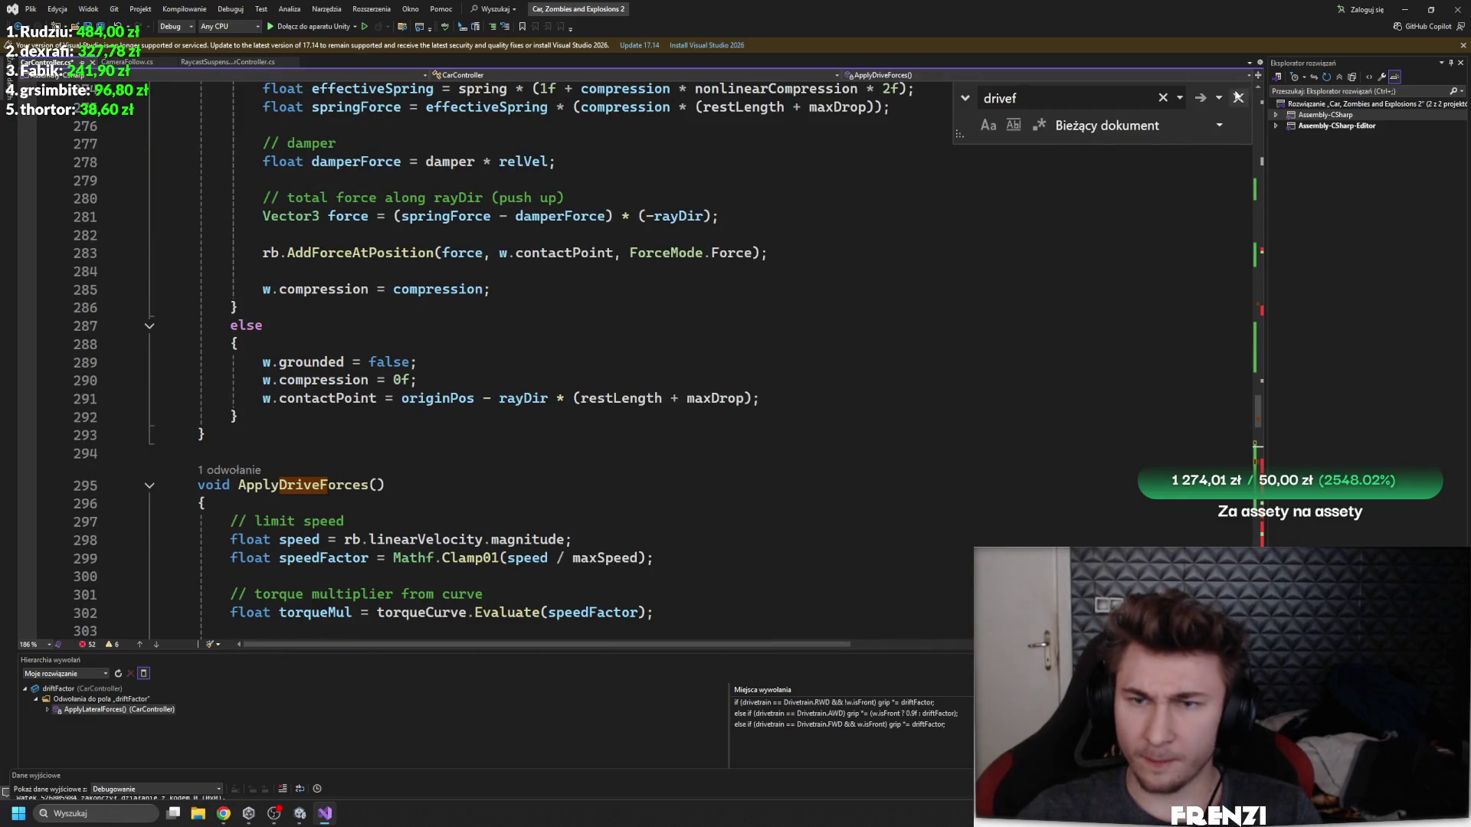
key("Escape")
scroll(803, 428, "up", 9)
scroll(762, 460, "up", 3)
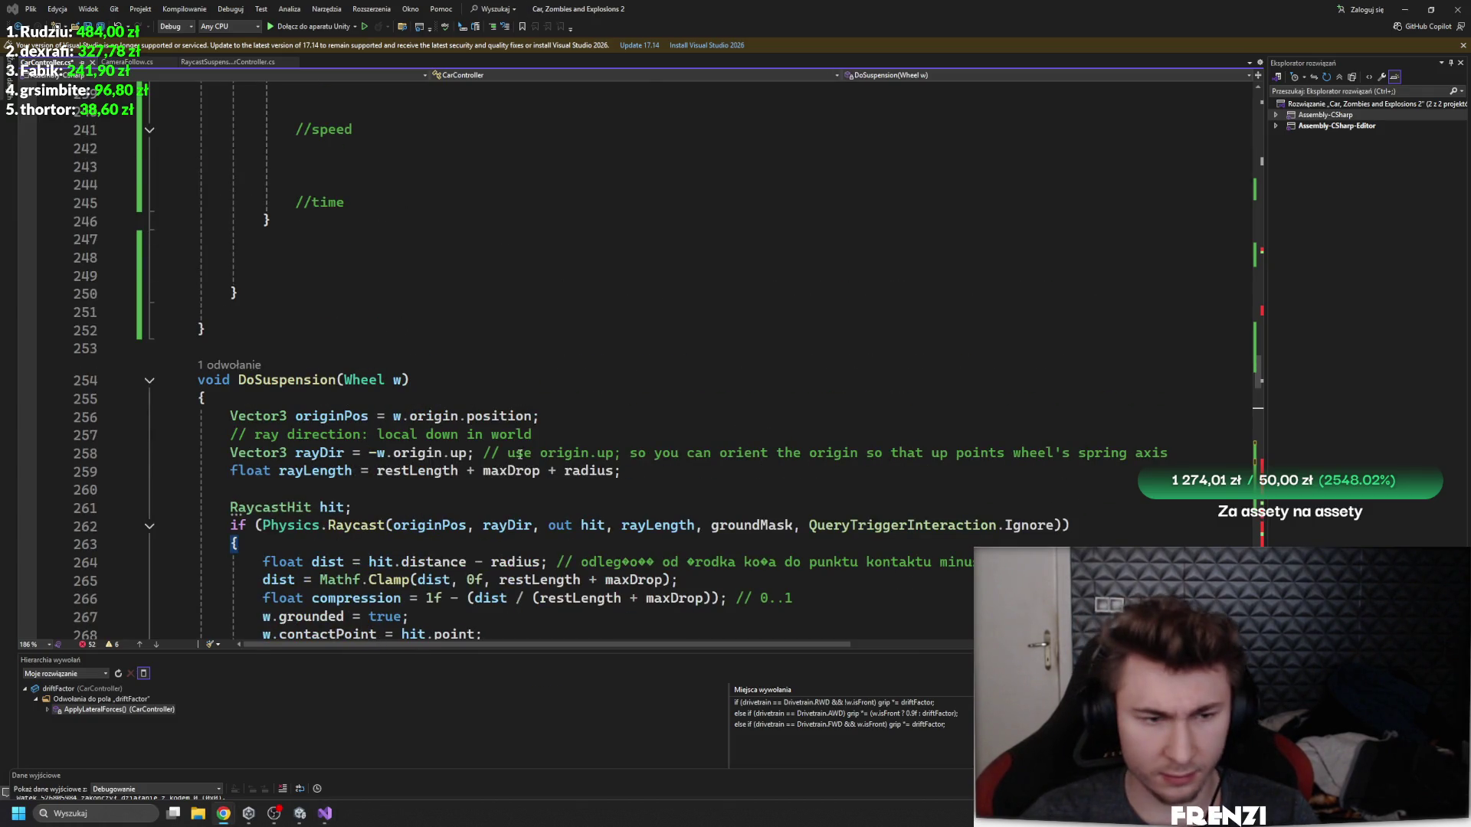
scroll(520, 455, "down", 20)
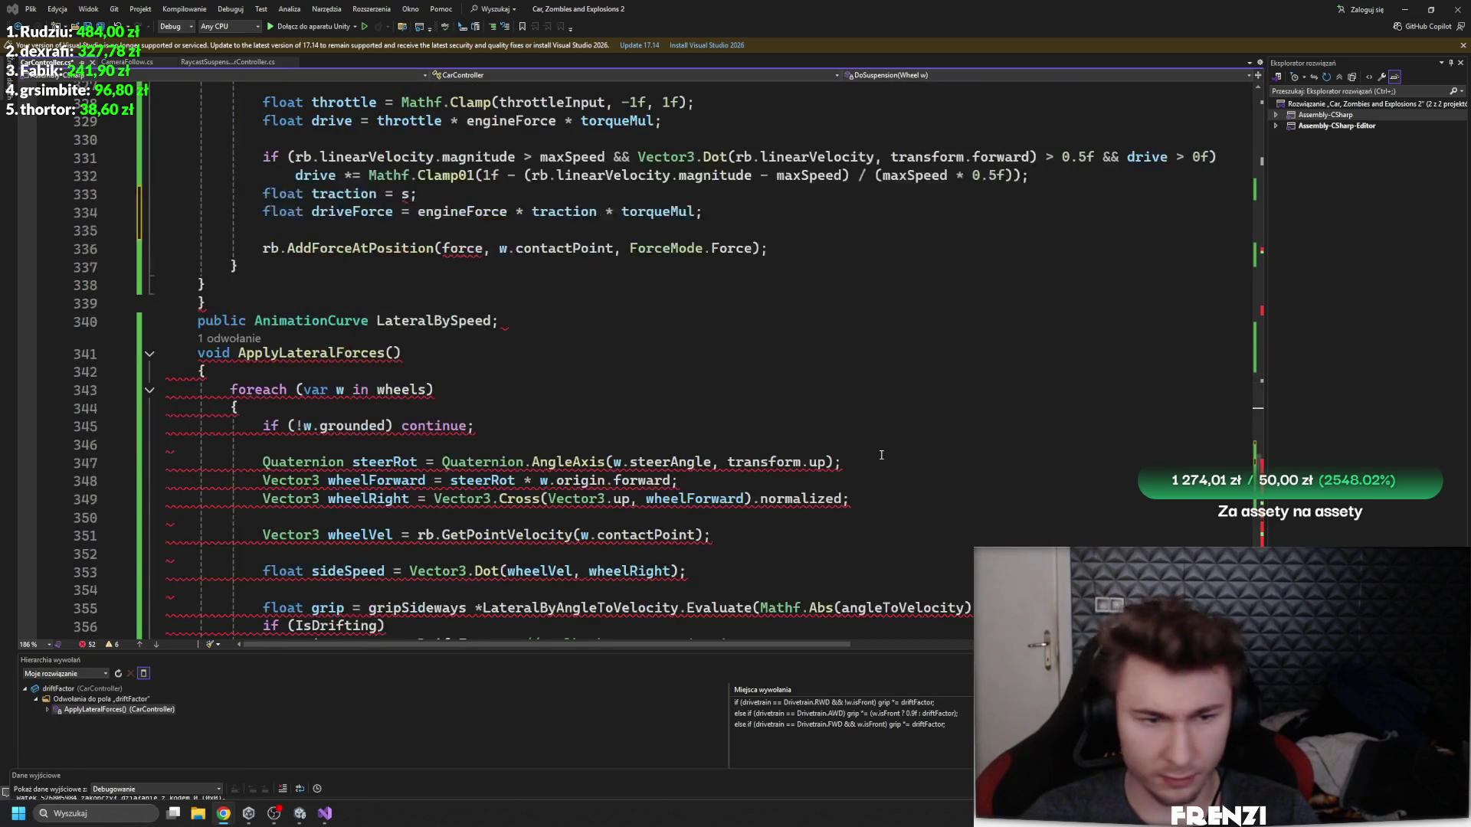
scroll(528, 327, "up", 5)
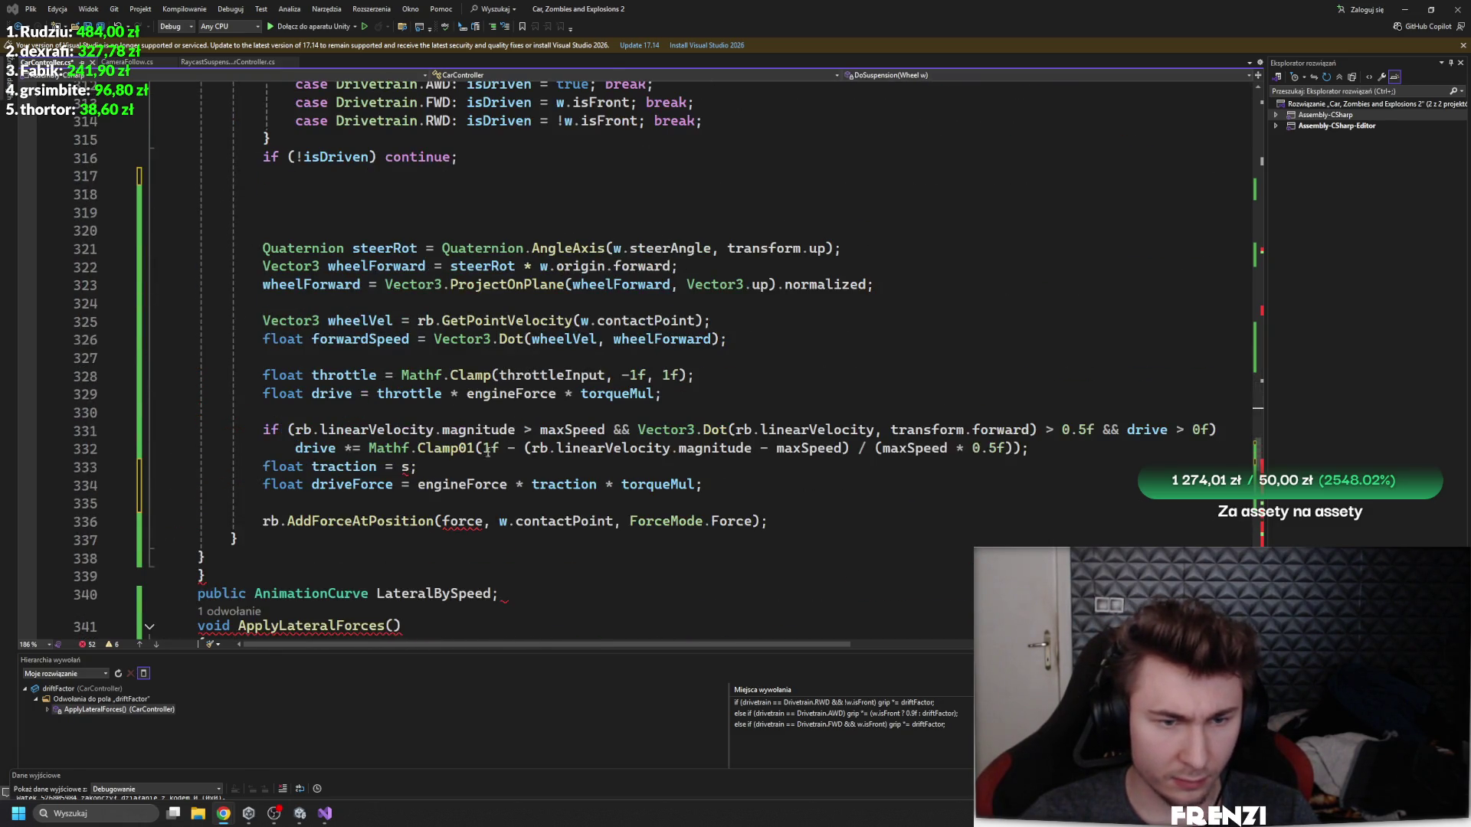
- Restore the gripSideways and gripForward field lines and add the method's closing brace
left_click(413, 469)
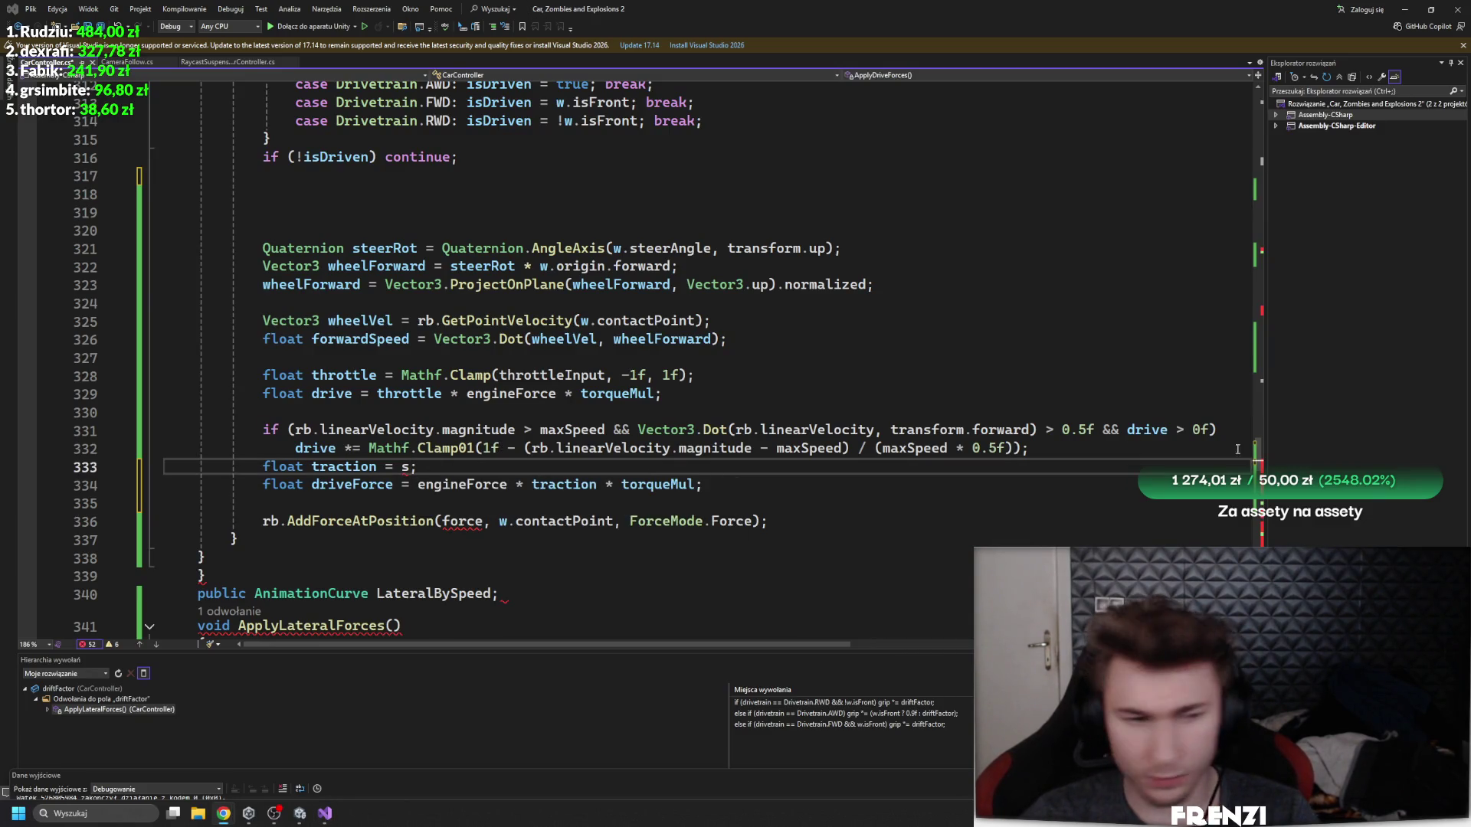
left_click(306, 543)
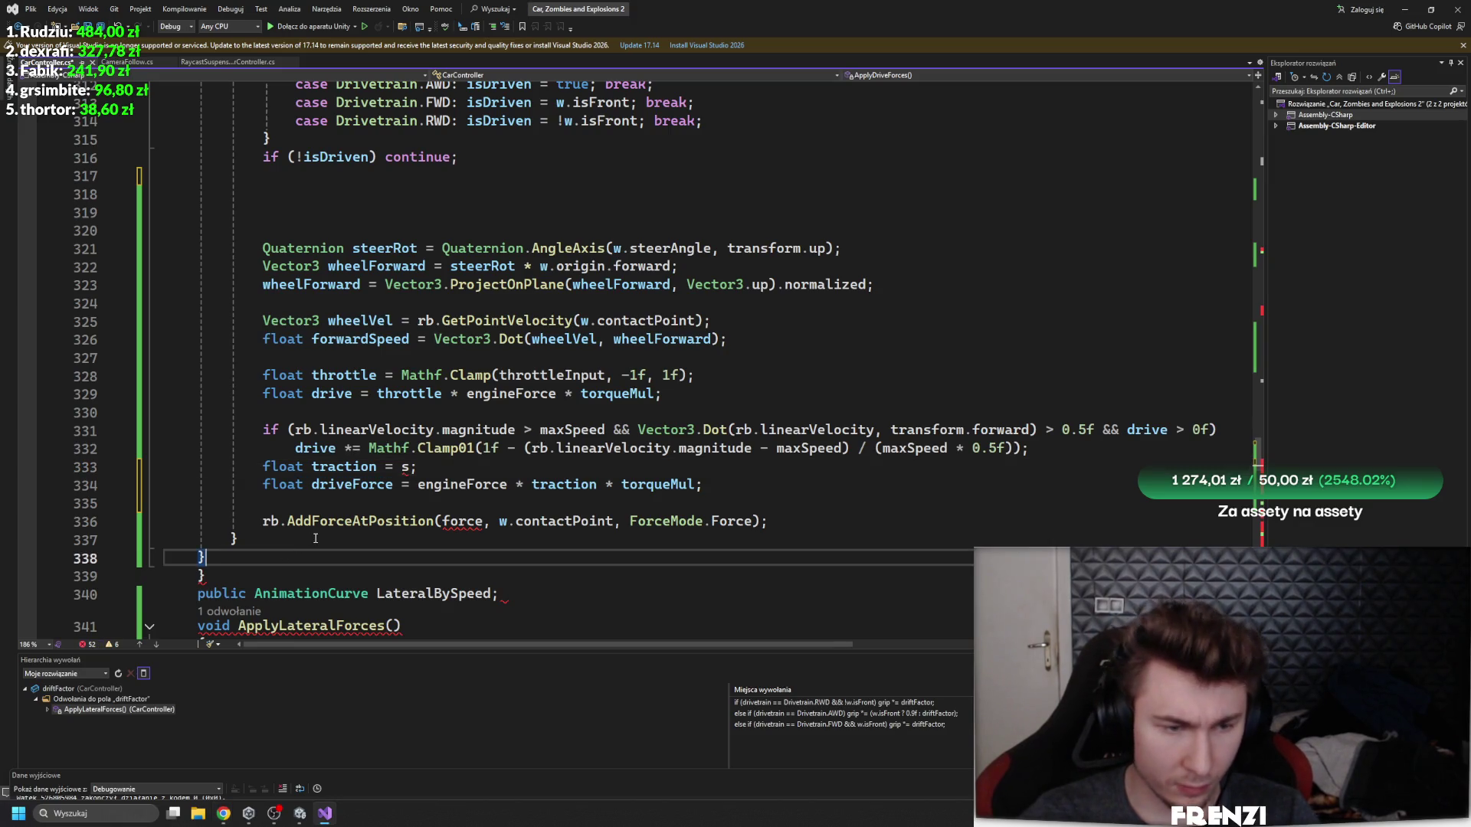
key("ctrl+z")
key("ctrl+z")
key("ctrl+z")
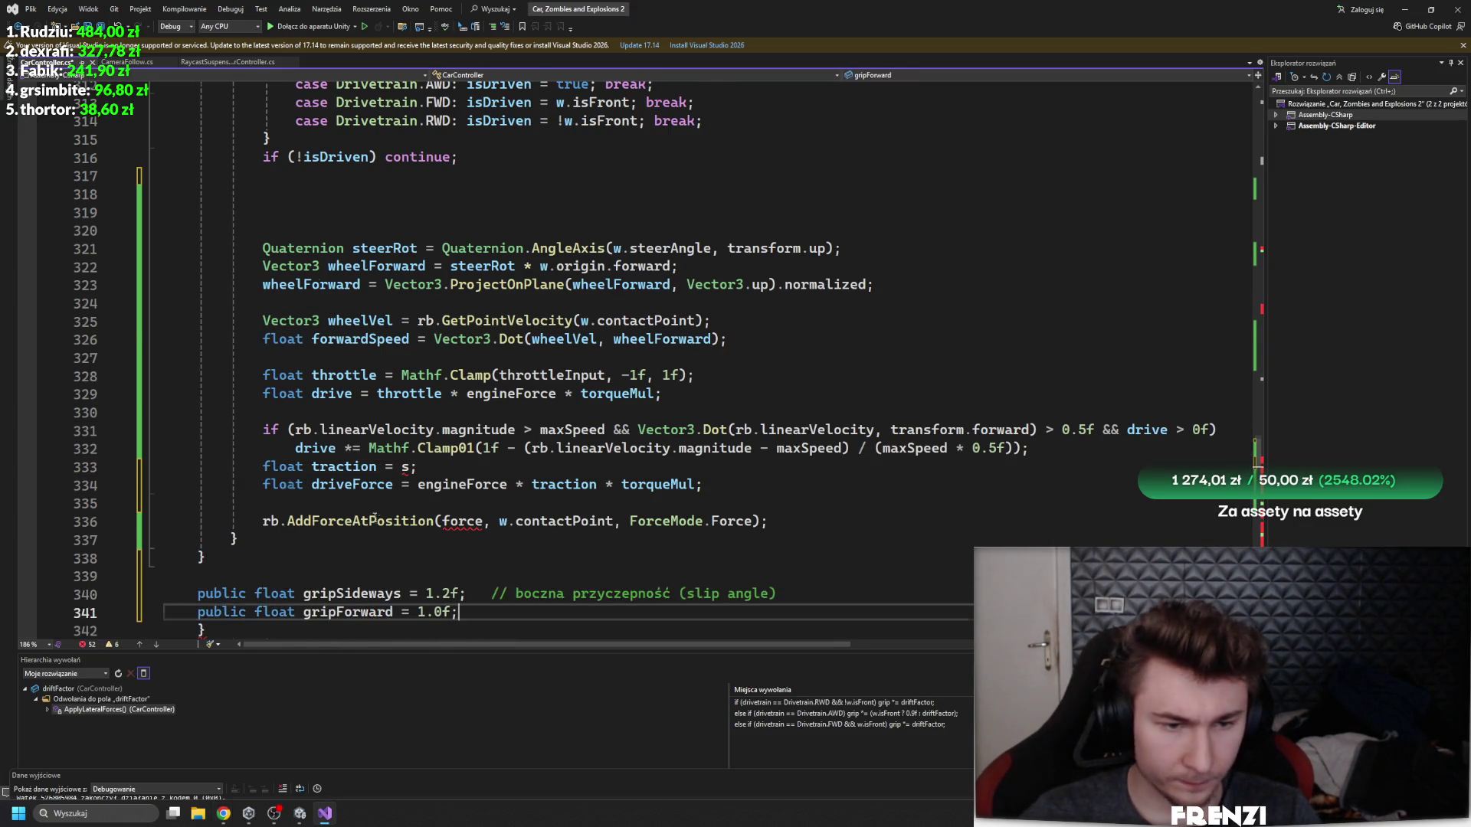
scroll(374, 518, "down", 3)
left_click(527, 499)
scroll(371, 489, "up", 2)
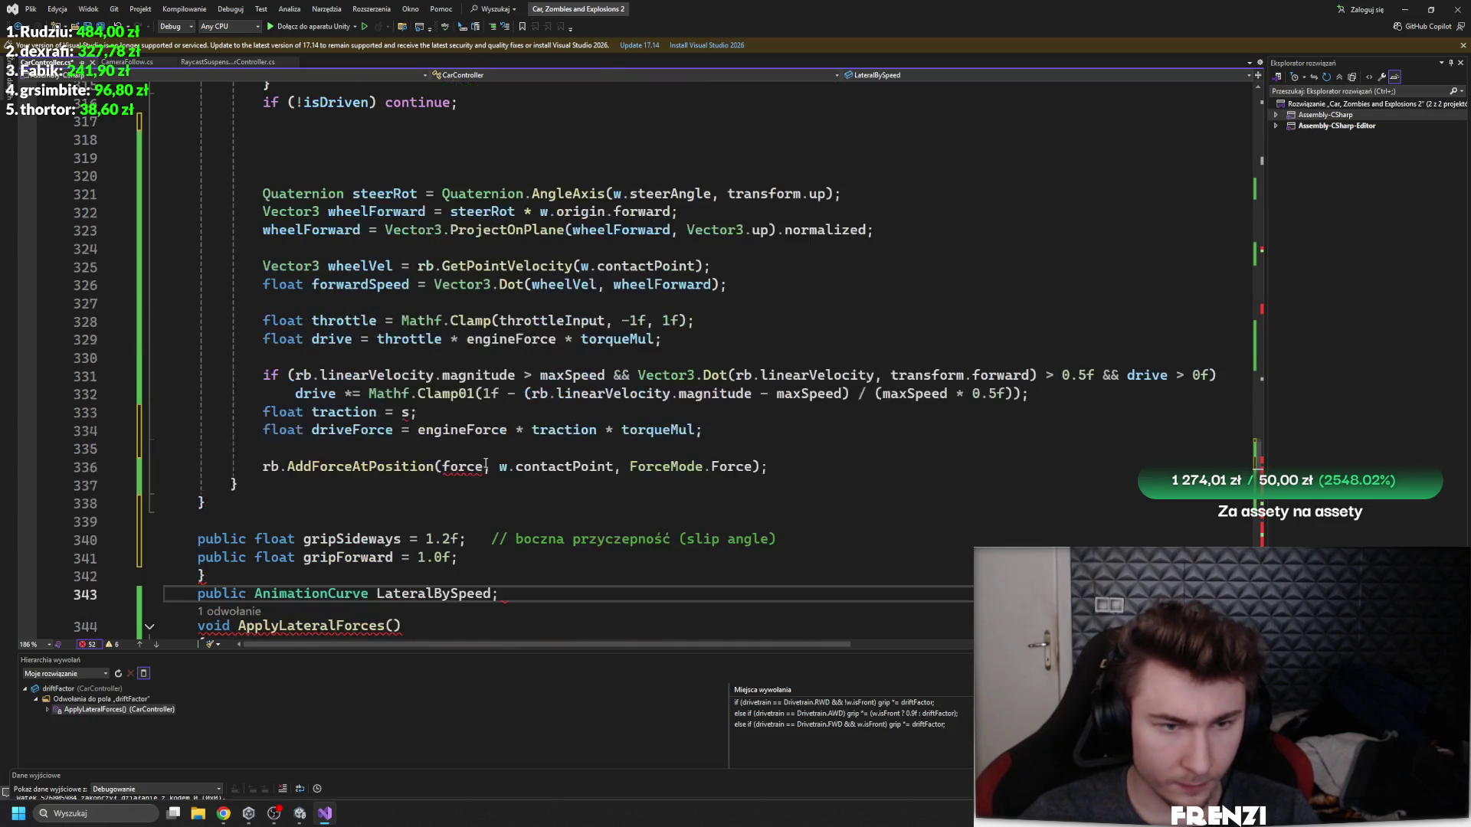
scroll(371, 490, "up", 6)
scroll(372, 489, "up", 6)
scroll(369, 475, "down", 16)
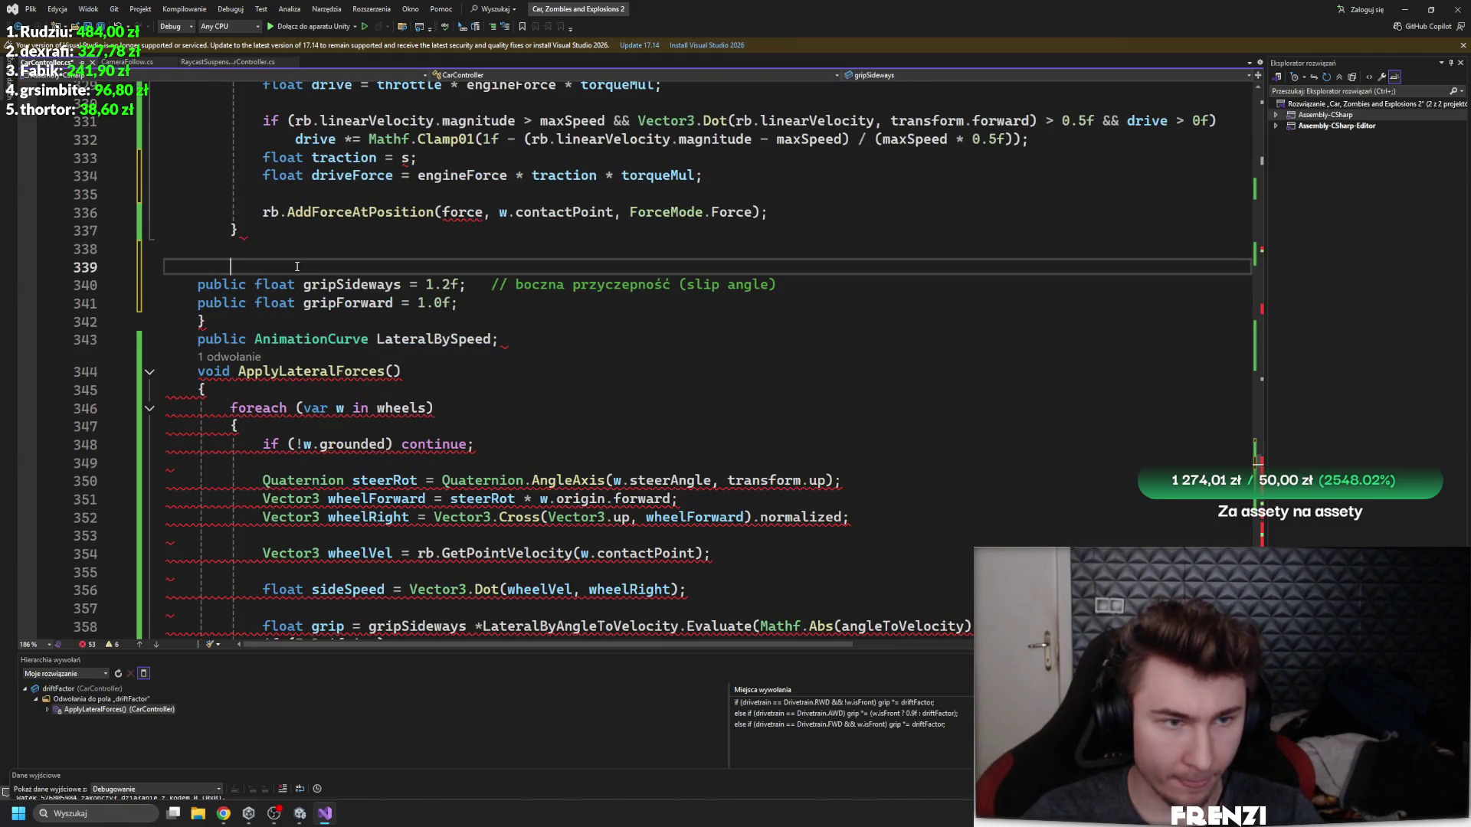
left_click(303, 339)
left_click(242, 326)
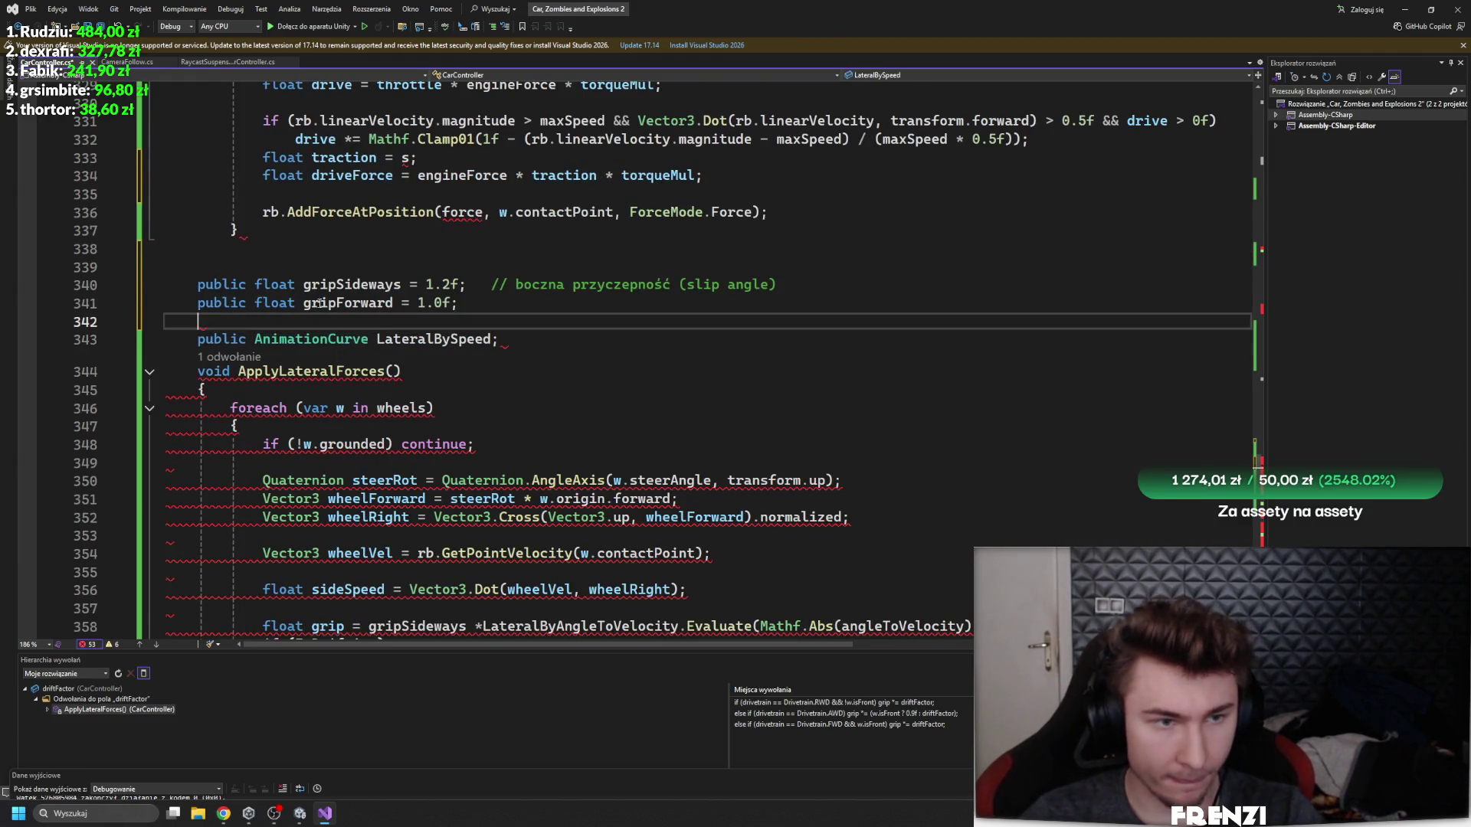
scroll(396, 476, "up", 9)
scroll(396, 476, "down", 4)
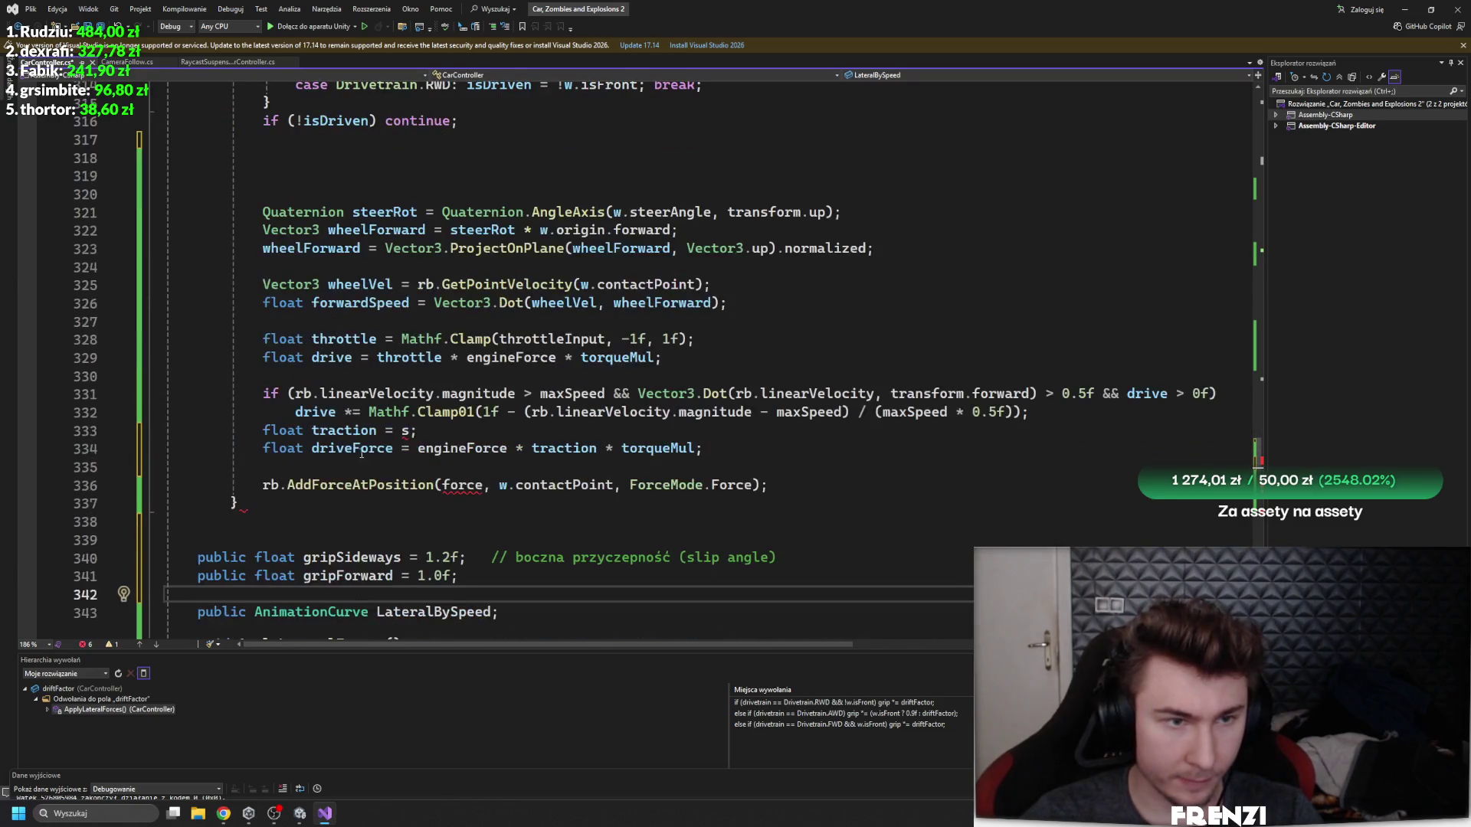
left_click(216, 522)
type("}")
- Rename driveForce to force in the drive method
left_click(351, 357)
scroll(350, 354, "down", 1)
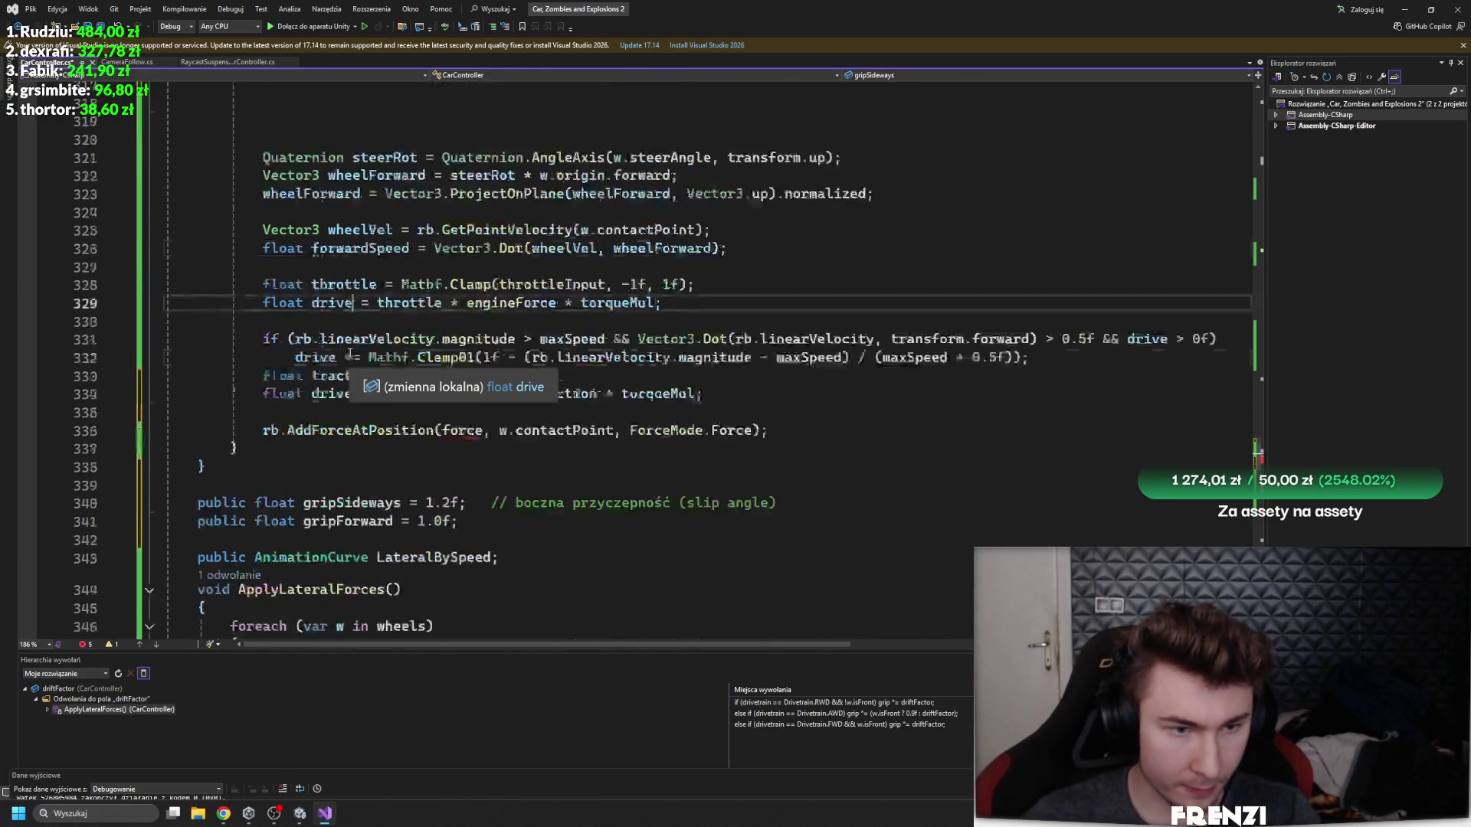
left_click(376, 377)
scroll(374, 444, "up", 1)
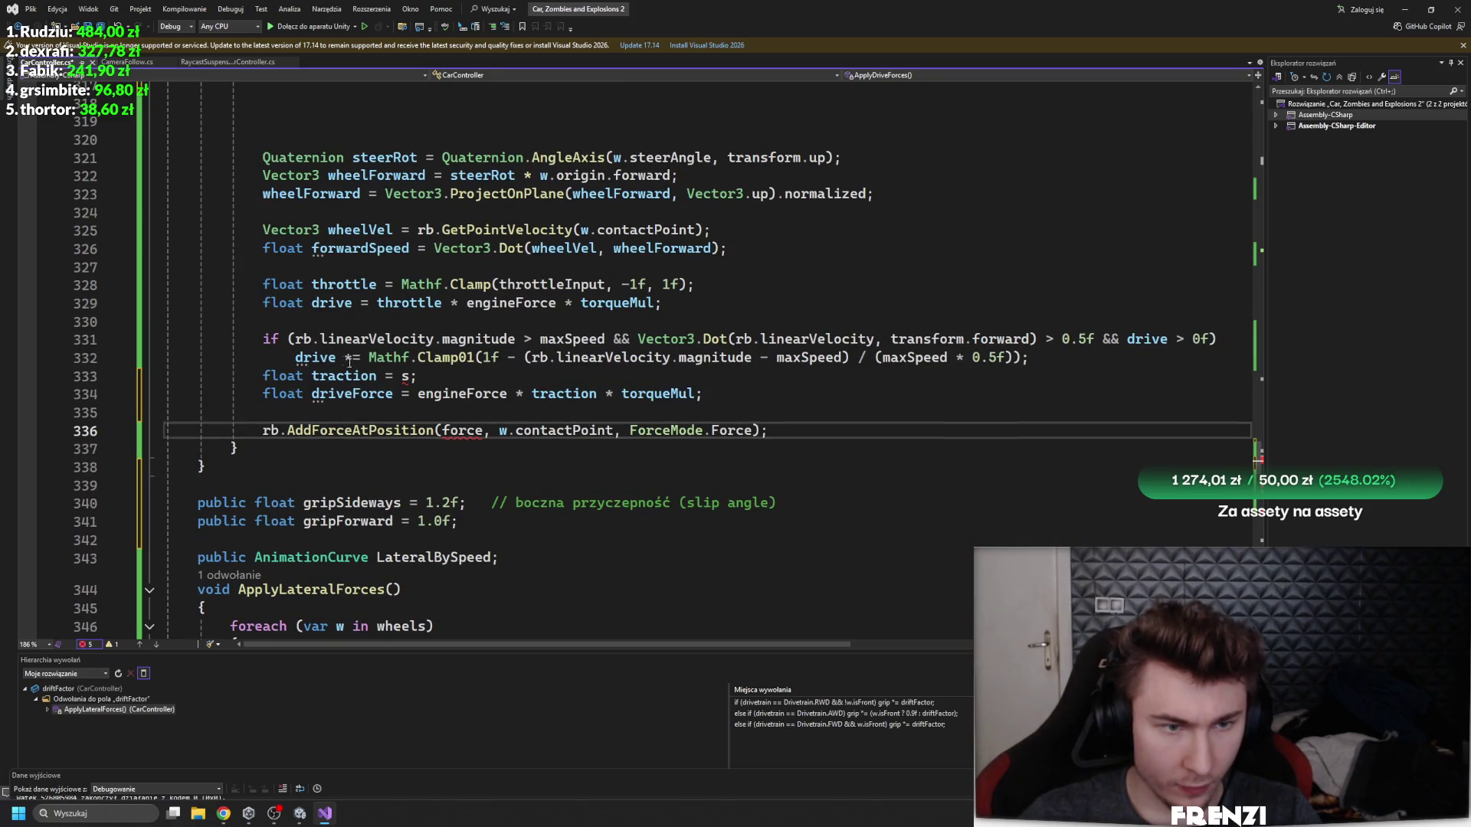
double_click(344, 394)
type("force")
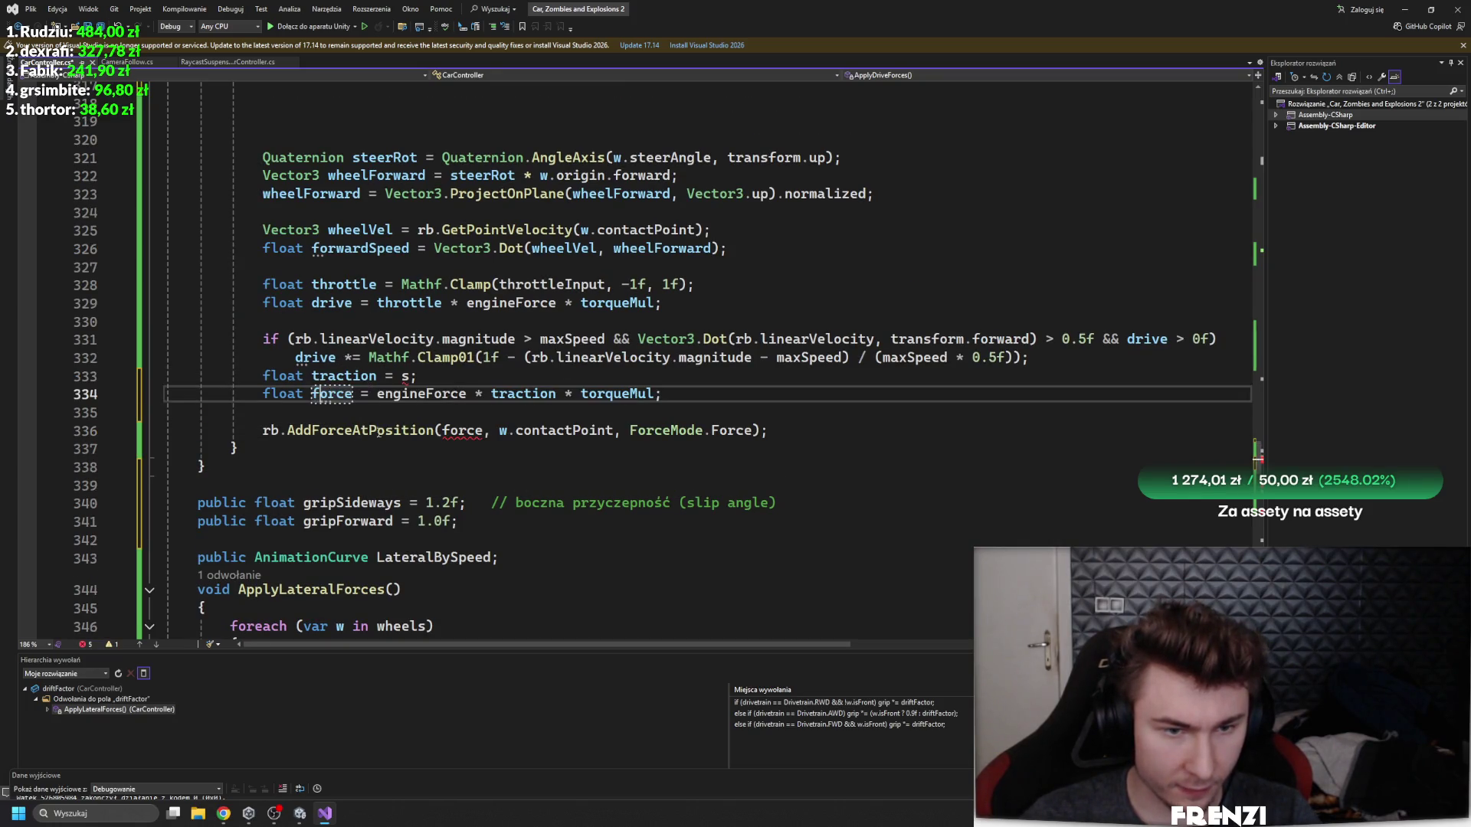
- Set traction to gripForward and delete the gripSideways field declaration
double_click(397, 503)
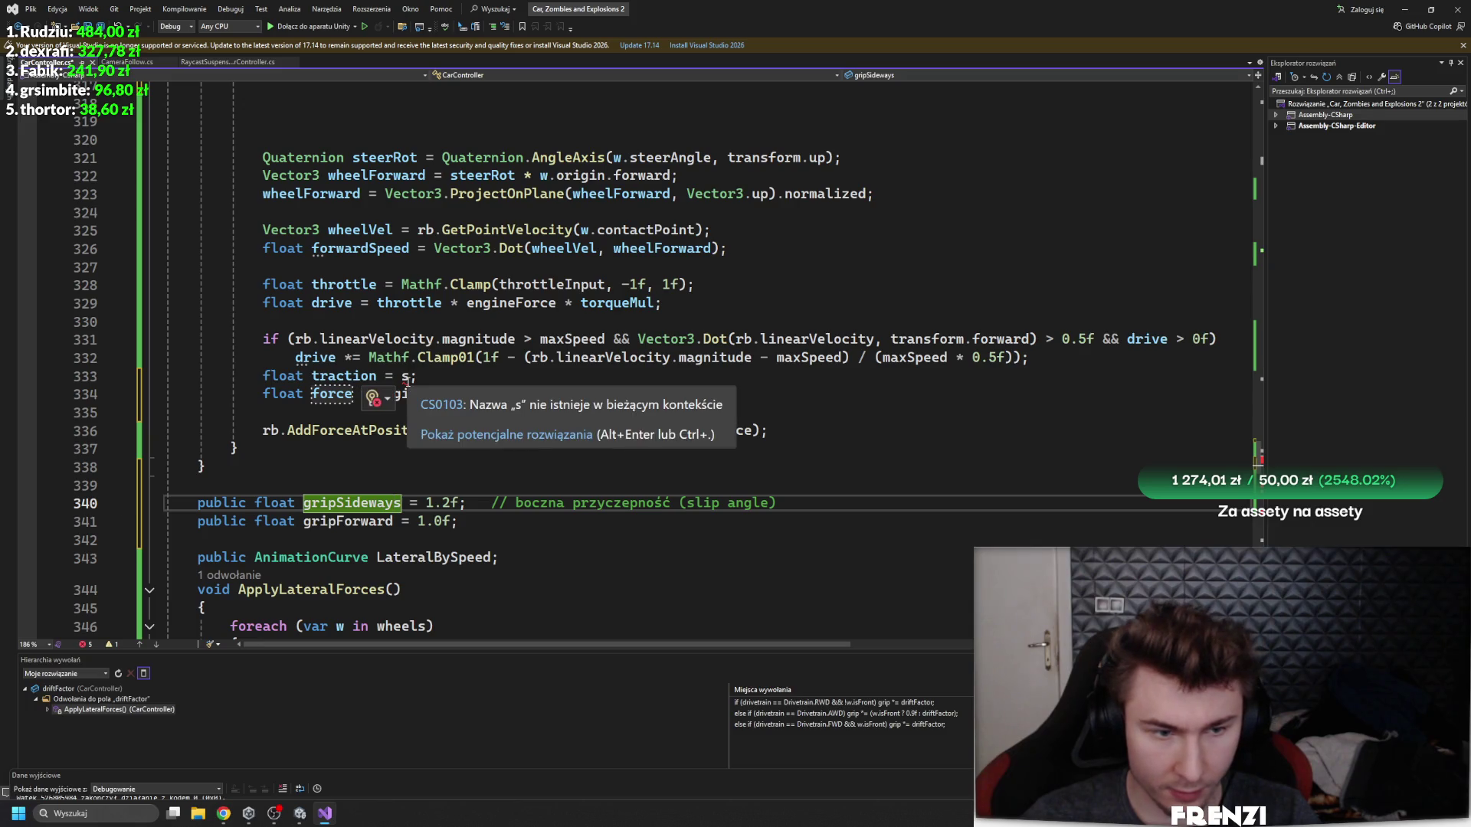
left_click(403, 376)
key("Delete")
type("grip")
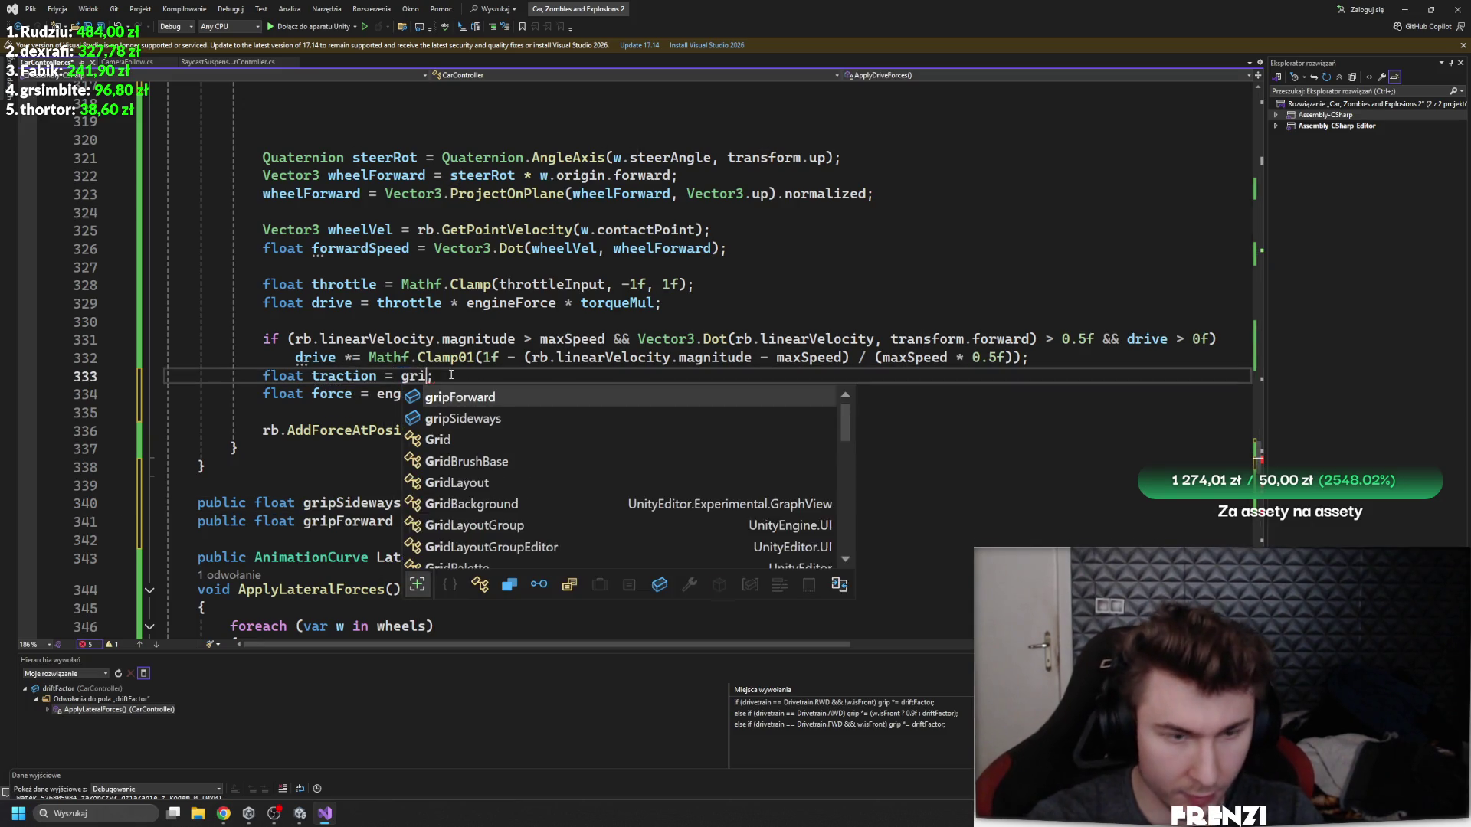
key("Tab")
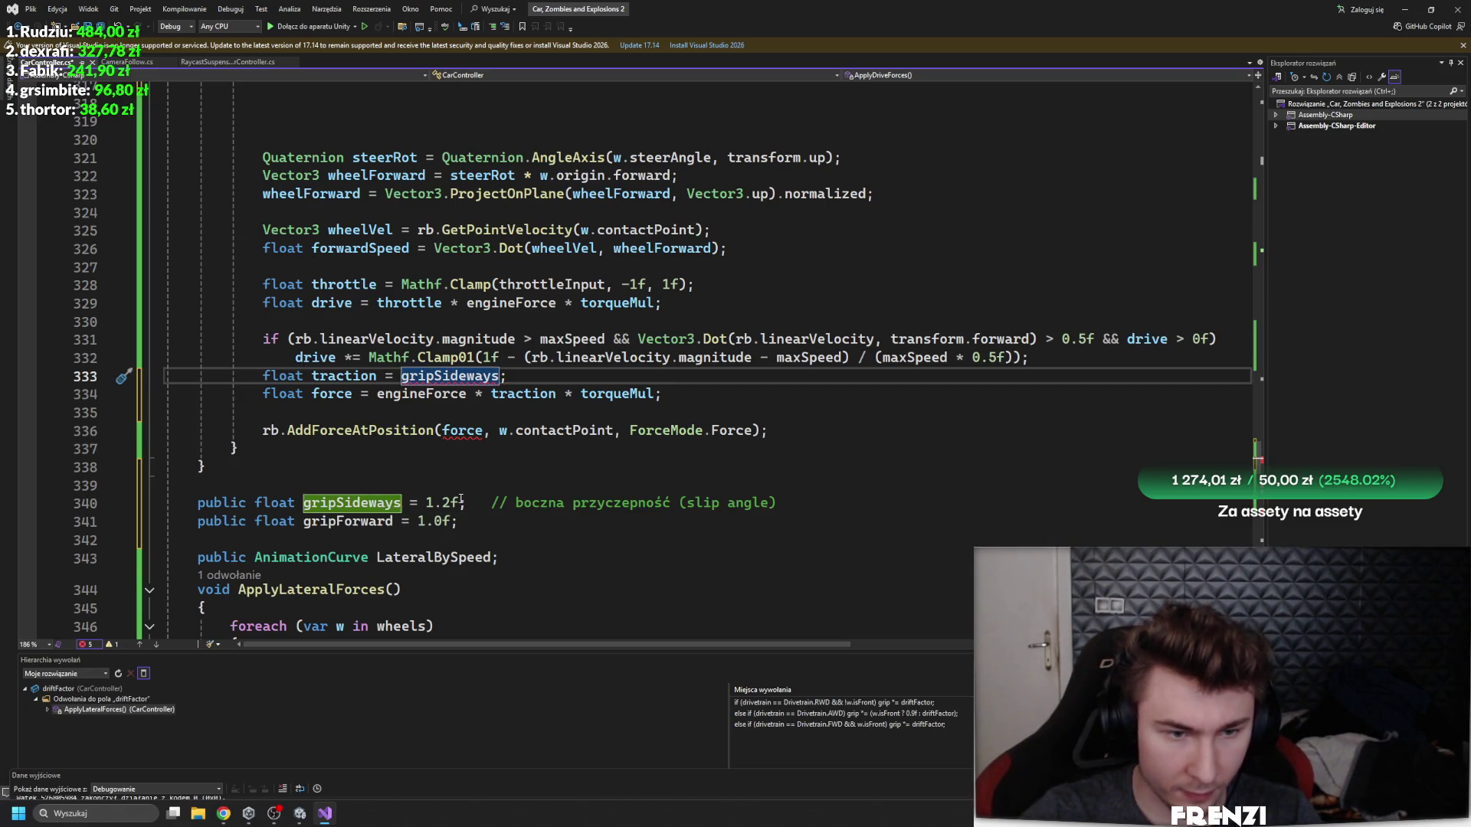
left_click_drag(474, 503, 155, 510)
key("BackSpace")
left_click_drag(517, 371, 401, 376)
key("BackSpace")
type("grip")
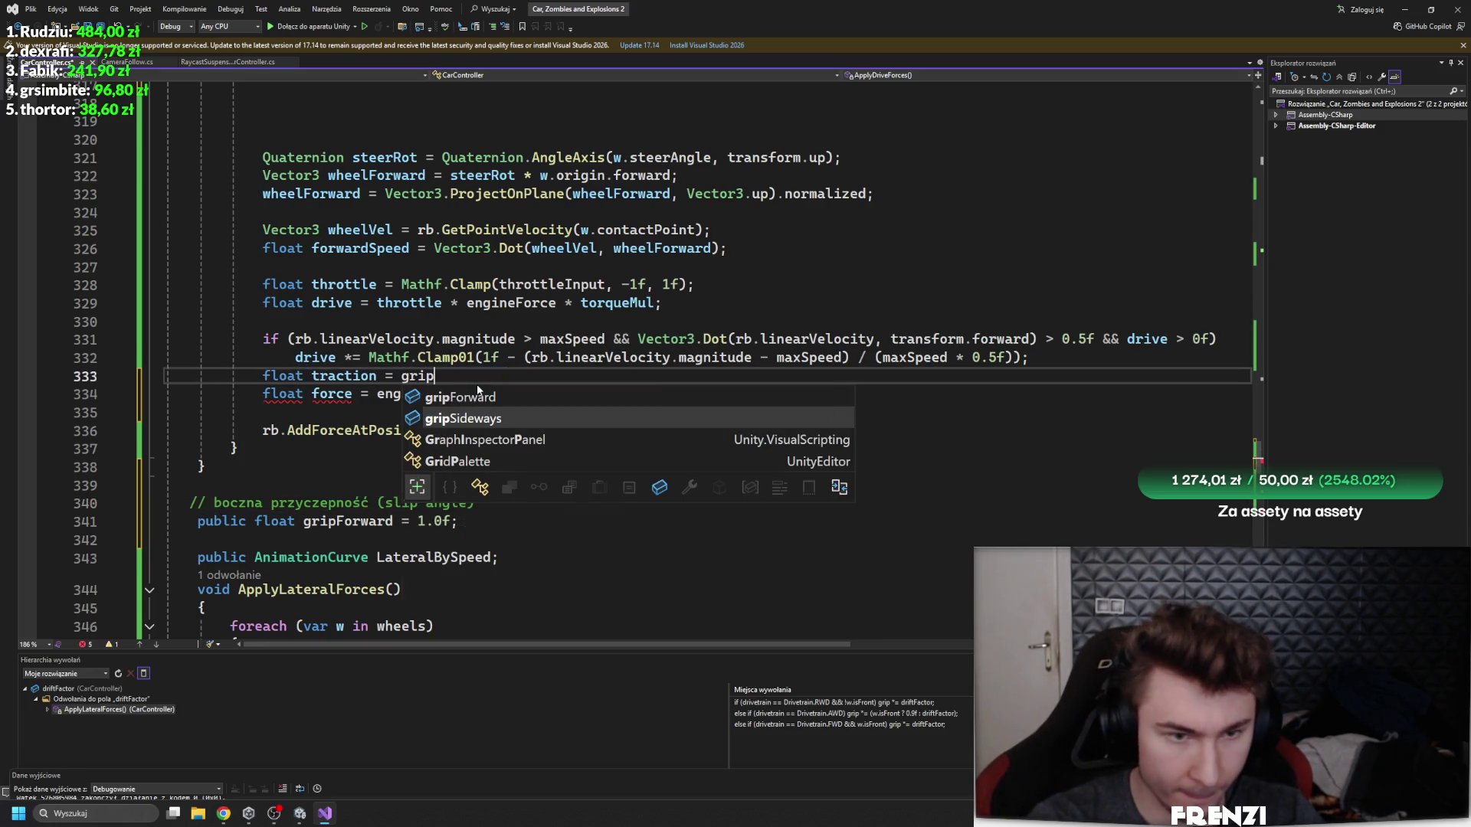
key("Tab")
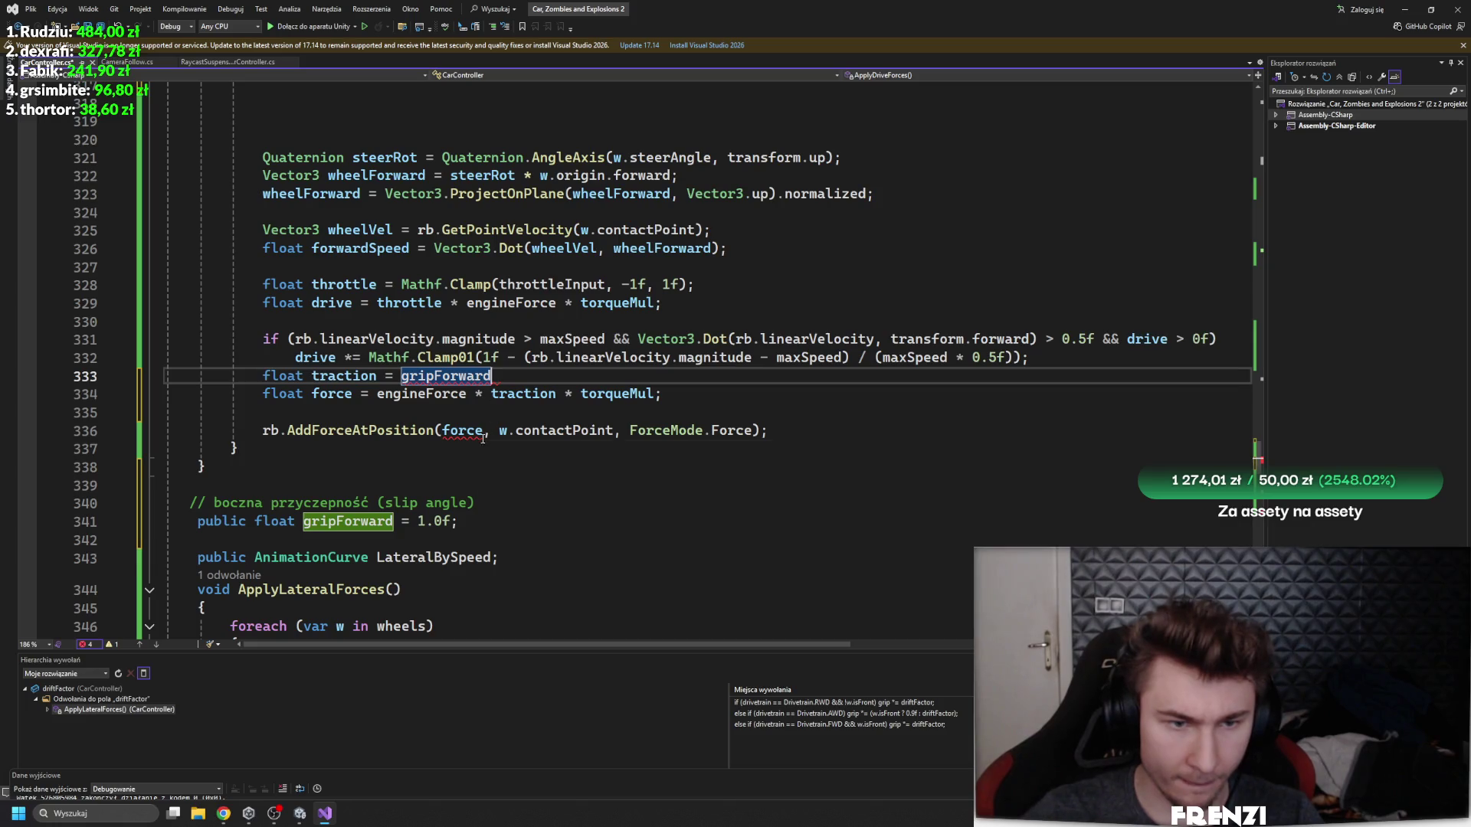
type(";")
- Delete the gripForward field declaration line and check where force is used
left_click(486, 462)
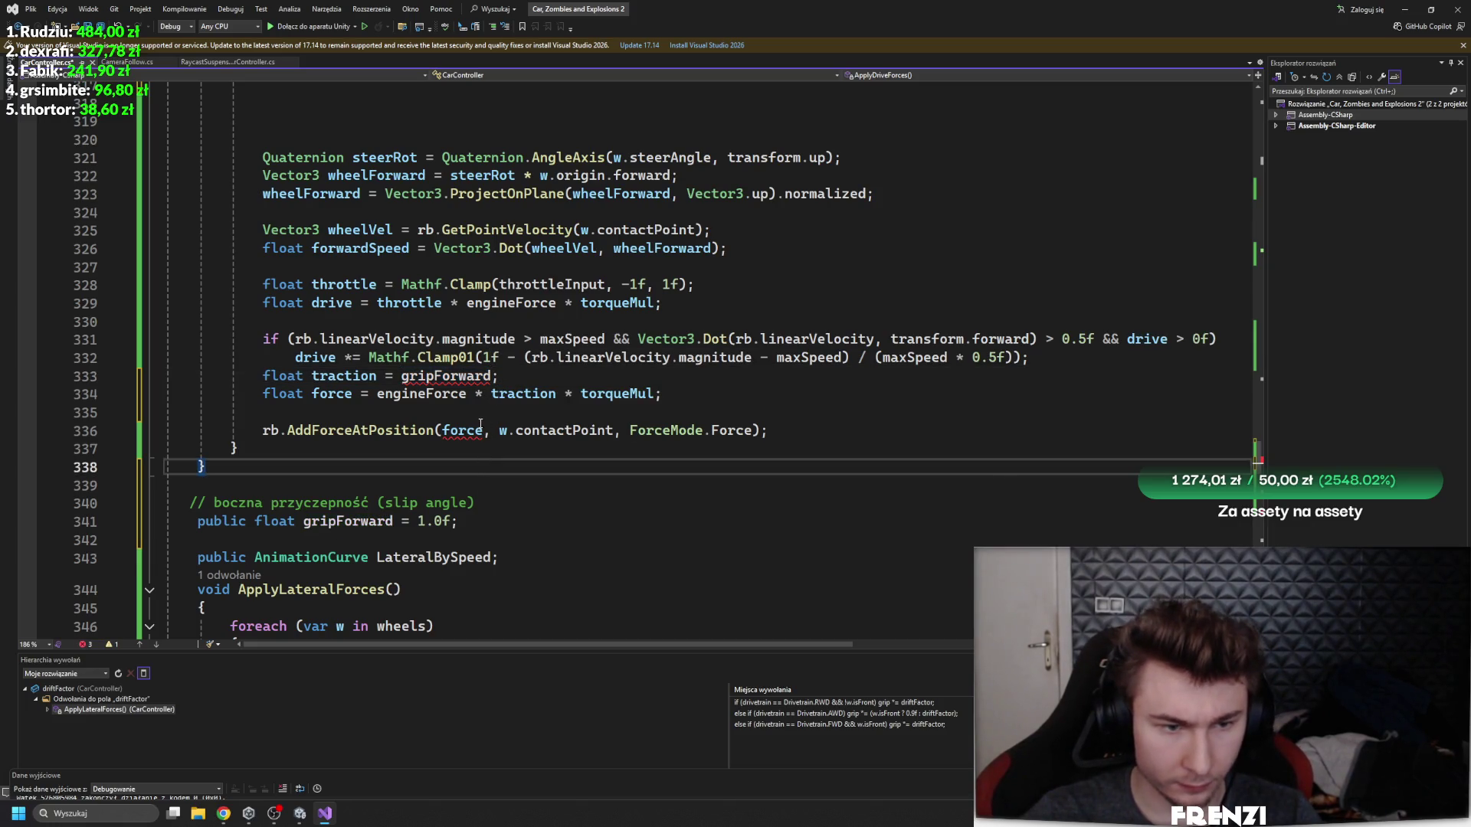
left_click(482, 519)
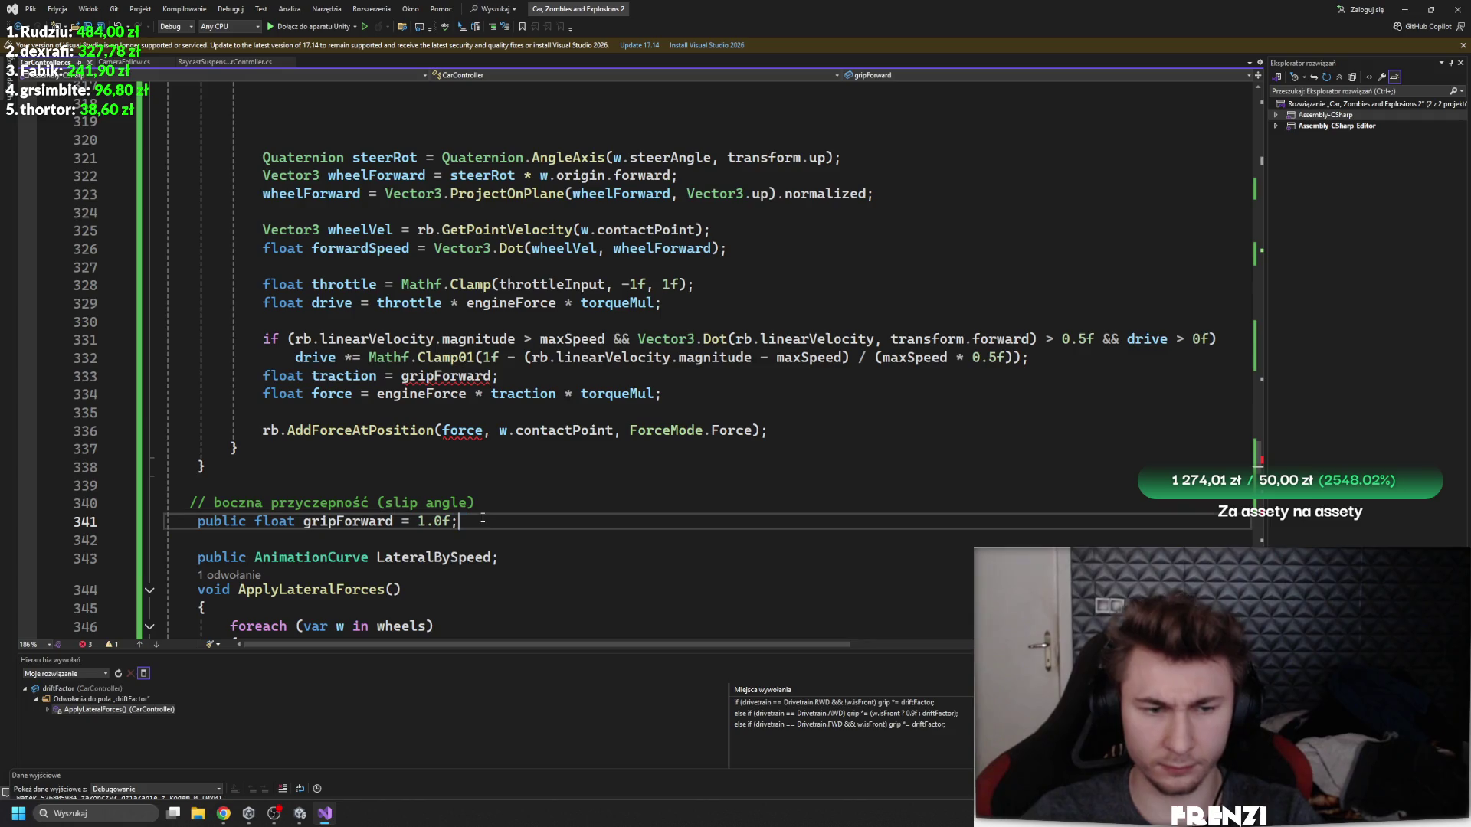
key("shift+Home")
key("shift+Home")
key("BackSpace")
key("BackSpace")
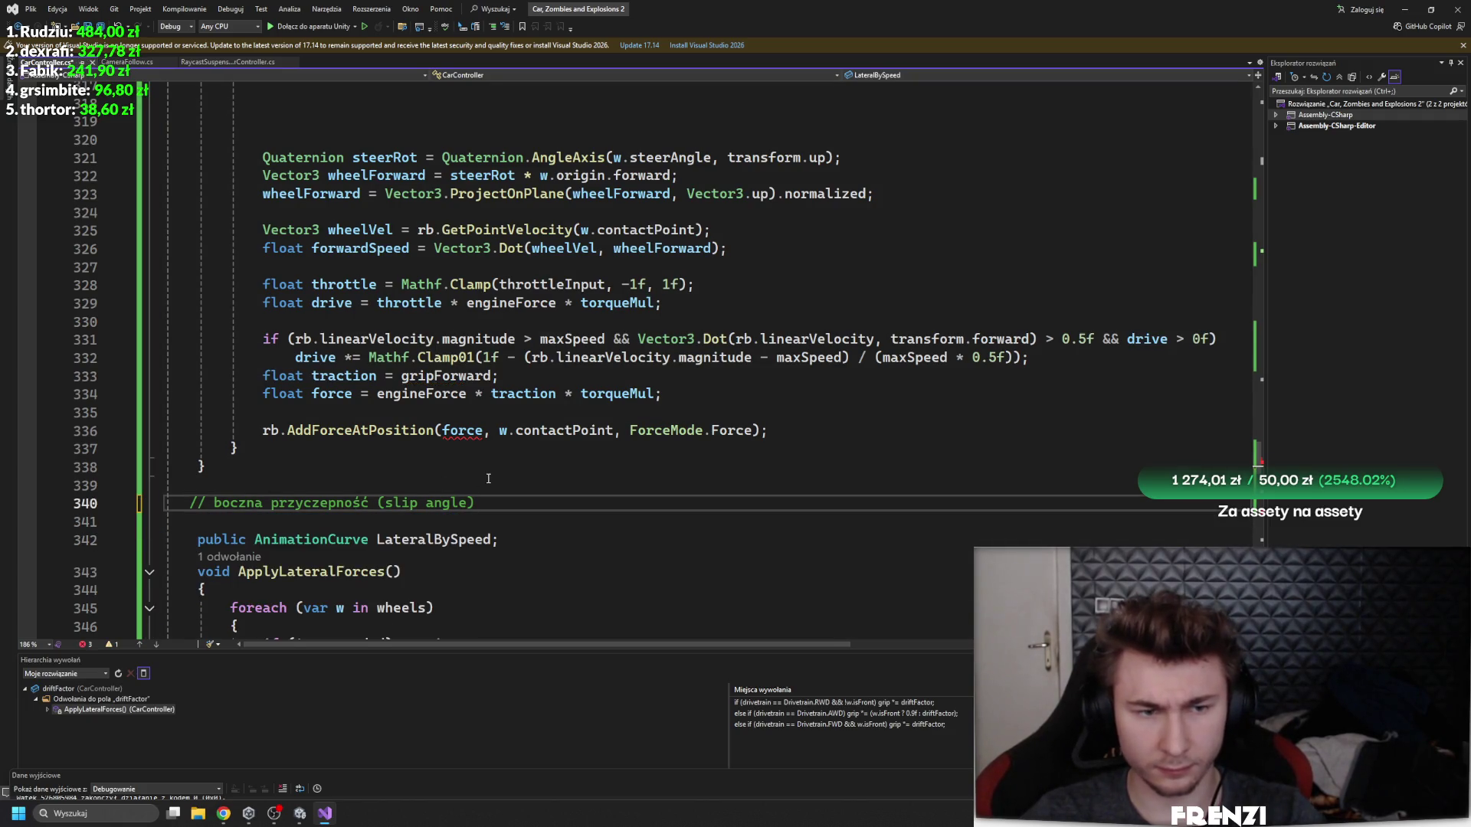
left_click(462, 430)
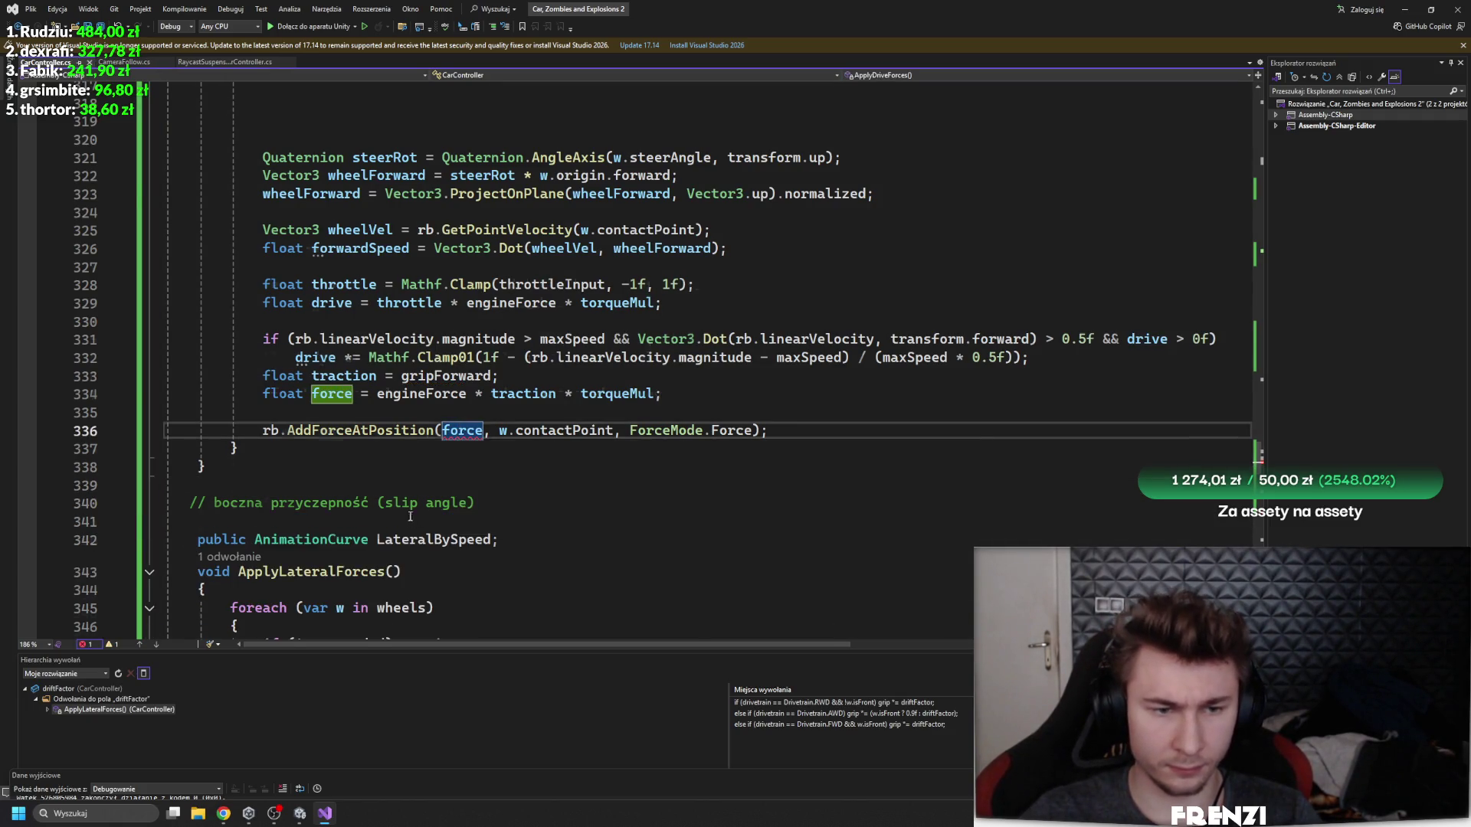
scroll(409, 517, "up", 6)
scroll(343, 406, "down", 7)
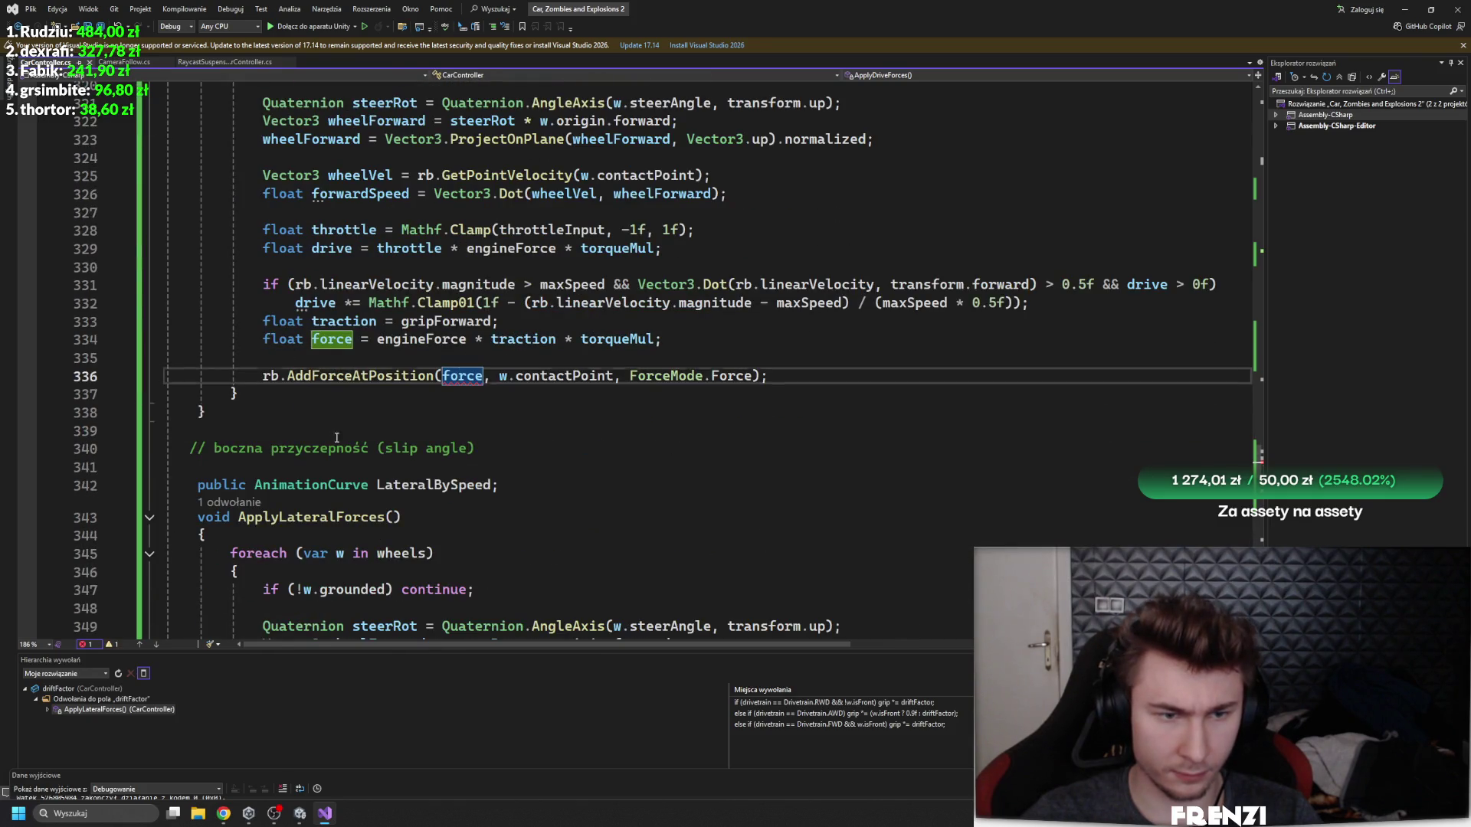
left_click(390, 424)
mouse_move(462, 375)
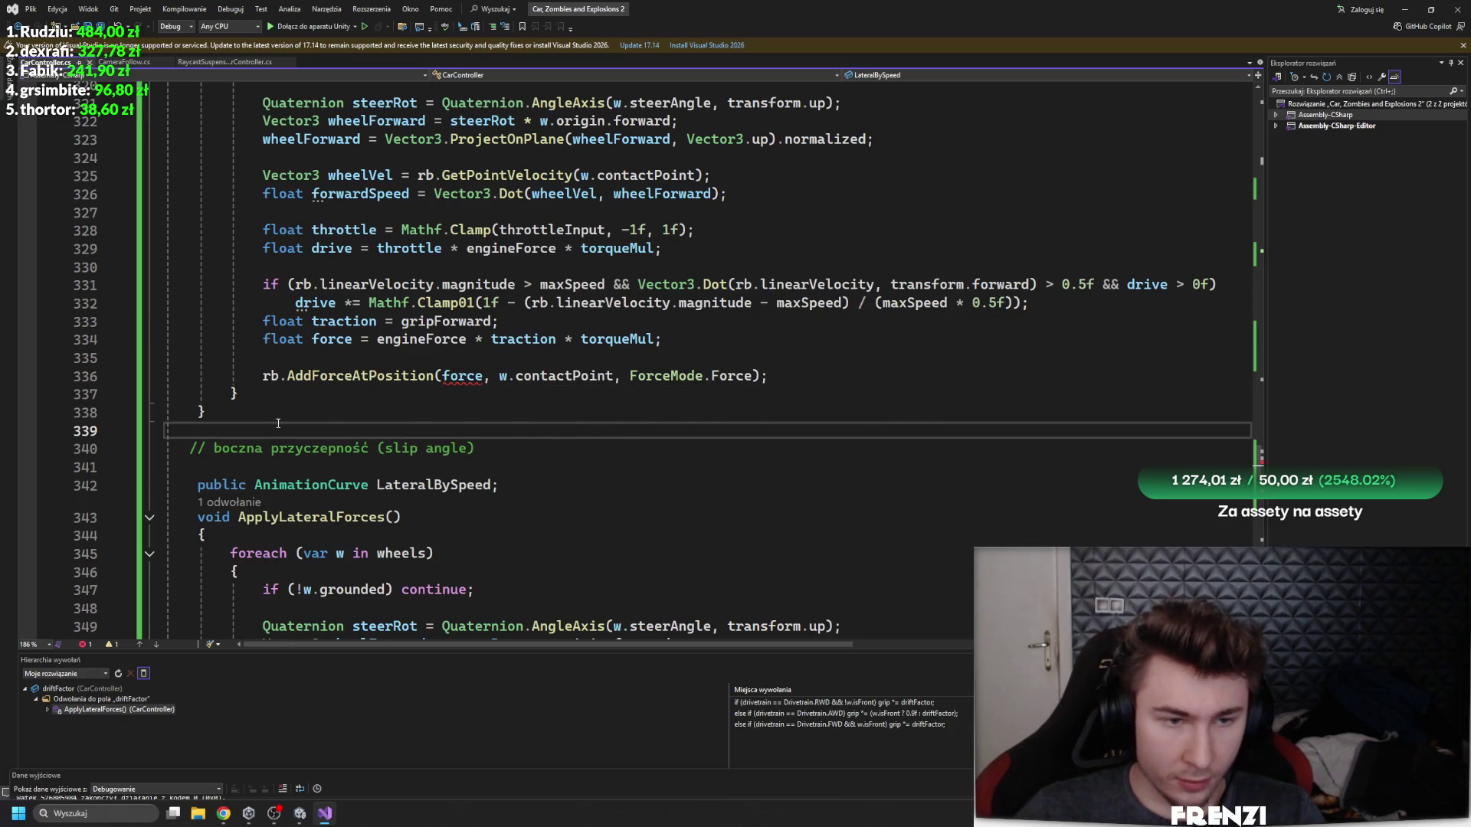
scroll(285, 427, "up", 1)
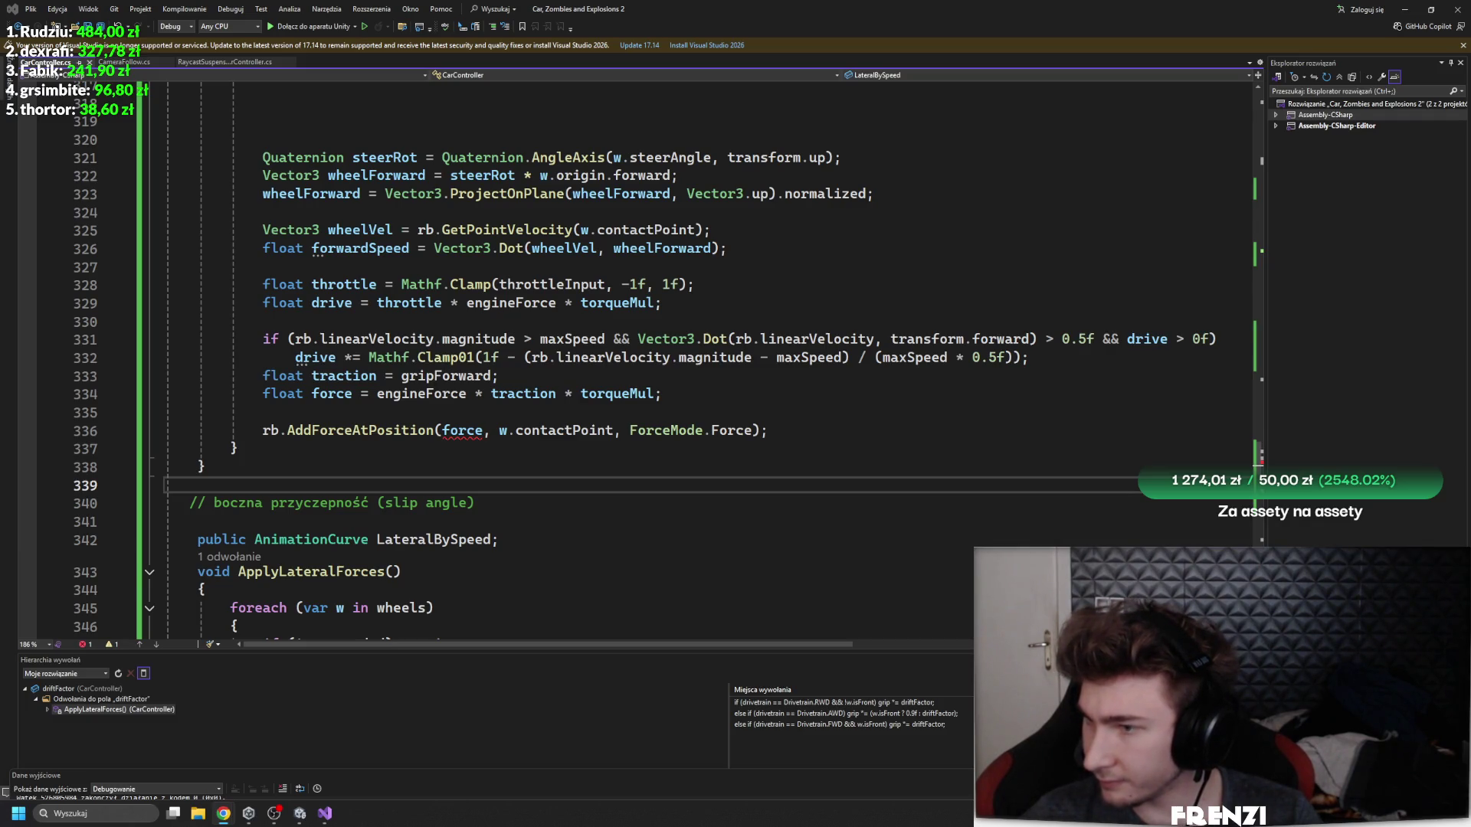
scroll(740, 431, "up", 11)
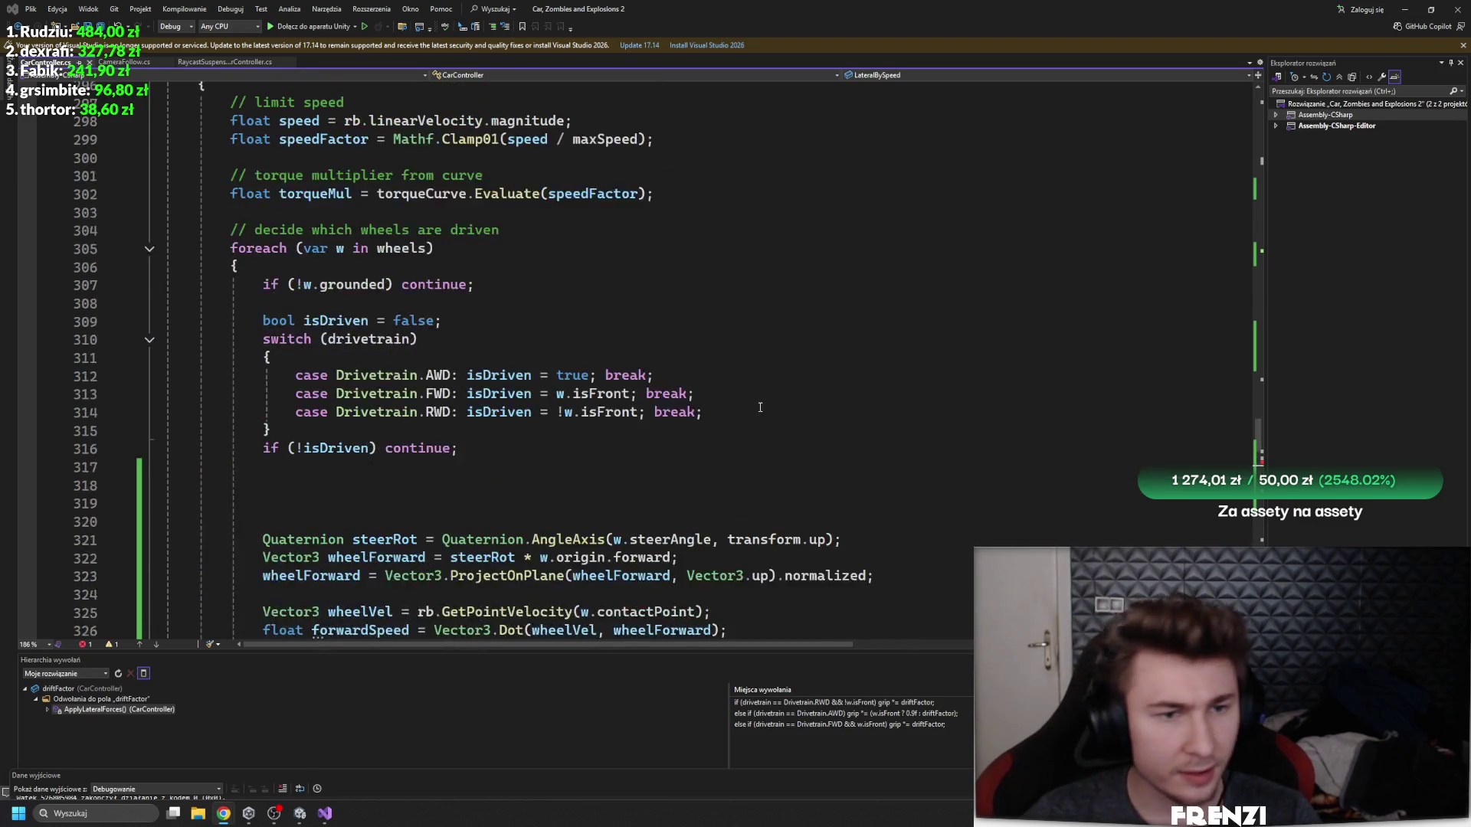
scroll(740, 431, "down", 7)
scroll(740, 430, "down", 2)
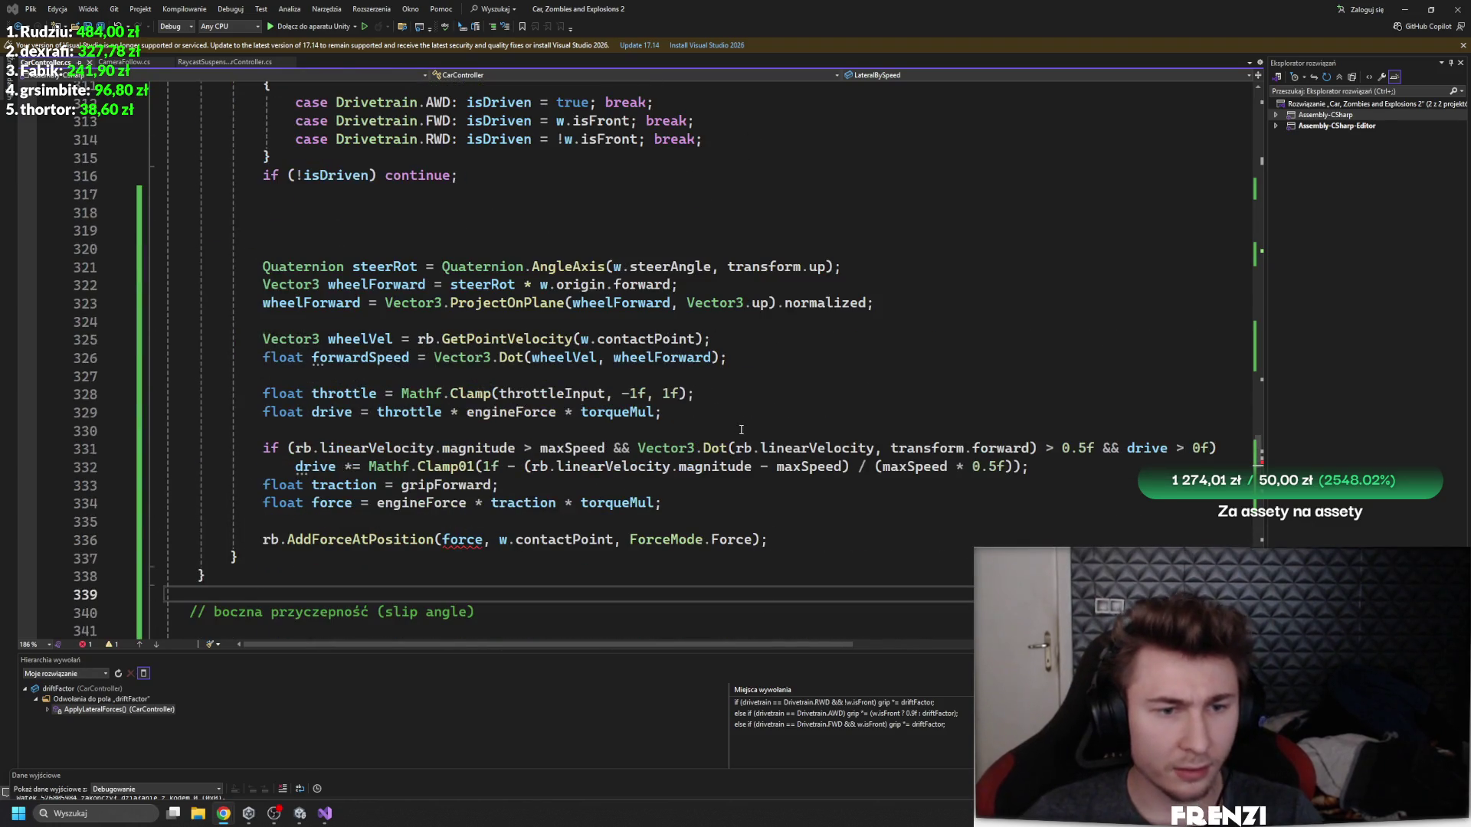
scroll(983, 351, "down", 4)
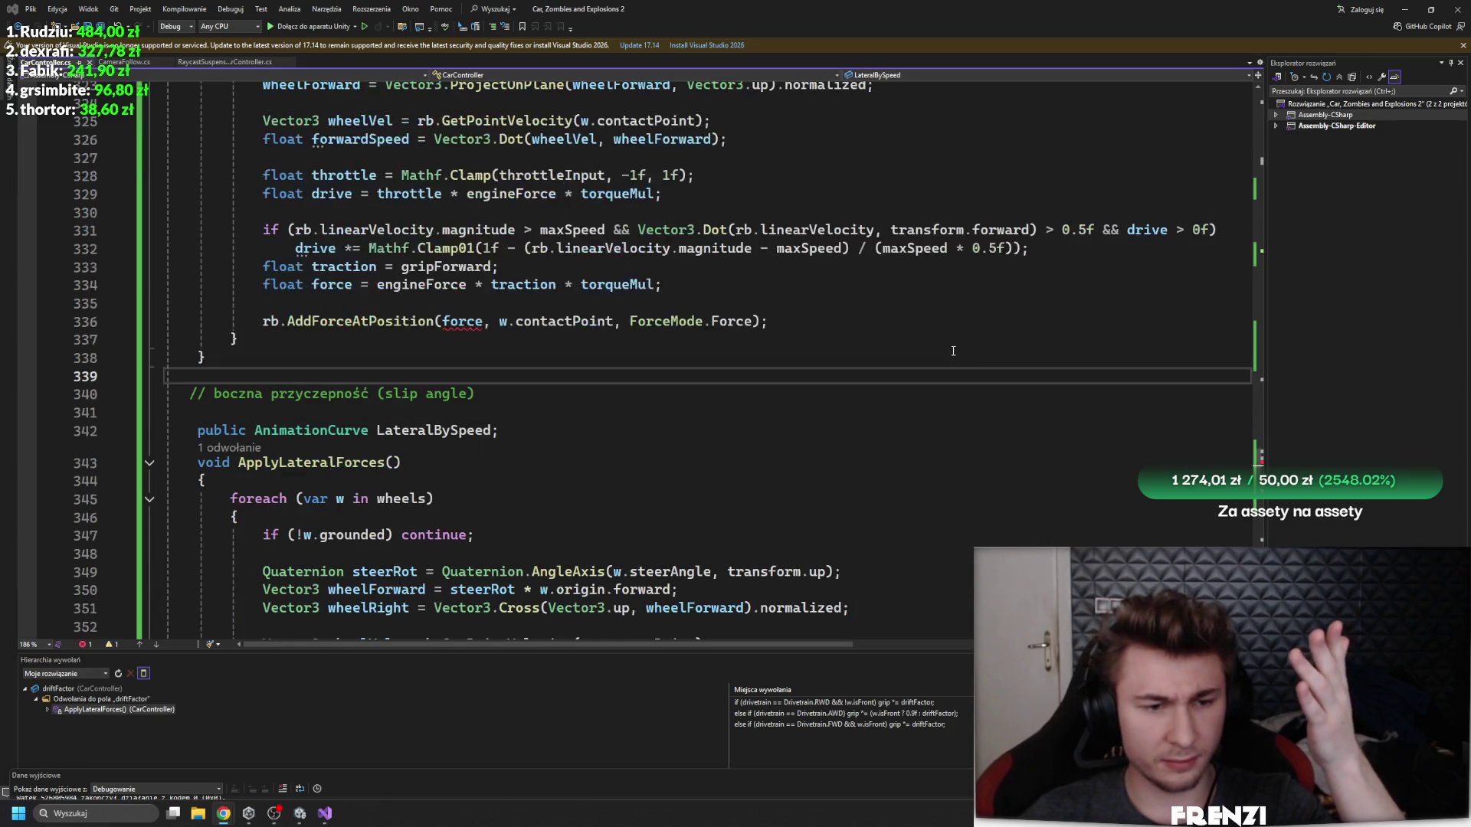
scroll(928, 363, "down", 7)
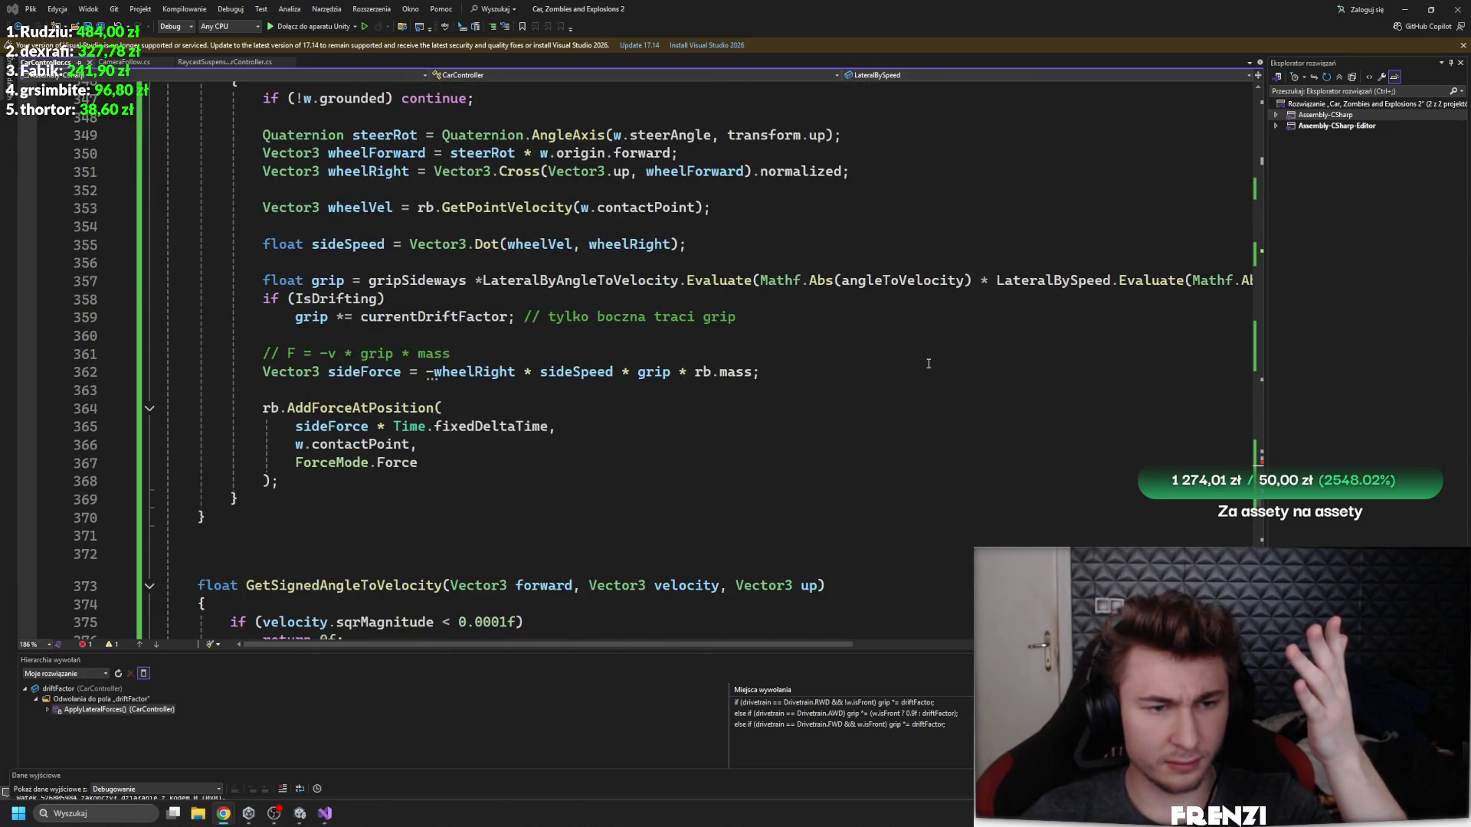
scroll(928, 363, "up", 4)
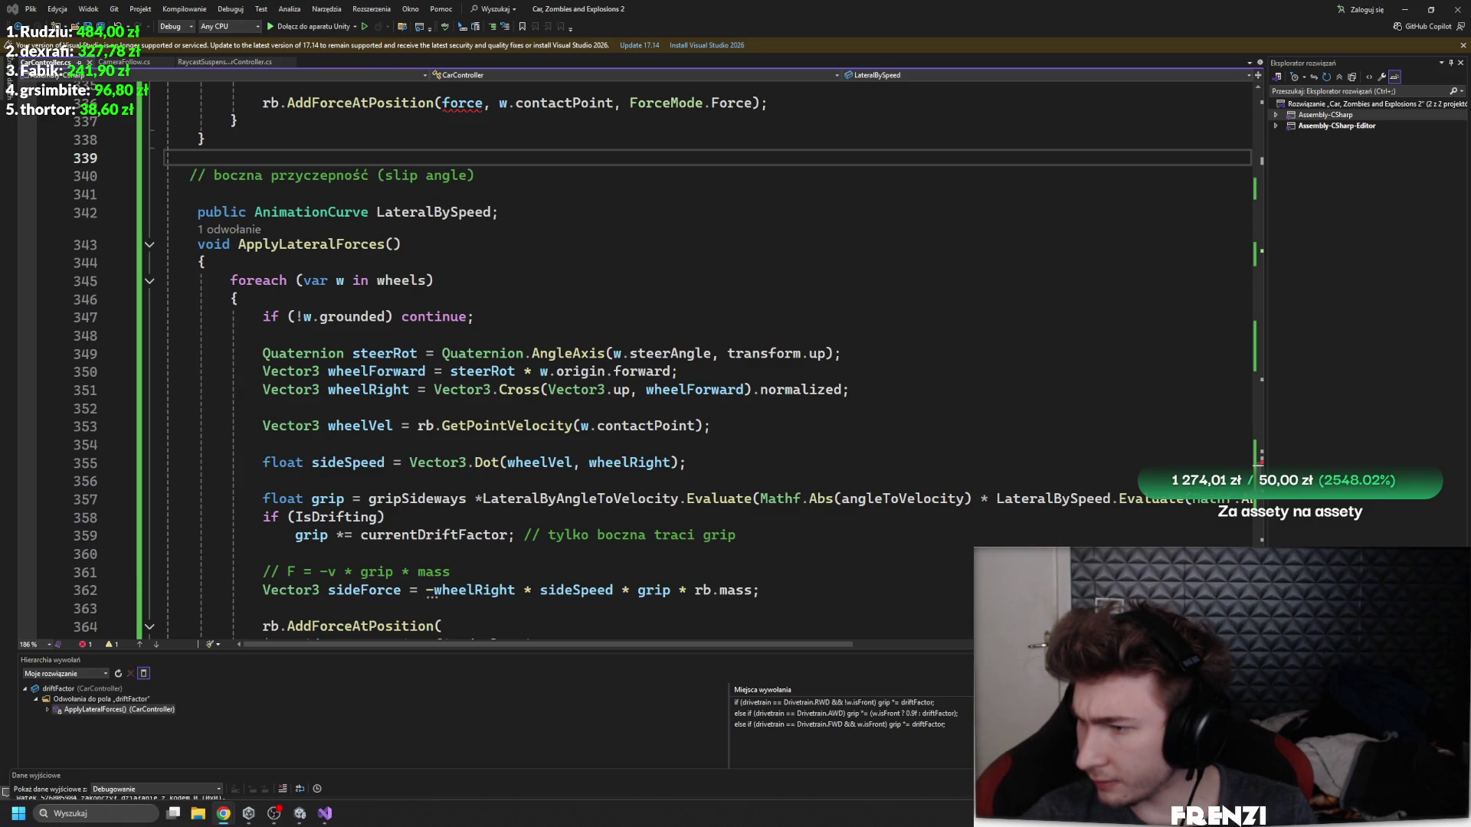
scroll(617, 435, "up", 6)
scroll(708, 544, "up", 2)
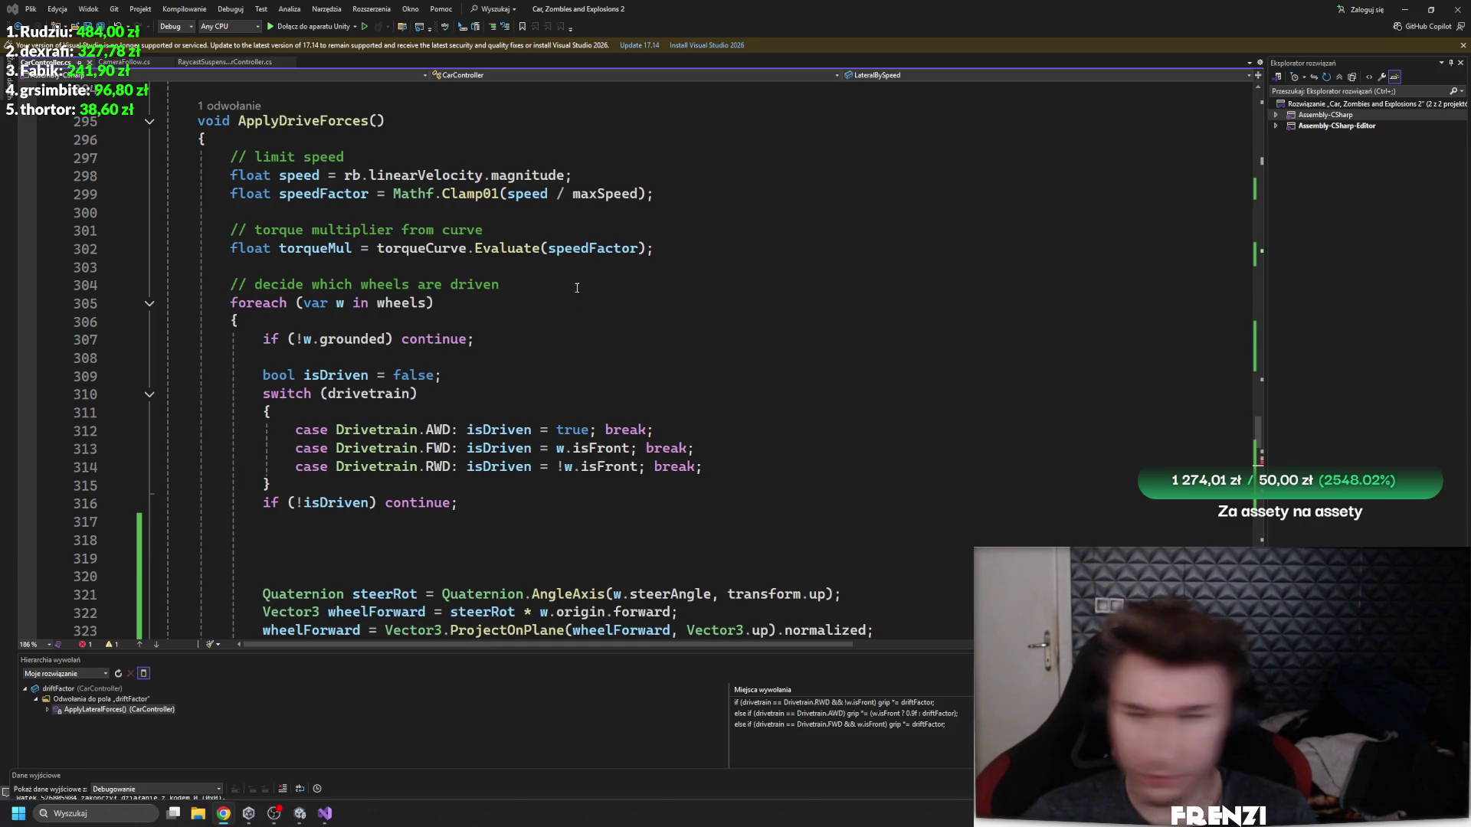
scroll(645, 392, "down", 1)
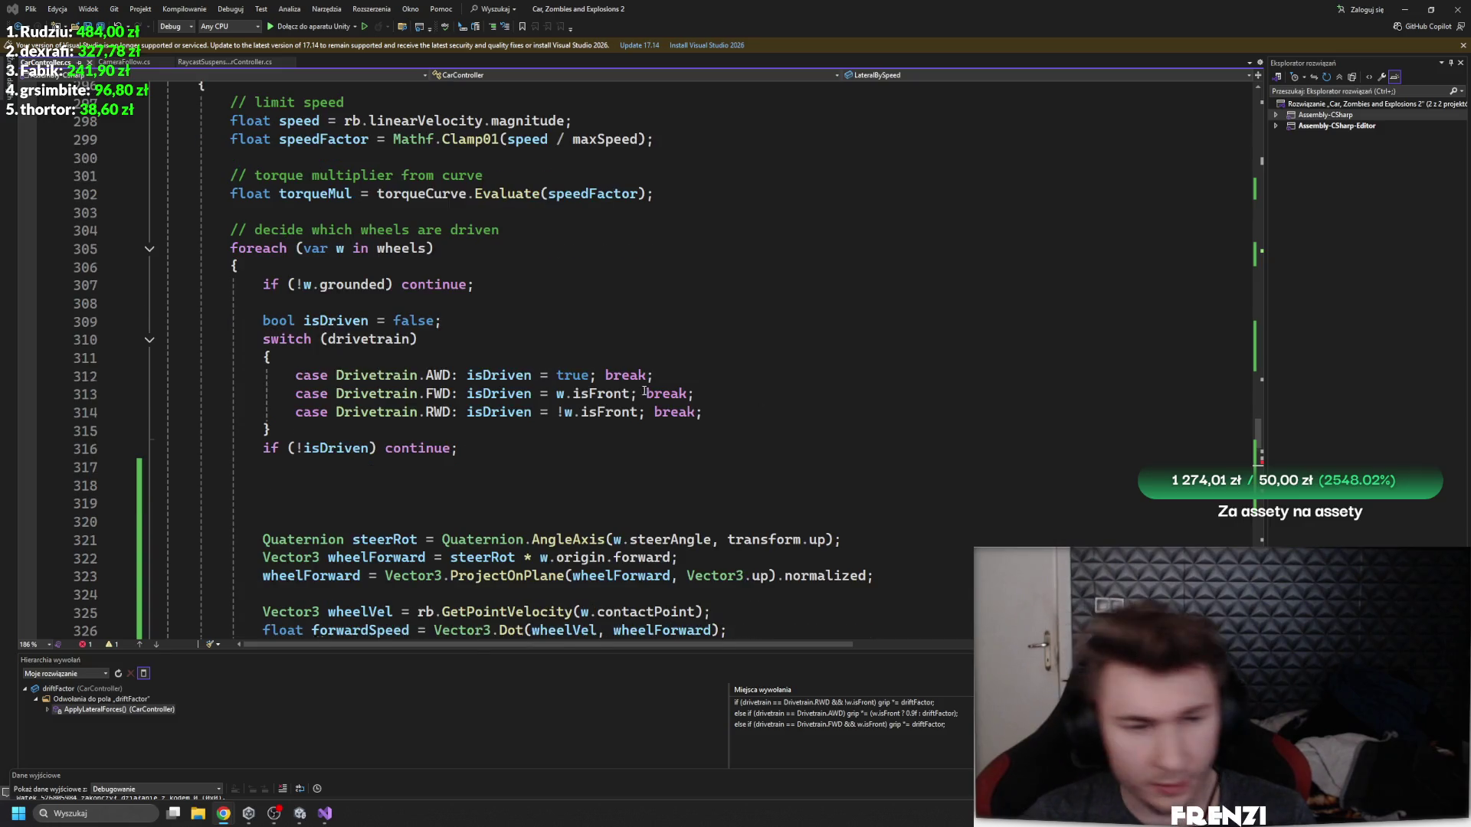
scroll(645, 391, "down", 5)
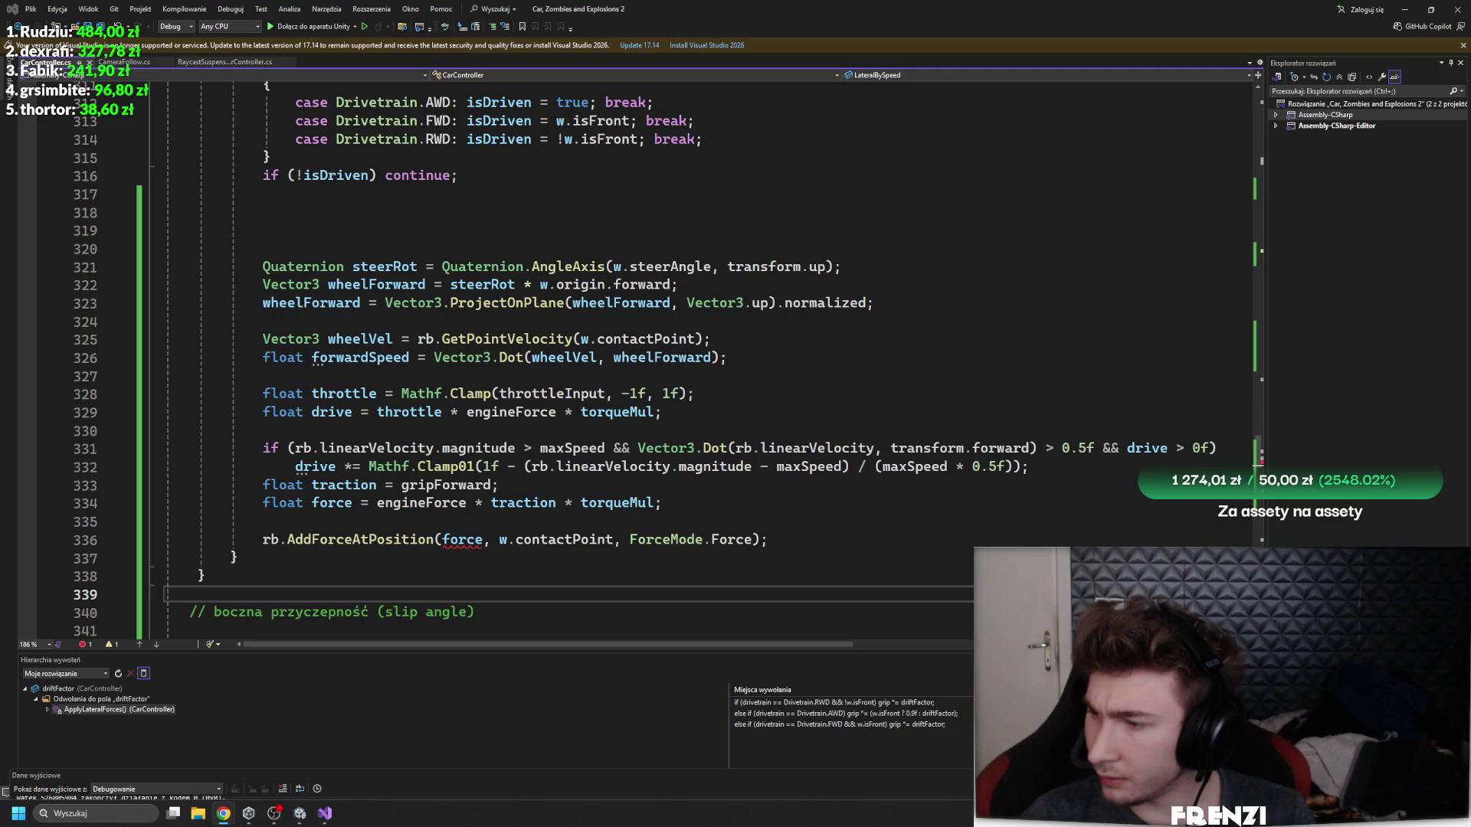
left_click(487, 526)
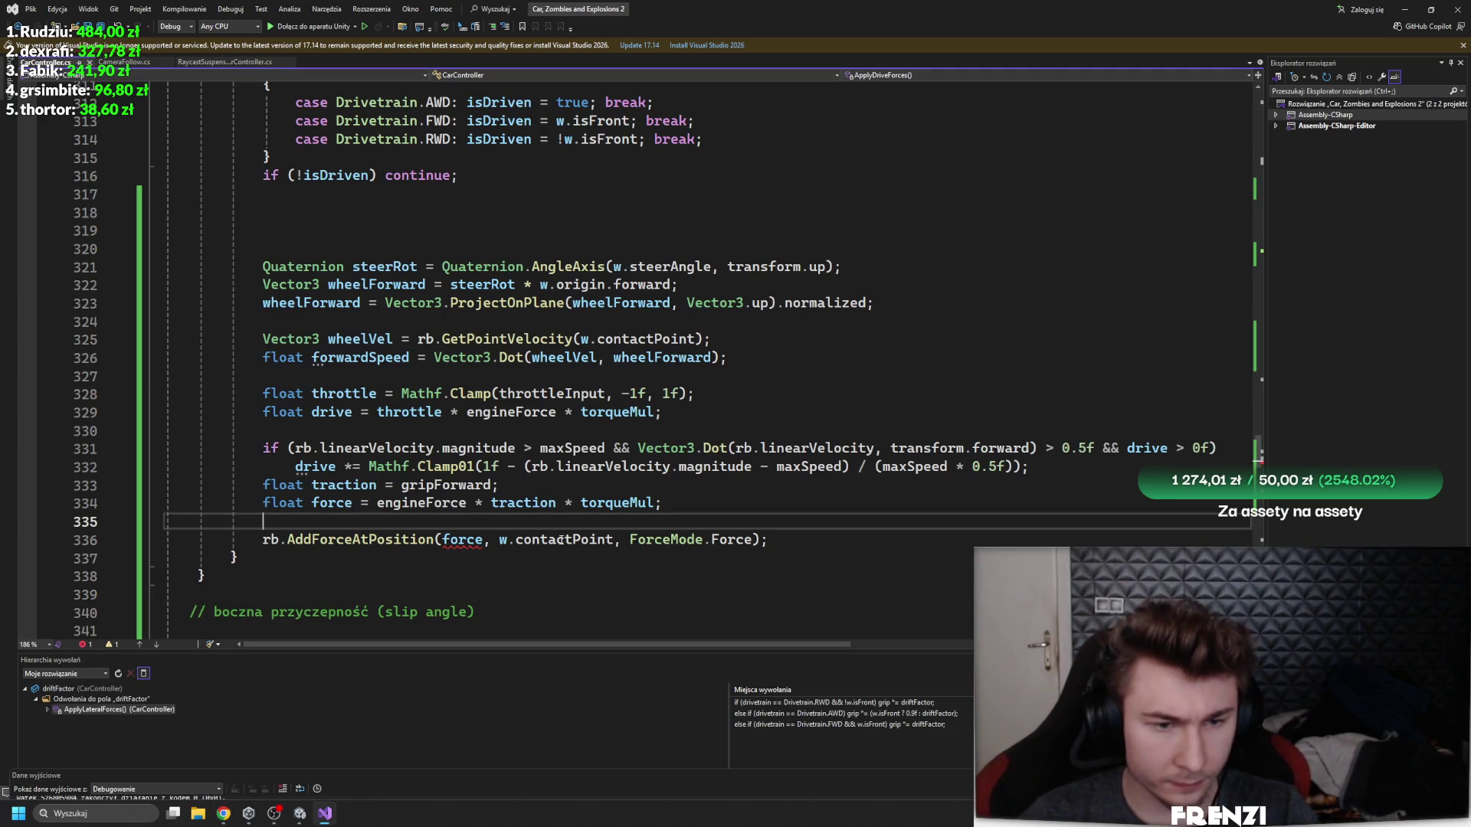
- Rename the force variable to driveForce everywhere using Rename
left_click(948, 606)
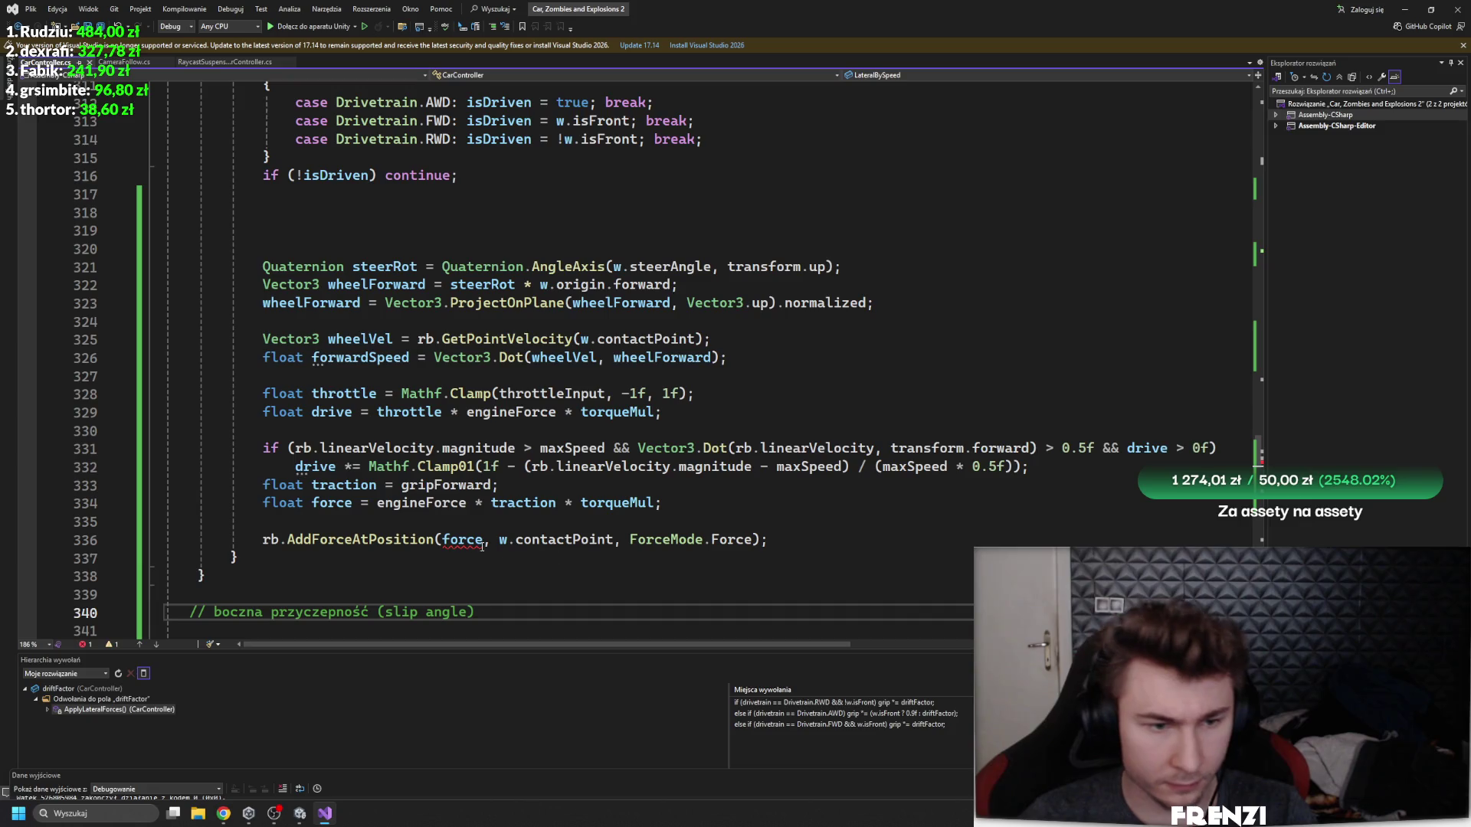
left_click(329, 503)
right_click(340, 509)
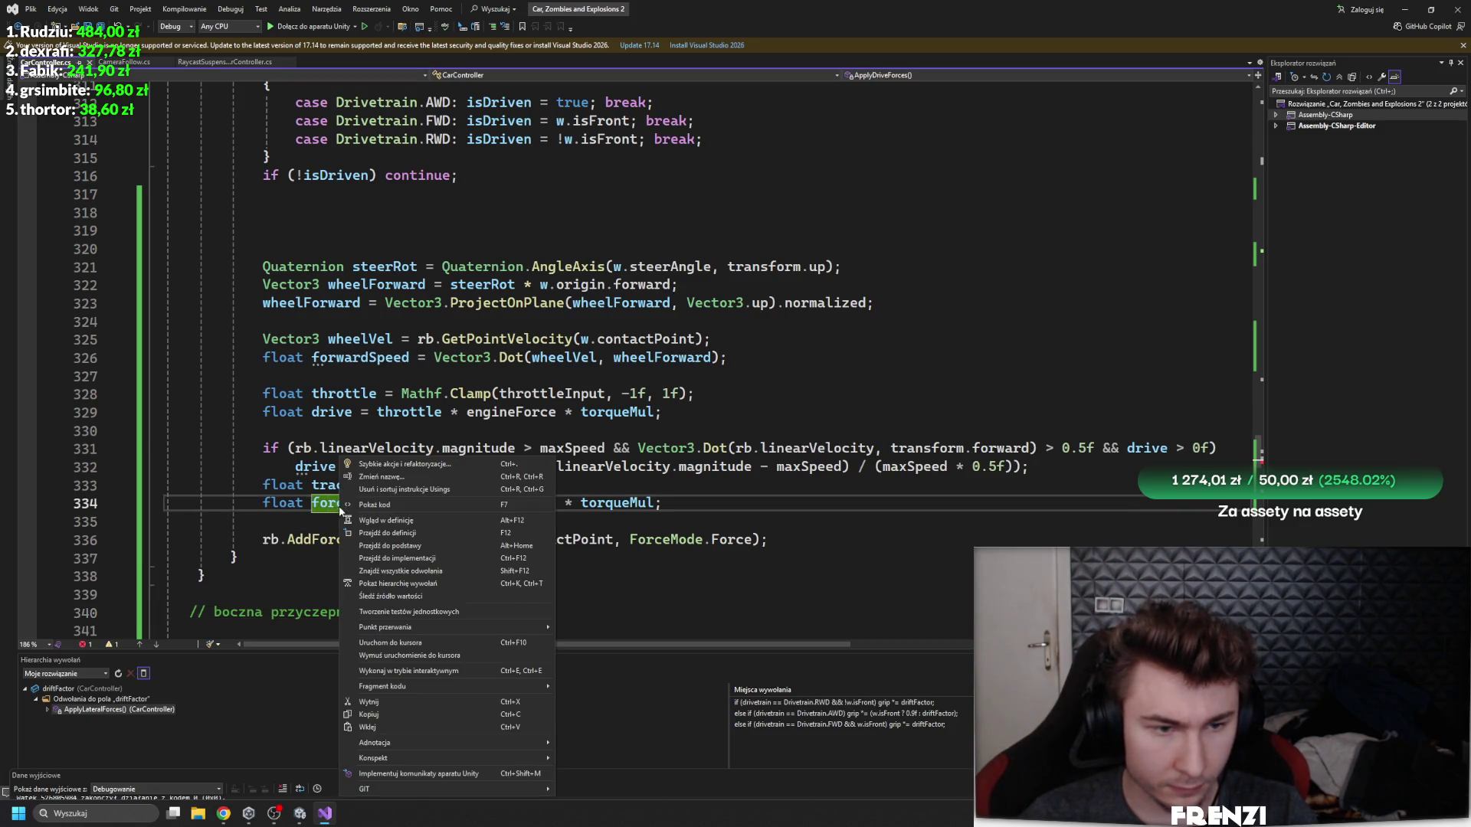
left_click(366, 465)
key("Escape")
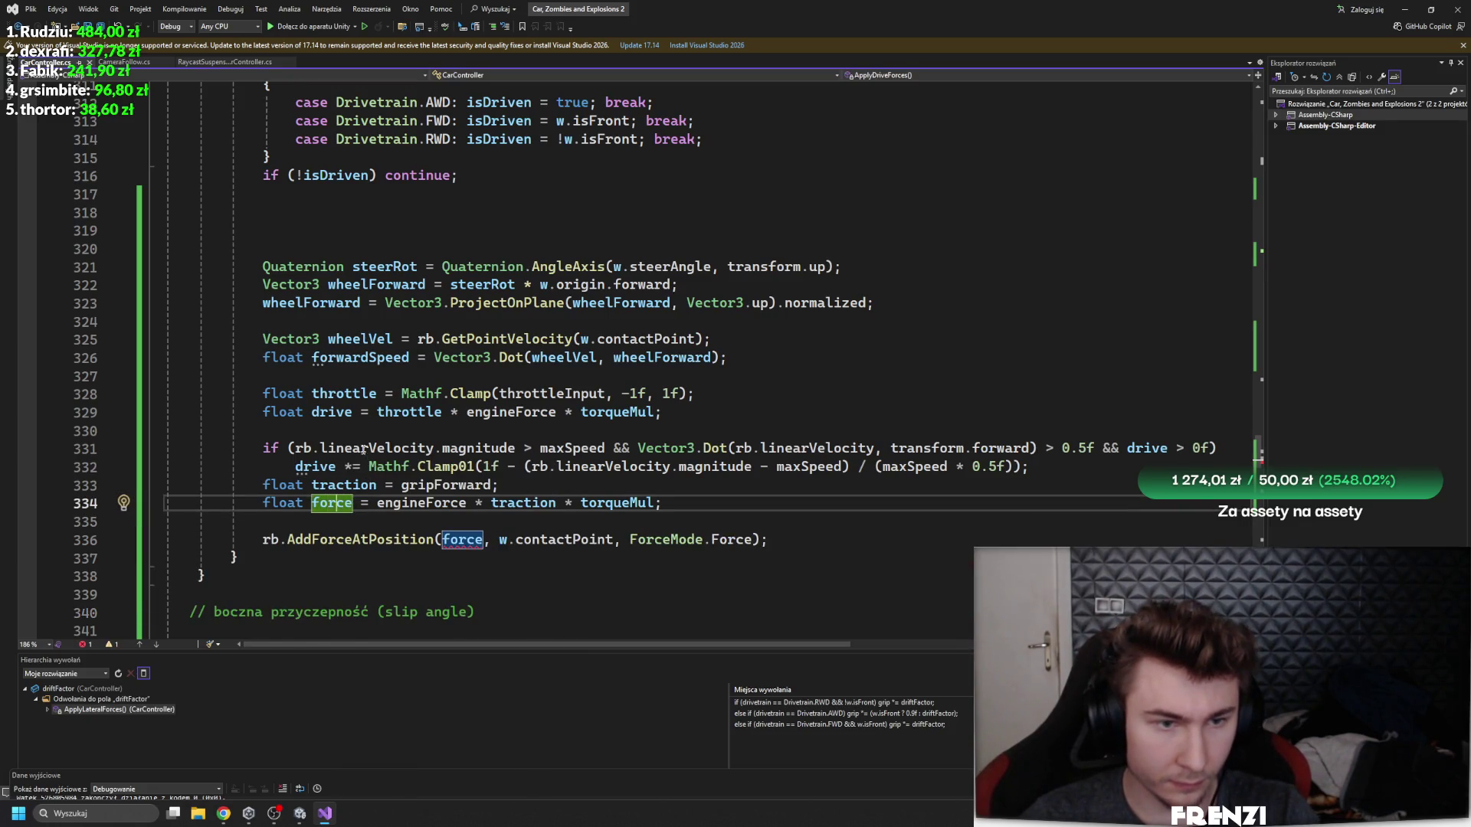
right_click(352, 502)
left_click(394, 473)
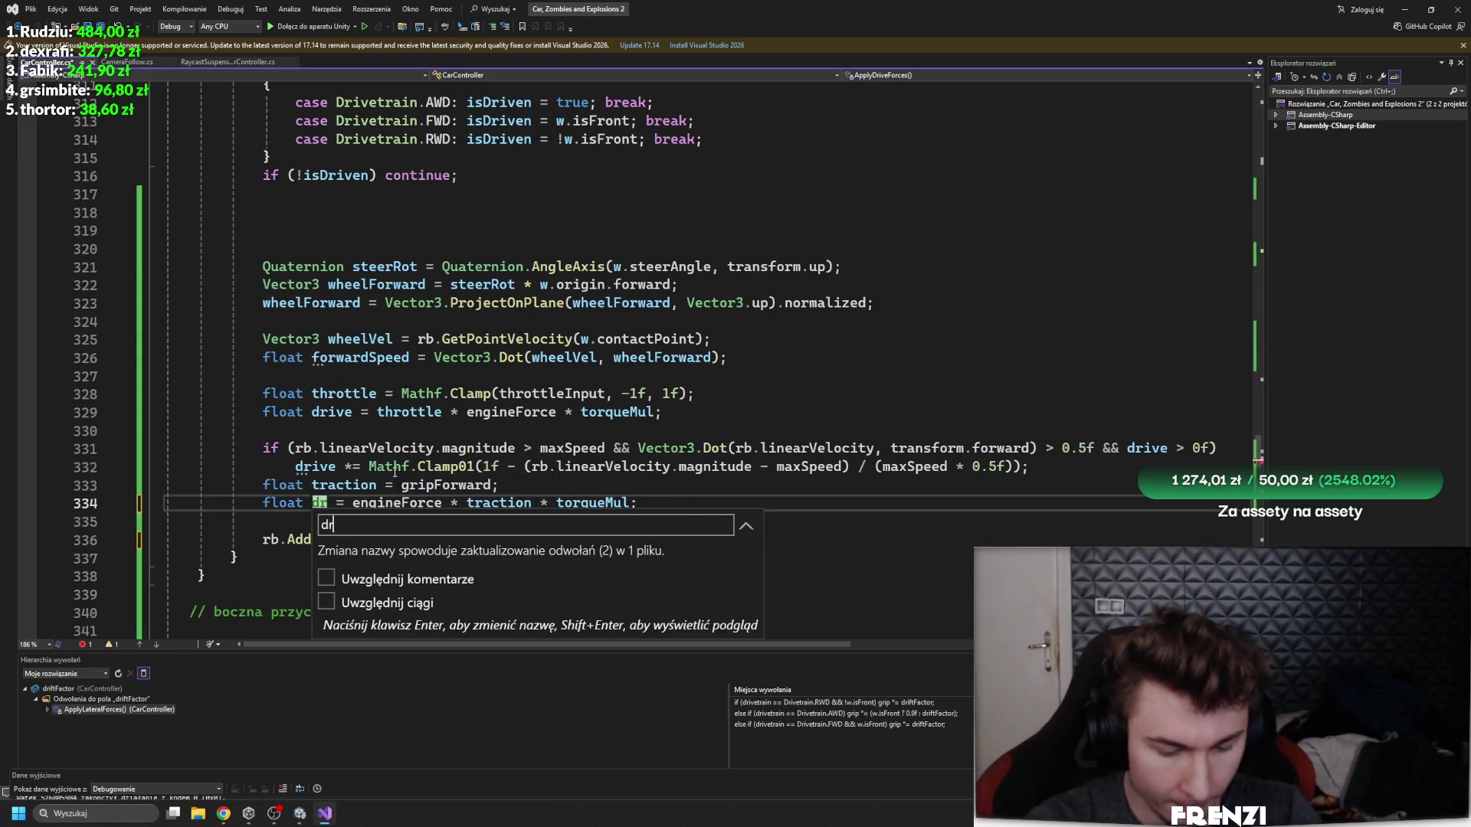
type("eForc")
key("Return")
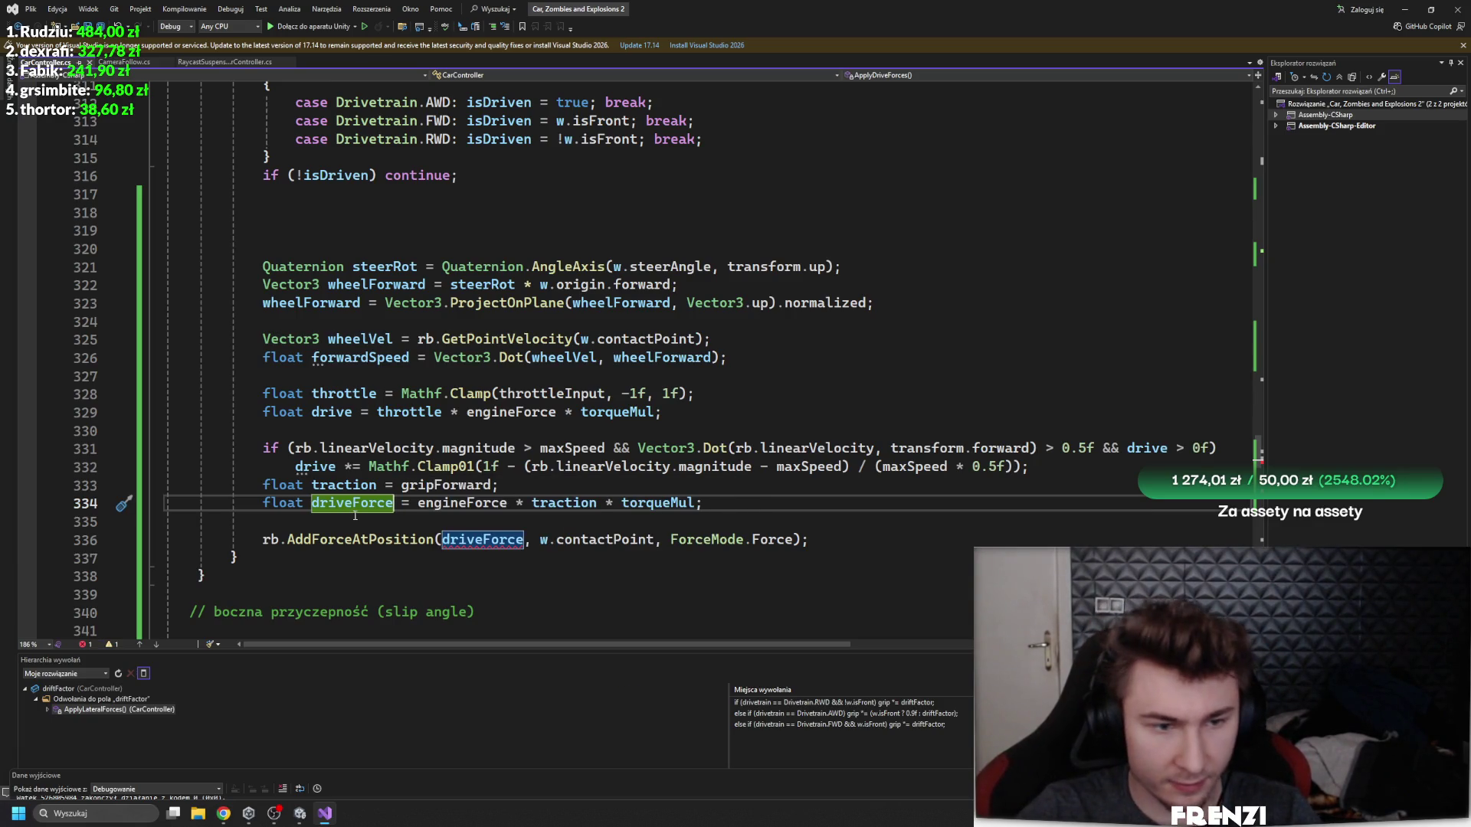
- Comment out the old float drive line and move the driveForce line up beneath it
left_click(263, 411)
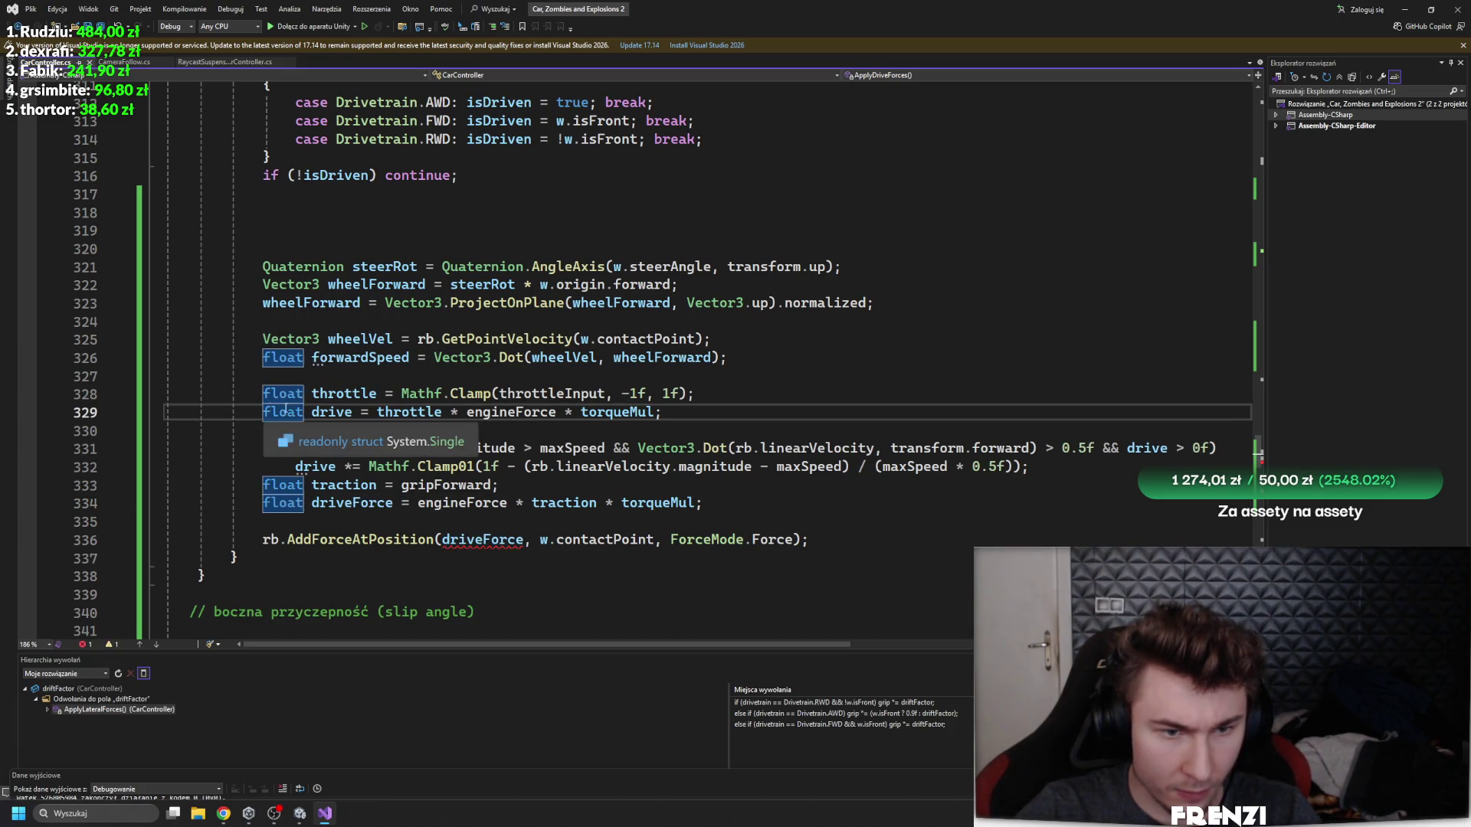
left_click_drag(442, 414, 379, 416)
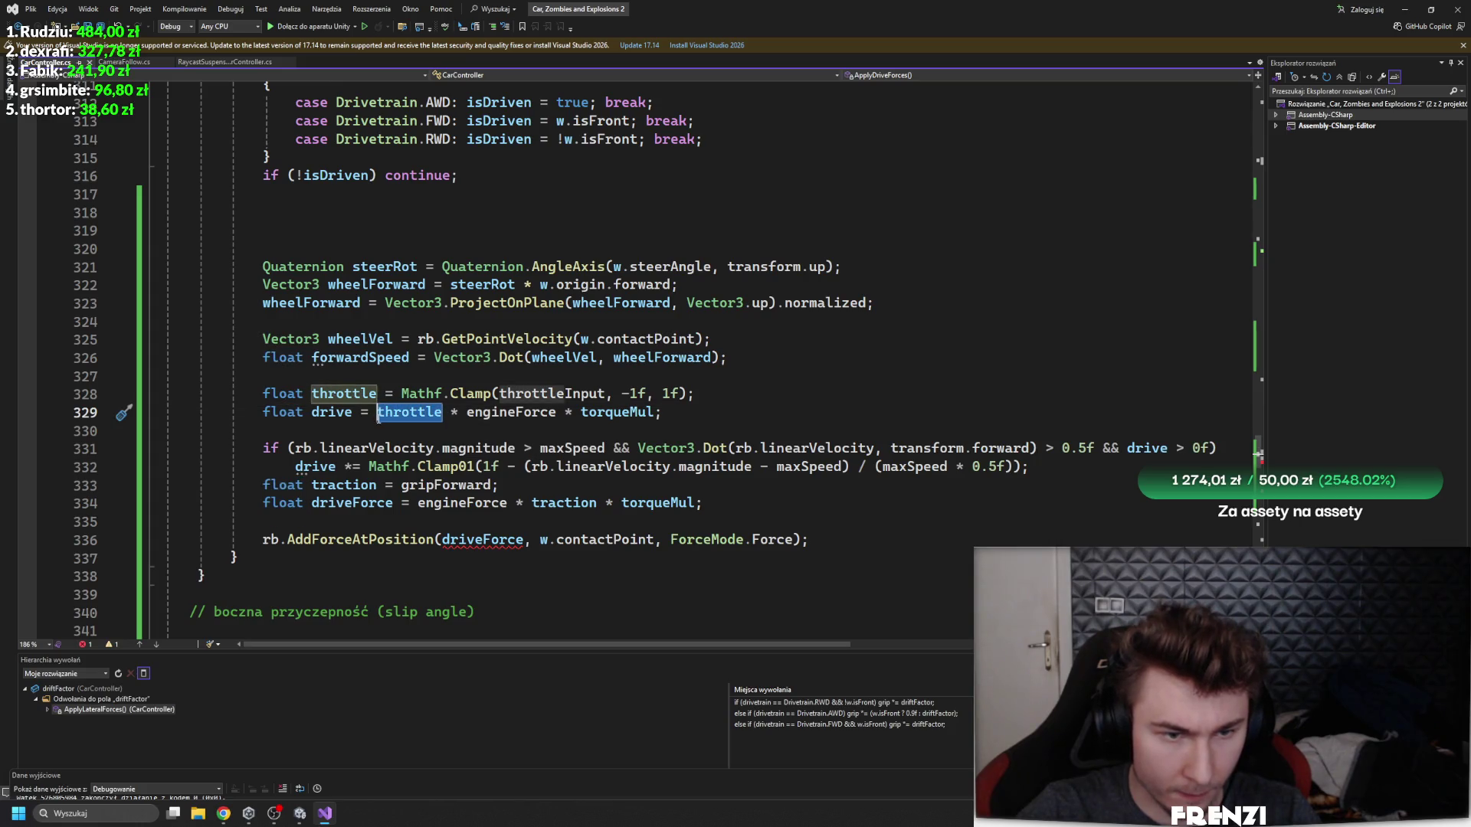
left_click(418, 508)
type("throttle *")
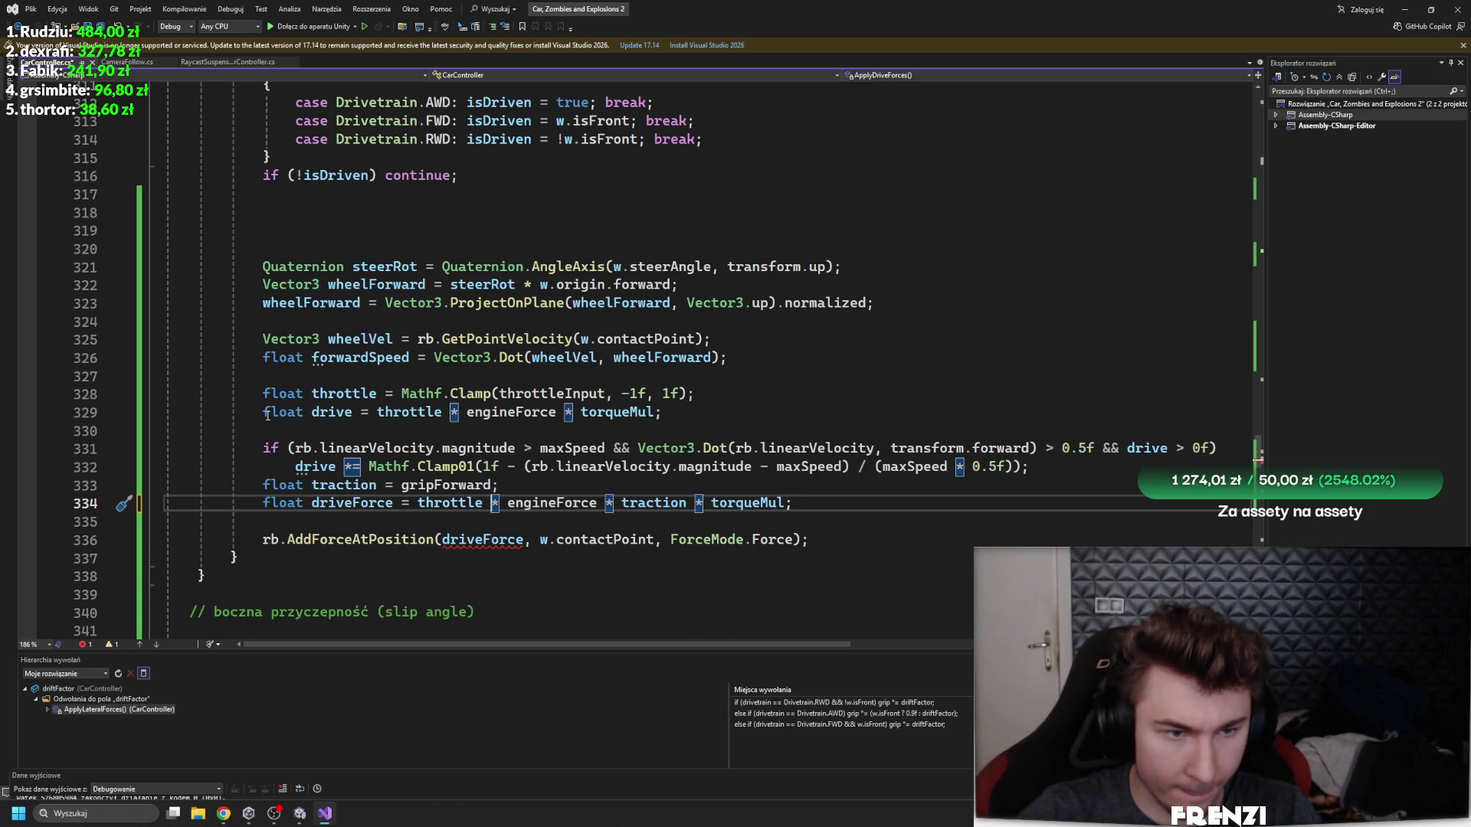
left_click_drag(267, 415, 558, 450)
key("Delete")
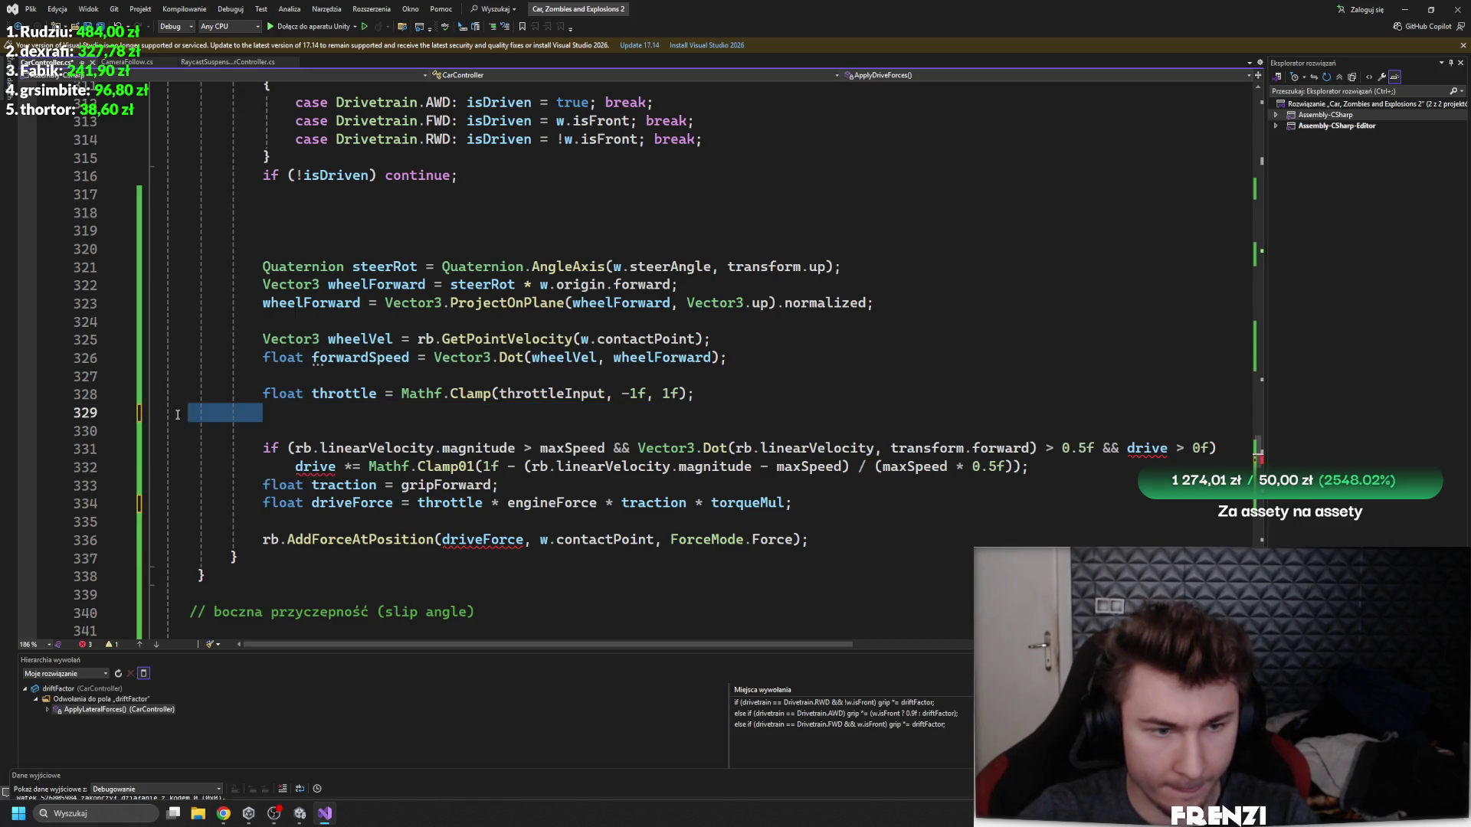
key("BackSpace")
key("Return")
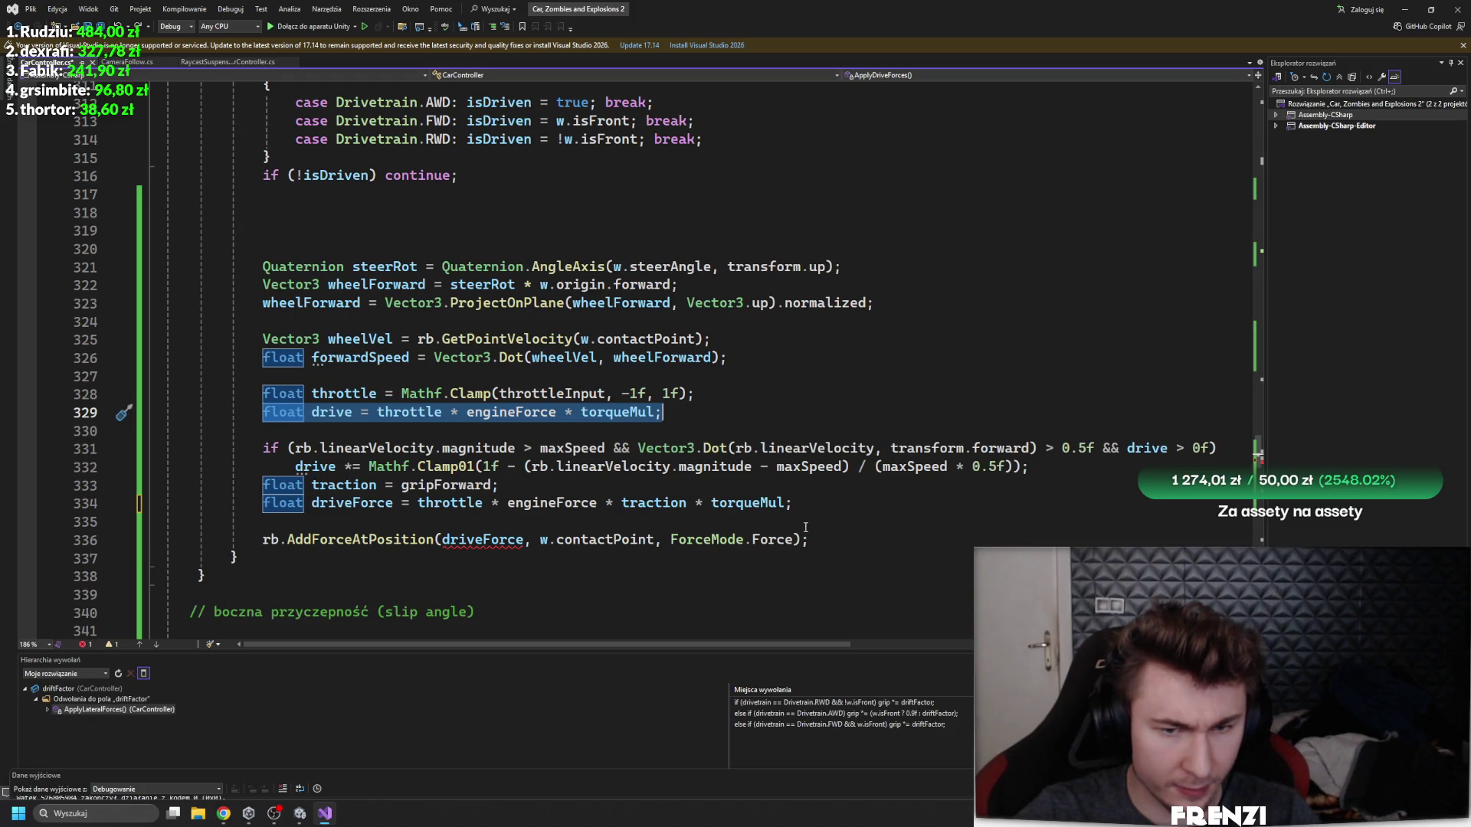
left_click_drag(795, 503, 419, 505)
left_click_drag(294, 503, 265, 414)
type("///")
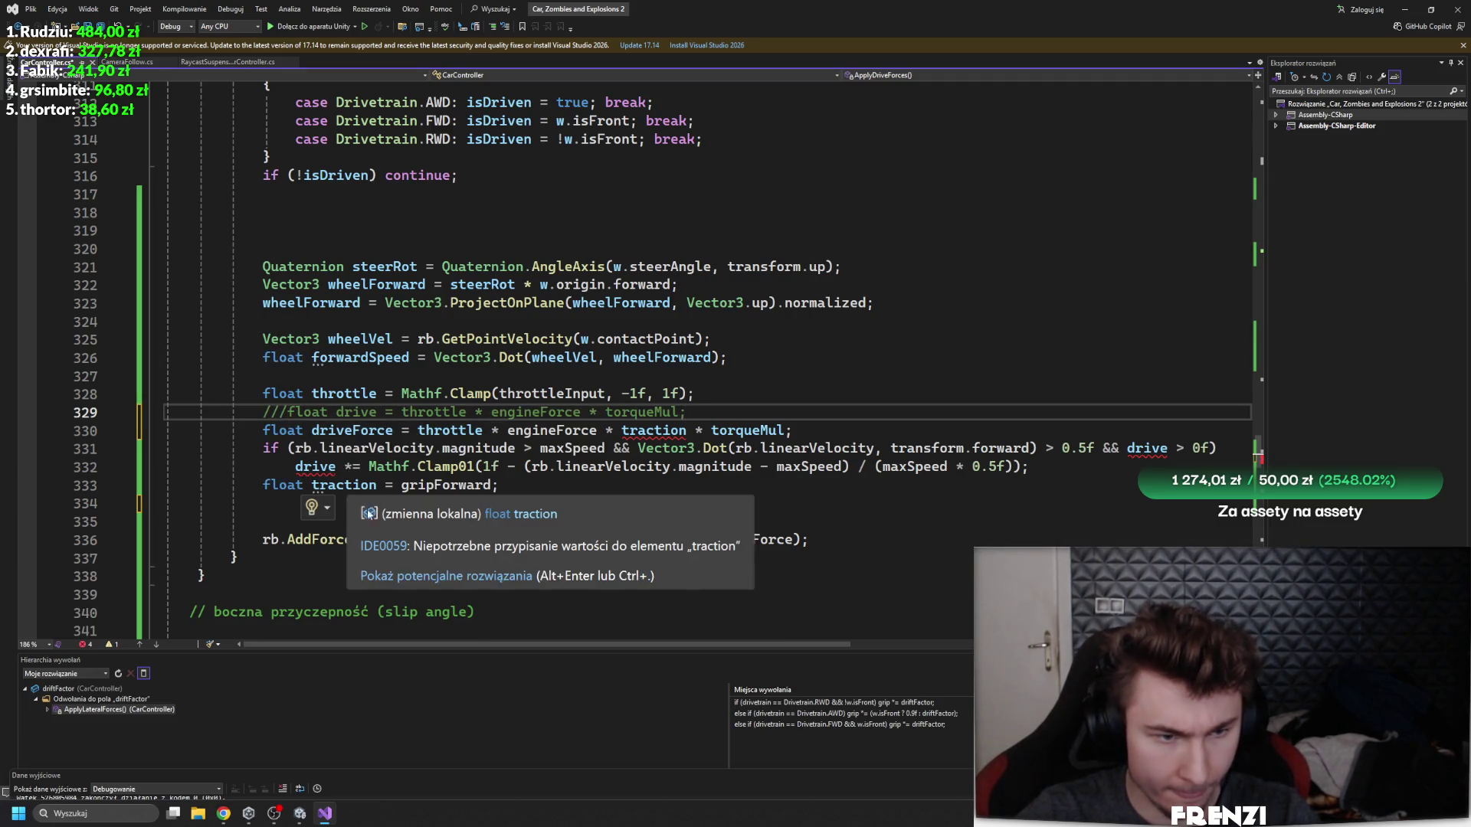
- Replace drive with driveForce in the speed-limit condition on line 332
left_click(197, 518)
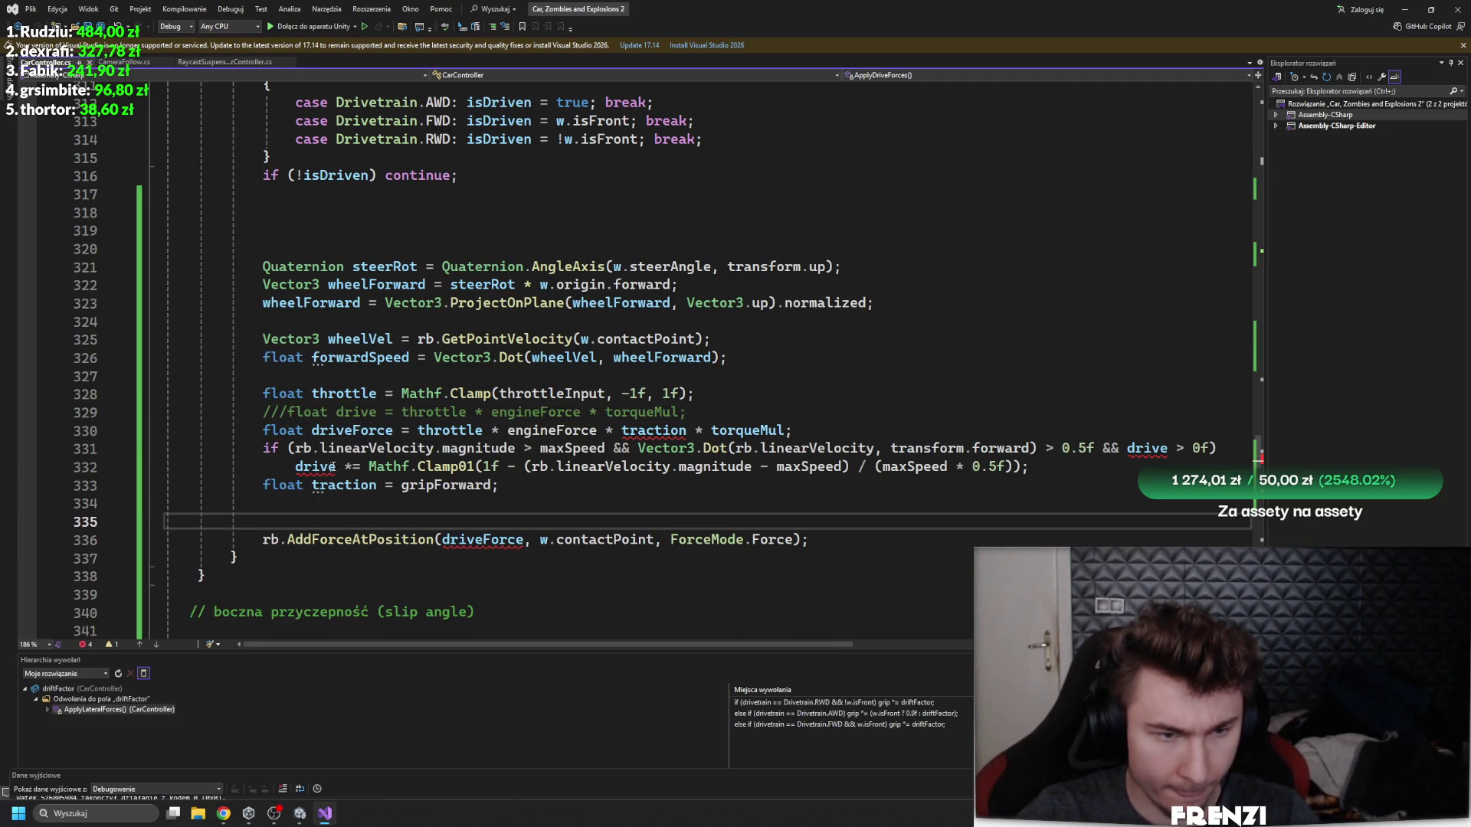
left_click(302, 467)
type("dri")
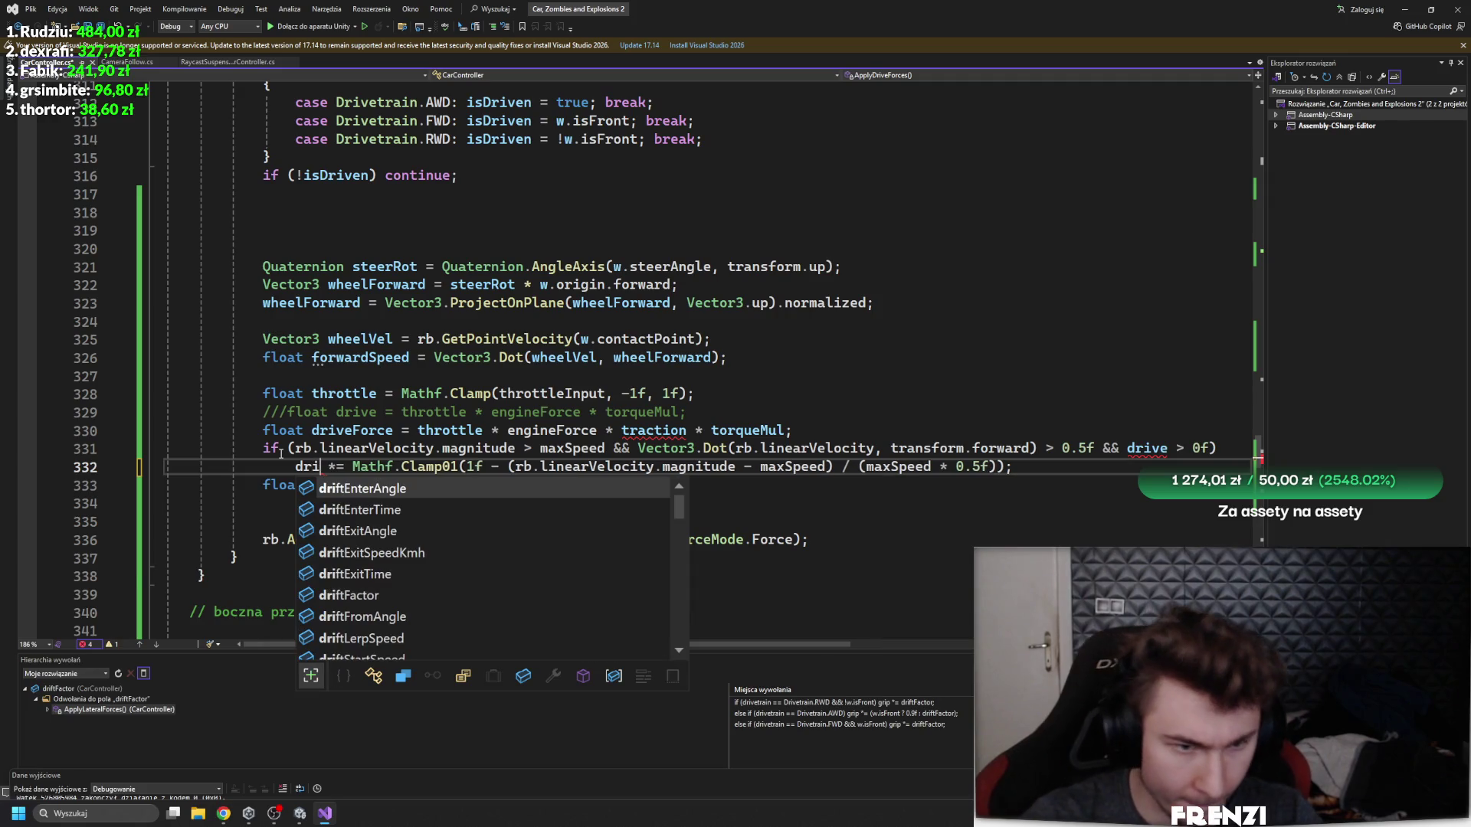
type("veF")
key("Tab")
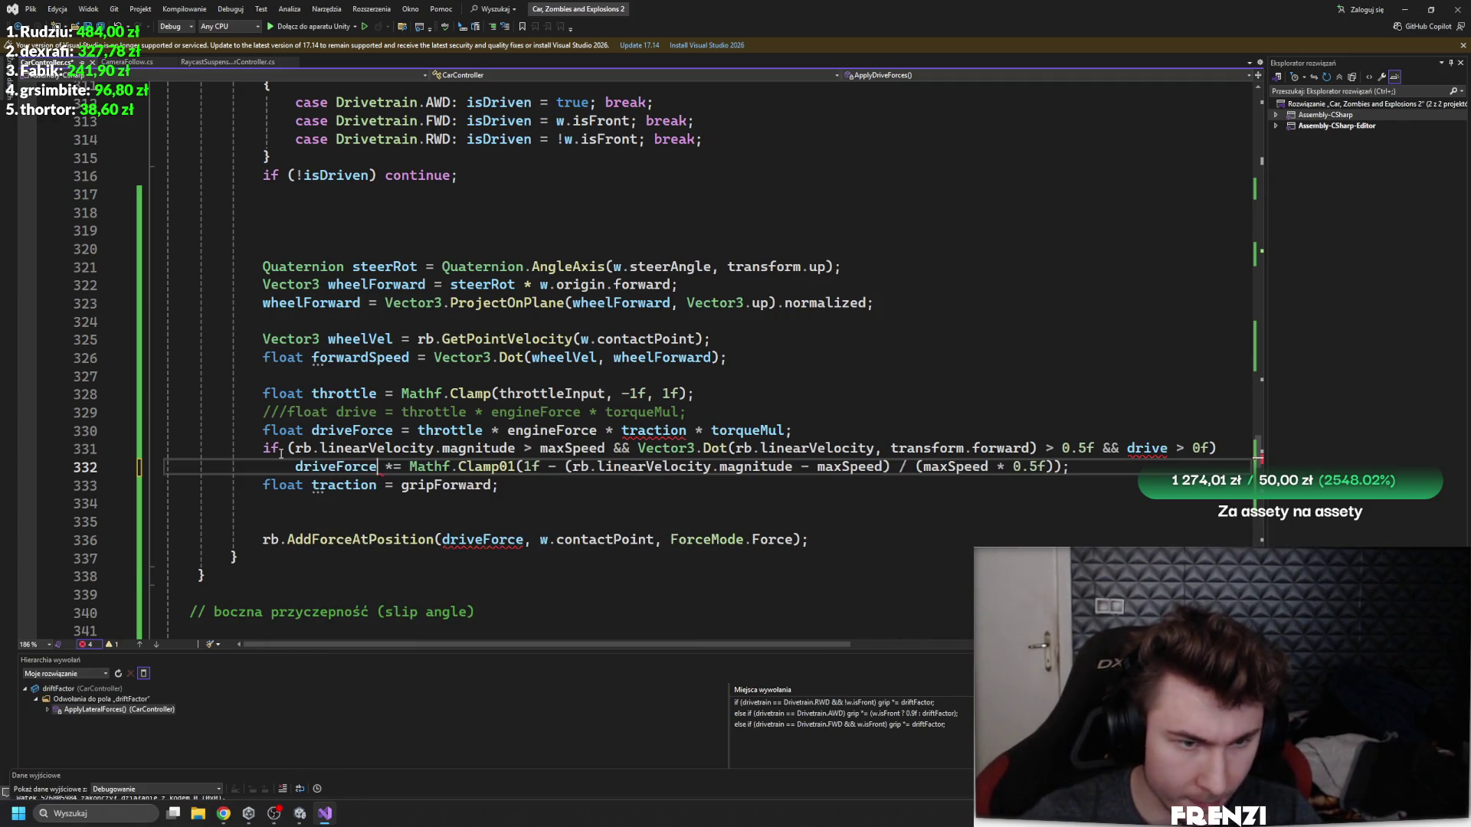
mouse_move(501, 550)
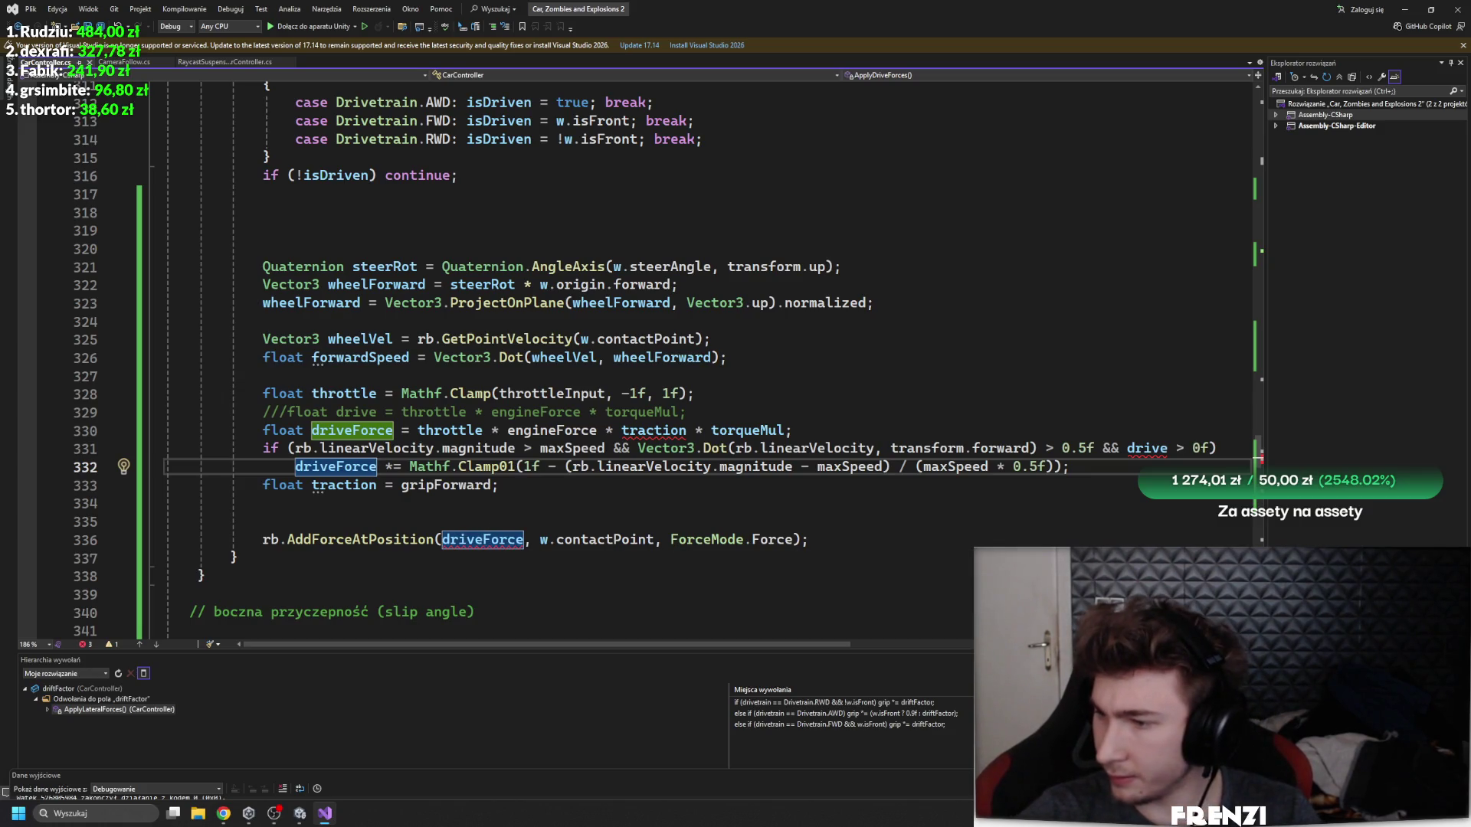
left_click(403, 523)
type("Vector3 force = wheelForward * driveForce;")
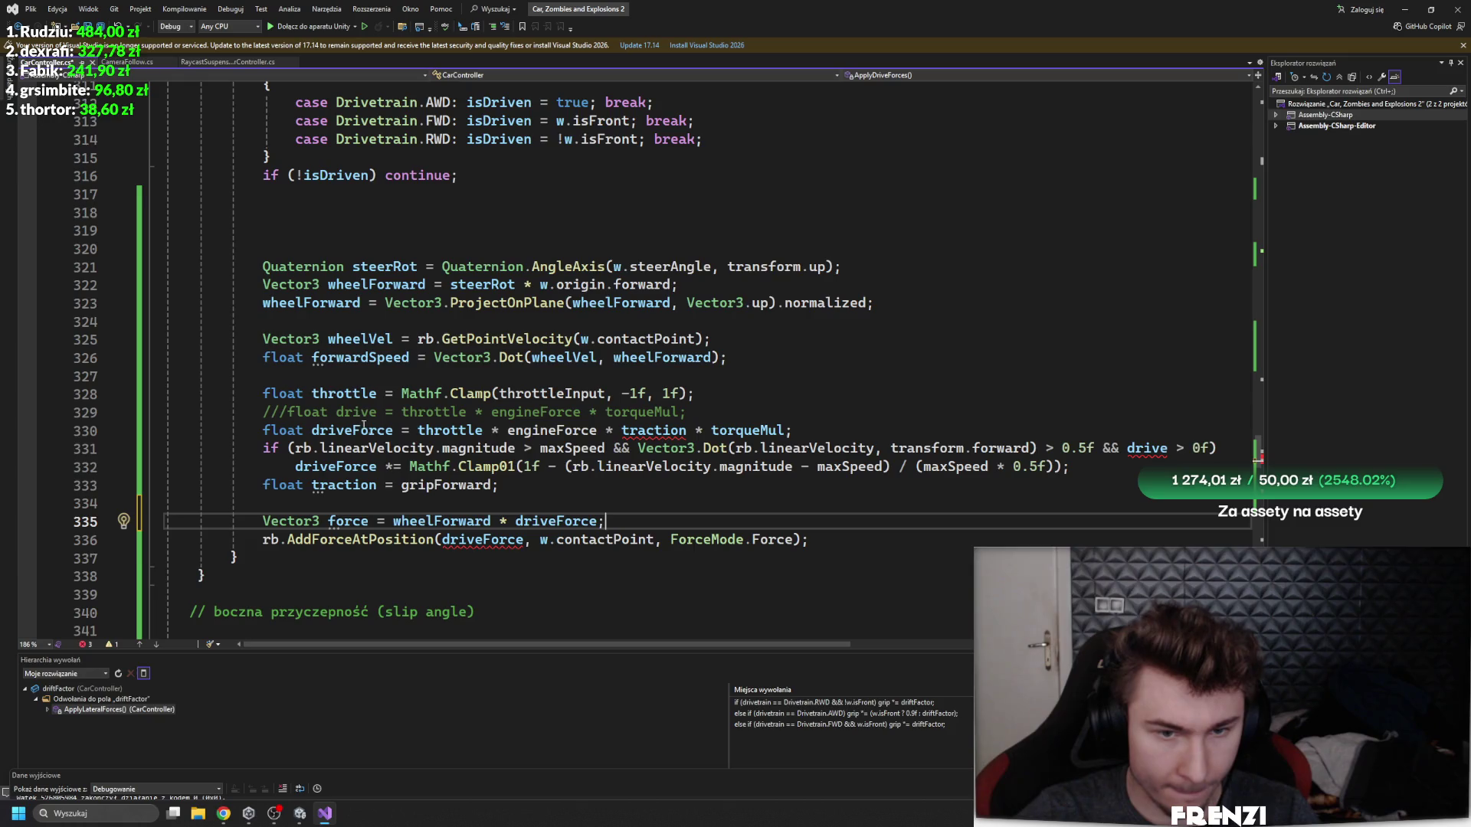
- Move the traction declaration up to line 327
left_click(680, 432)
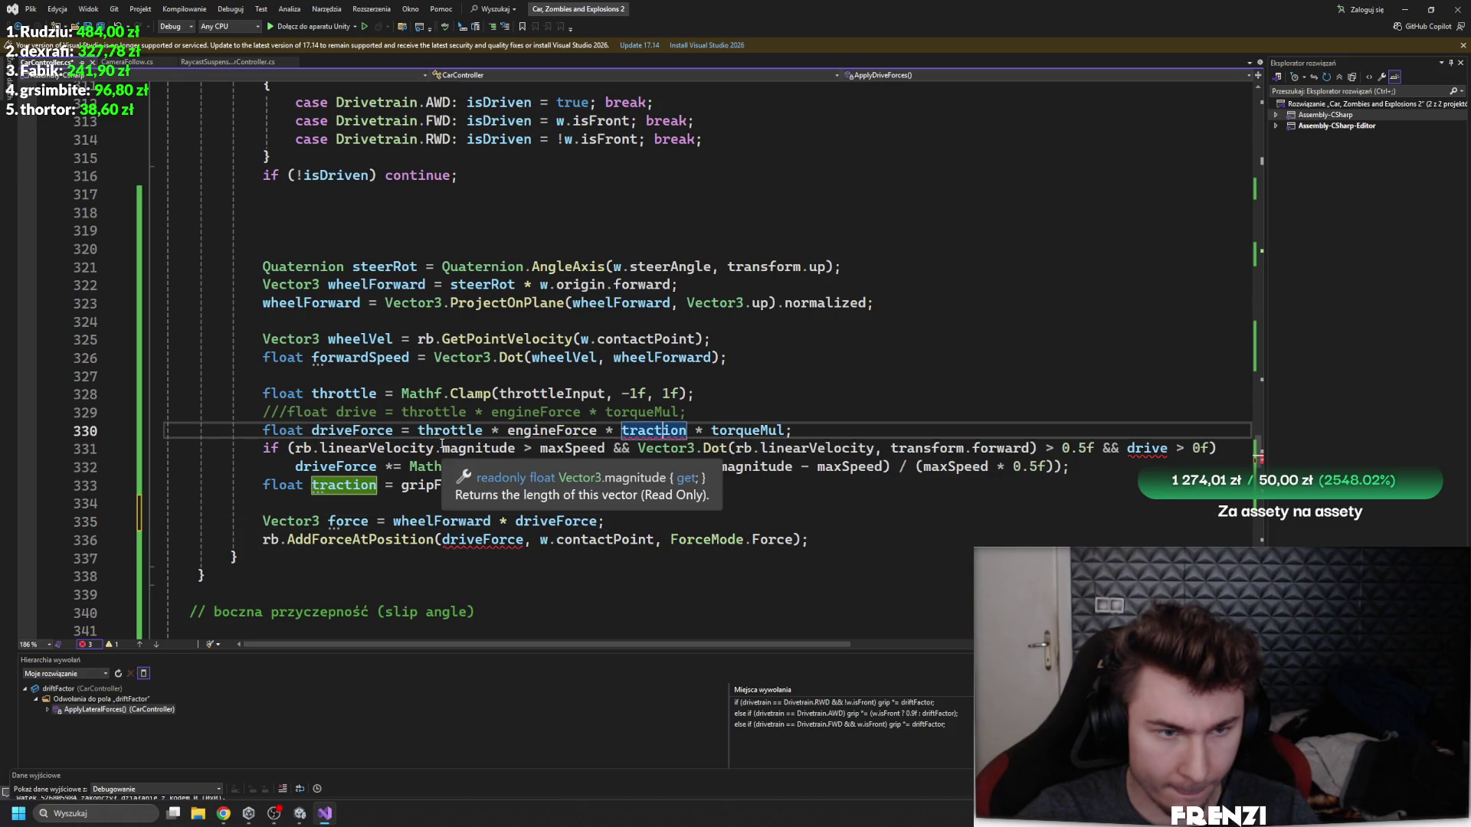
left_click_drag(499, 486, 288, 487)
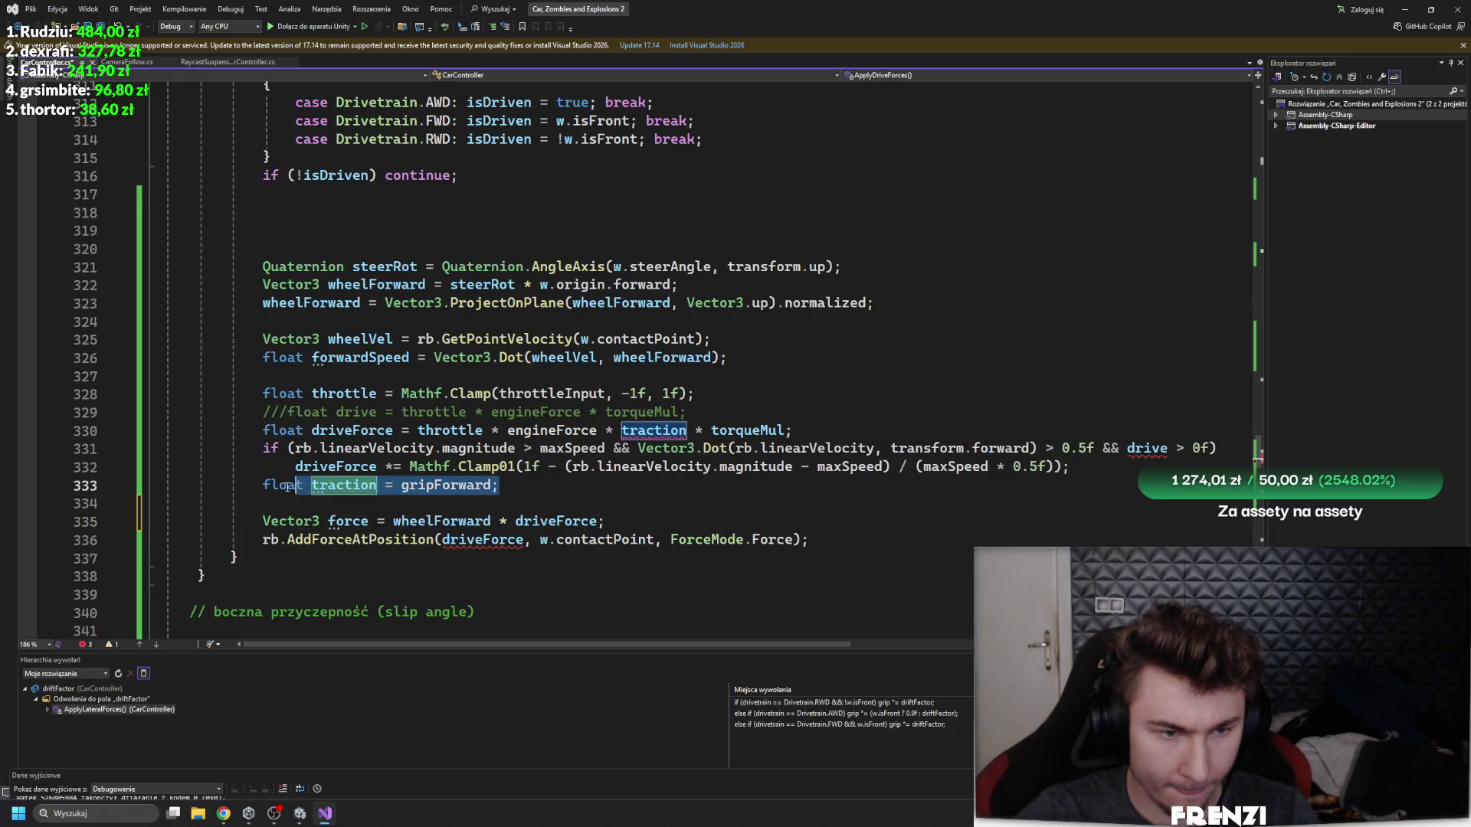
left_click(359, 377)
type("float traction = gripForward;")
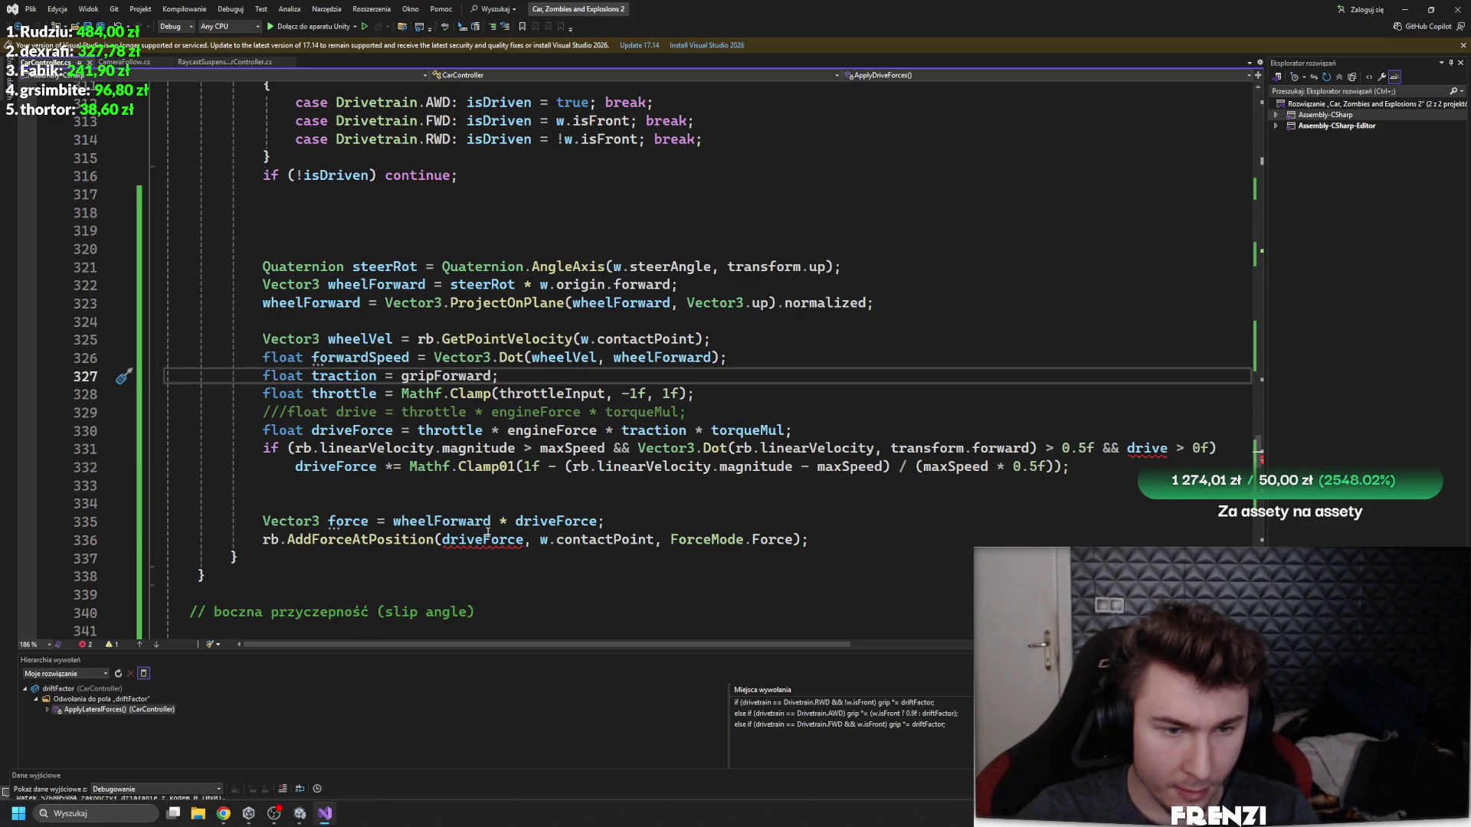
- Add Vector3 force = wheelForward * driveForce and pass force to AddForceAtPosition
left_click(487, 534)
double_click(344, 521)
key("ctrl+c")
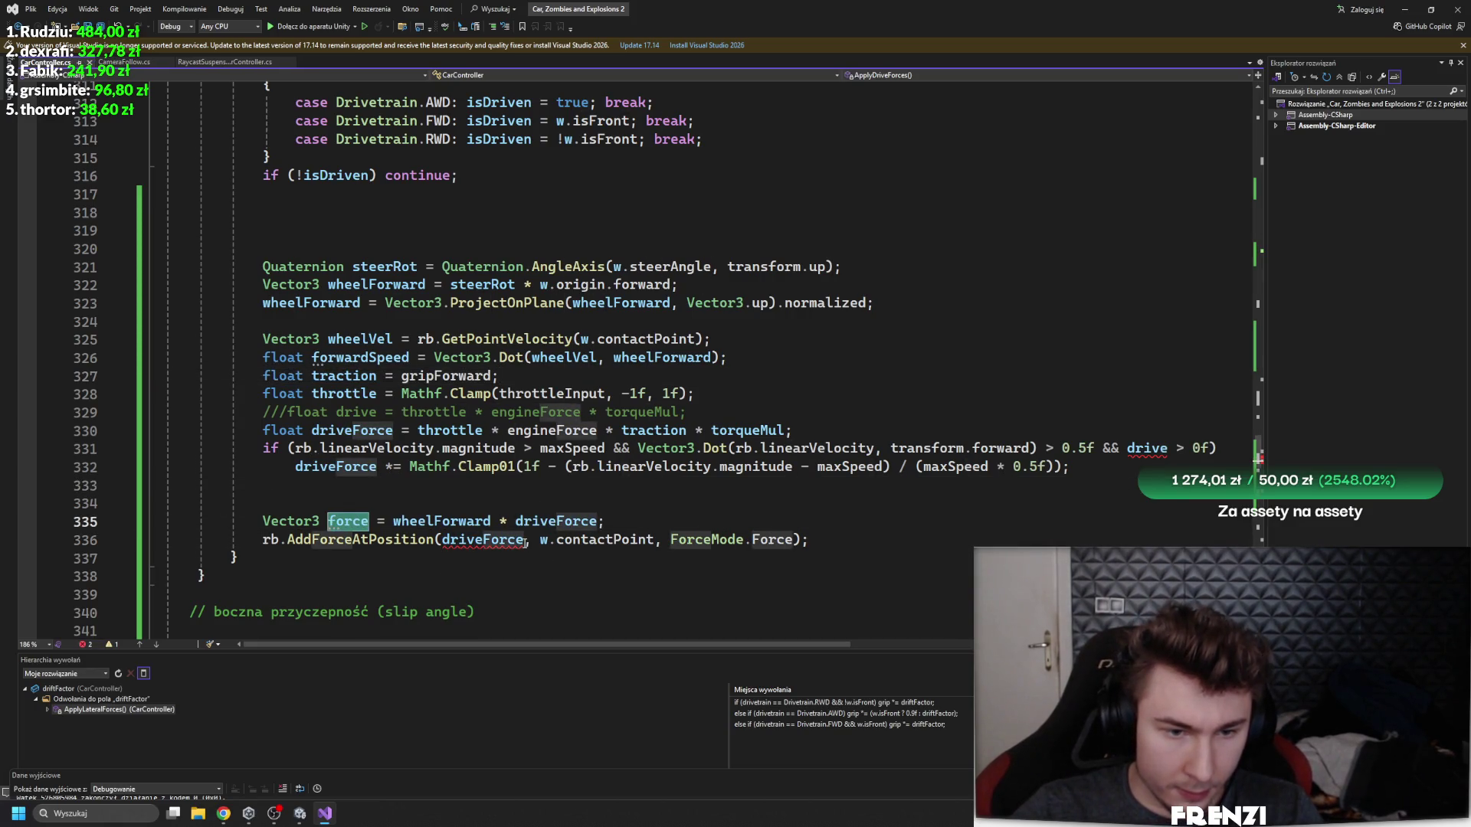
double_click(524, 540)
key("ctrl+v")
left_click(516, 577)
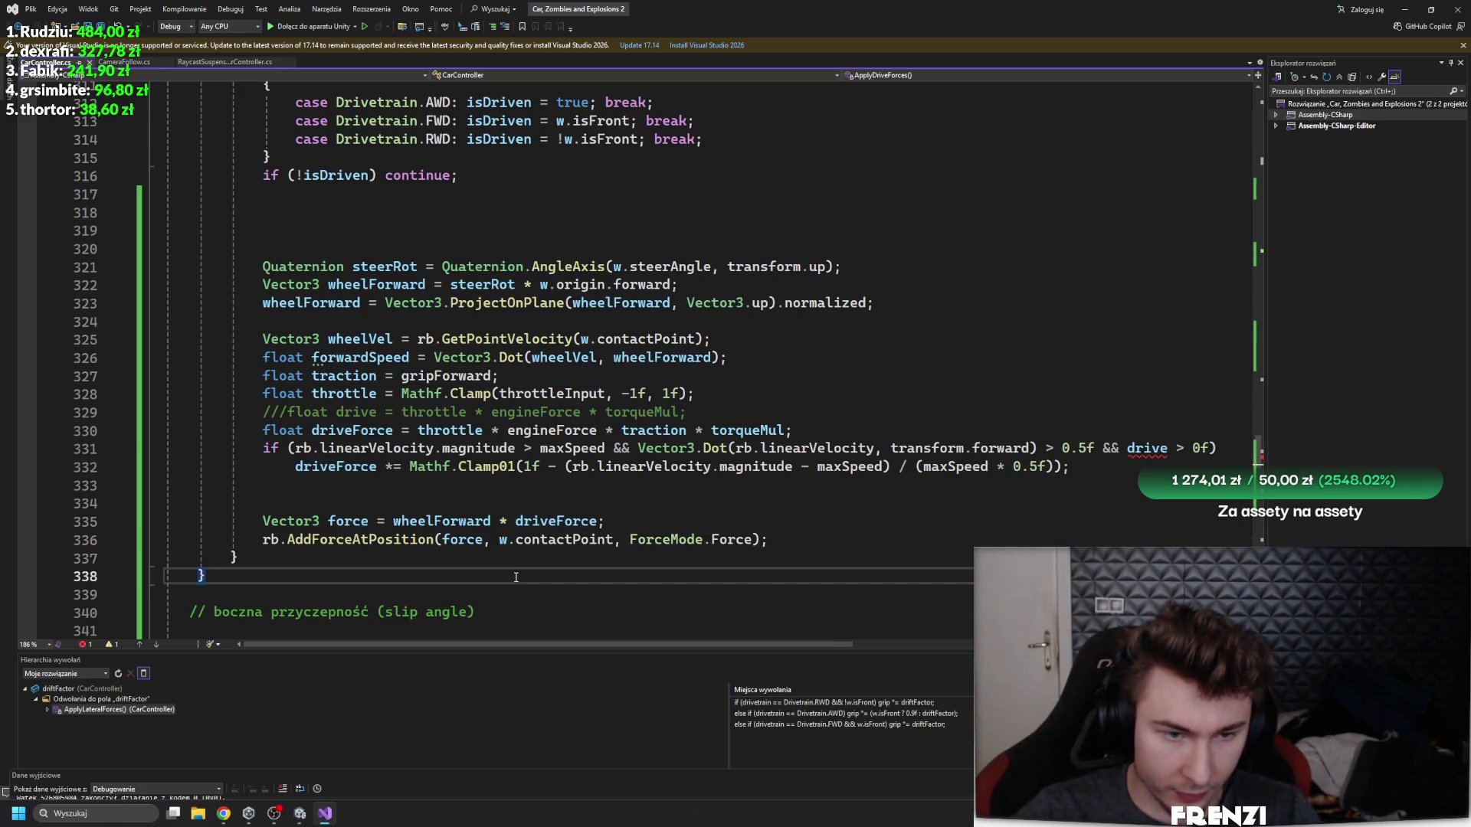
scroll(497, 571, "up", 2)
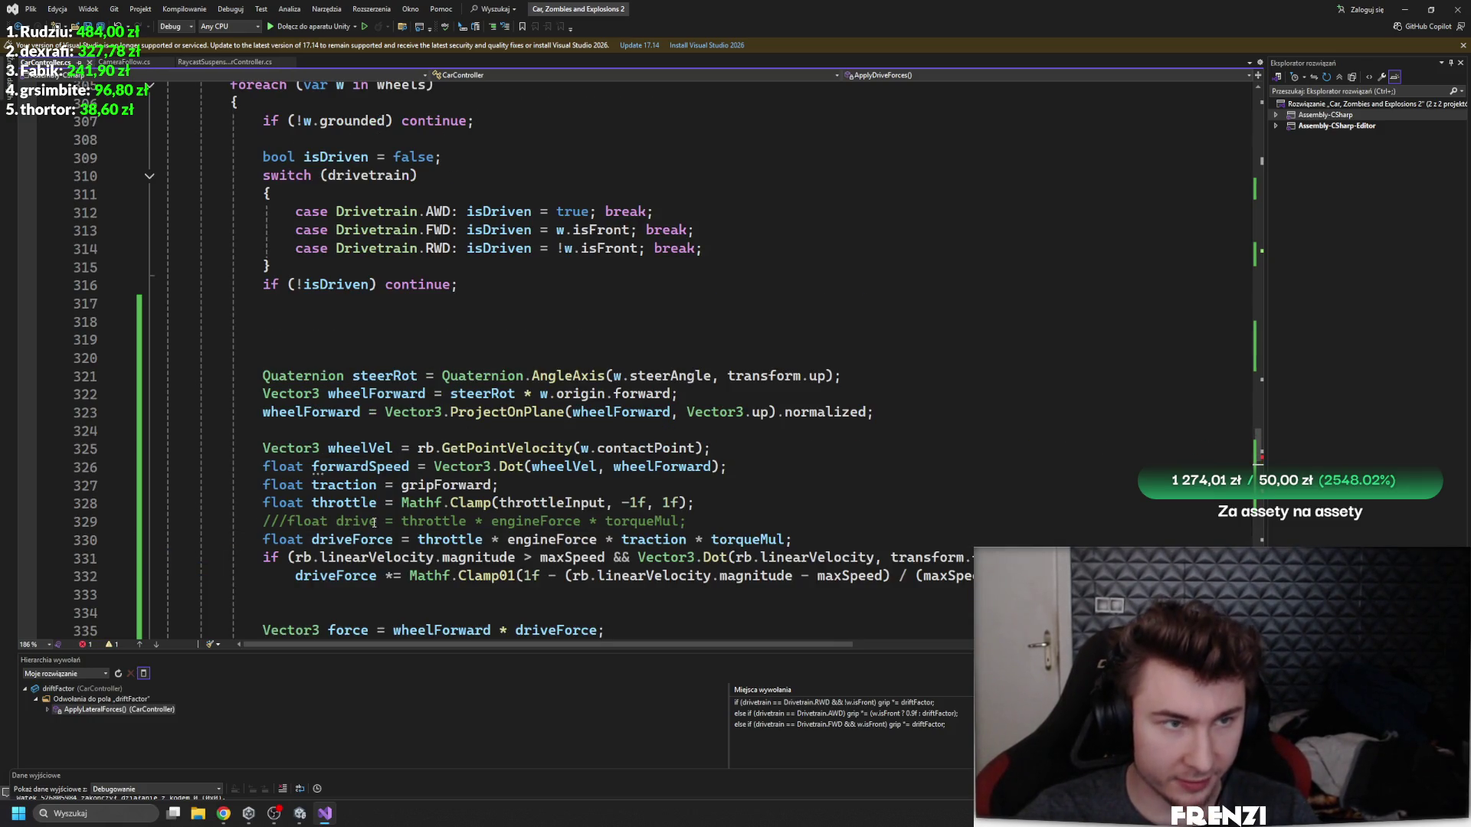
left_click(305, 817)
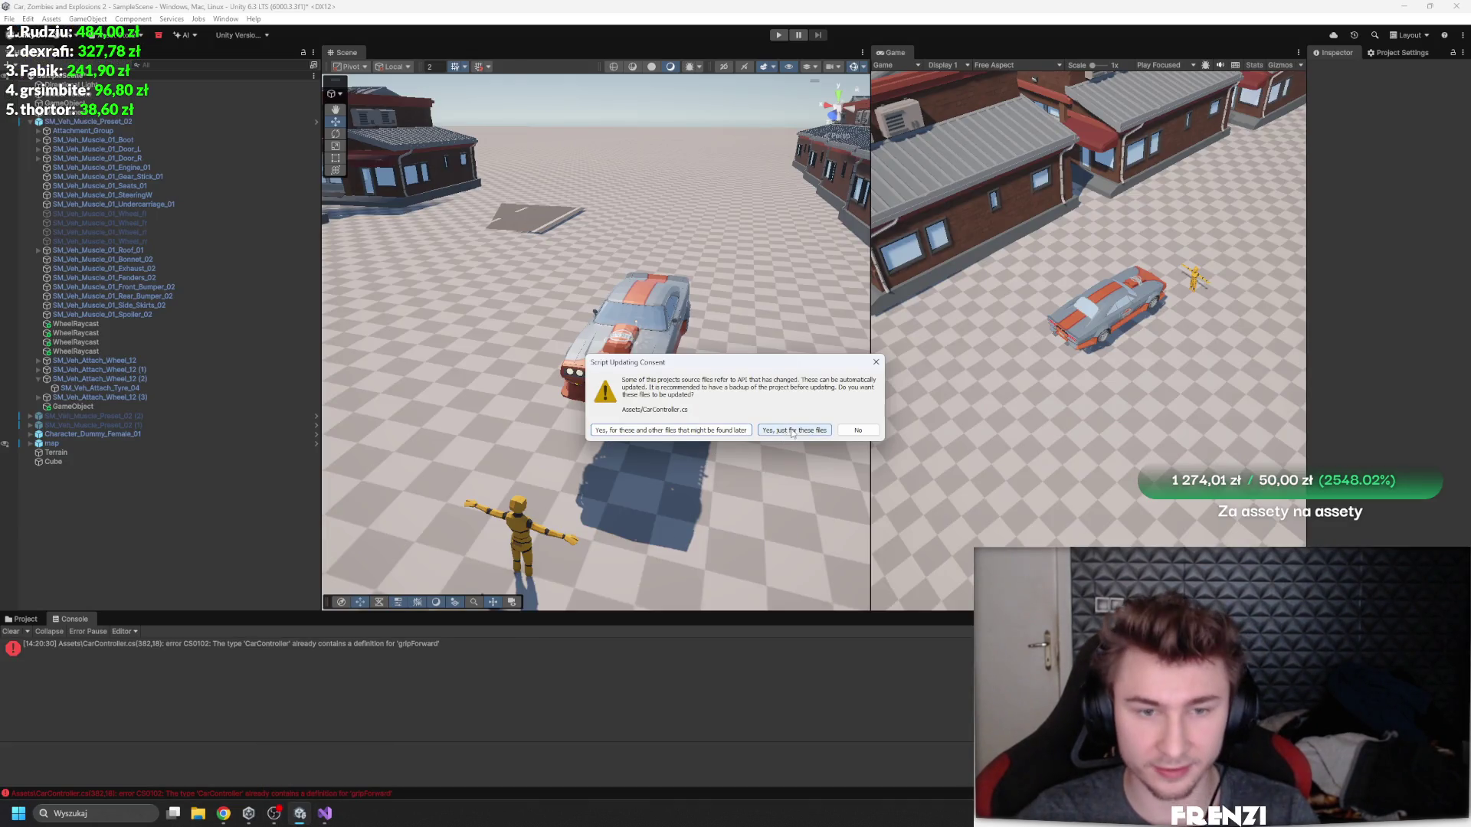
- Decline Unity's script updating prompts and try starting play mode
left_click(851, 431)
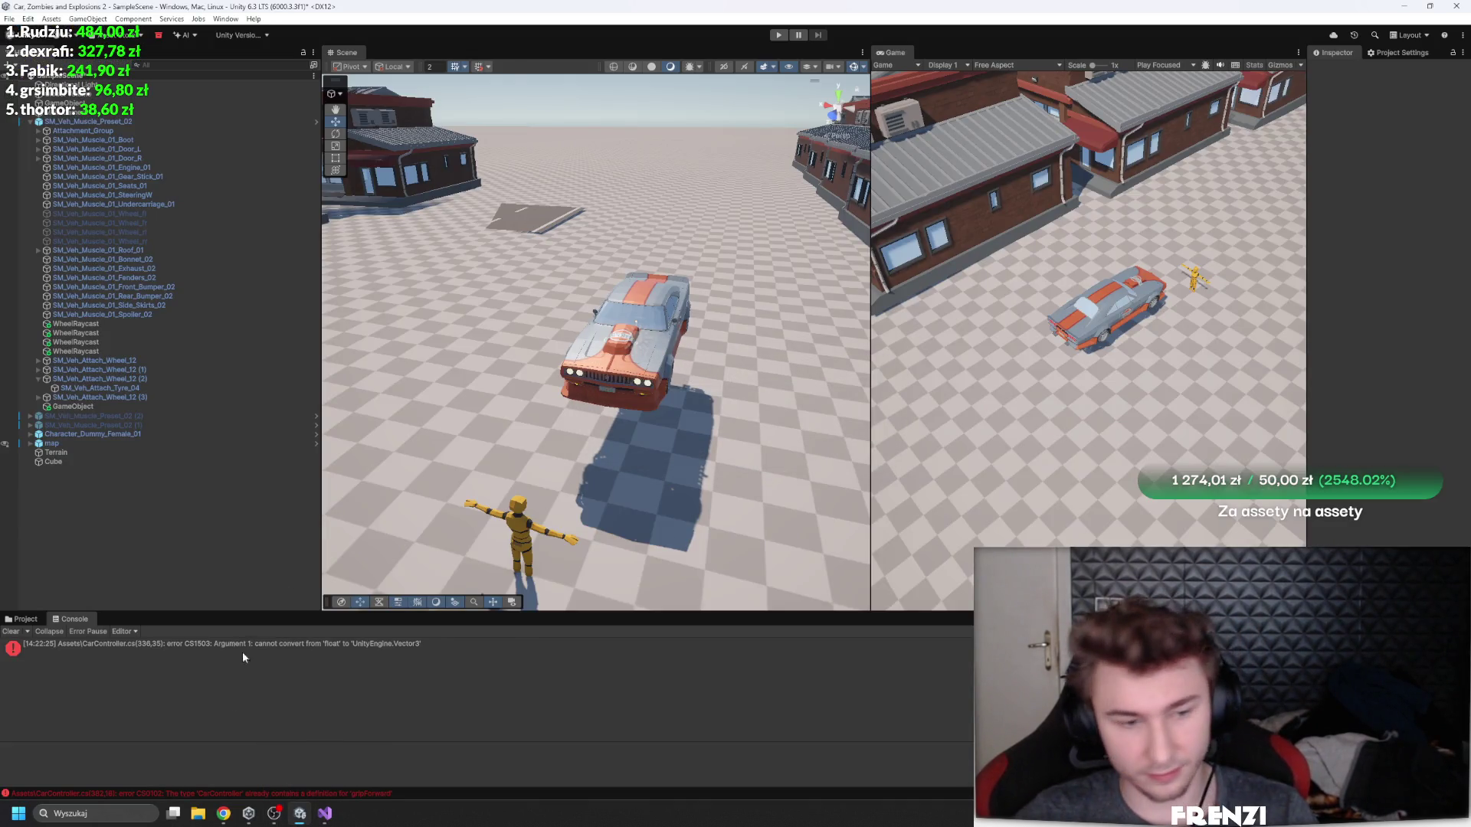
left_click(300, 819)
left_click(301, 819)
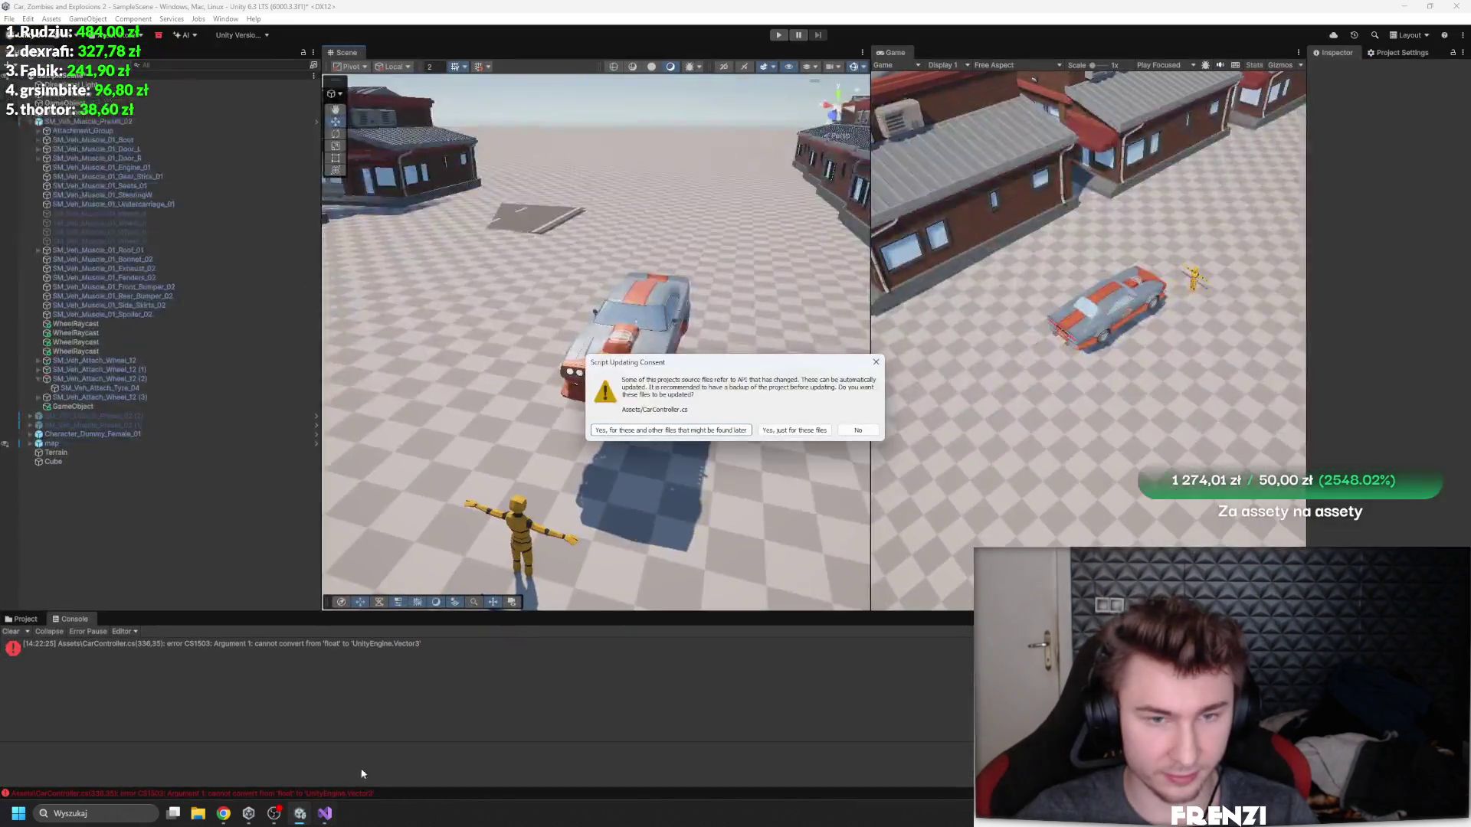
left_click(859, 434)
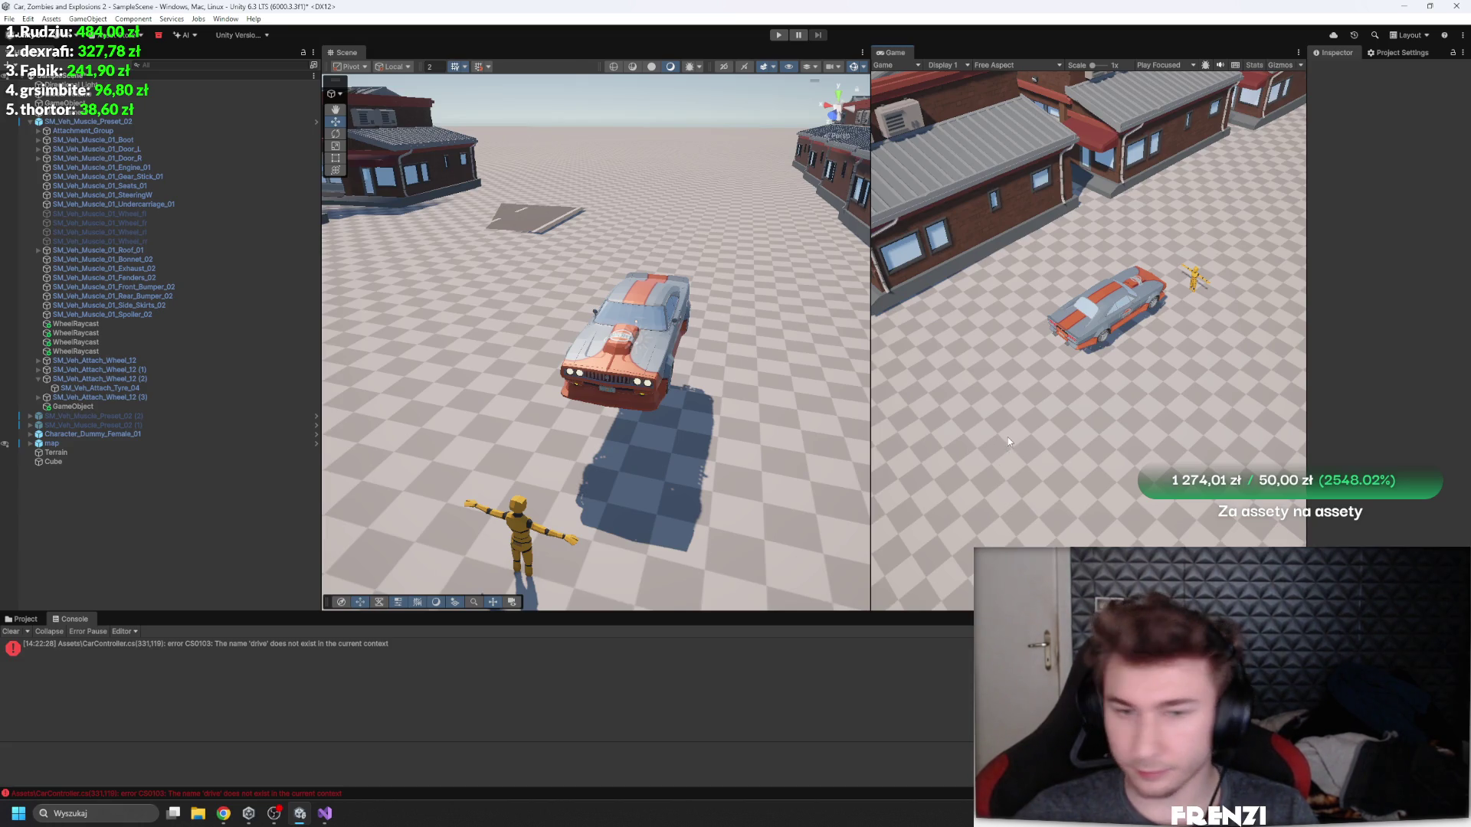
left_click(779, 35)
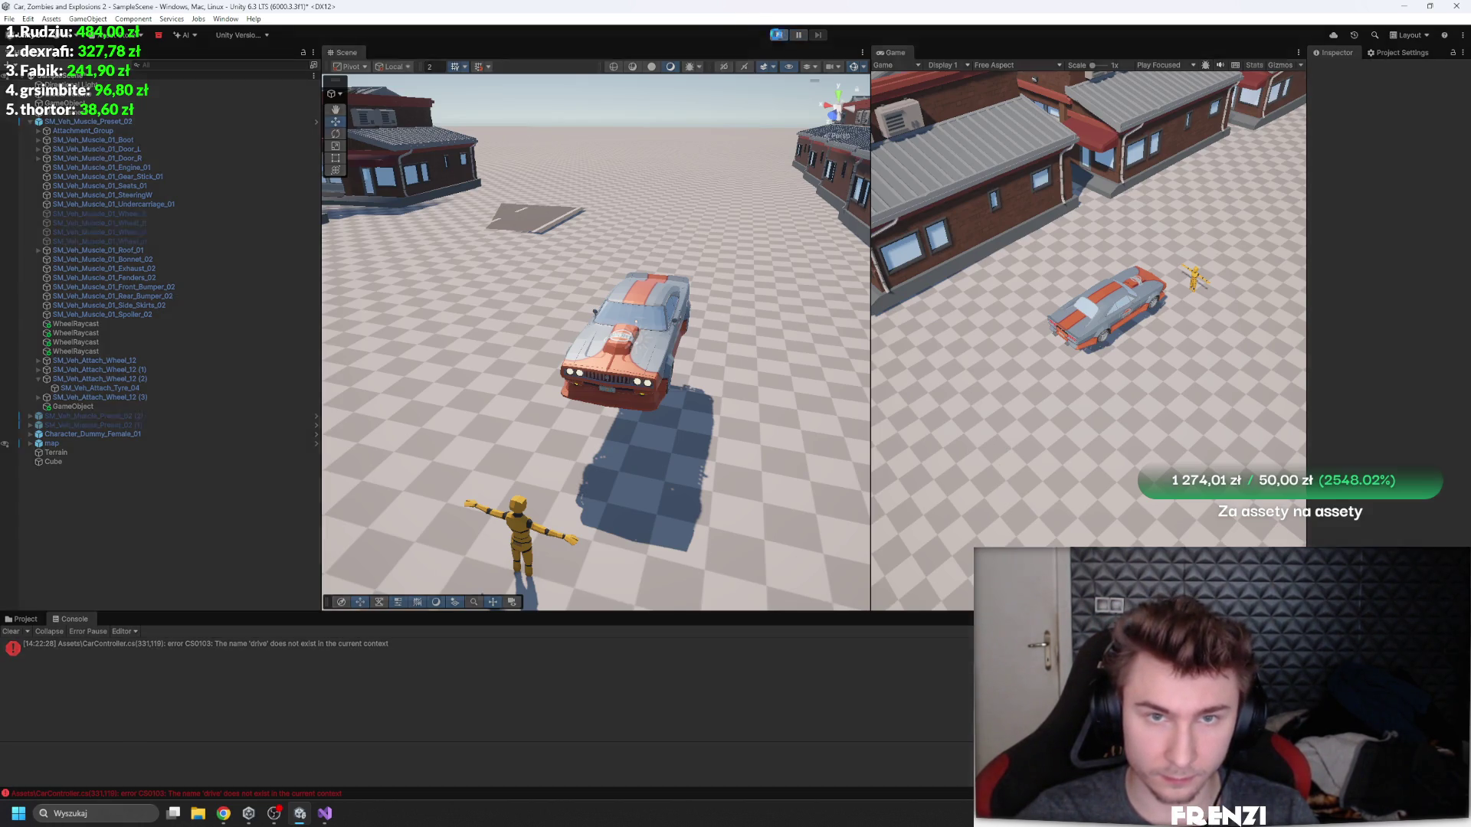
- Fix the stale drive reference on line 331 to driveForce > 0f and recompile in Unity
double_click(306, 651)
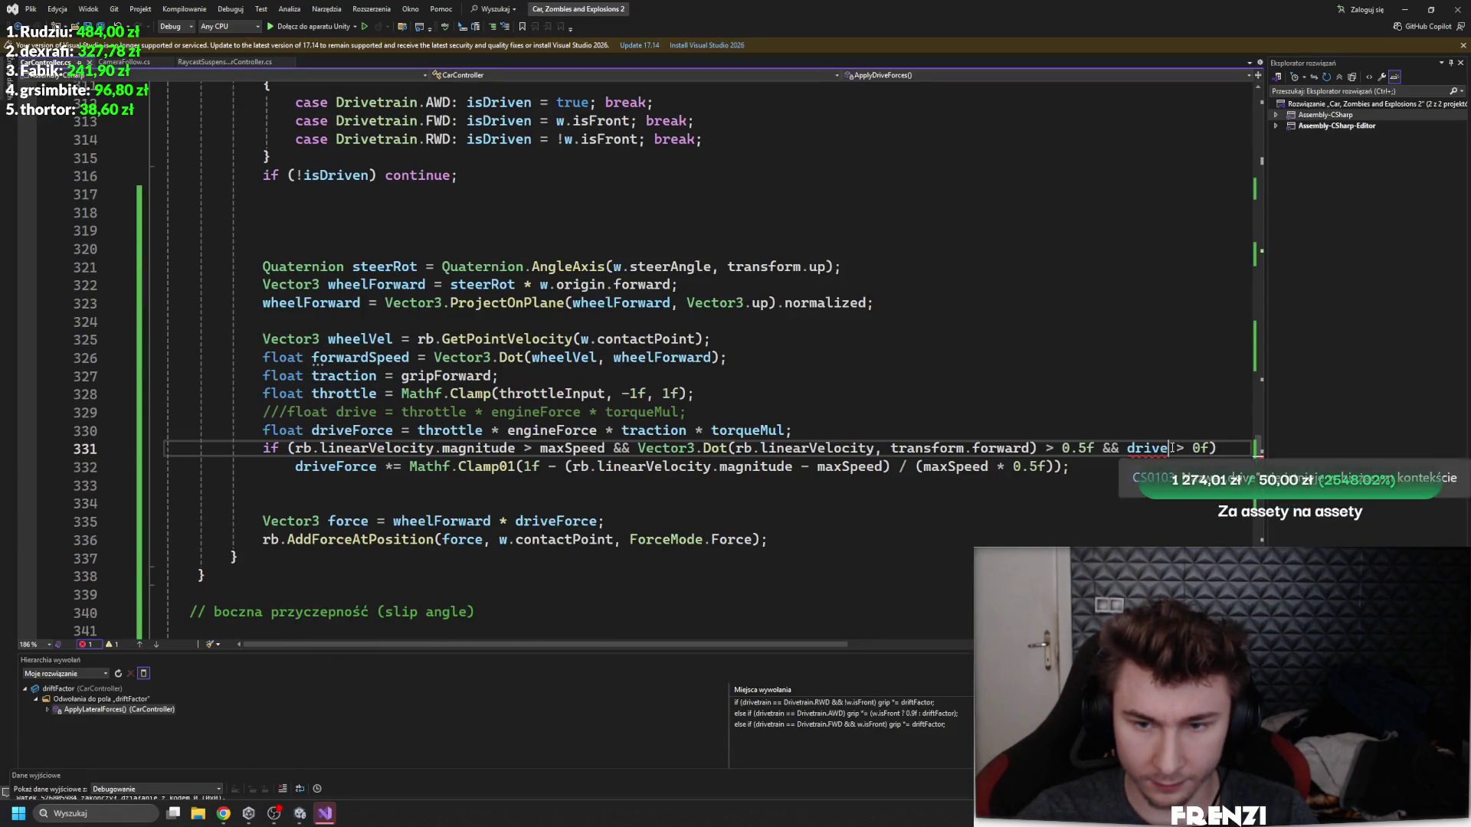
key("BackSpace")
key("BackSpace")
key("BackSpace")
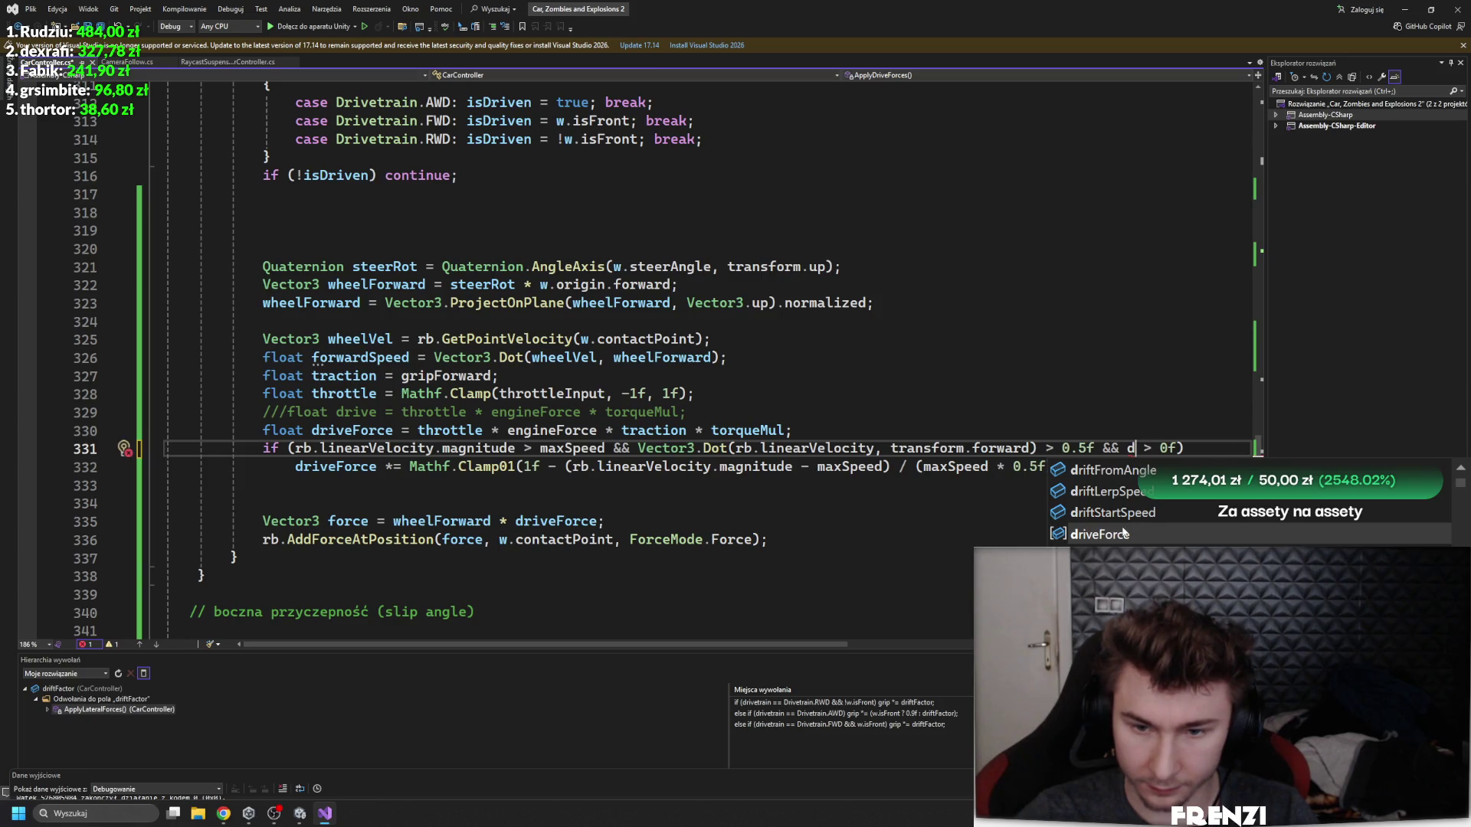
double_click(1123, 533)
left_click(1061, 529)
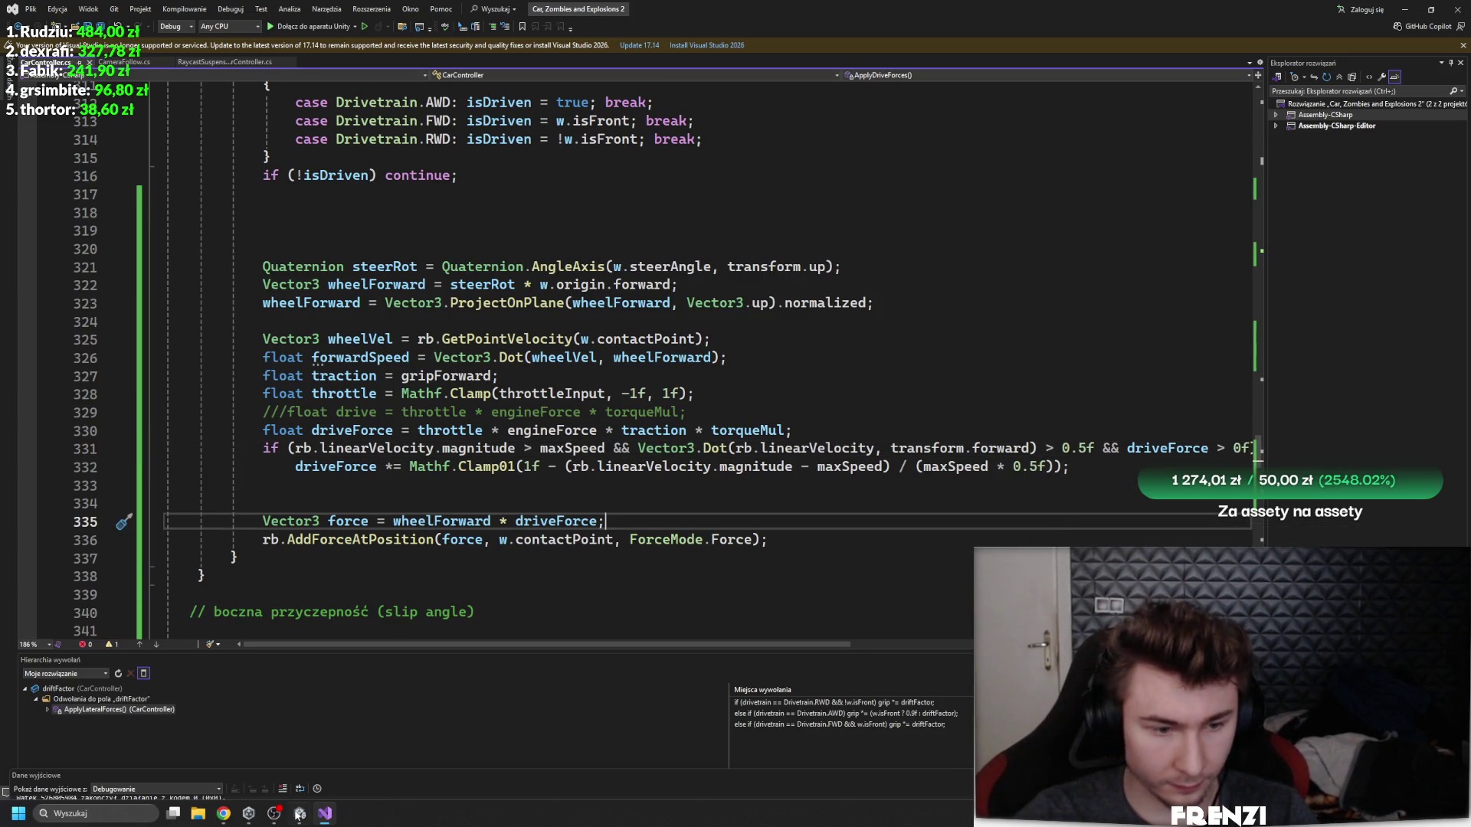
left_click(298, 814)
mouse_move(325, 813)
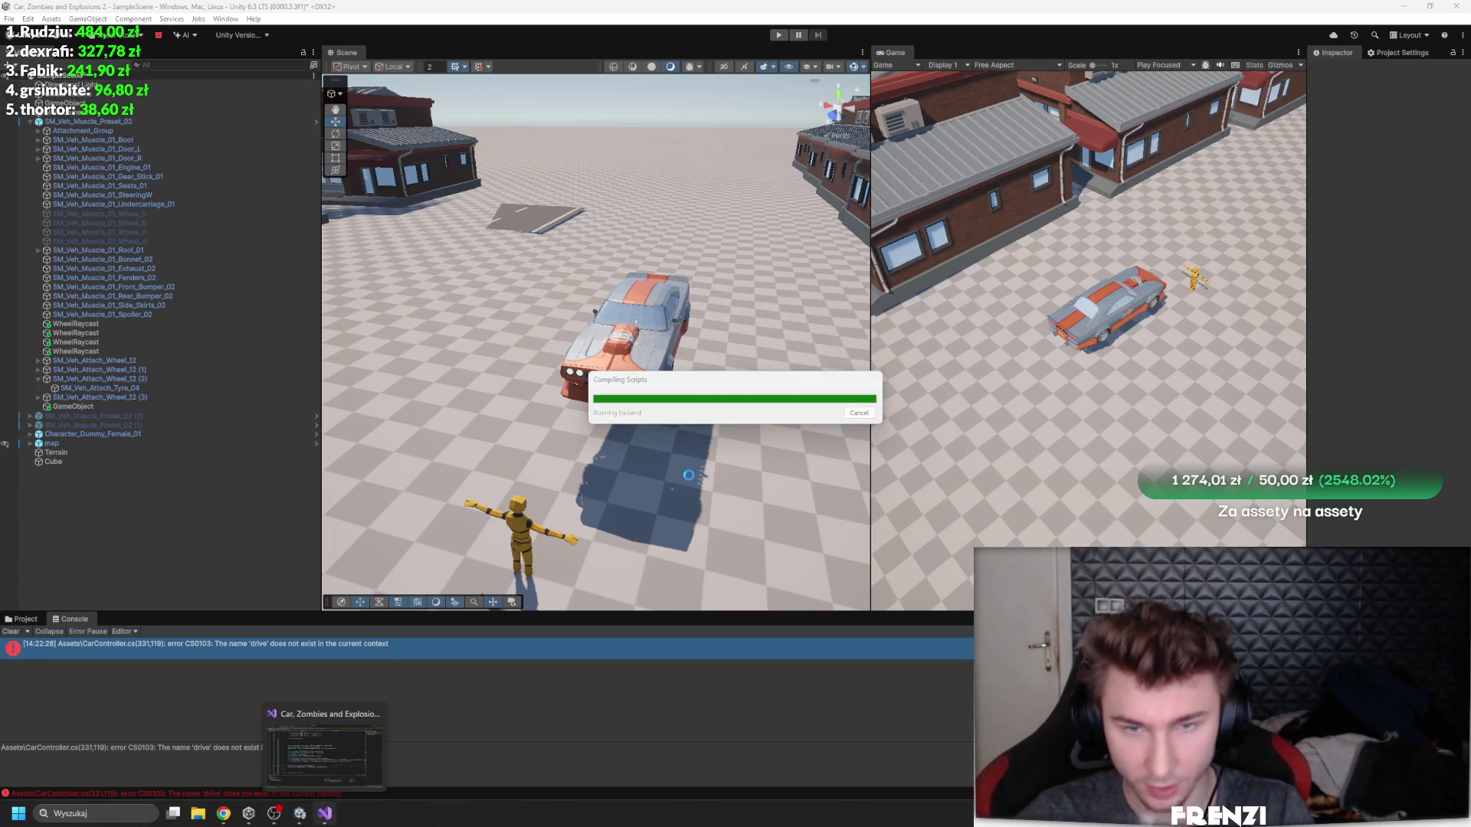
key("alt+Tab")
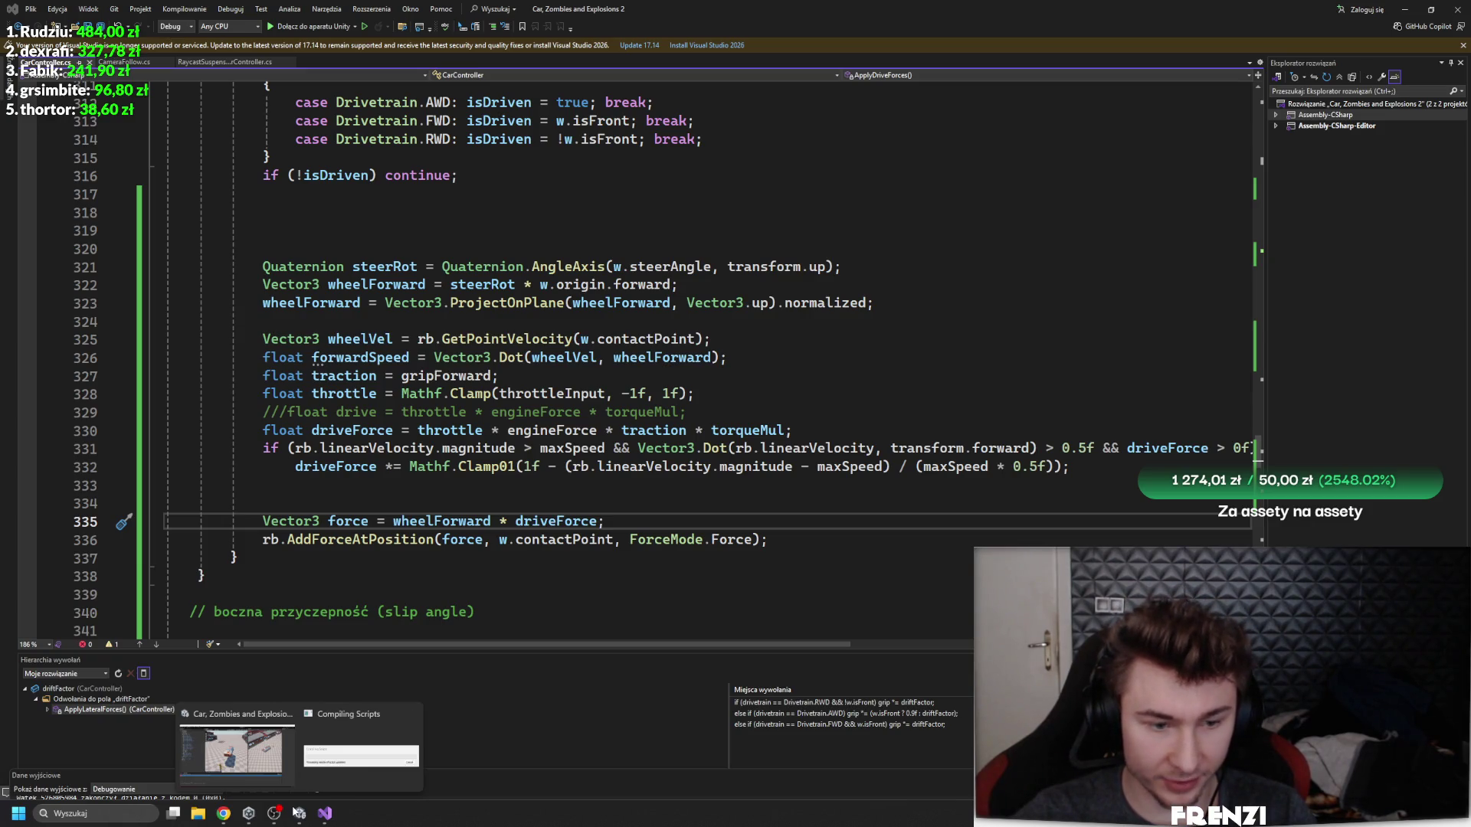
key("alt+Tab")
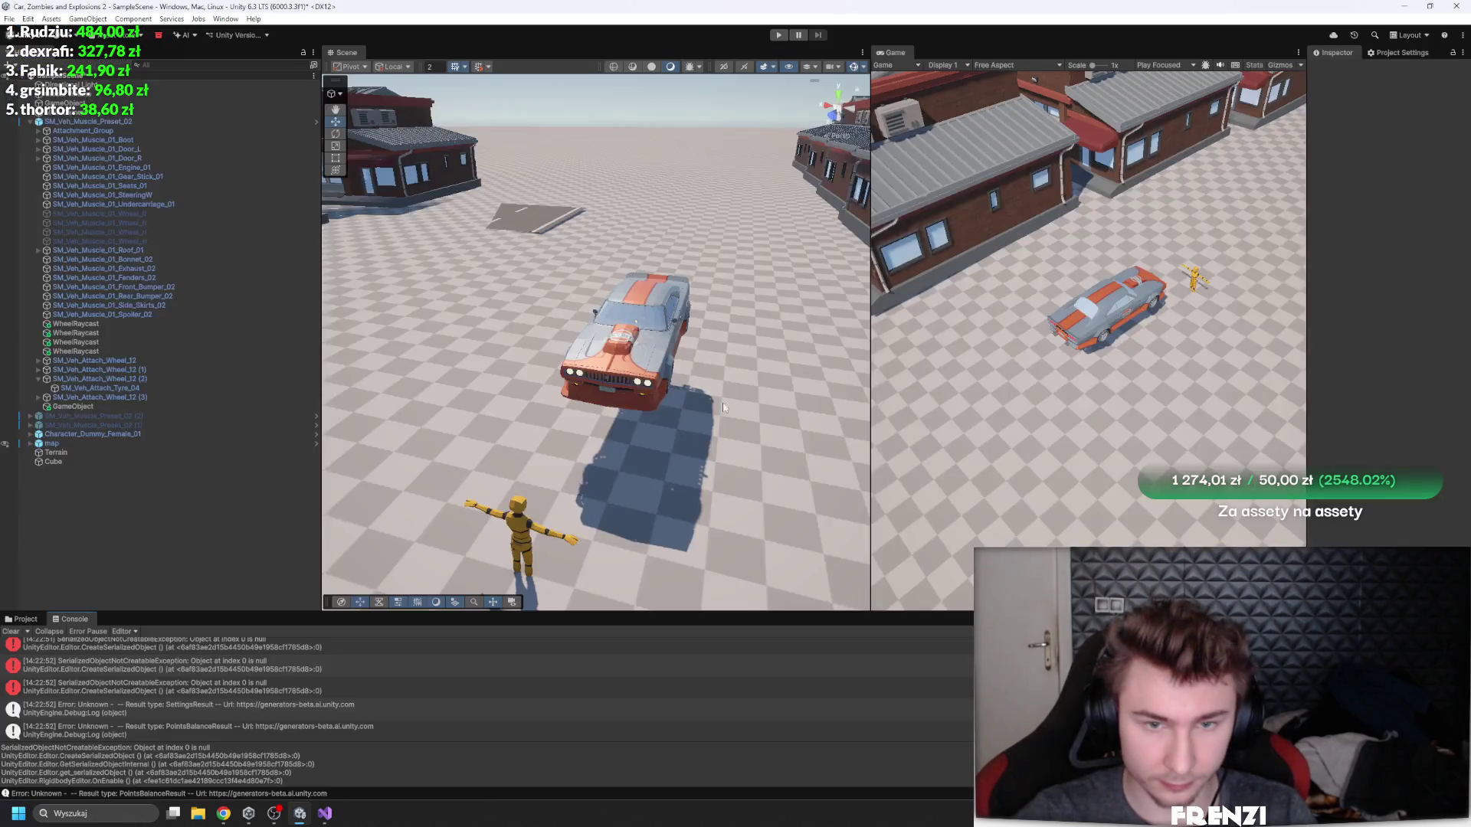
- Clear the Console, select SM_Veh_Muscle_Preset_02, widen the Inspector, and play with the Game view enlarged
left_click(10, 633)
left_click(76, 122)
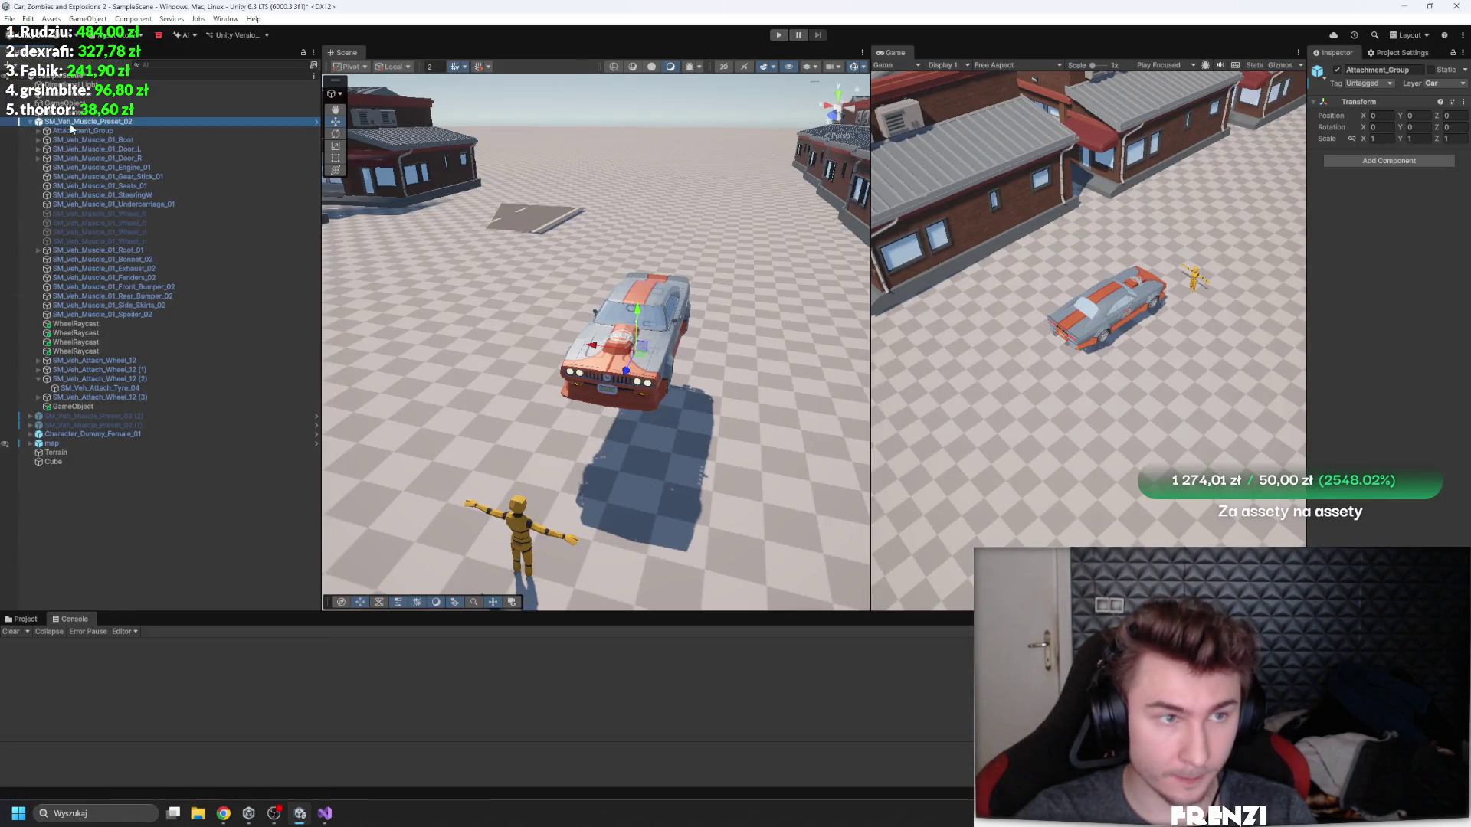
left_click_drag(1308, 318, 1063, 318)
scroll(1345, 433, "down", 10)
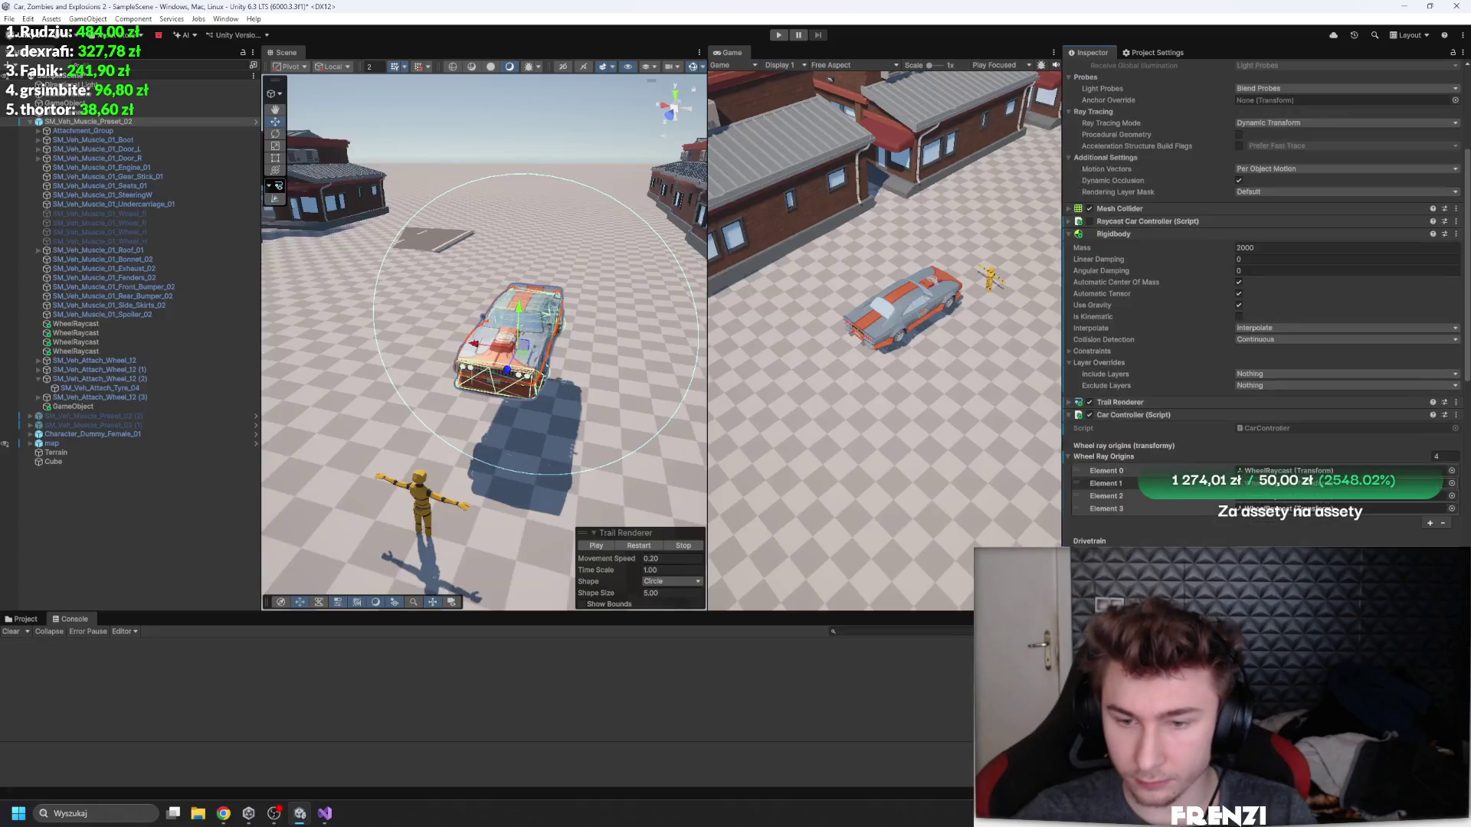
left_click(779, 35)
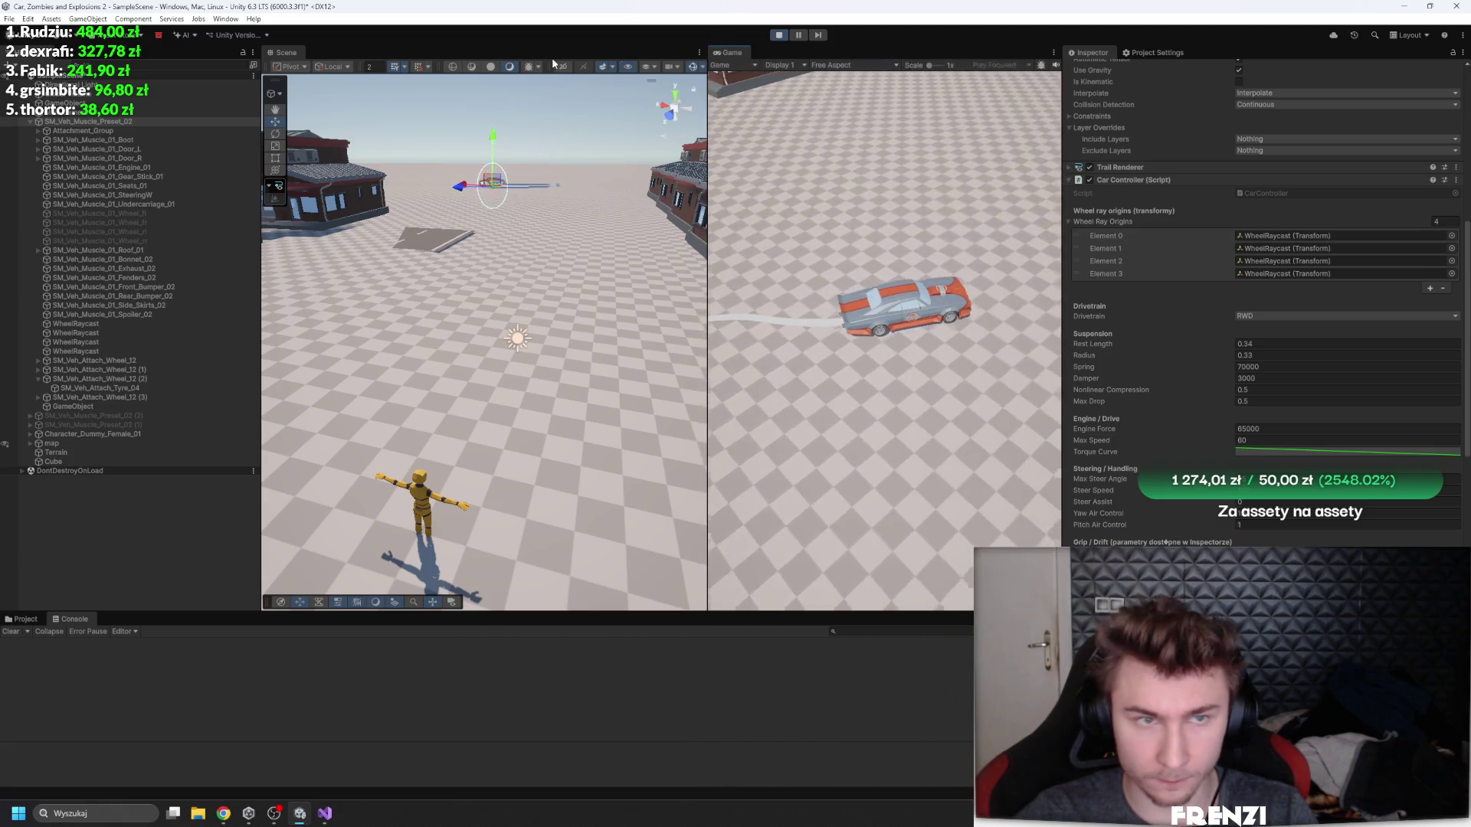
left_click_drag(729, 52, 330, 52)
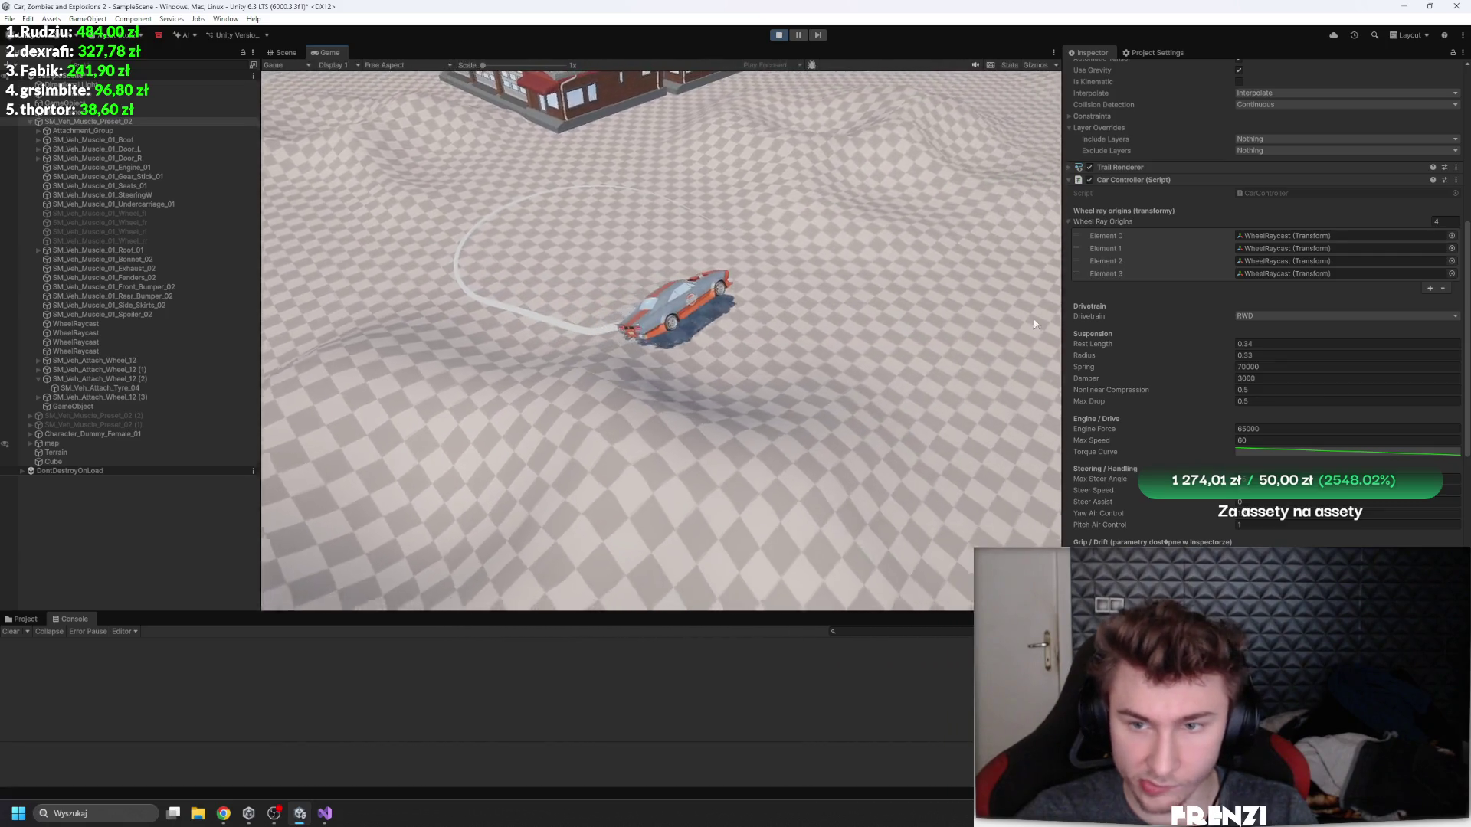
left_click(1297, 428)
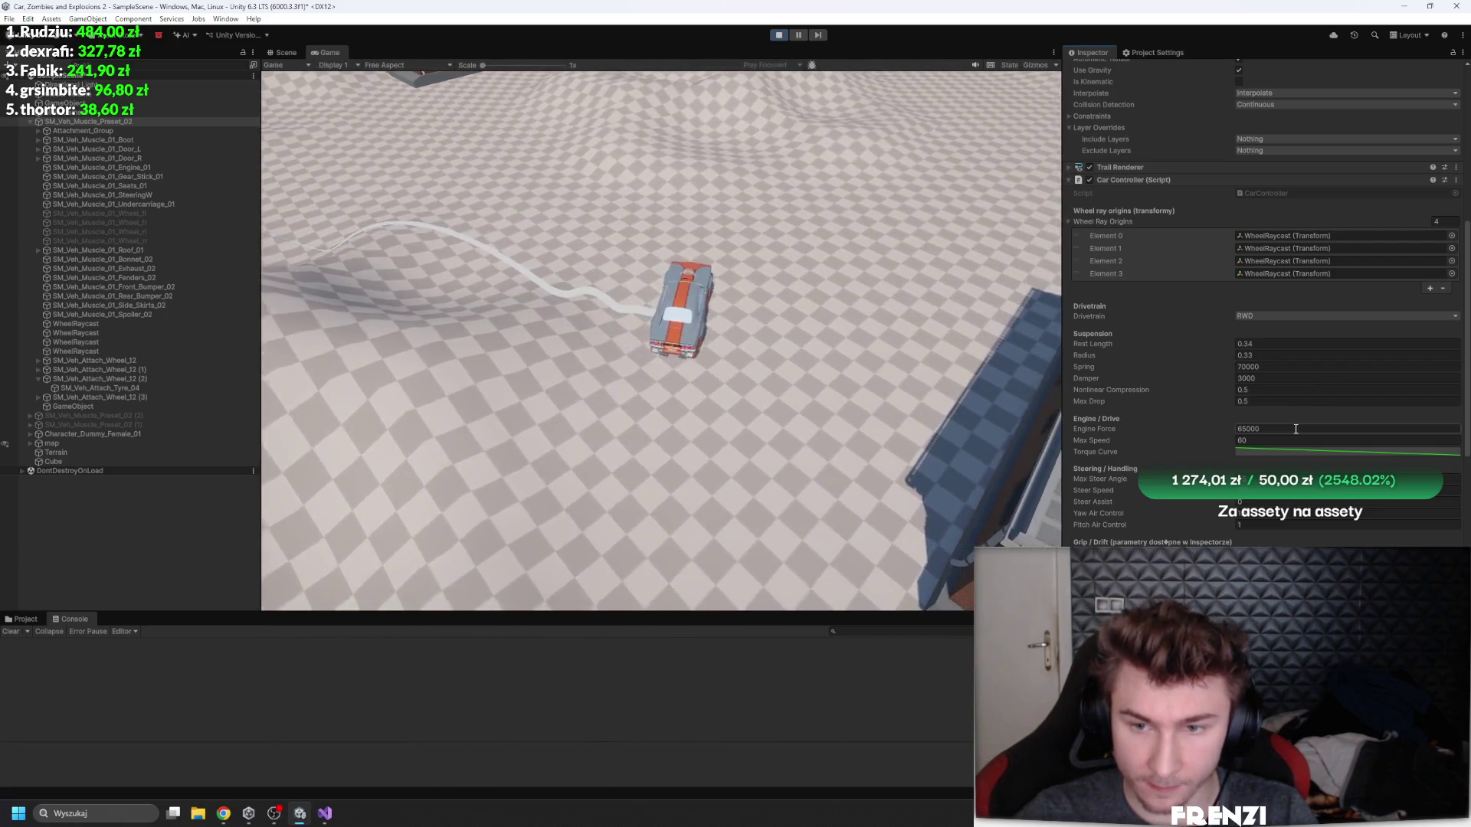
- Set Engine Force to 65000/4 (16250) and steer the car into drifts with D and W
type("/4")
key("Return")
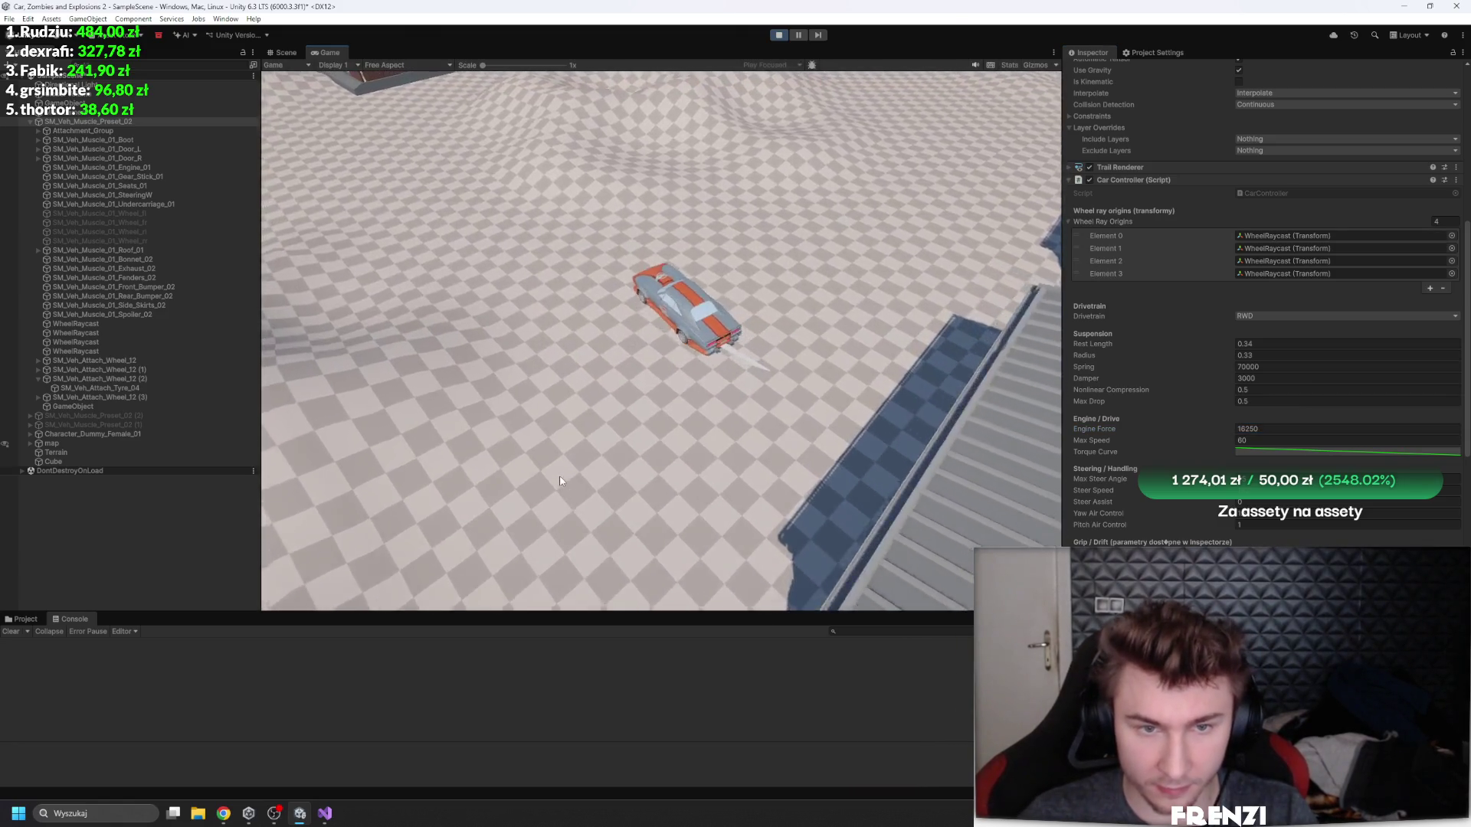
scroll(1194, 385, "down", 5)
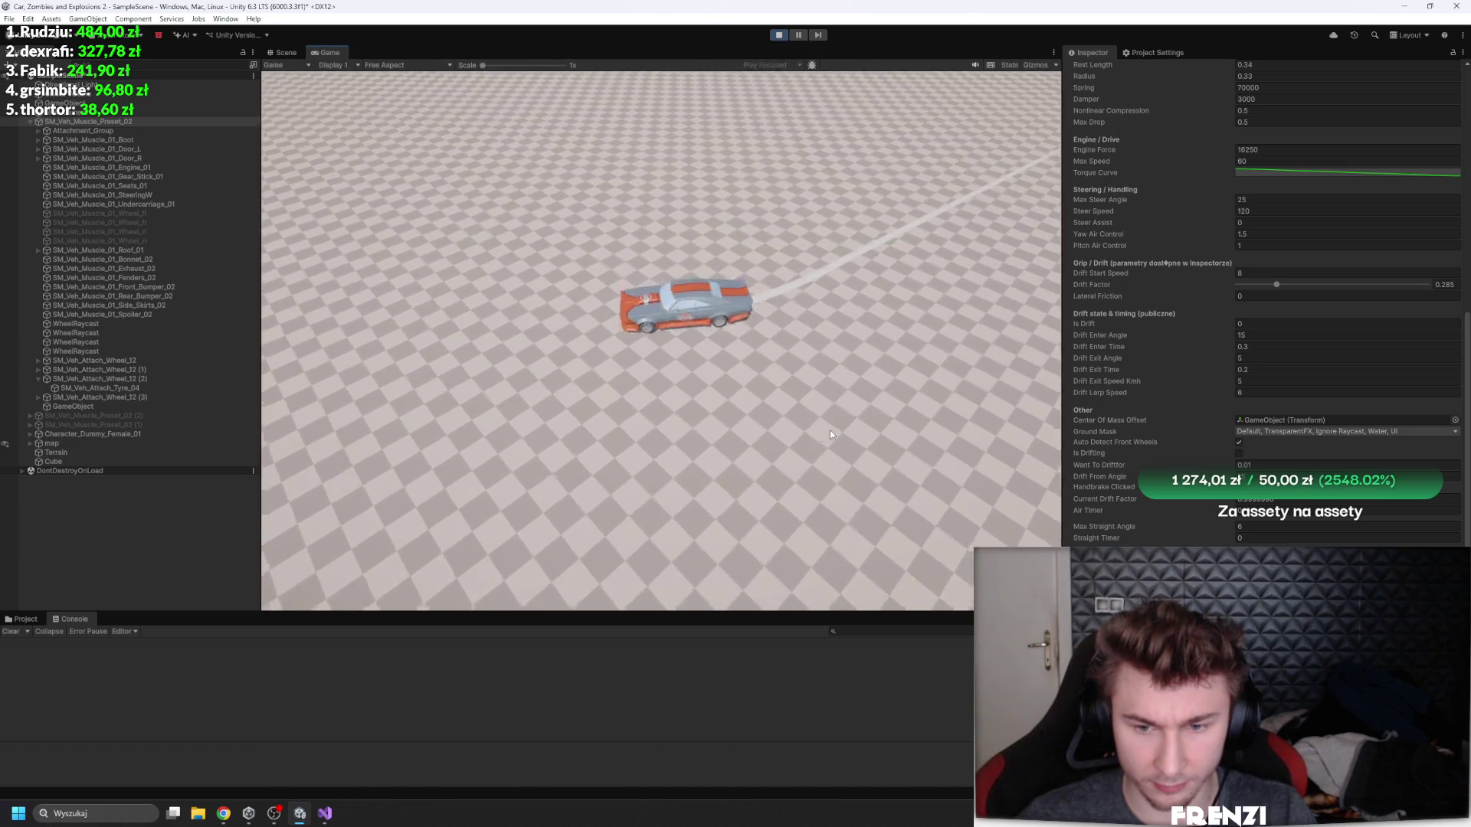
key("d")
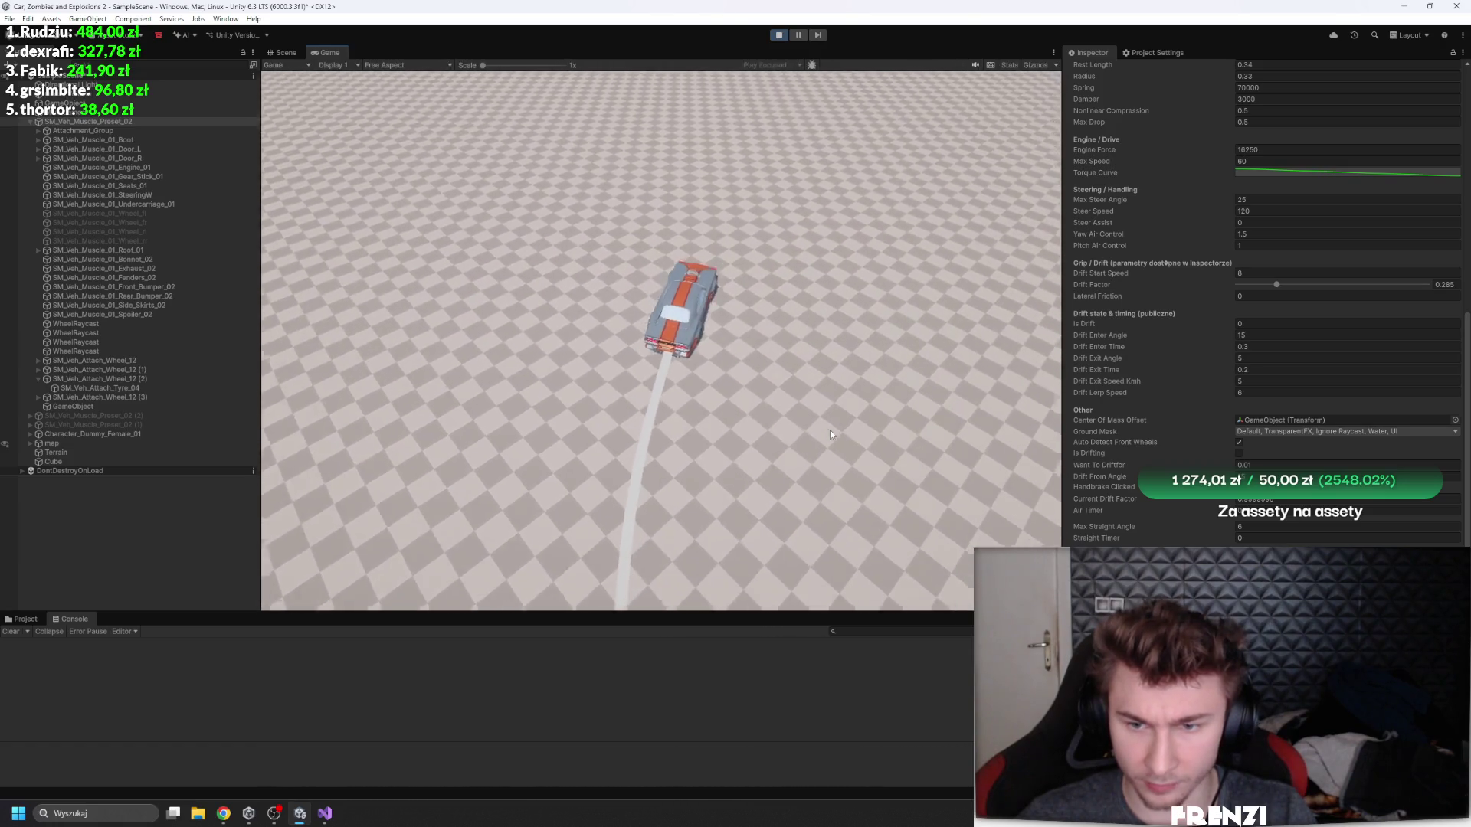
key("w")
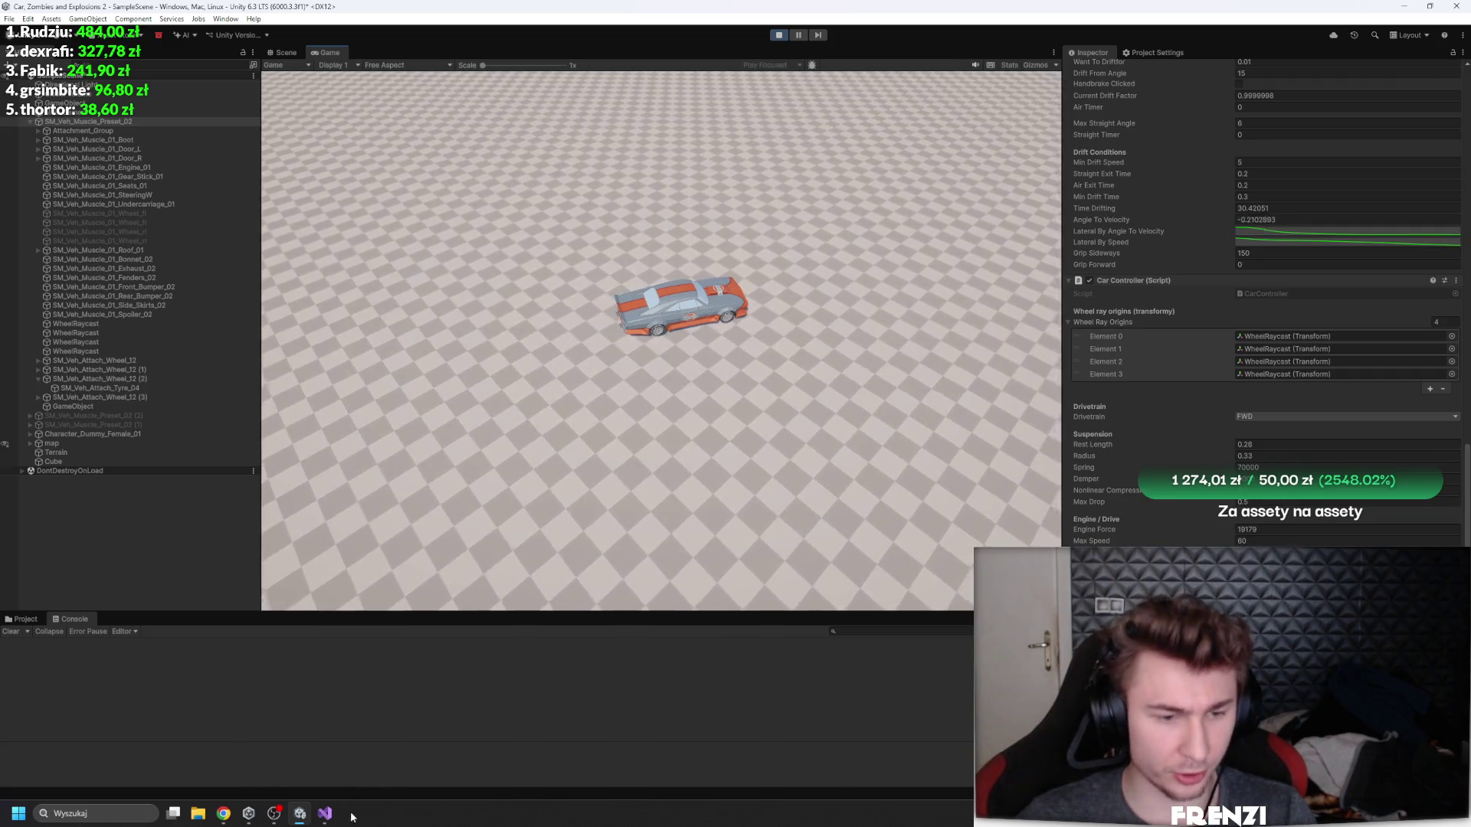
- Review the ApplyDriveForces code in Visual Studio, then stop the Unity play test
left_click(325, 813)
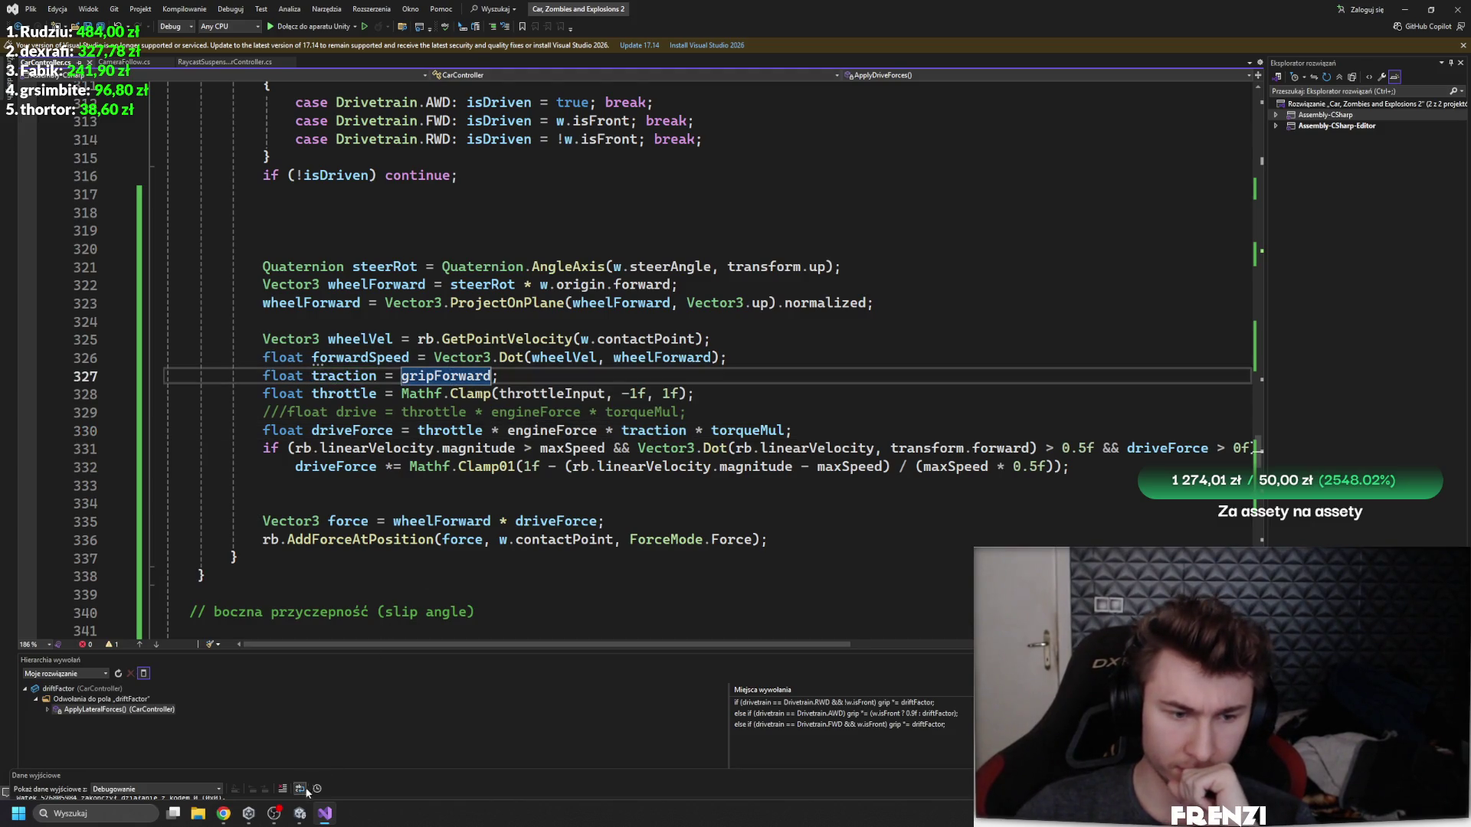
scroll(1257, 450, "up", 13)
scroll(1257, 451, "down", 8)
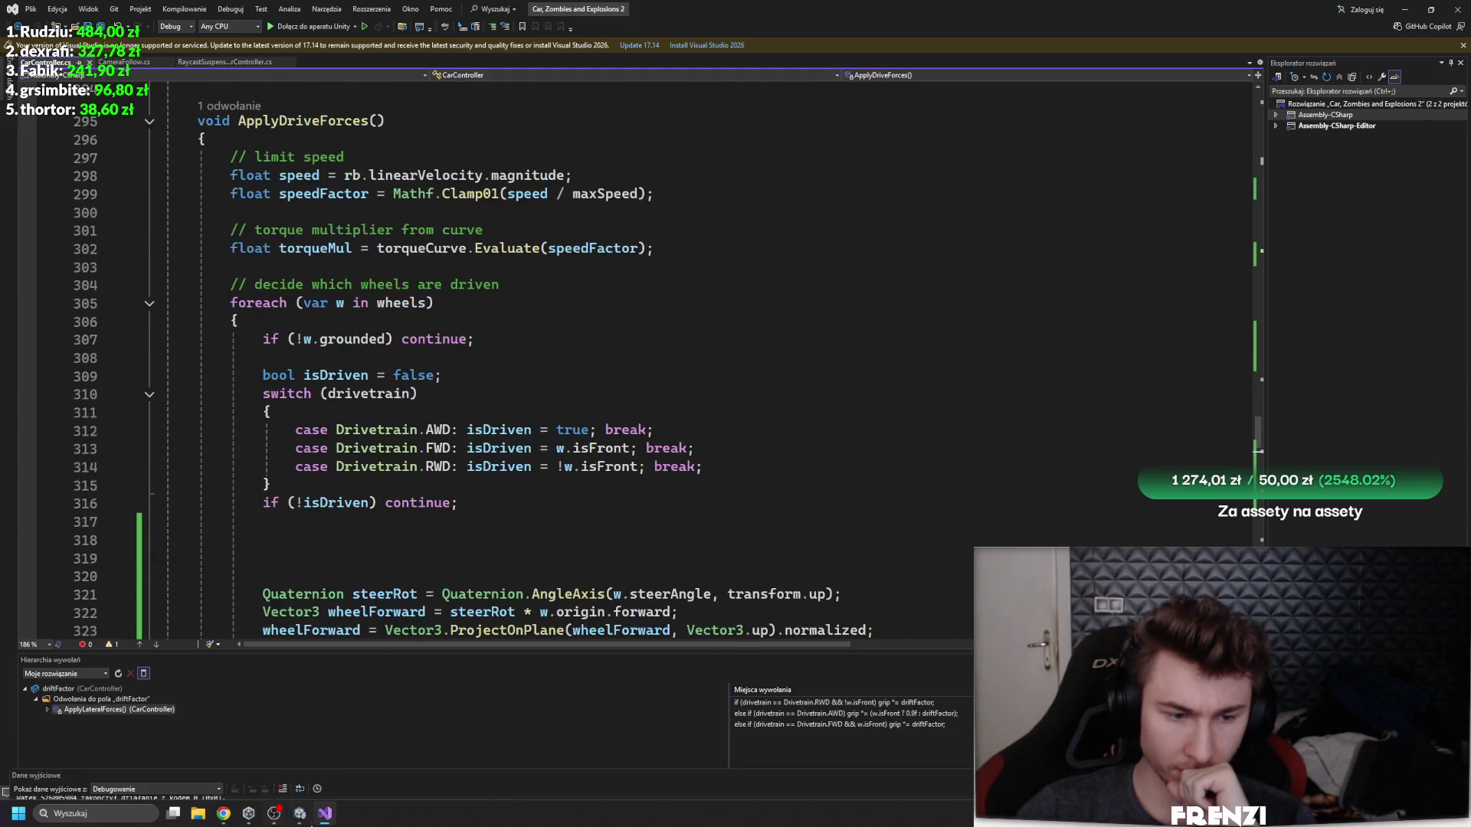
key("alt+Tab")
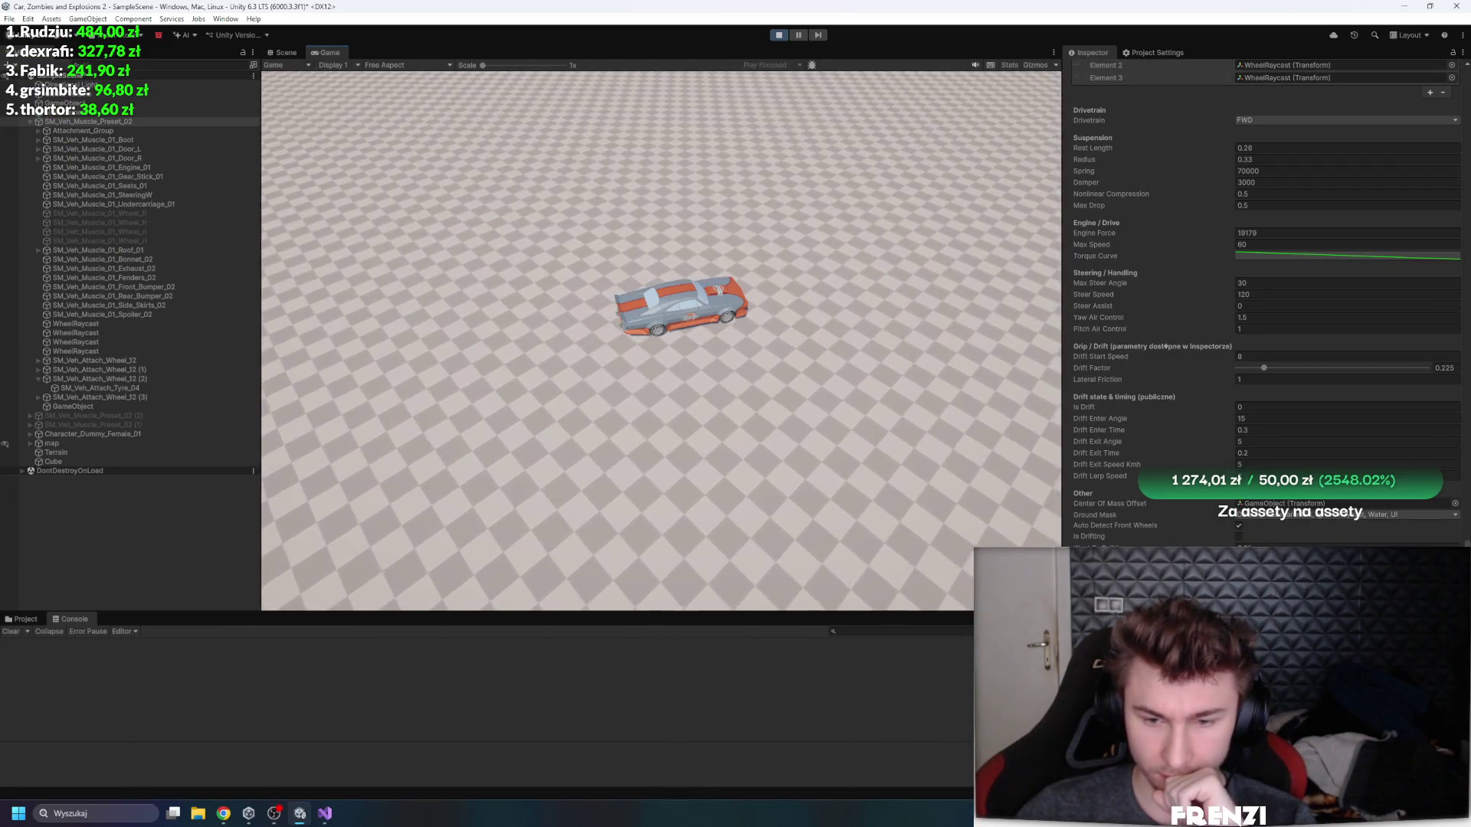
left_click(781, 36)
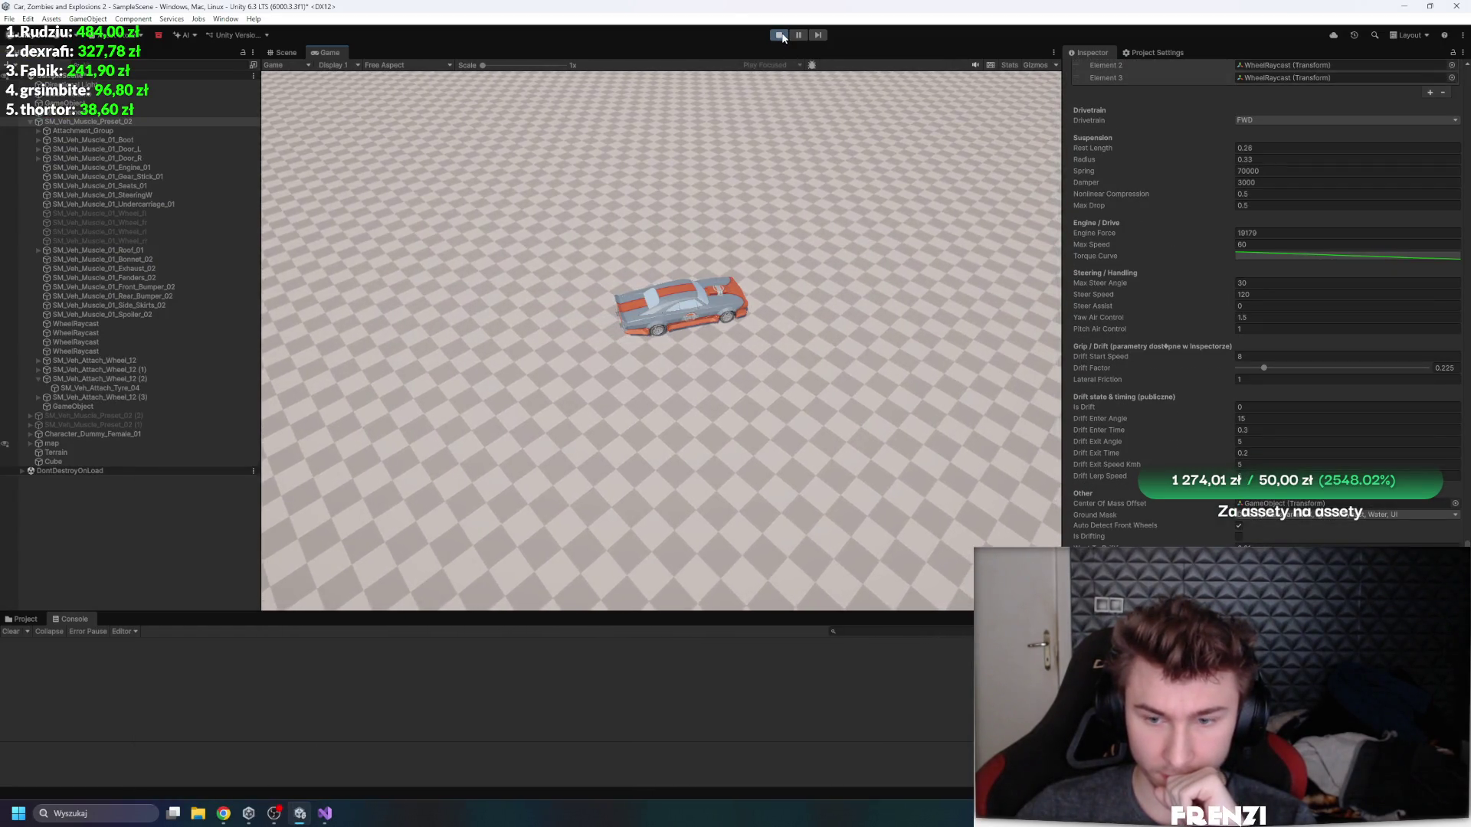
- Select SM_Veh_Muscle_Preset_02, set Engine Force to 16250, and raise Drift Factor to 0.809
scroll(1163, 392, "down", 1)
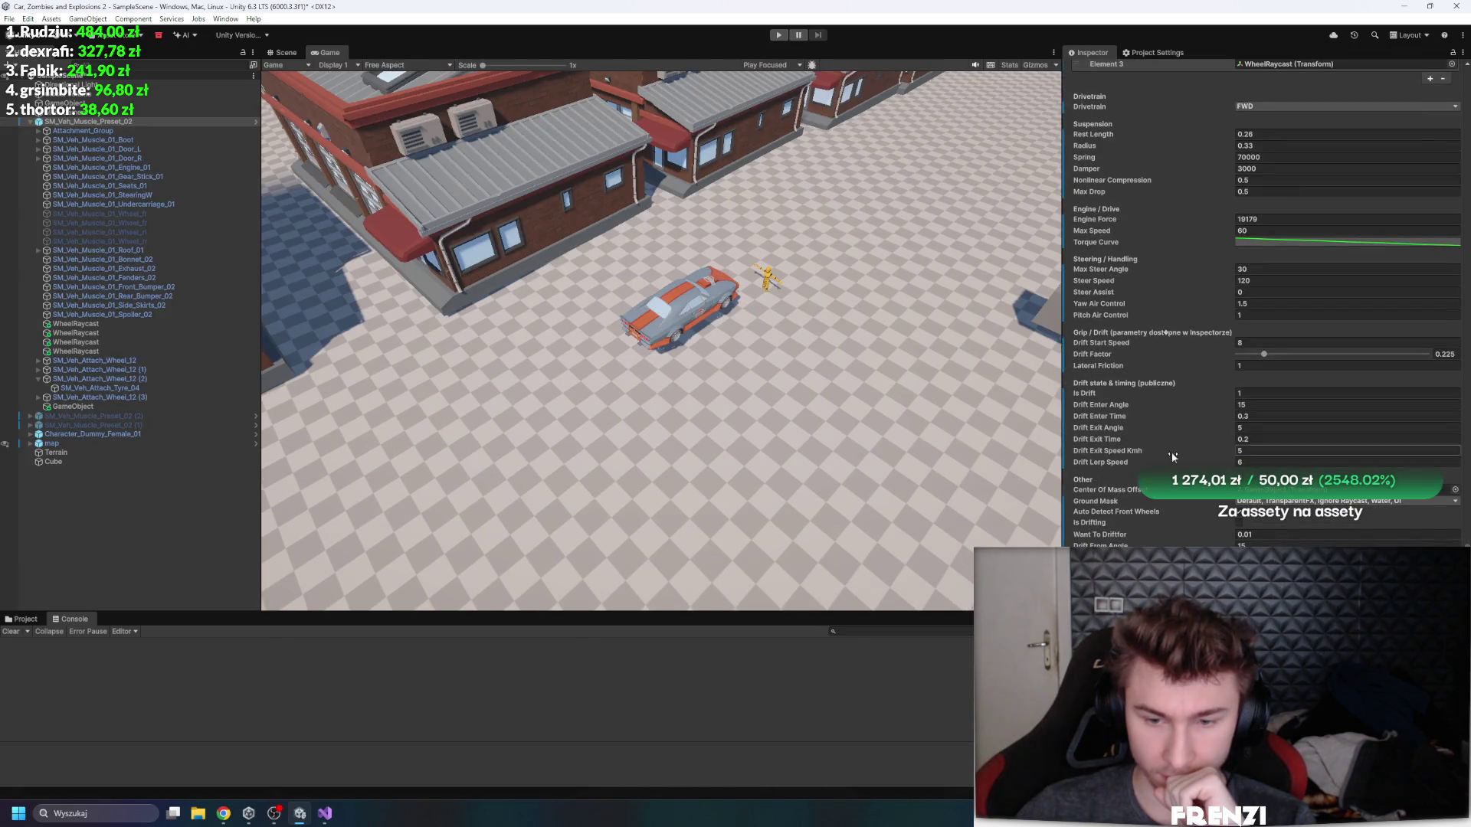
left_click(83, 131)
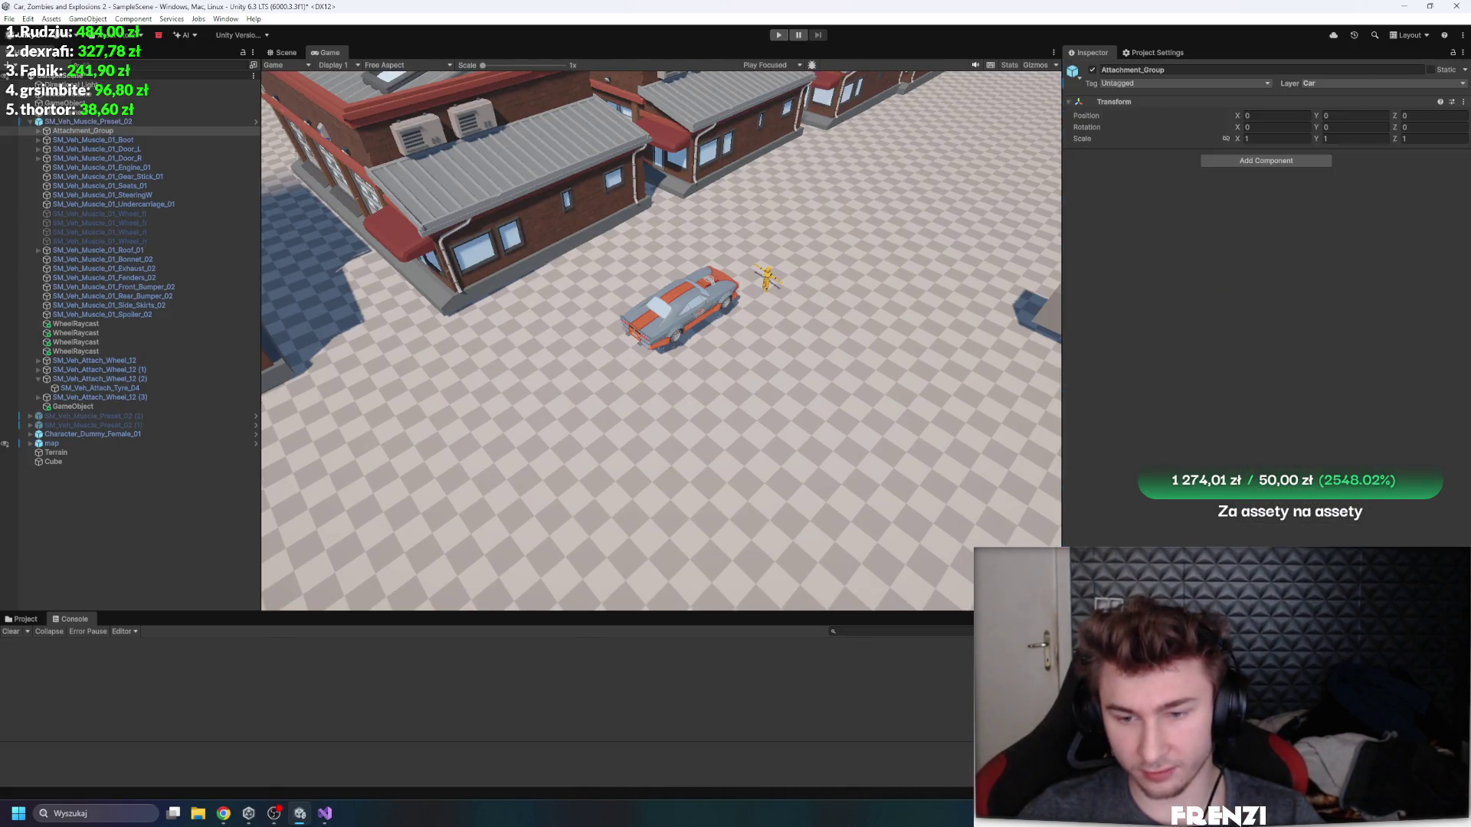
left_click(88, 121)
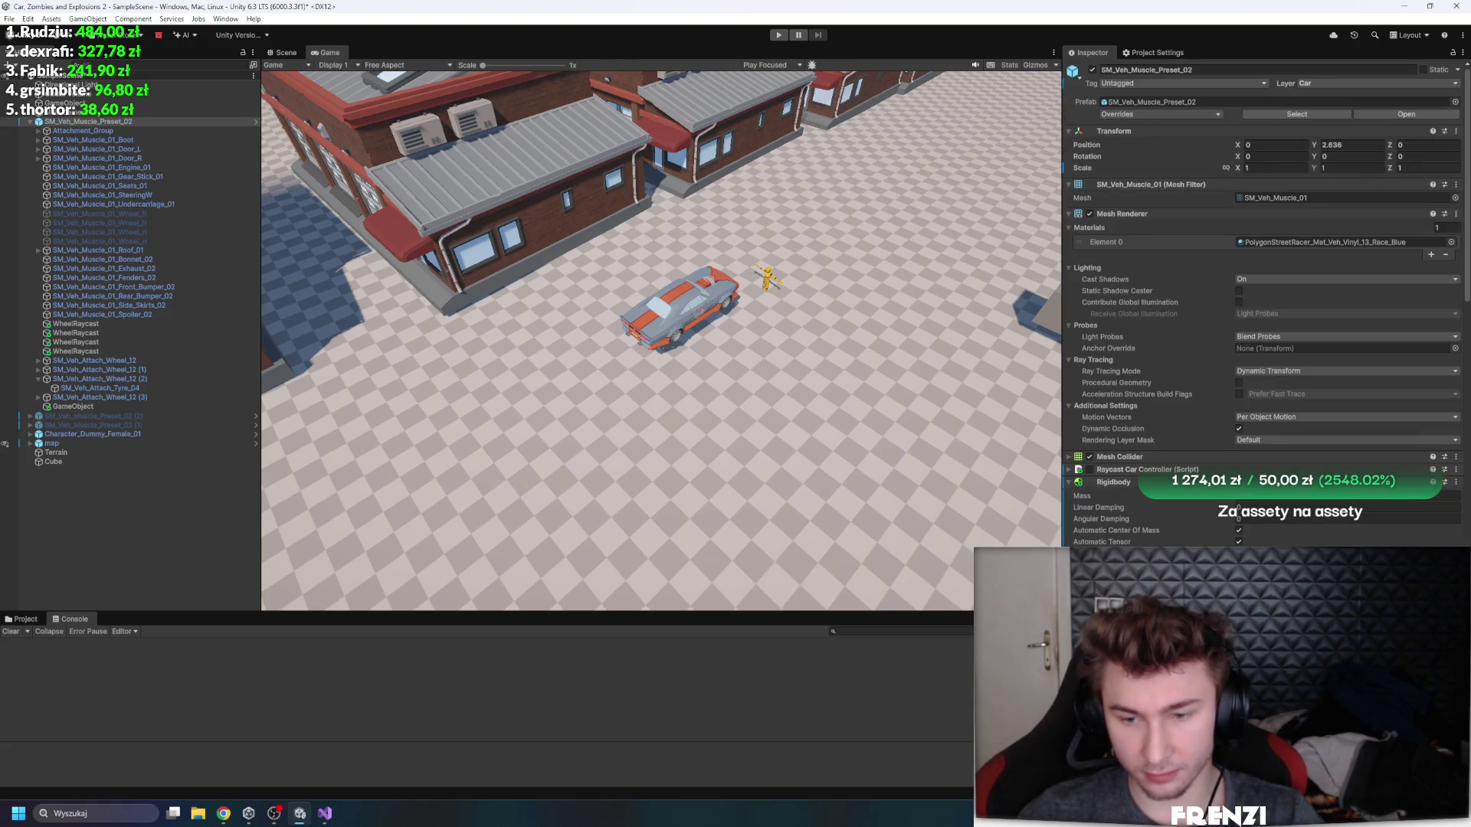
scroll(1264, 306, "down", 10)
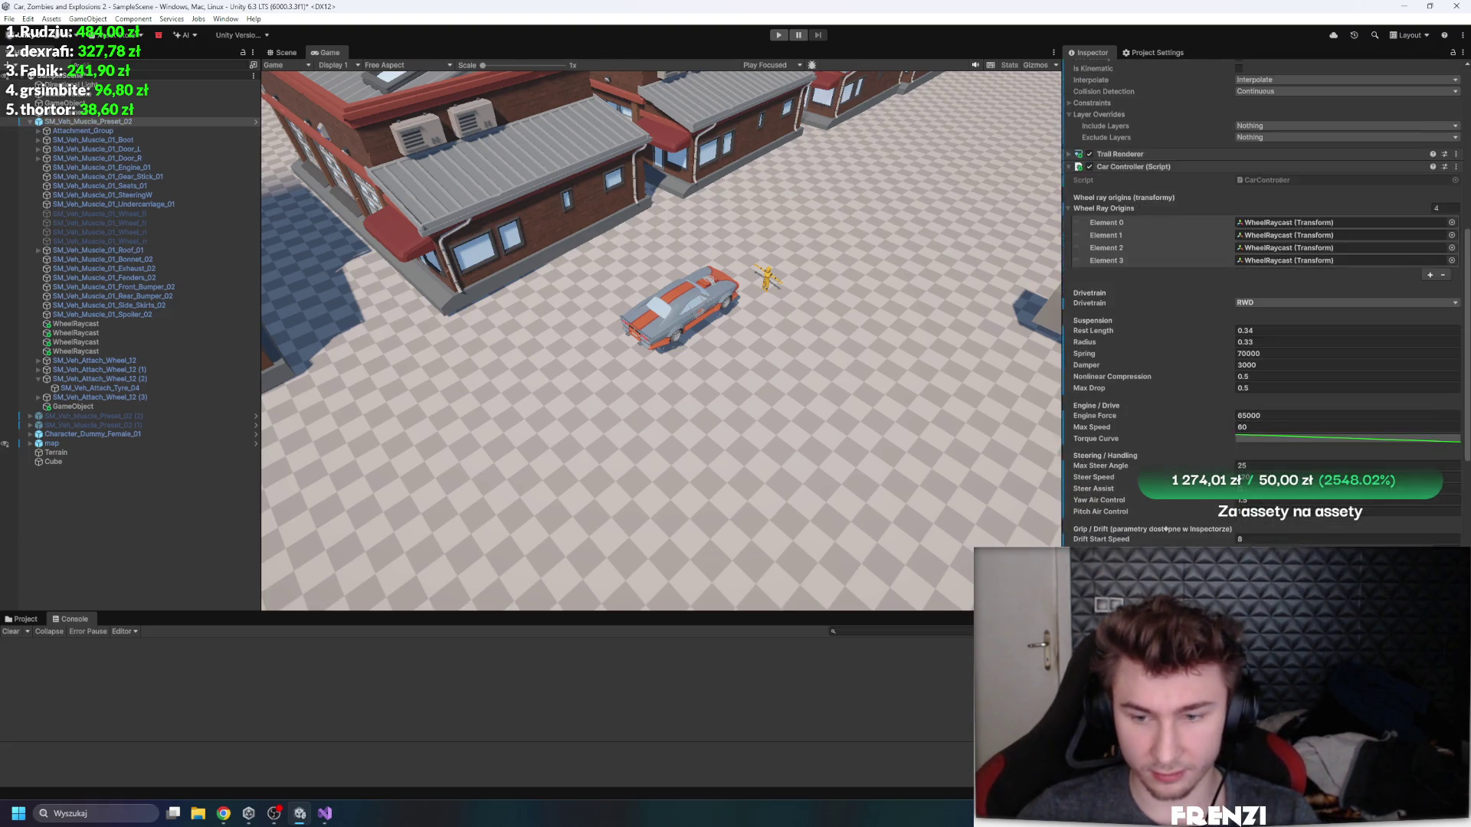
scroll(1264, 307, "down", 5)
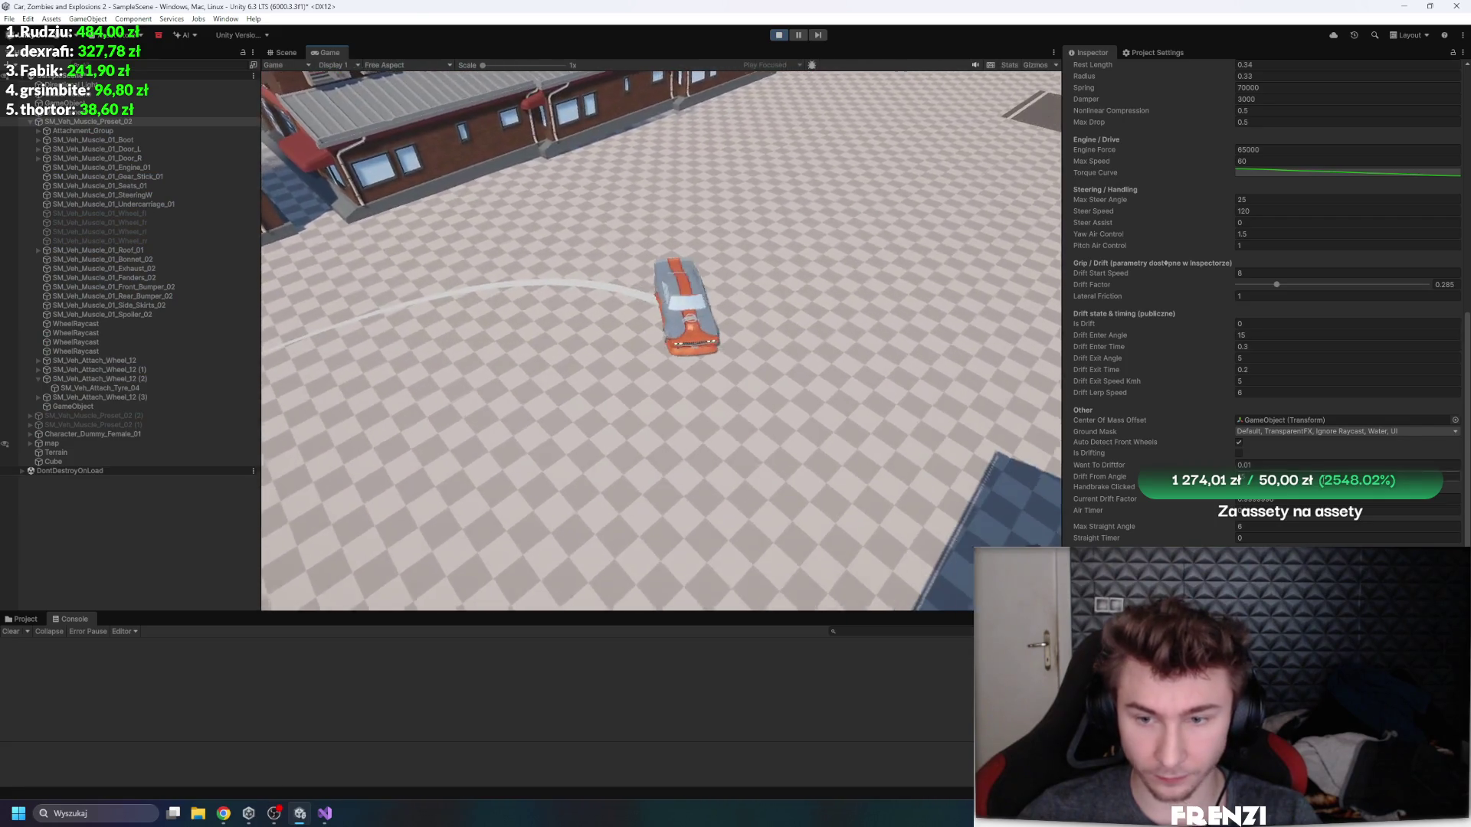
left_click(1261, 151)
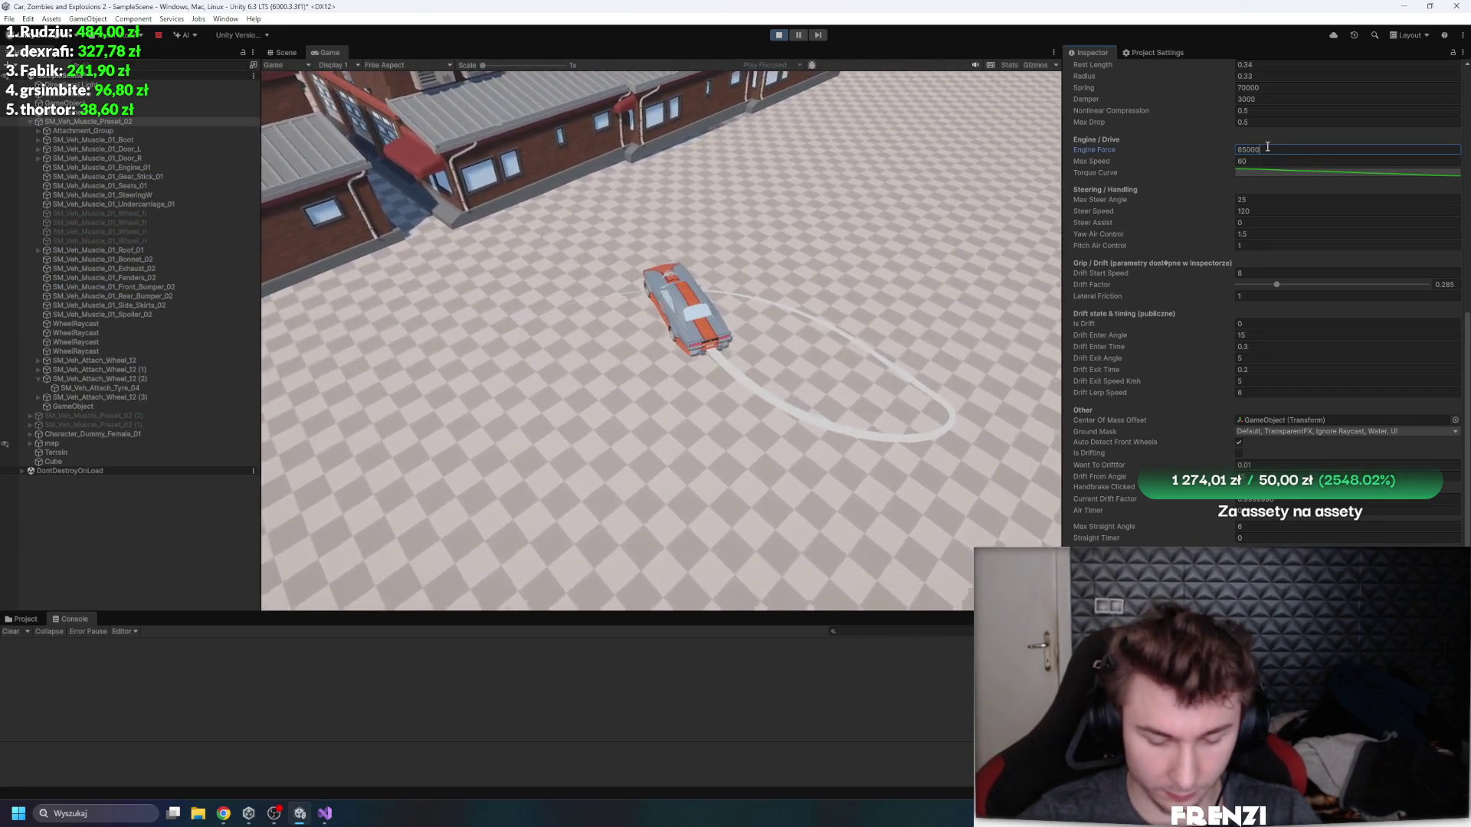
type("/4")
left_click(761, 351)
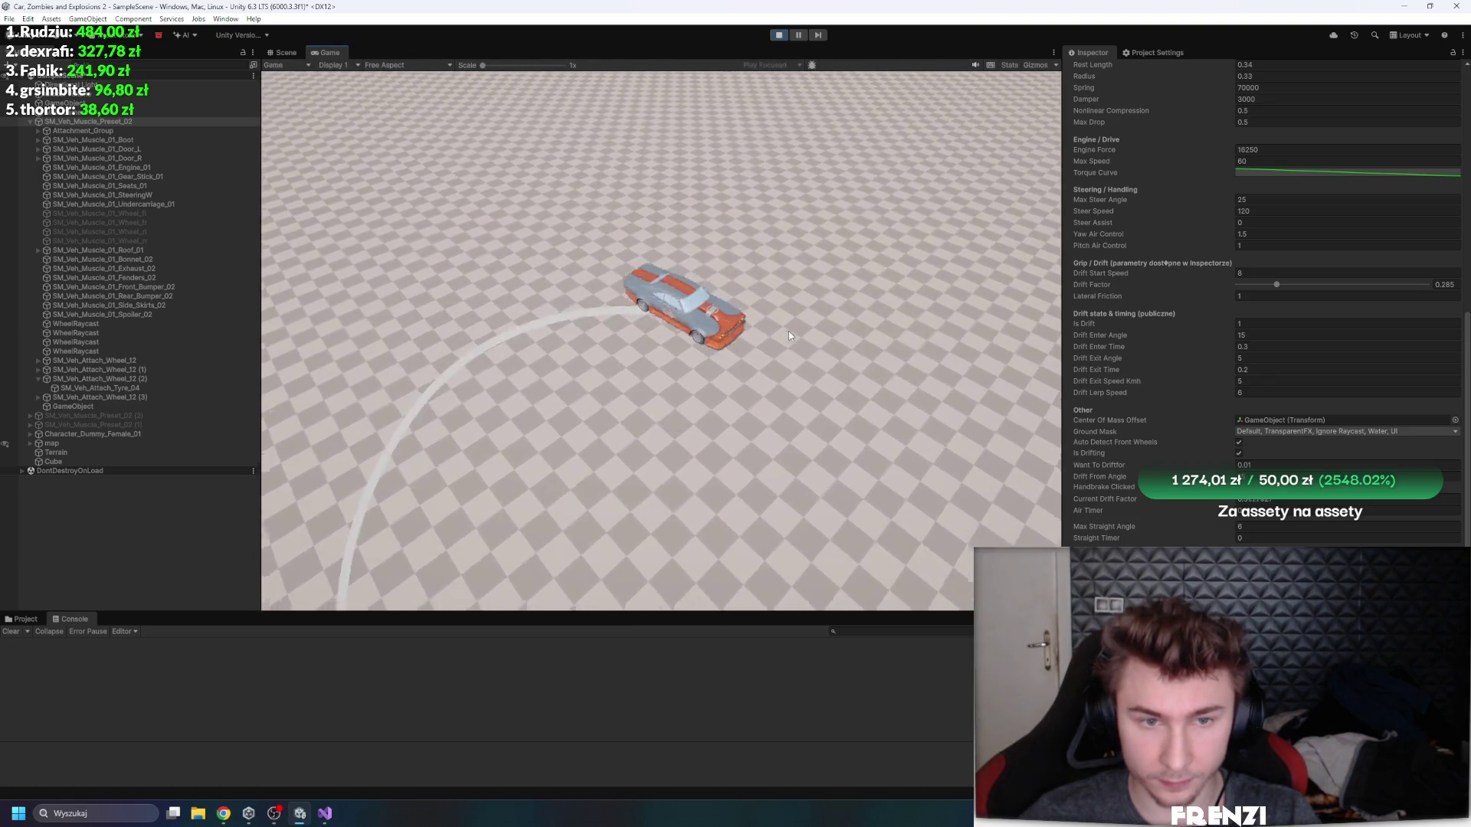
left_click_drag(1277, 284, 1387, 269)
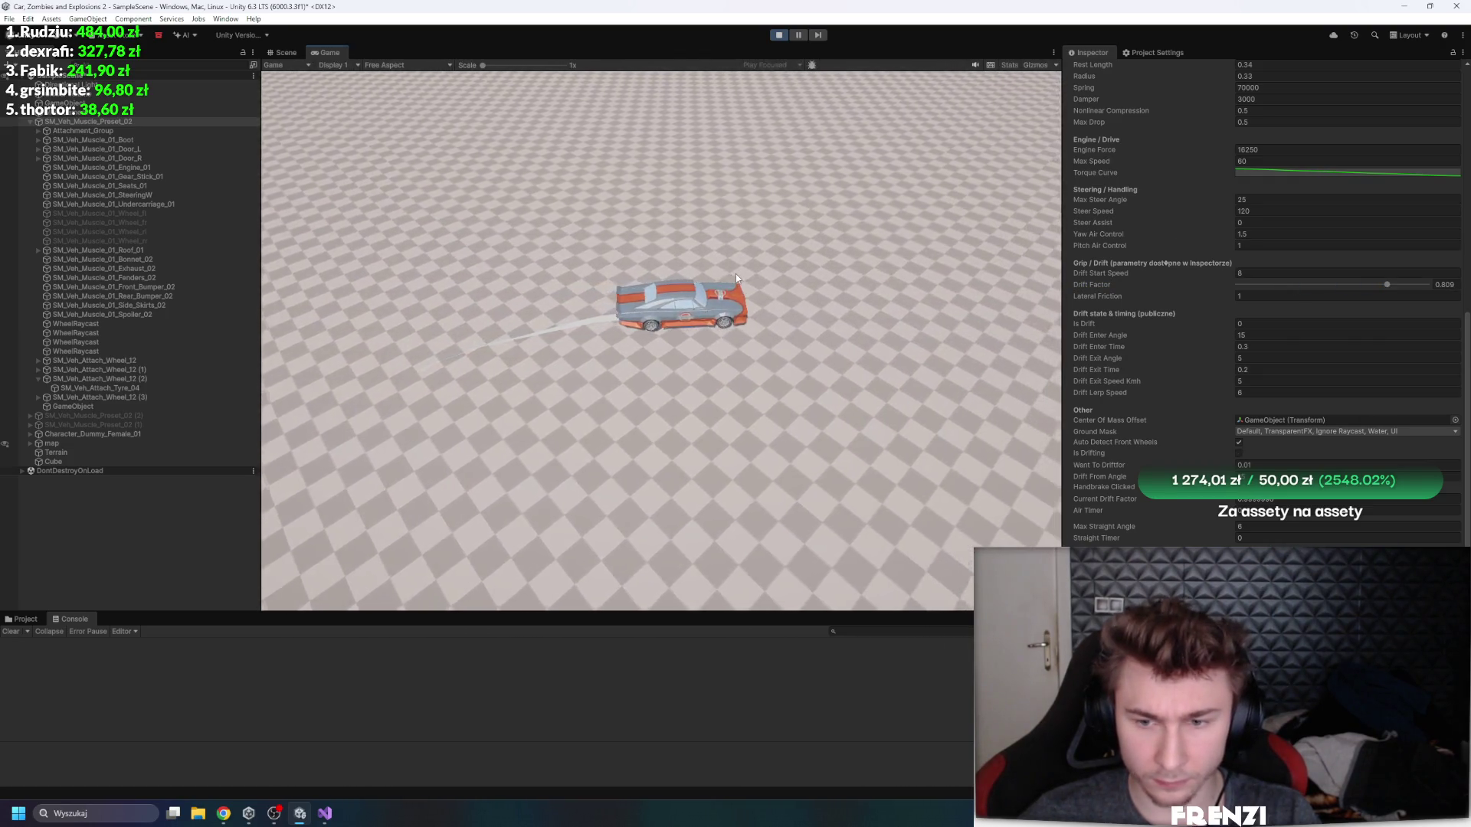
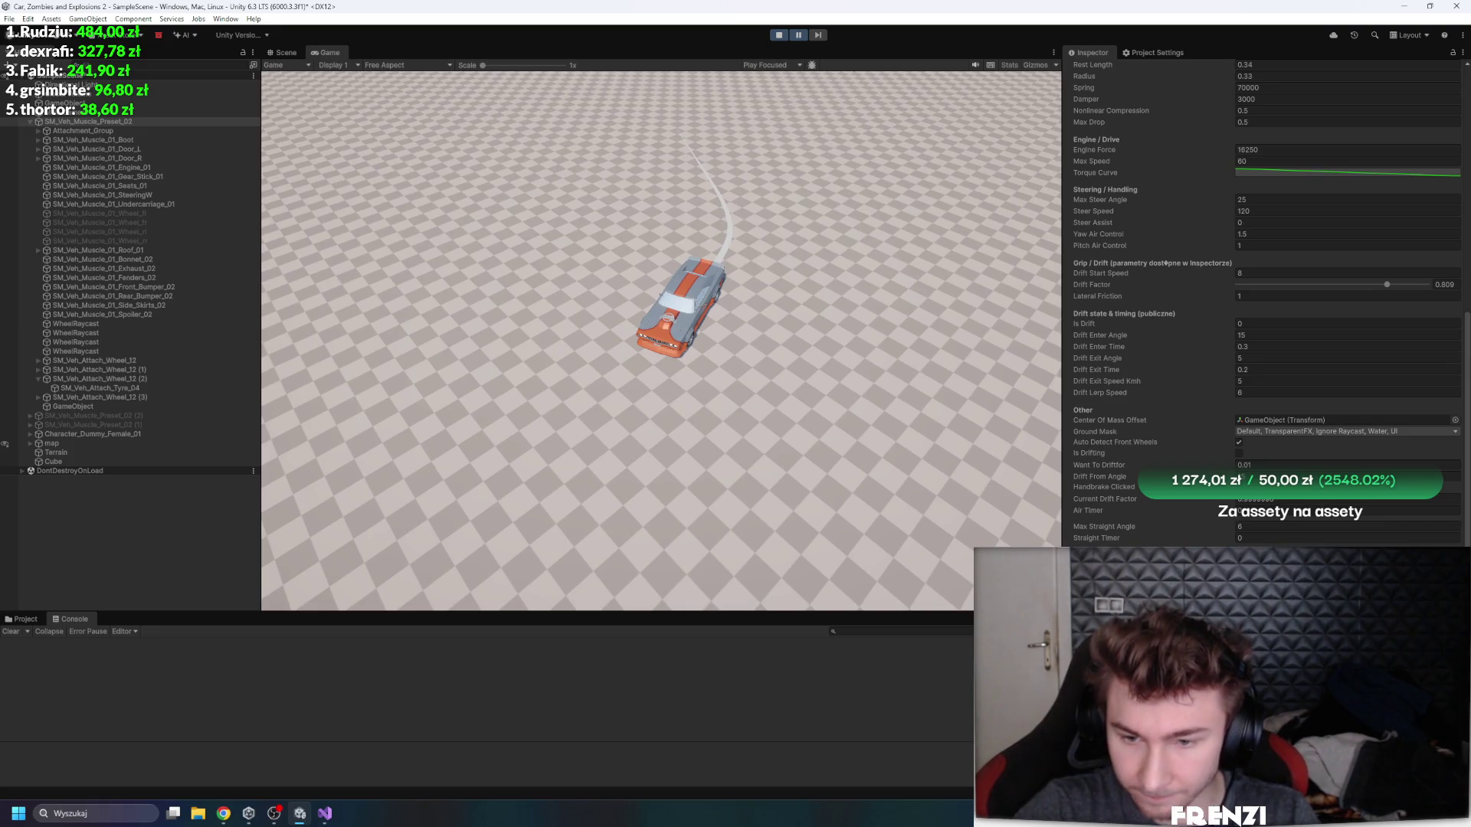
- Inspect the Torque Curve and its wrap-mode options in the curve editor
left_click(1239, 511)
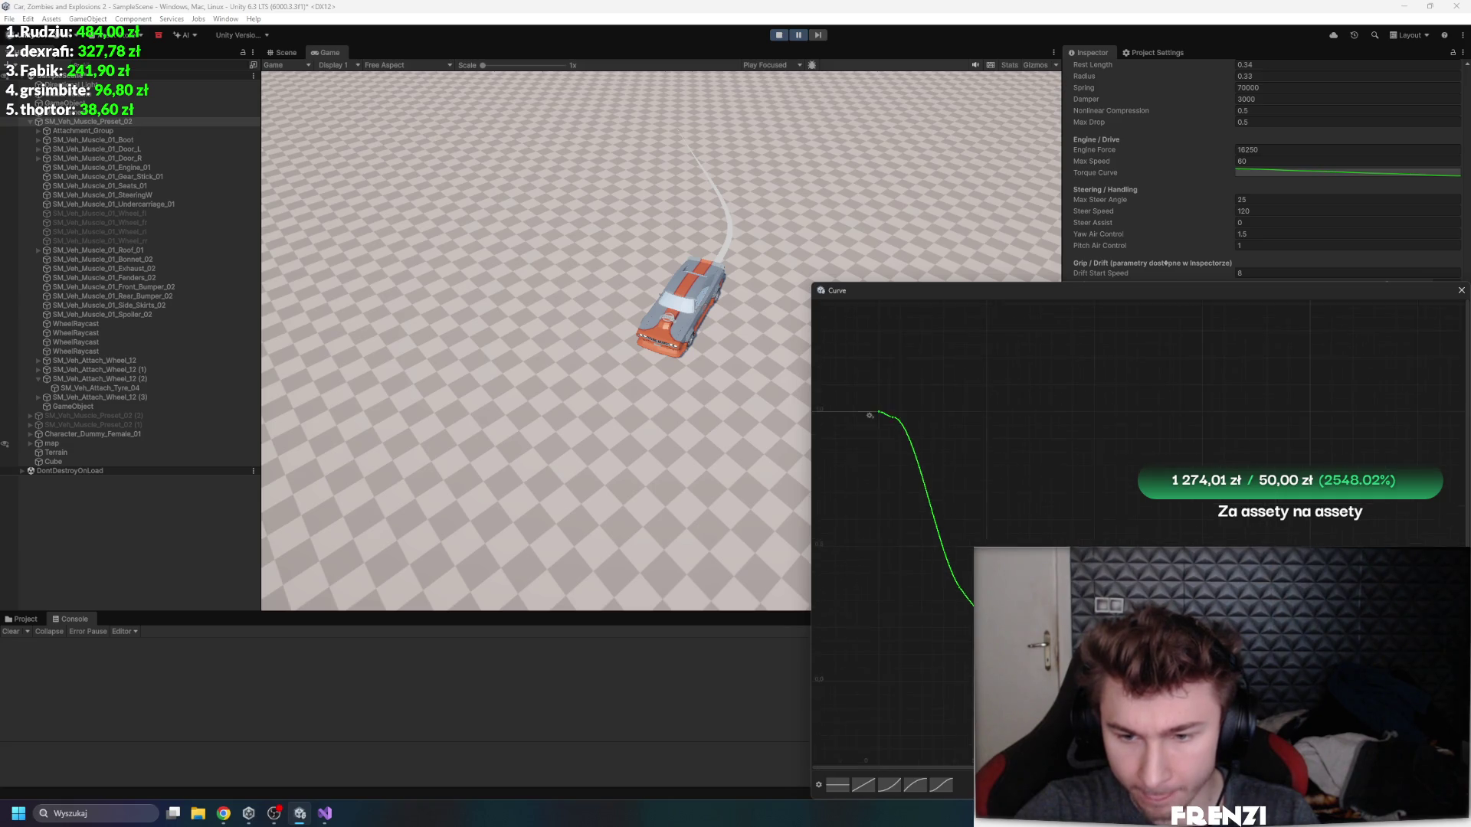
scroll(893, 537, "down", 2)
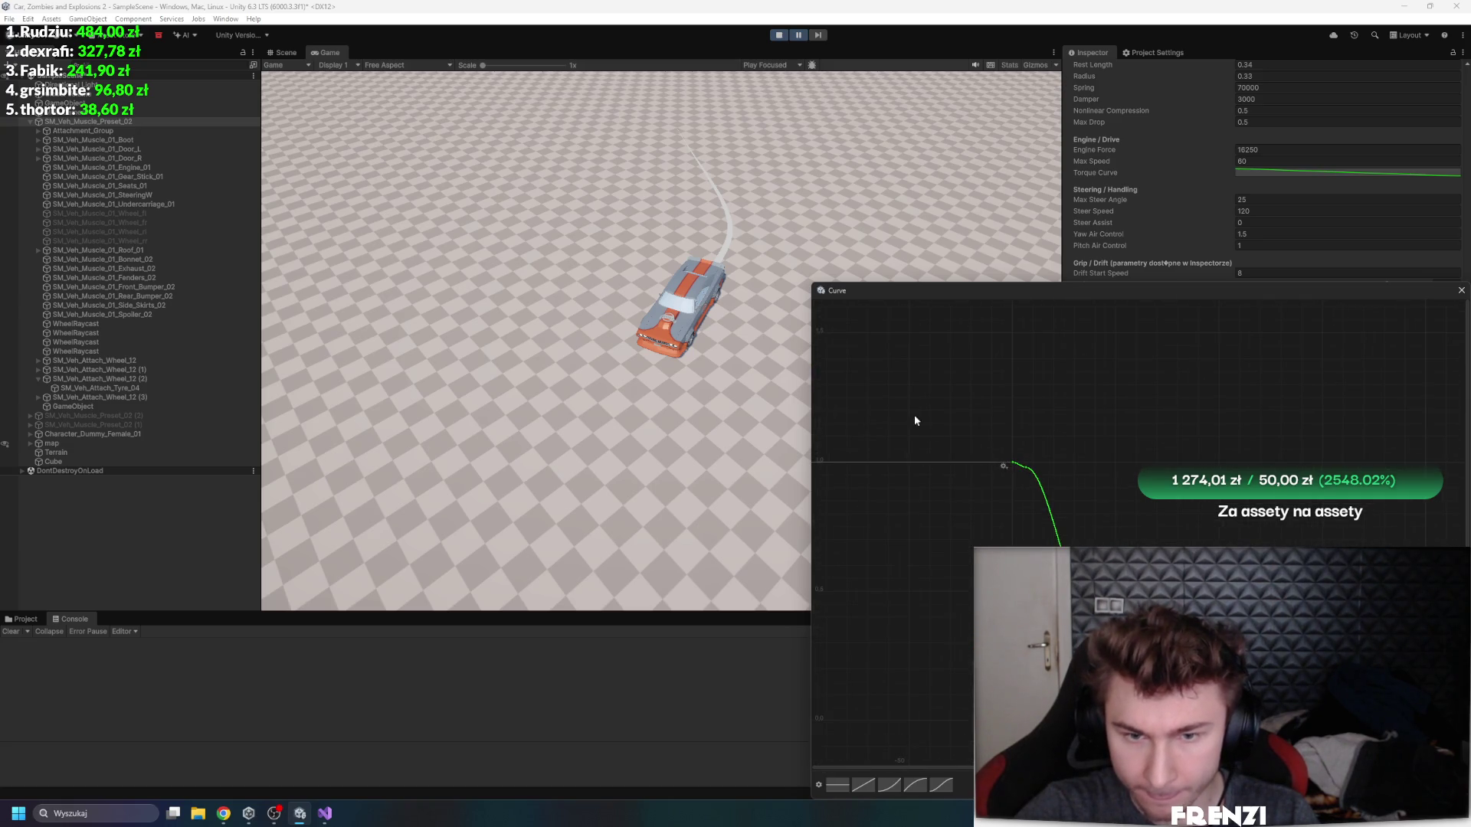
left_click(1004, 467)
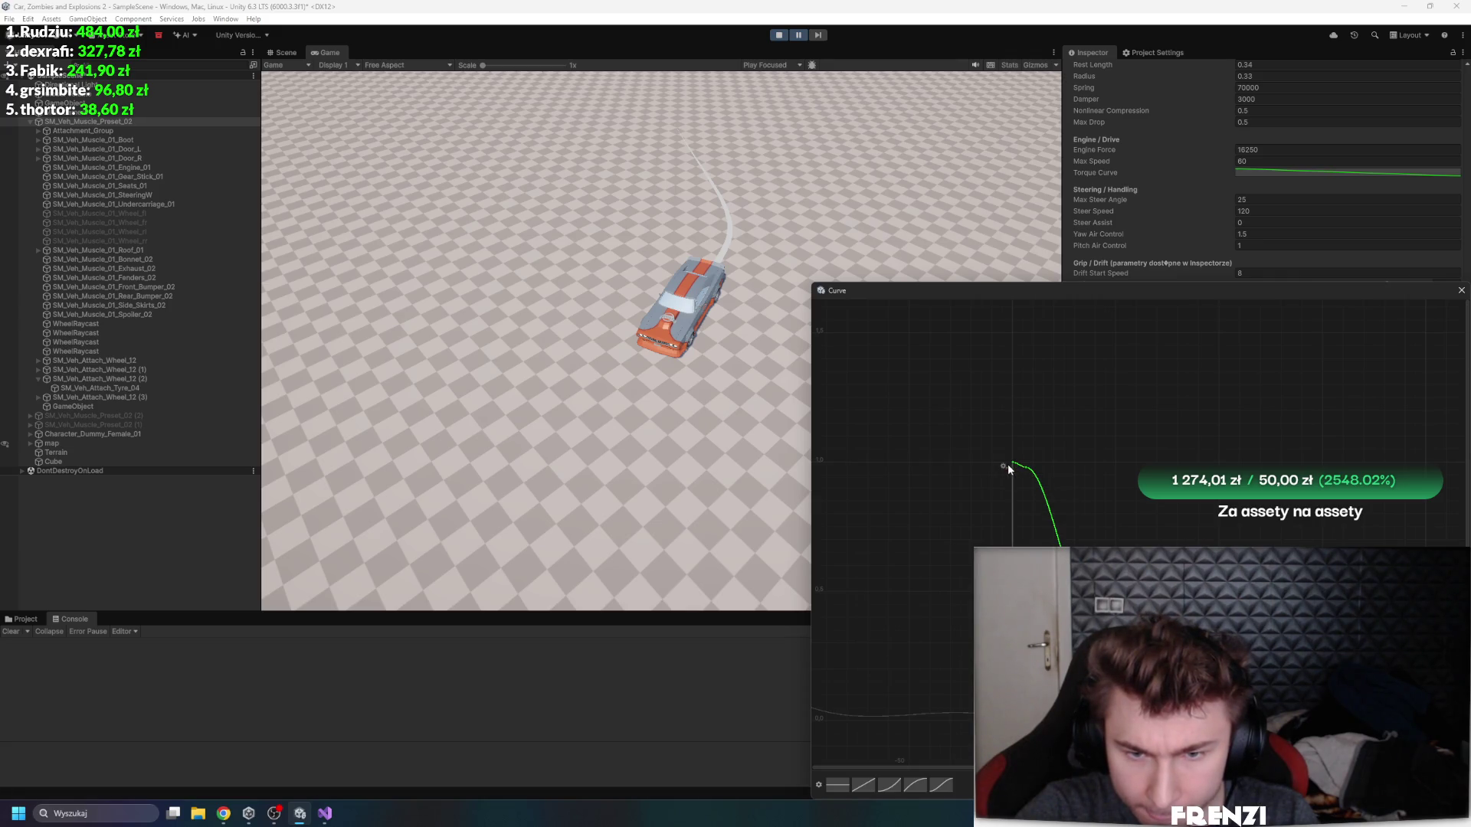
left_click(1461, 290)
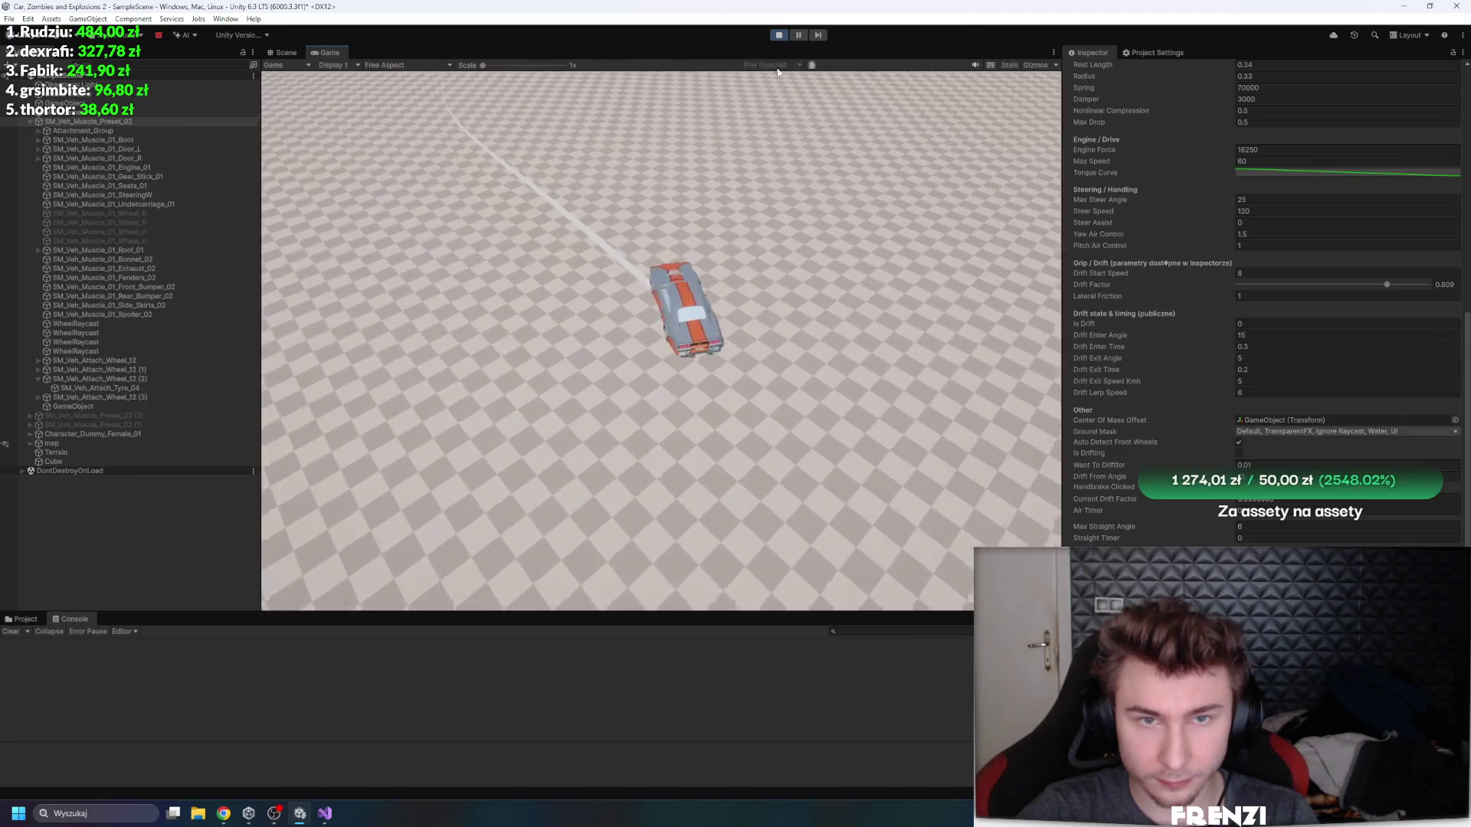
- Recheck the Torque Curve, drive briefly, then stop play mode with Engine Force at 65000
left_click(1349, 171)
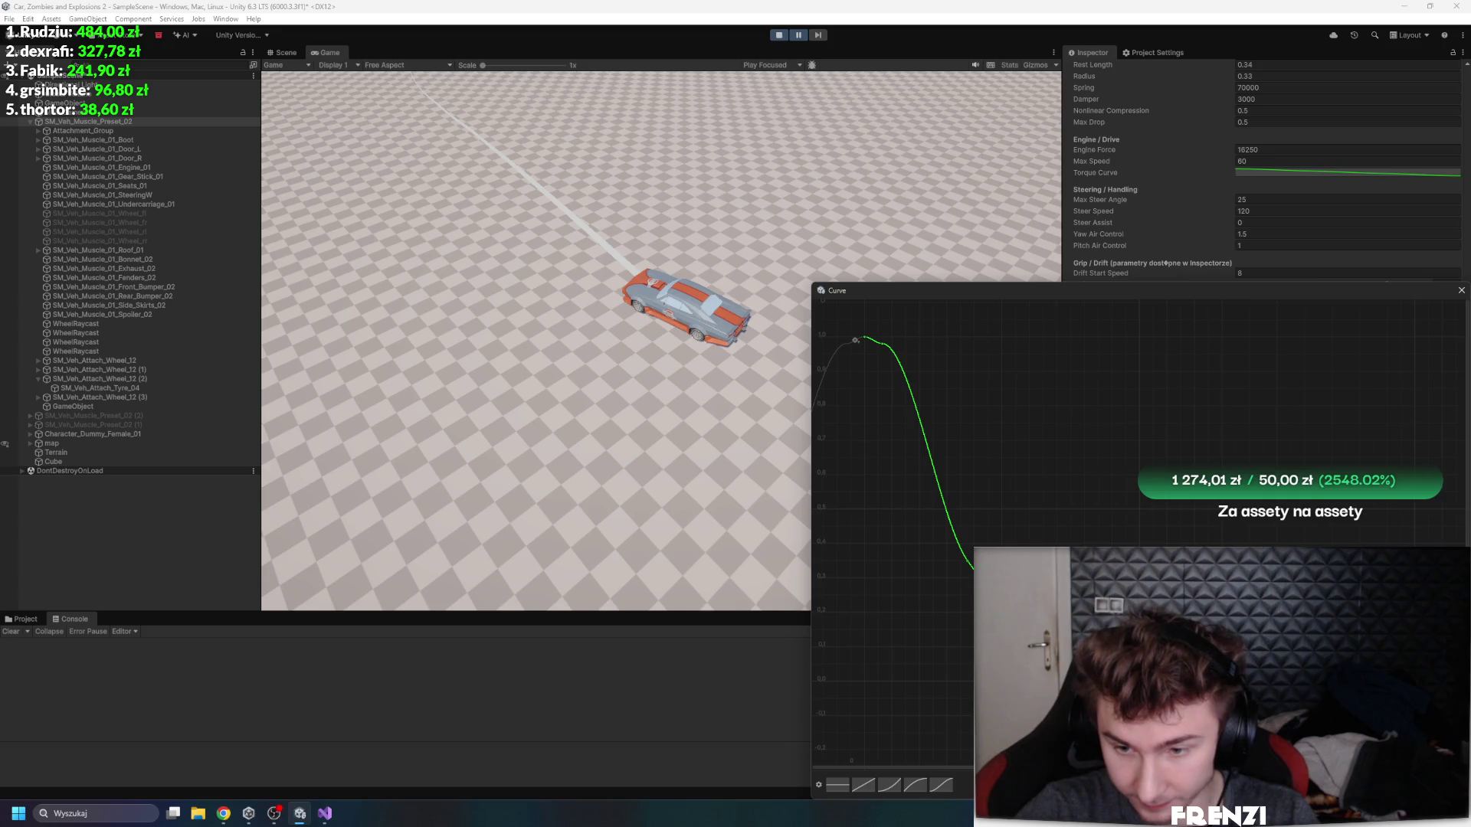
left_click(1462, 292)
left_click(805, 35)
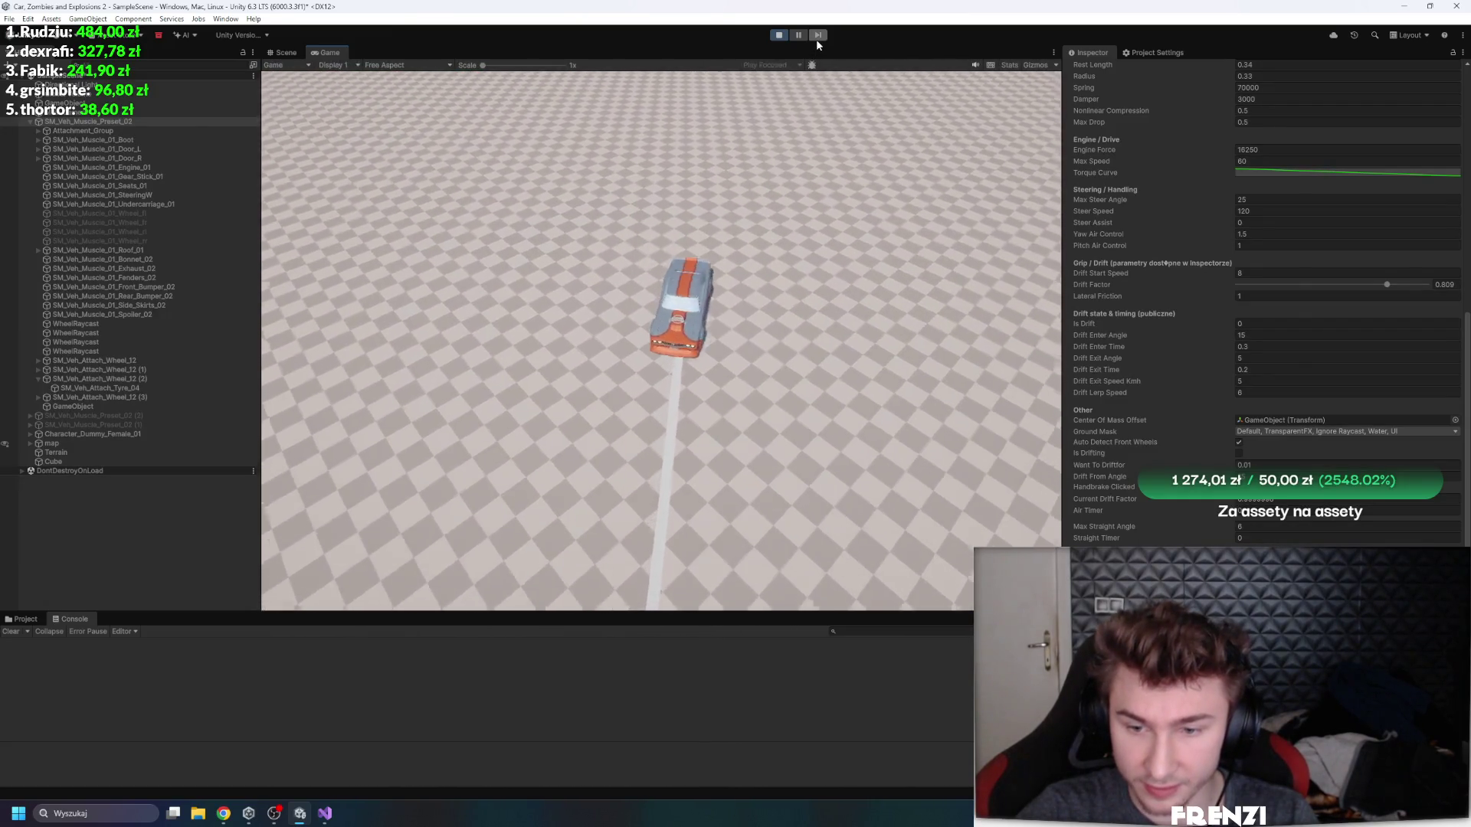
key("ctrl+p")
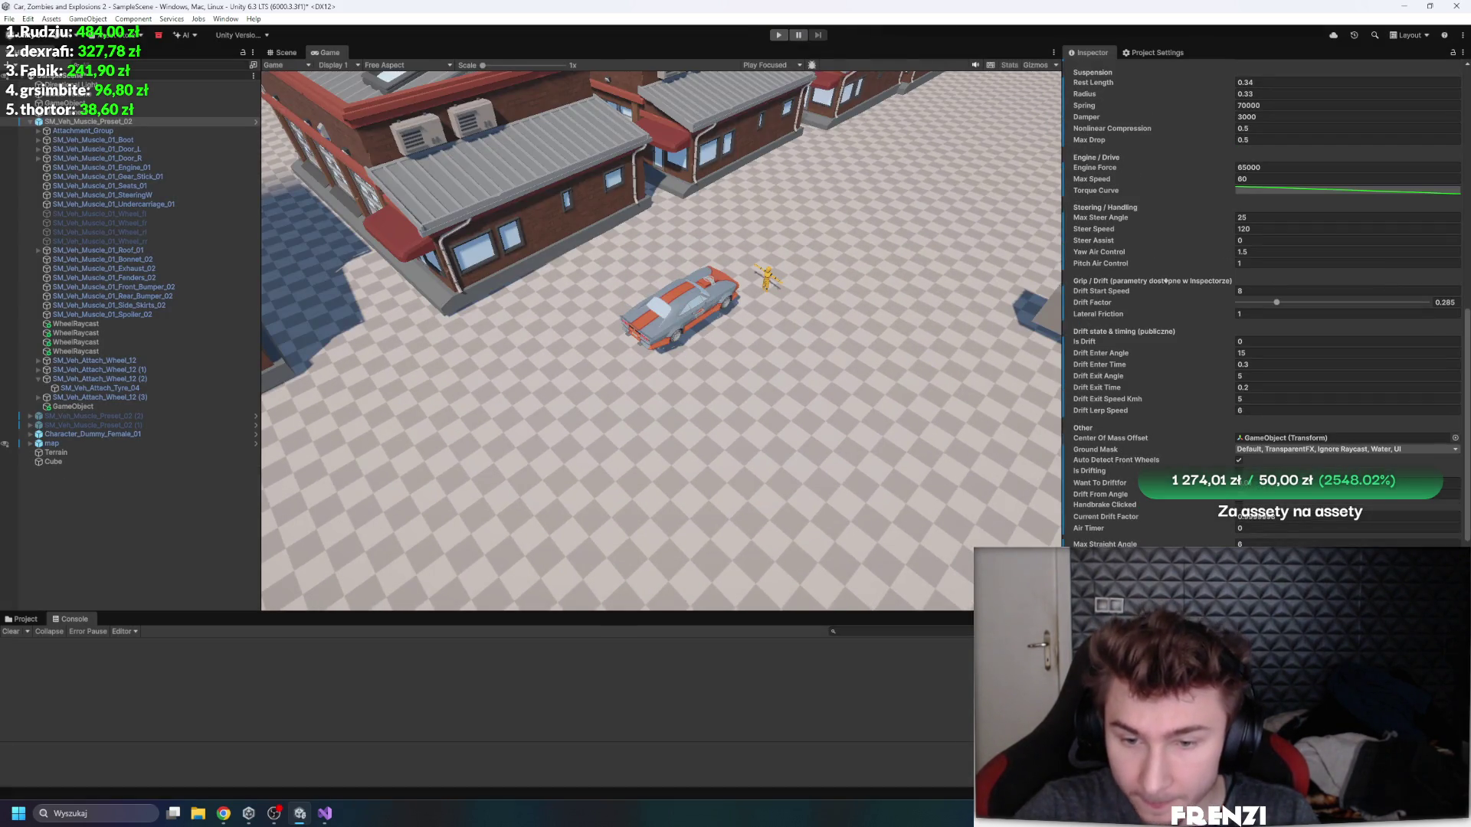
- View the Torque Curve next to the drift settings, then start a new test drive
left_click(1347, 190)
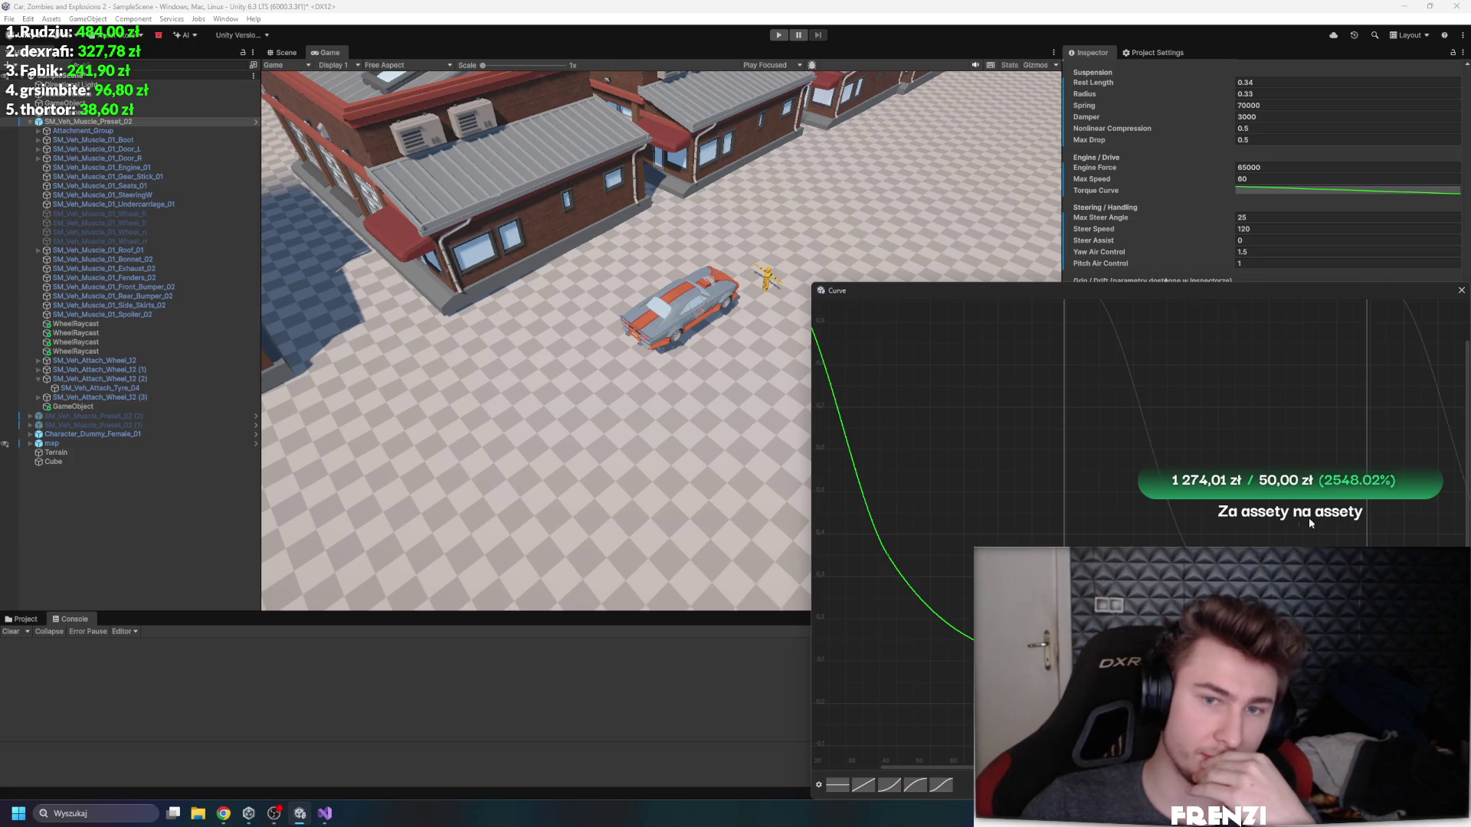
mouse_move(1004, 291)
left_mouse_down()
mouse_move(747, 238)
mouse_move(449, 143)
left_mouse_up()
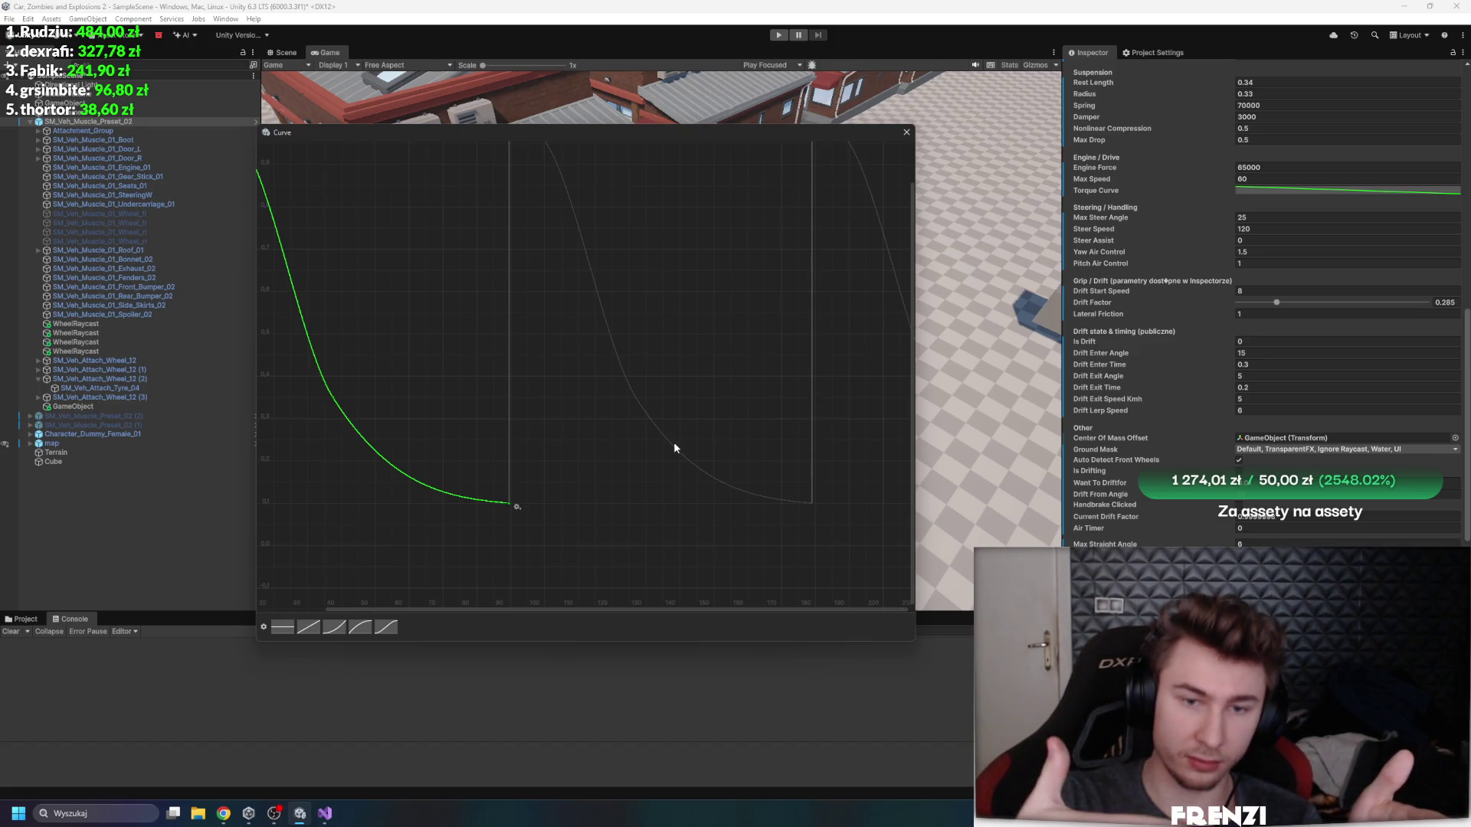
key("ctrl+p")
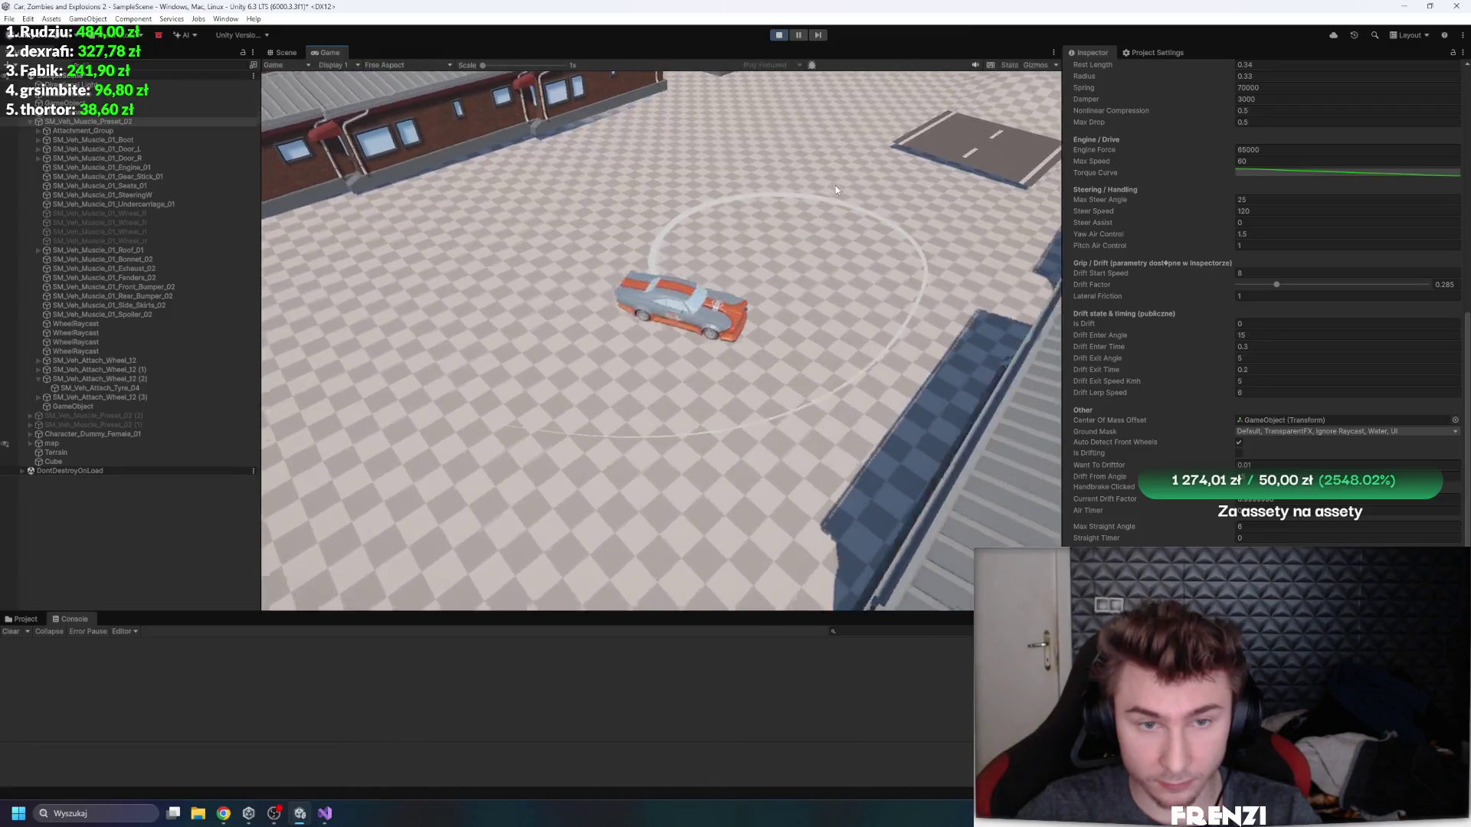
- Drive the car with WASD past the buildings, drifting in tight circles onto open ground
key("w")
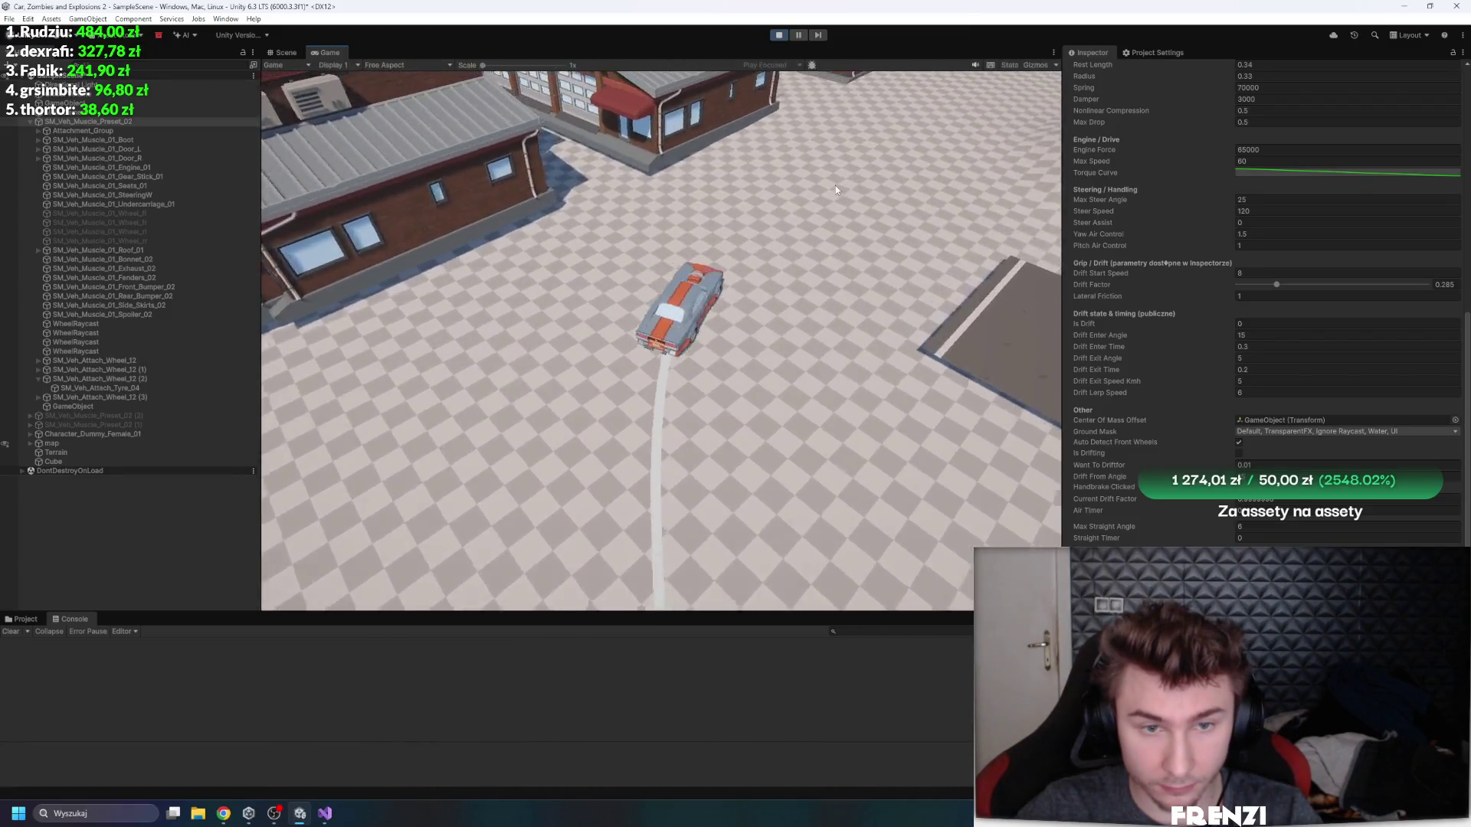
key("a")
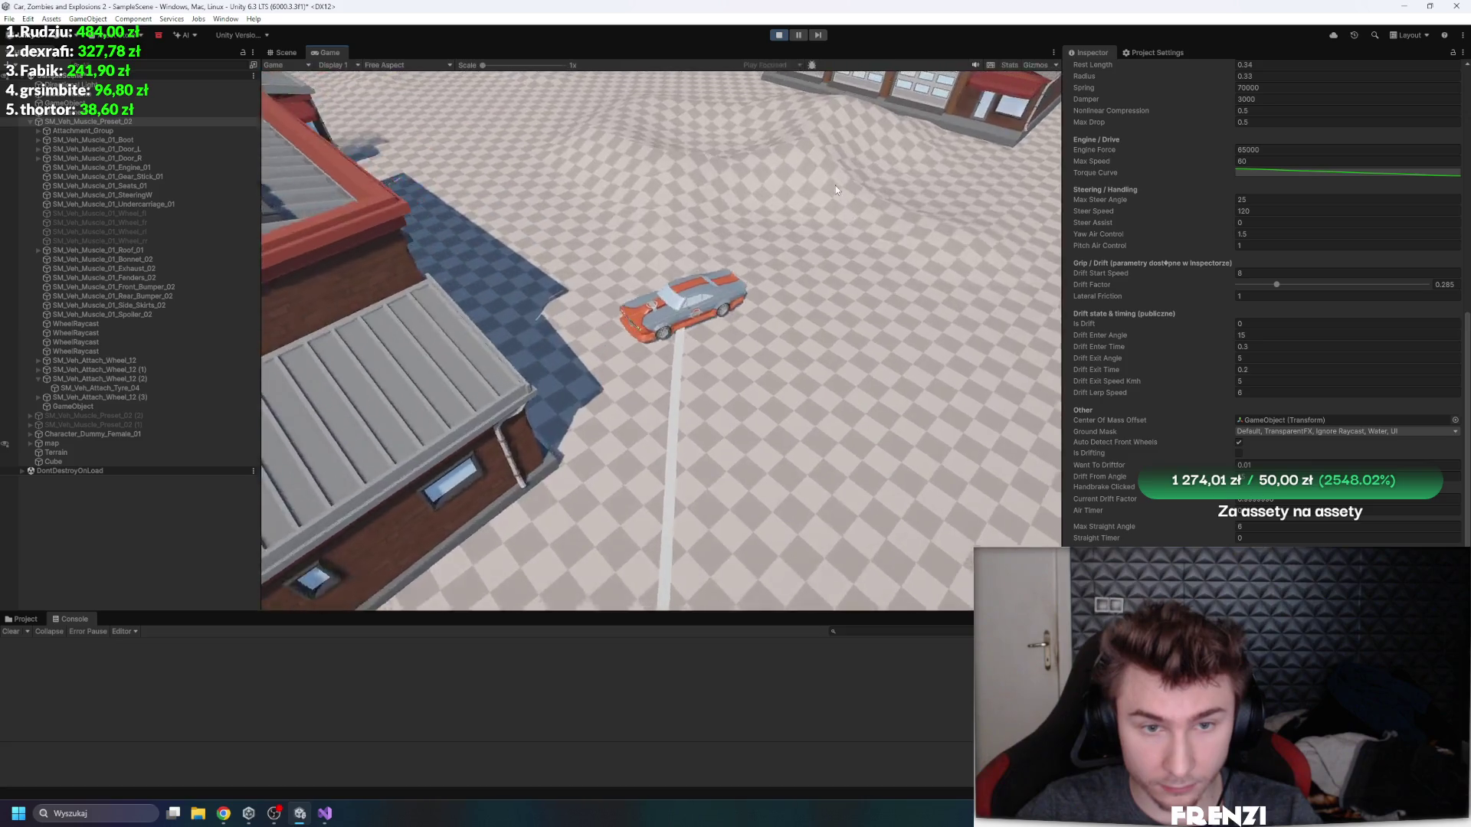
key("d")
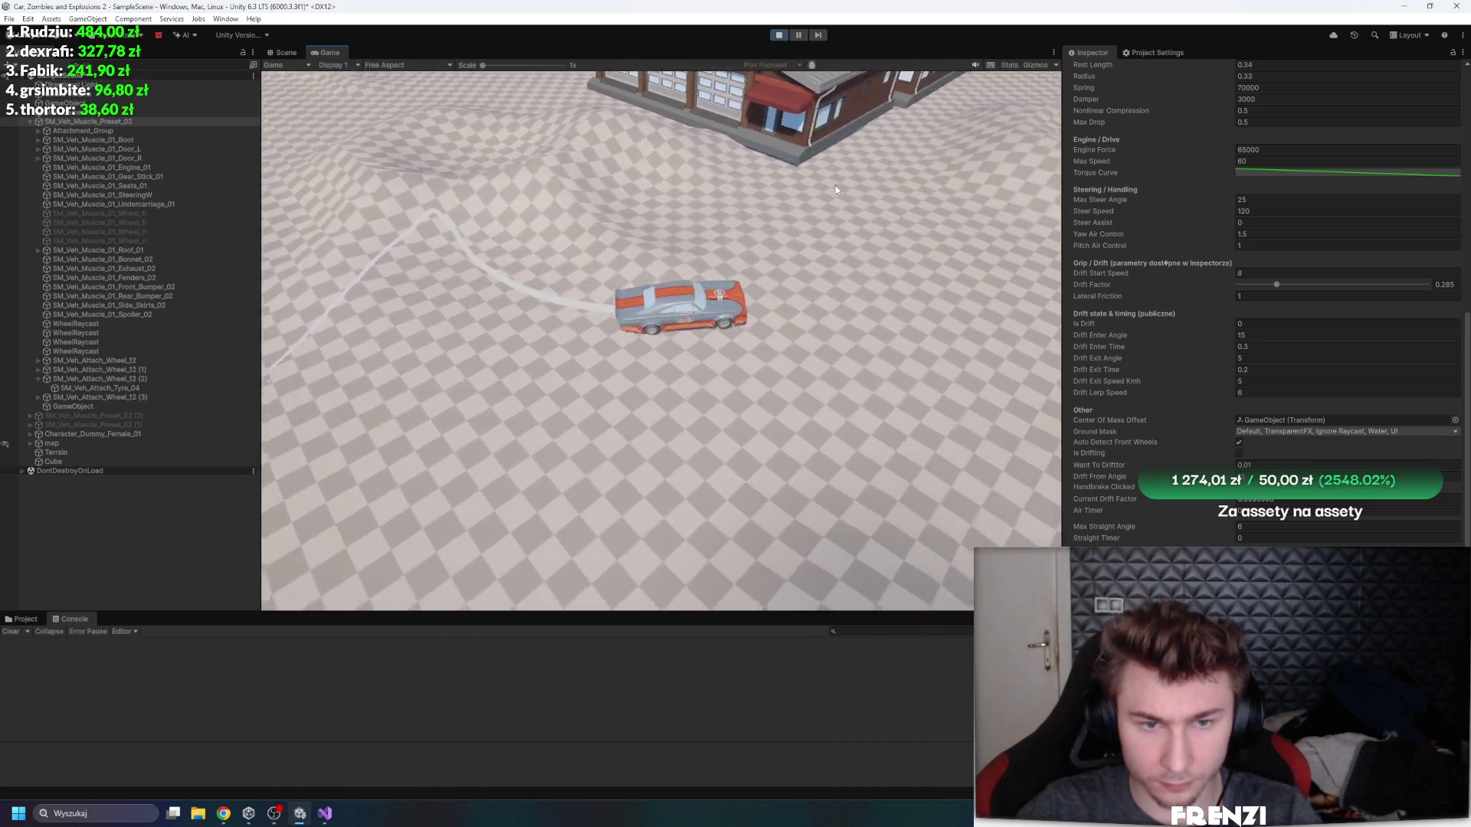
key("d")
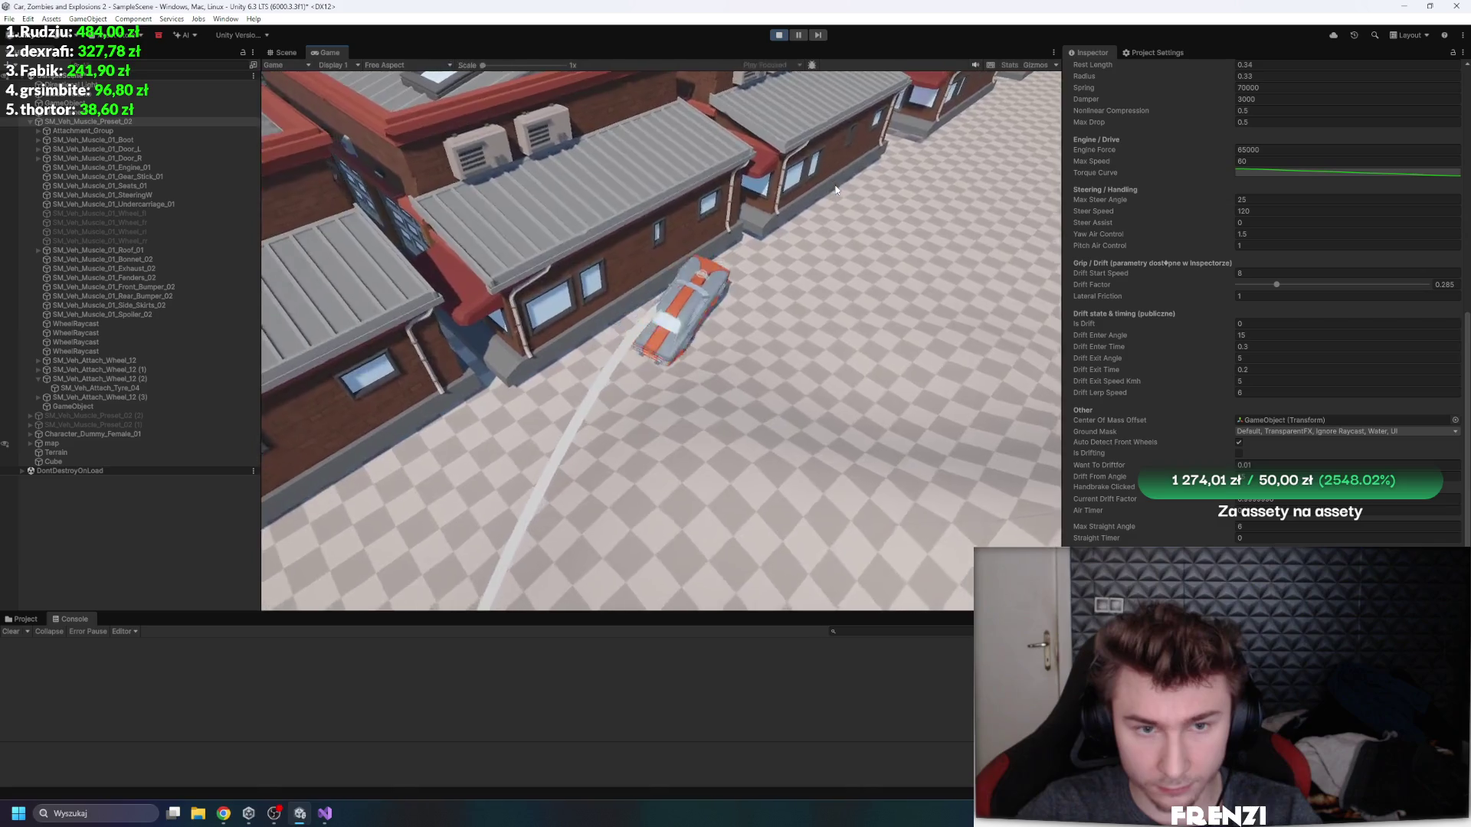
key("d")
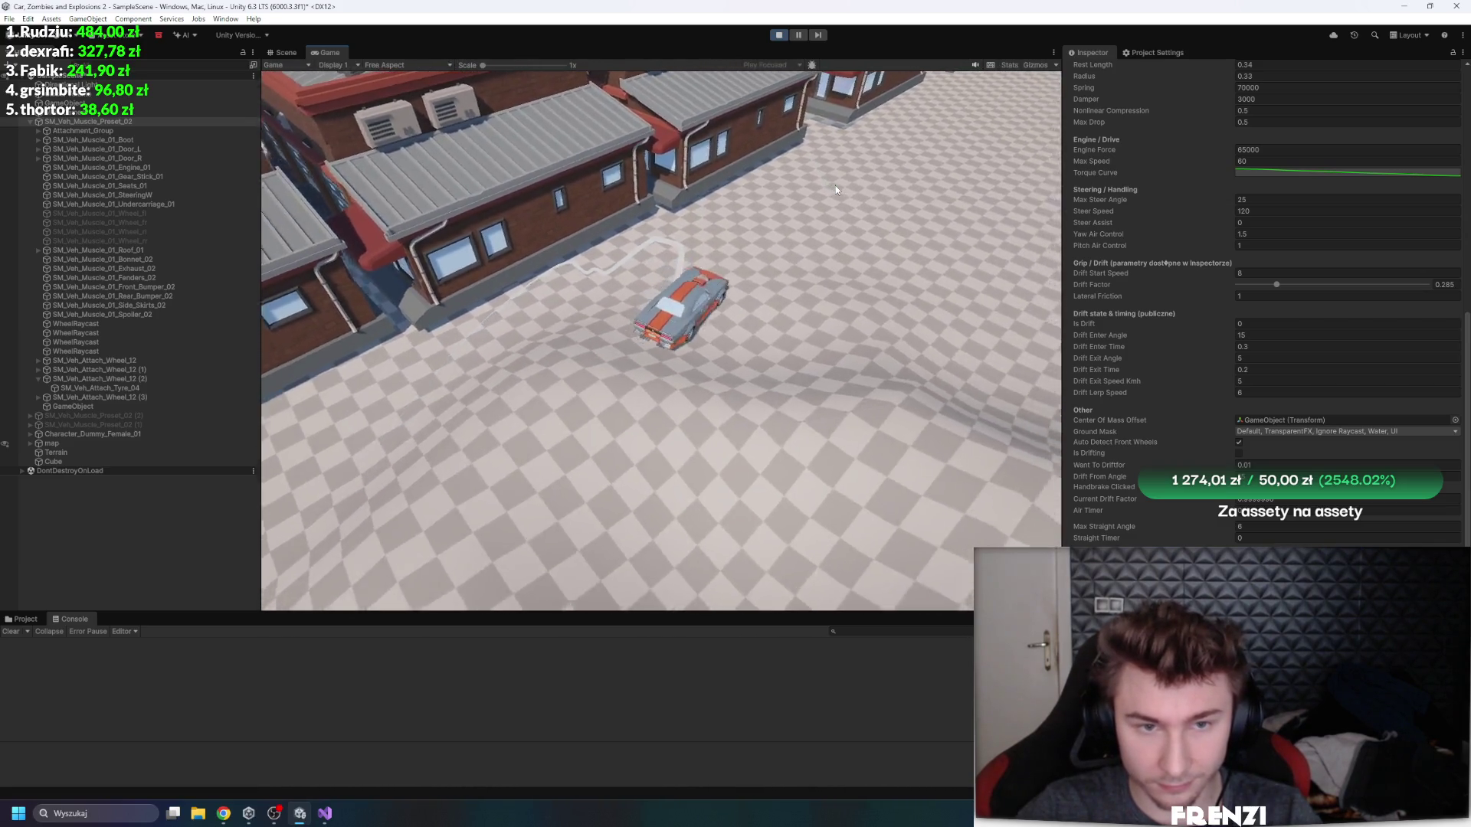
key("a")
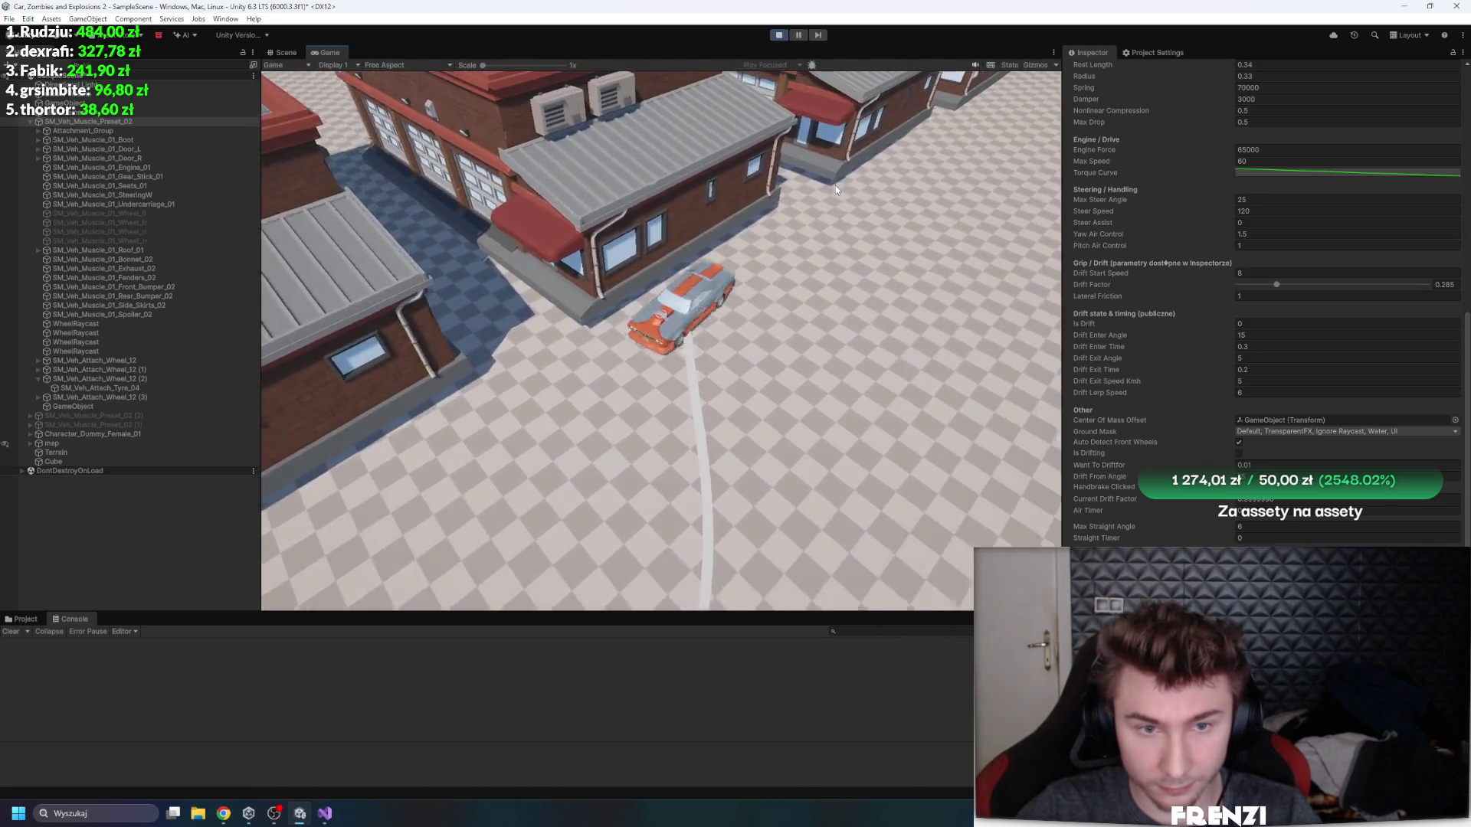
key("d")
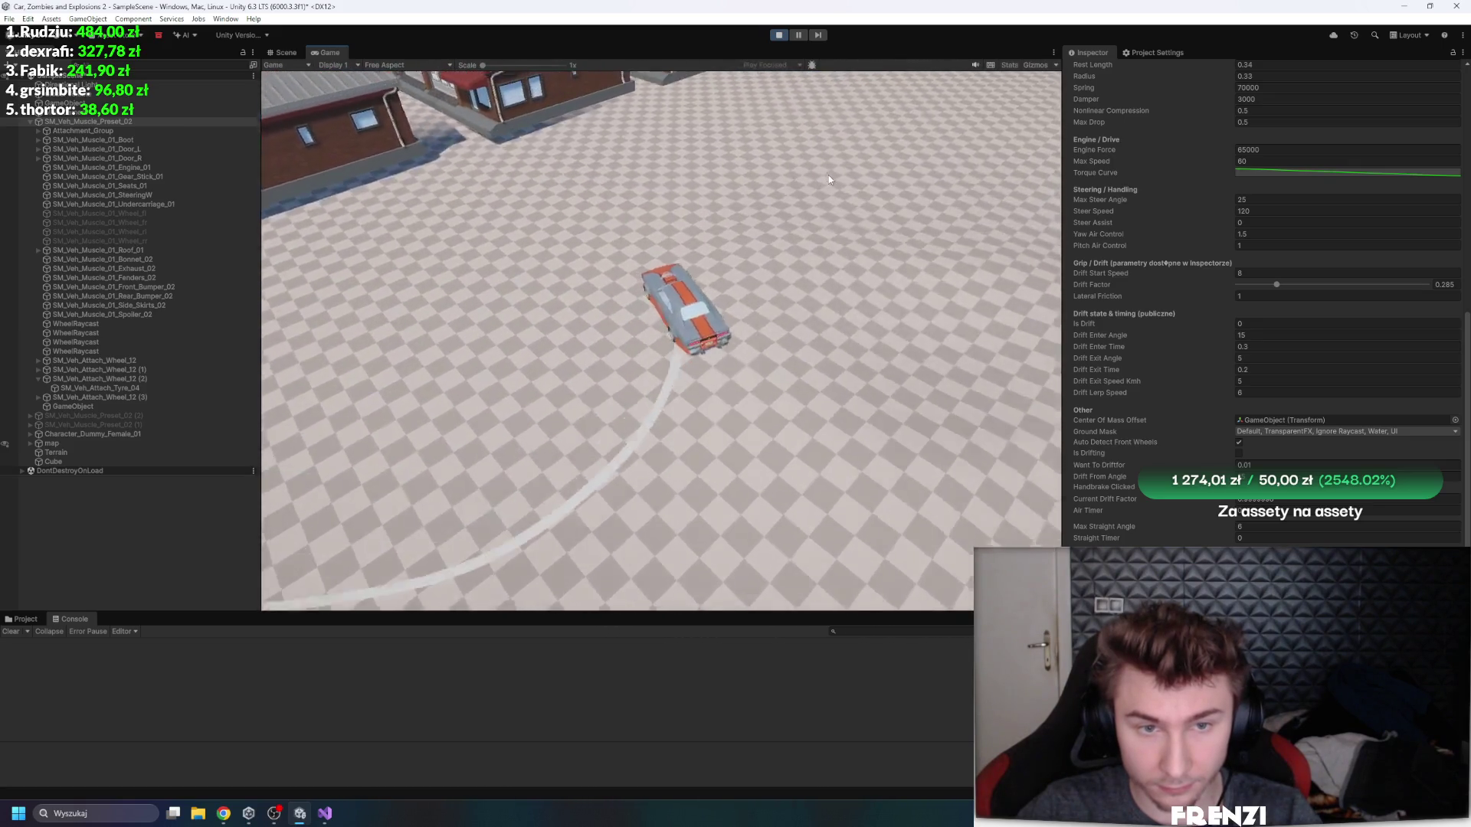
key("a")
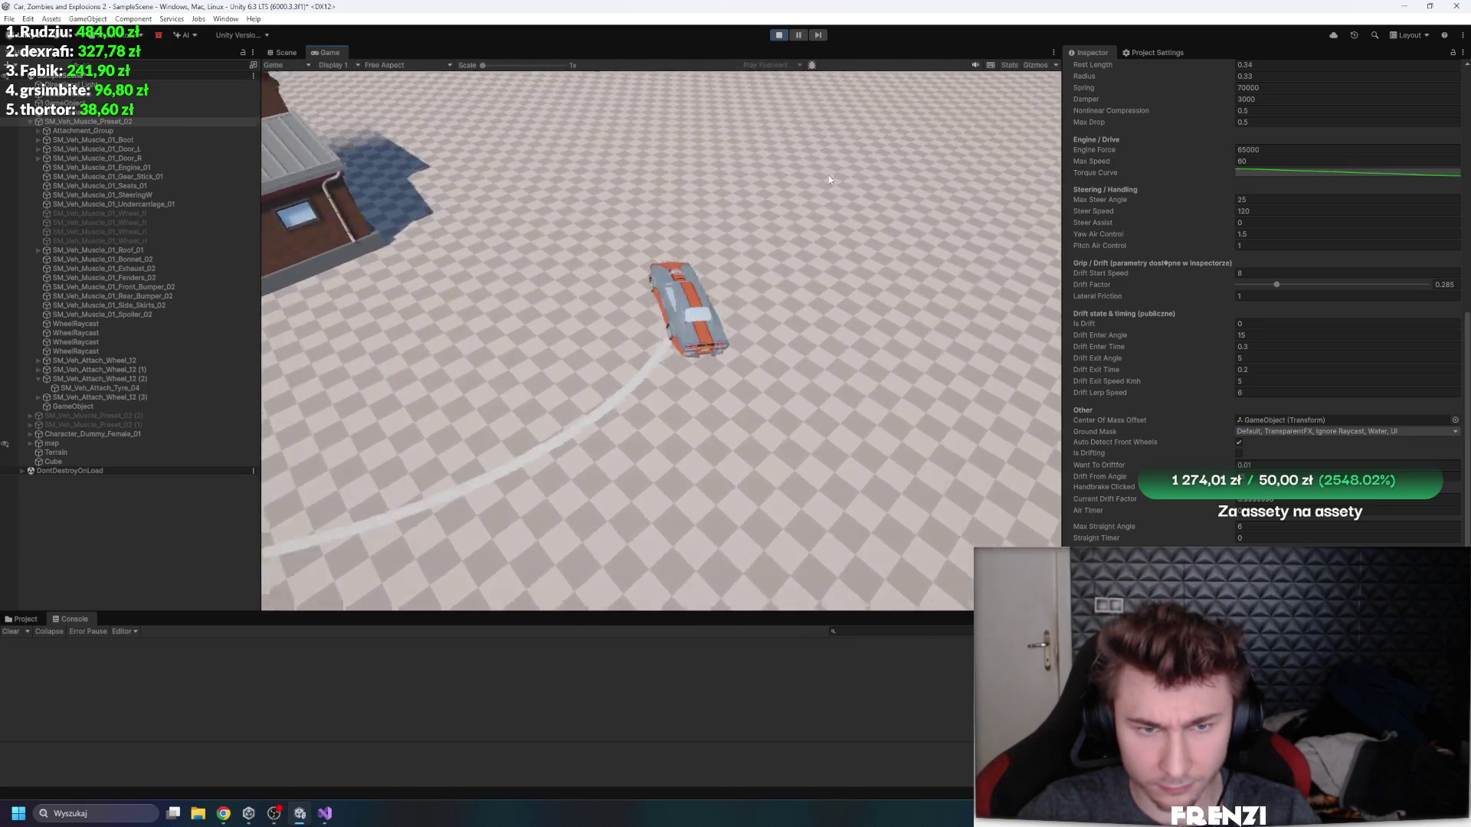
key("a")
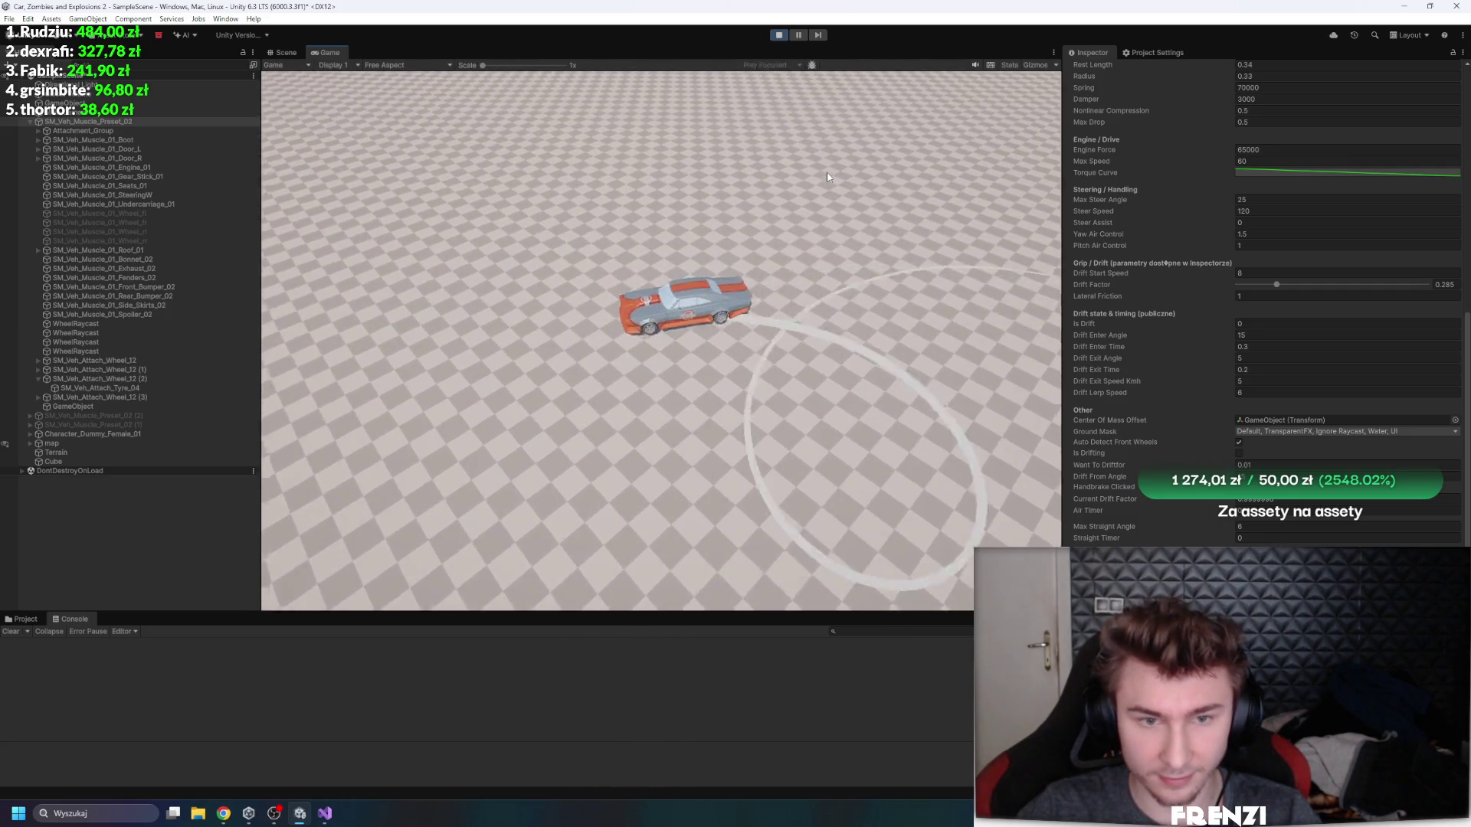
key("d")
key("a")
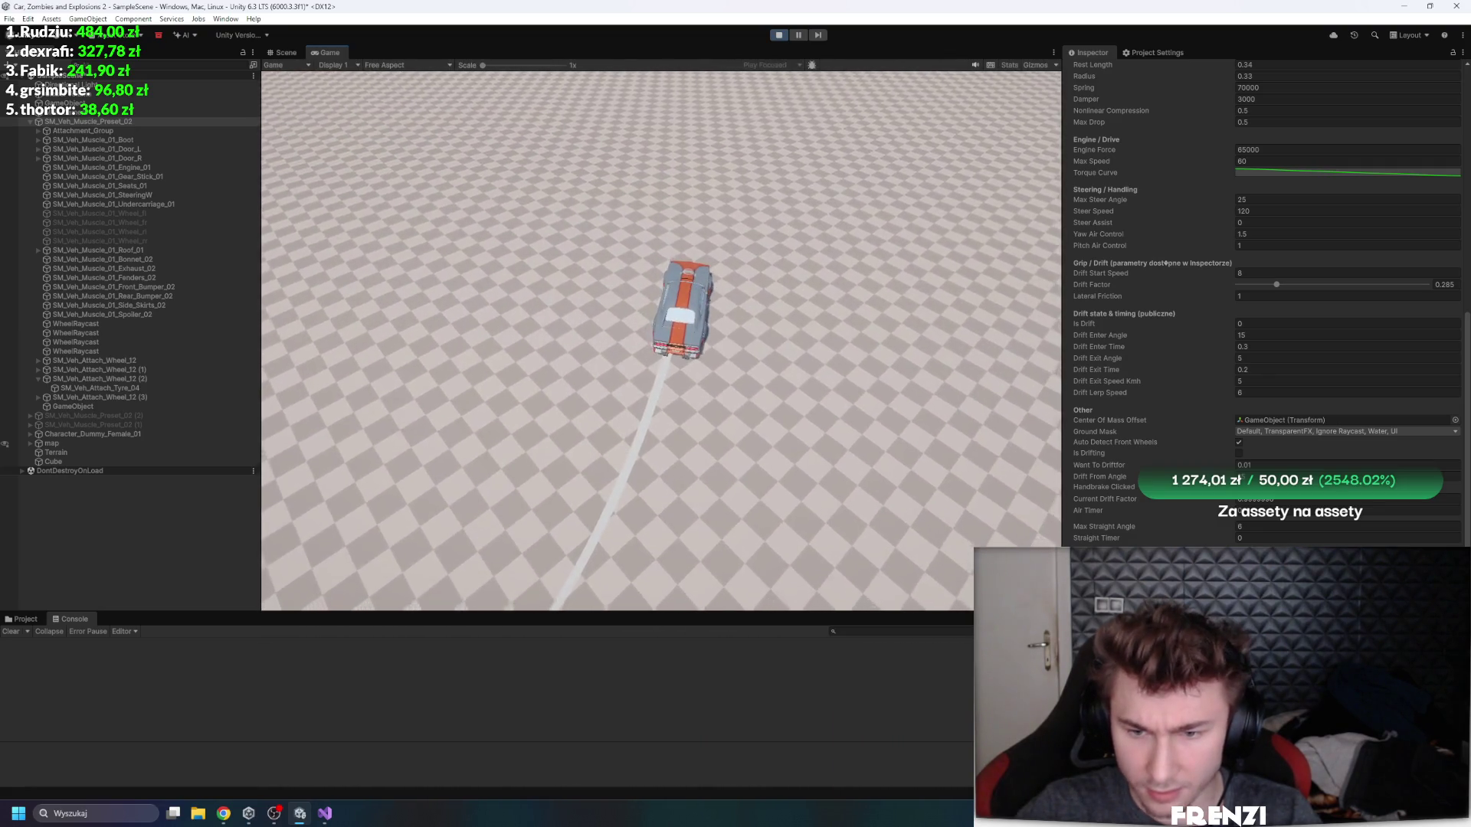
- Delete the Torque Curve's middle key and pull the first key's tangent down into a steep falloff
left_click(1349, 172)
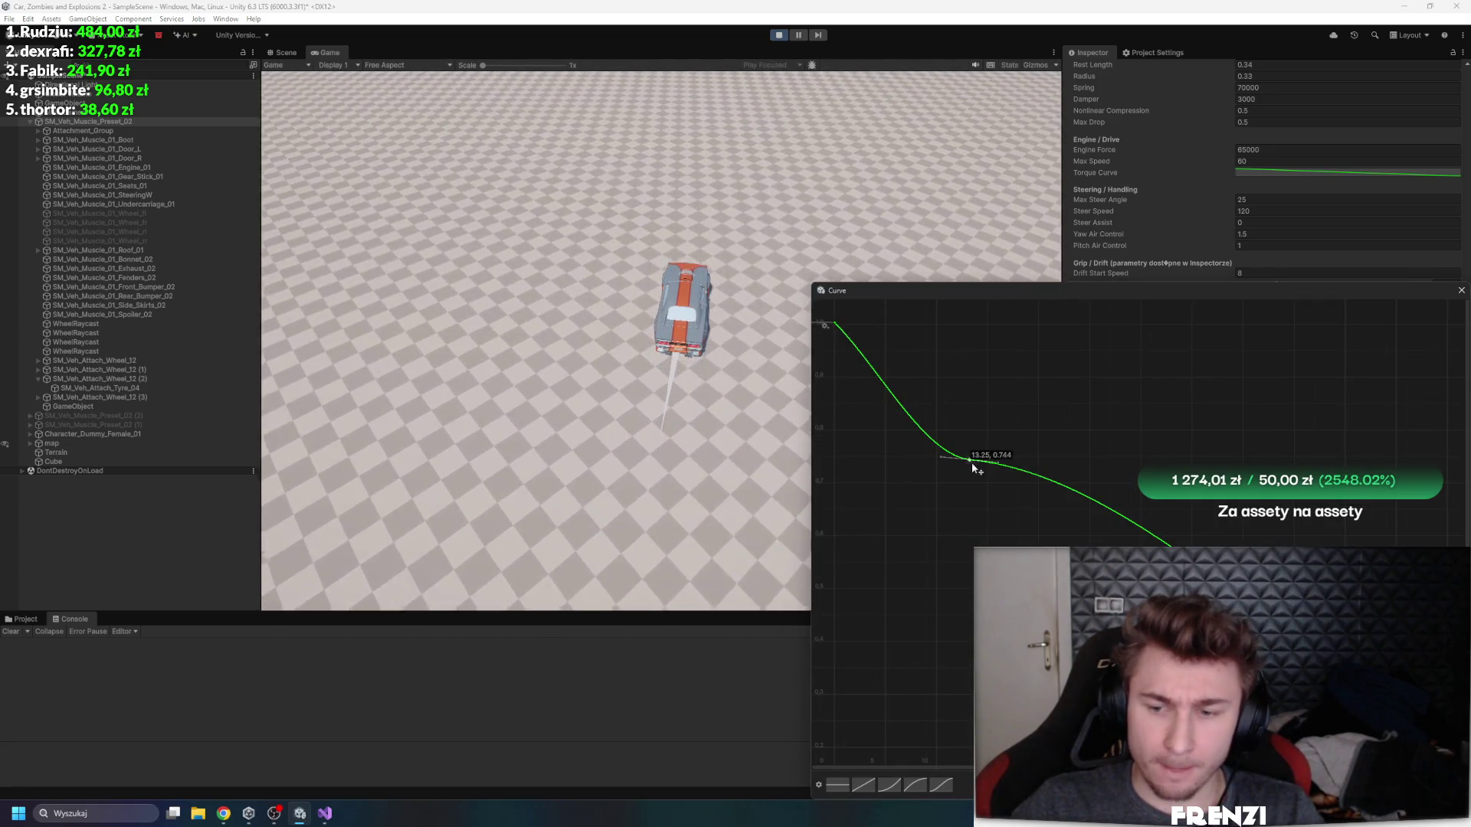
key("Delete")
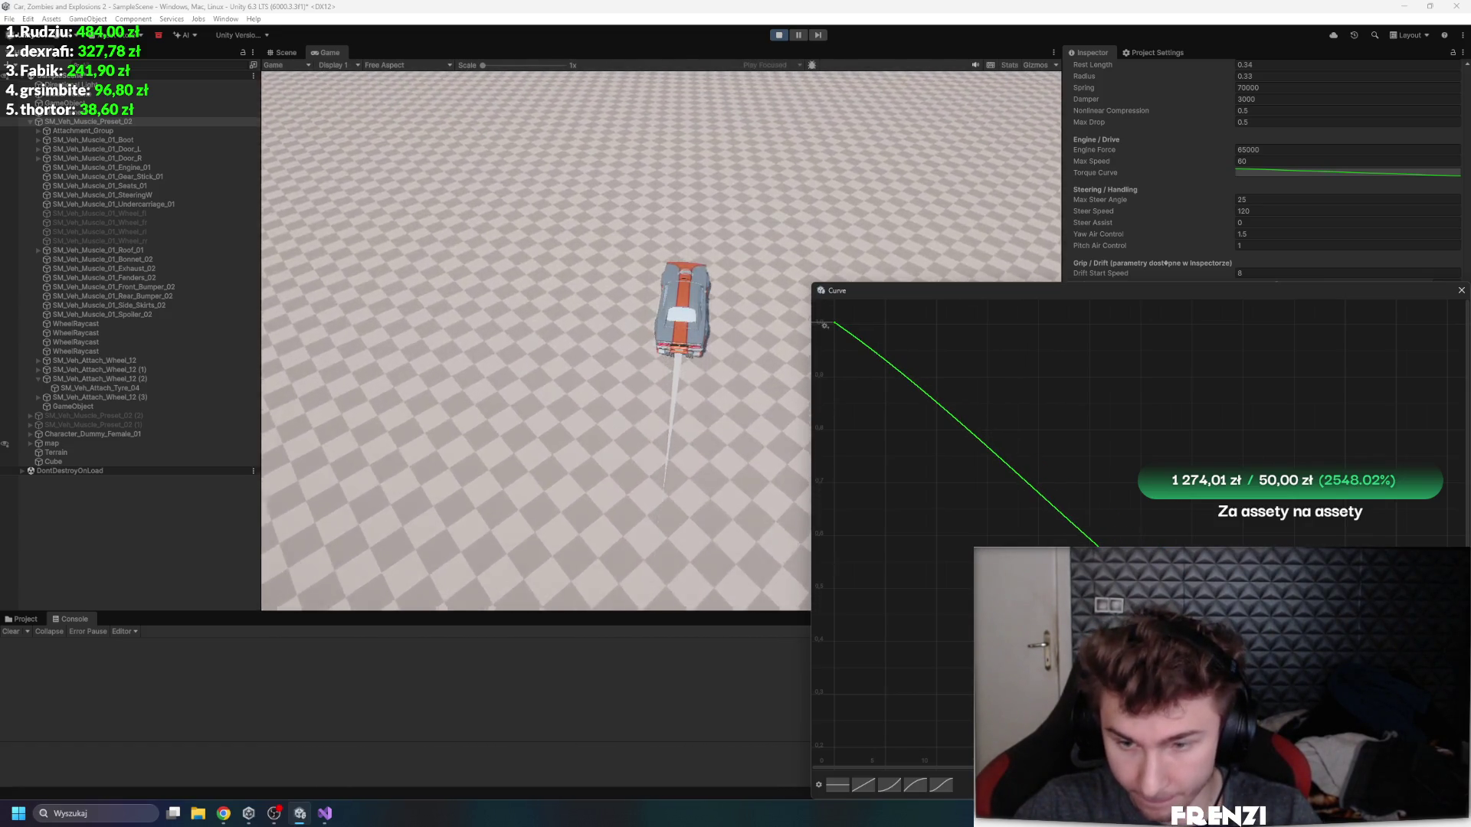
mouse_move(850, 348)
left_mouse_down()
mouse_move(837, 358)
mouse_move(848, 353)
left_mouse_up()
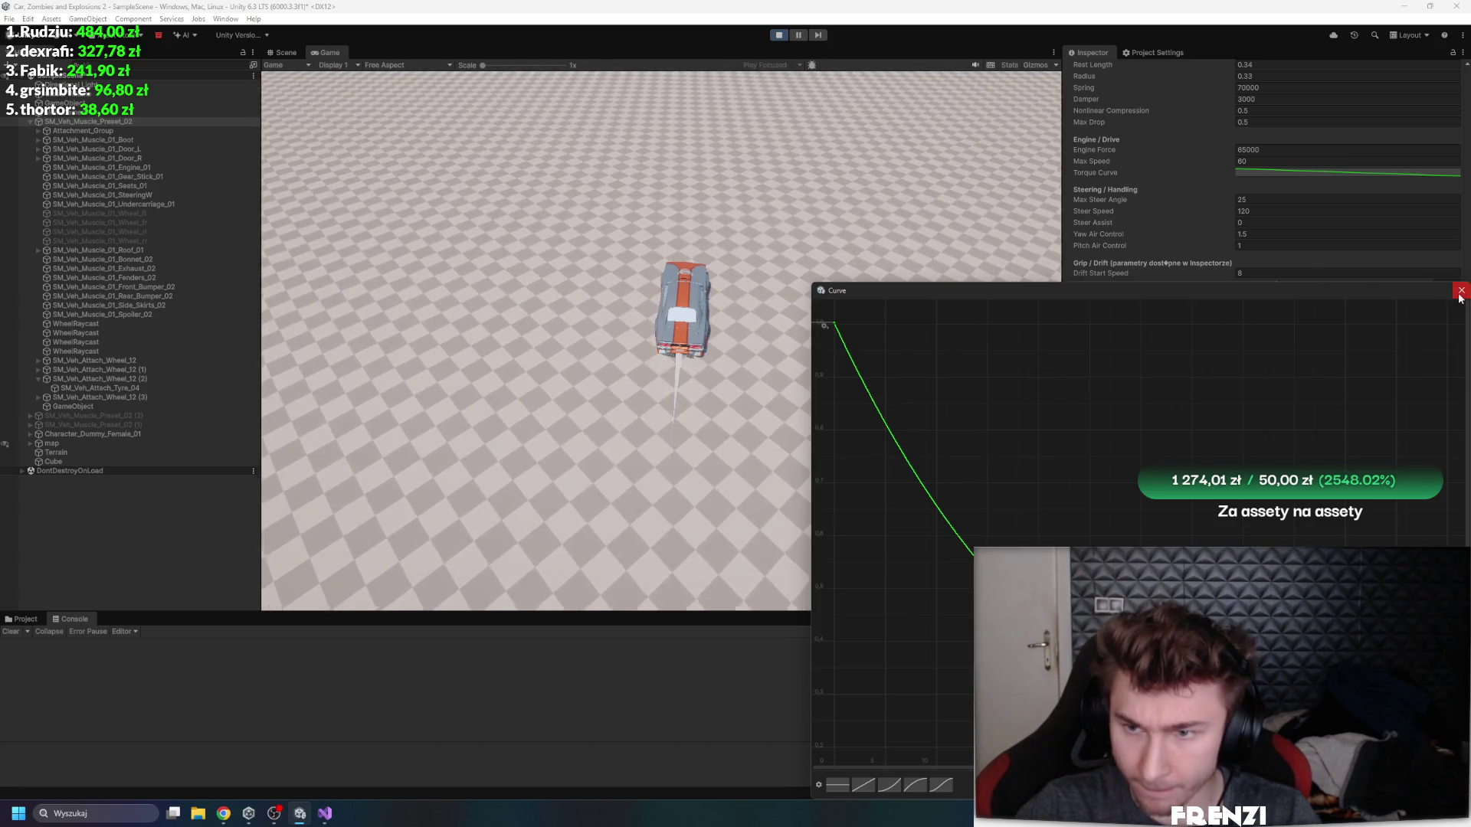
left_click(1461, 291)
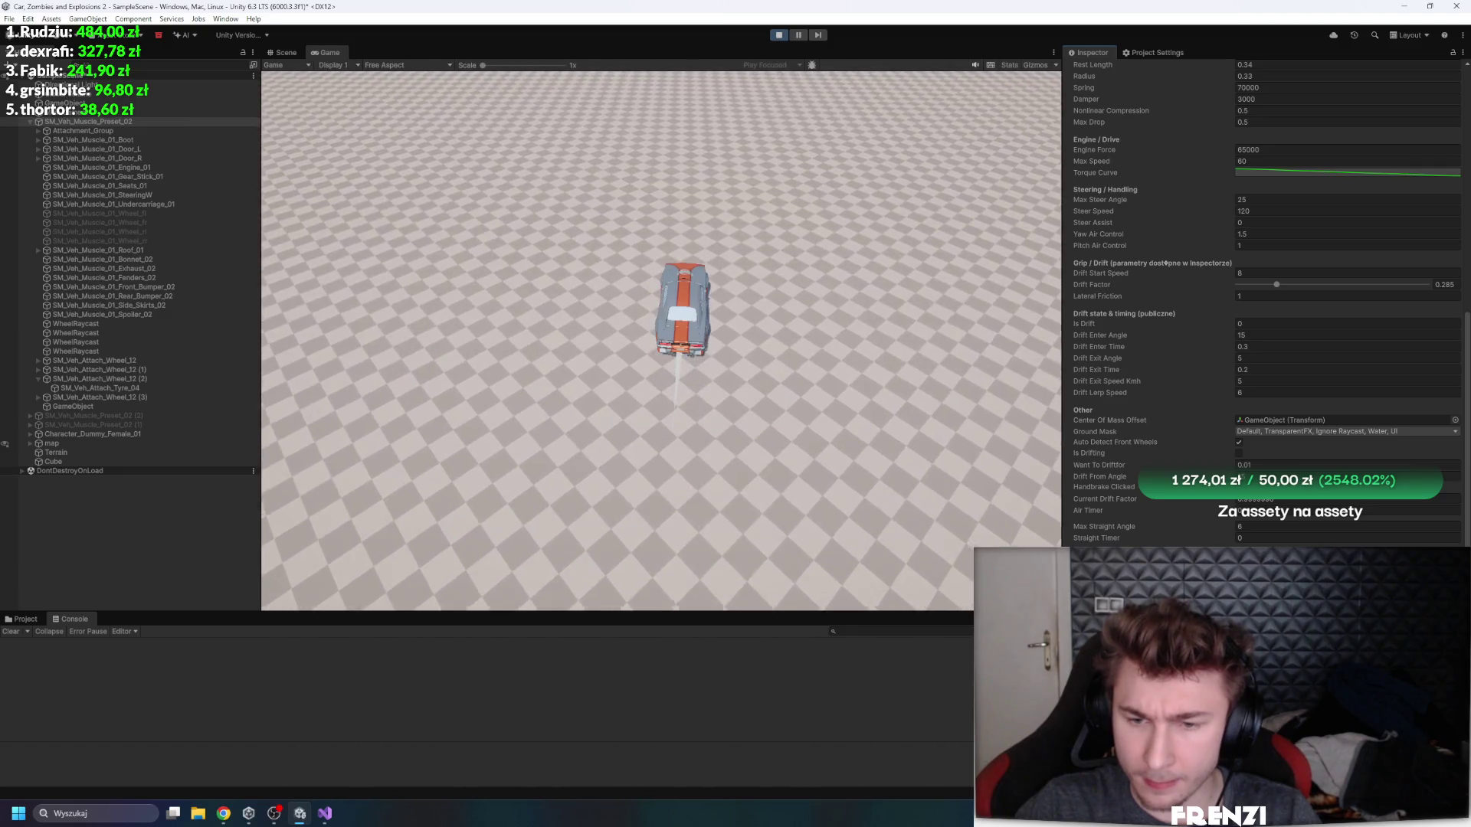
- Recheck the reshaped Torque Curve and drive off in left and right drifting arcs
left_click(1349, 172)
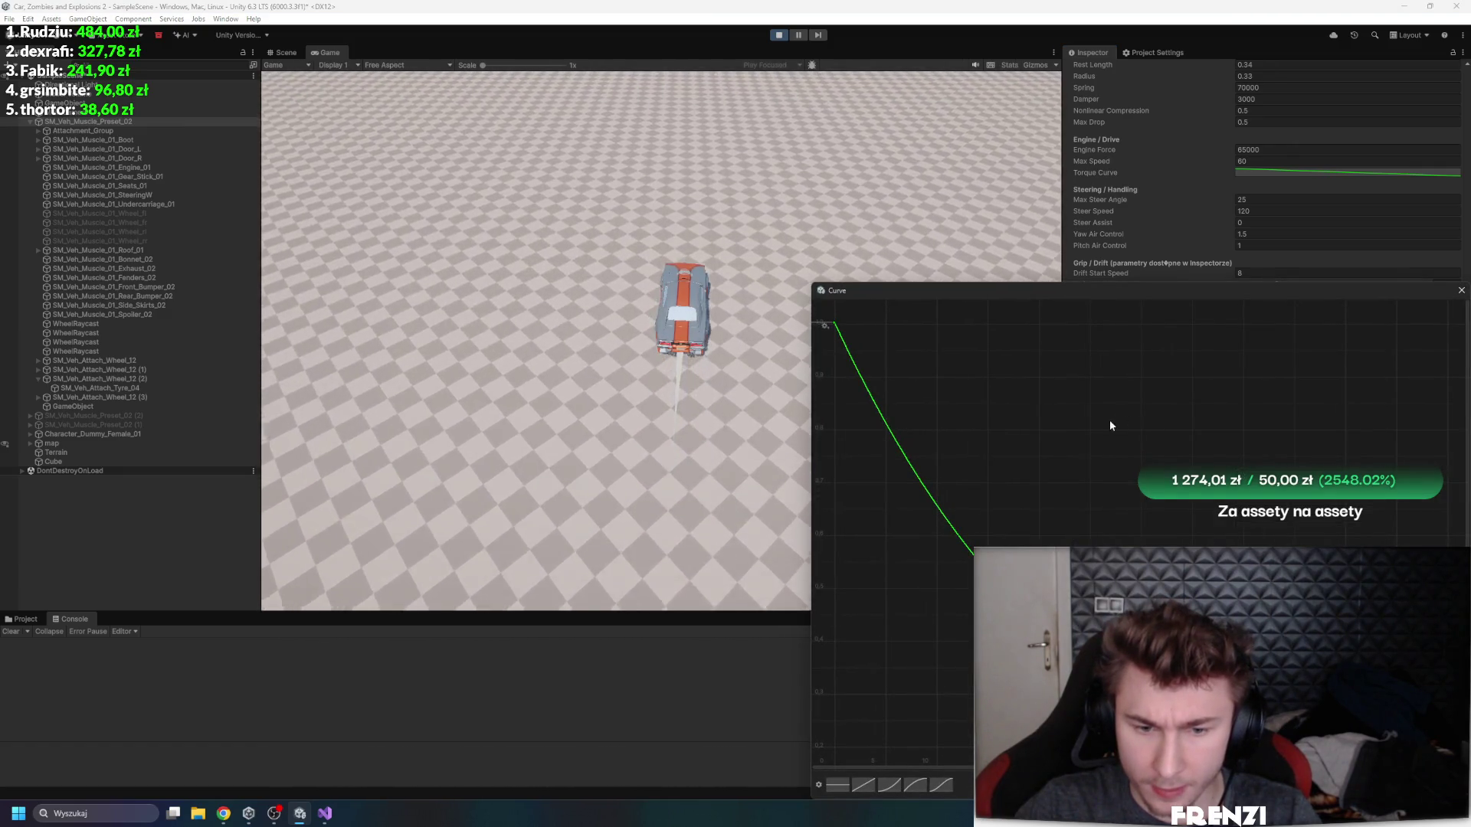
left_click(1043, 240)
key("w")
key("a")
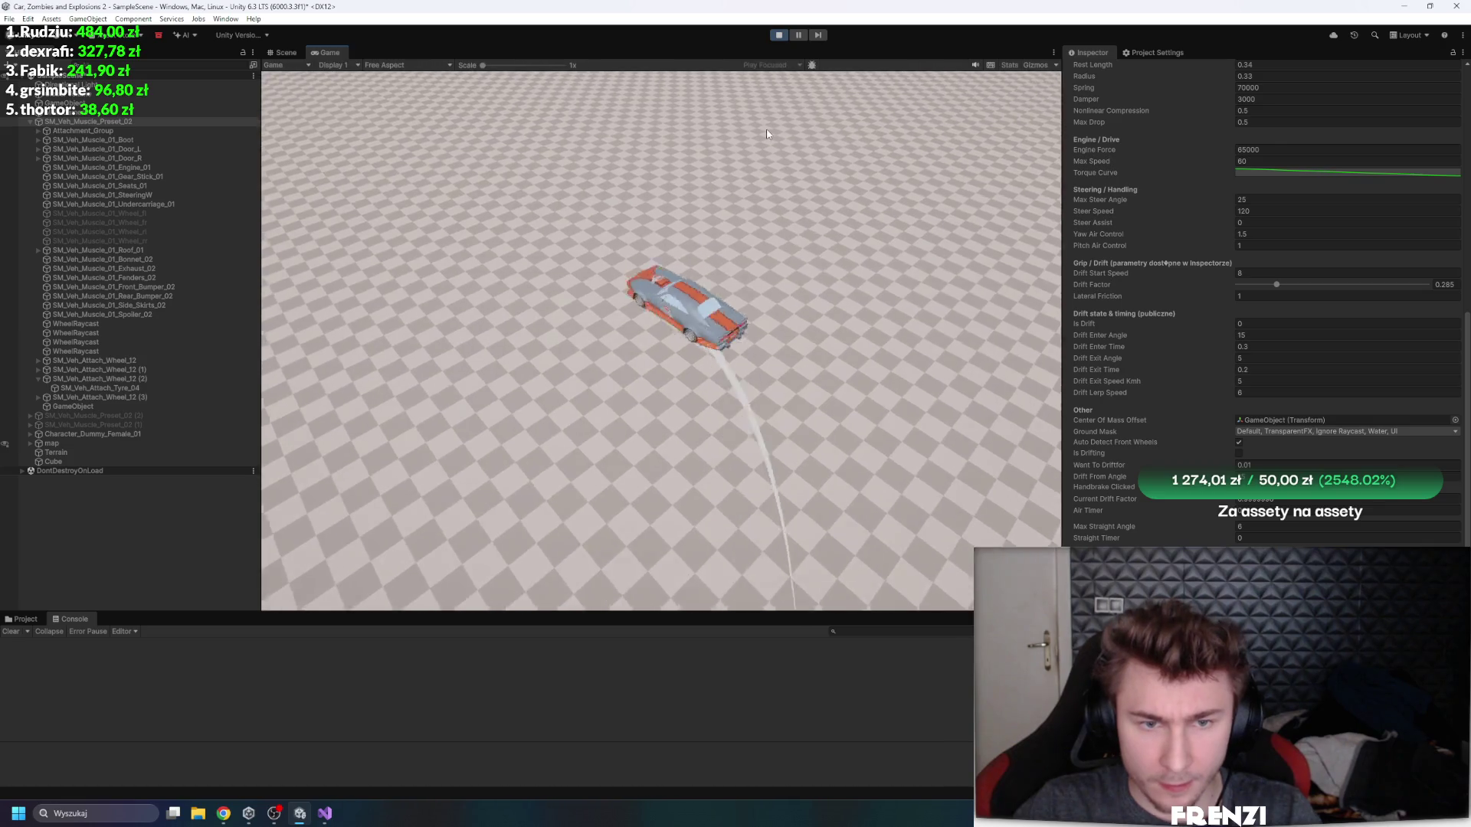
key("w")
key("d")
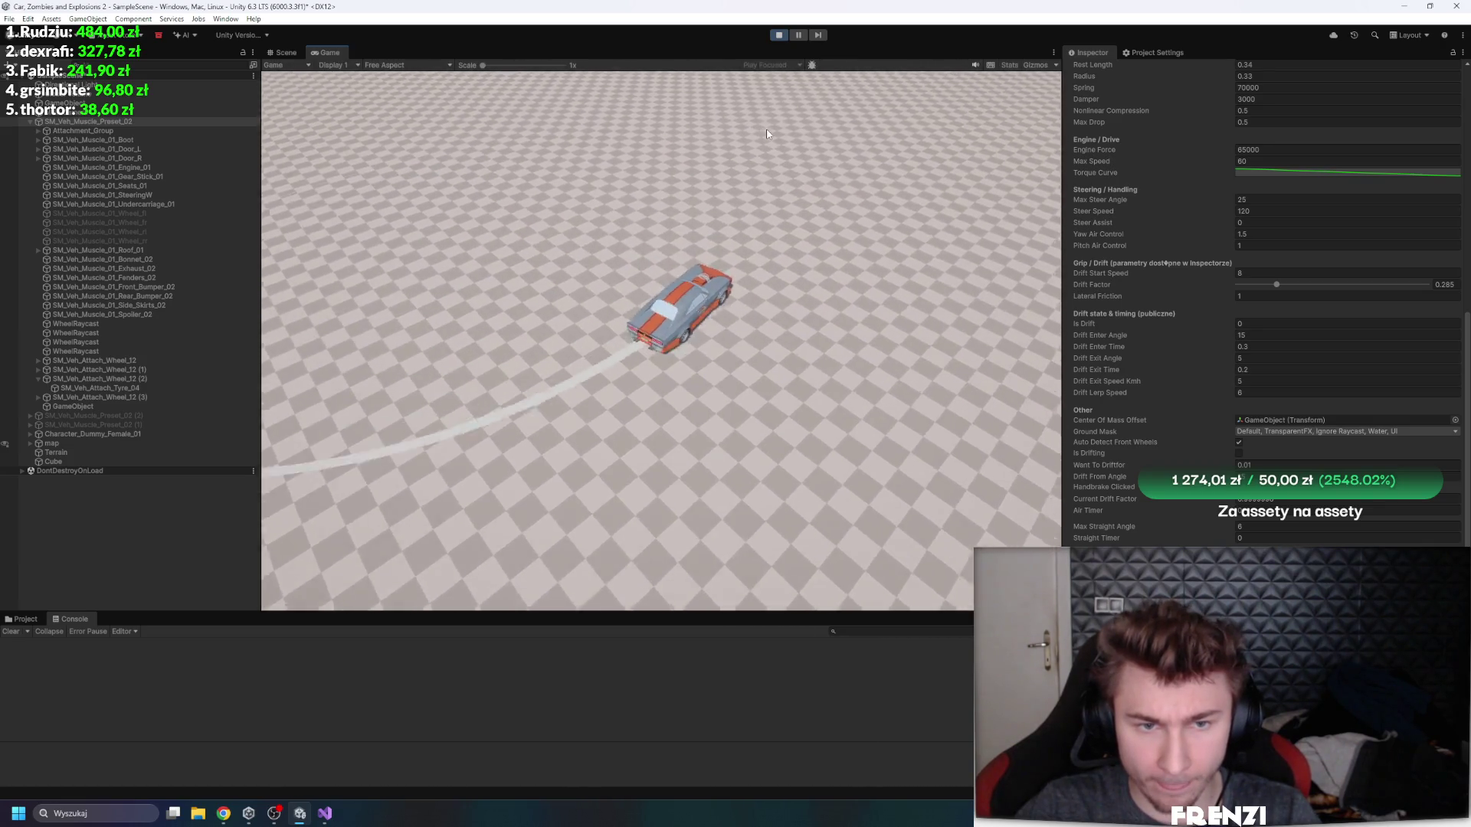
- Keep drifting the car through curving arcs, then select the Engine Force field
key("w")
key("a")
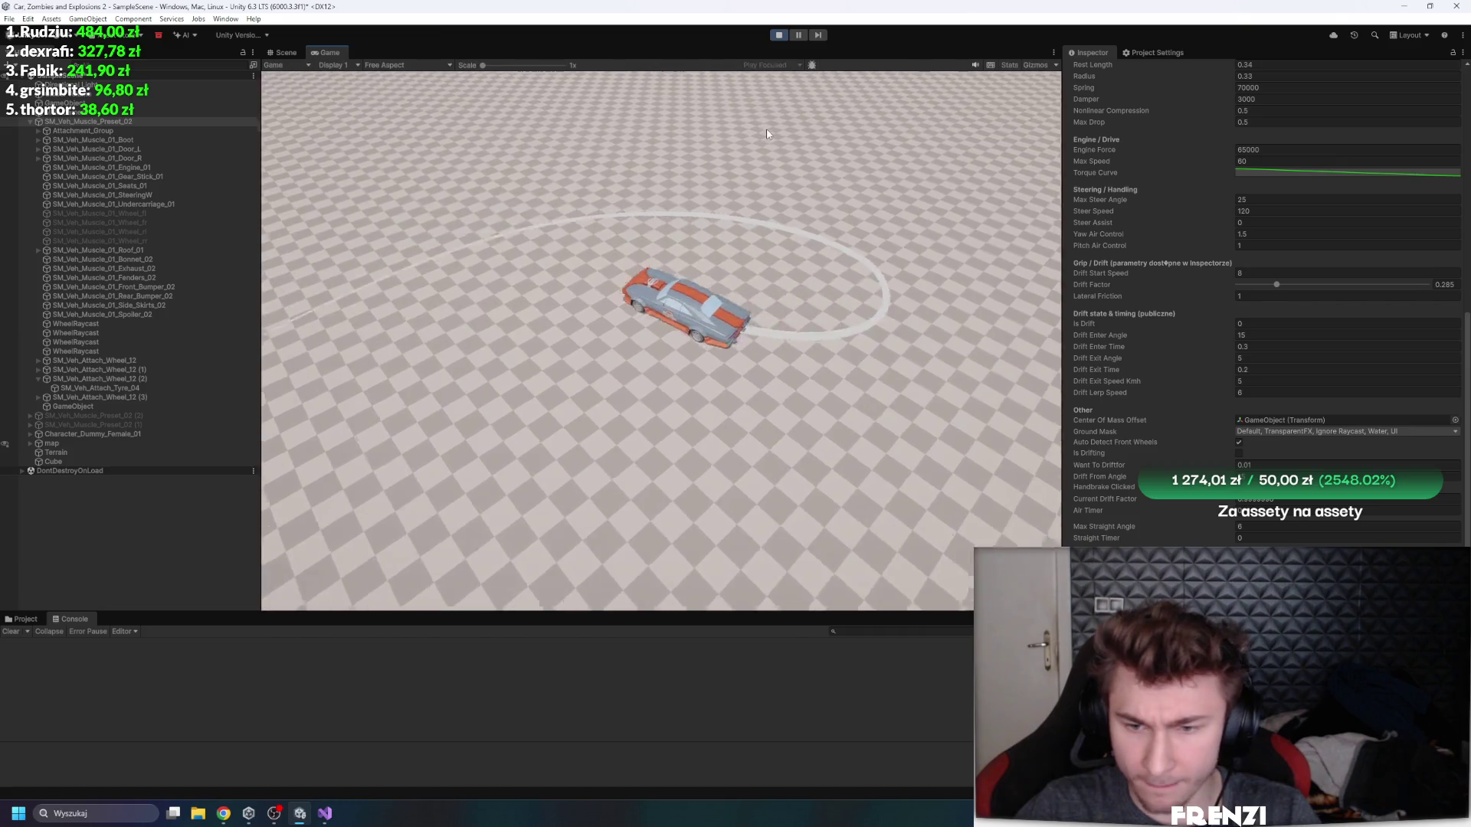
key("w")
key("a")
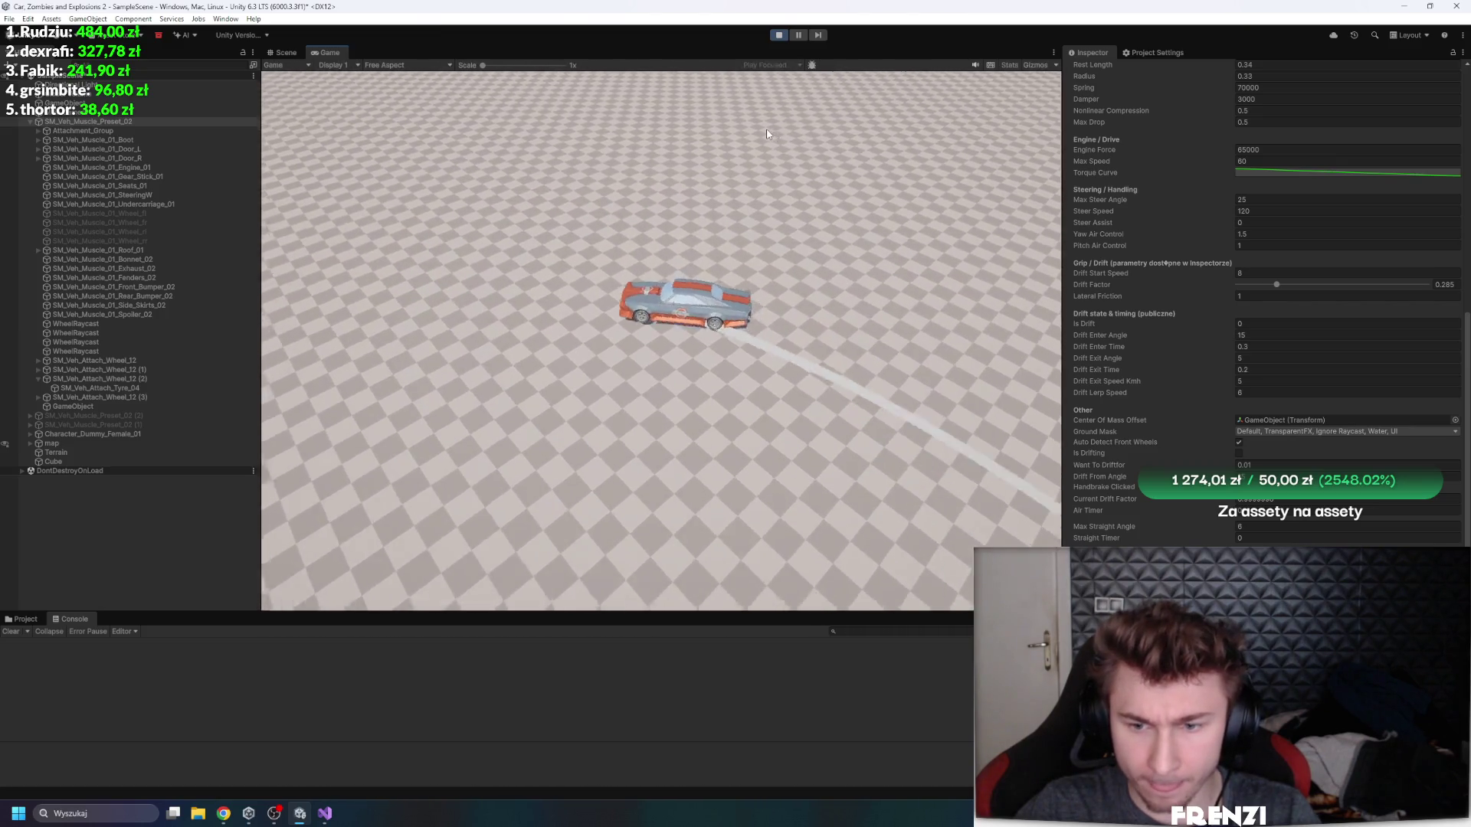
key("w")
key("d")
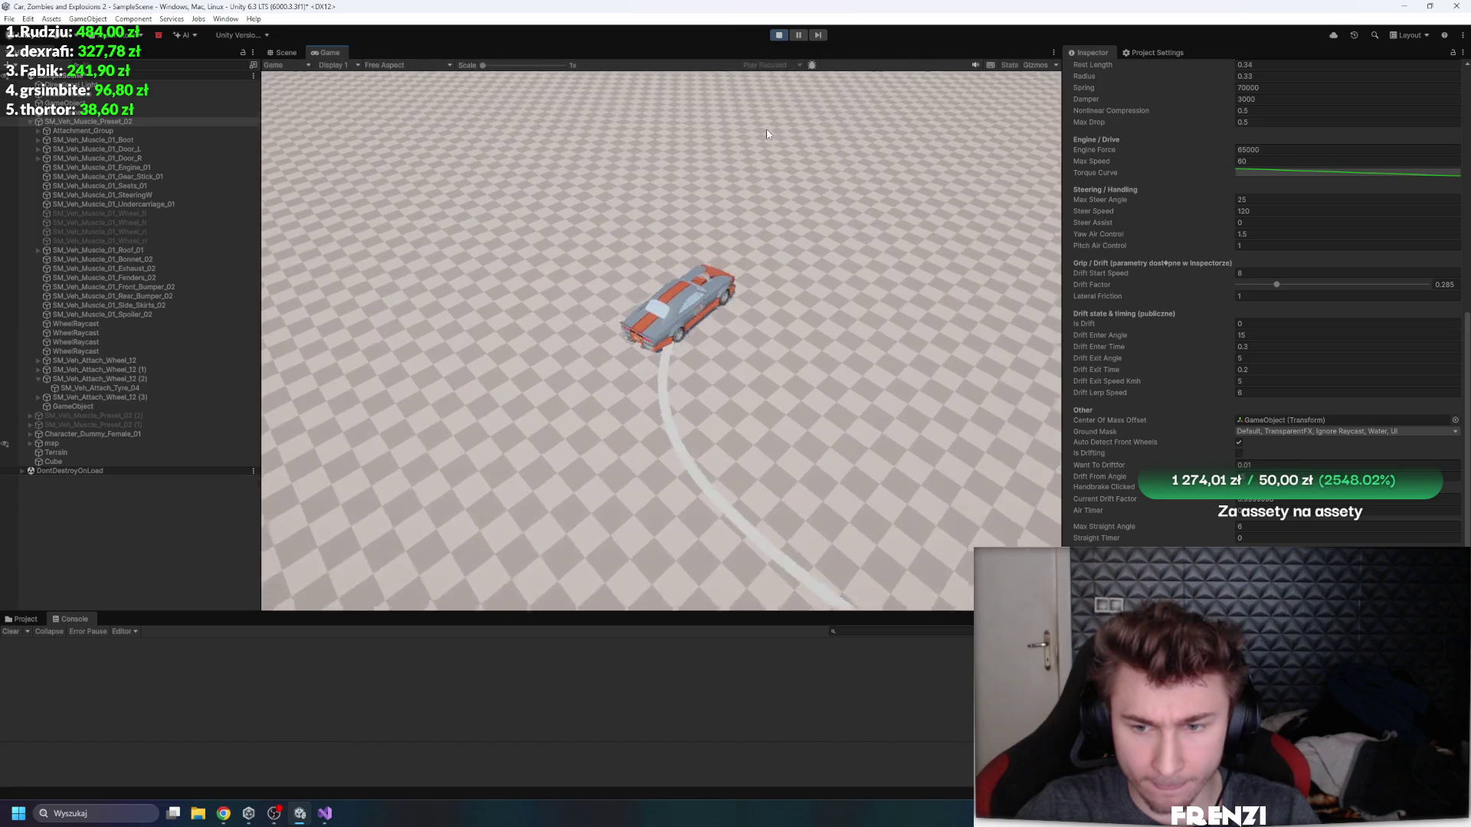
key("w")
key("a")
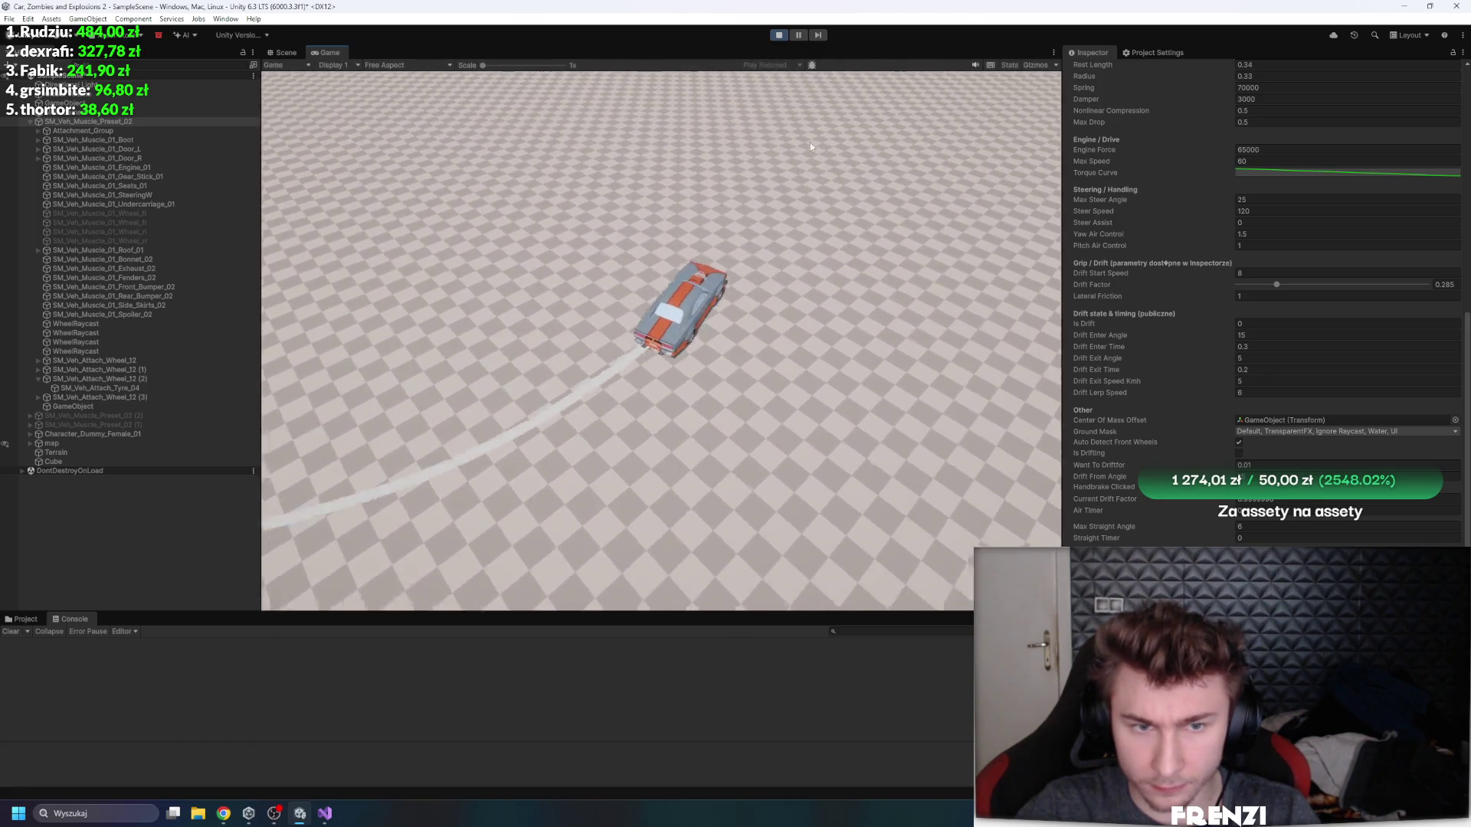
left_click(1295, 151)
- Enter 16250 as the Engine Force and return to the Game view to drive
type("16250")
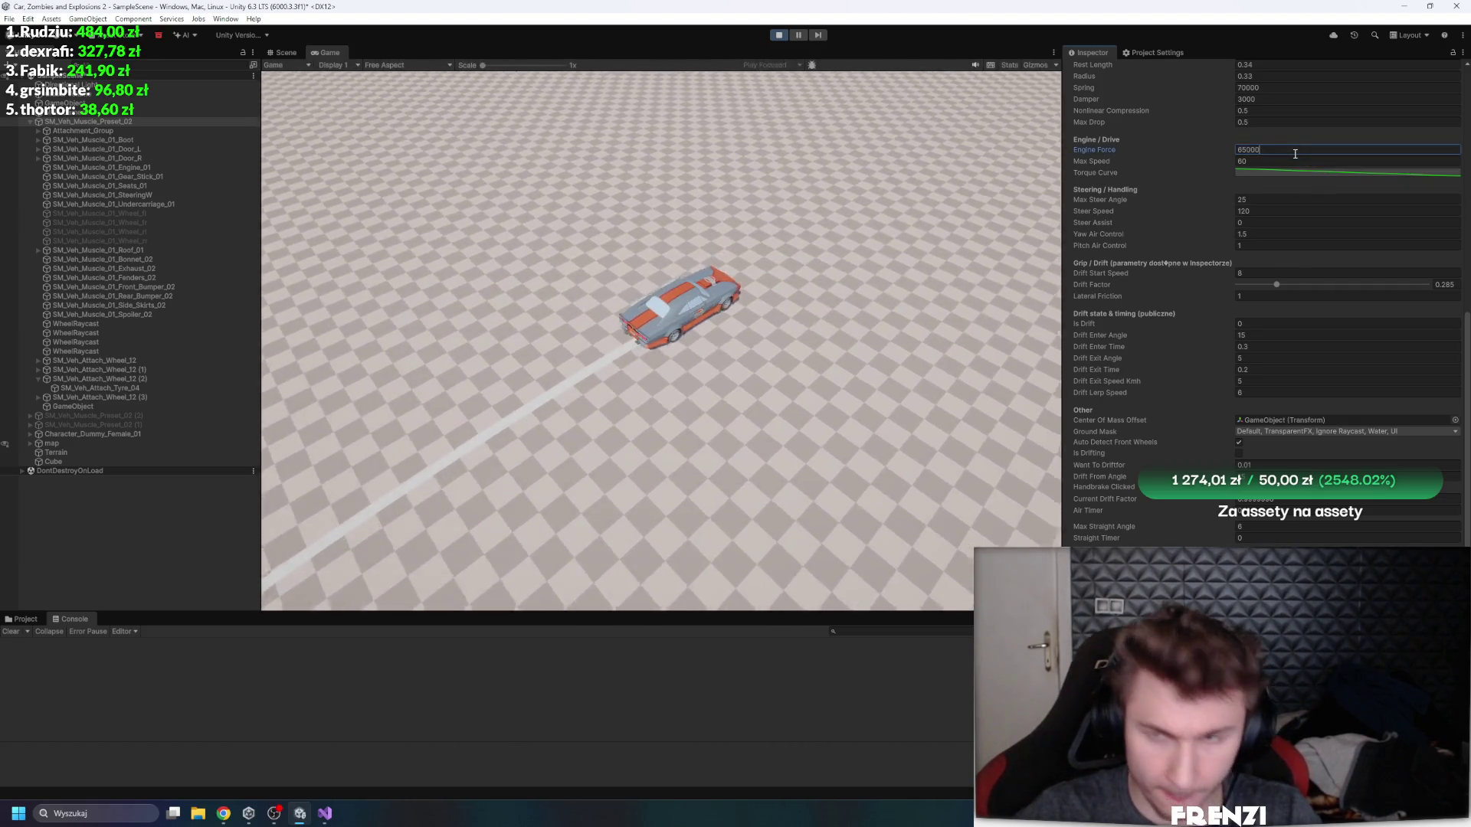
left_click(804, 310)
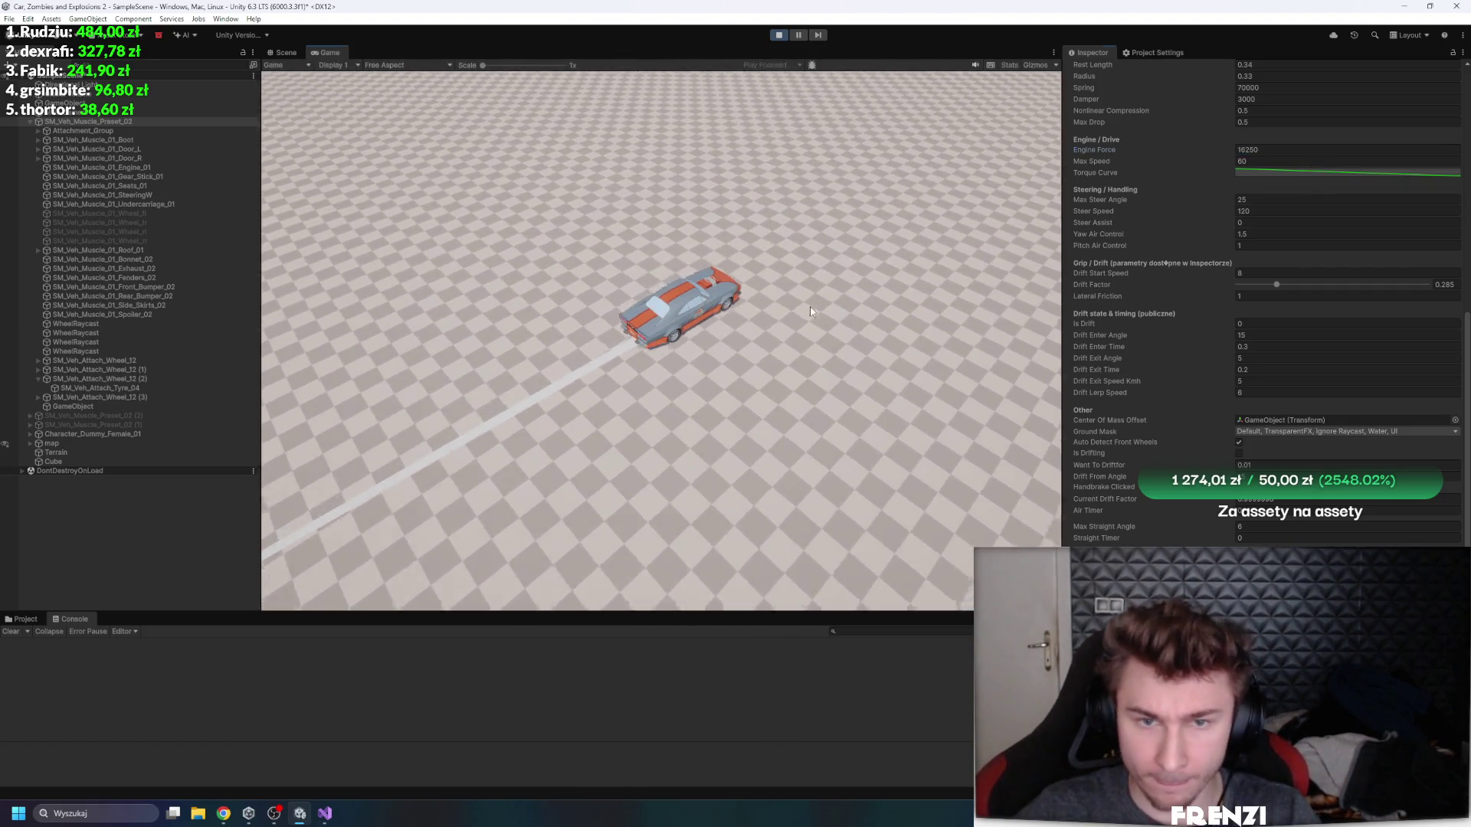
- Drive the car at 16250 engine force, sliding and spinning it through turns
key("d")
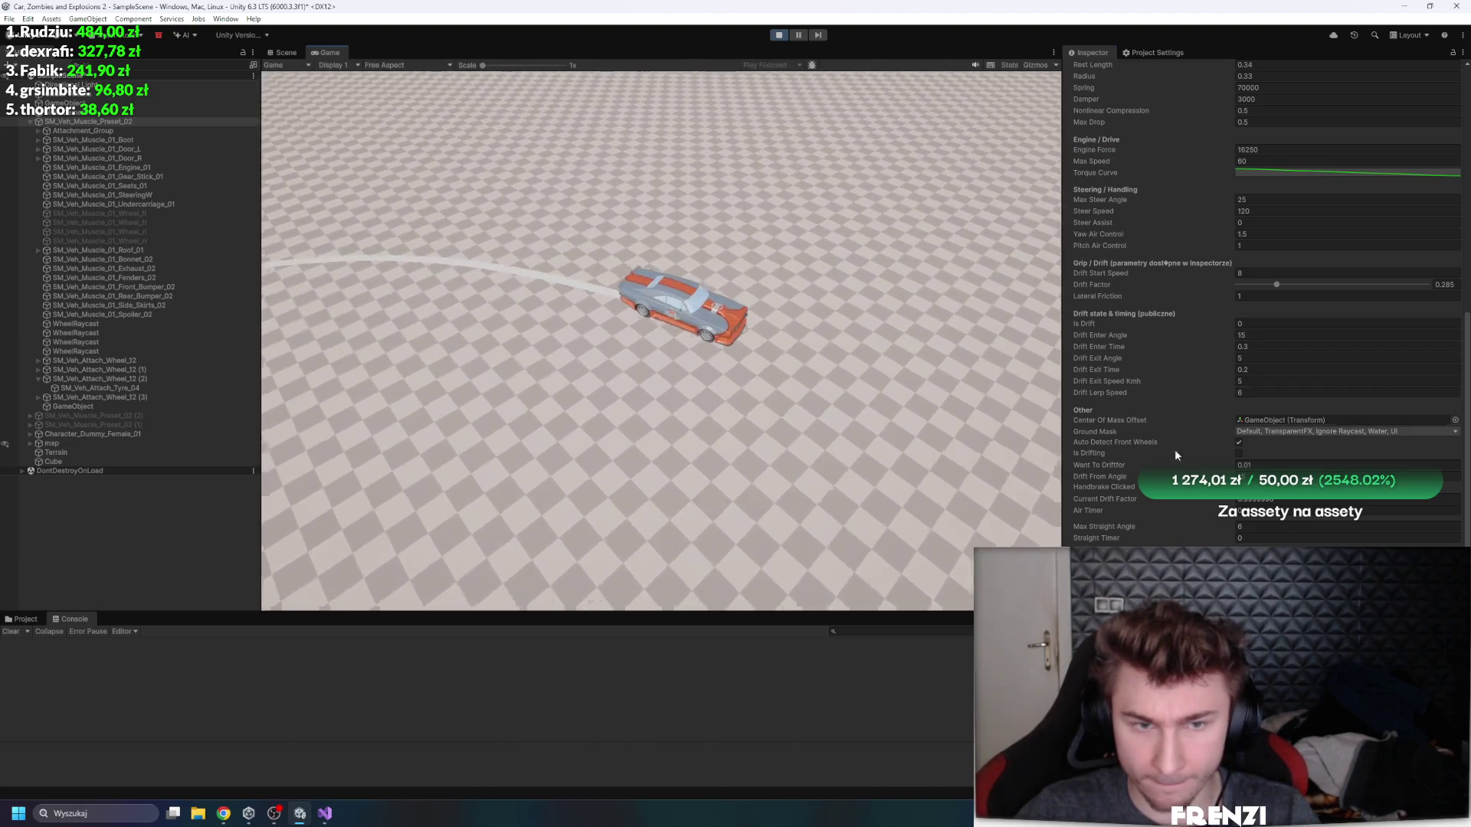
key("s")
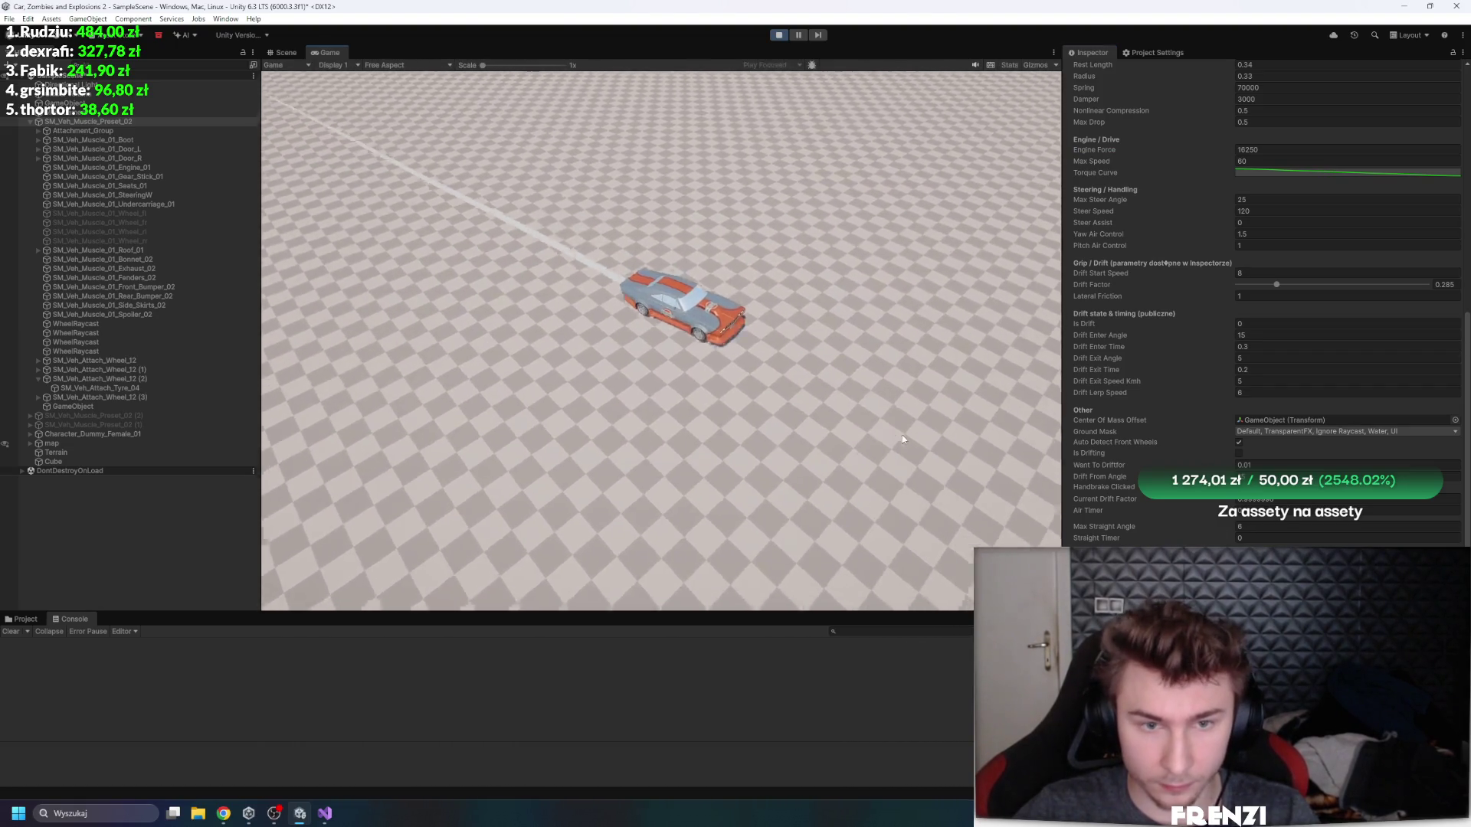
key("a")
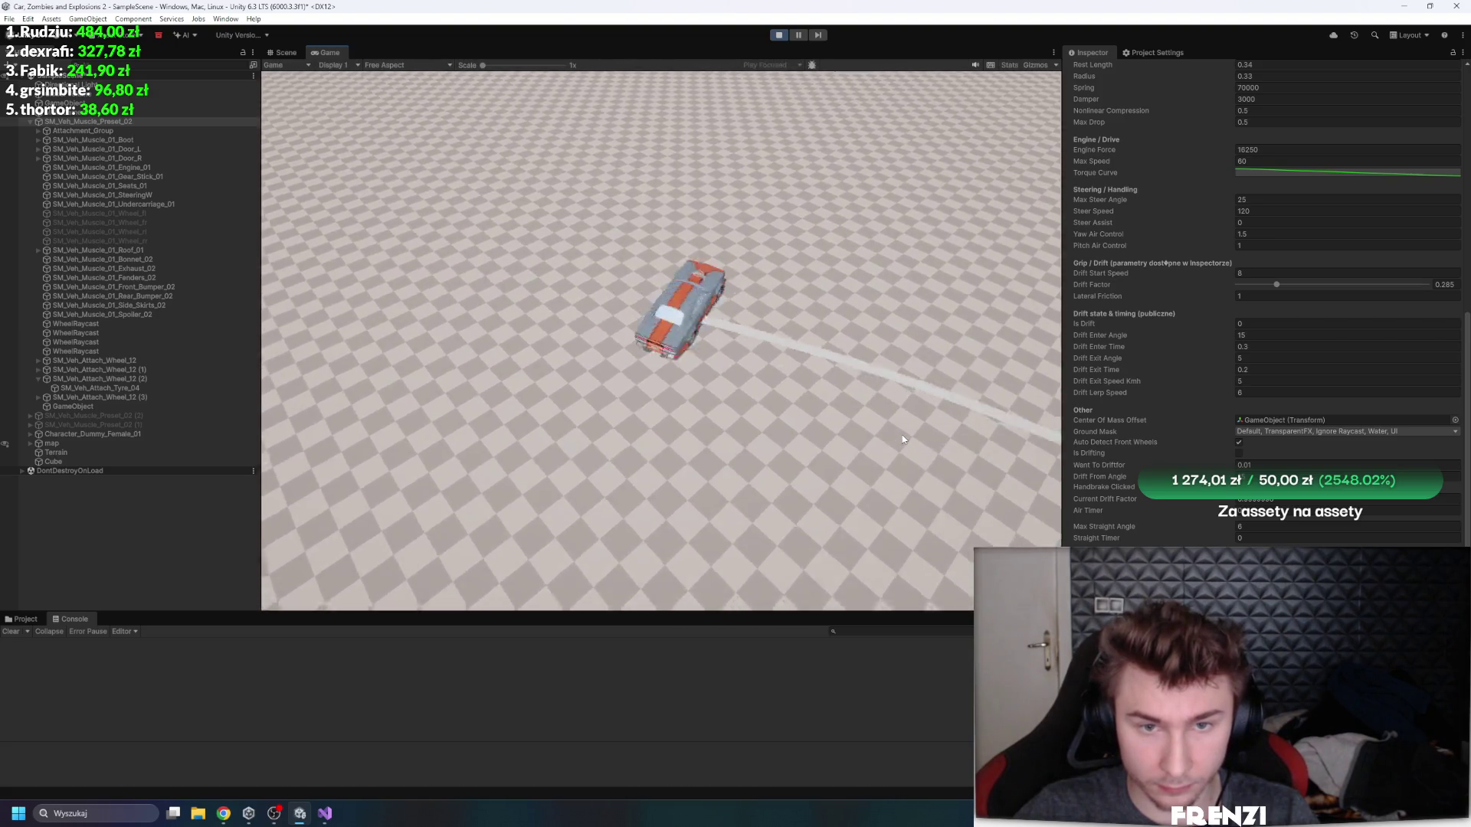
key("d")
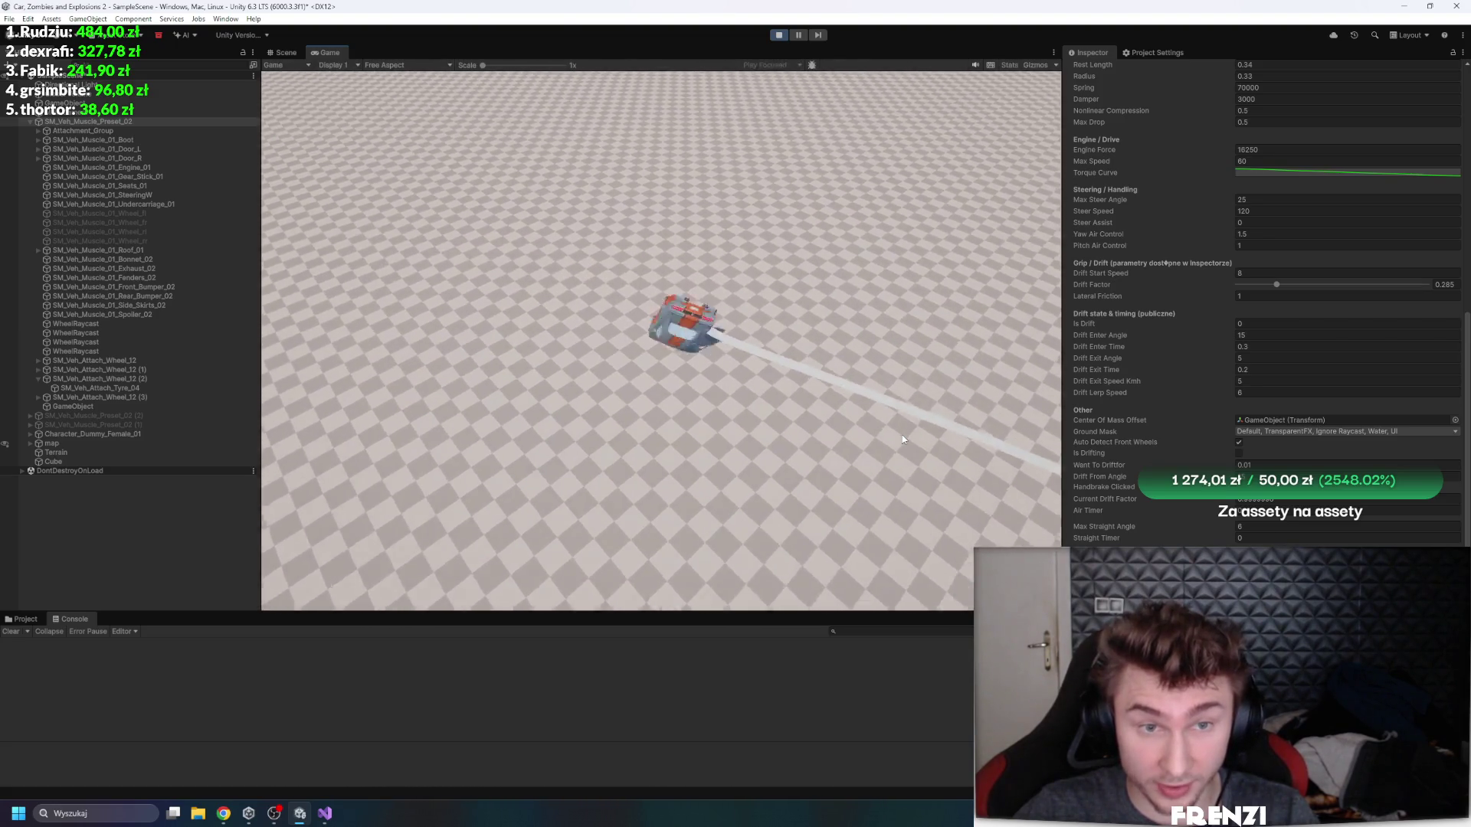
key("d")
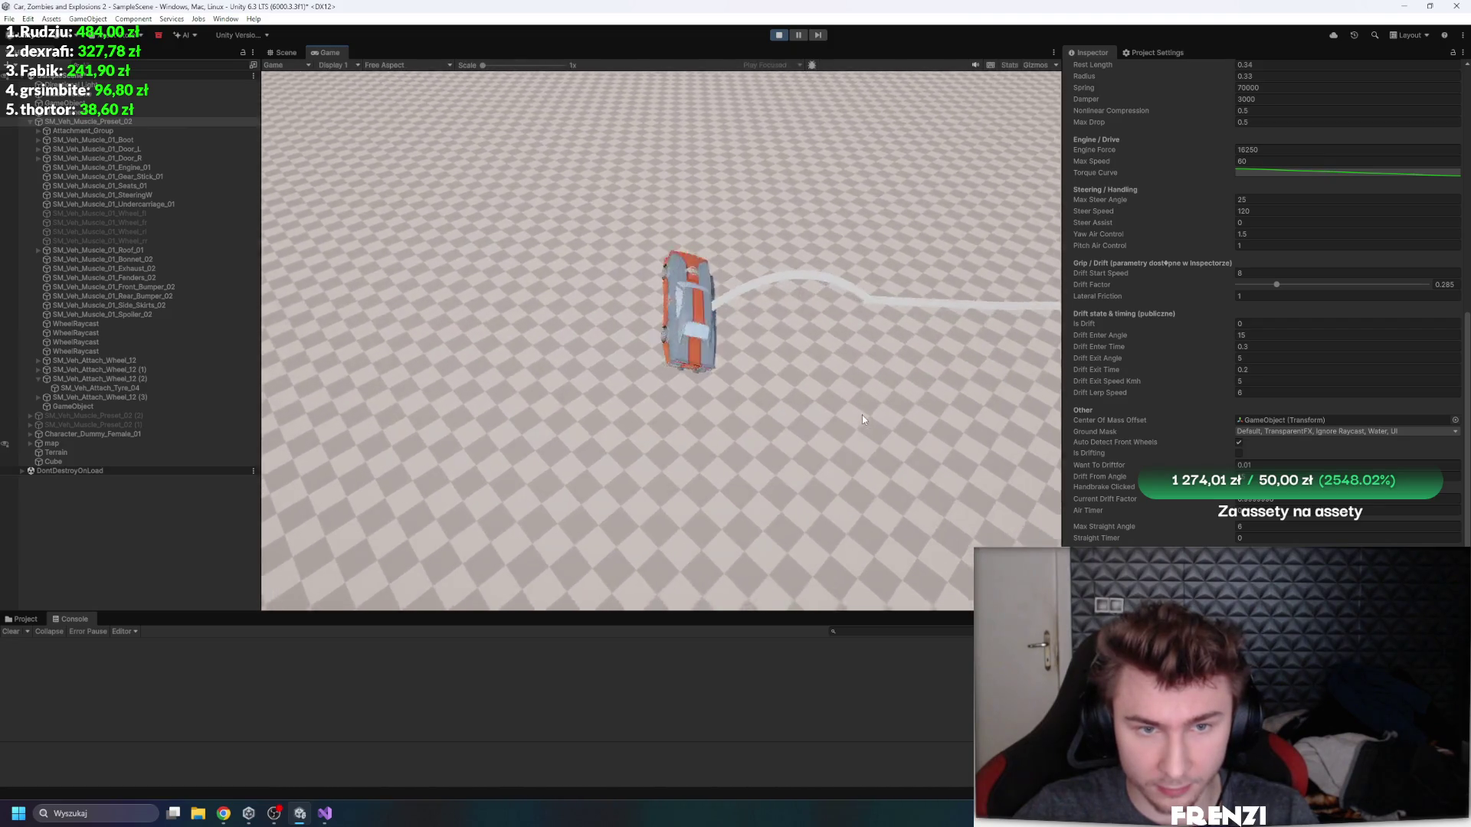
key("d")
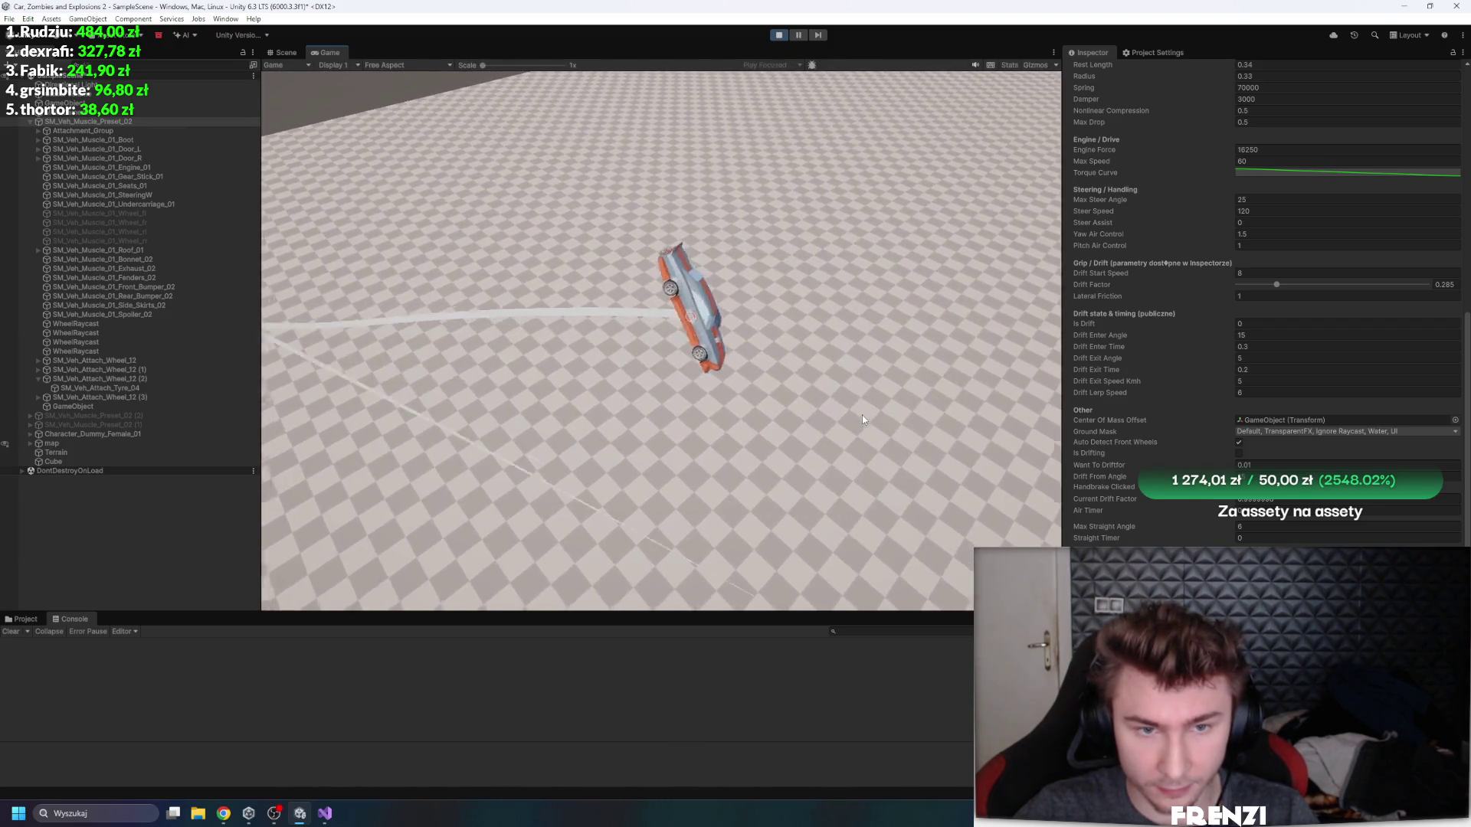
key("w")
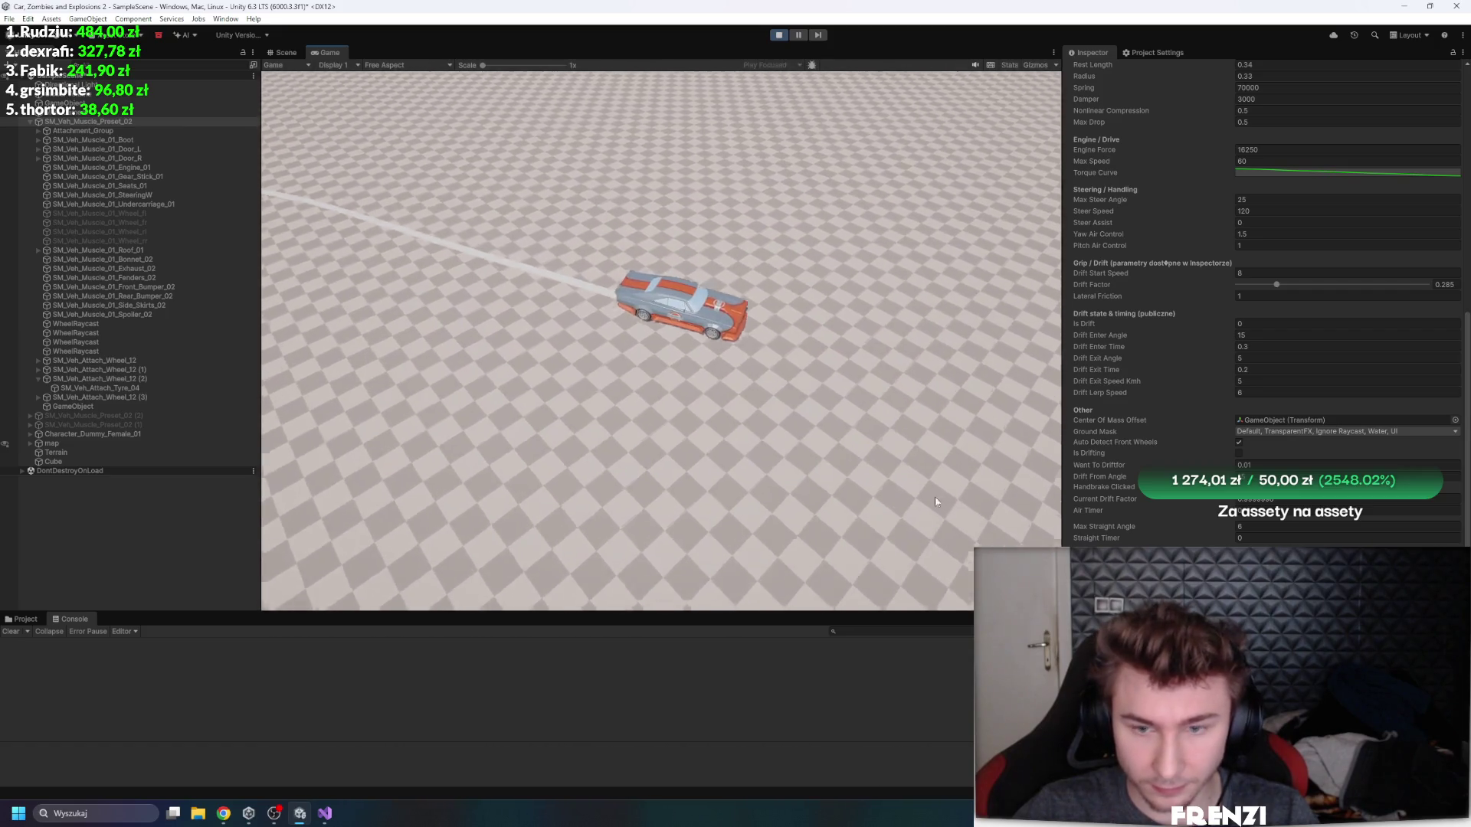
key("s")
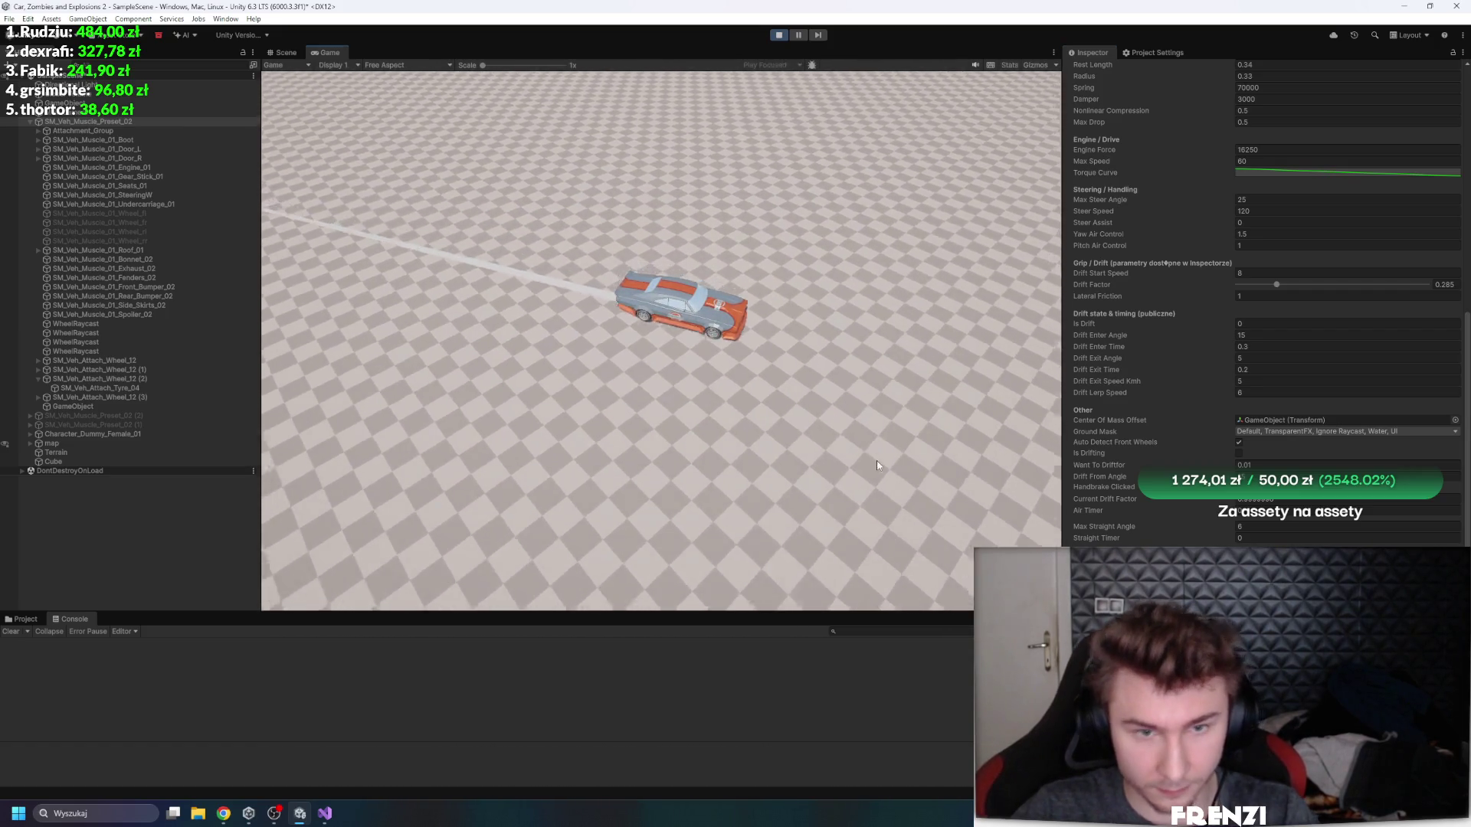
key("d")
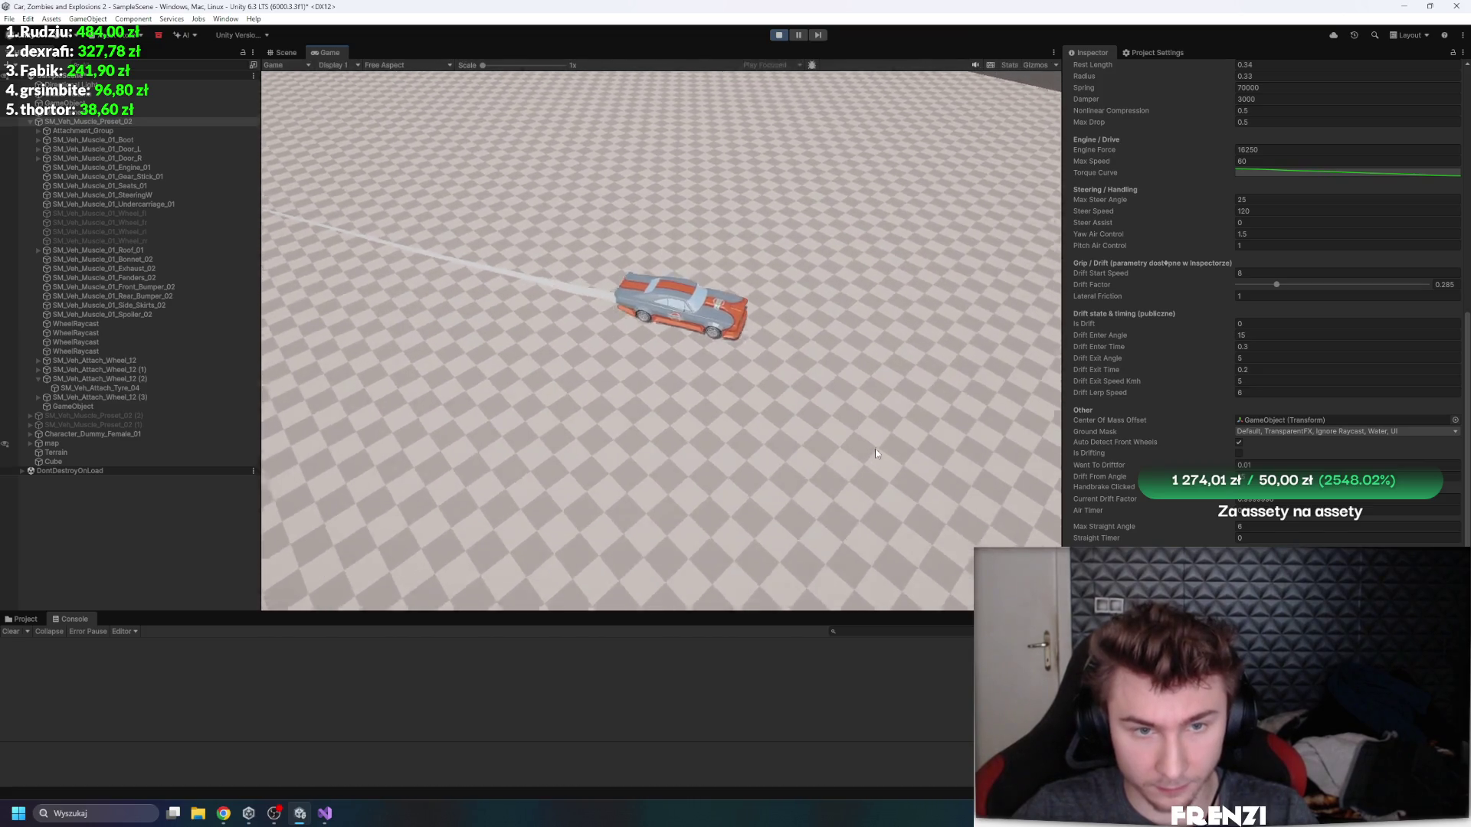
key("a")
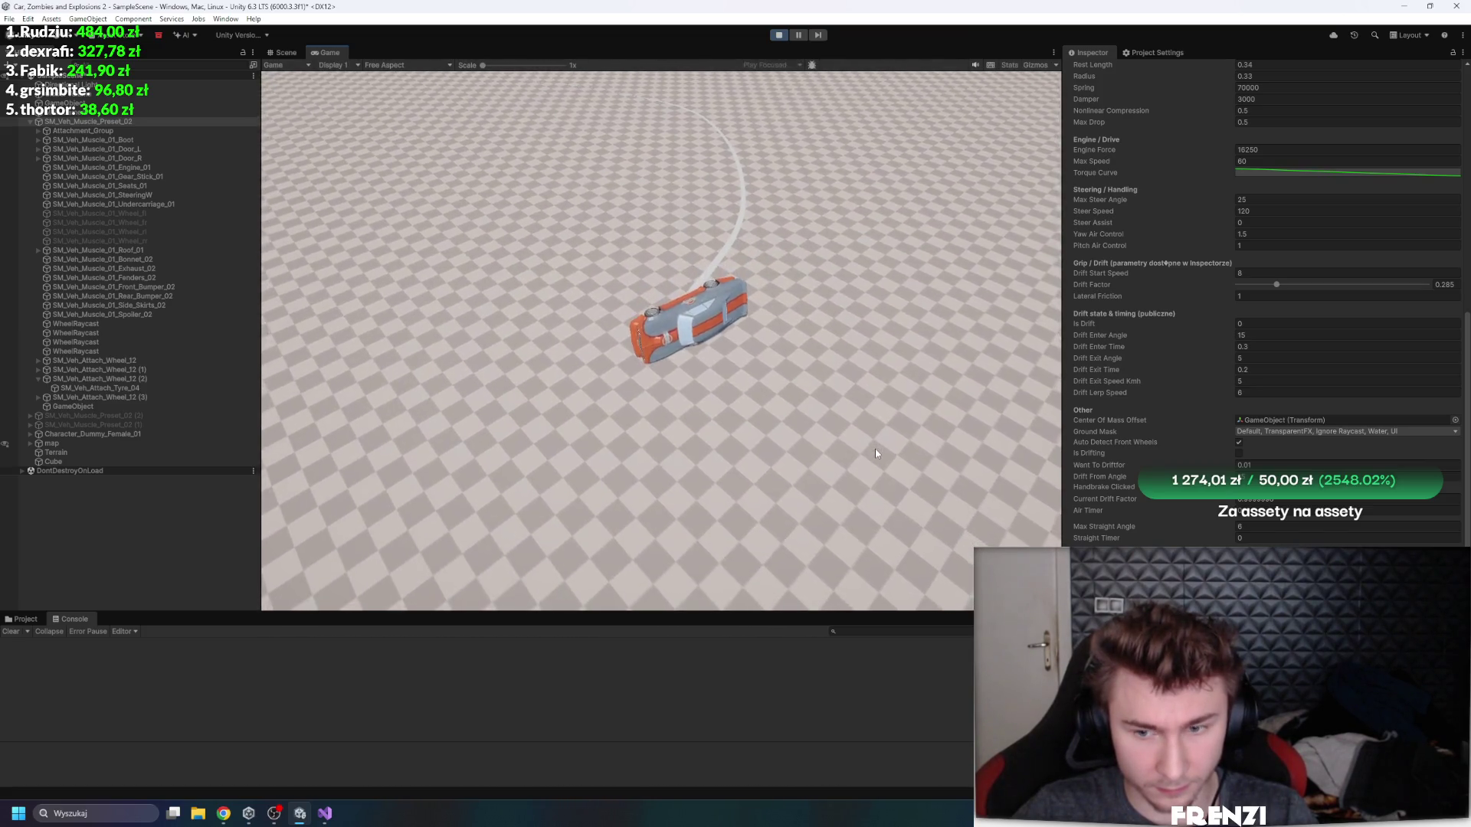
key("a")
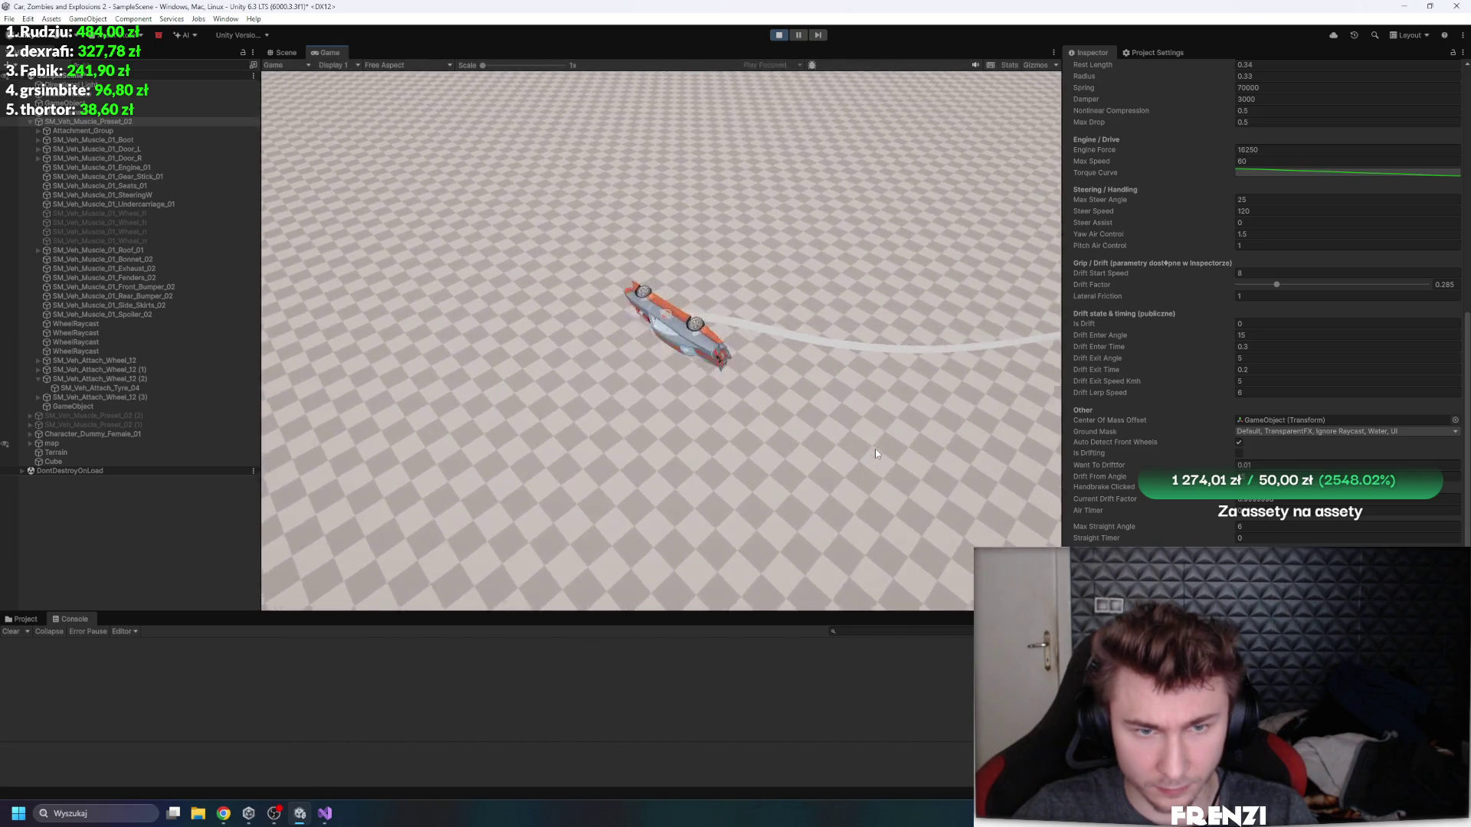
key("d")
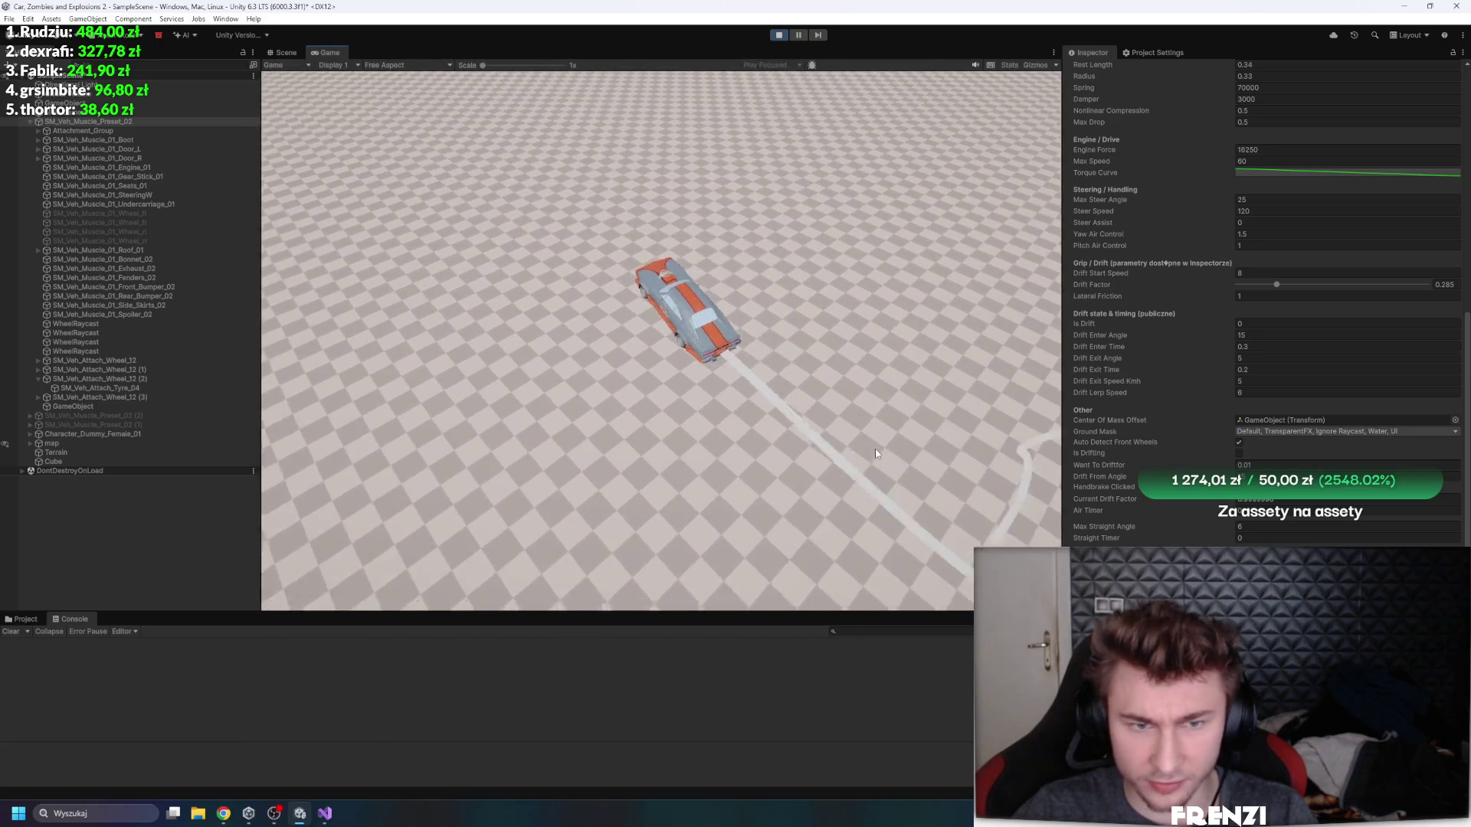
key("a")
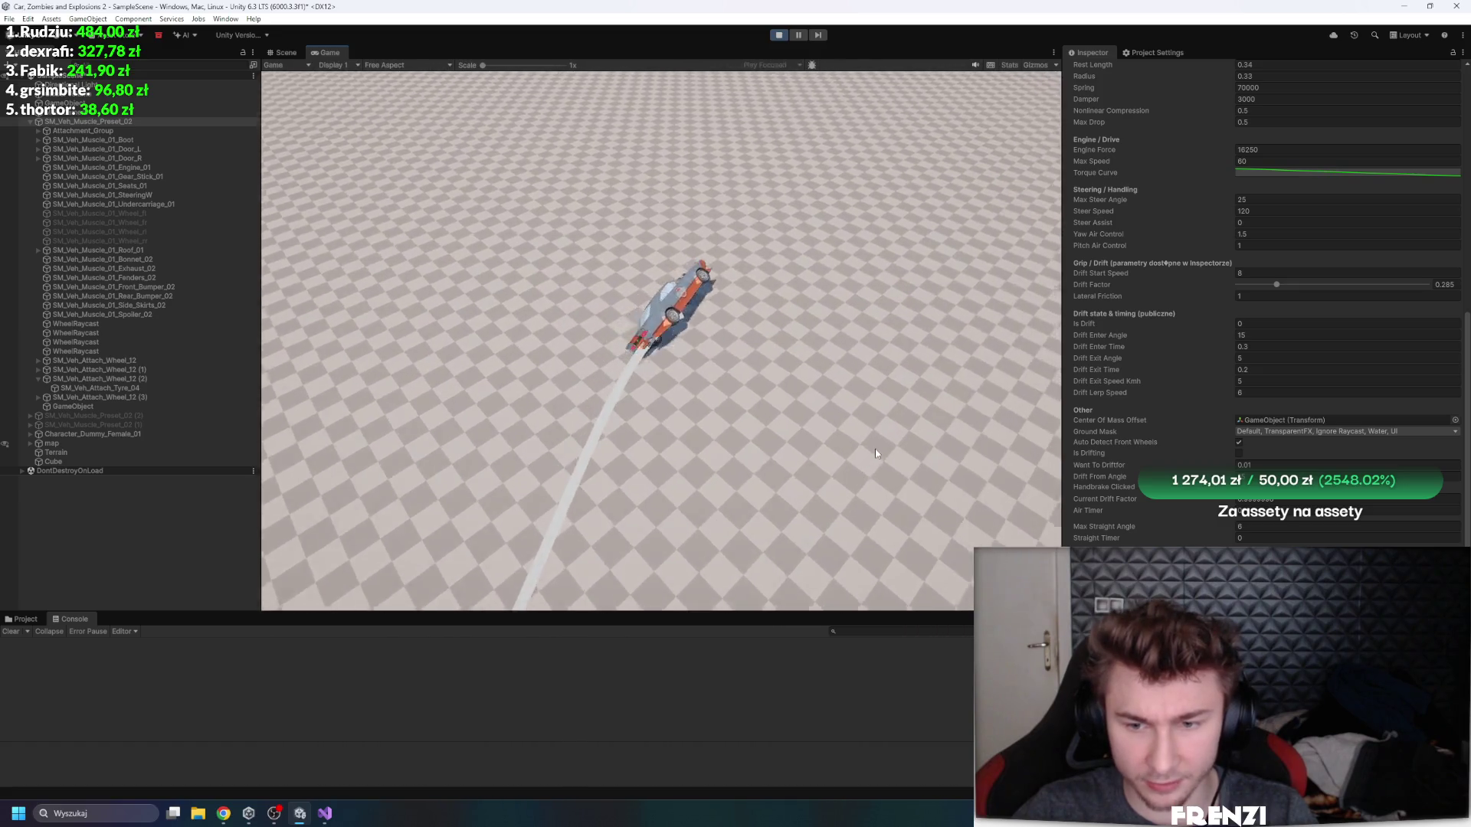
- Set the car's Lateral Friction to 0.5
double_click(1267, 296)
type("0.5")
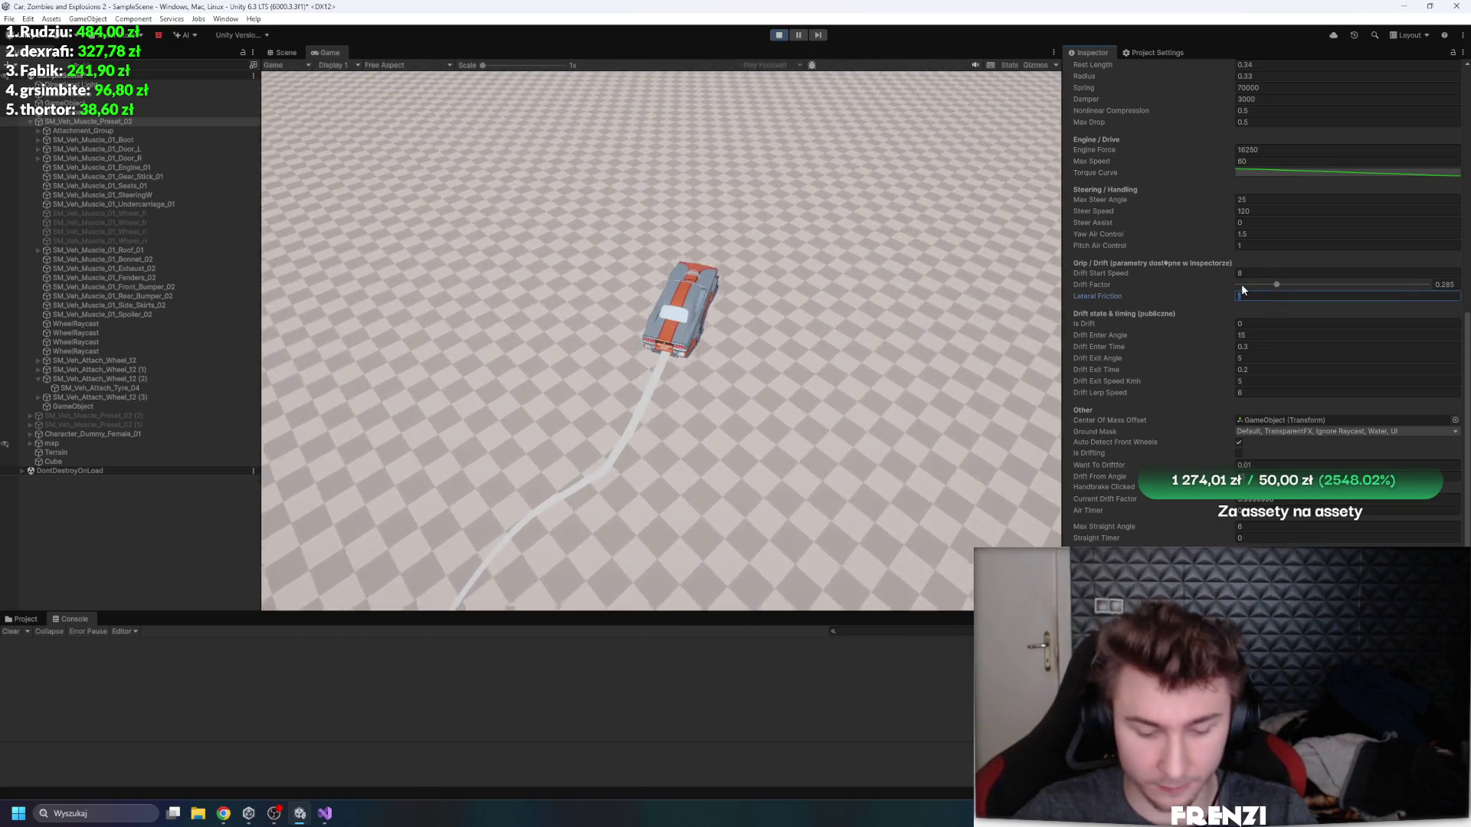
key("Return")
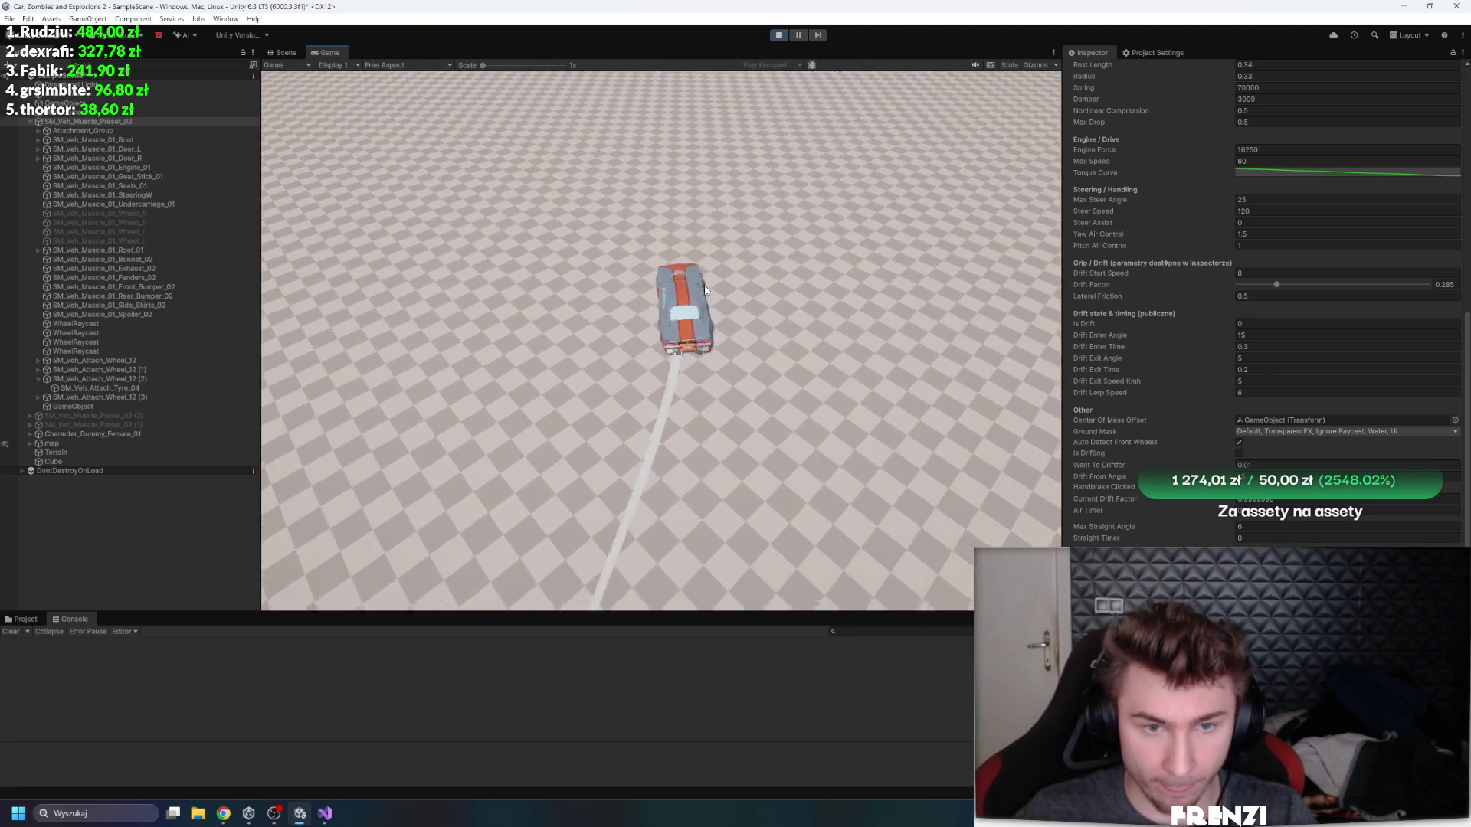
- Test the reduced grip by drifting the car left and right through looping turns
key("a")
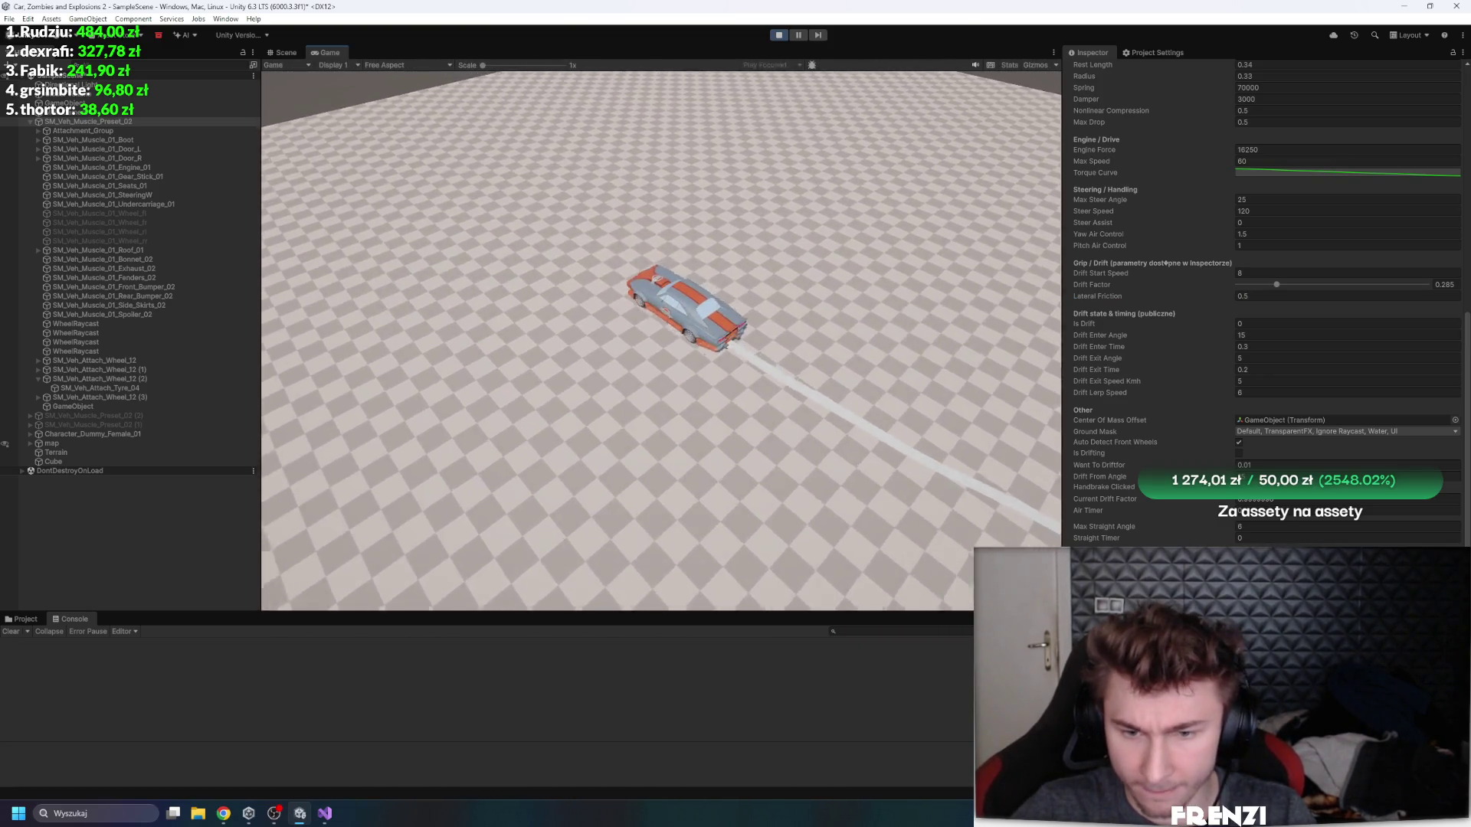
key("d")
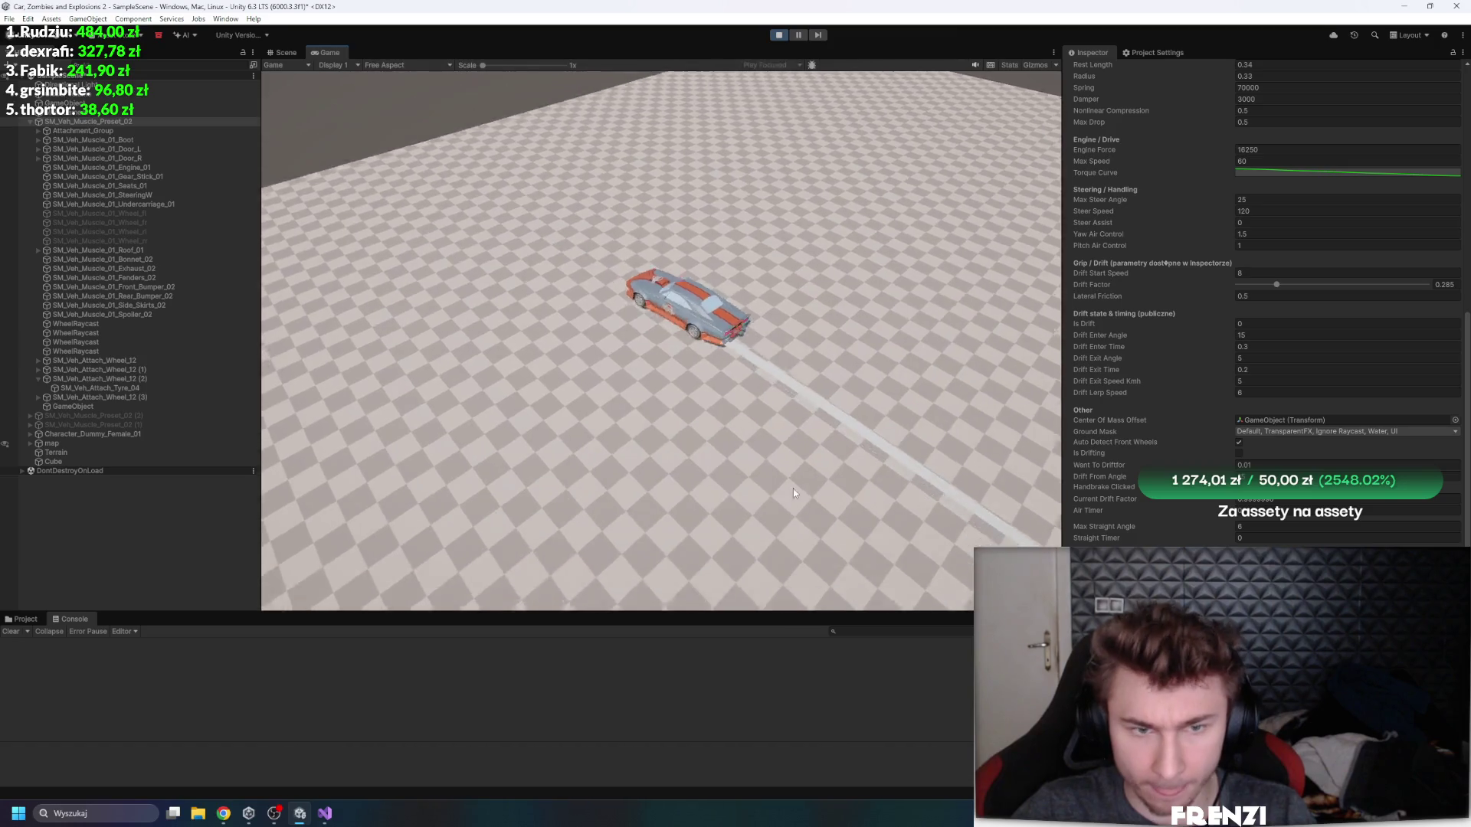
key("a")
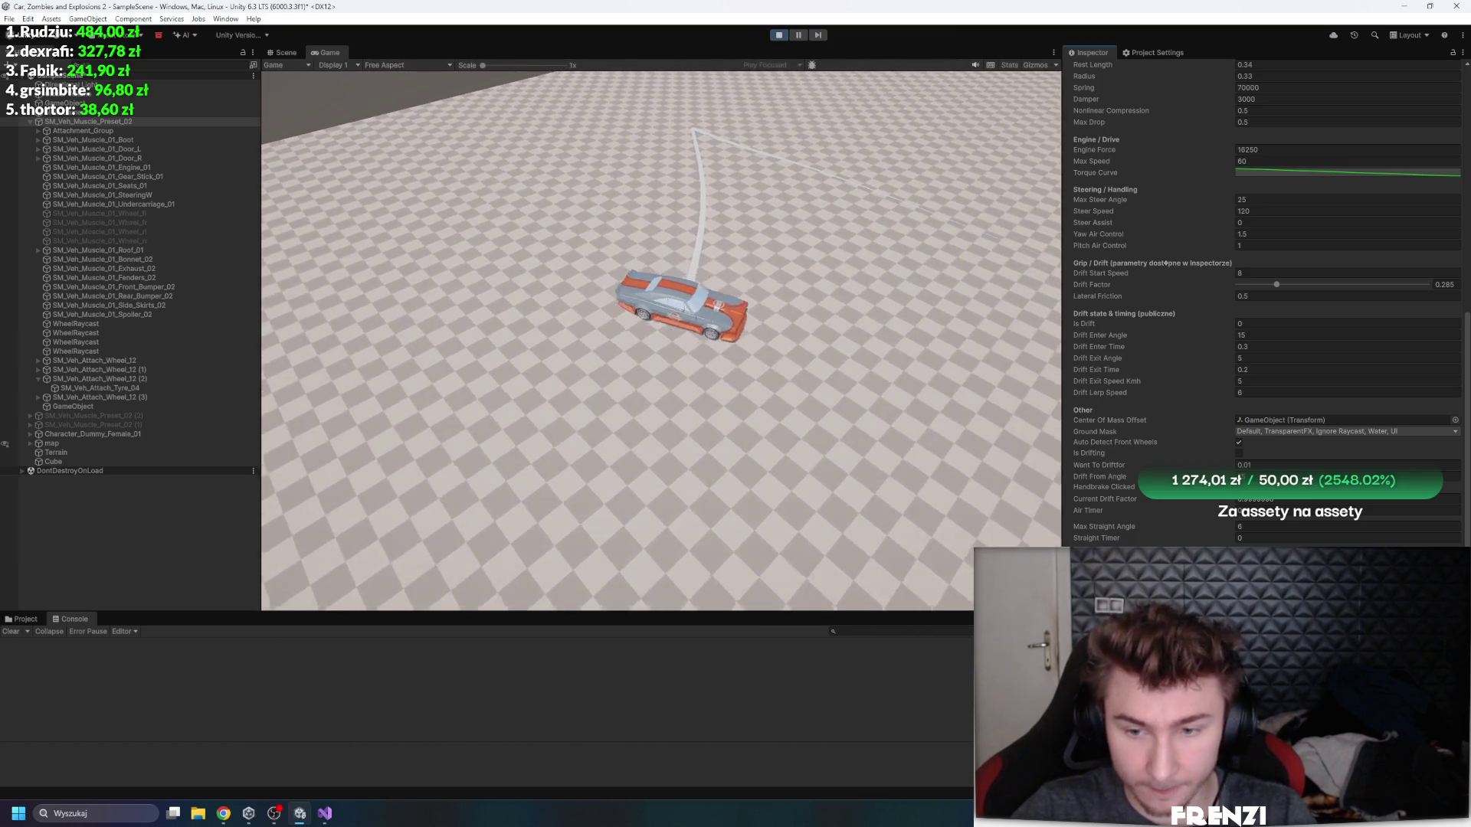
key("d")
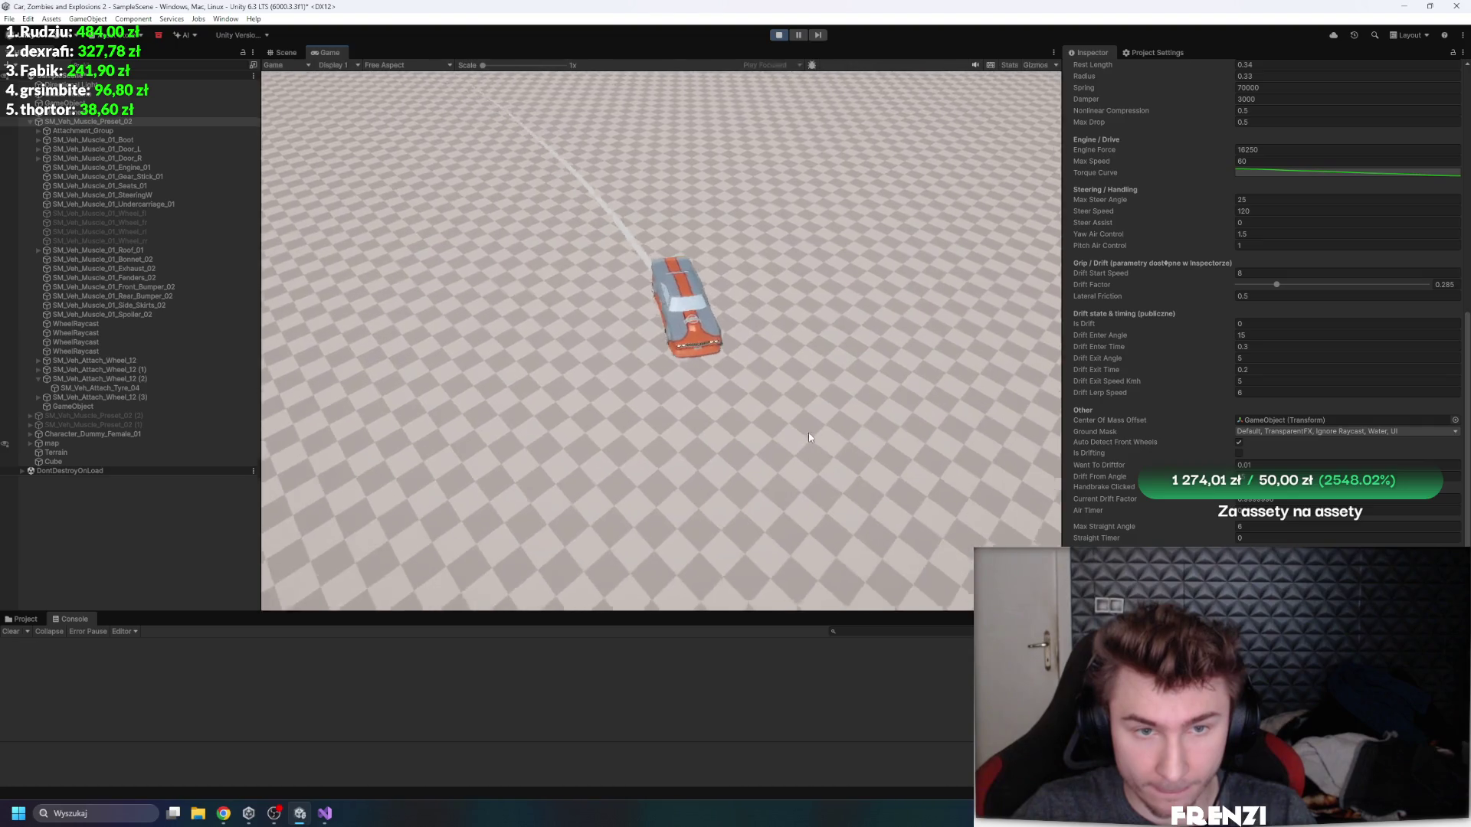
key("d")
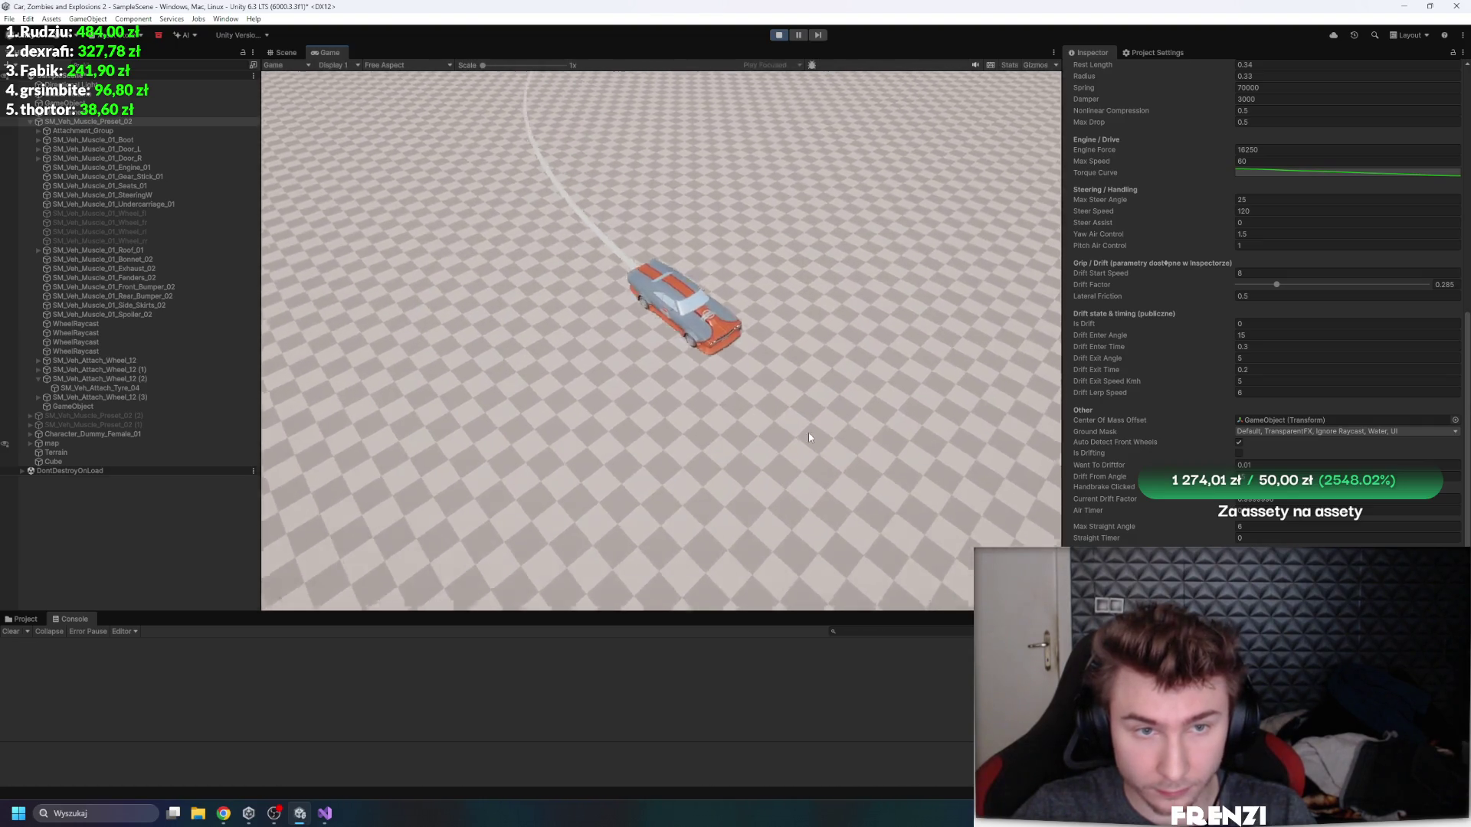
key("d")
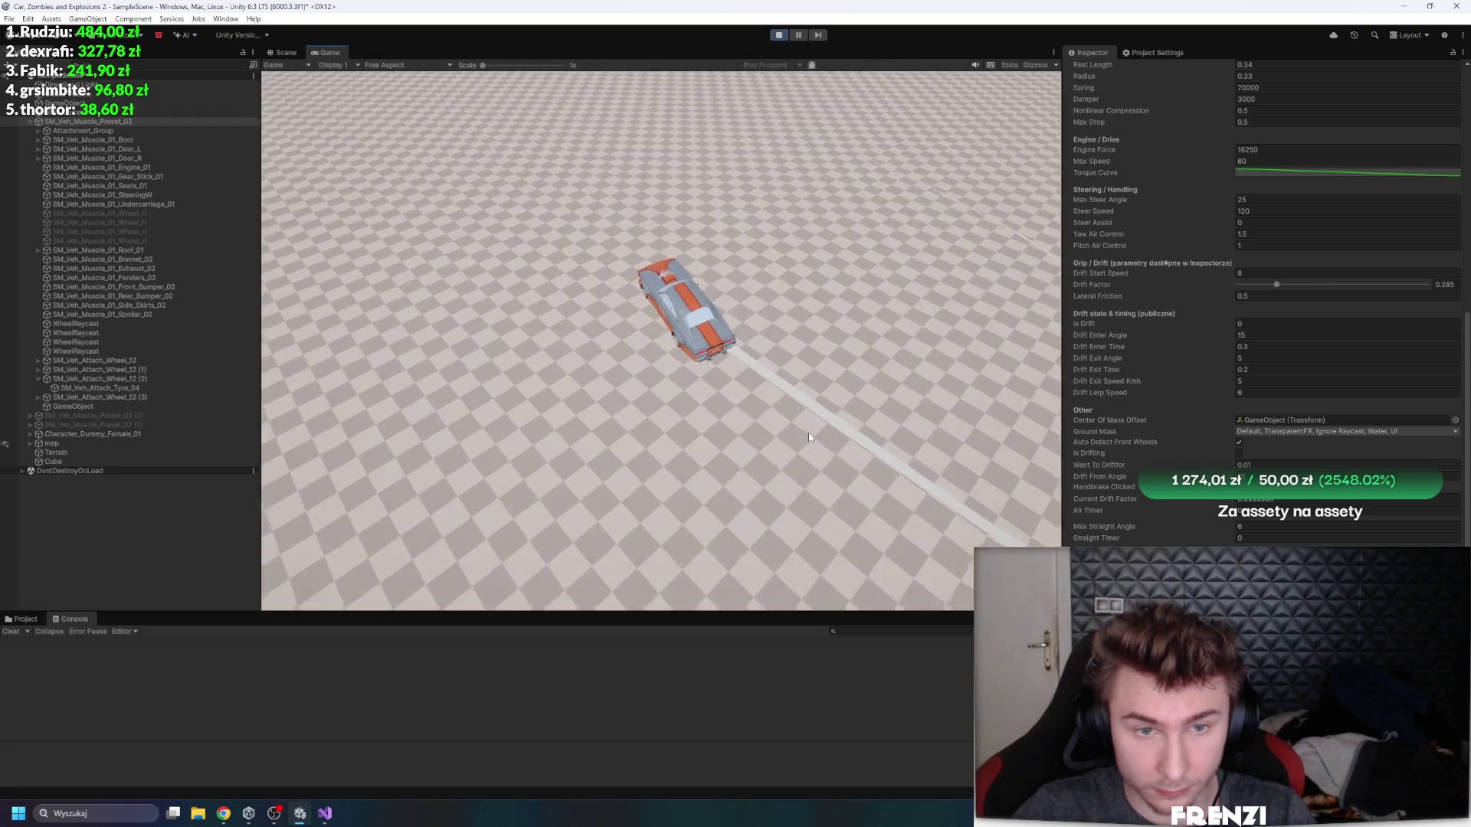
key("a")
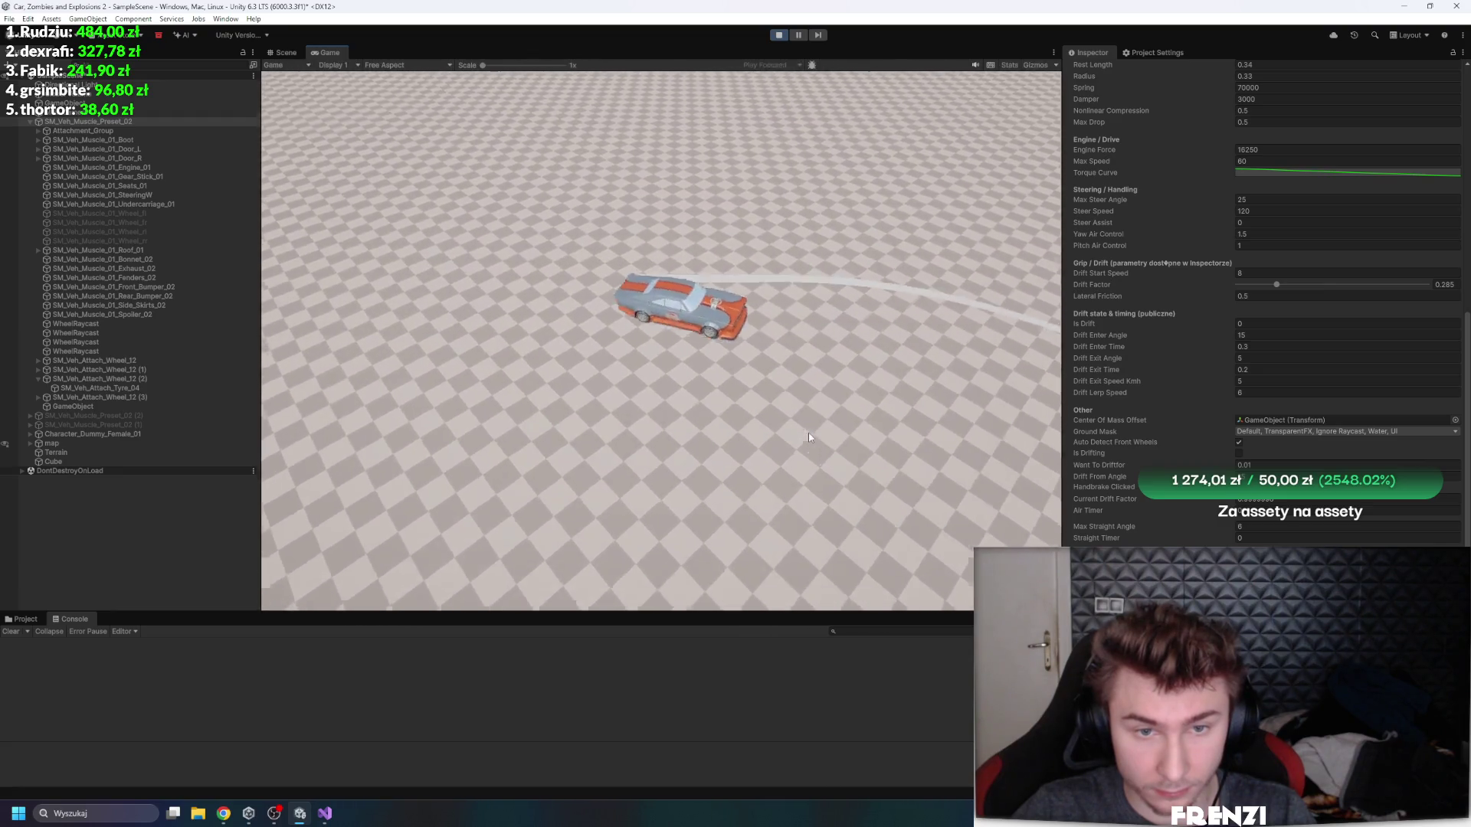
- Drive the car back onto the checkered ground, swinging it through turns and U-turns
key("d")
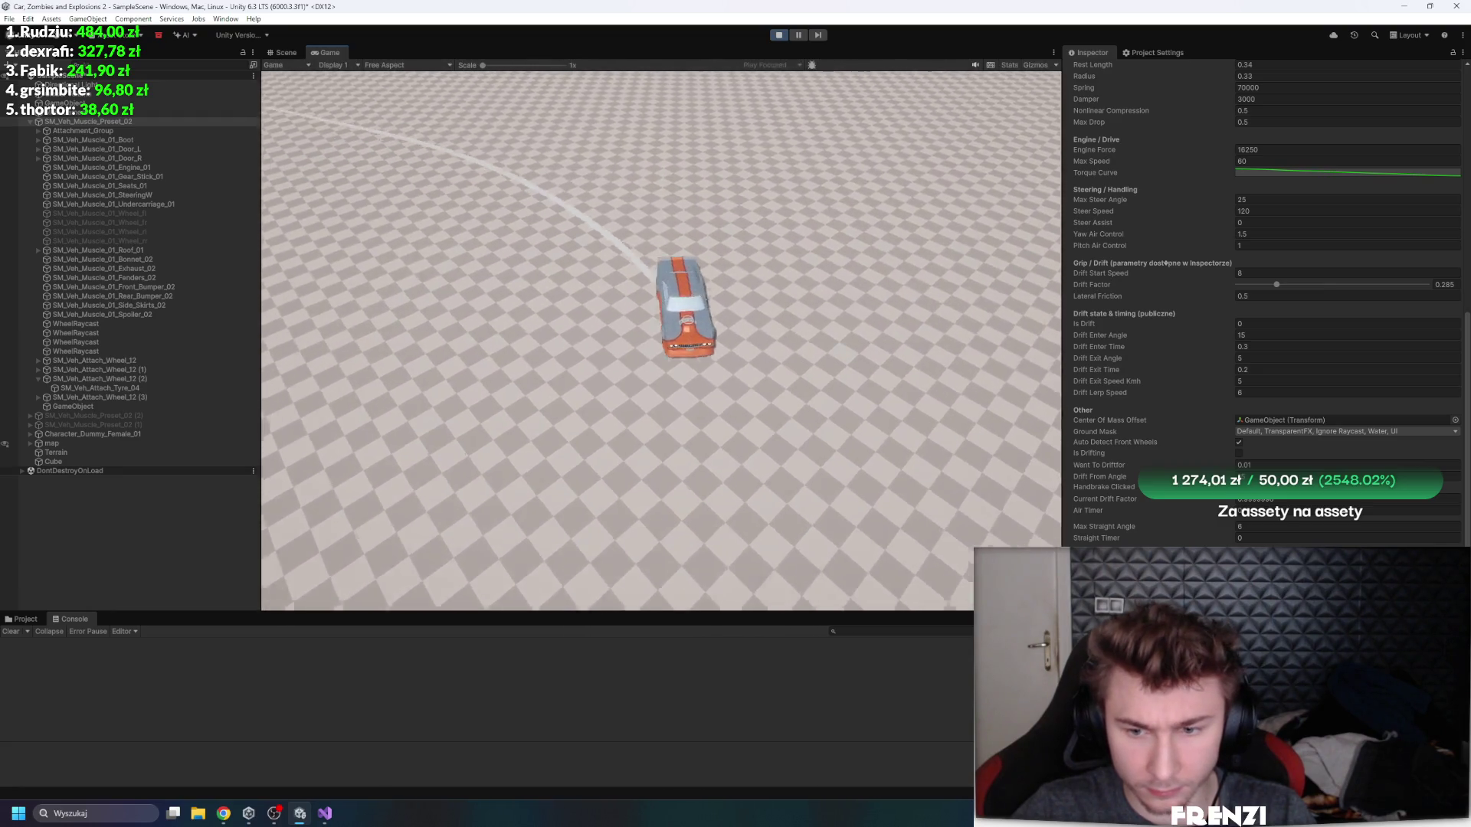
key("d")
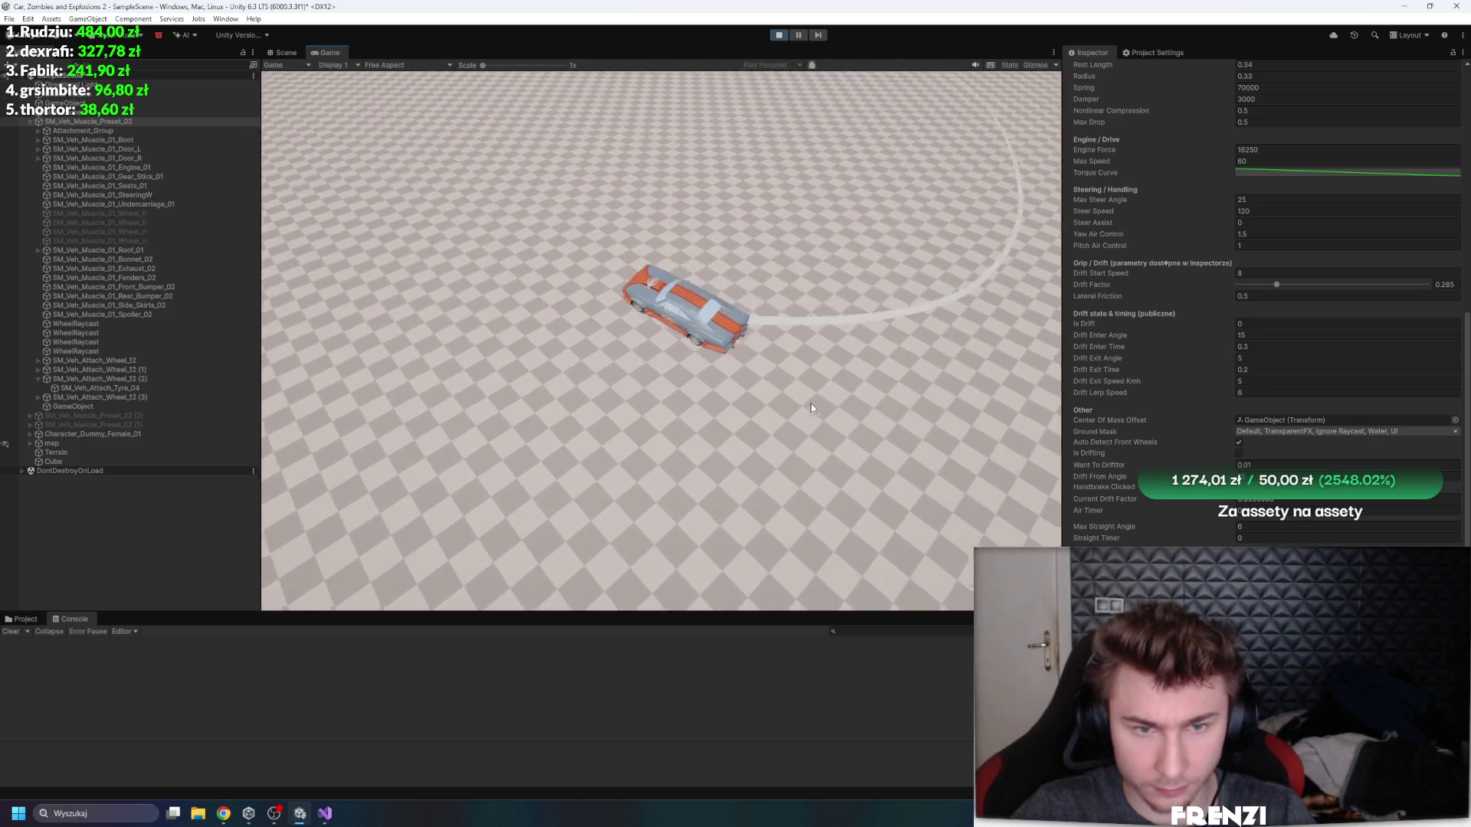
key("d")
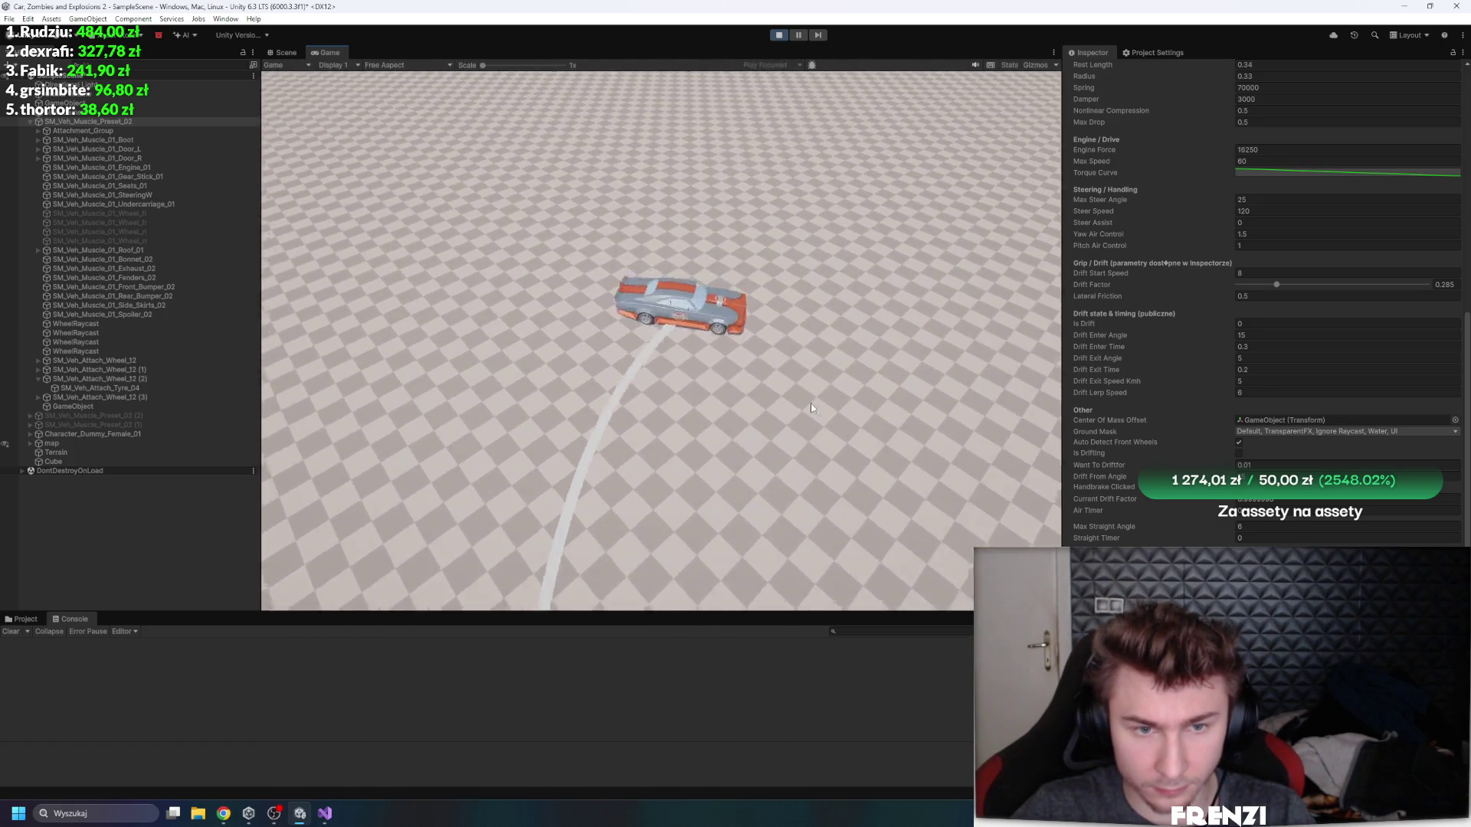
key("w")
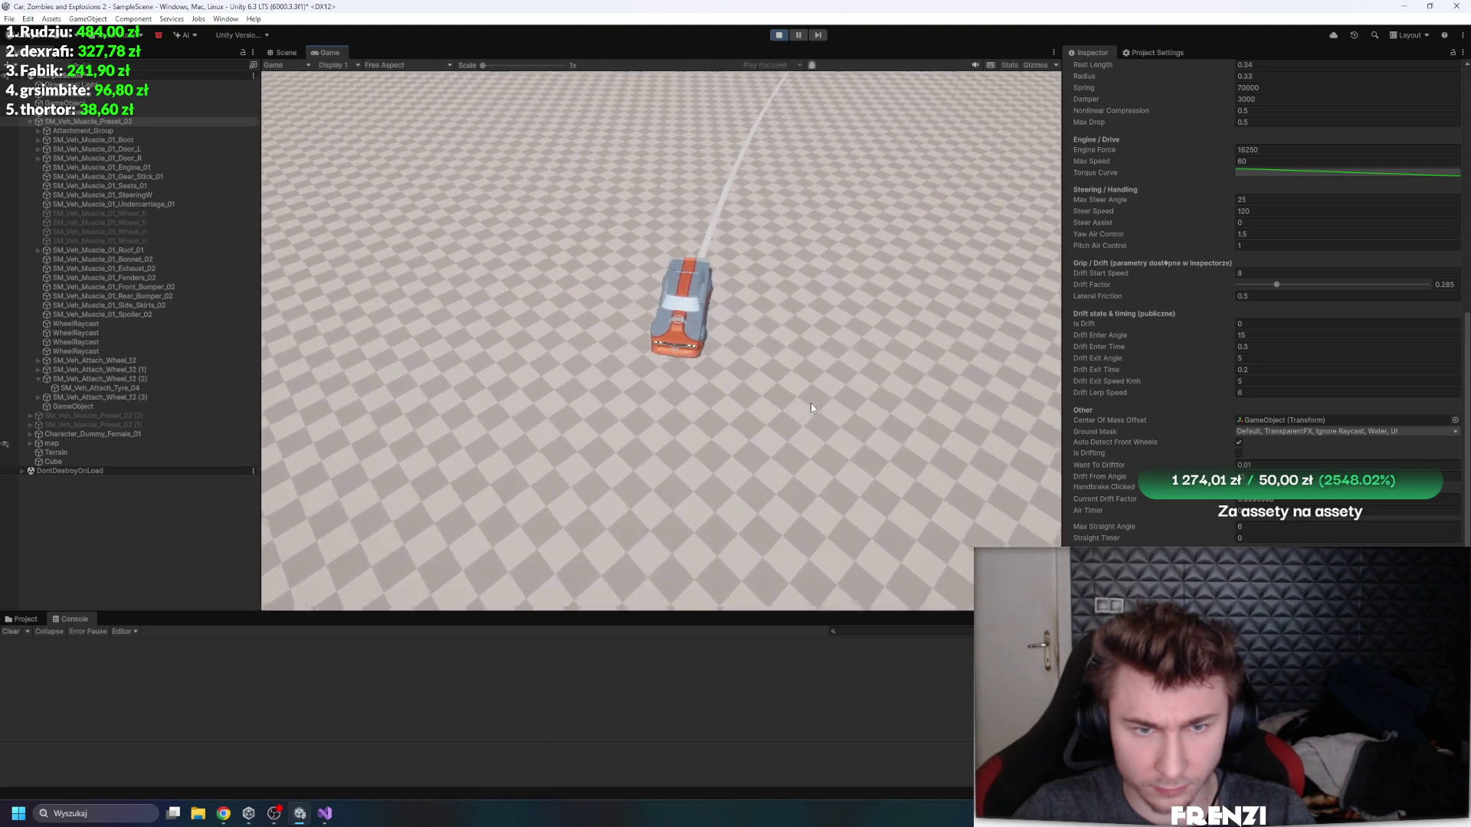
key("d")
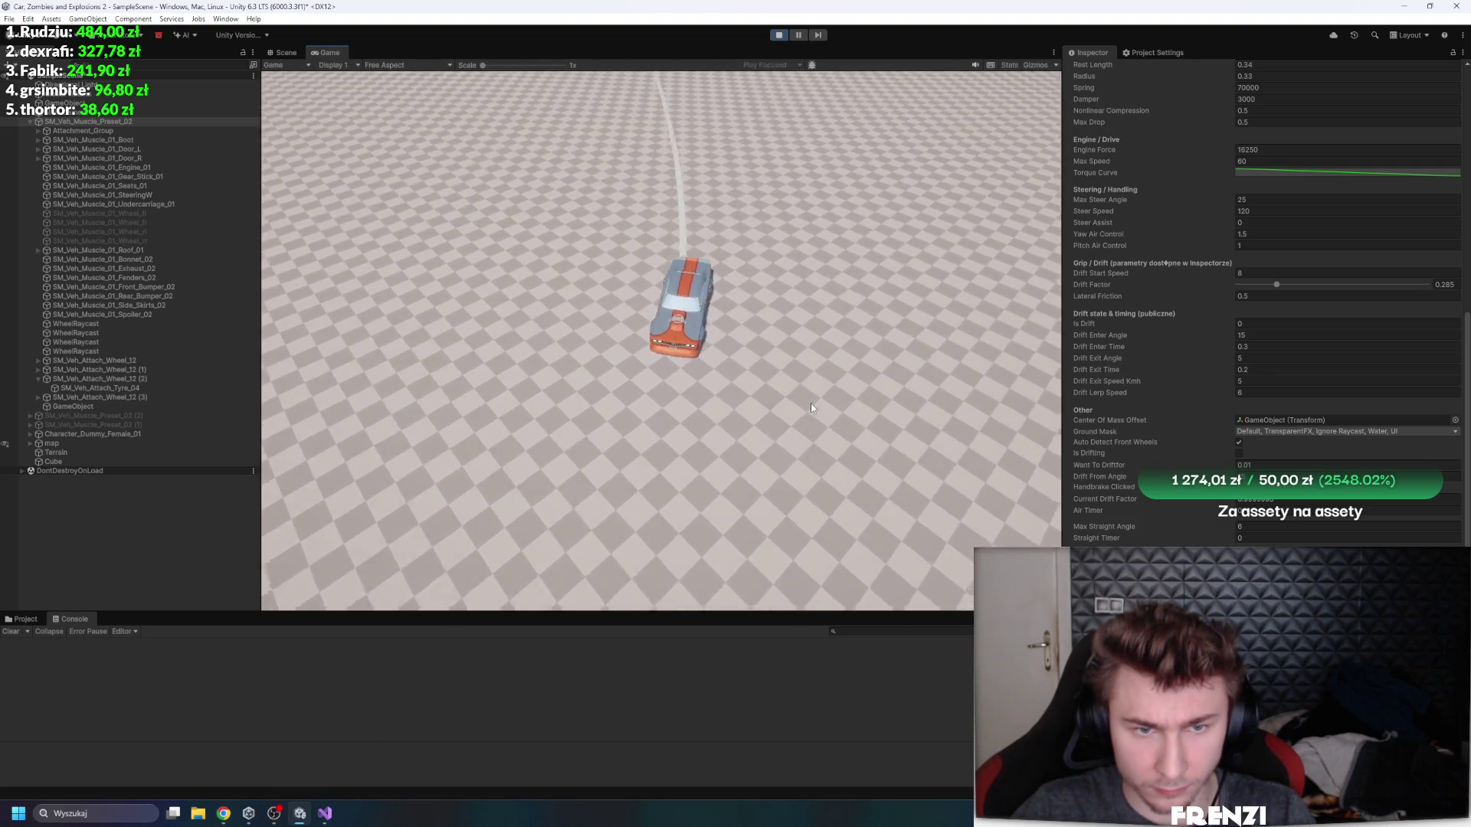
key("d")
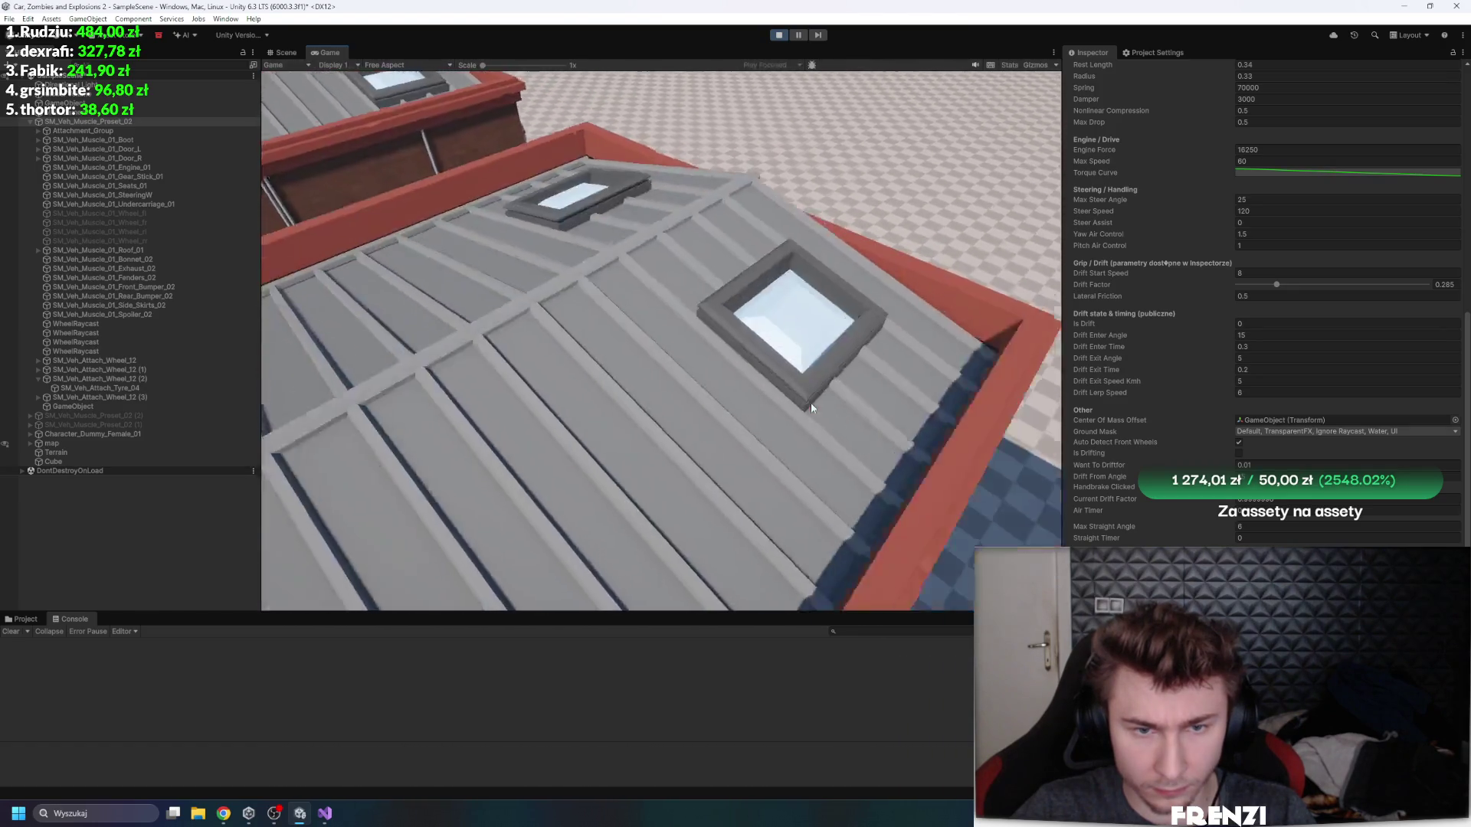
key("w")
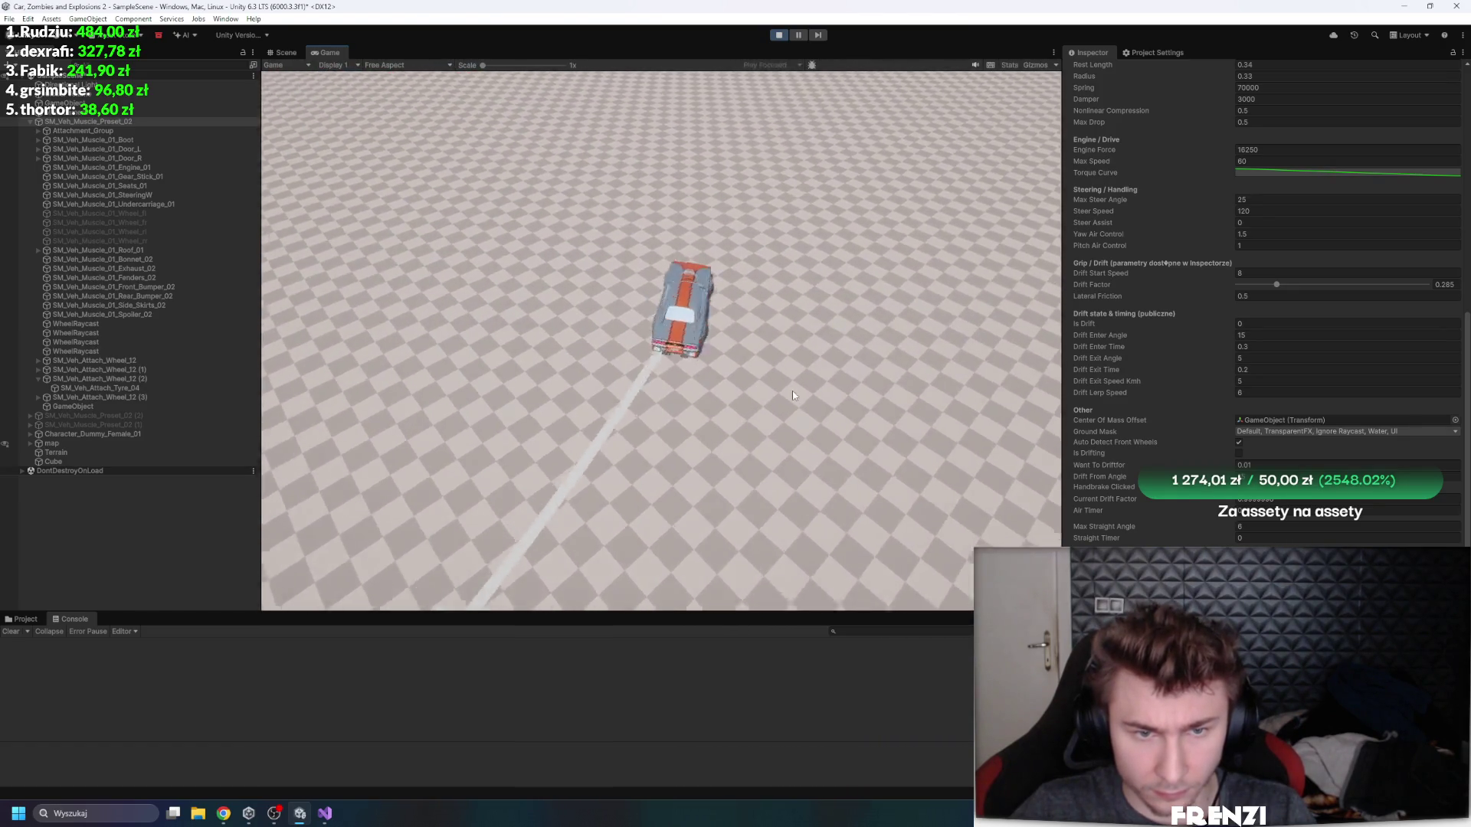
key("a")
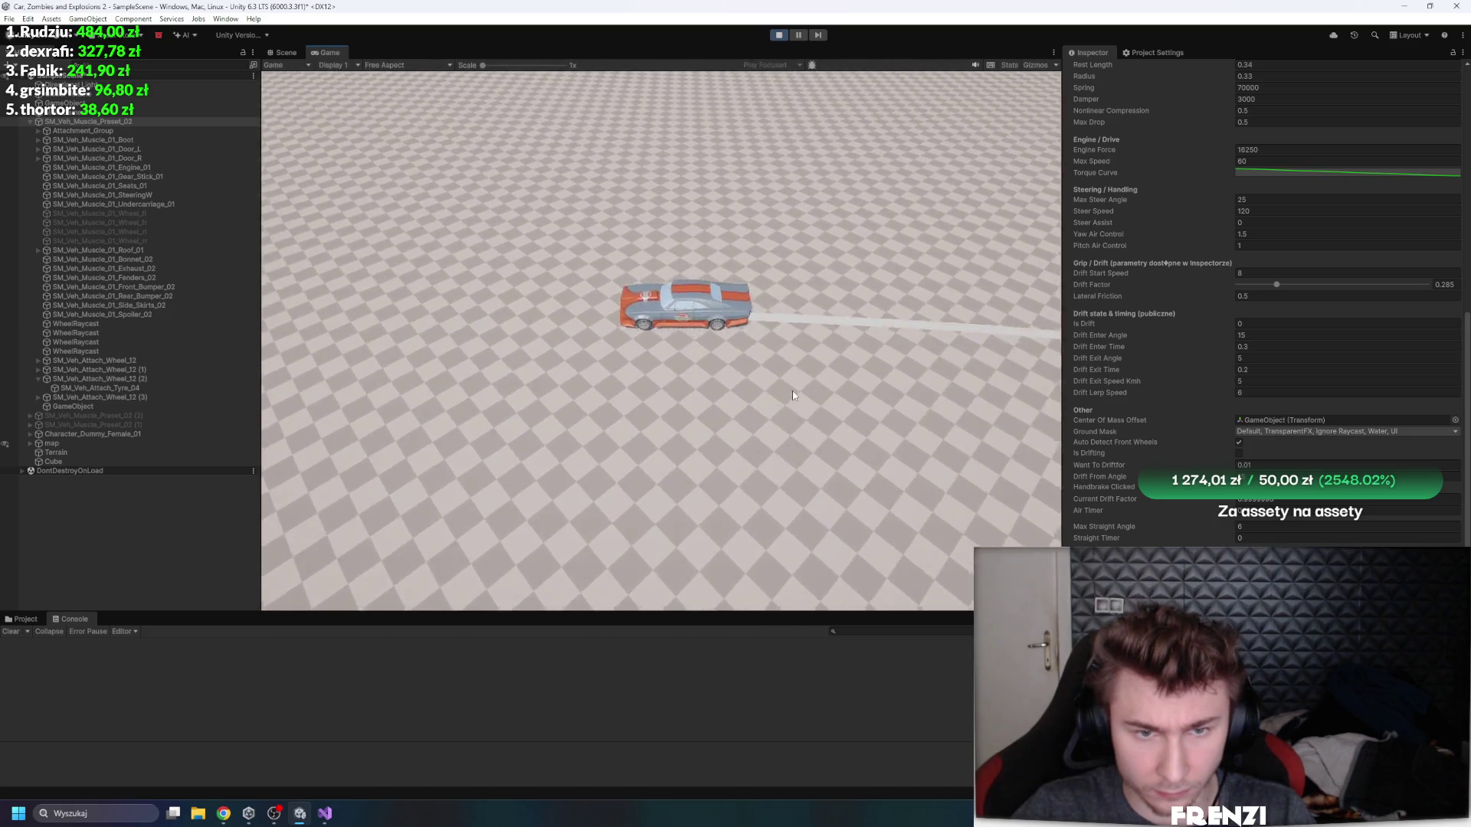
key("d")
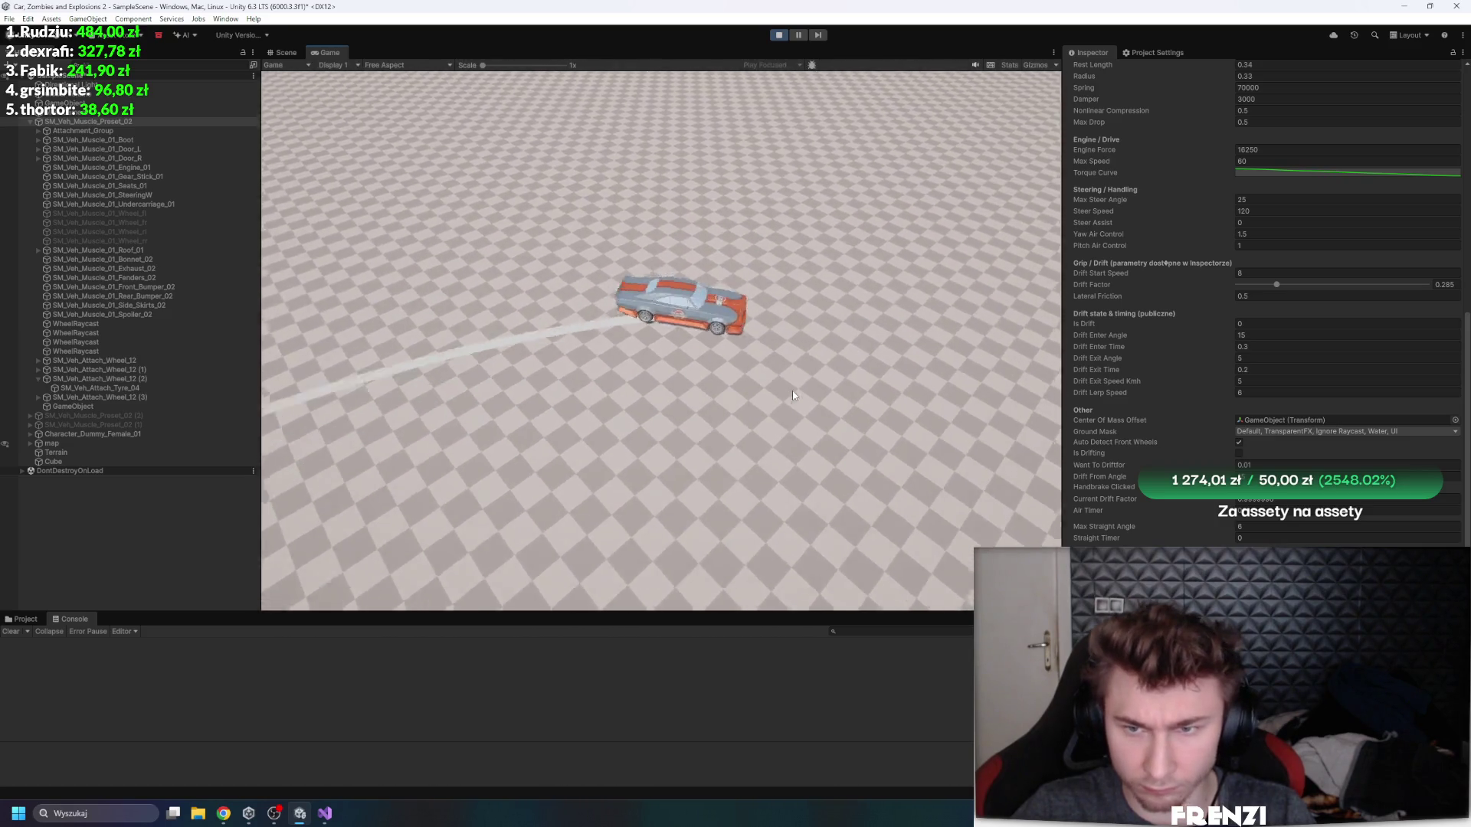
key("d")
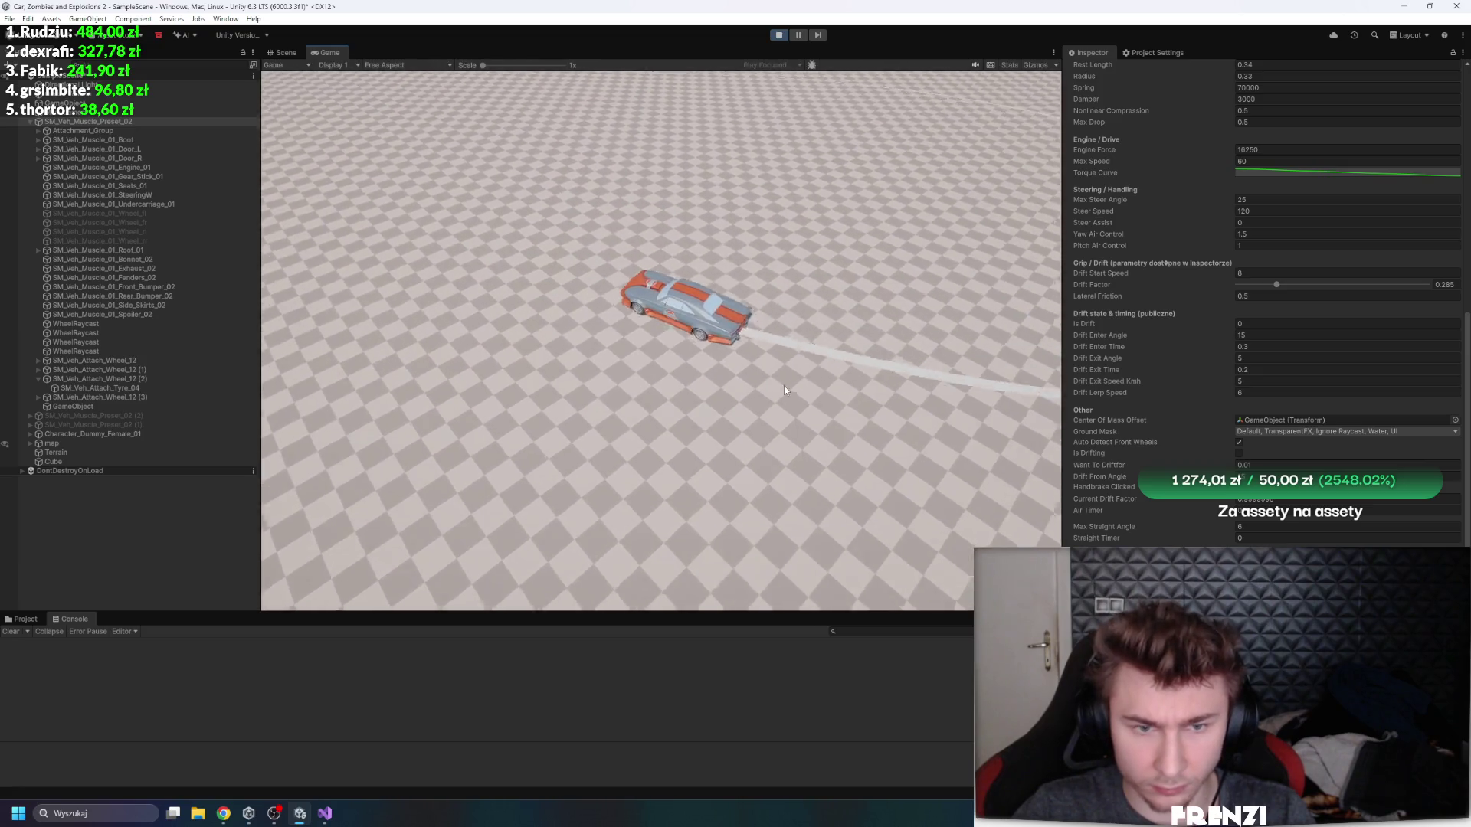
key("a")
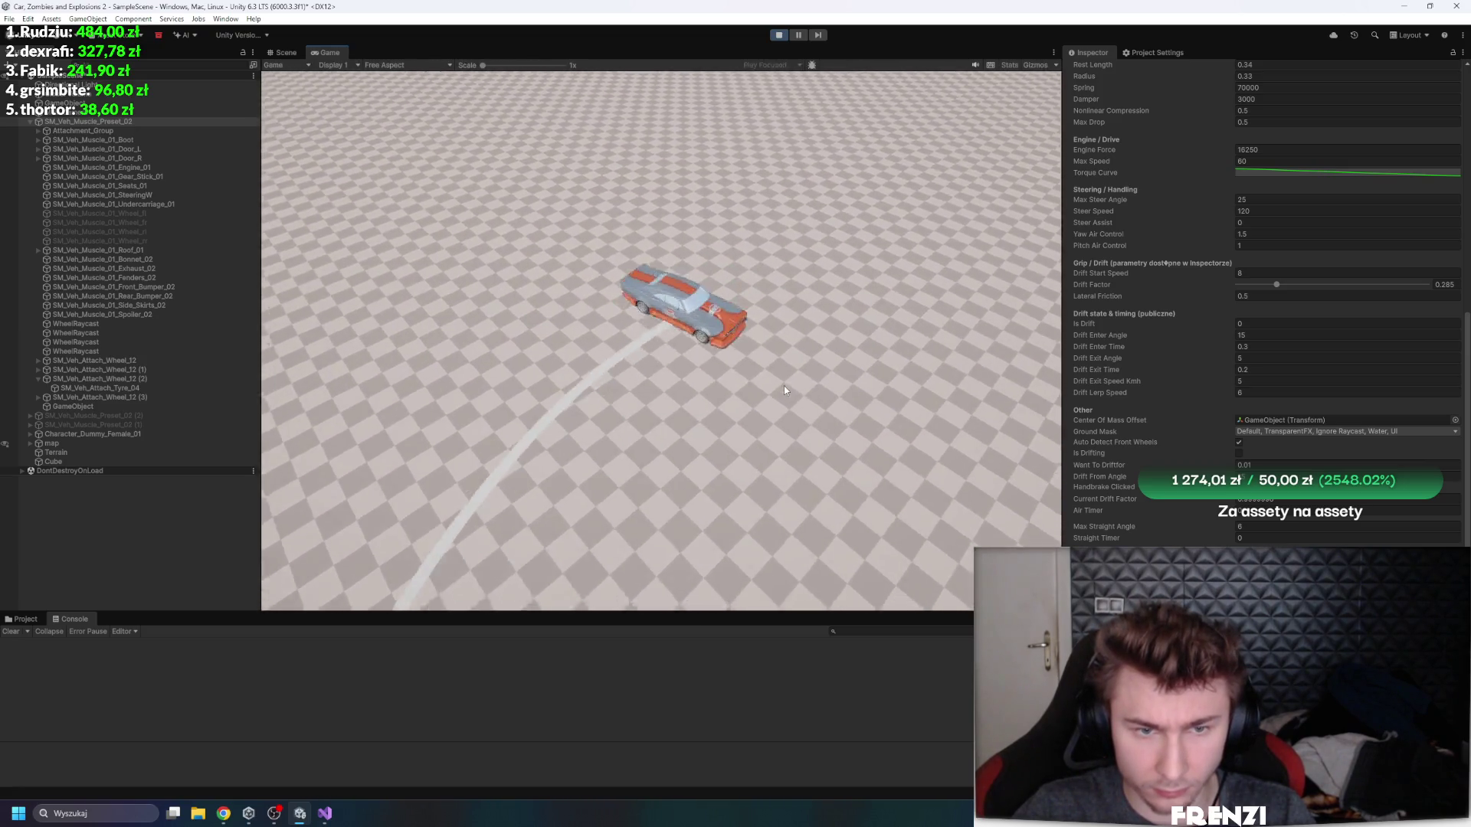
- Hold the car in a clockwise drifting loop, then throw it into a right-hand drift
key("d")
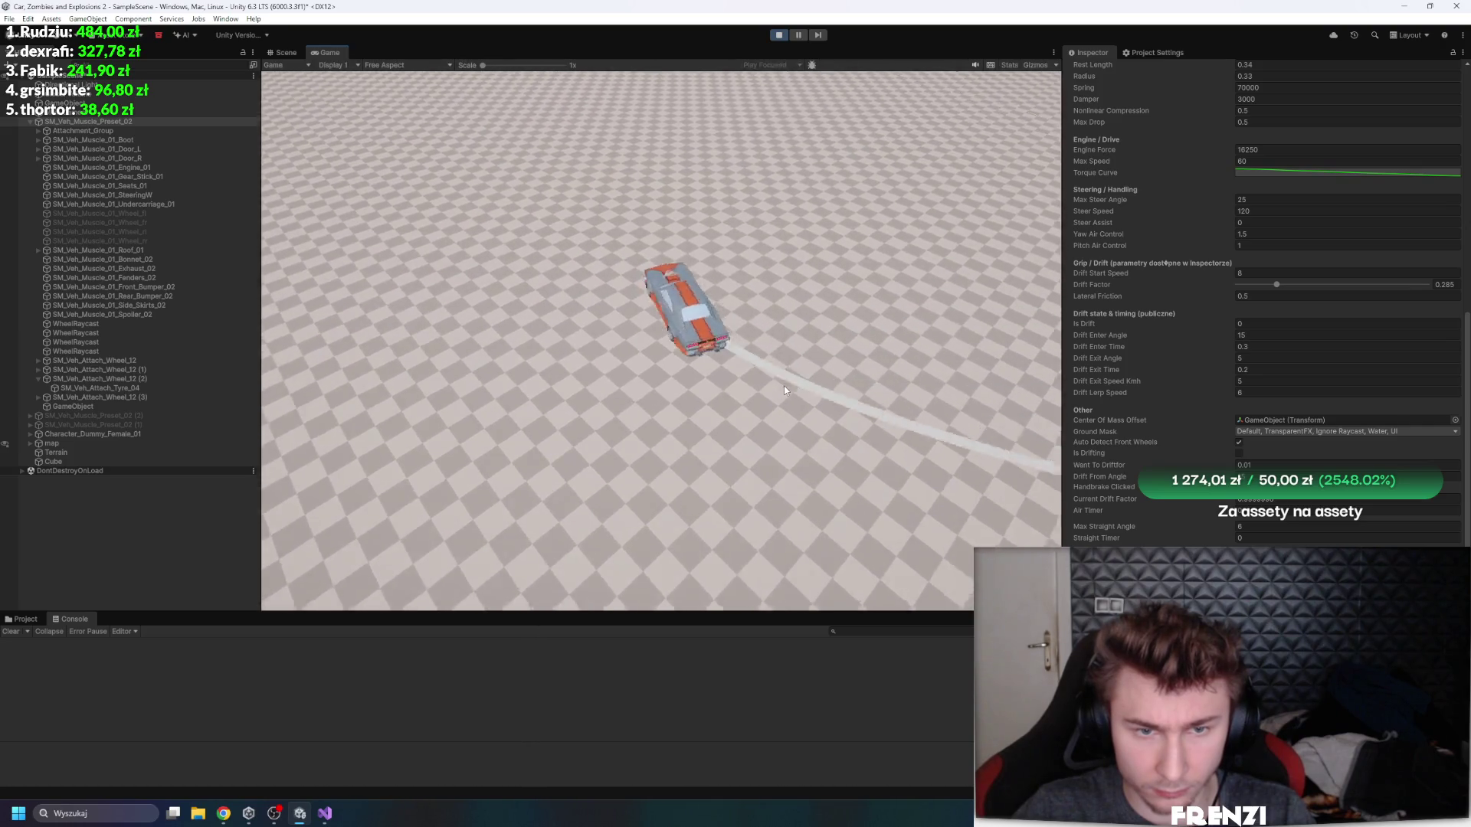
key("d")
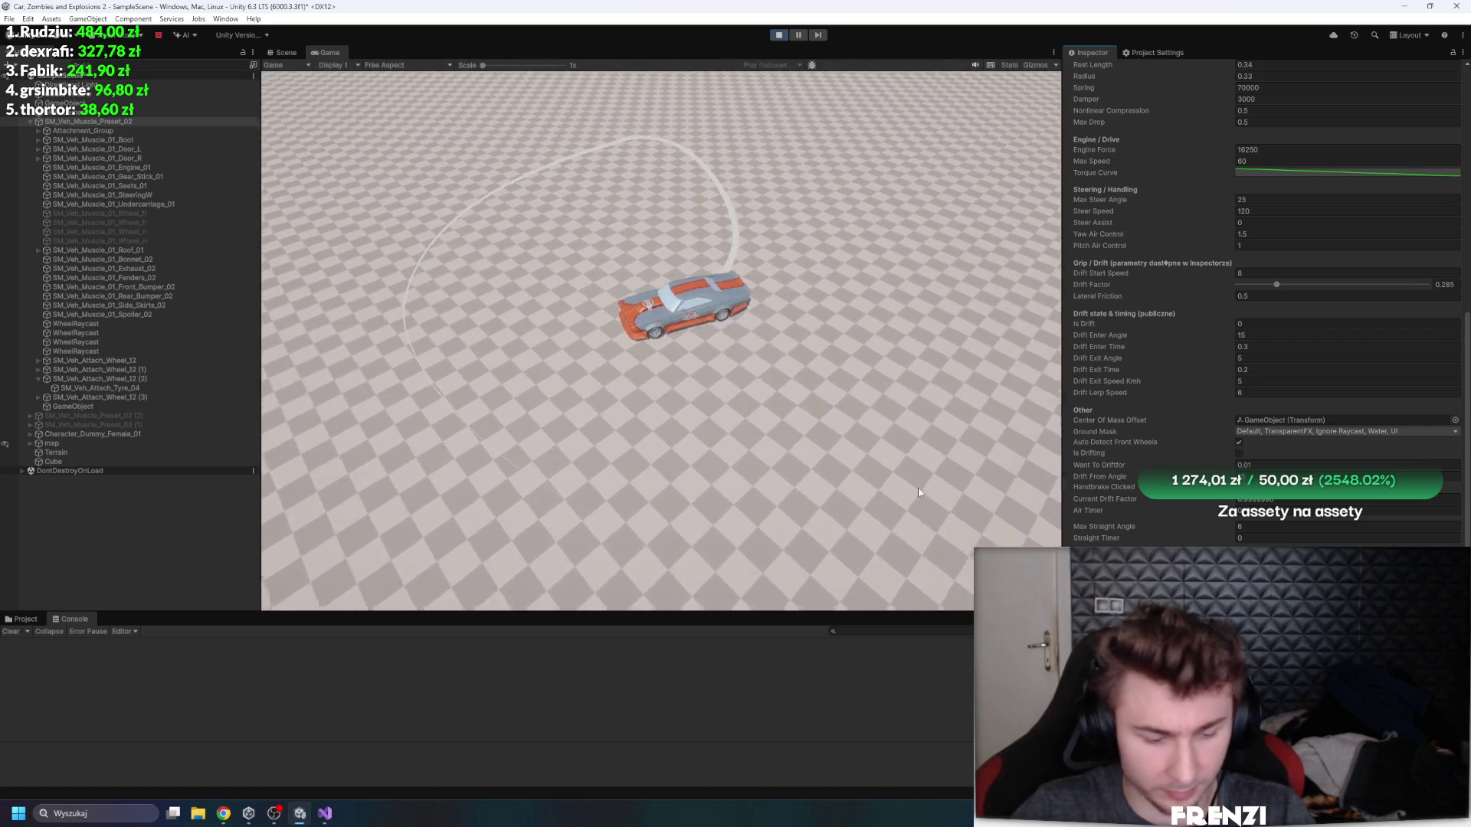
key("d")
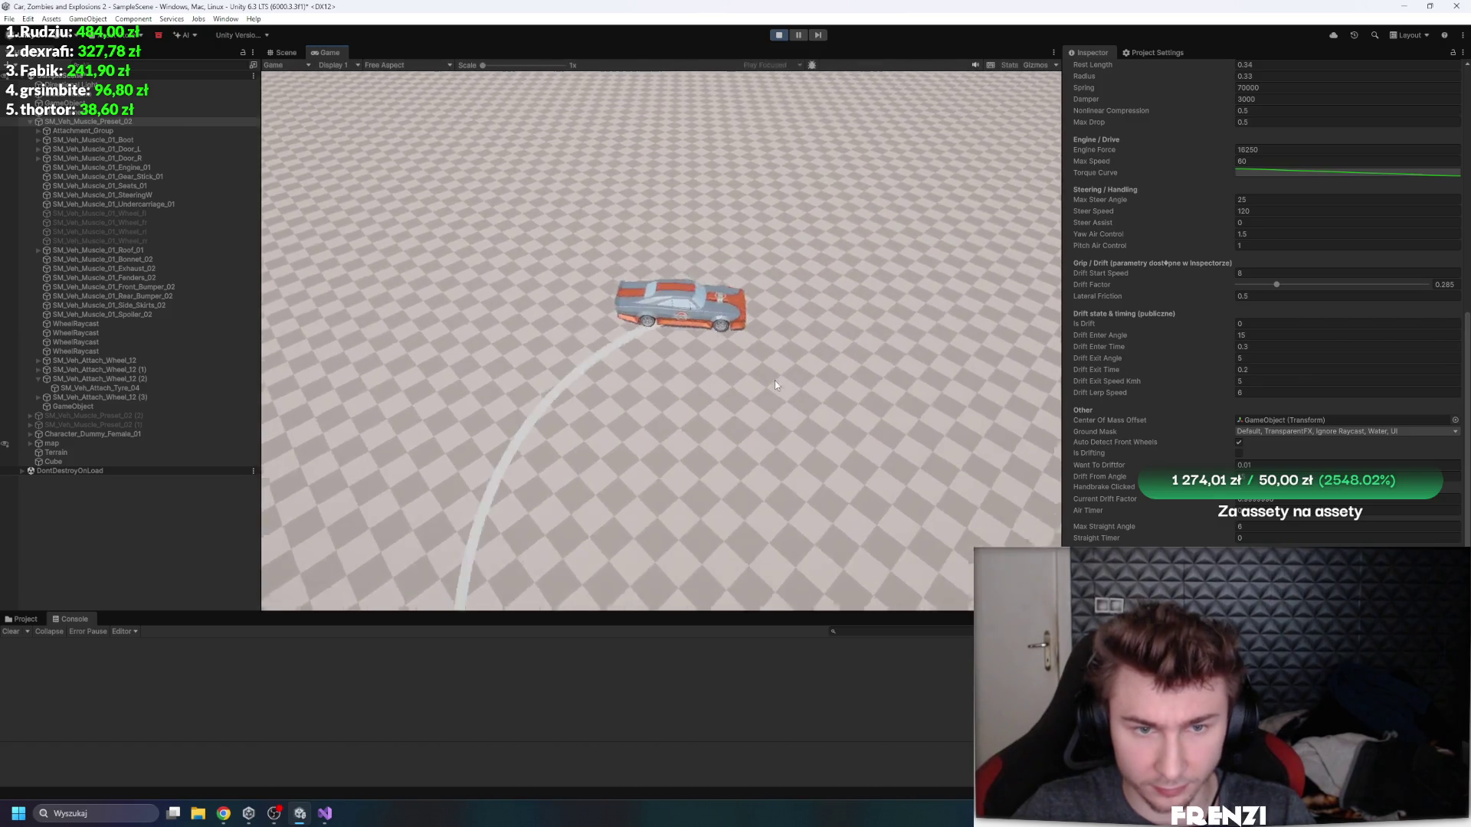
key("d")
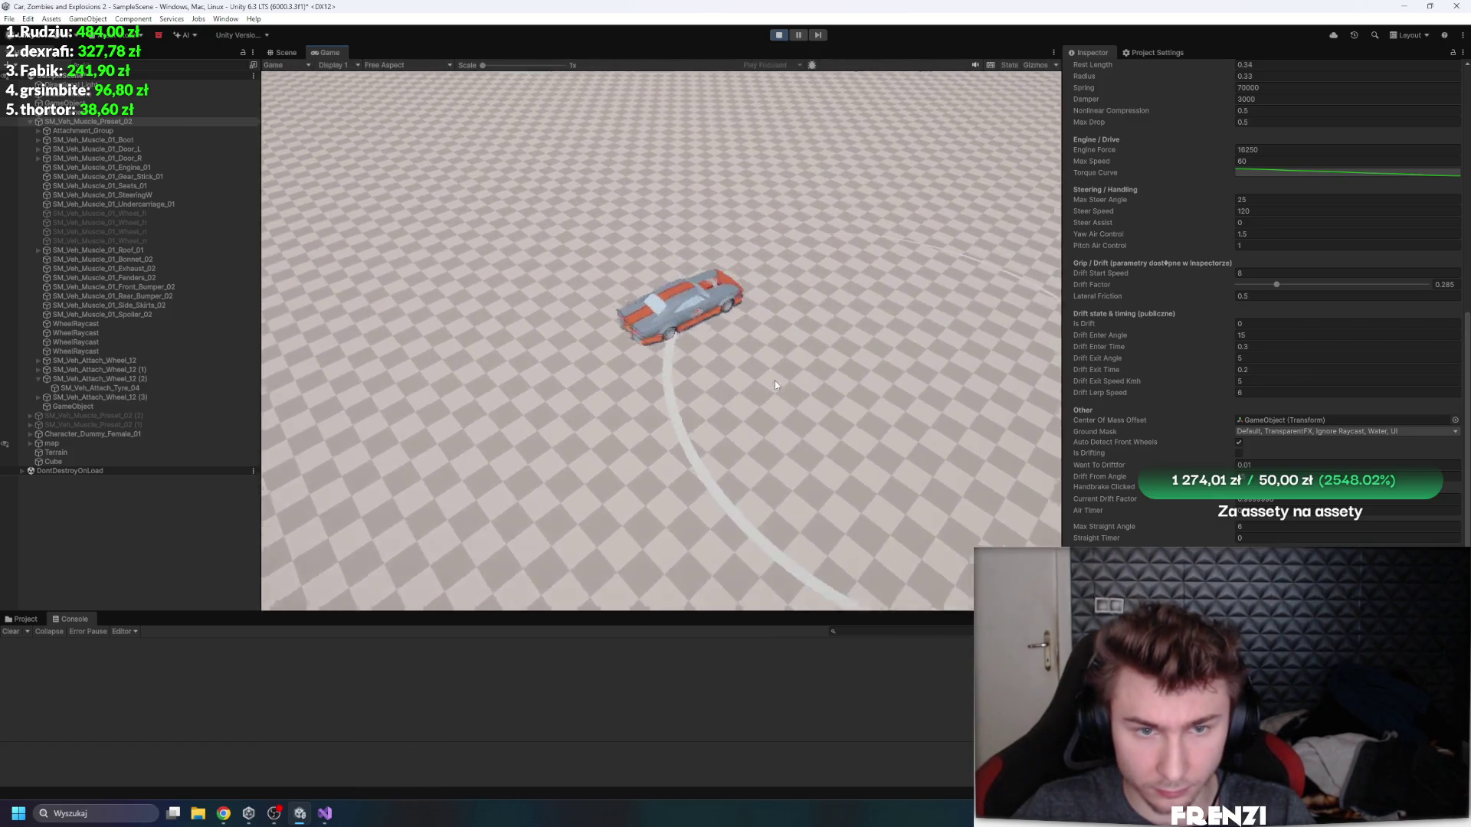
key("d")
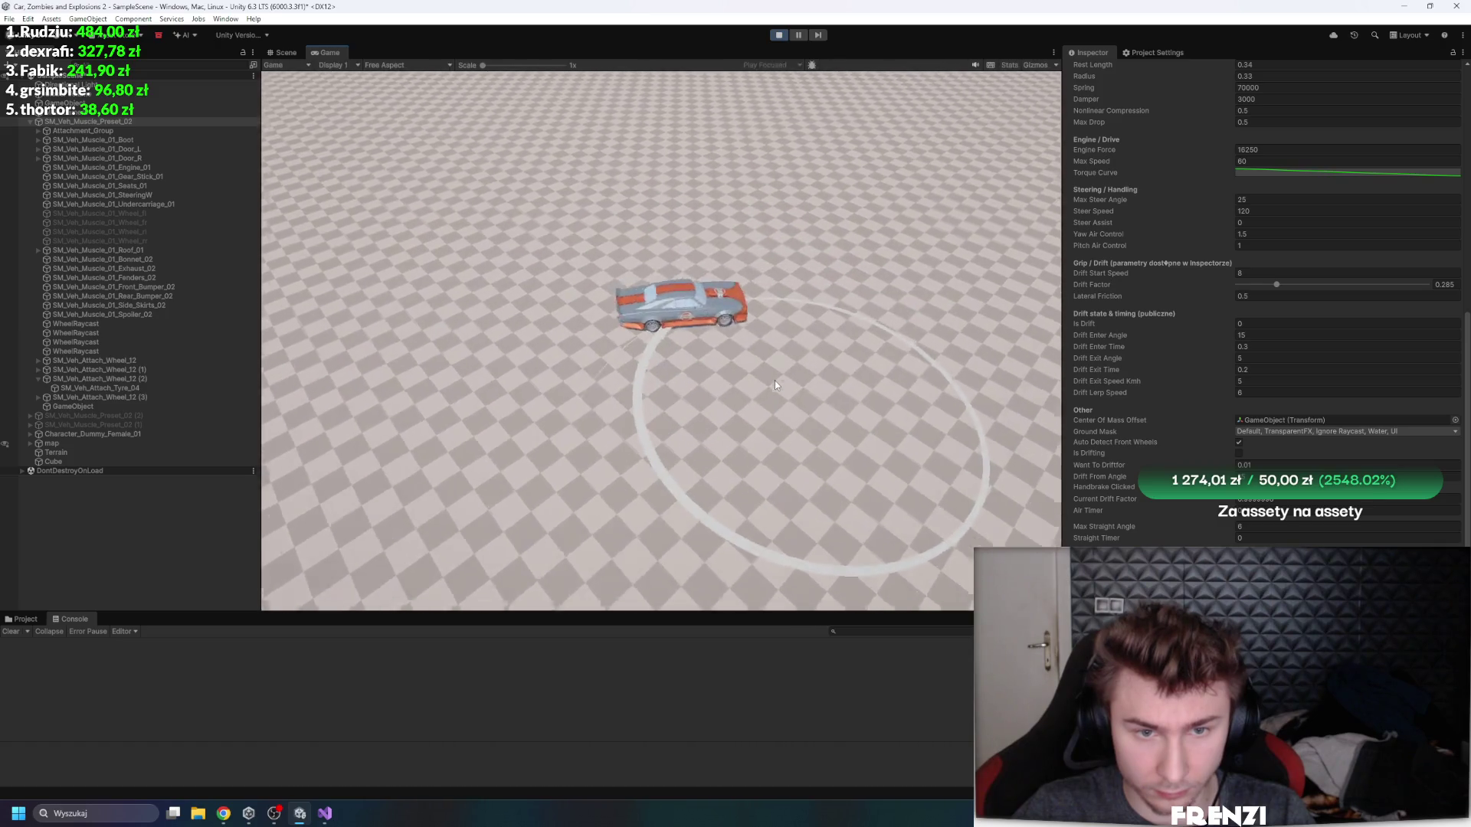
key("d")
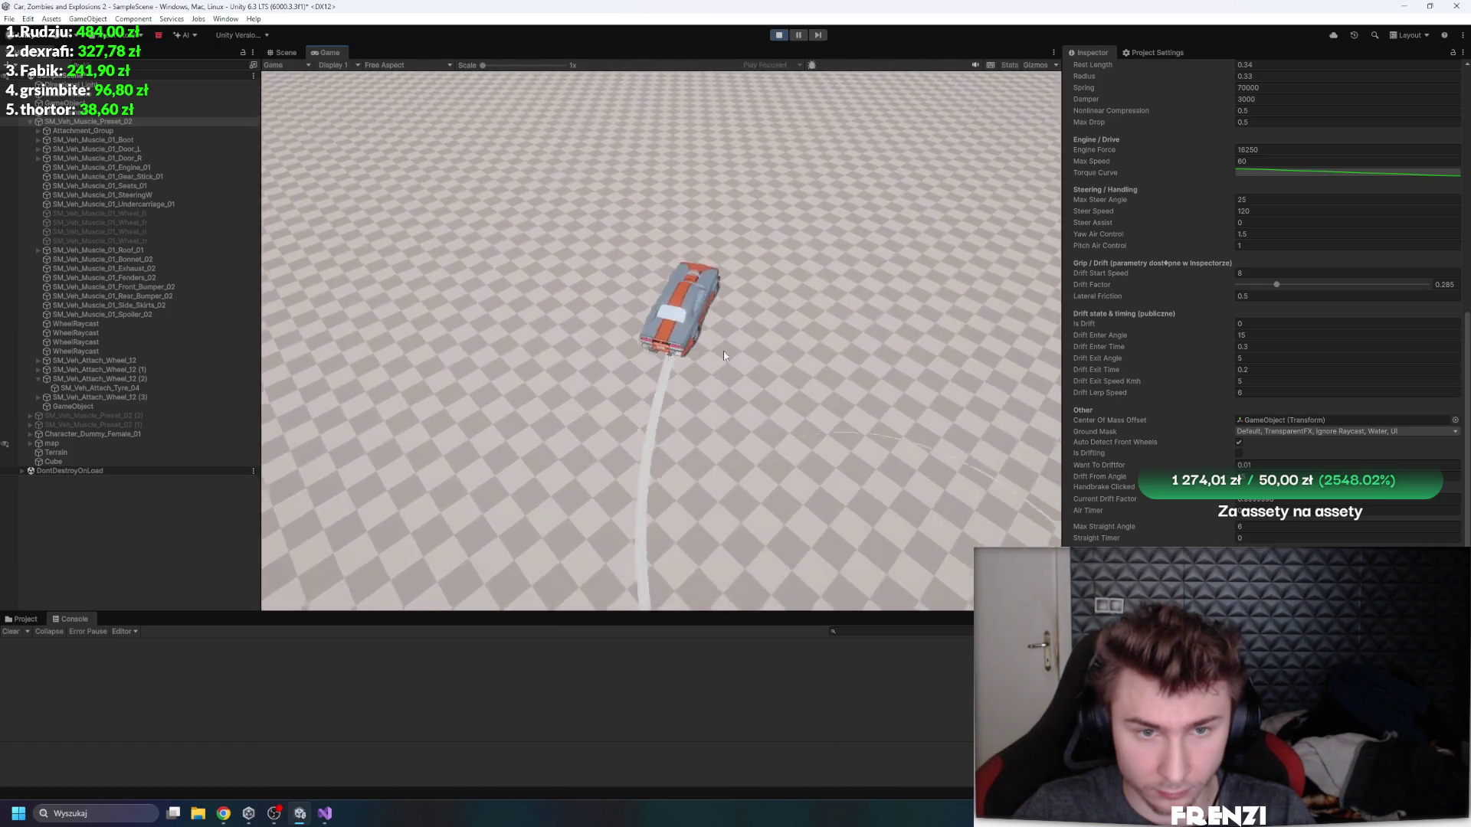
key("d")
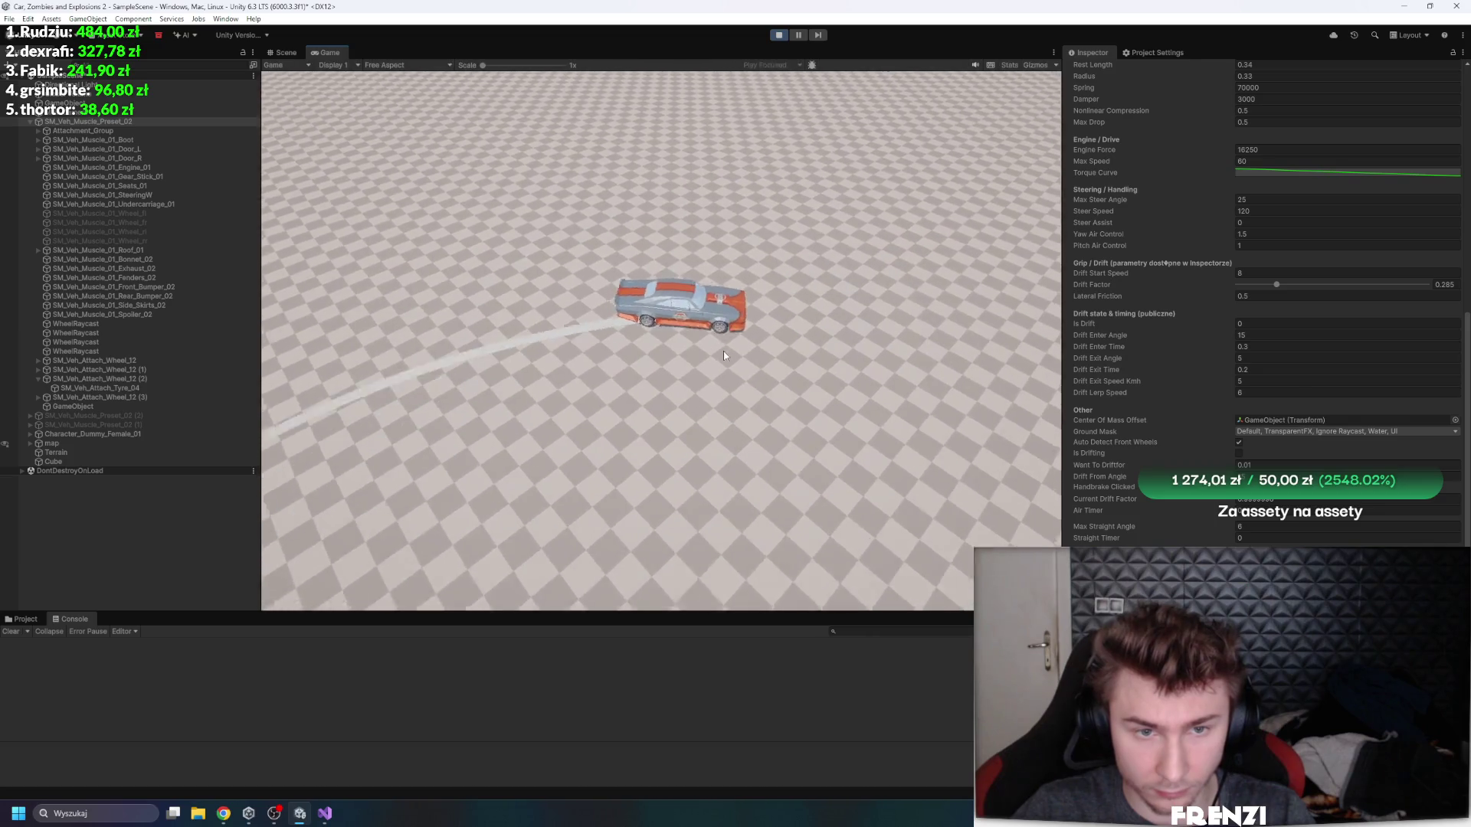
key("d")
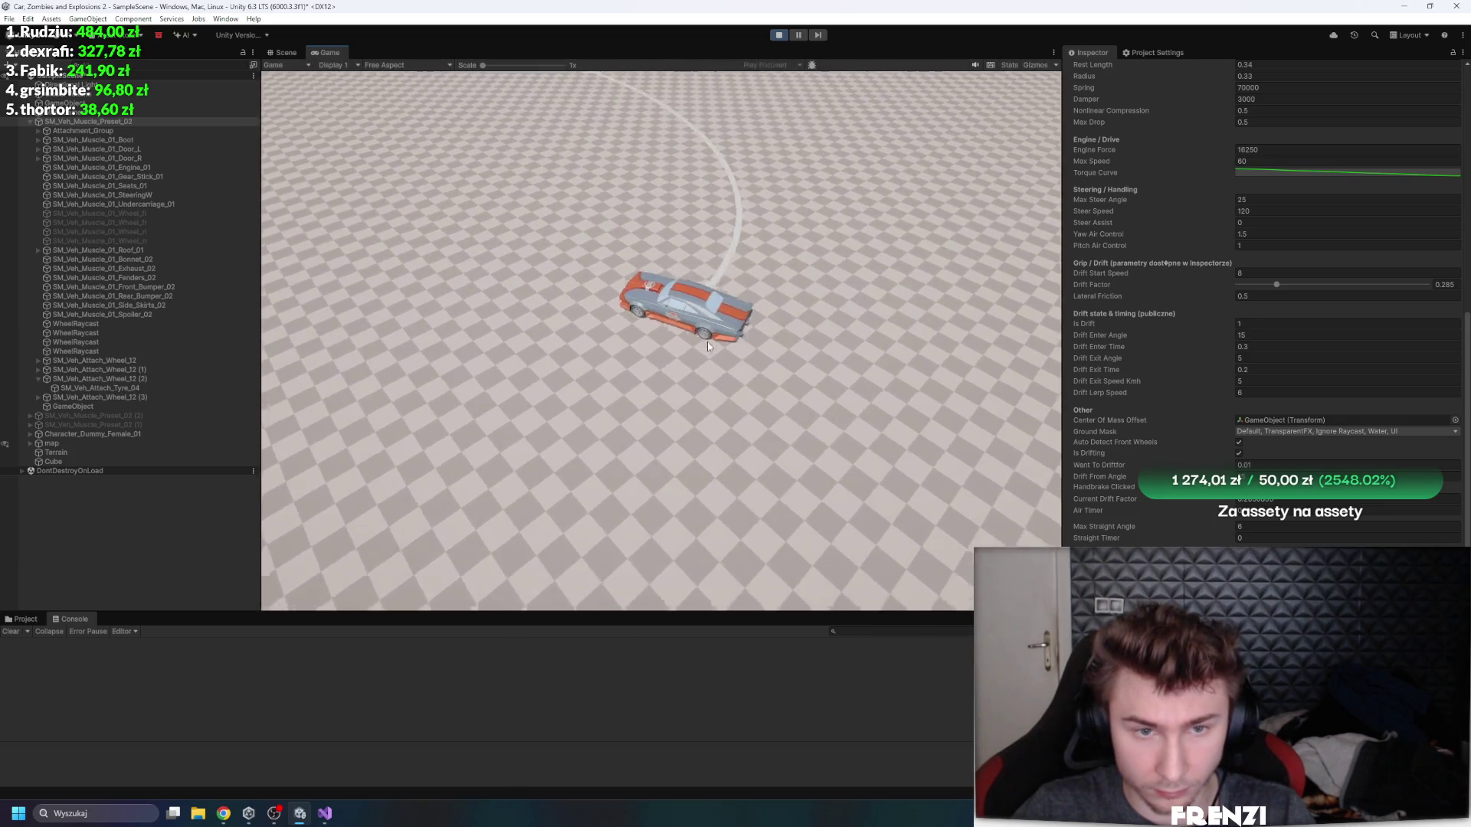
- Loop the car tightly left and right until it weaves past the buildings
key("w")
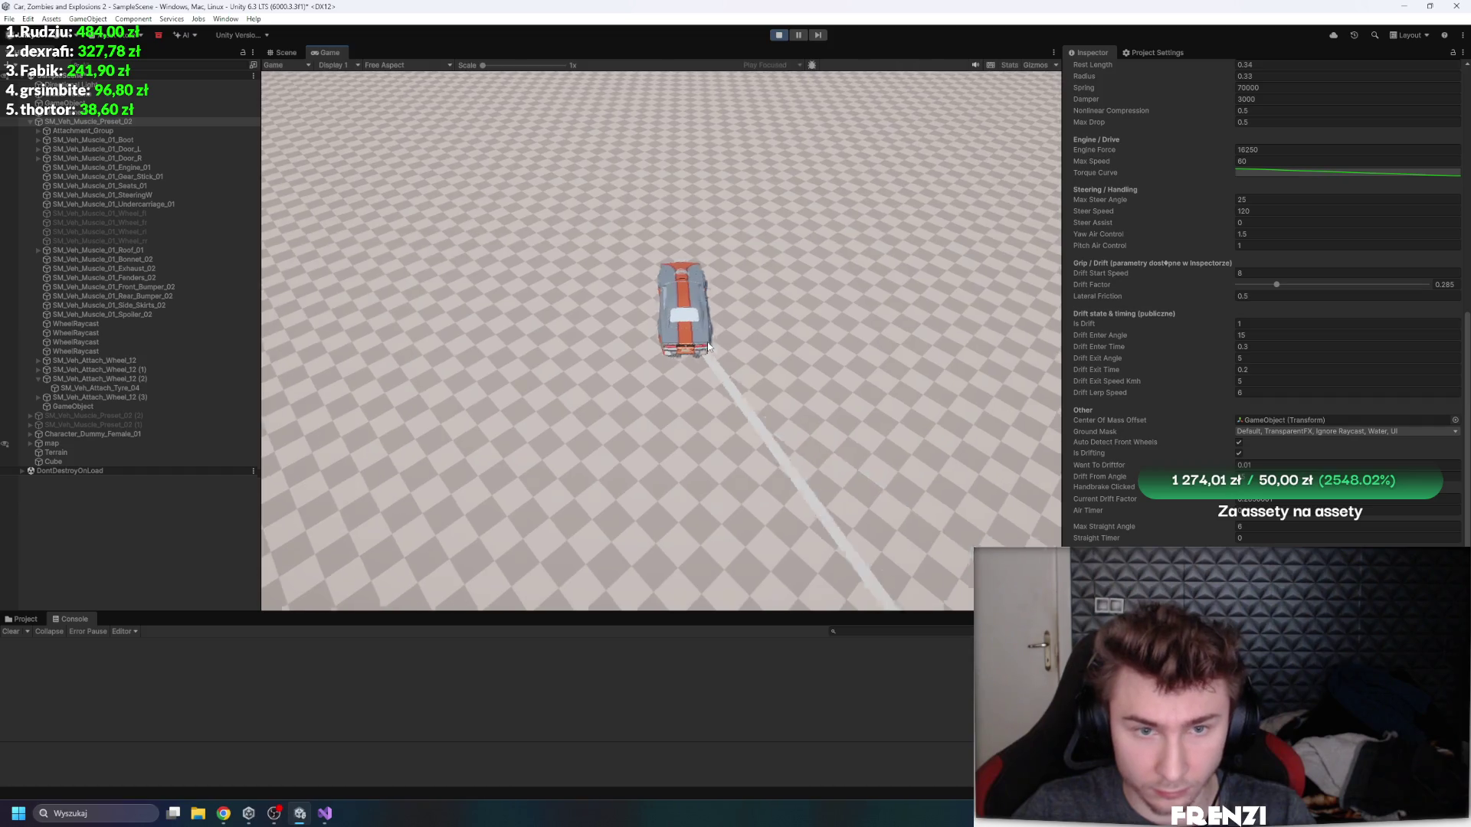
key("a")
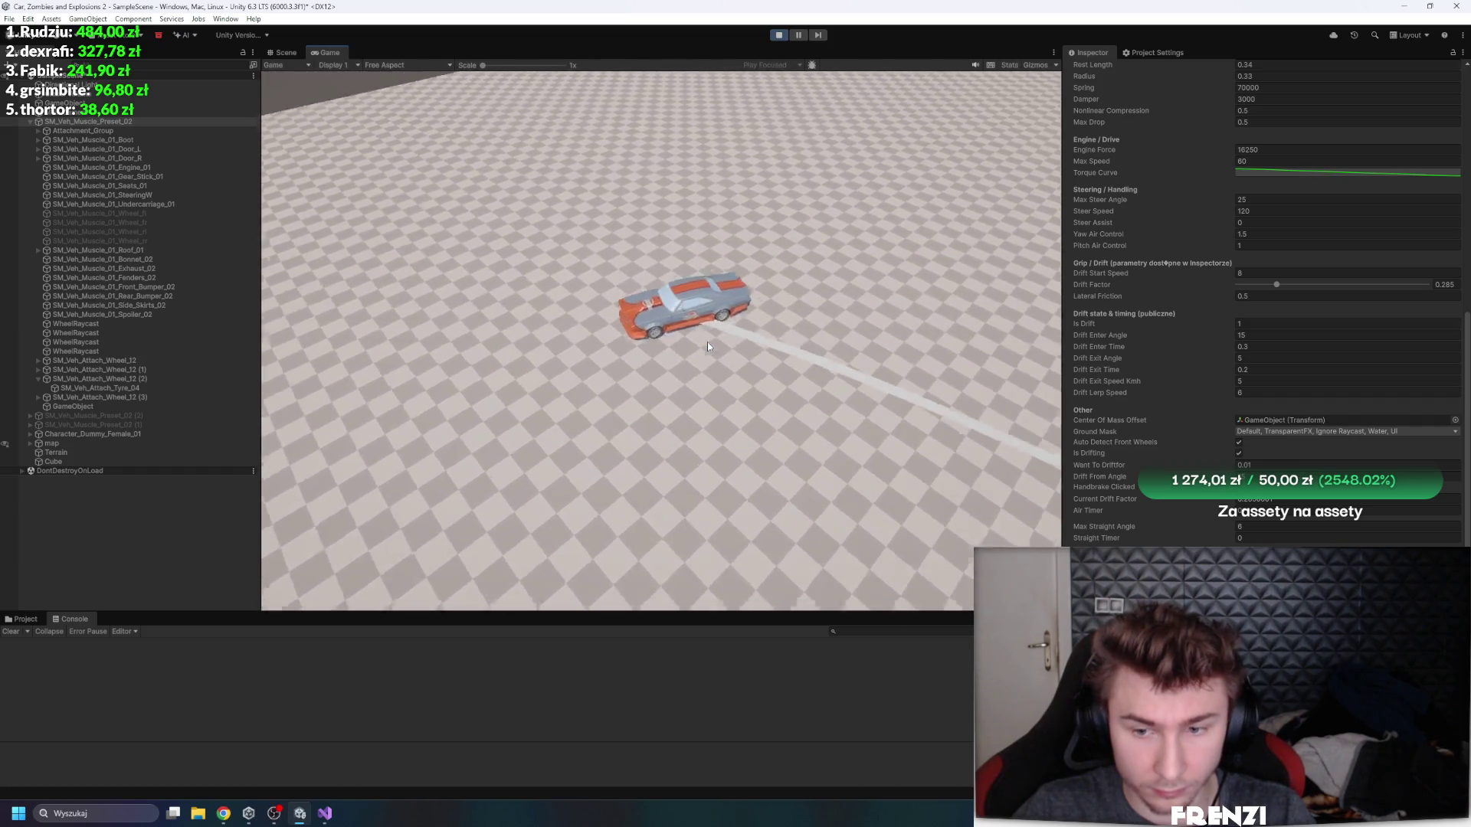
key("d")
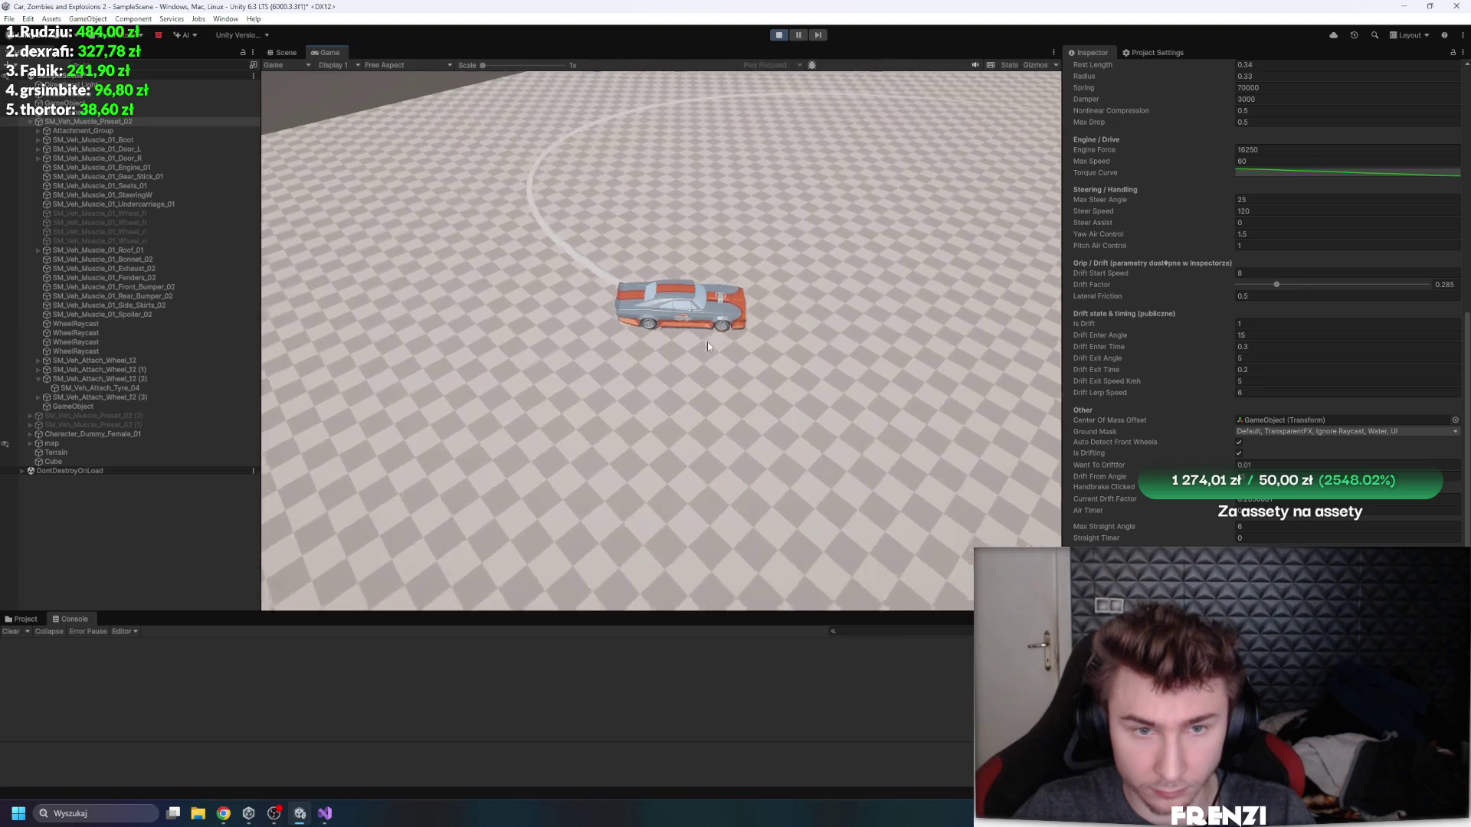
key("w")
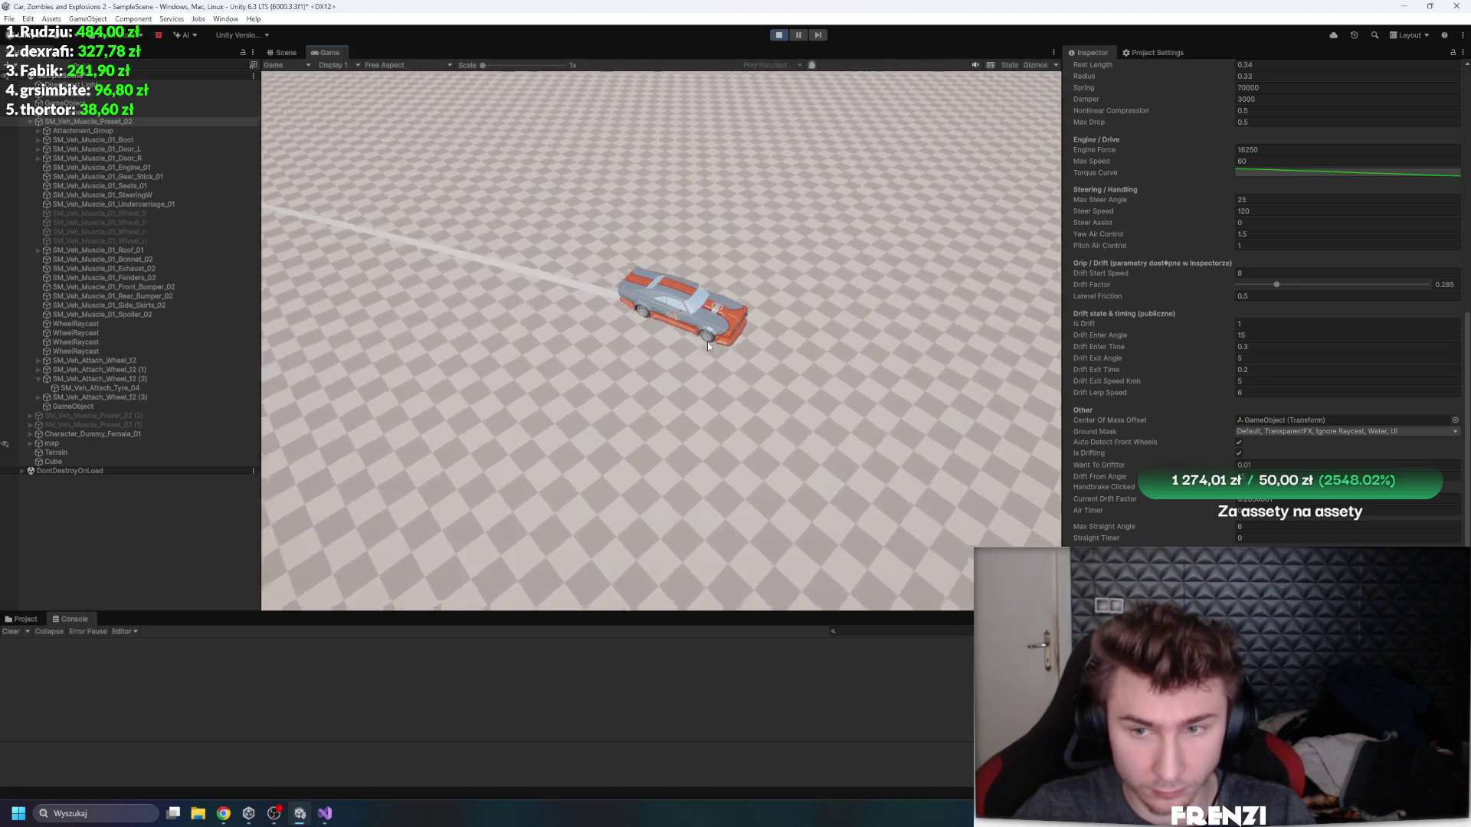
key("a")
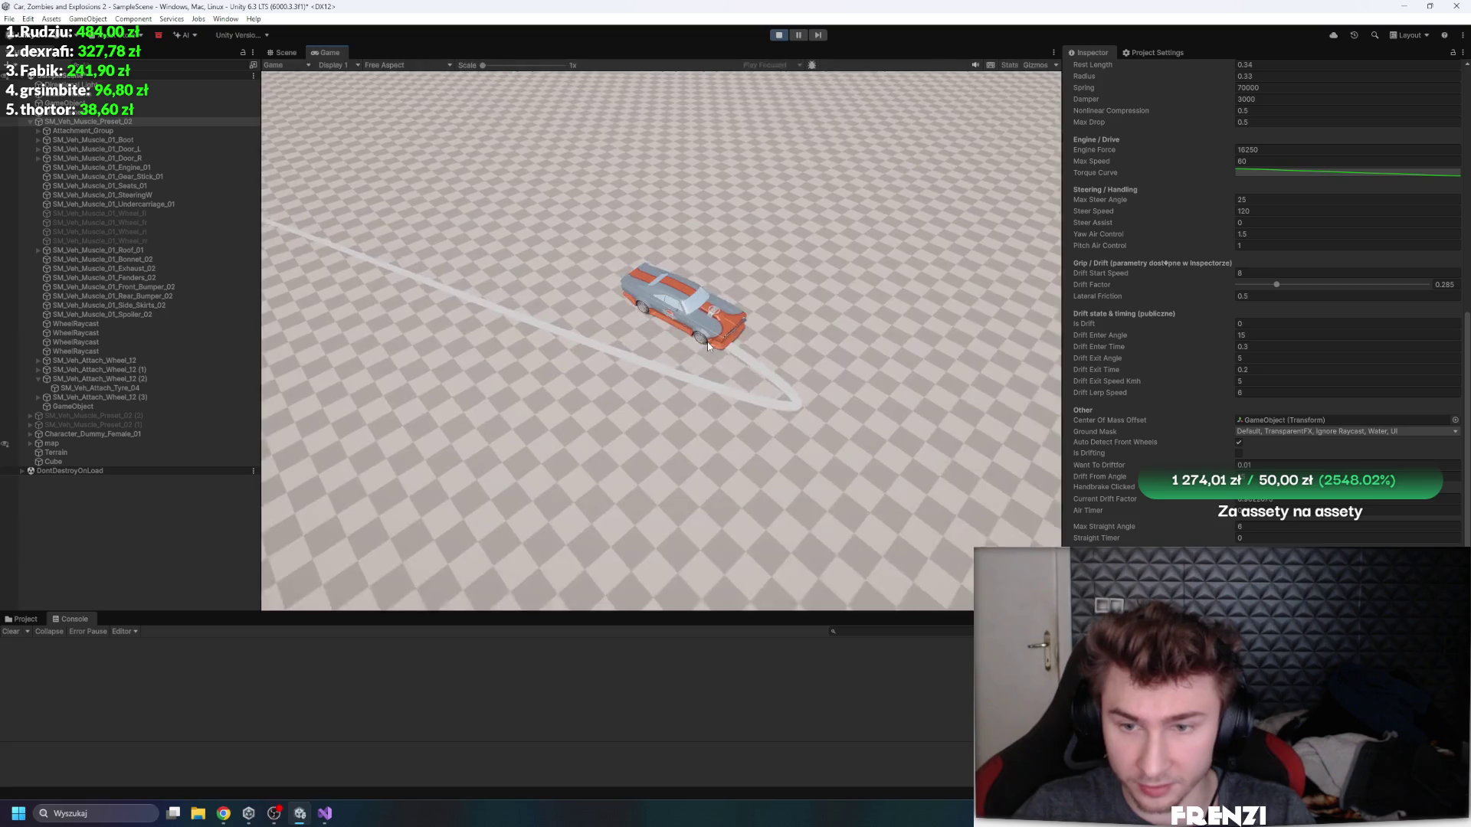
key("a")
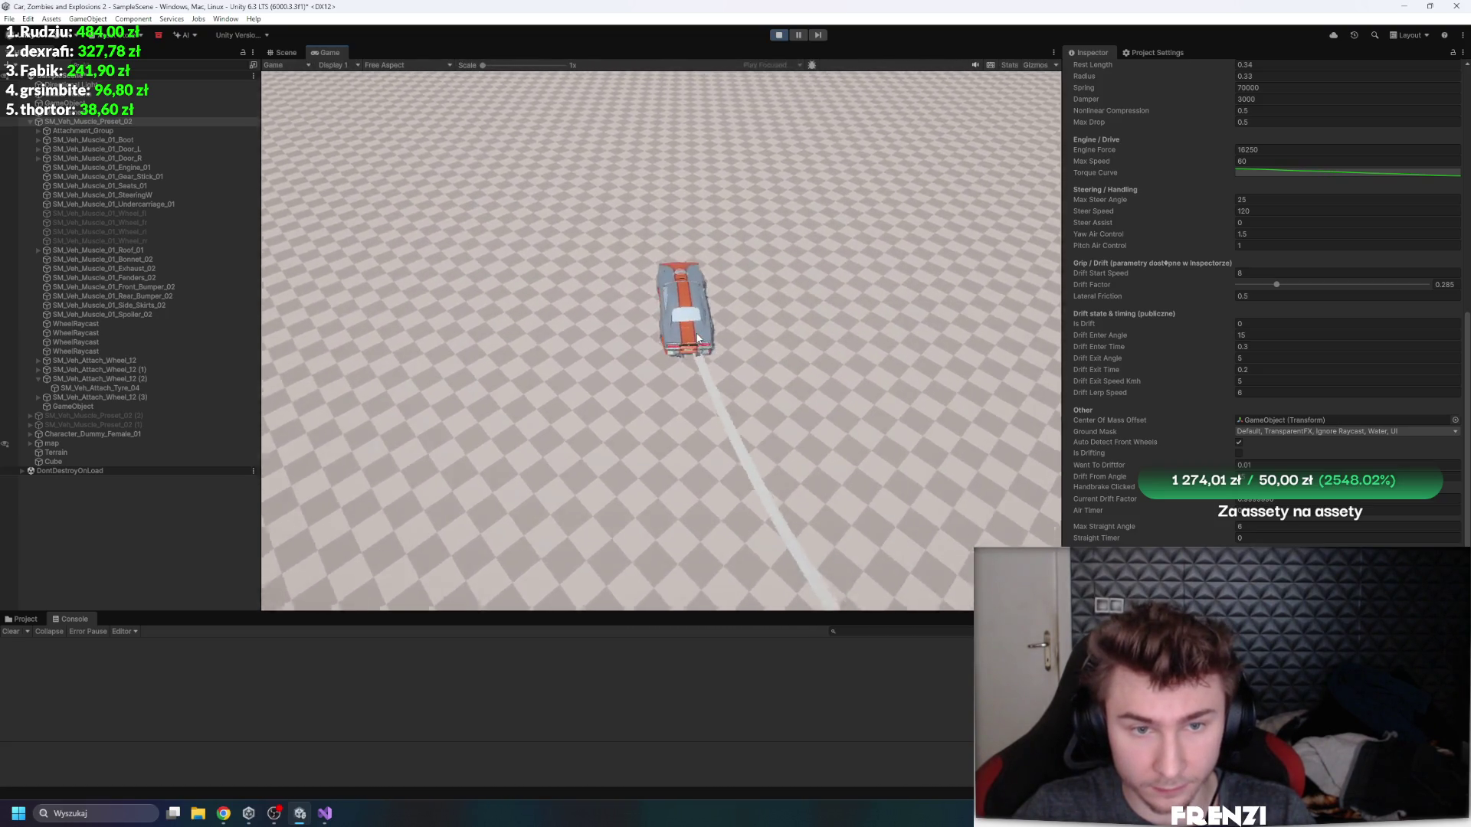
key("d")
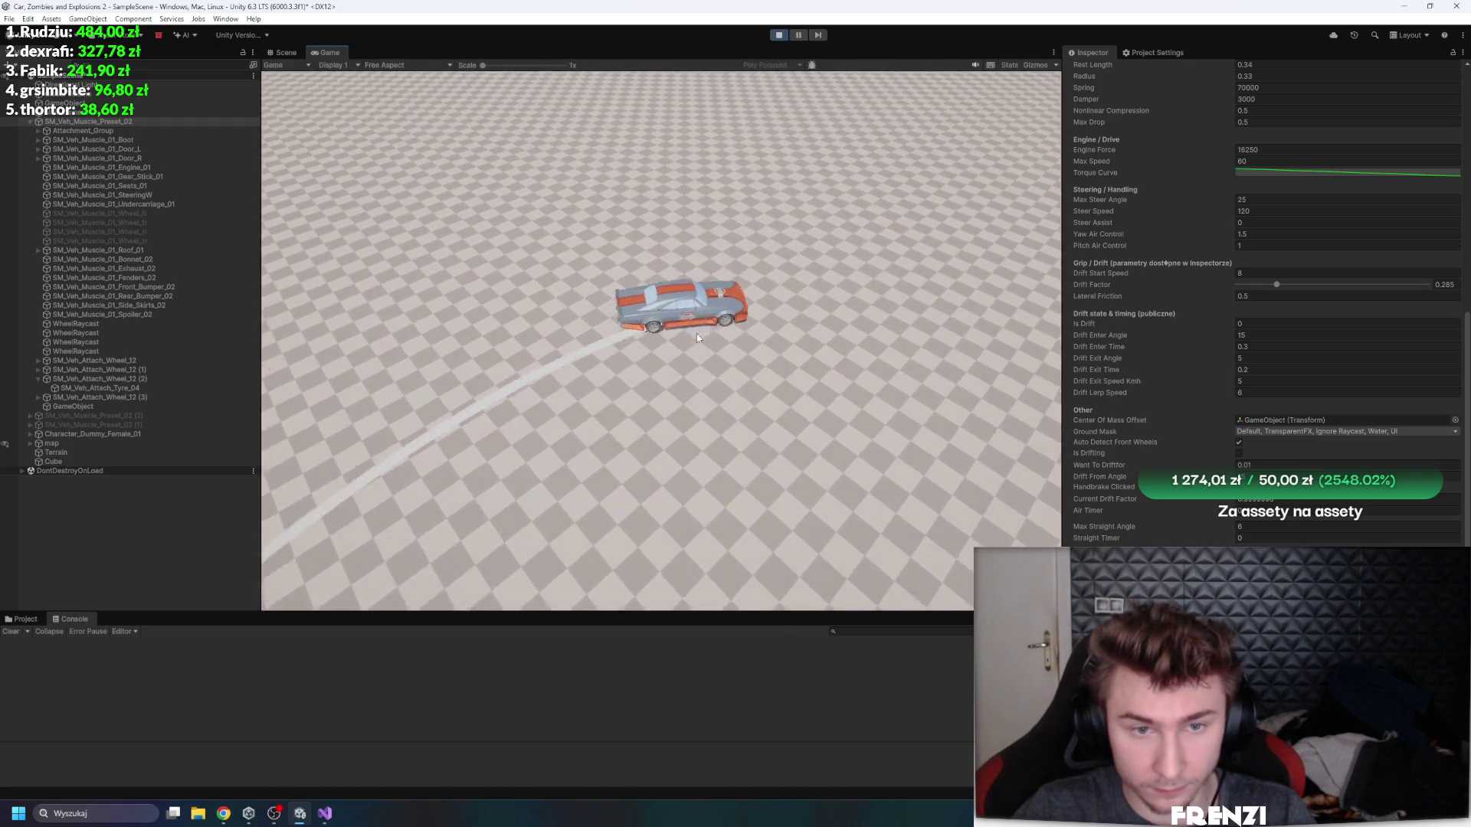
key("d")
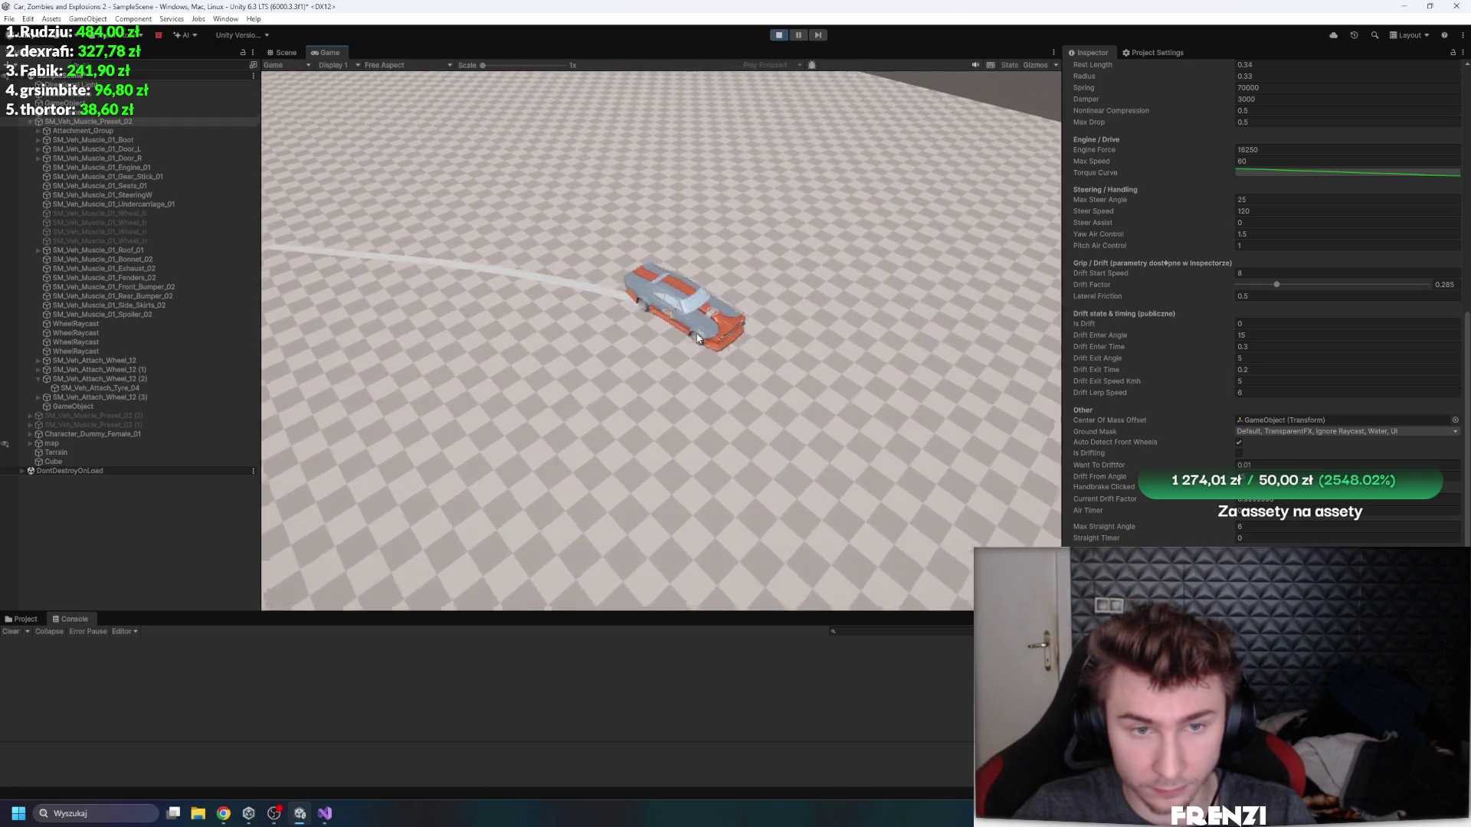
key("d")
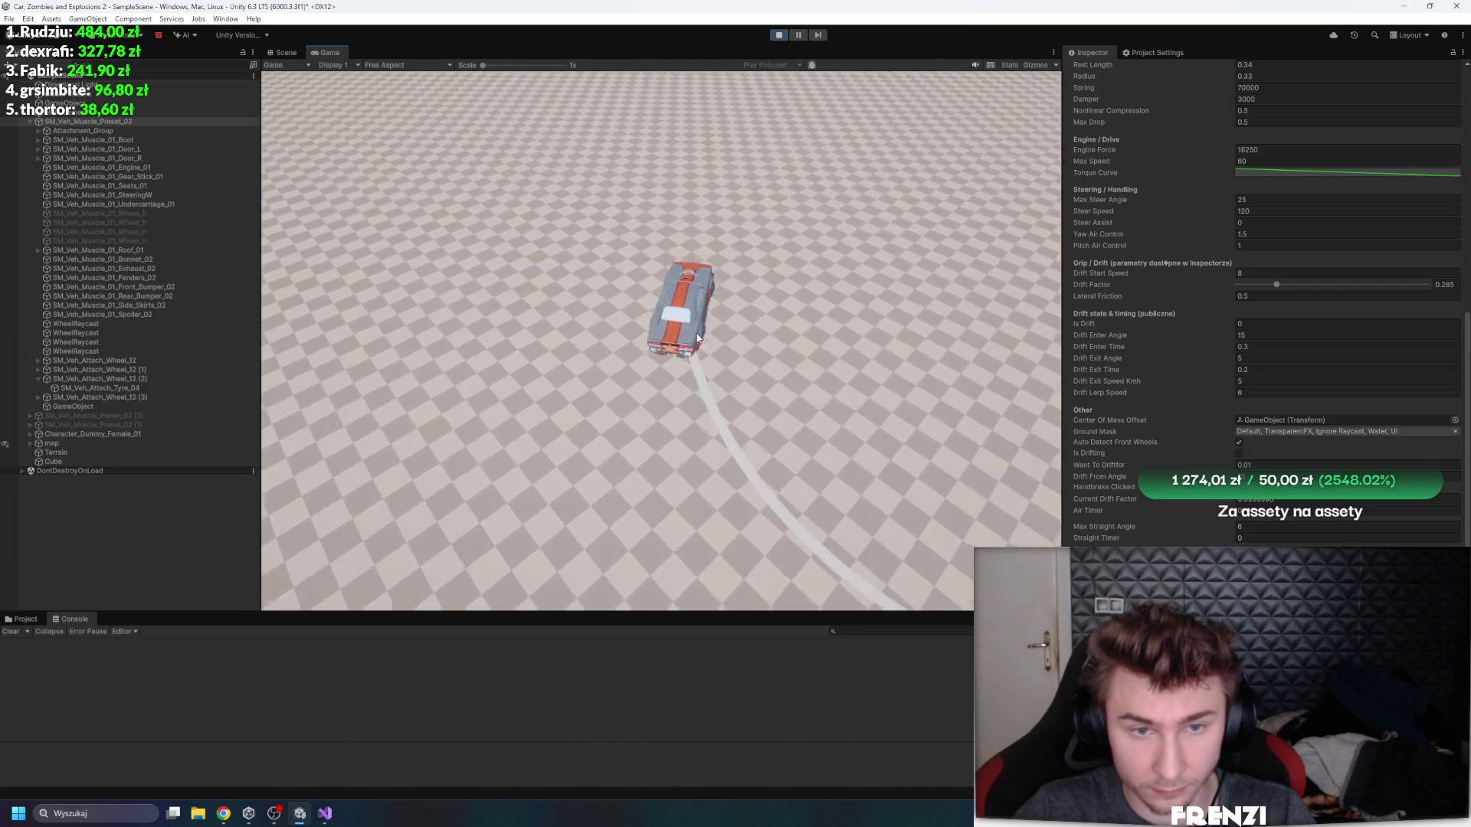
key("d")
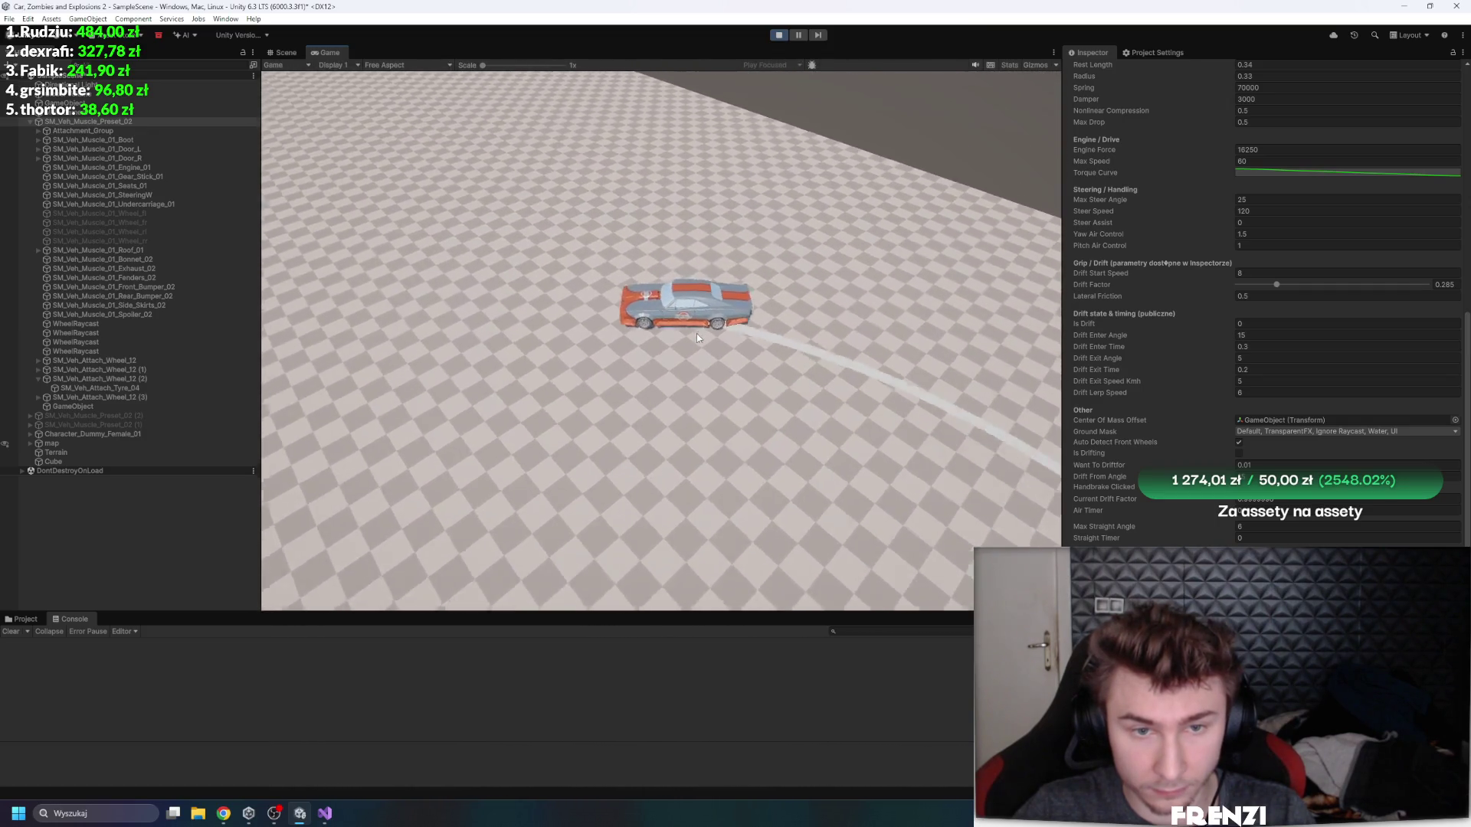
key("a")
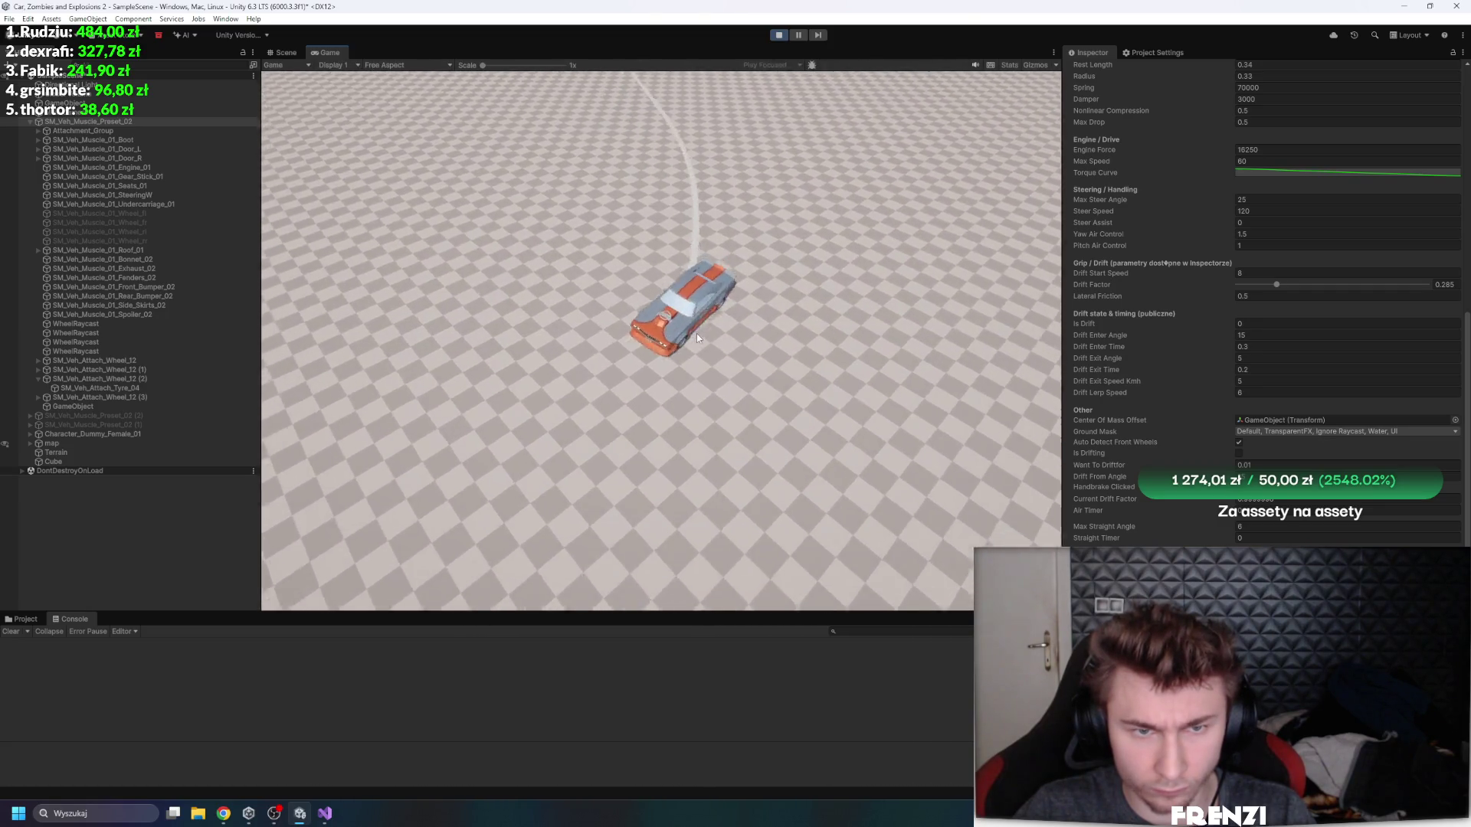
key("a")
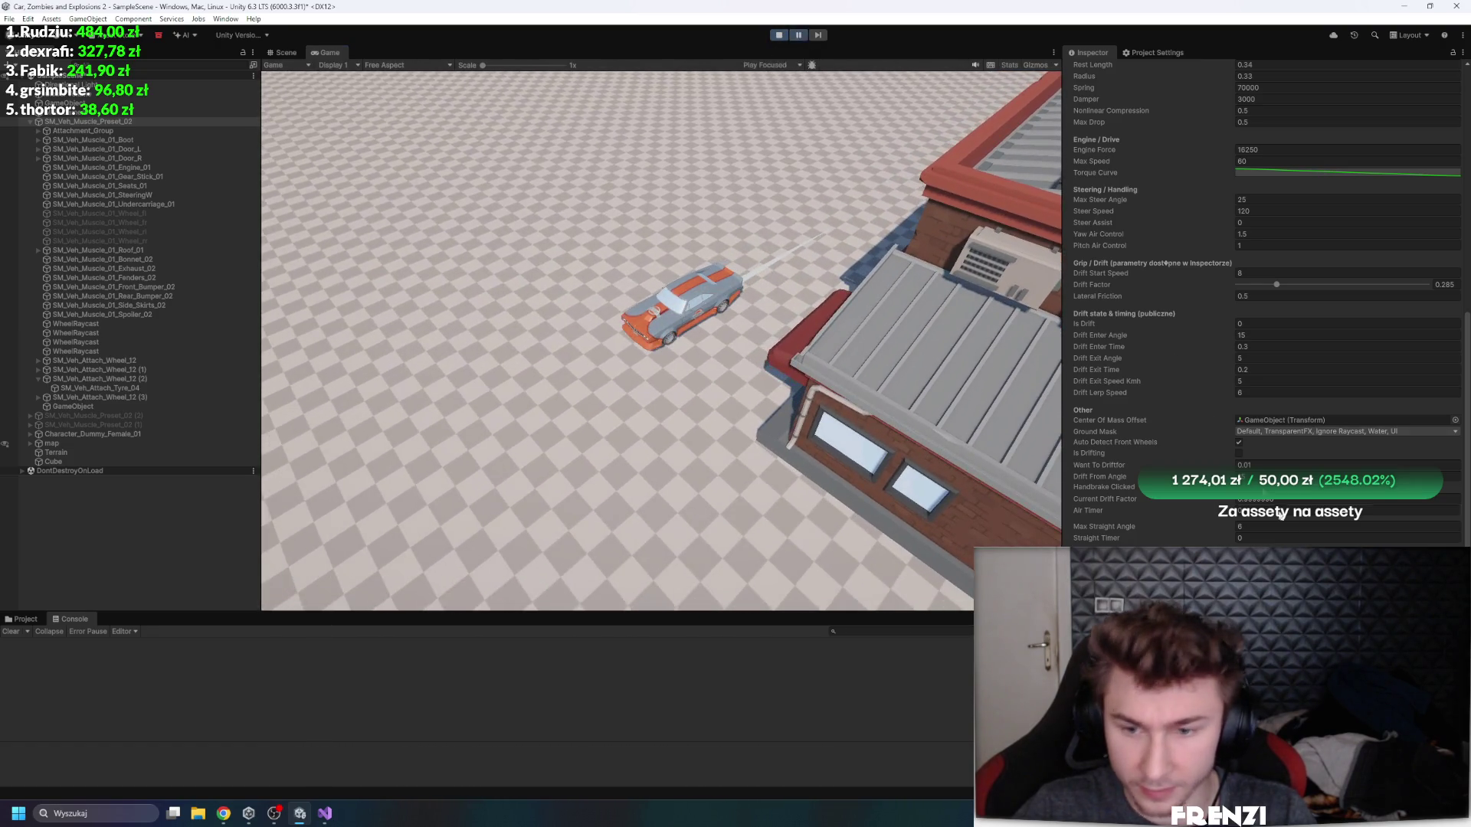
- Drag the Torque Curve's lower key up and right to soften the bottom slope
left_click(1348, 172)
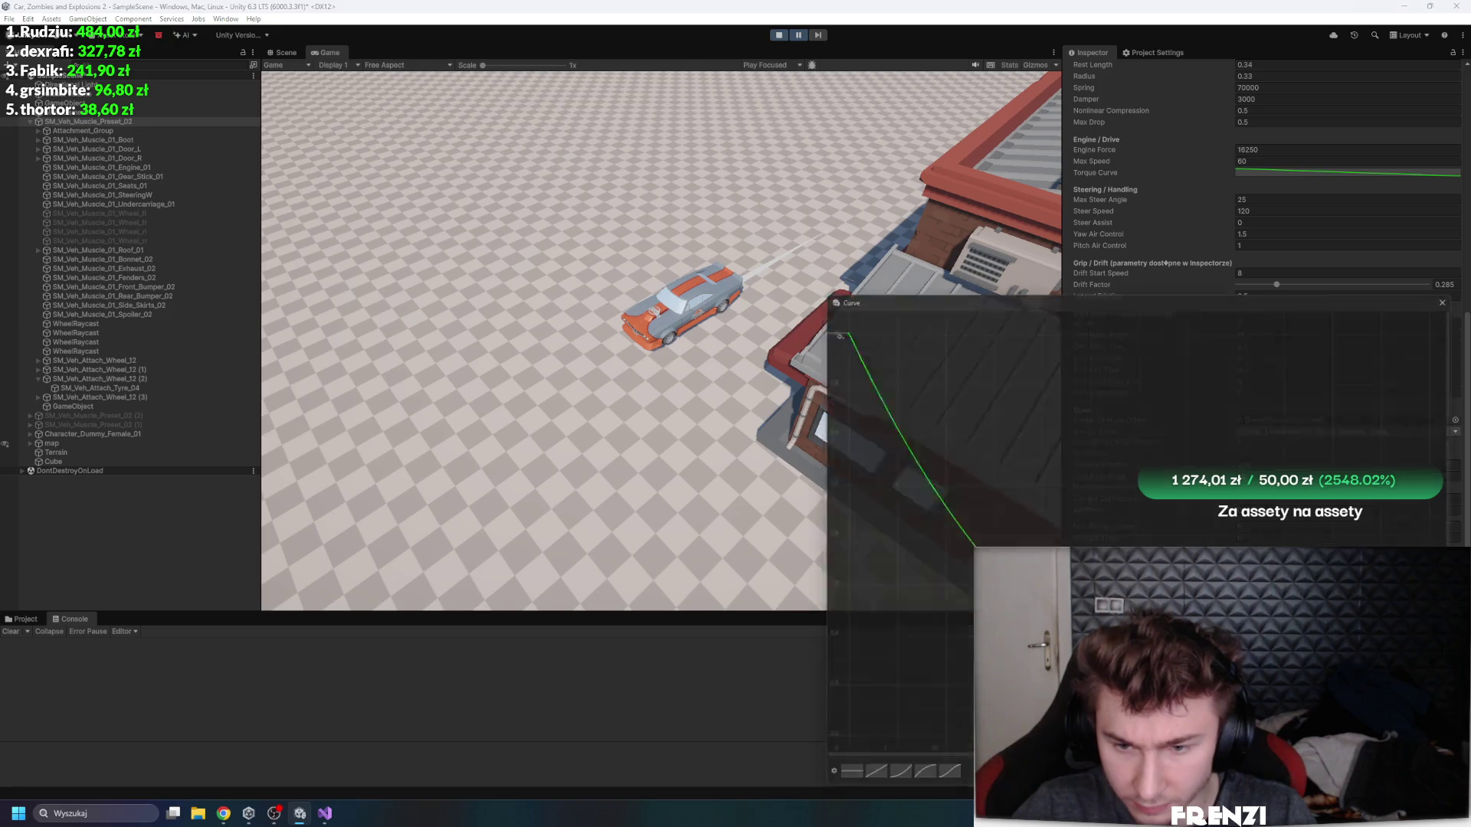
left_click(1461, 290)
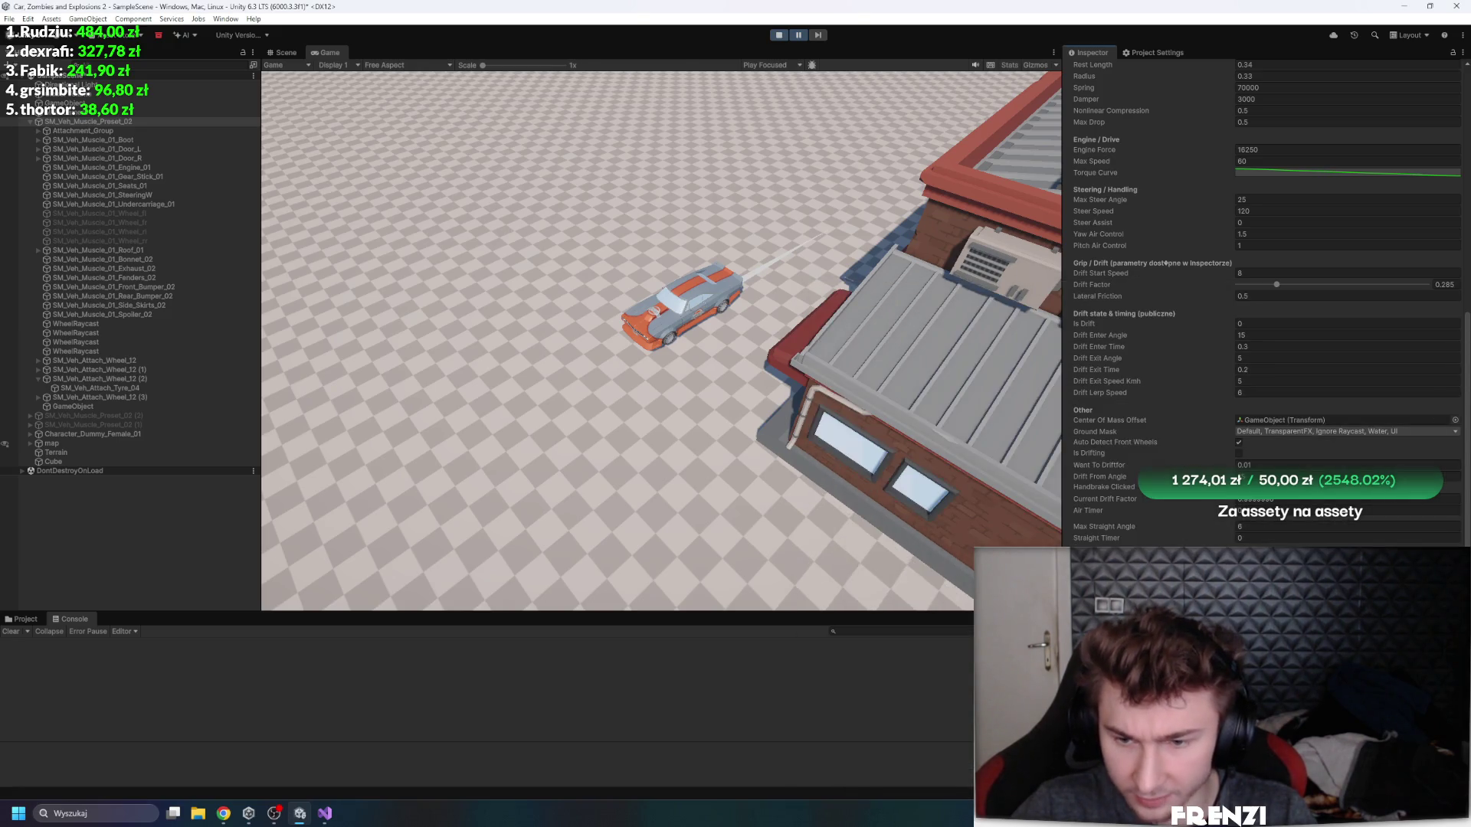
left_click(1349, 172)
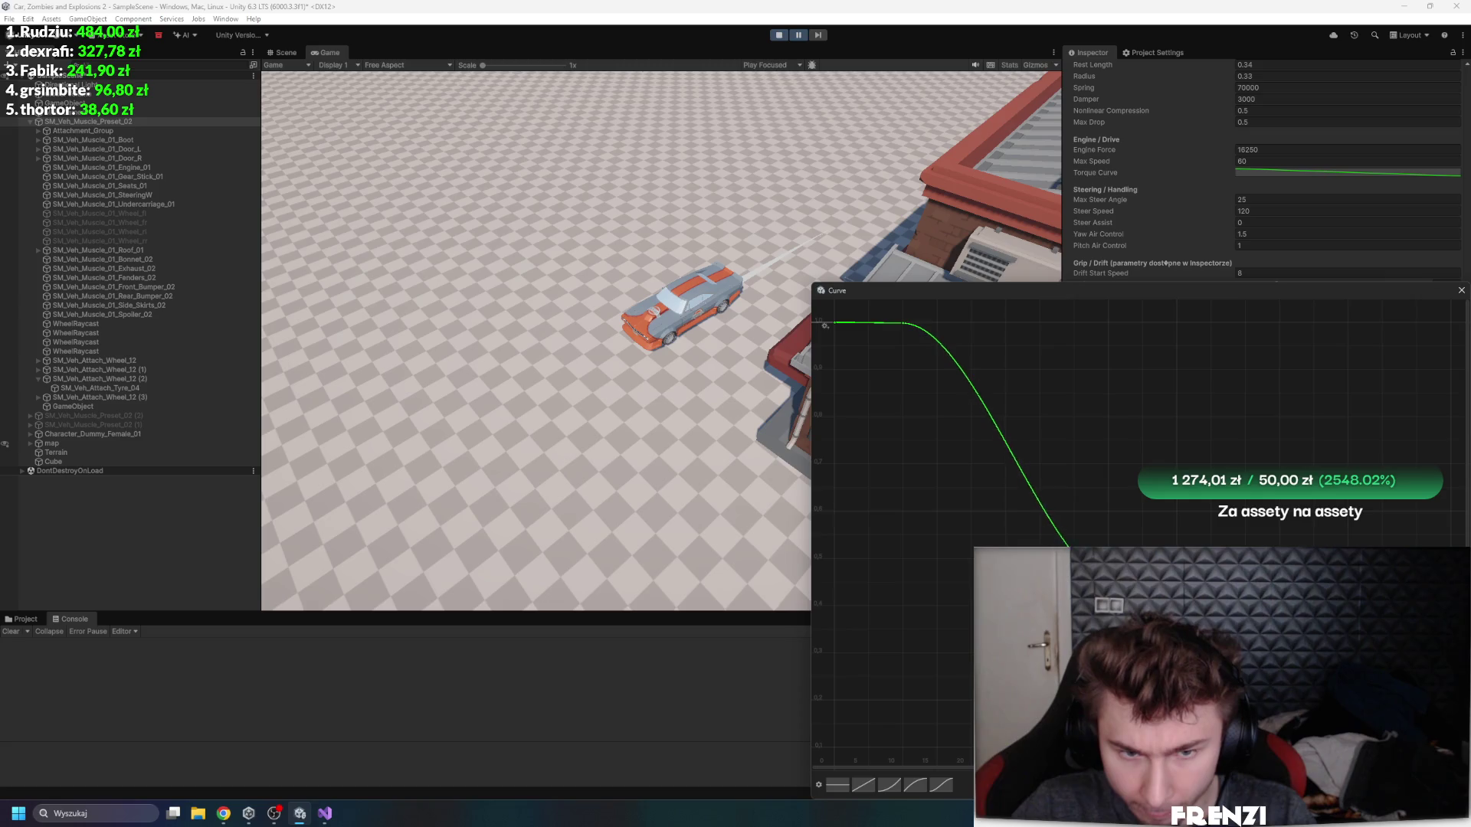
mouse_move(1068, 546)
left_mouse_down()
mouse_move(1065, 500)
mouse_move(1099, 485)
left_mouse_up()
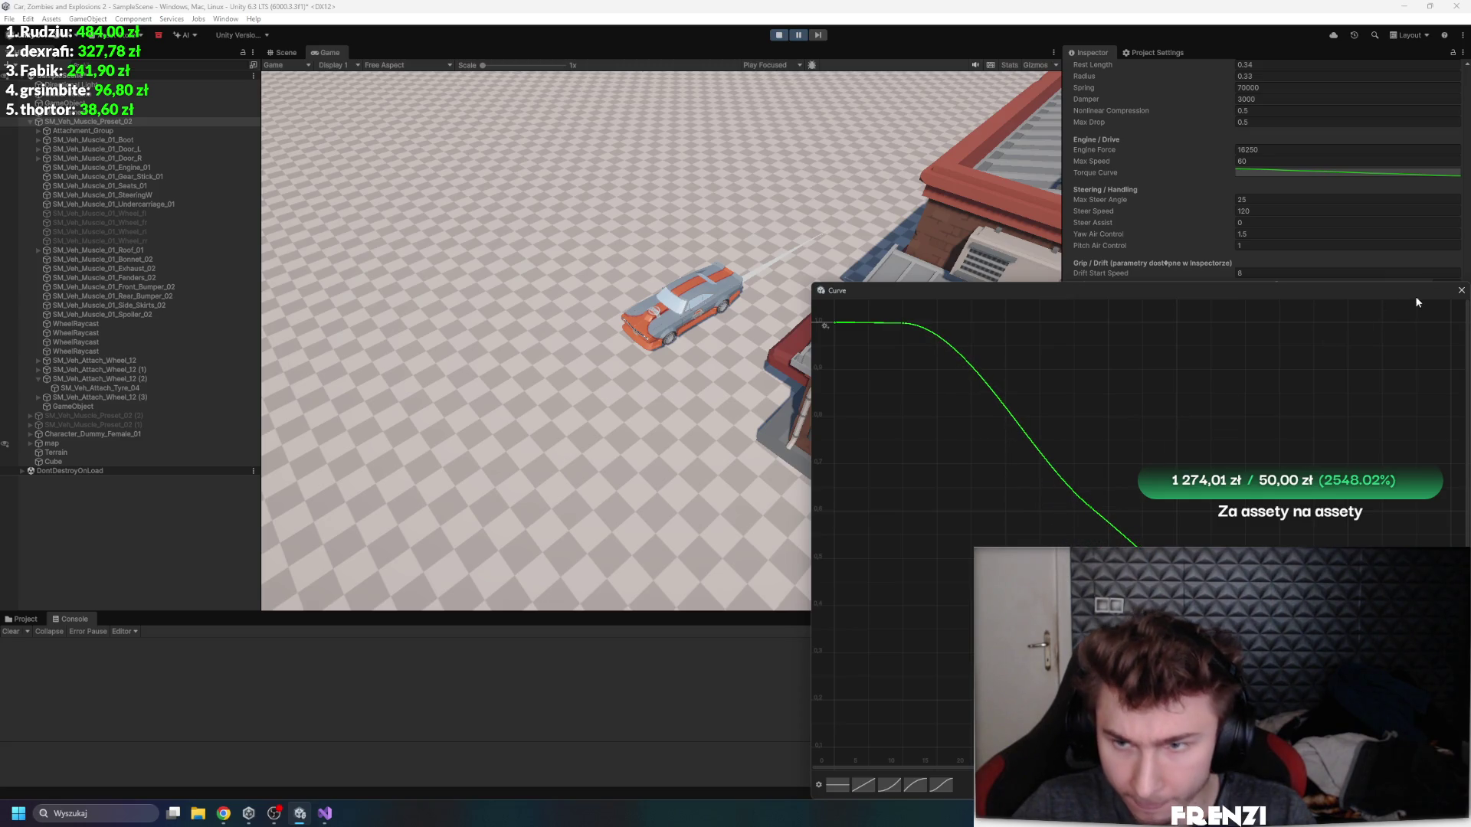
left_click(1455, 295)
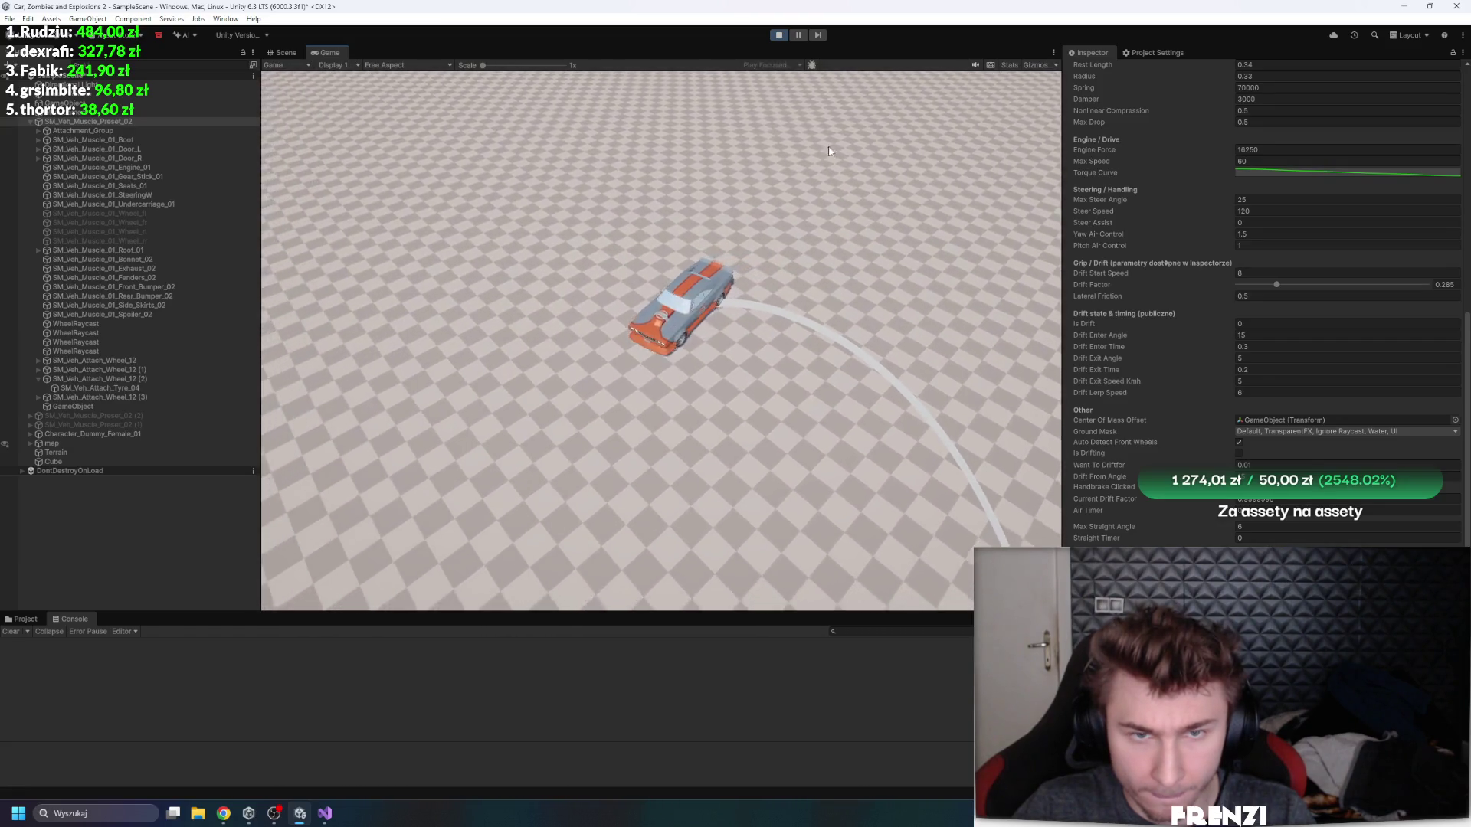
- Reopen the Torque Curve editor mid-drive to view the steep falloff from the first key
left_click(1348, 173)
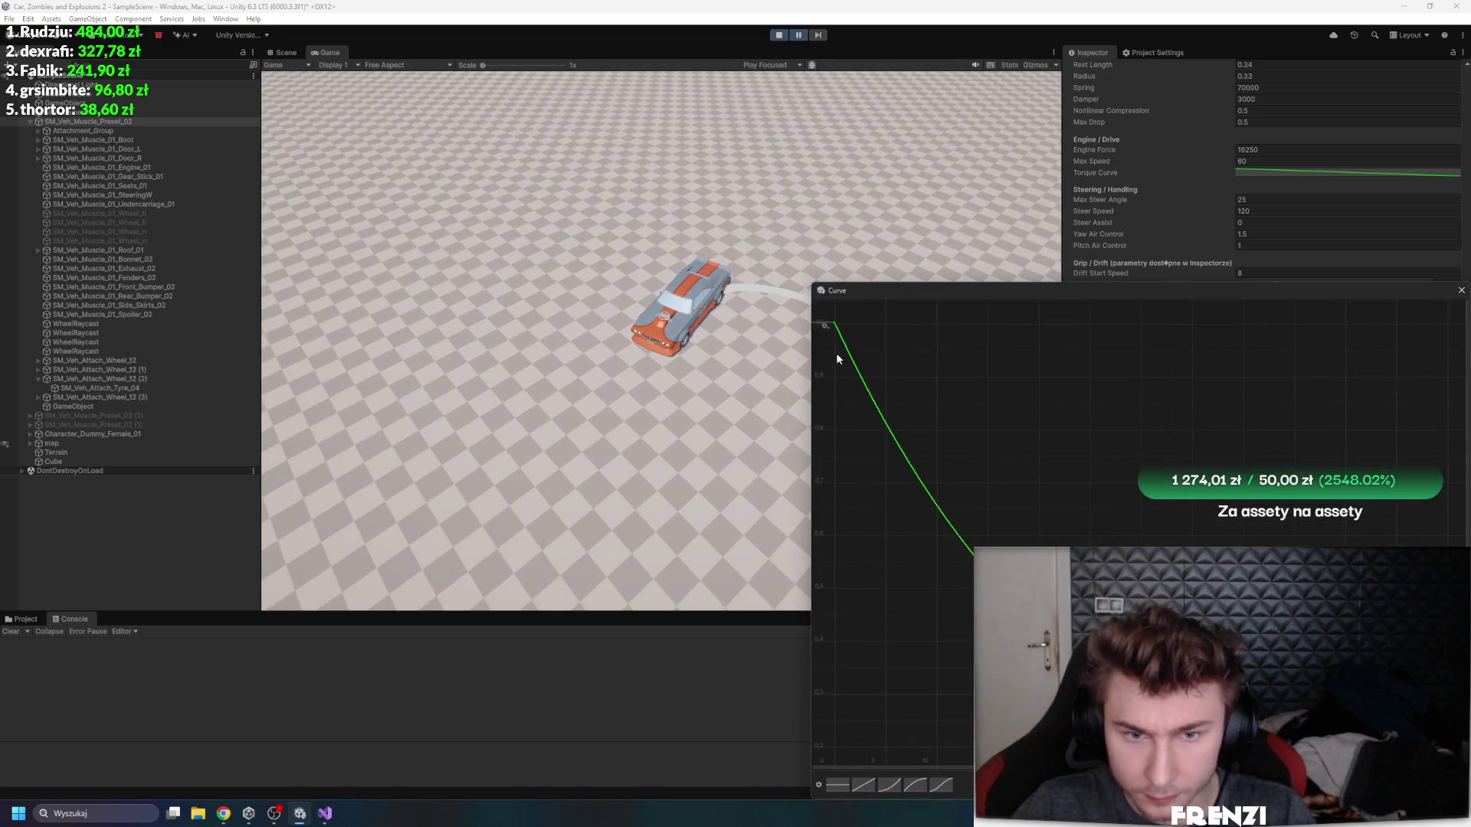
- Add a torque-curve key near 5.96, 0.862, test-drive the car, then reopen the curve to inspect it
double_click(882, 404)
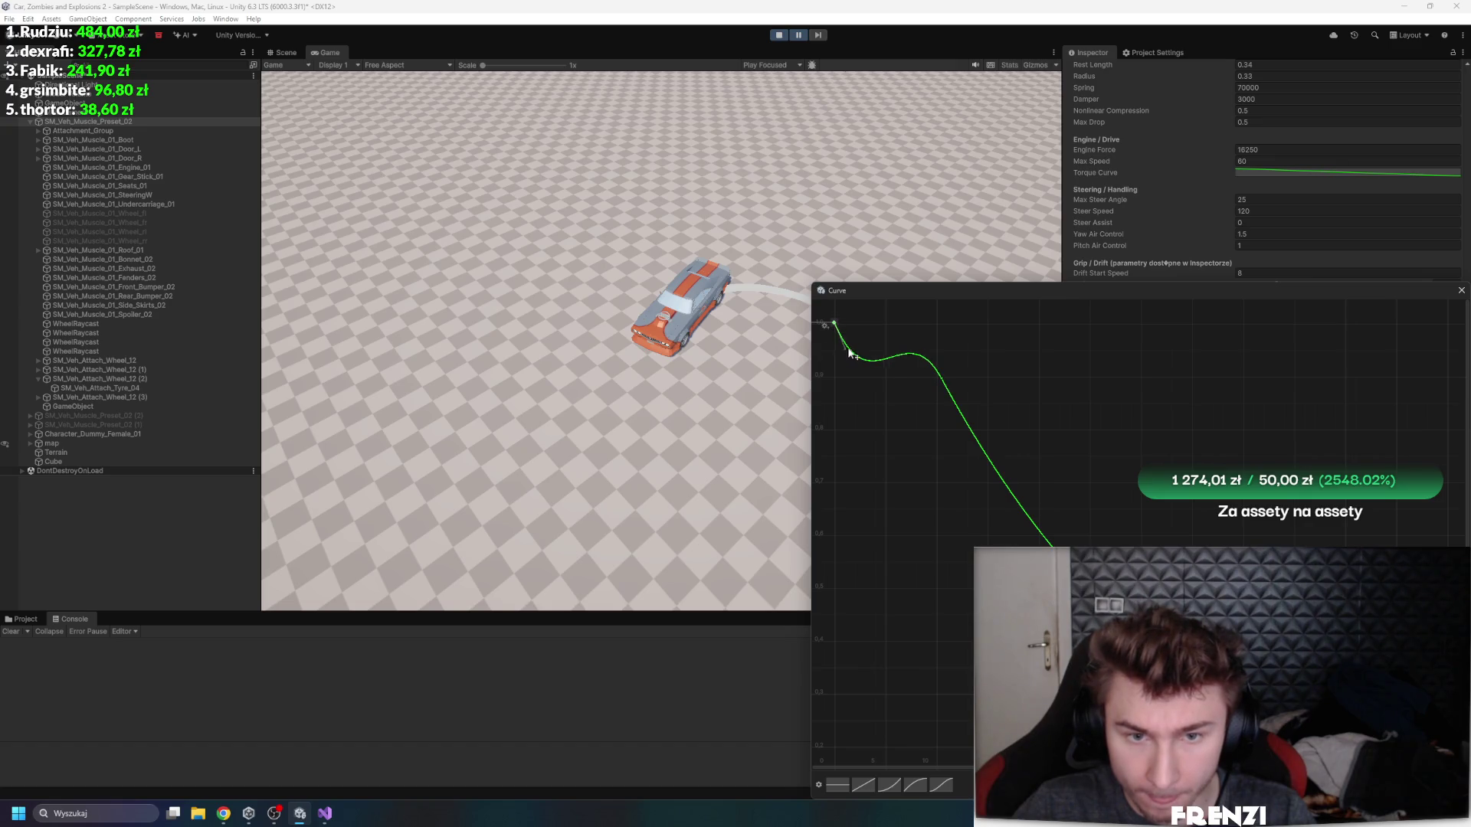
left_click(1460, 290)
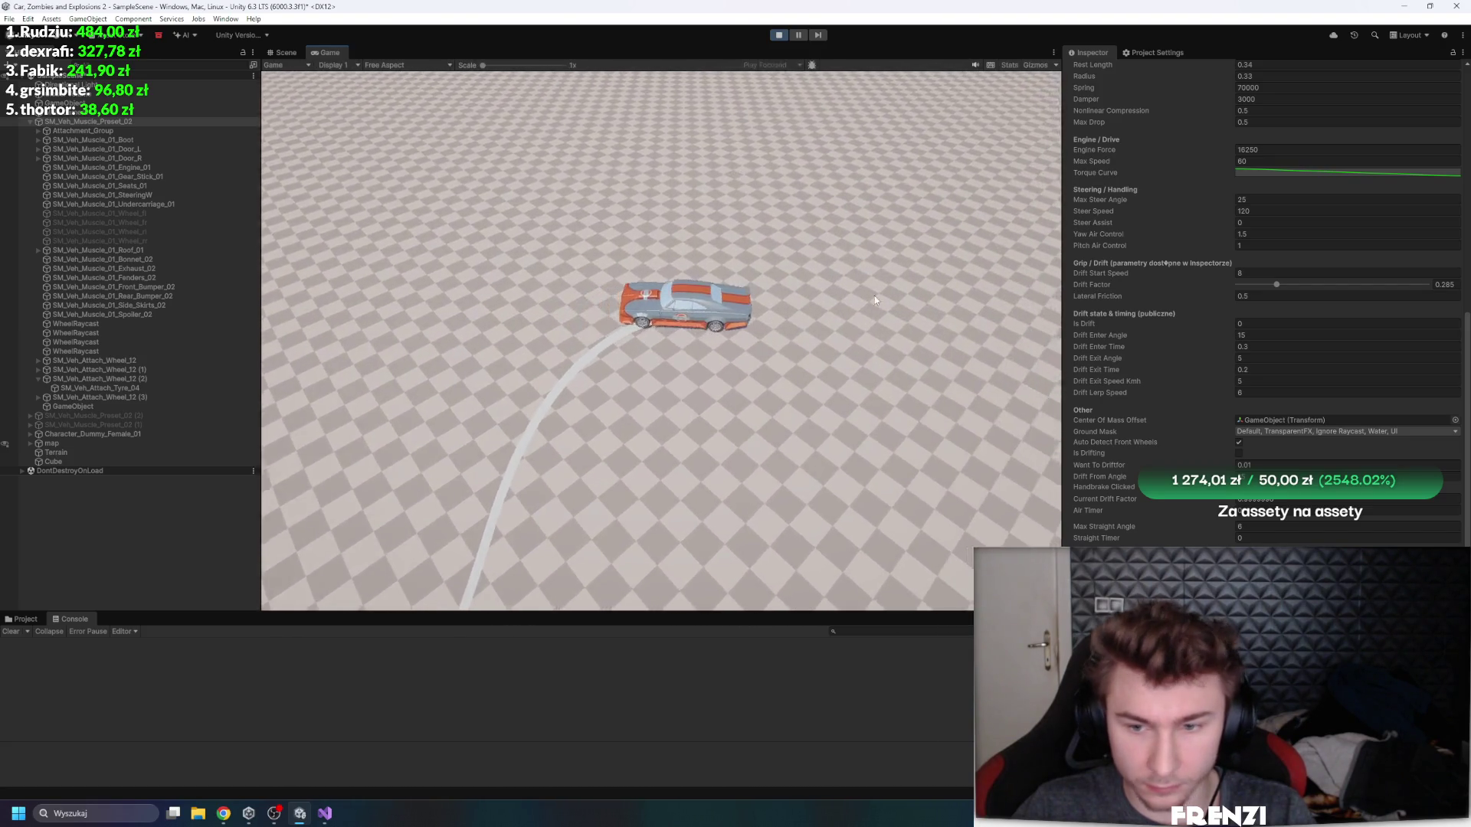
left_click(1348, 173)
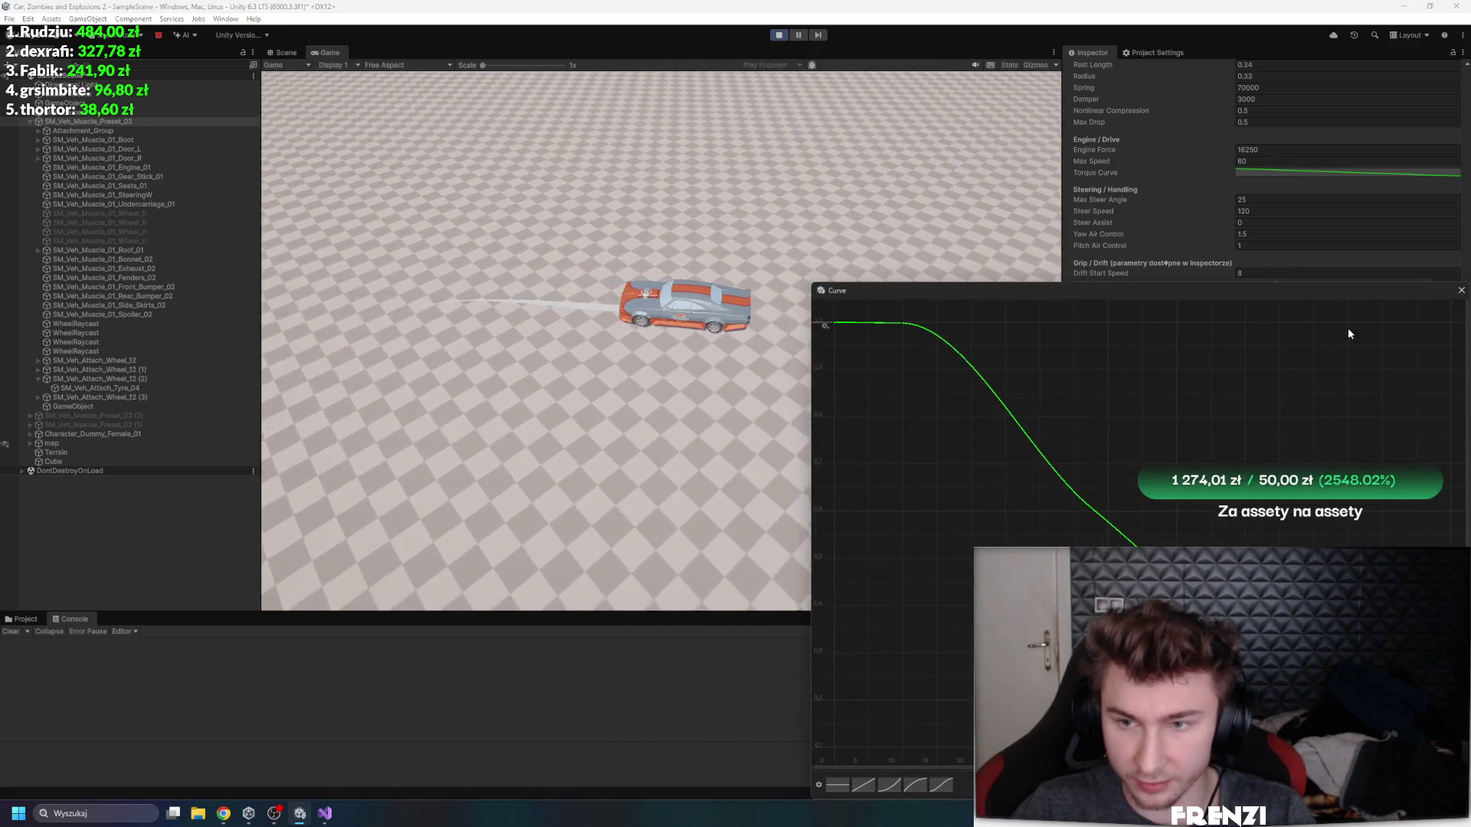
left_click(1455, 293)
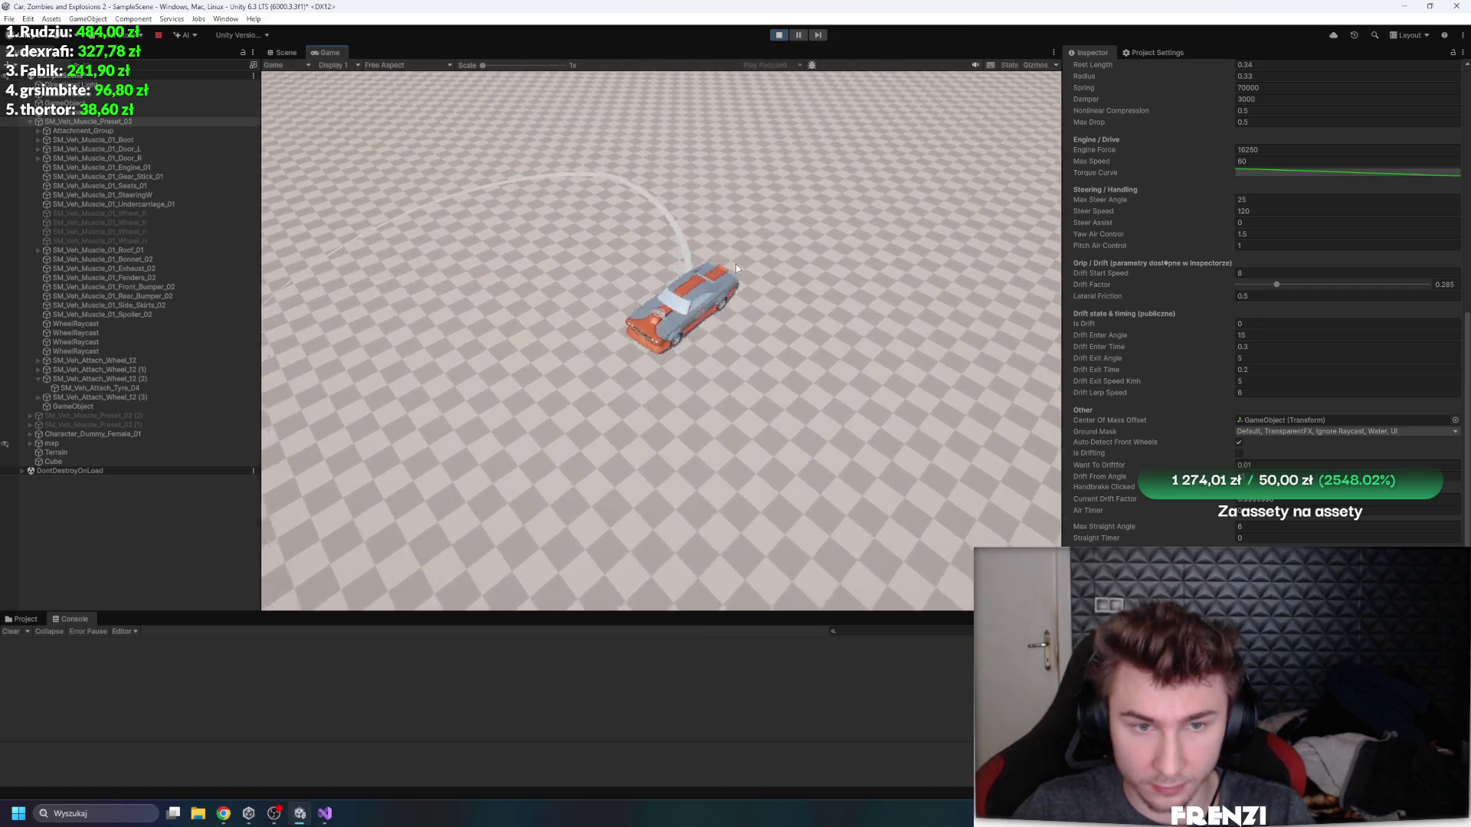
left_click(798, 35)
left_click(1348, 172)
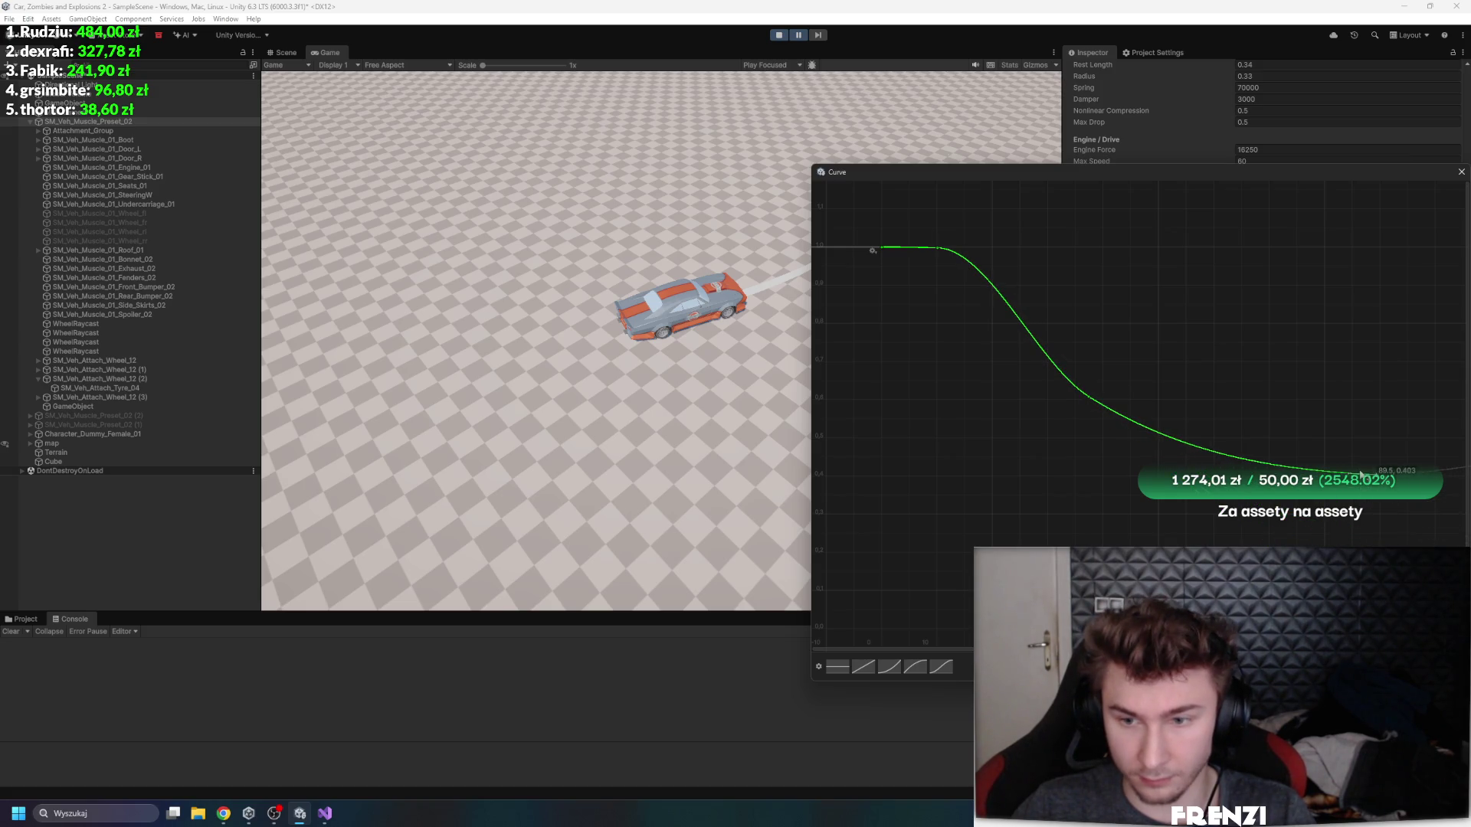
left_click(1460, 173)
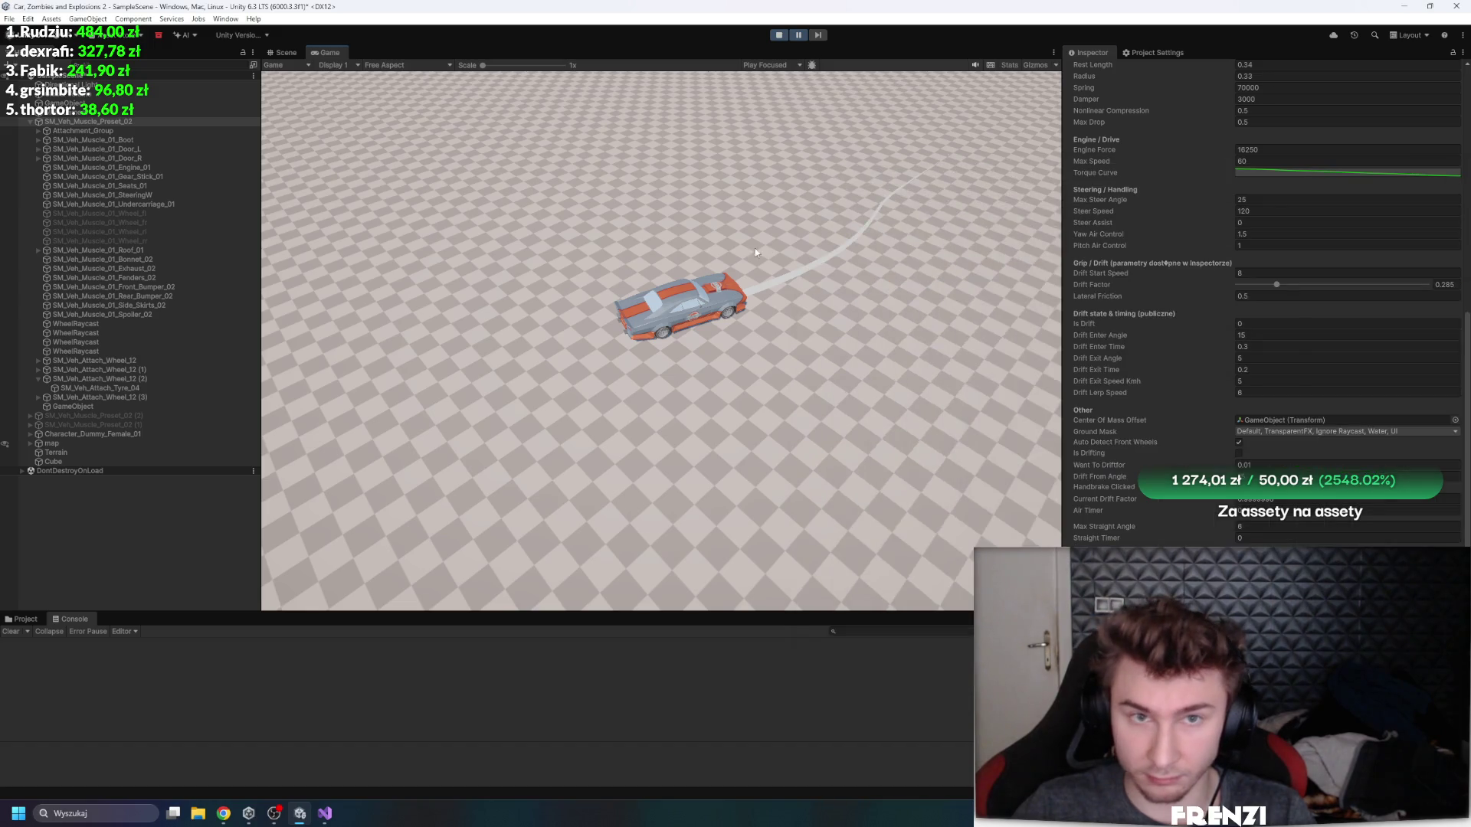
left_click(807, 210)
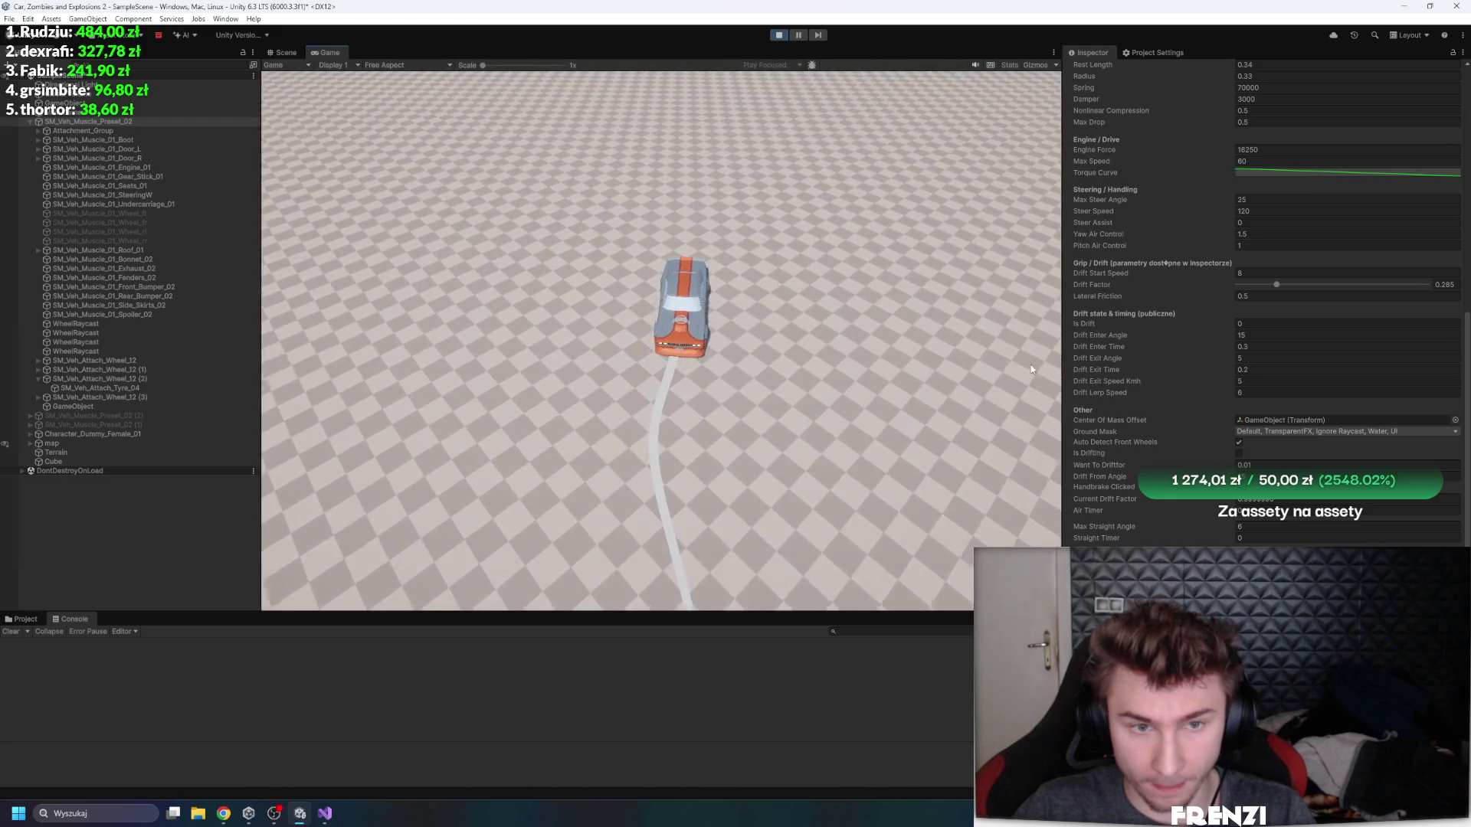
left_click(798, 35)
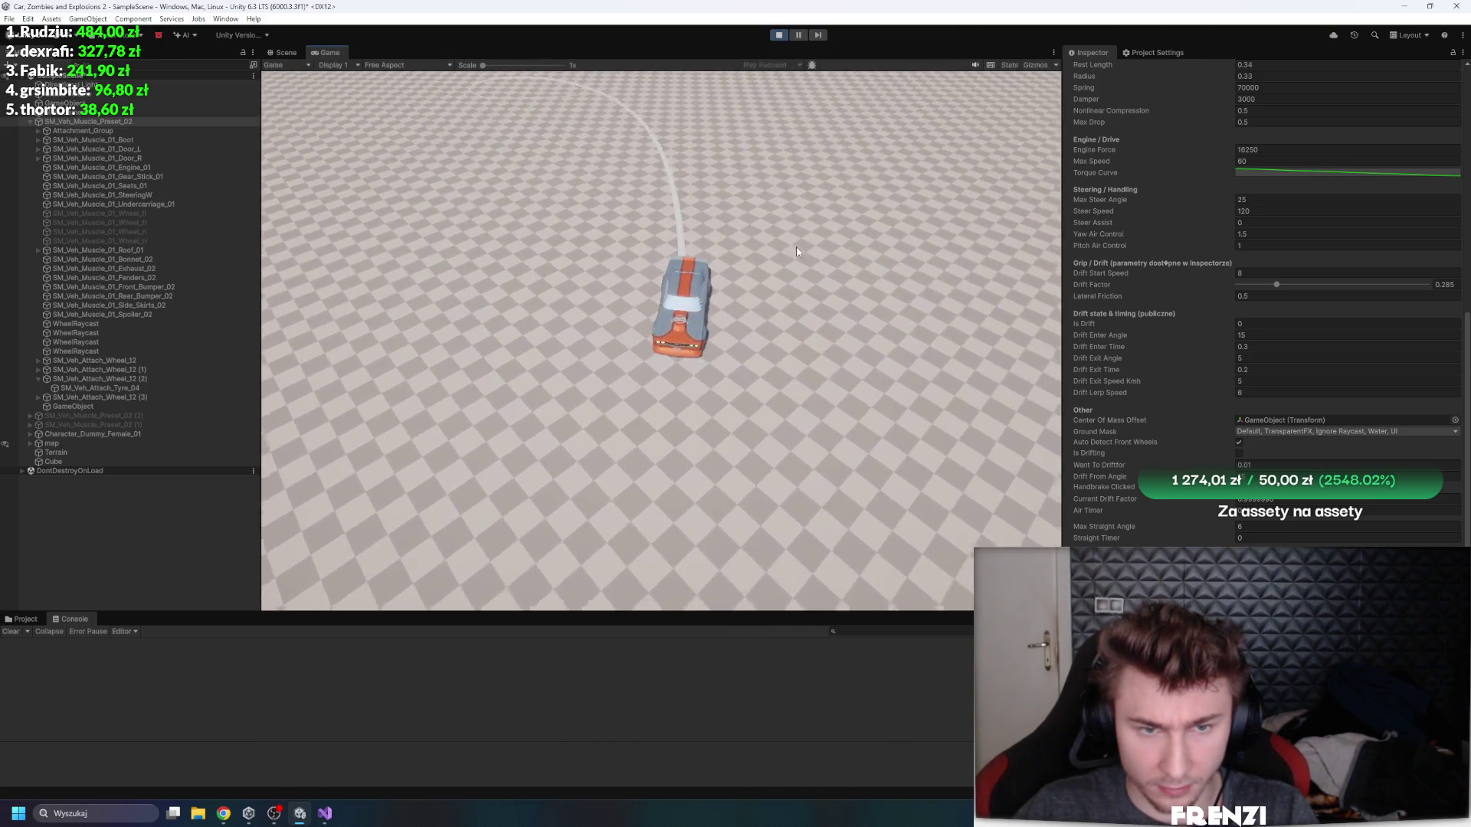
- Set Engine Force to 8125 and test-drive the car through a few drifts
scroll(1226, 384, "up", 3)
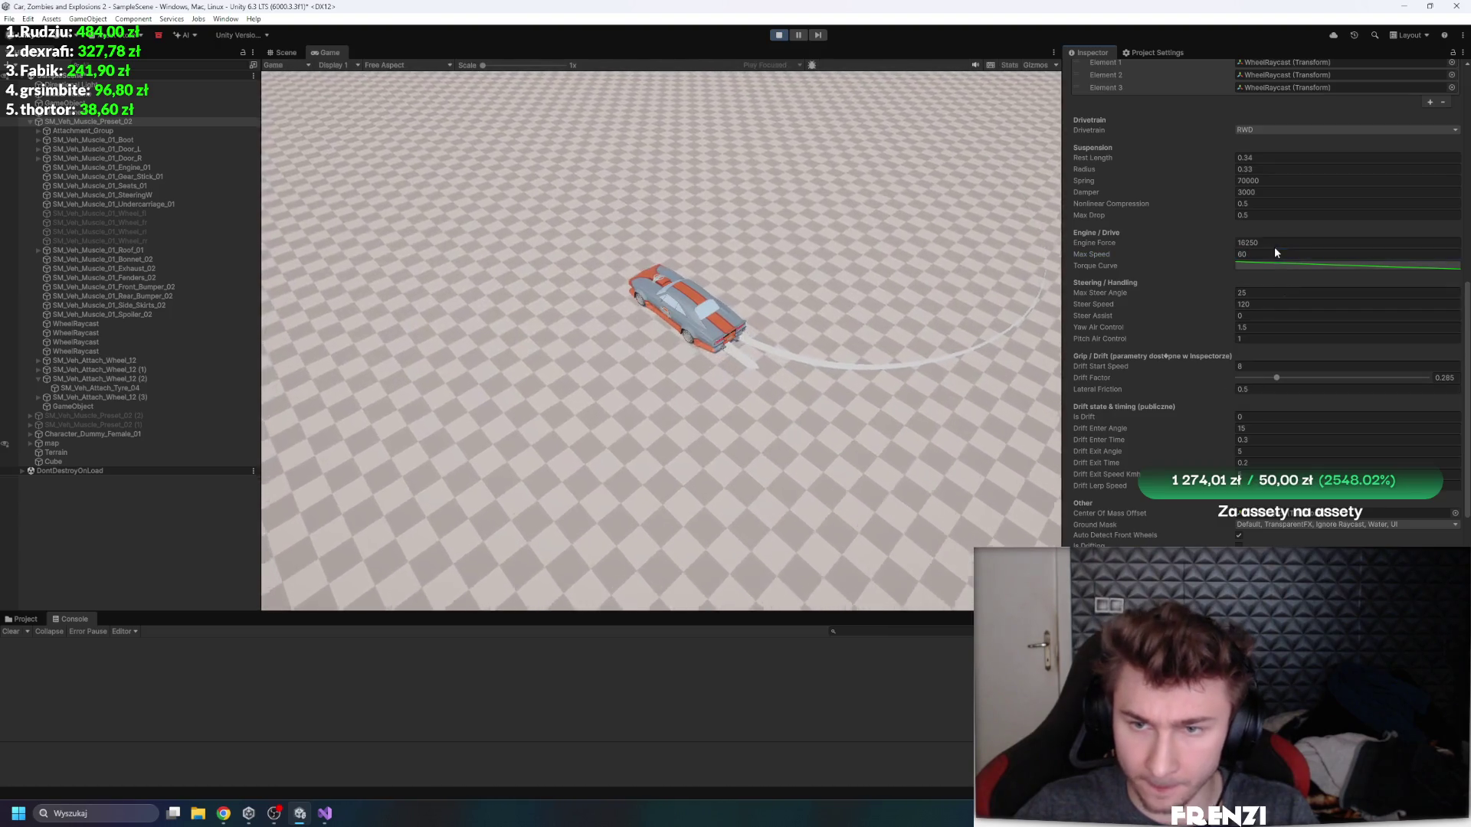
left_click(1276, 244)
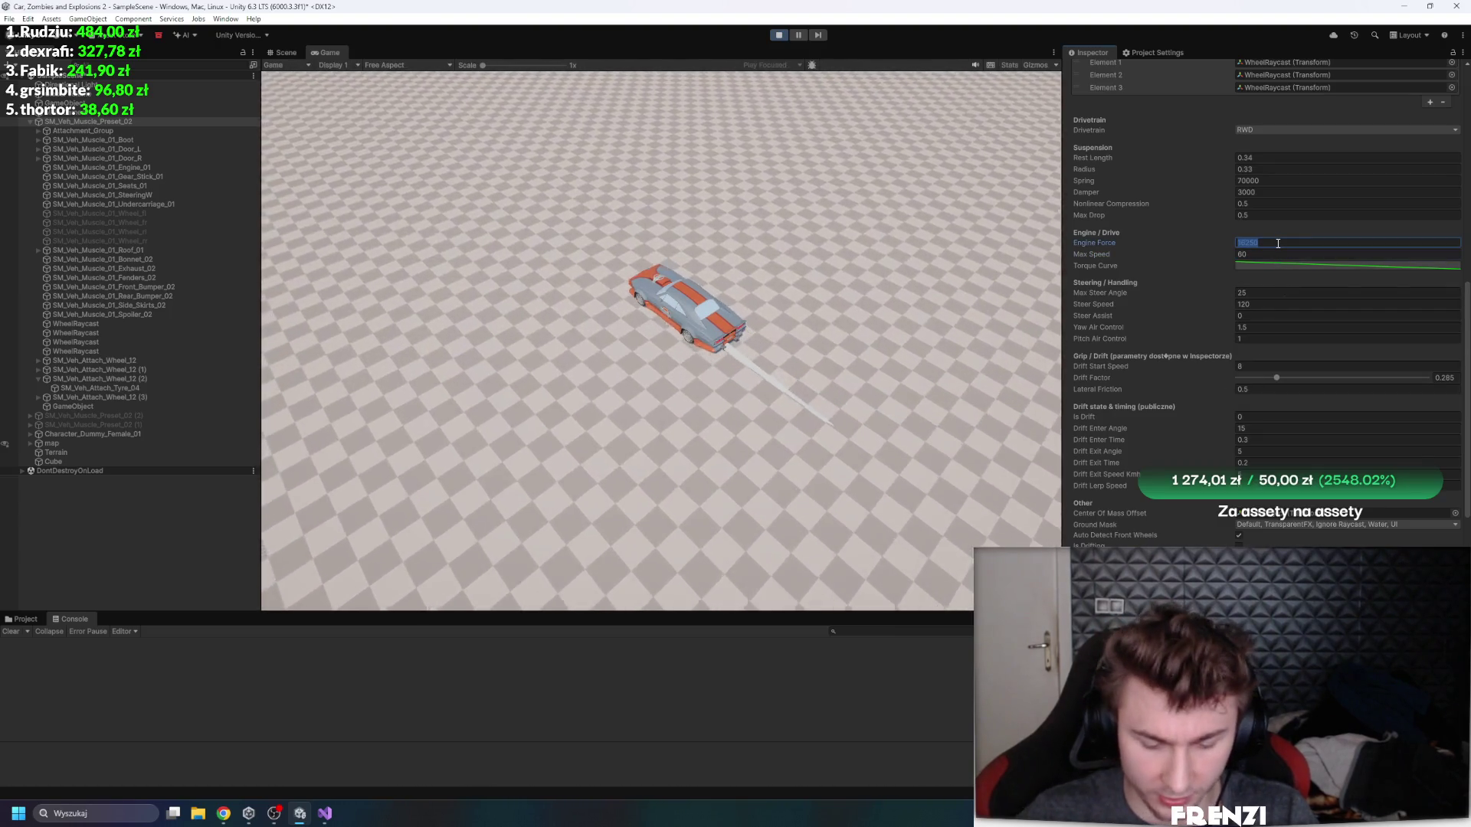
type("8125")
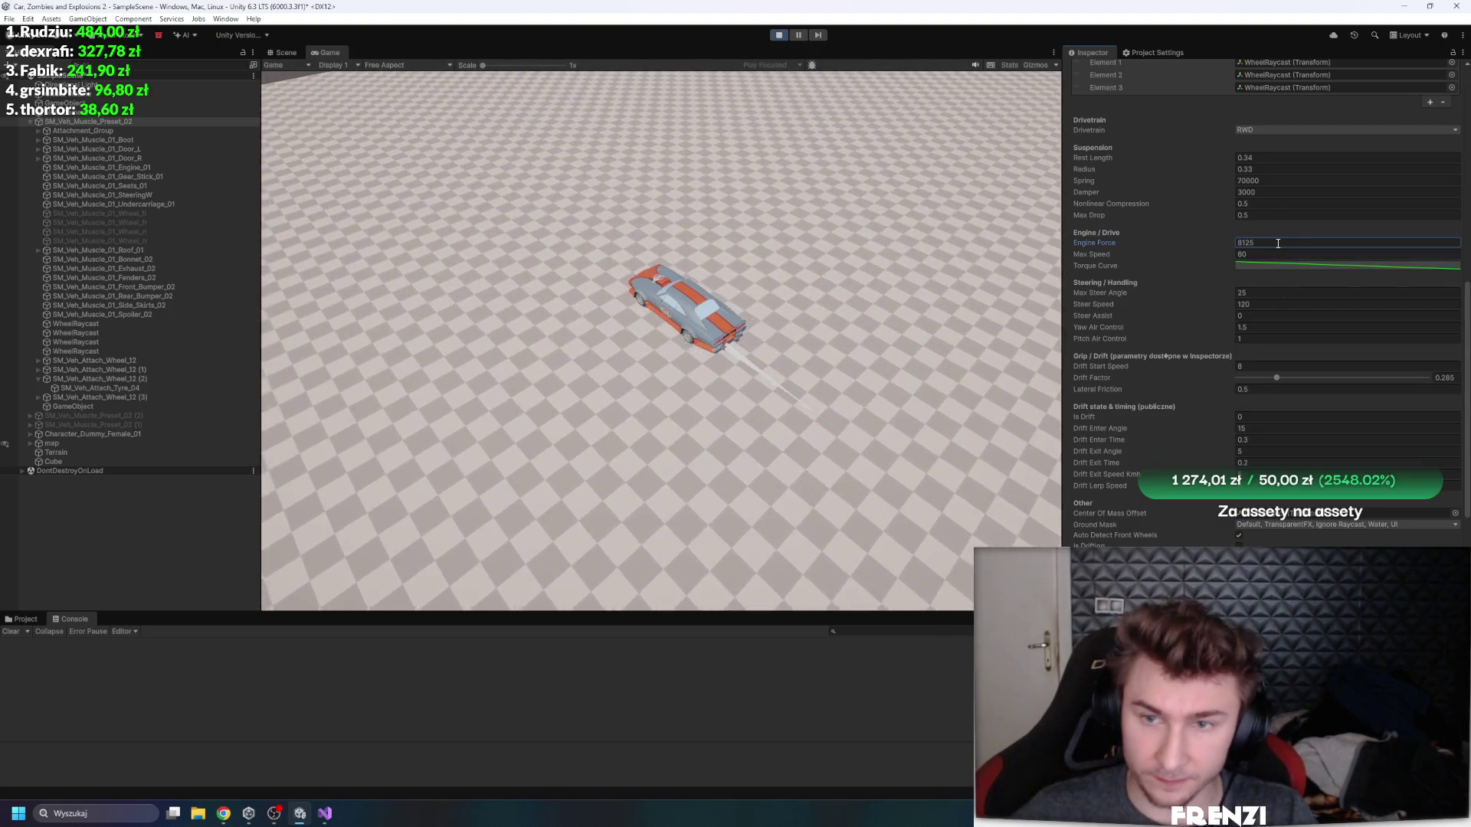
left_click(801, 348)
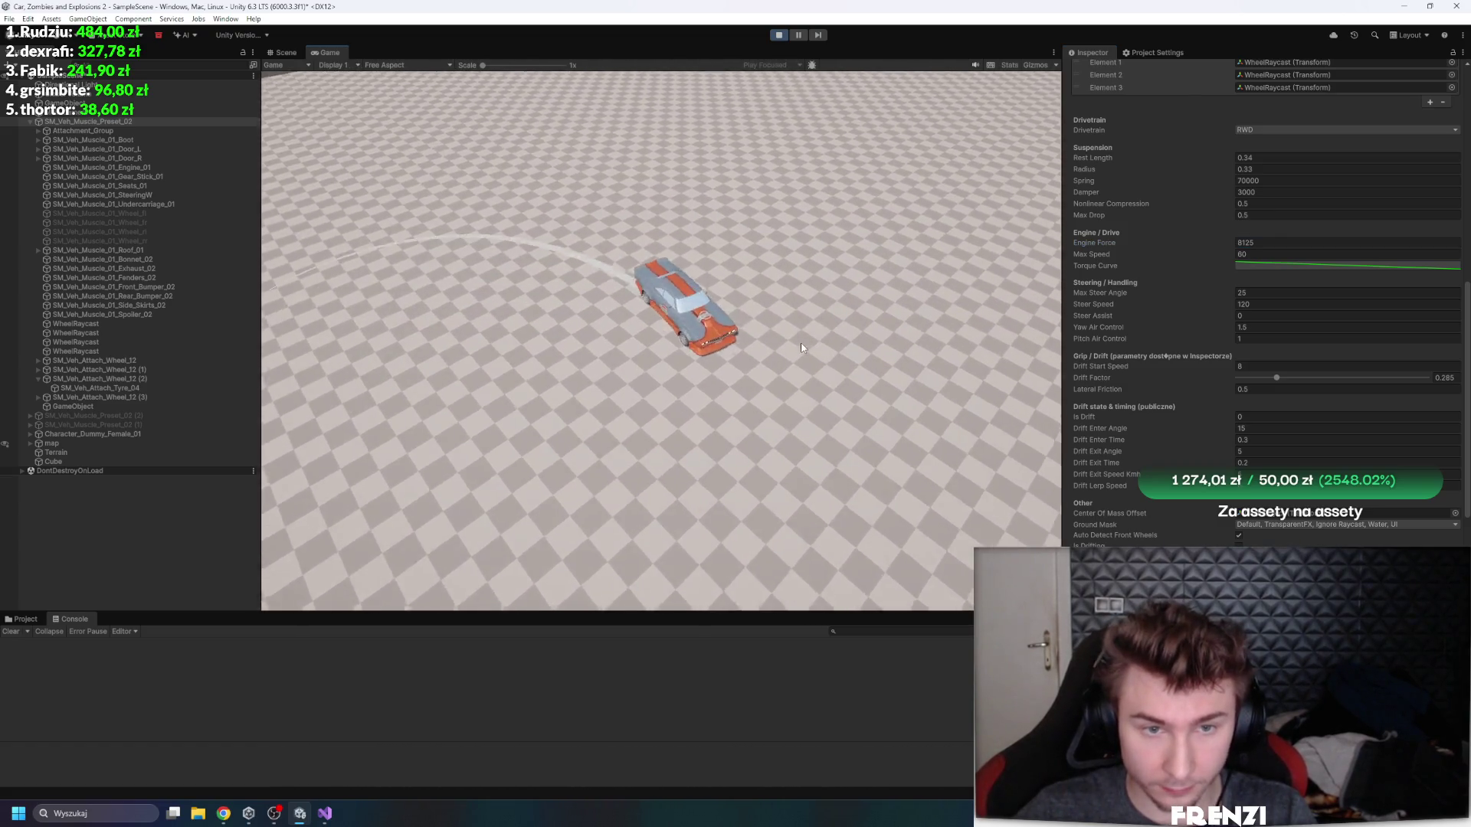
key("a")
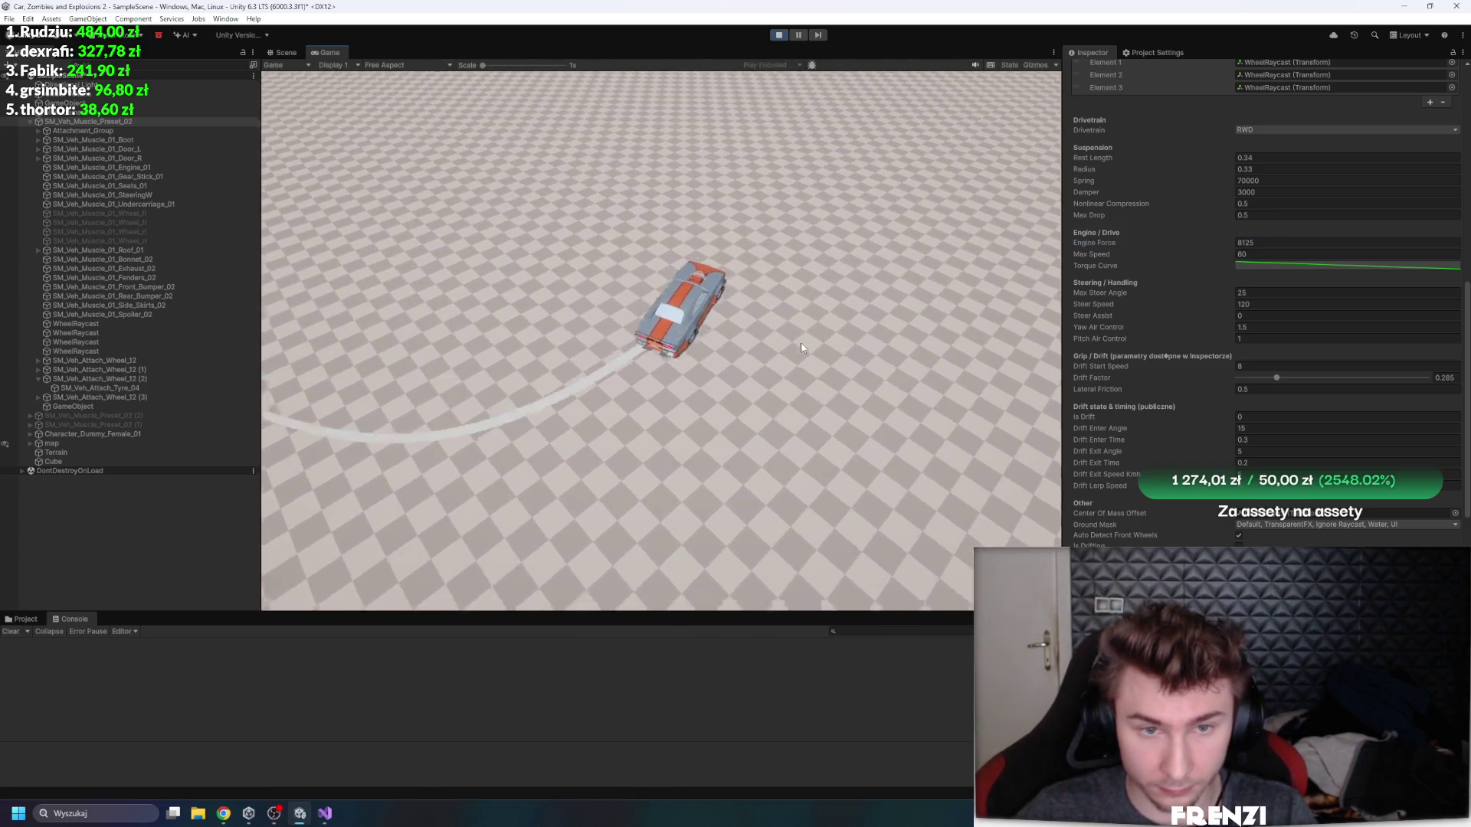
key("w")
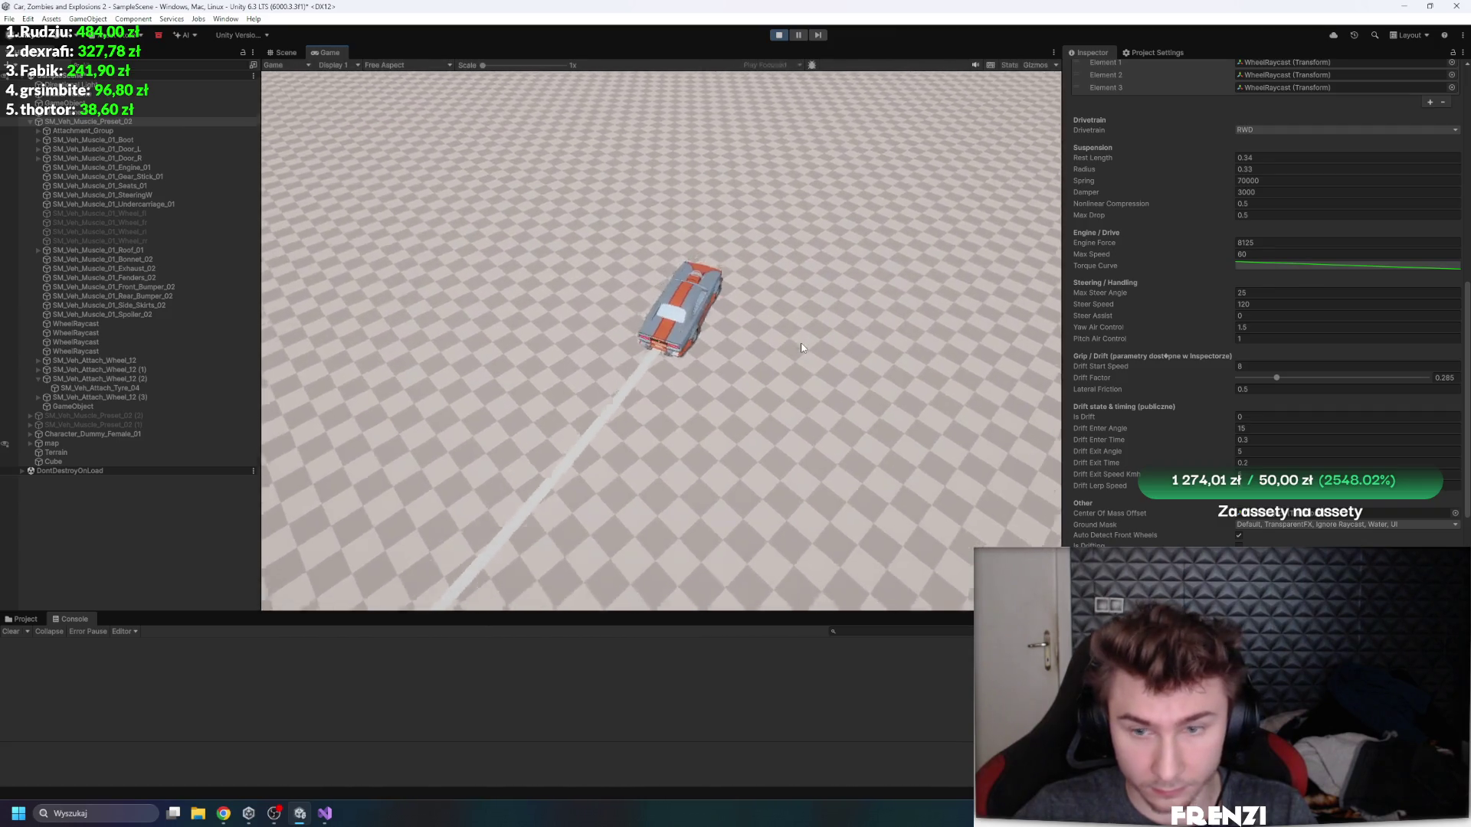
key("d")
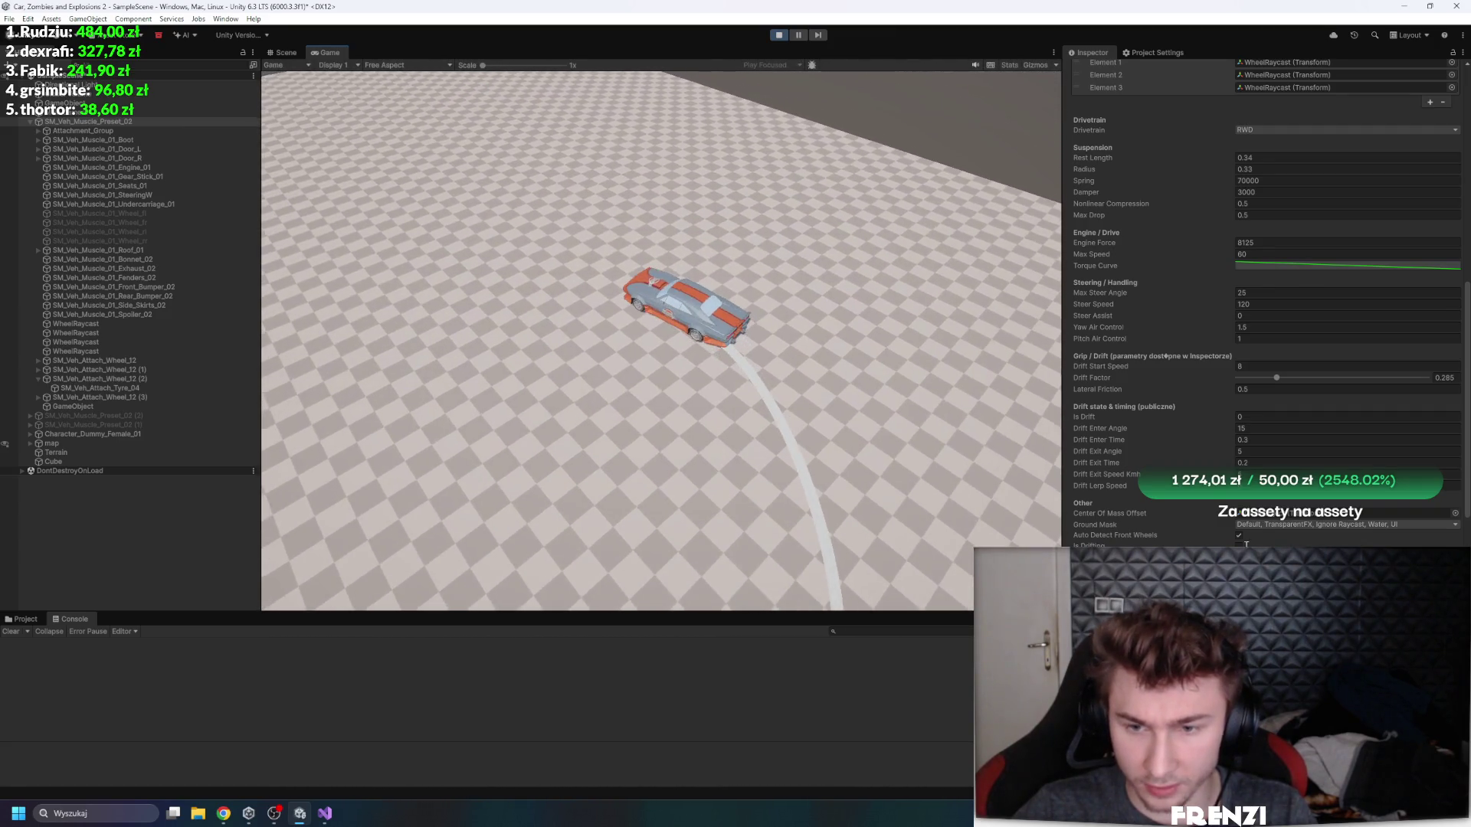
- Lower Steer Speed to 30, keep driving, then bring up the torque curve
scroll(1111, 322, "down", 2)
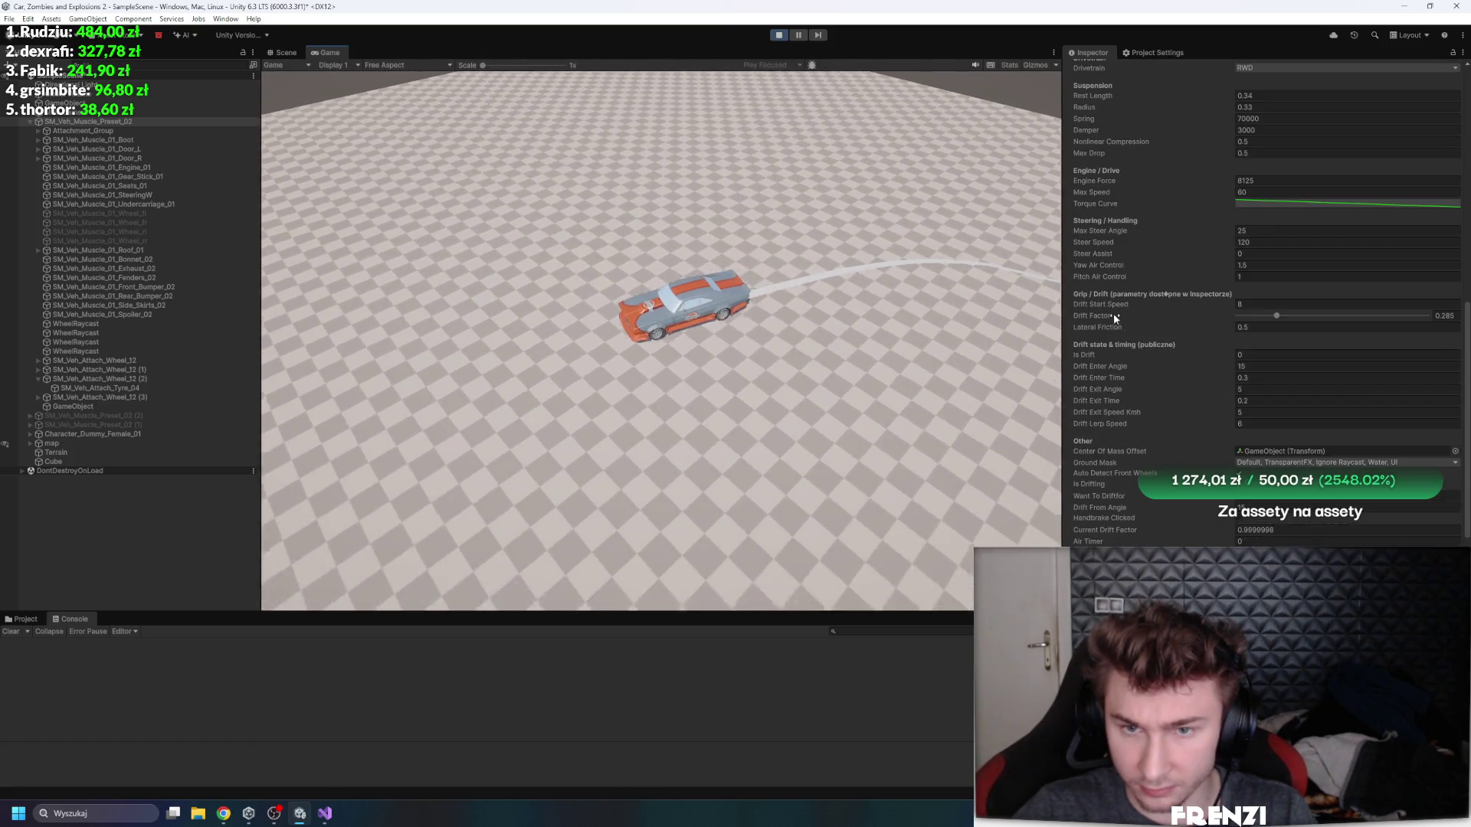
left_click(1277, 241)
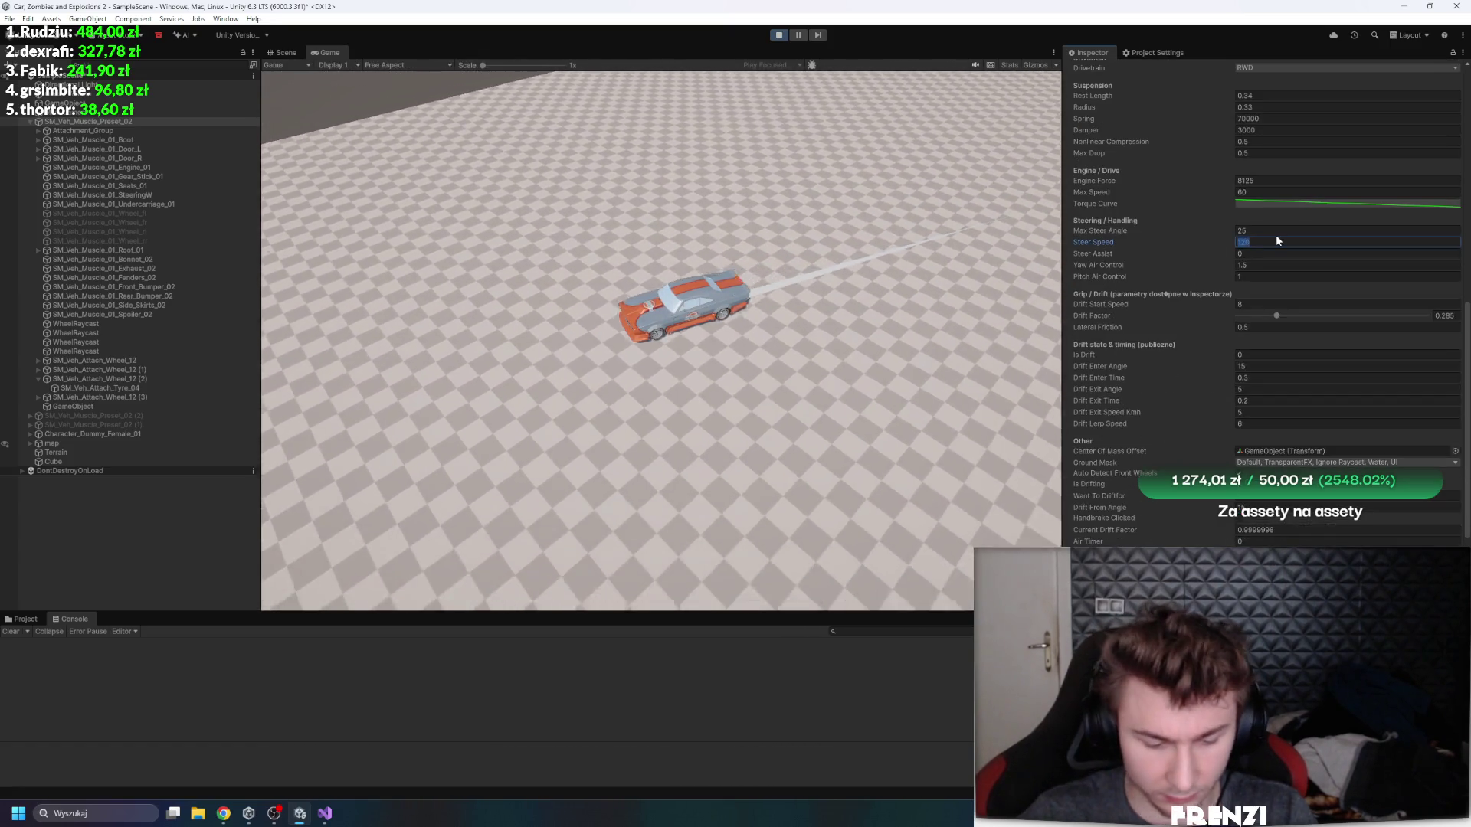
type("30")
left_click(640, 263)
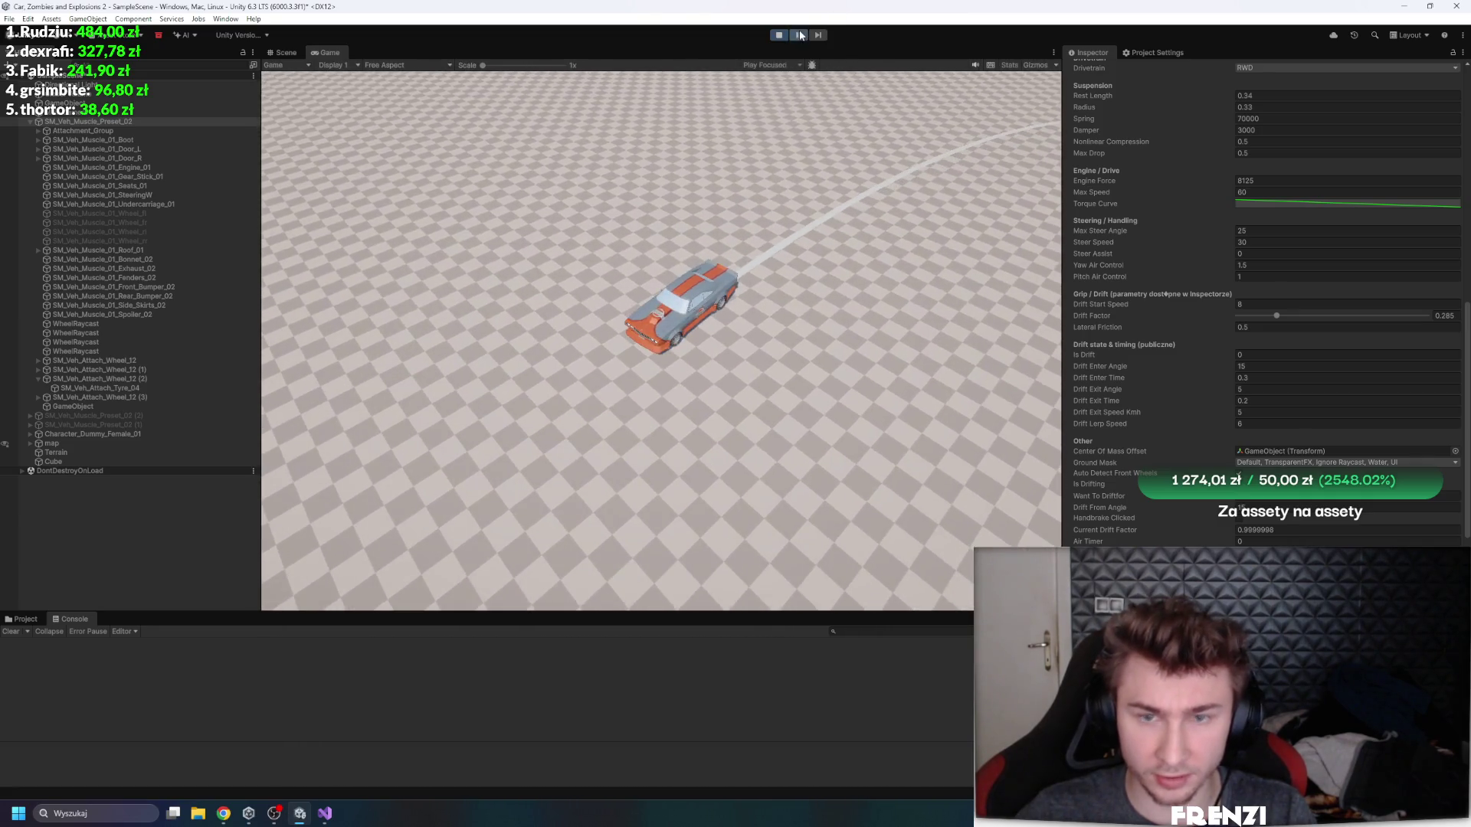
left_click(1349, 203)
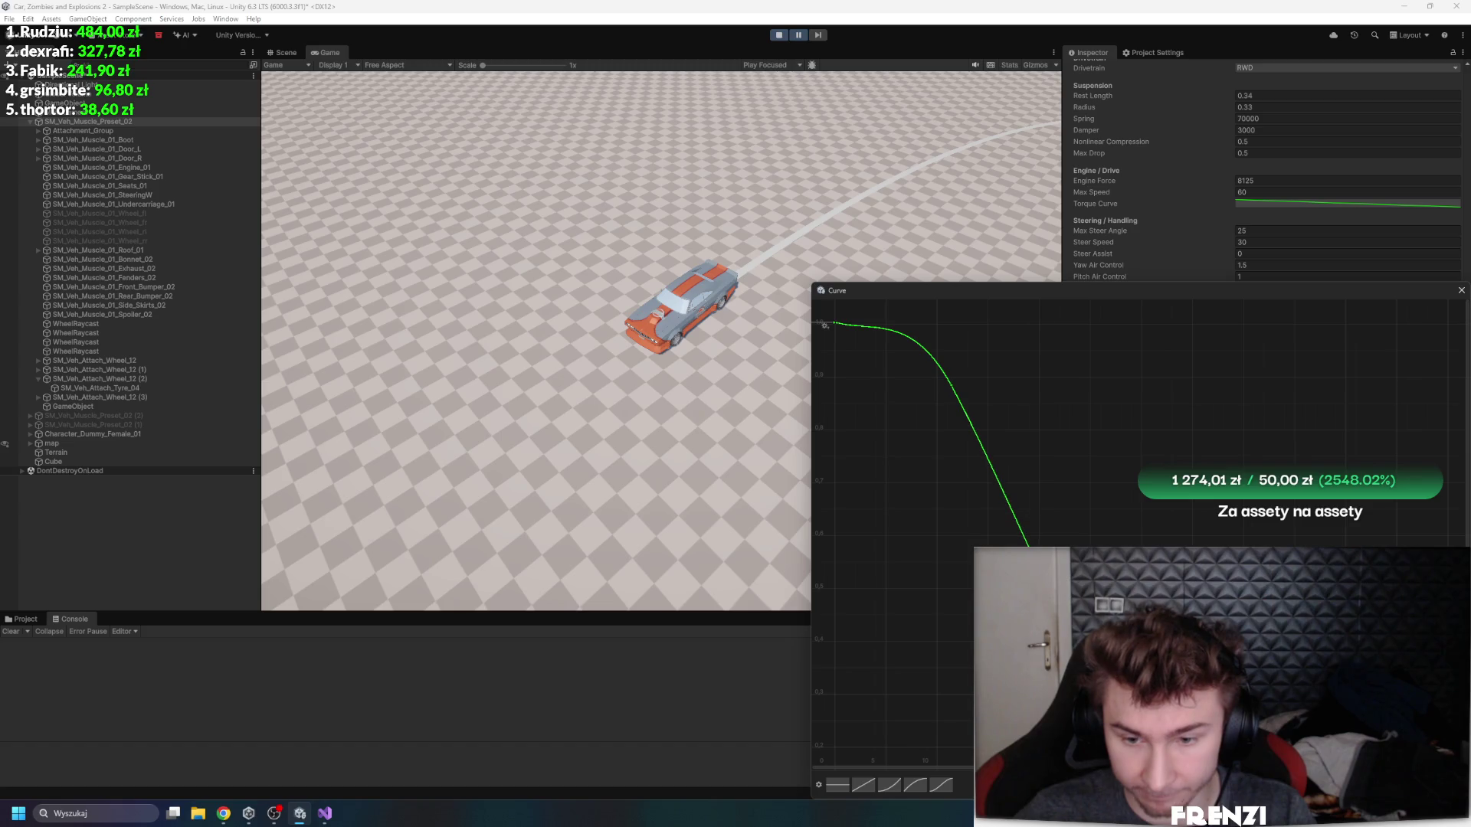
- Resume driving, then drag a torque-curve key down to about 0.70 for a steeper drop-off
left_click(1461, 290)
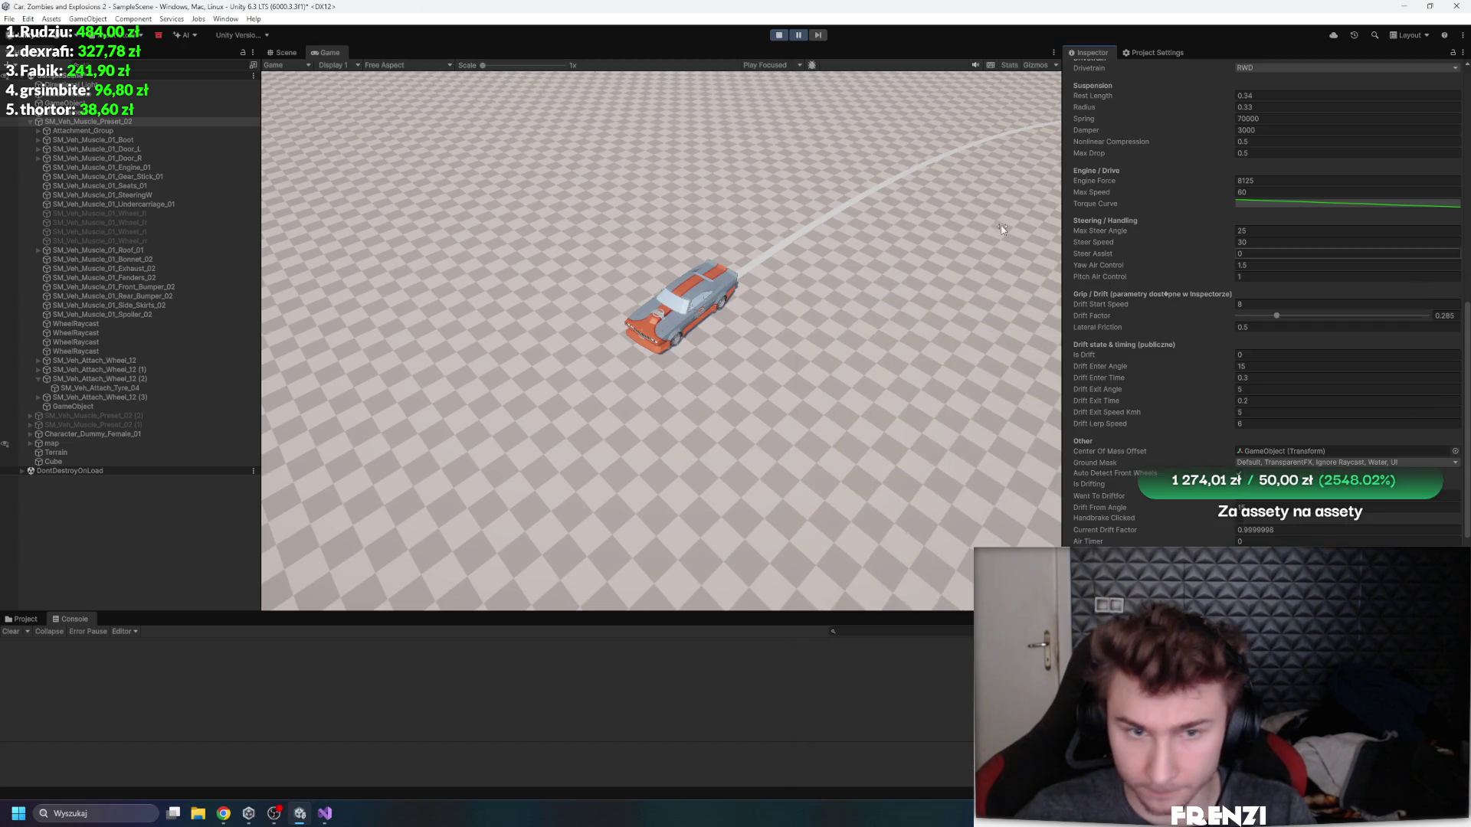
left_click(836, 225)
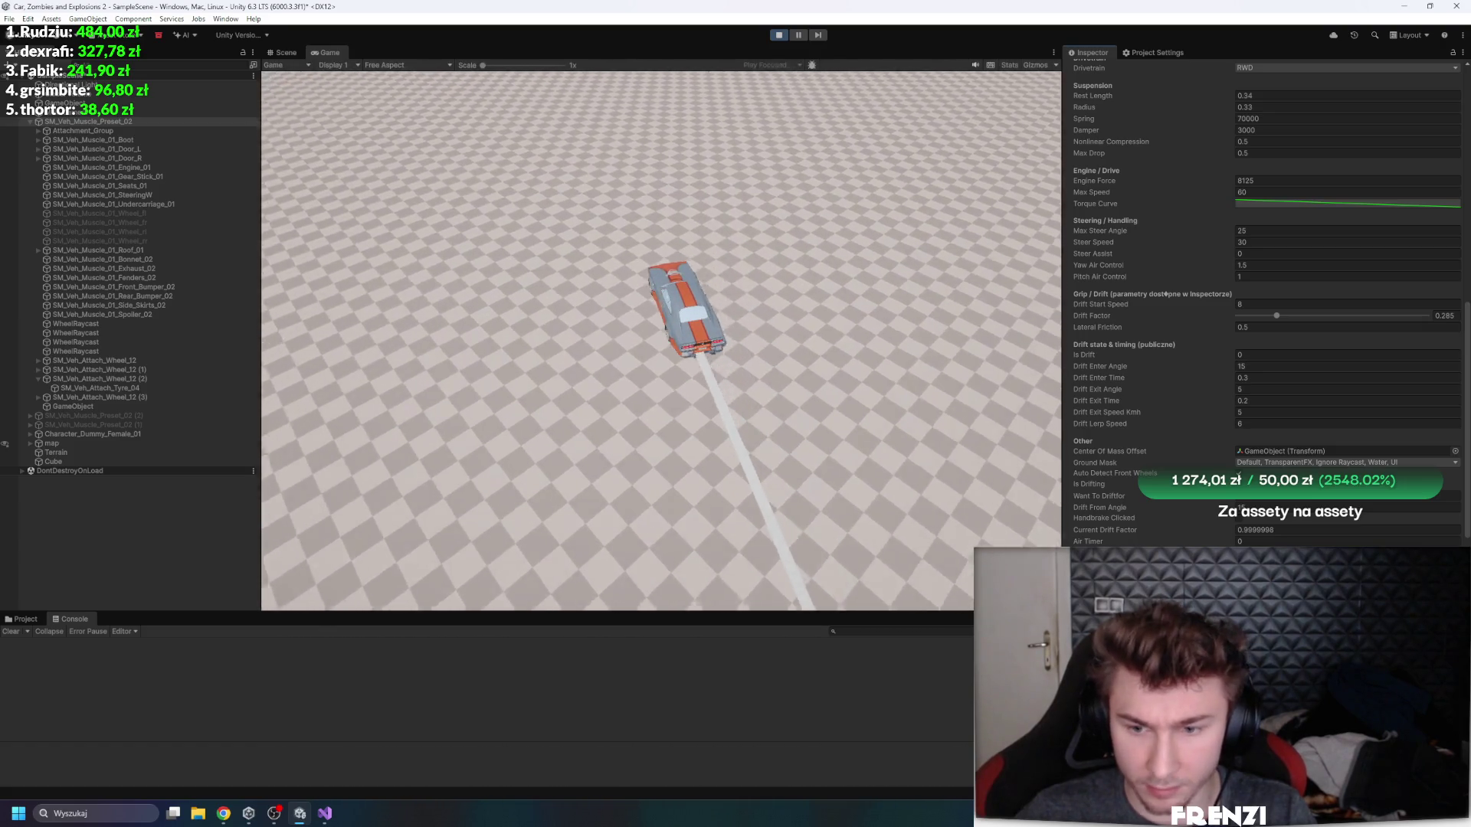
left_click(1348, 204)
left_click_drag(899, 331, 917, 467)
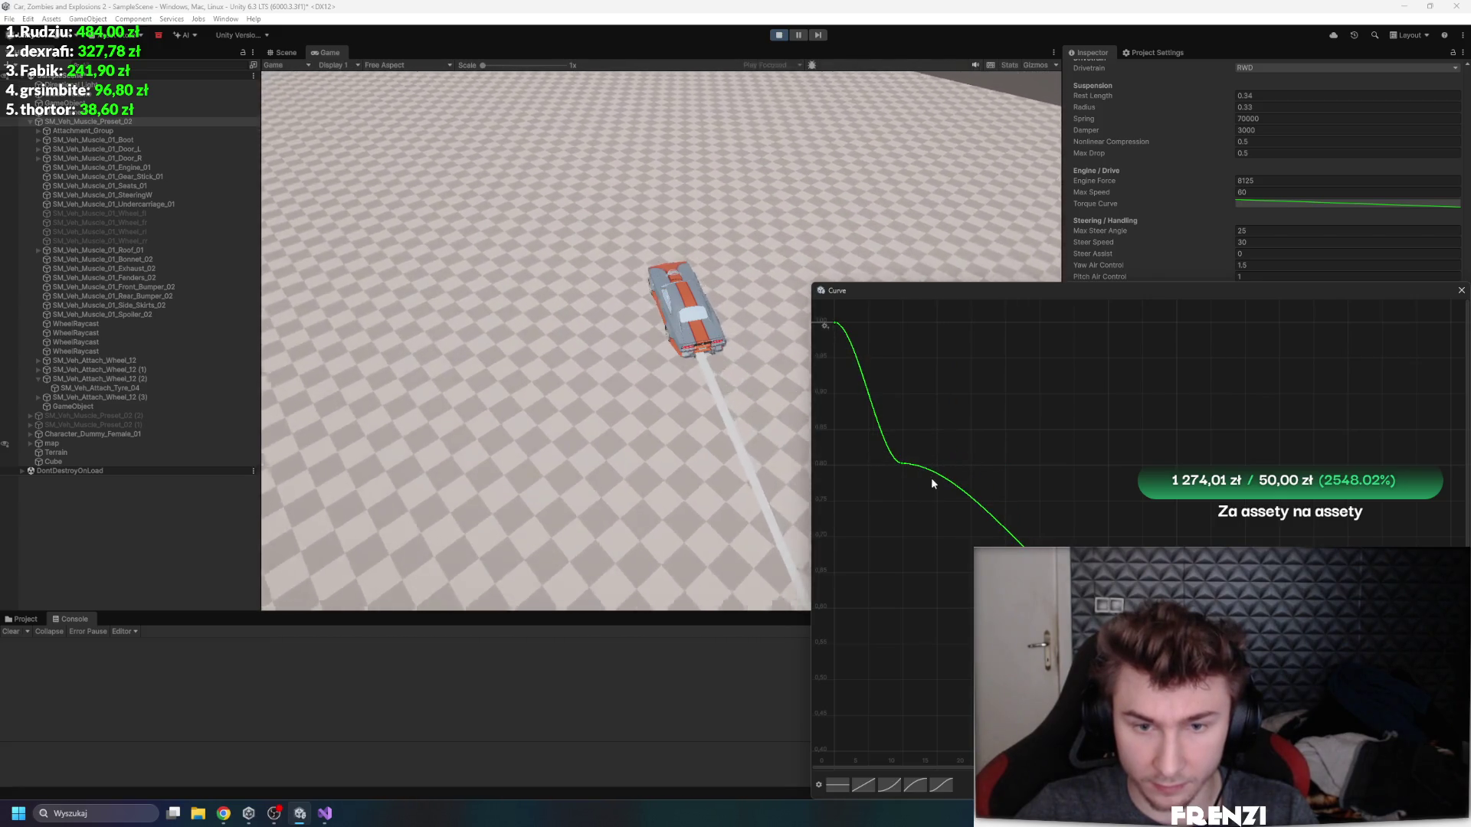
left_click_drag(904, 465, 911, 542)
left_click(1355, 435)
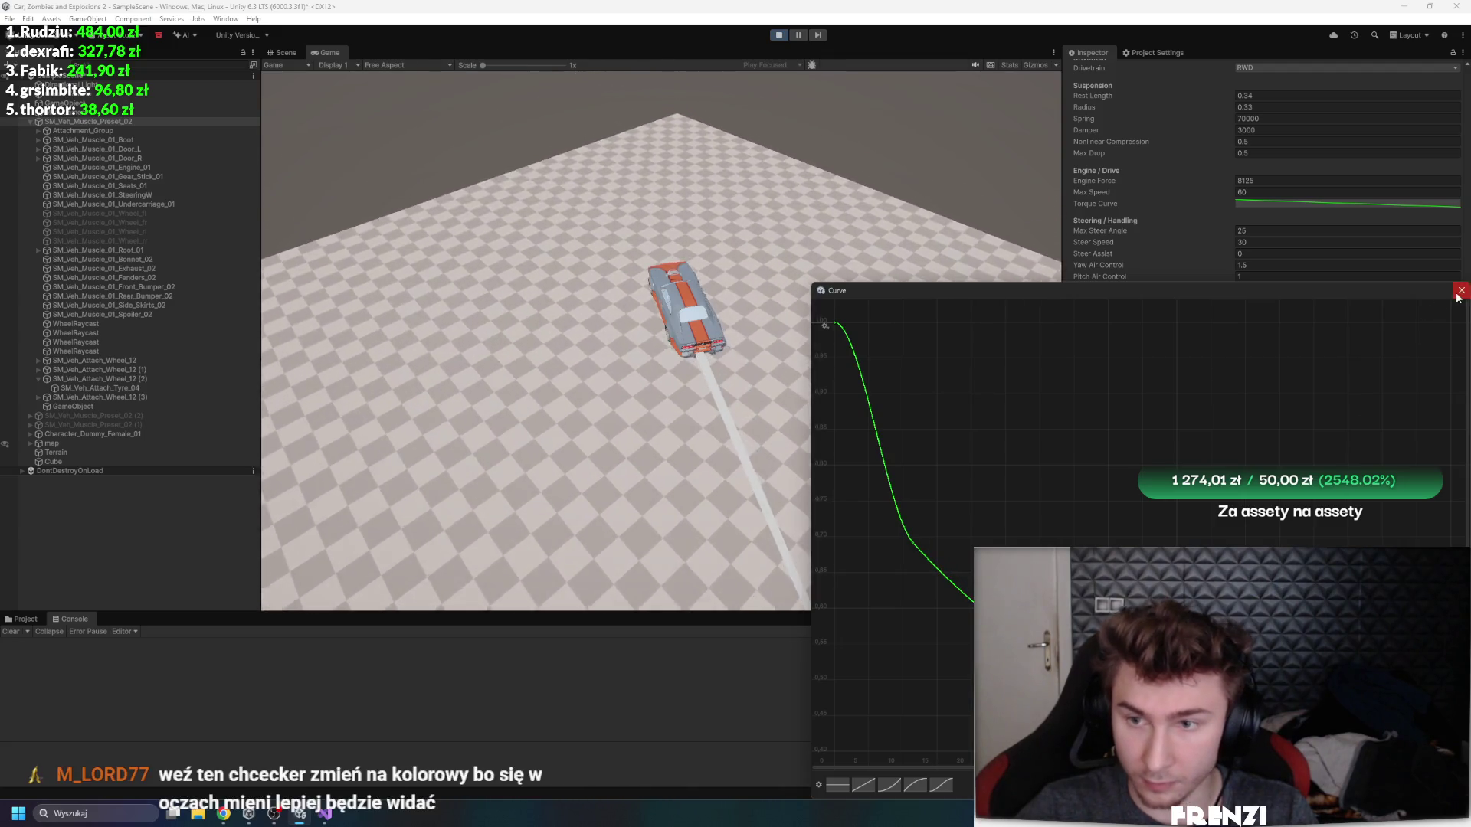
left_click(1459, 292)
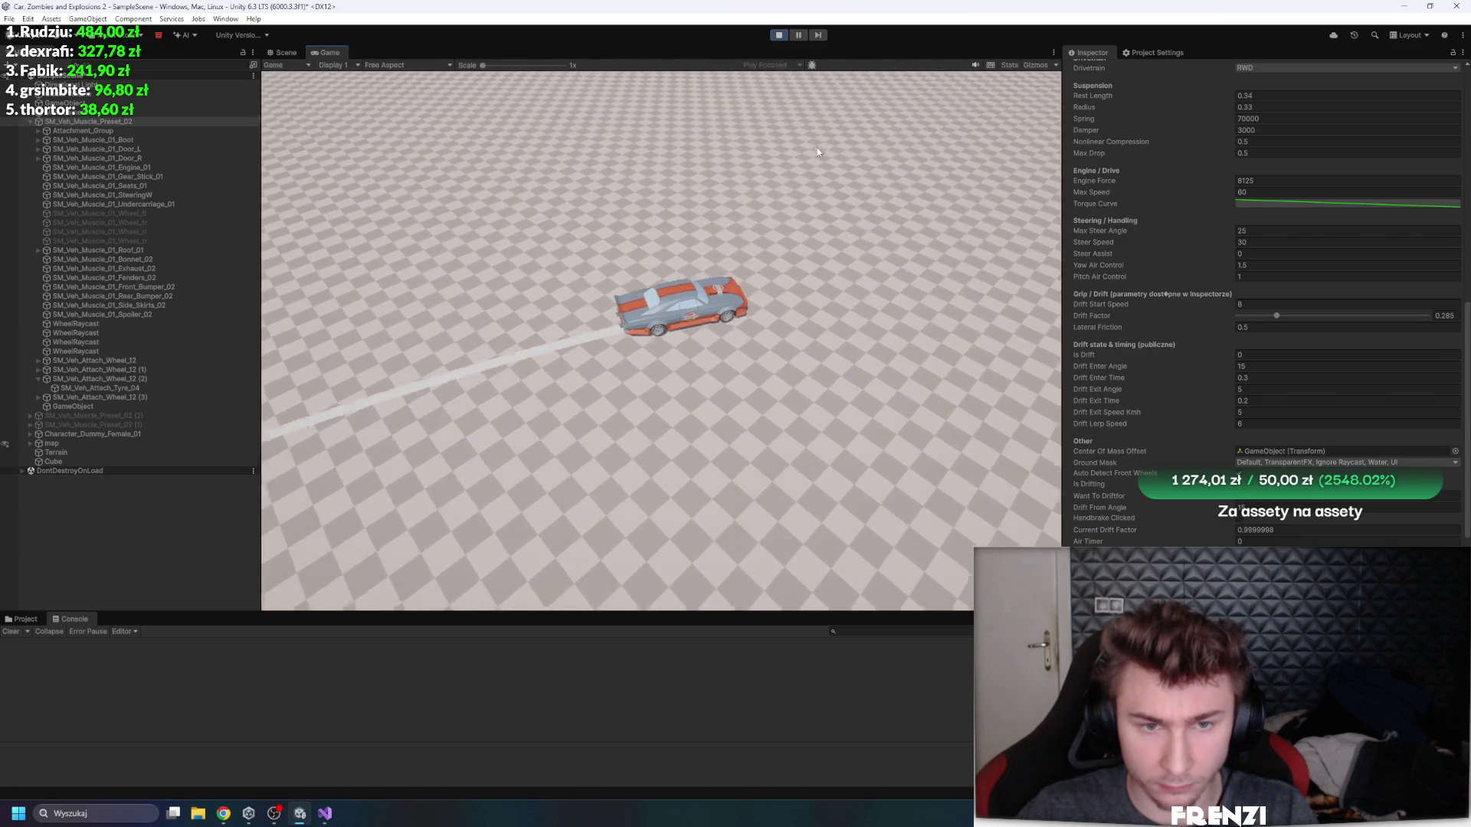
- Set the Rigidbody's Angular Damping to 0.47 and steer the car through several turns
scroll(1186, 345, "up", 10)
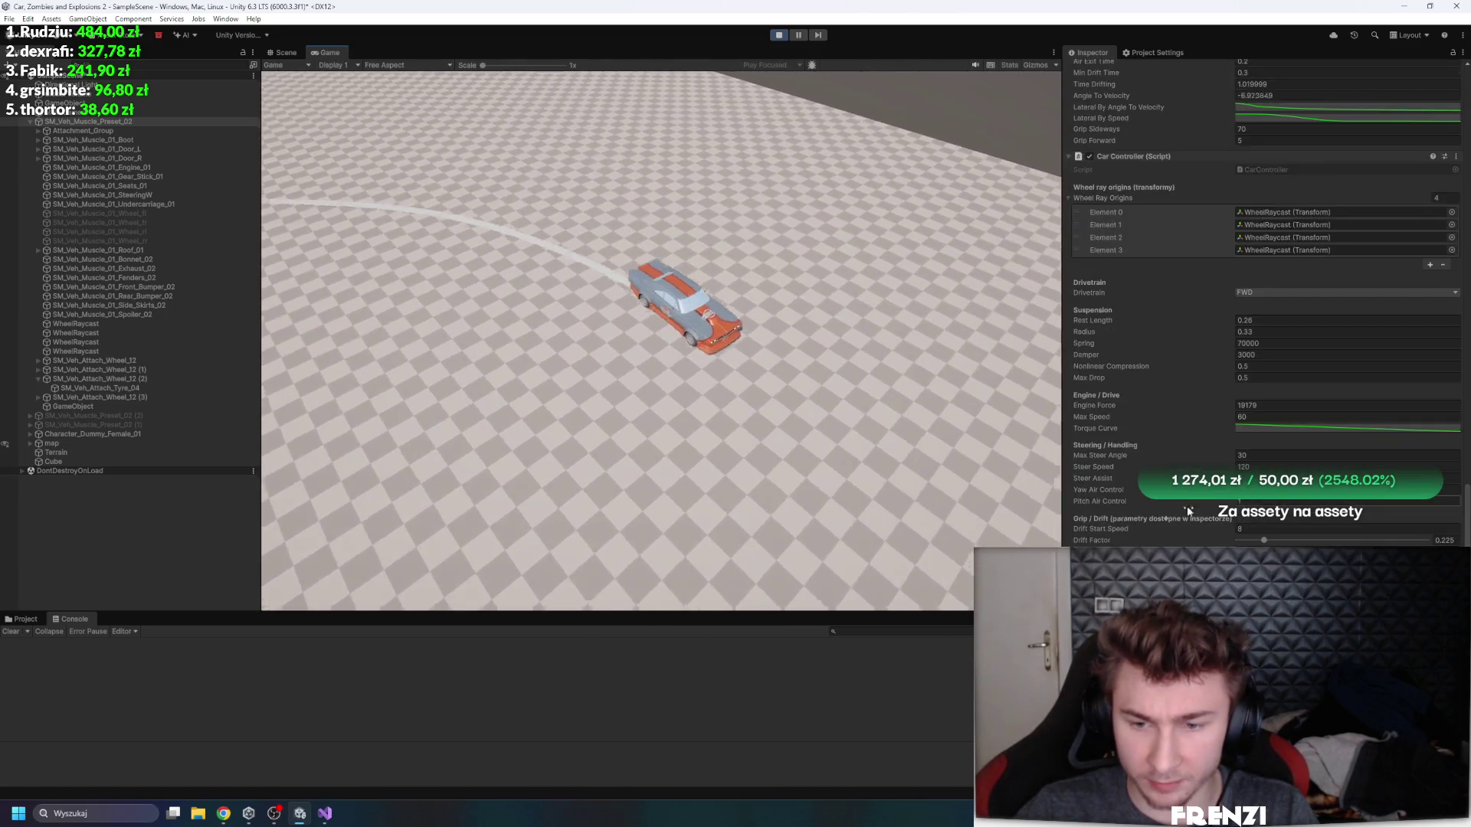
scroll(1133, 407, "up", 5)
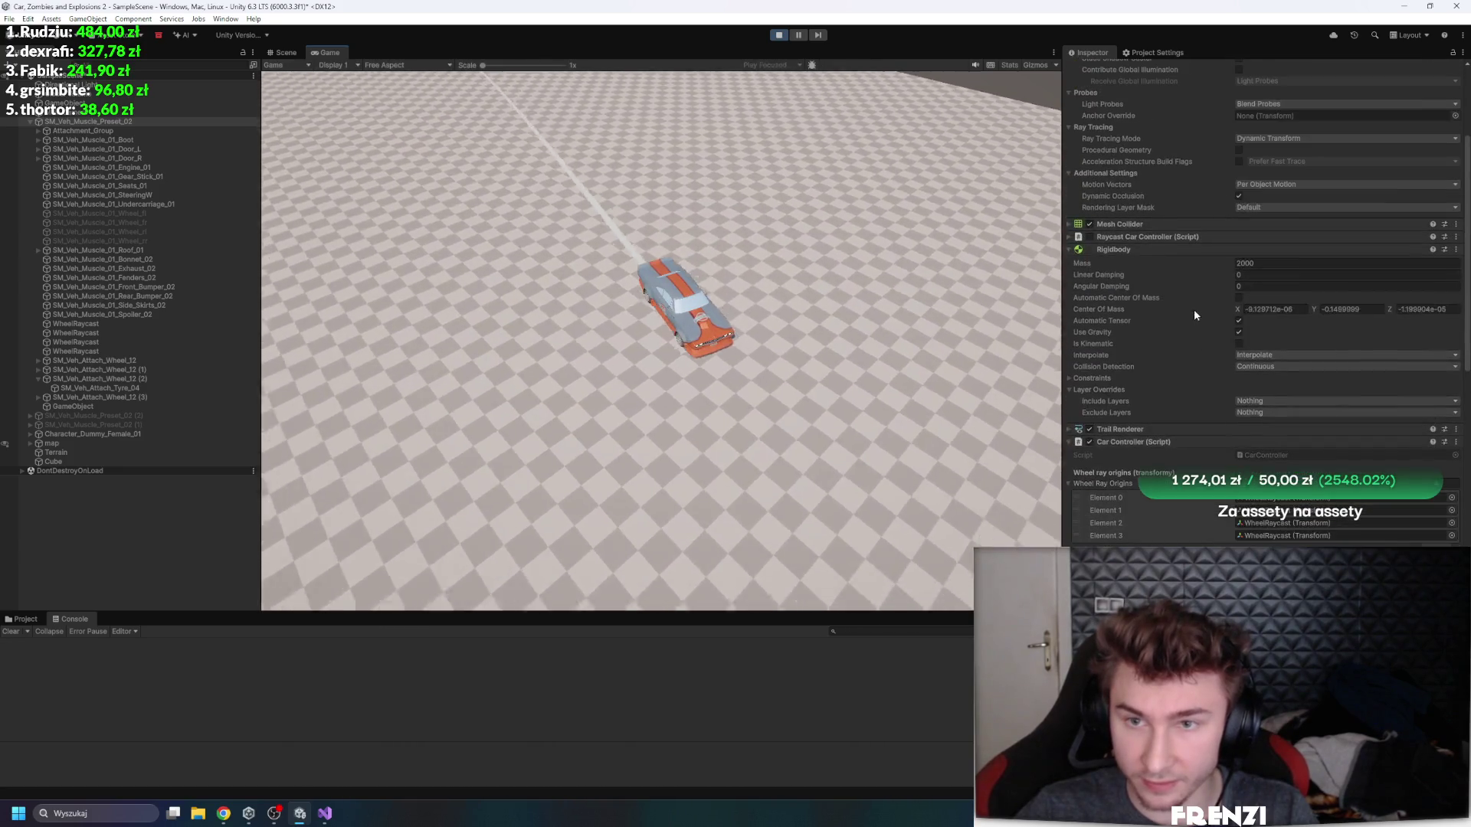
left_click_drag(1104, 290, 1110, 284)
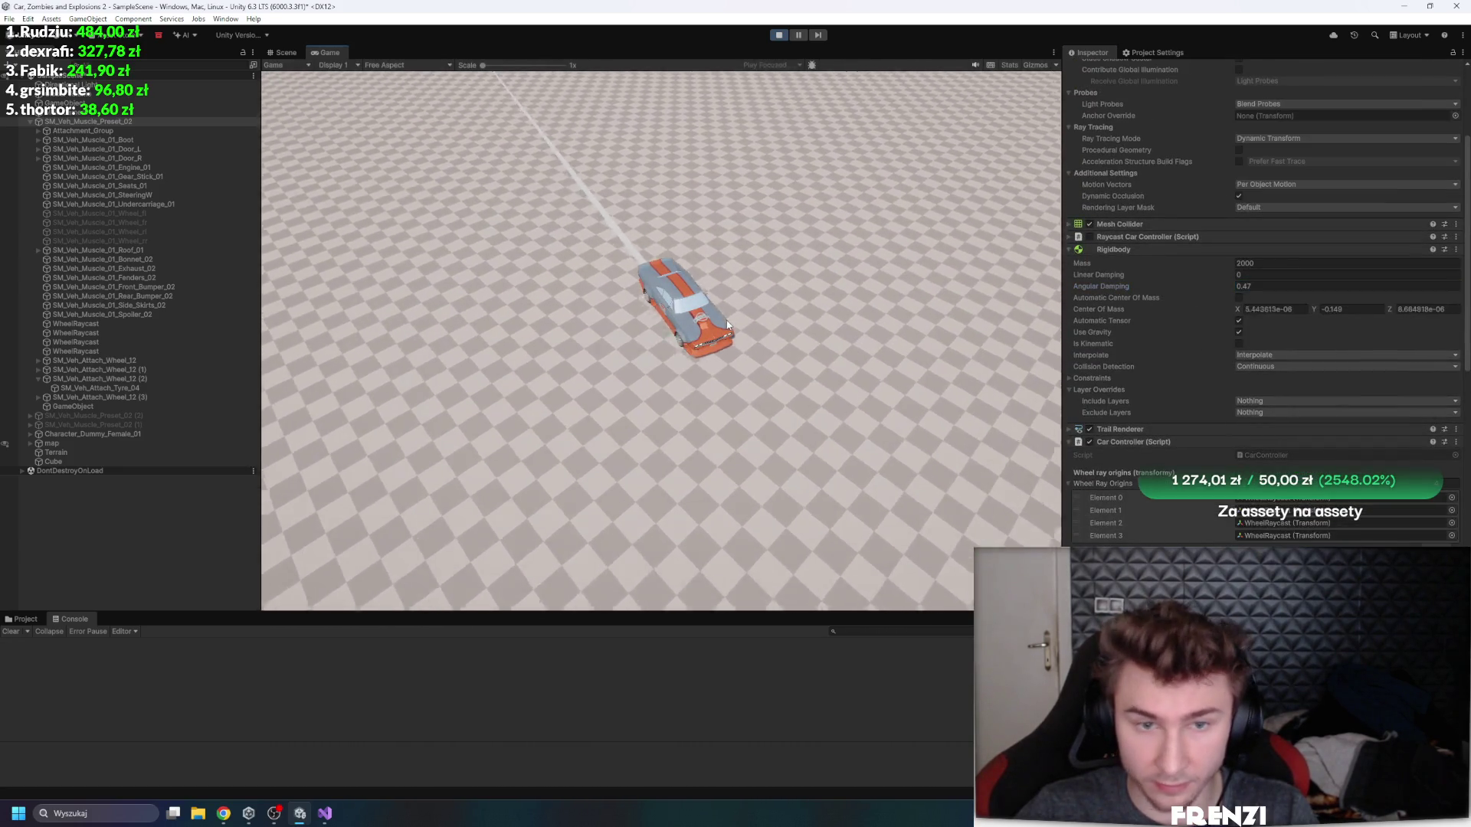
key("d")
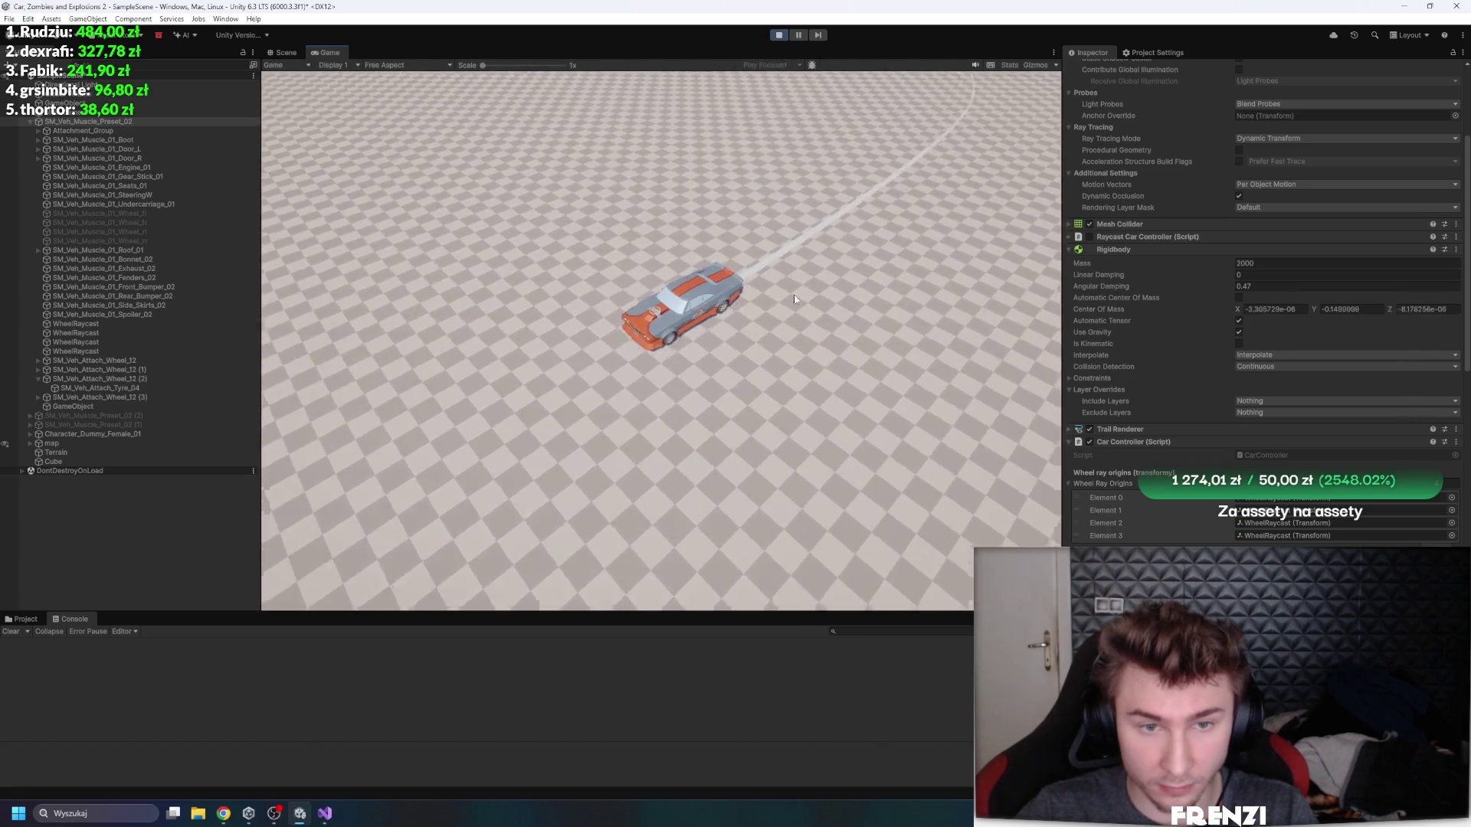
key("a")
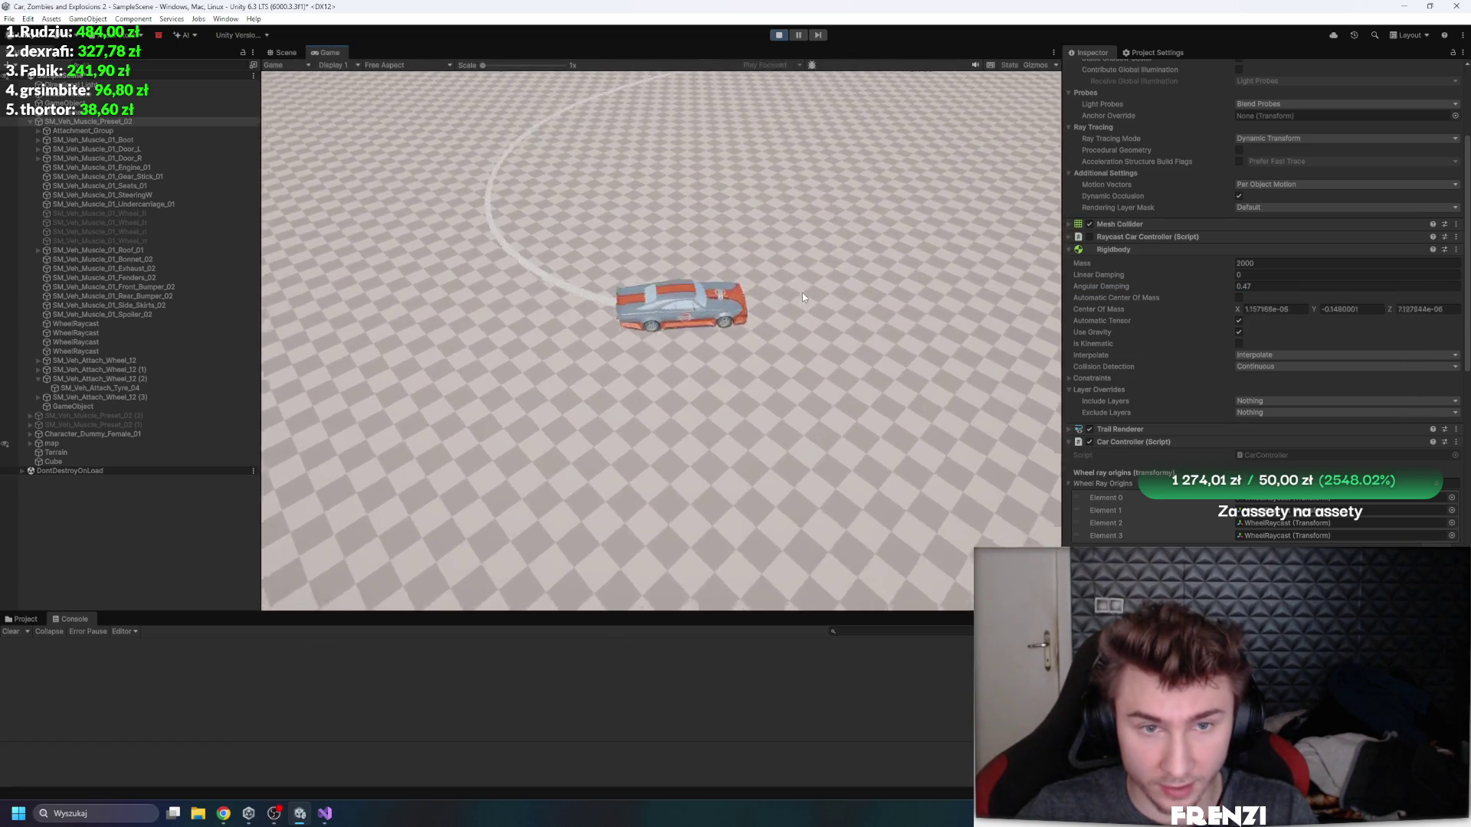
key("a")
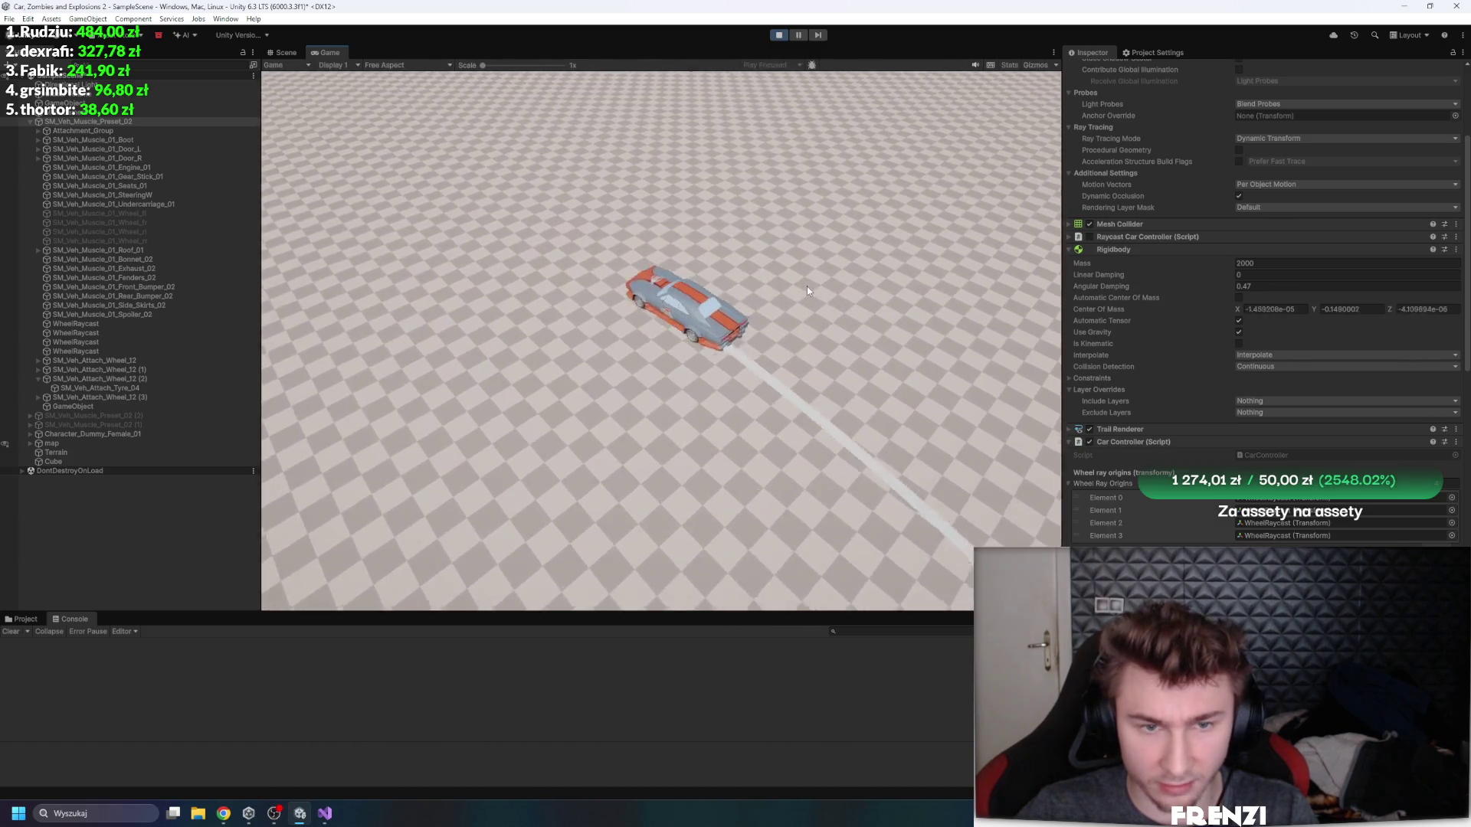
key("d")
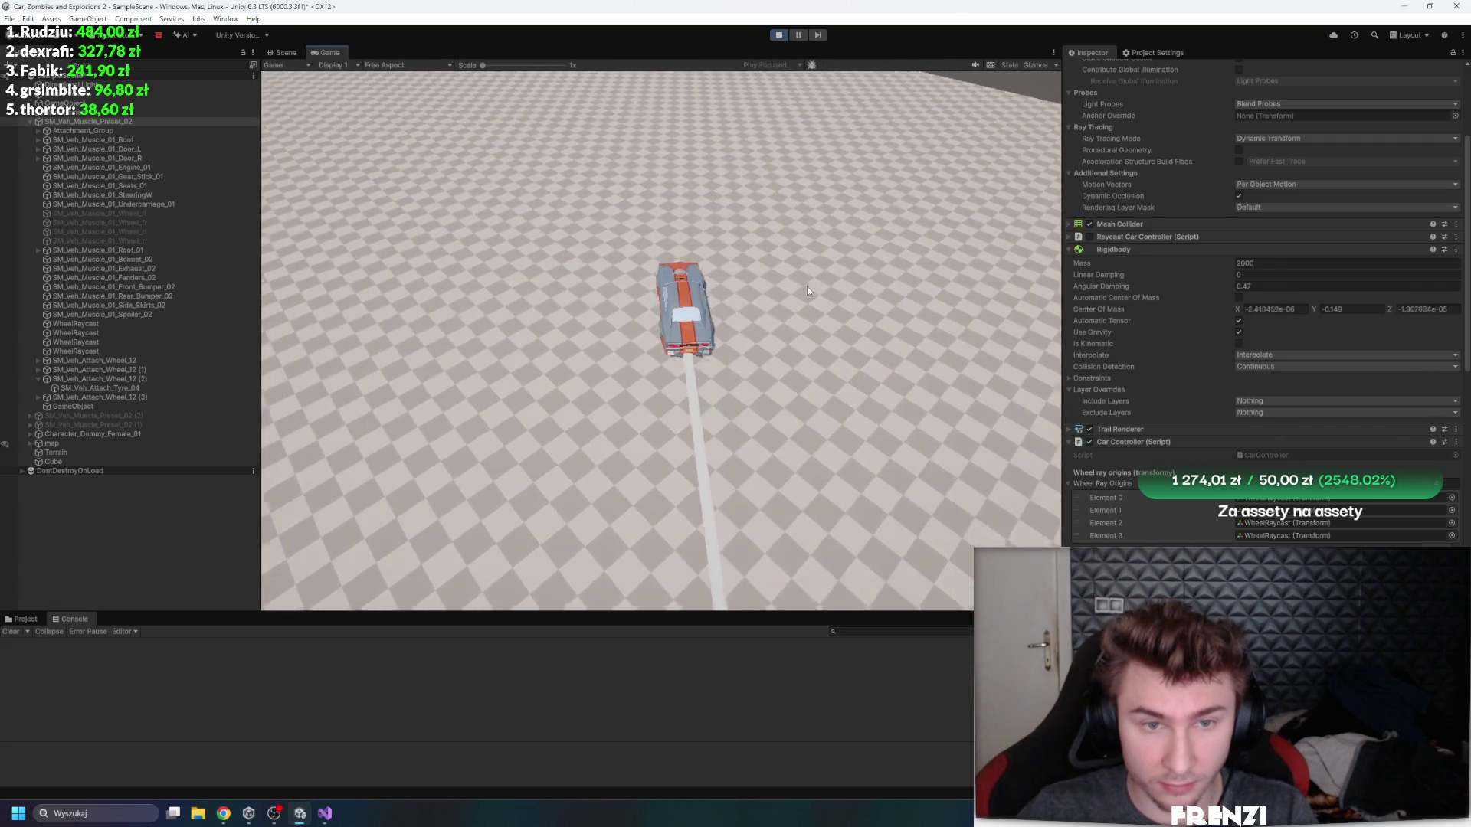
key("a")
key("d")
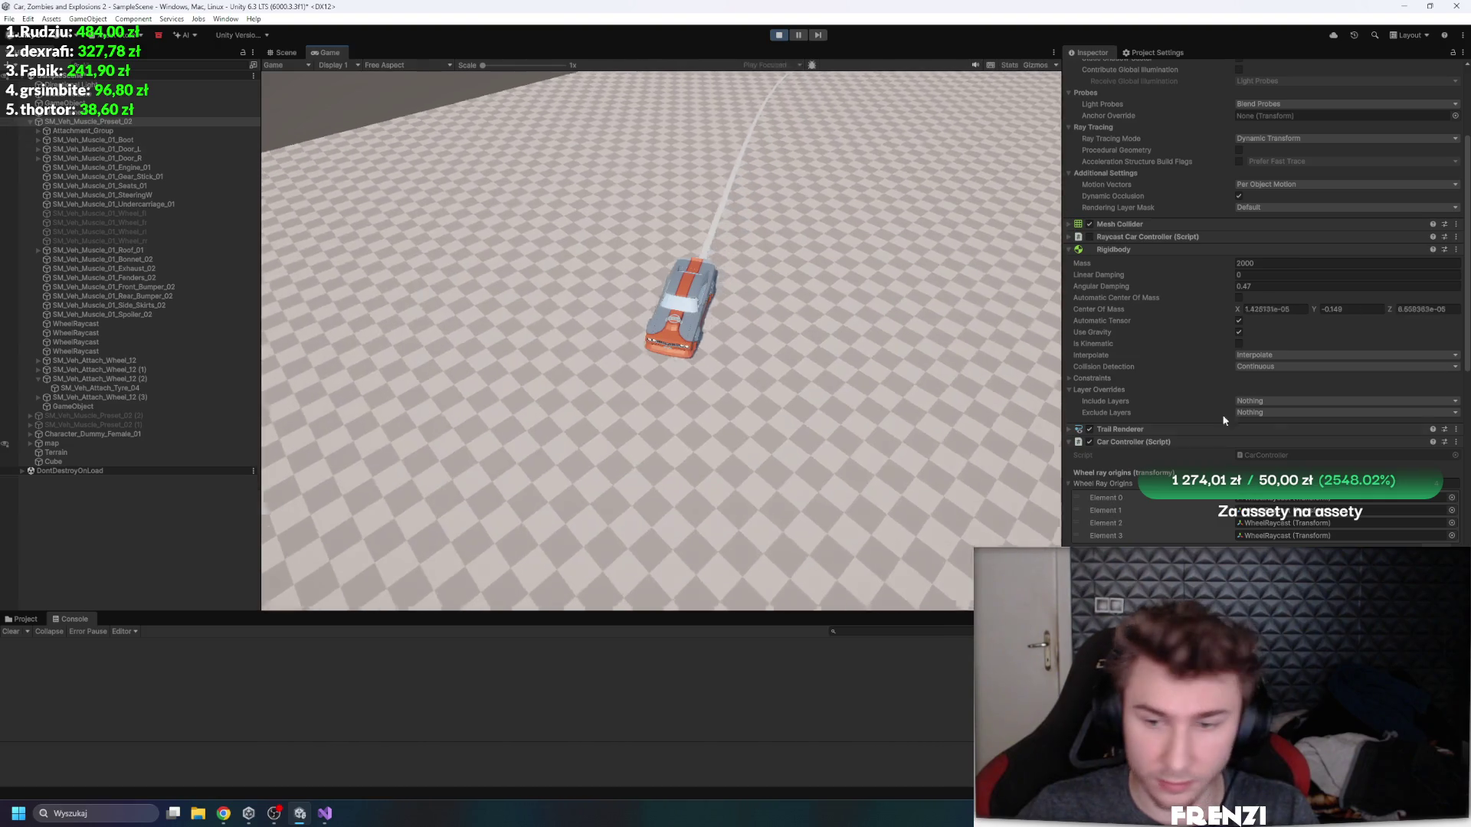
- Keep throwing the car into tight drifting loops across the checkerboard ground
scroll(1226, 413, "down", 10)
scroll(1264, 307, "down", 10)
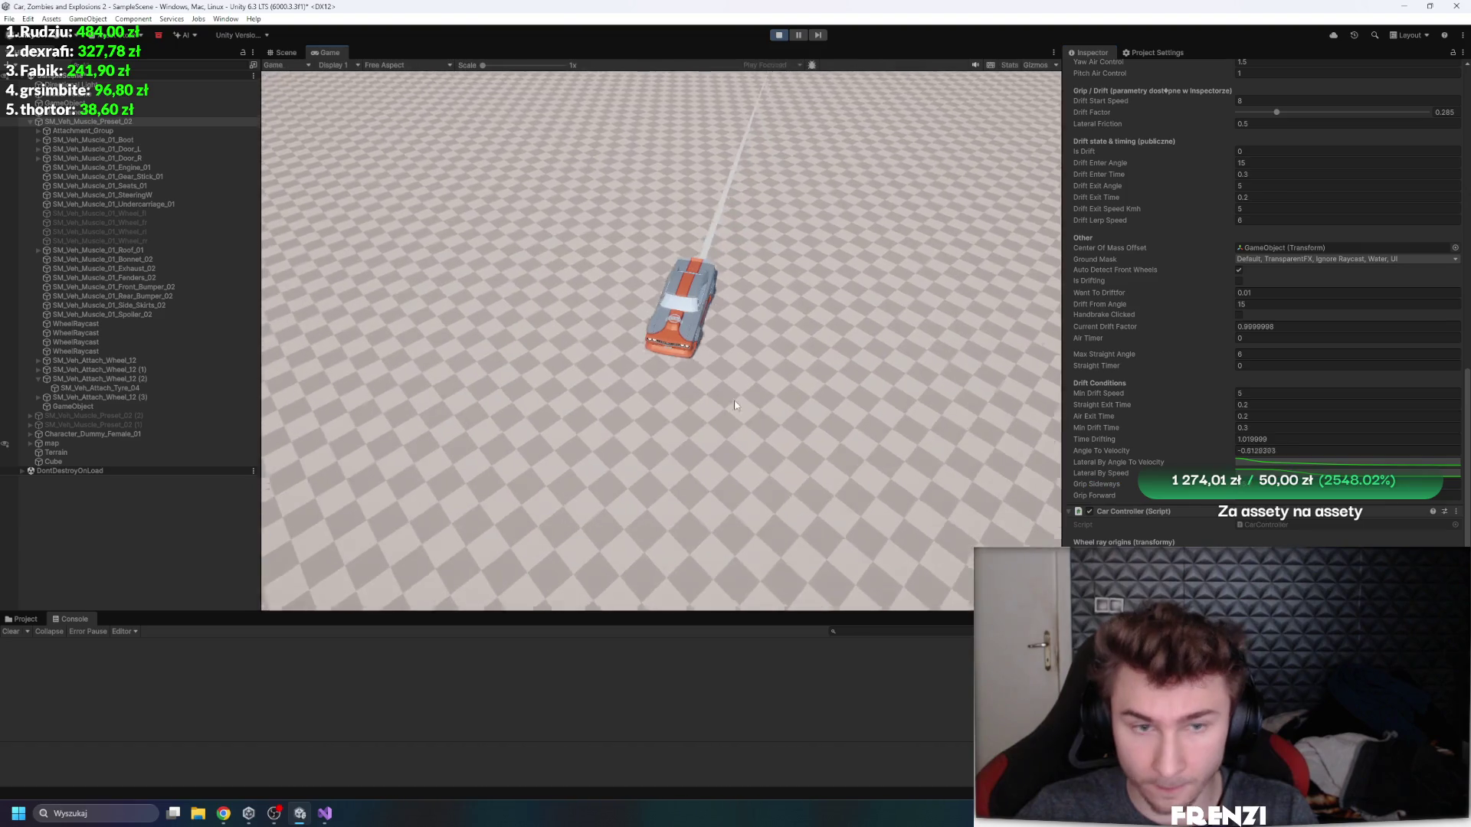
key("a")
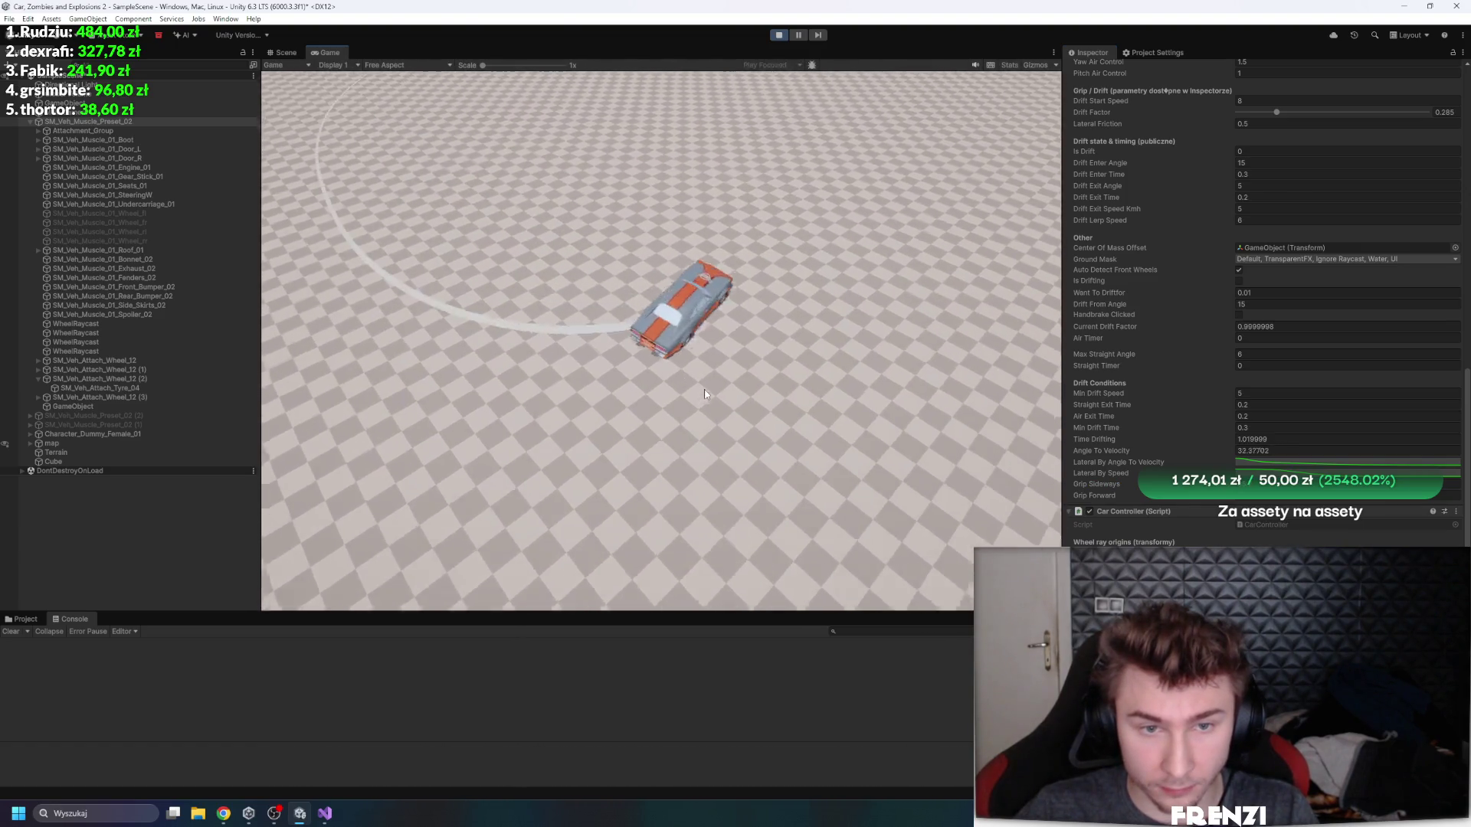
key("a")
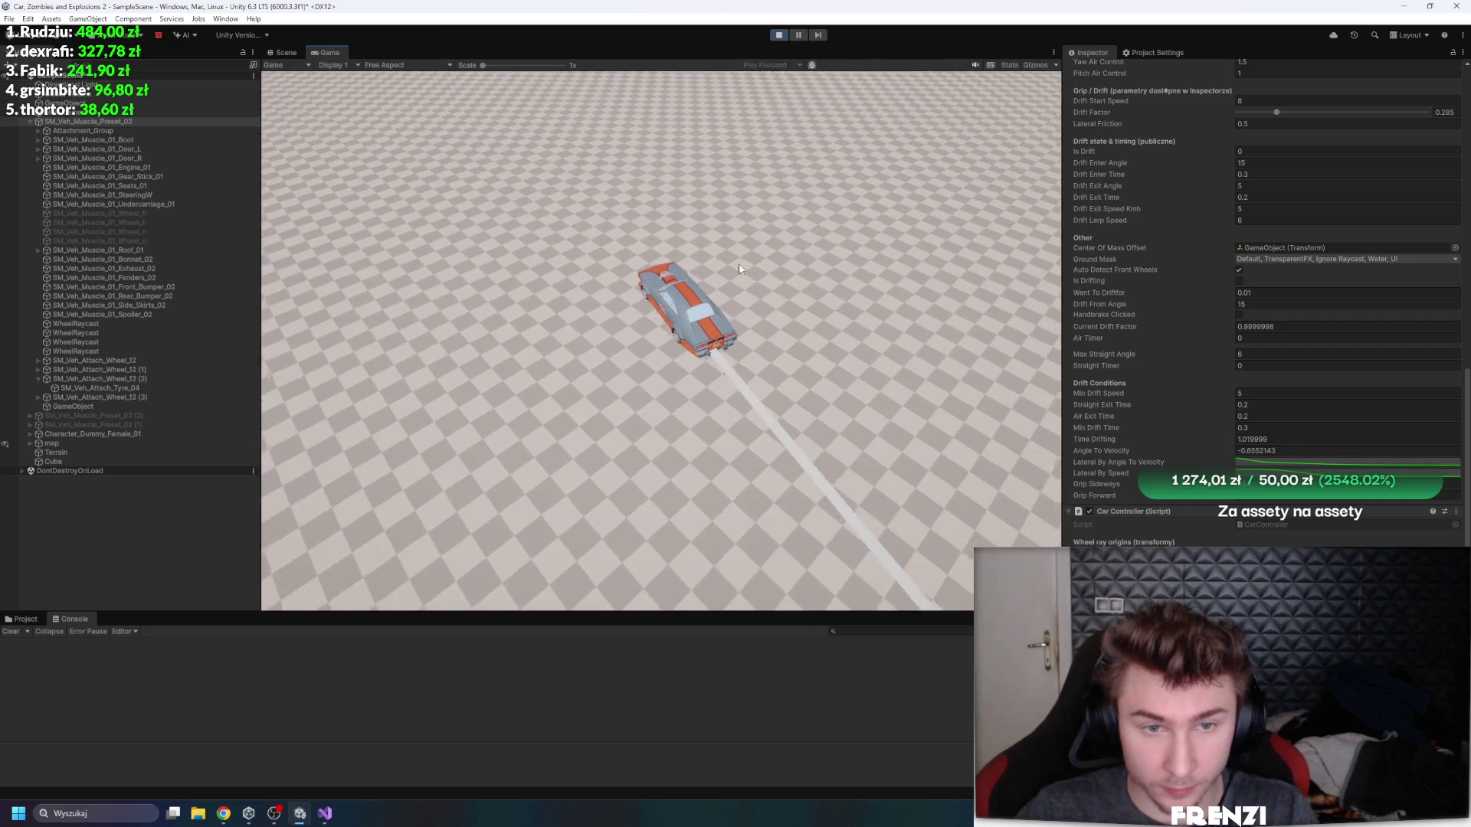
key("d")
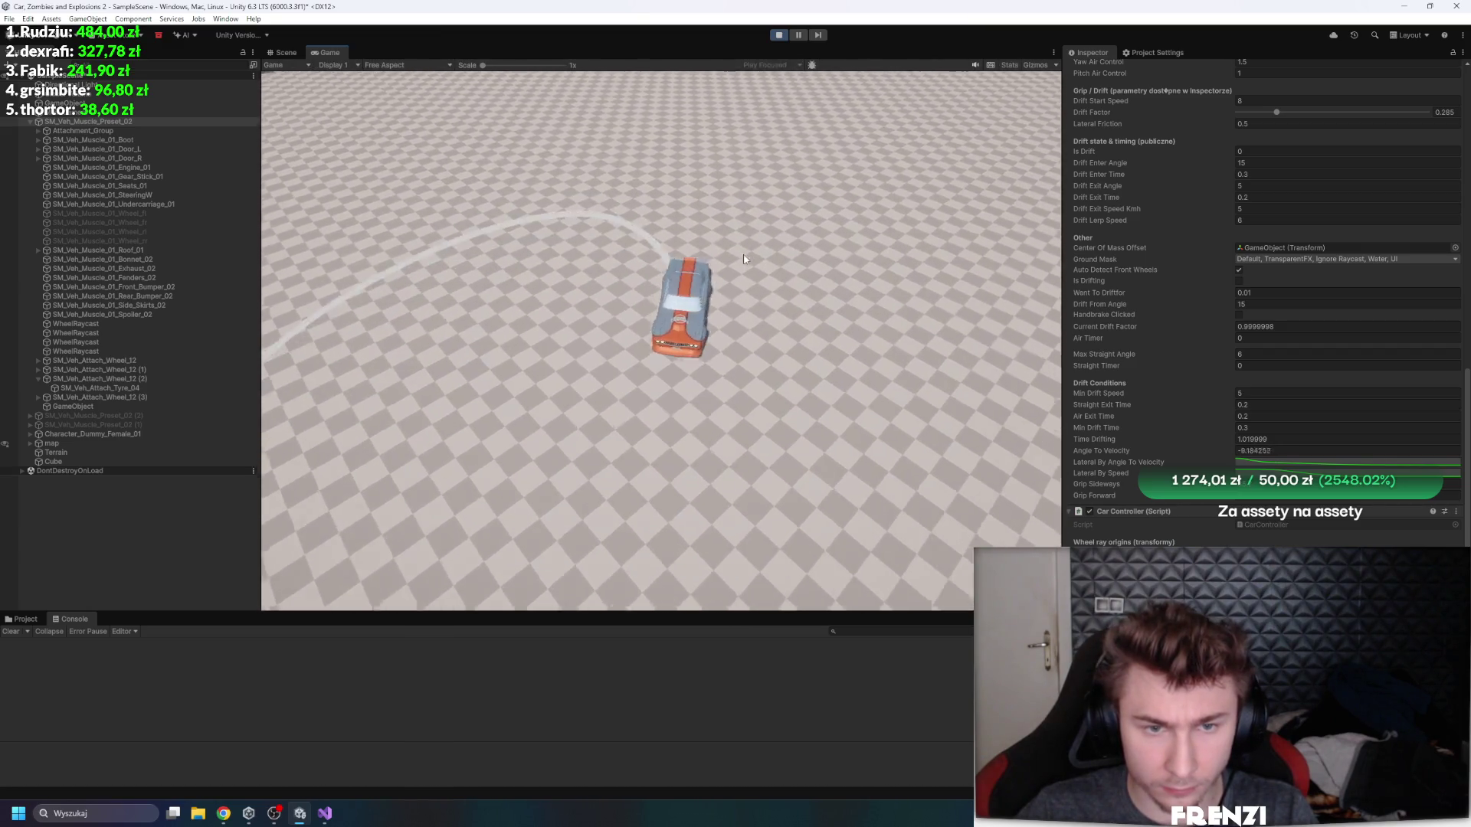
key("a")
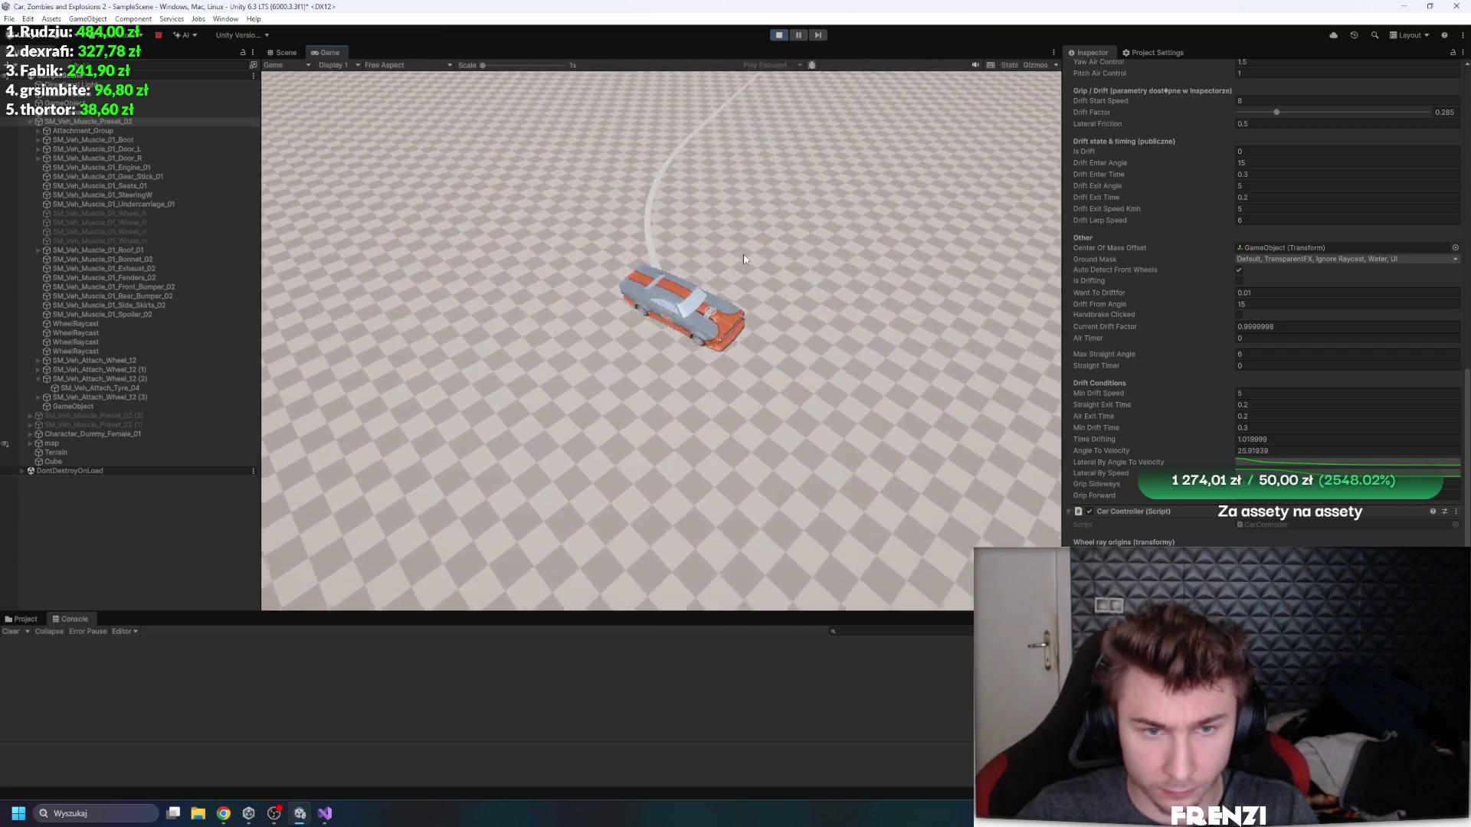
key("a")
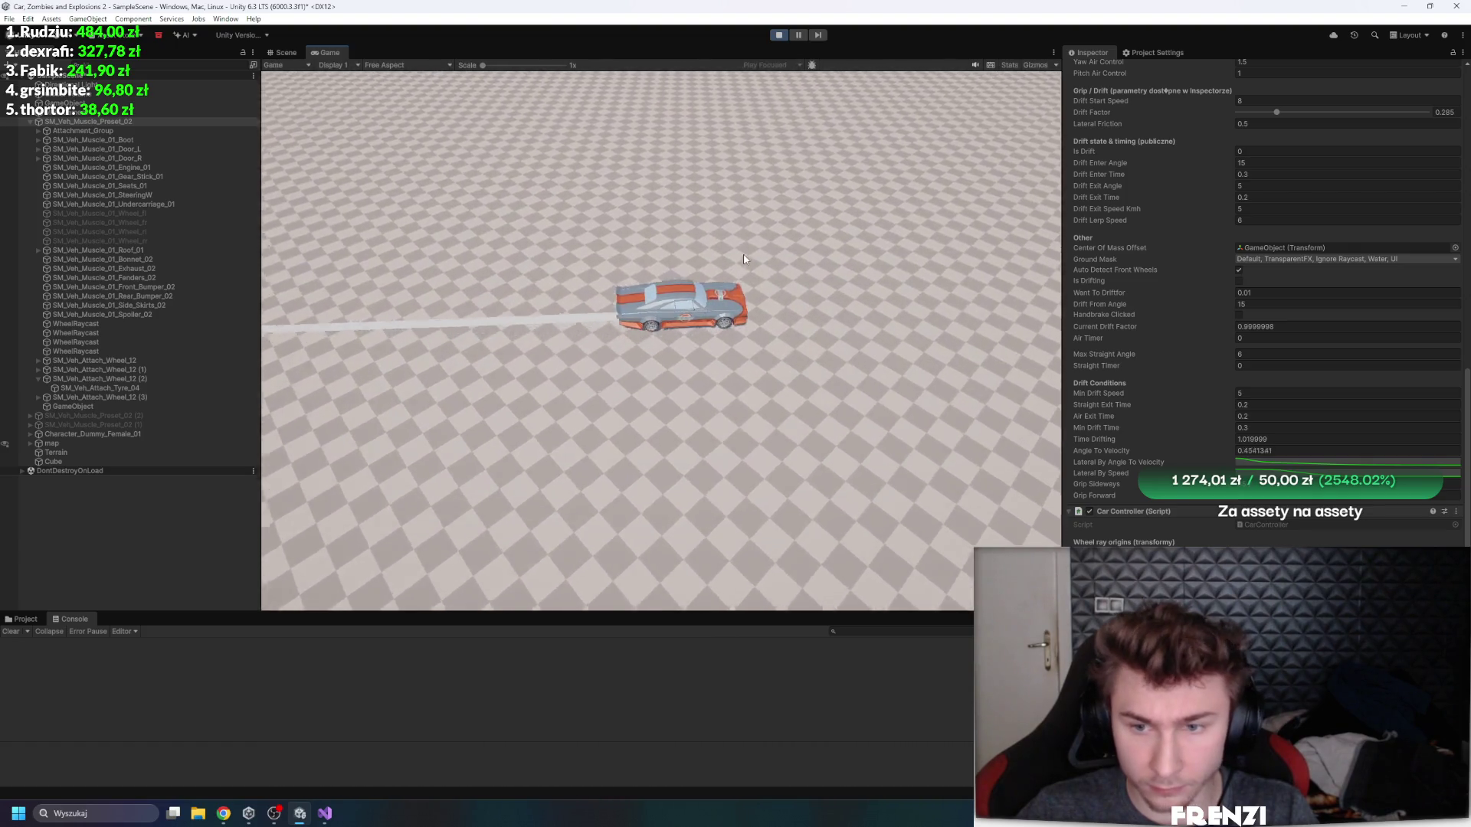
key("a")
key("a")
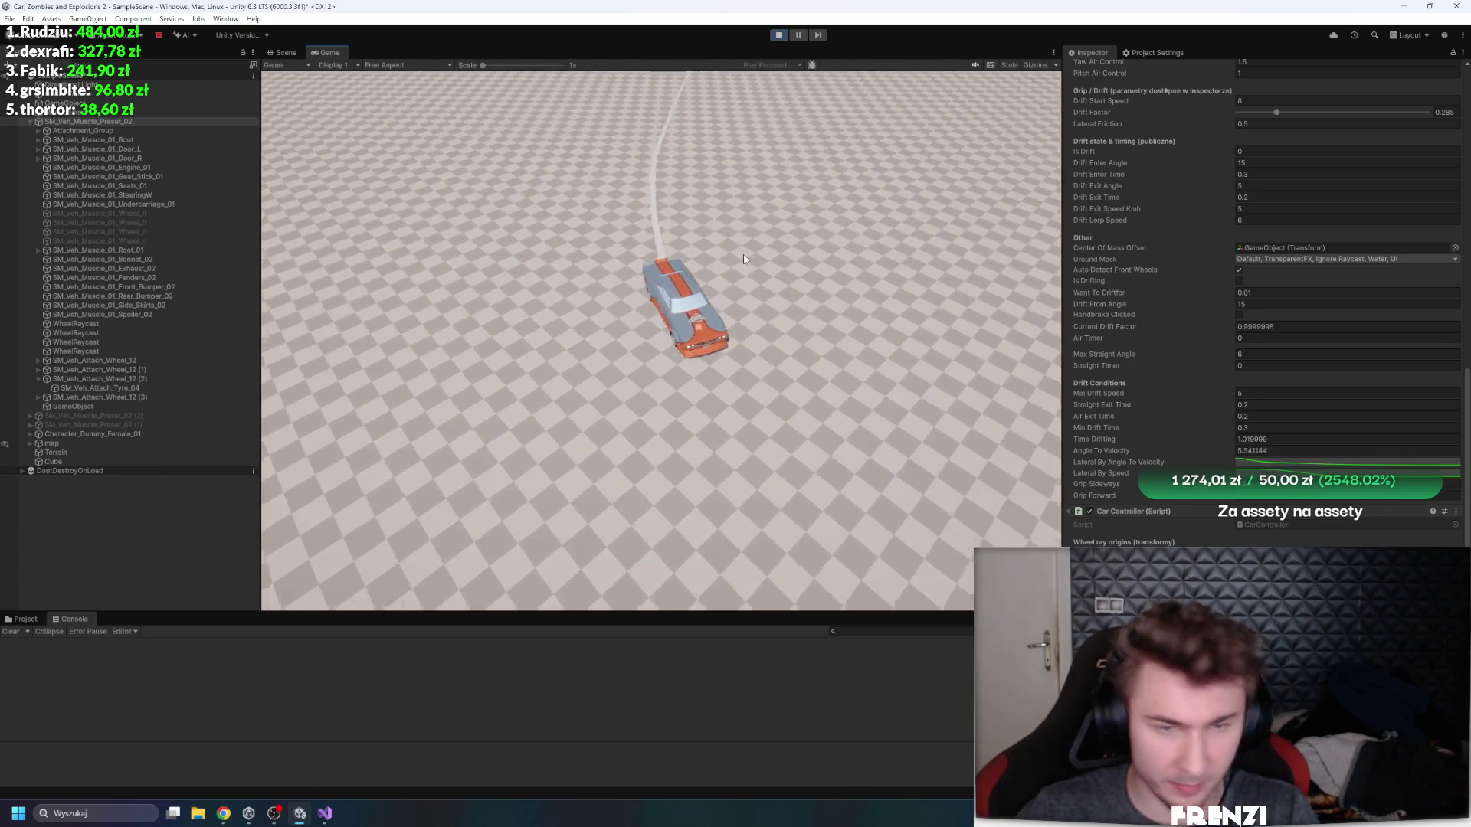
key("a")
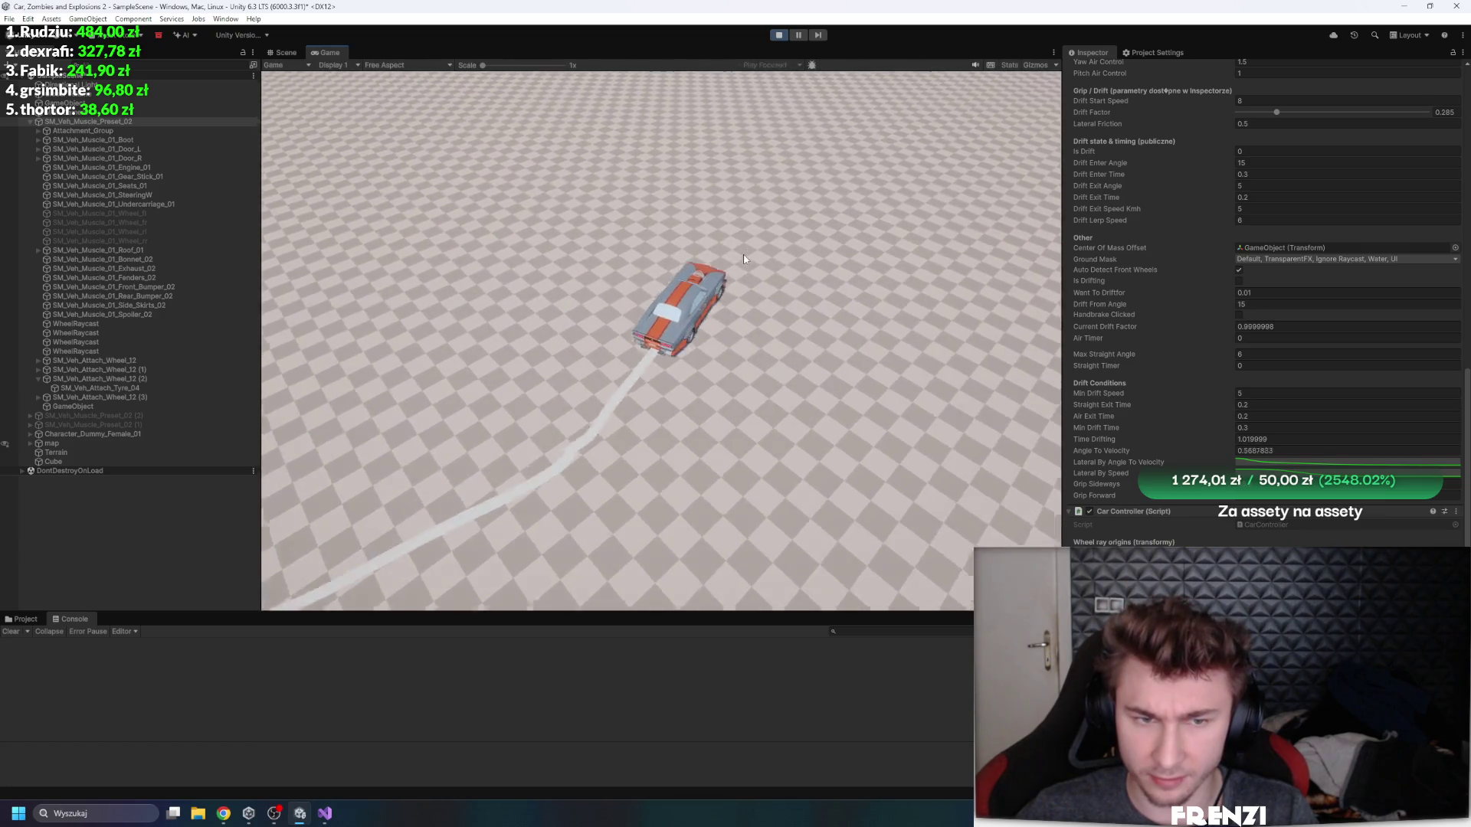
key("a")
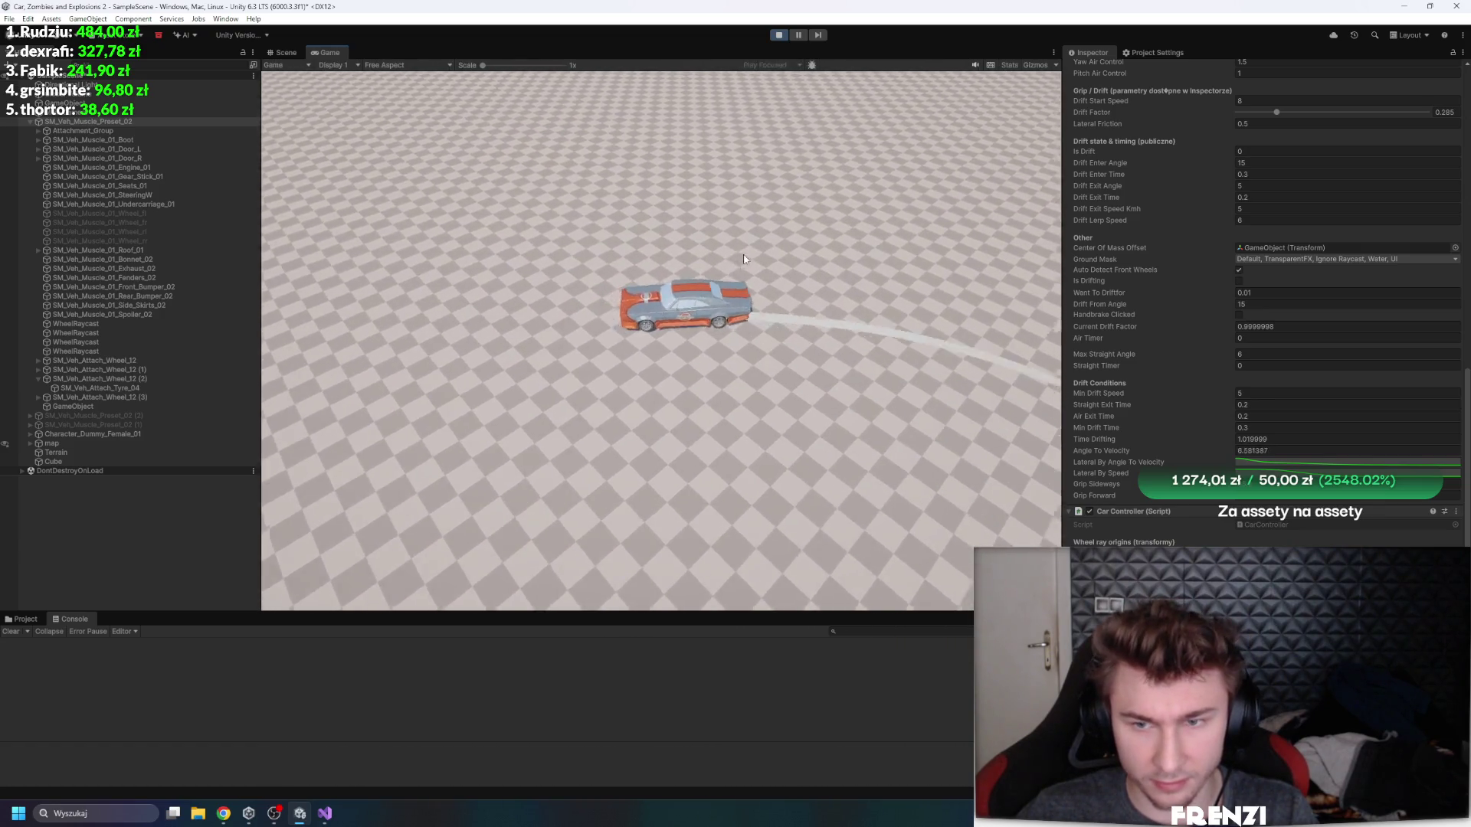
- Set the Car Controller's Engine Force to 4062.5 and resume driving
scroll(1159, 302, "up", 4)
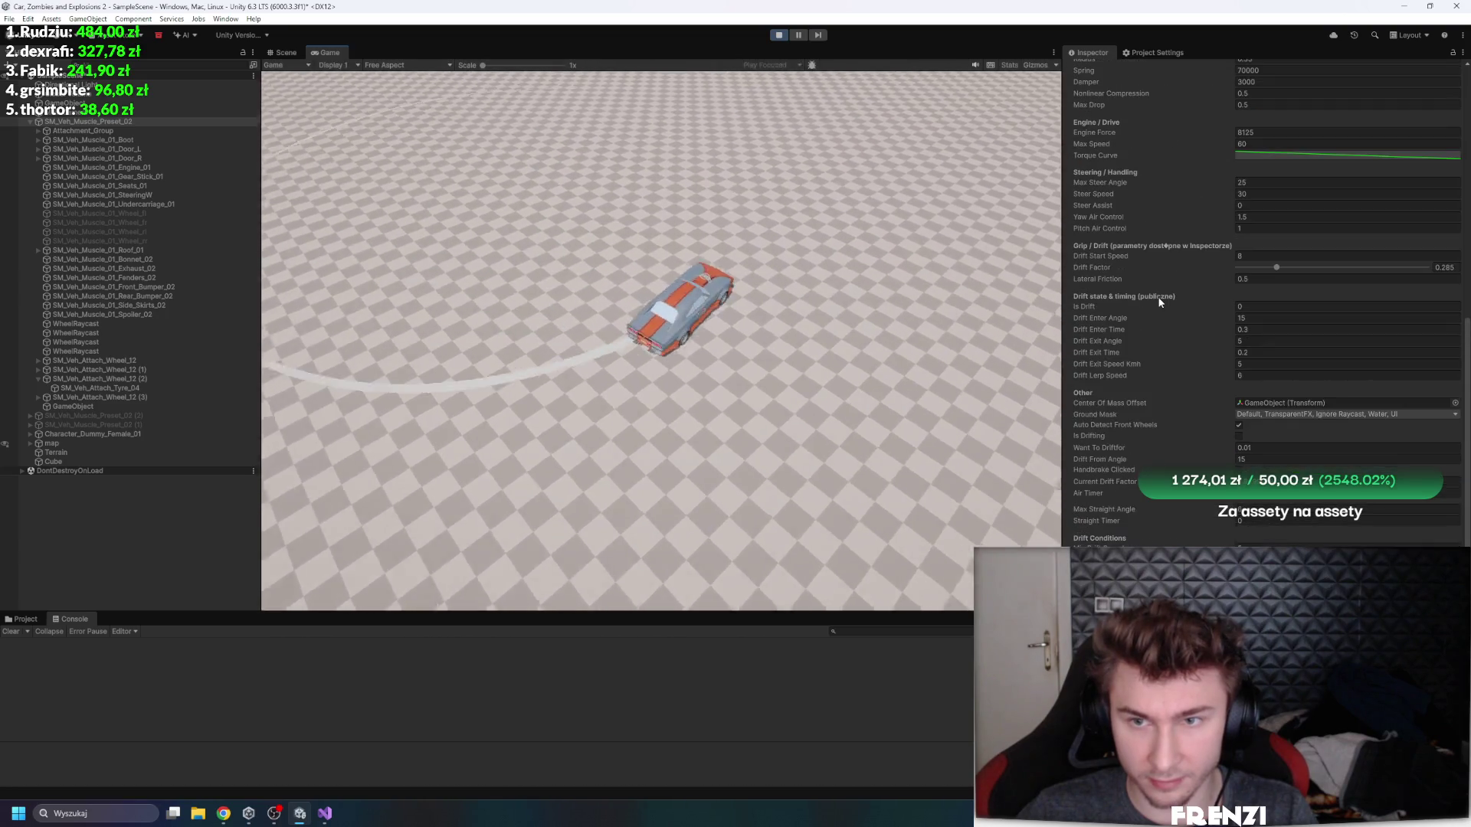
left_click(1286, 133)
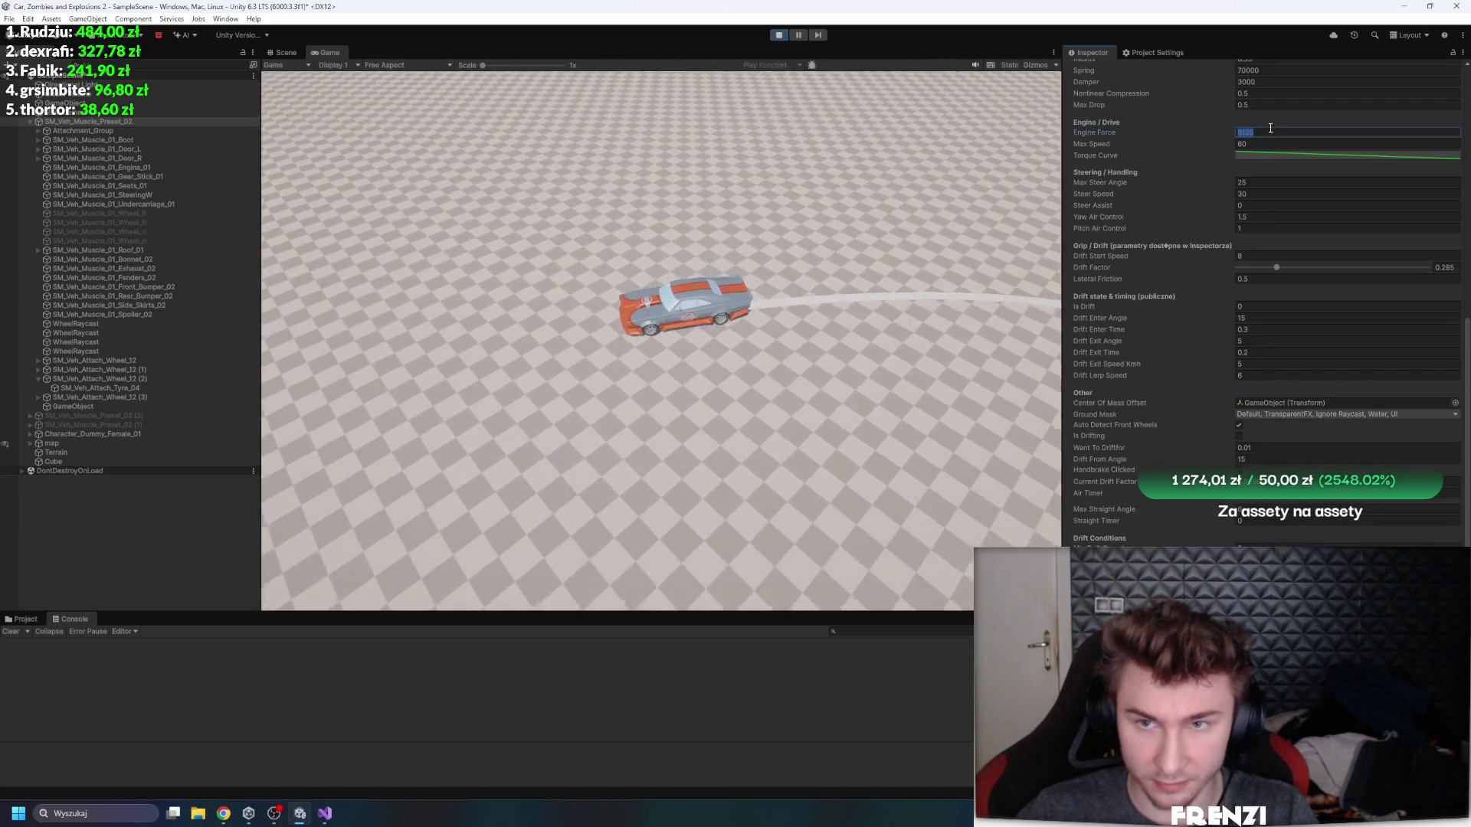
type("4062.5")
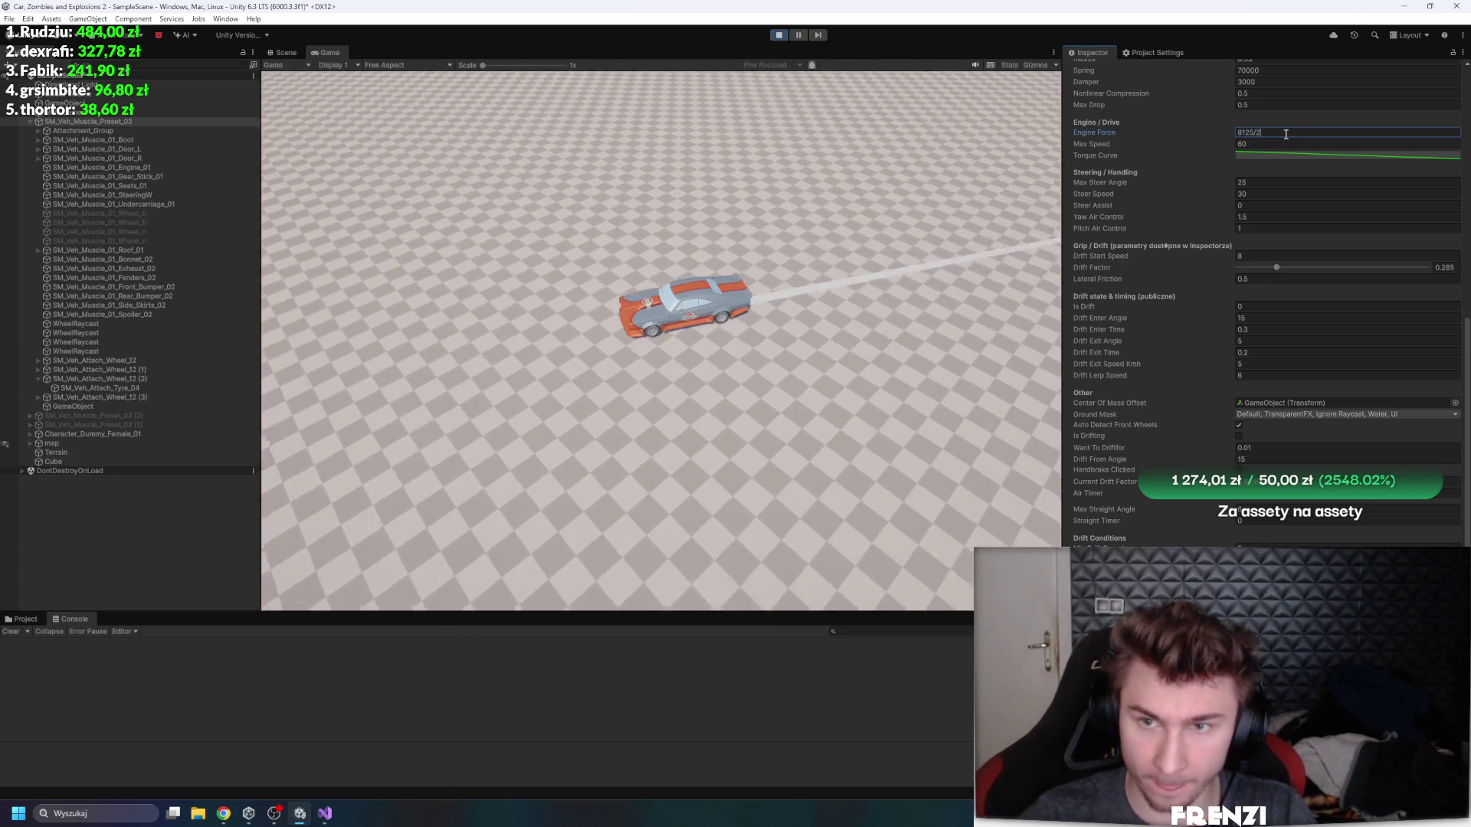
left_click(677, 406)
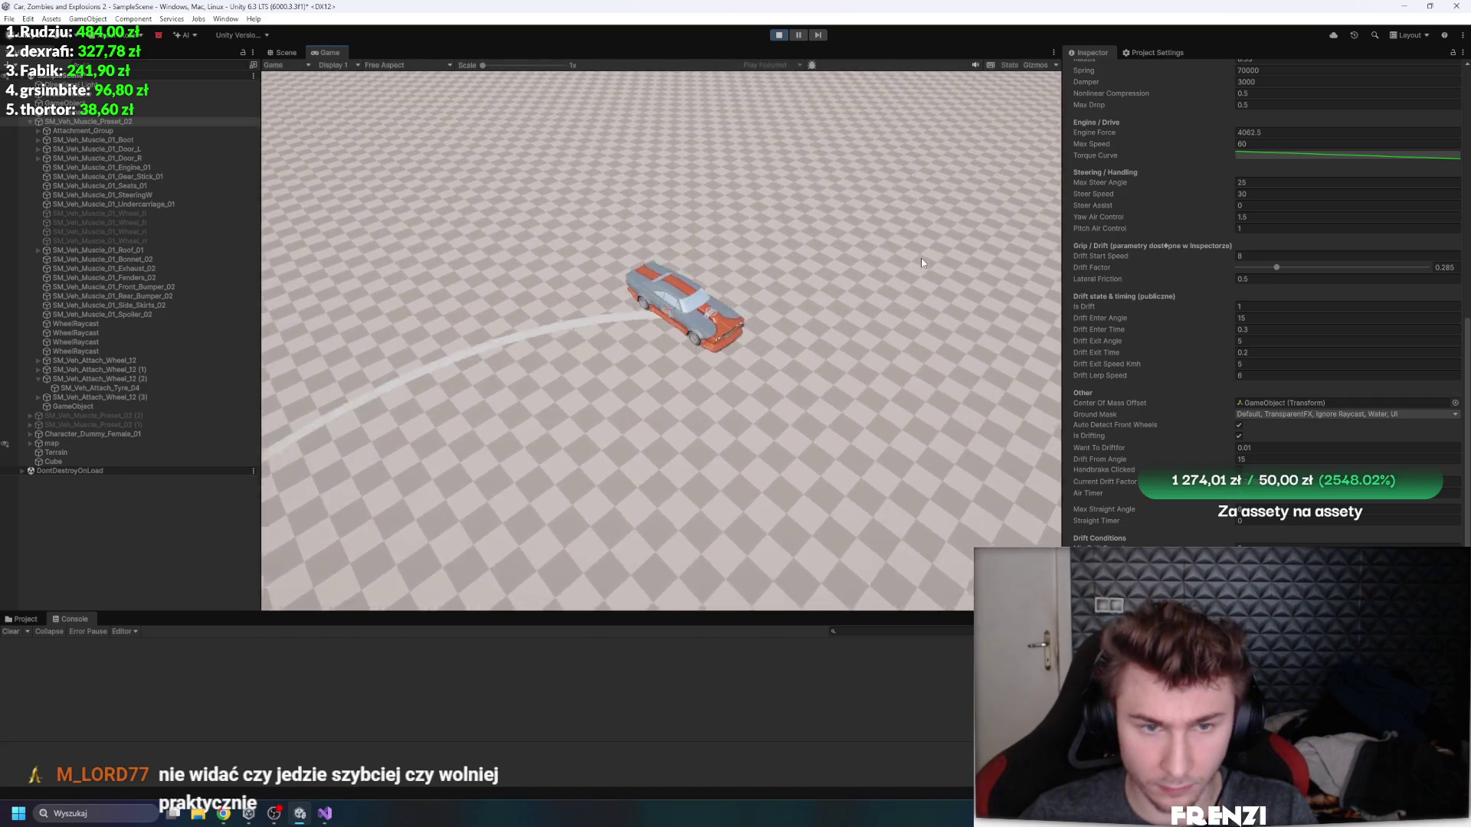
- Raise the Drift Factor to about 0.501 and keep driving to compare
left_click_drag(1289, 267, 1361, 267)
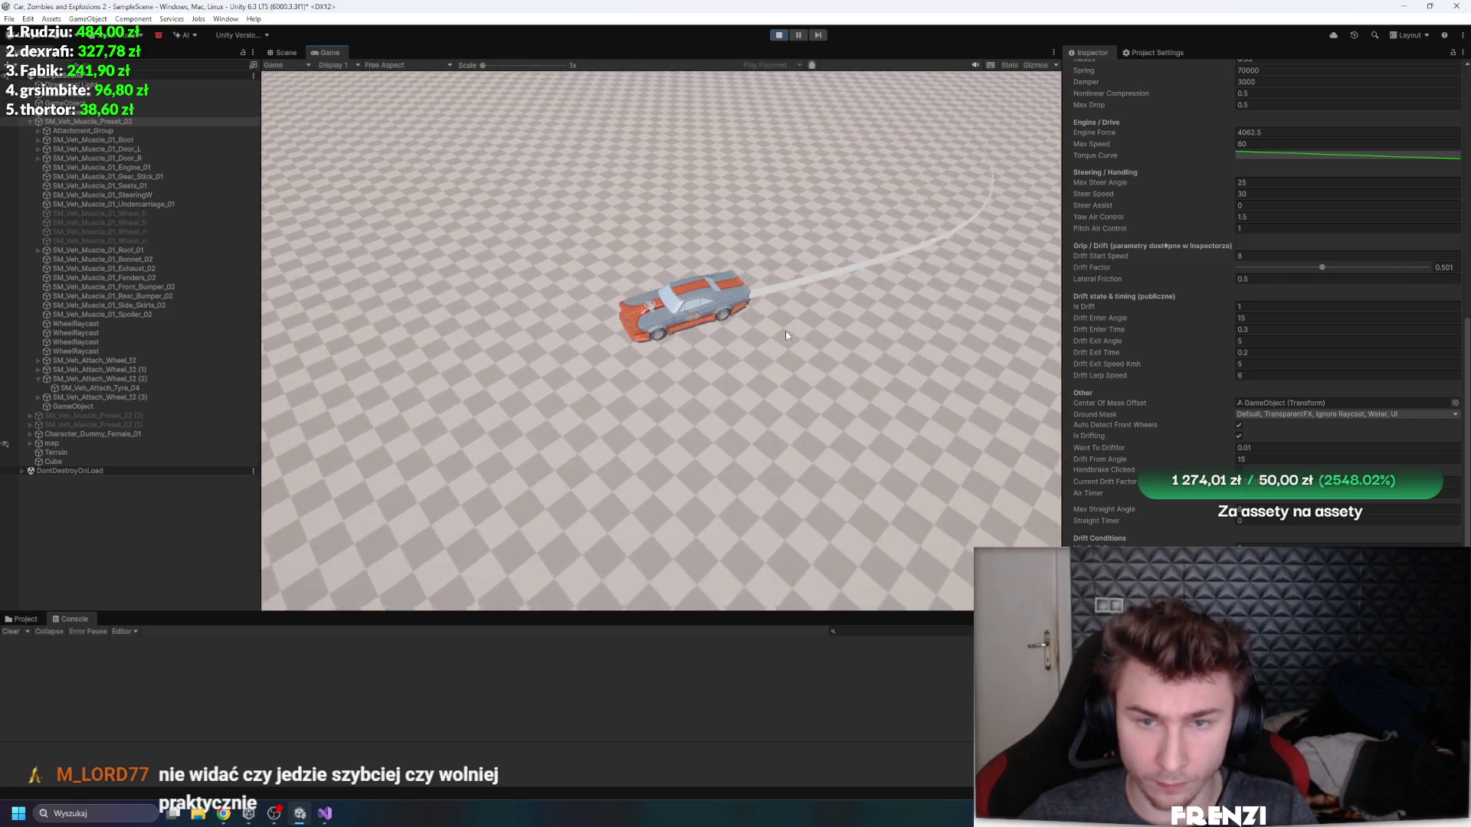
left_click(786, 335)
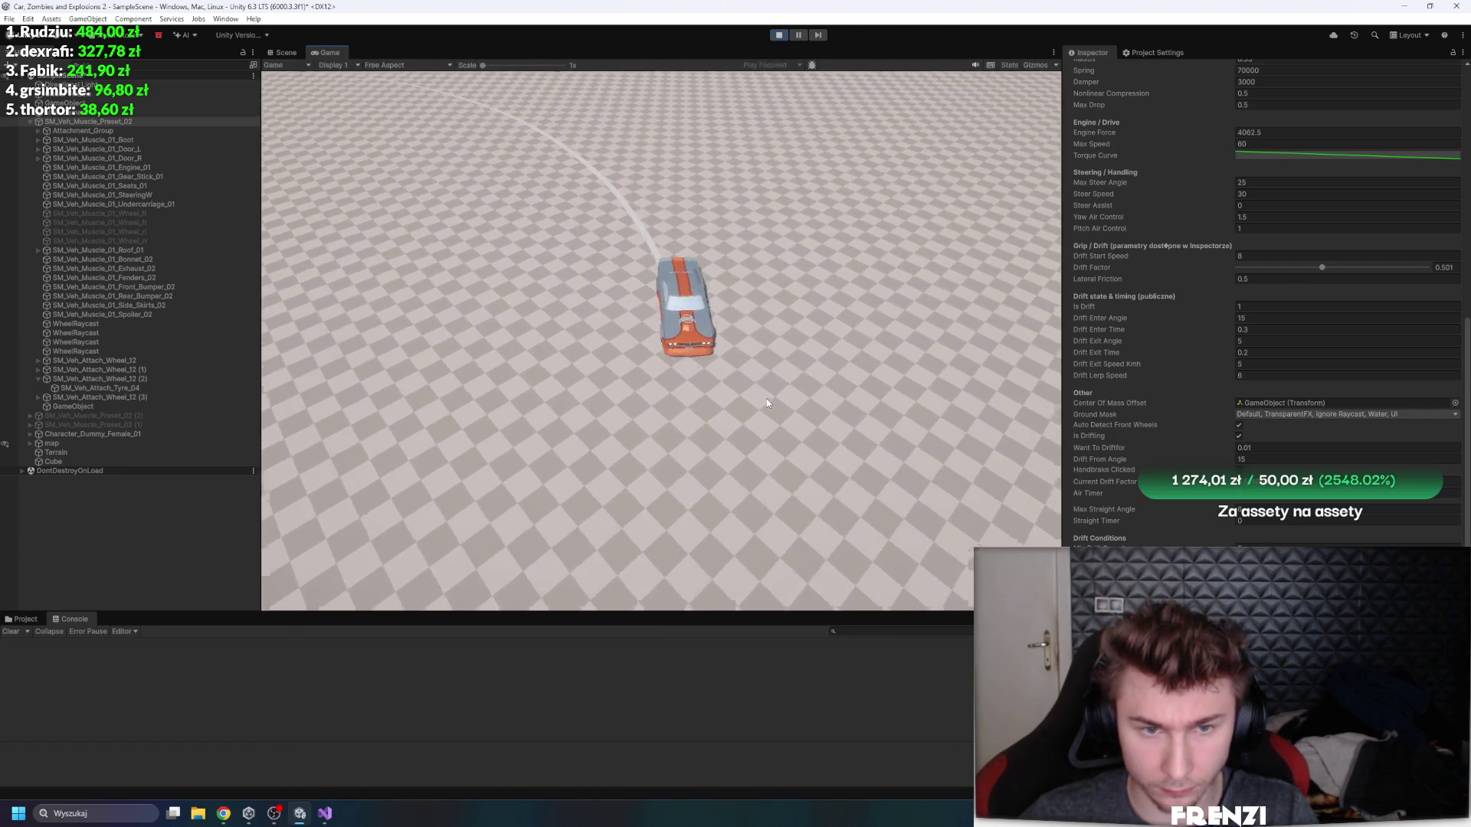
scroll(1189, 545, "down", 2)
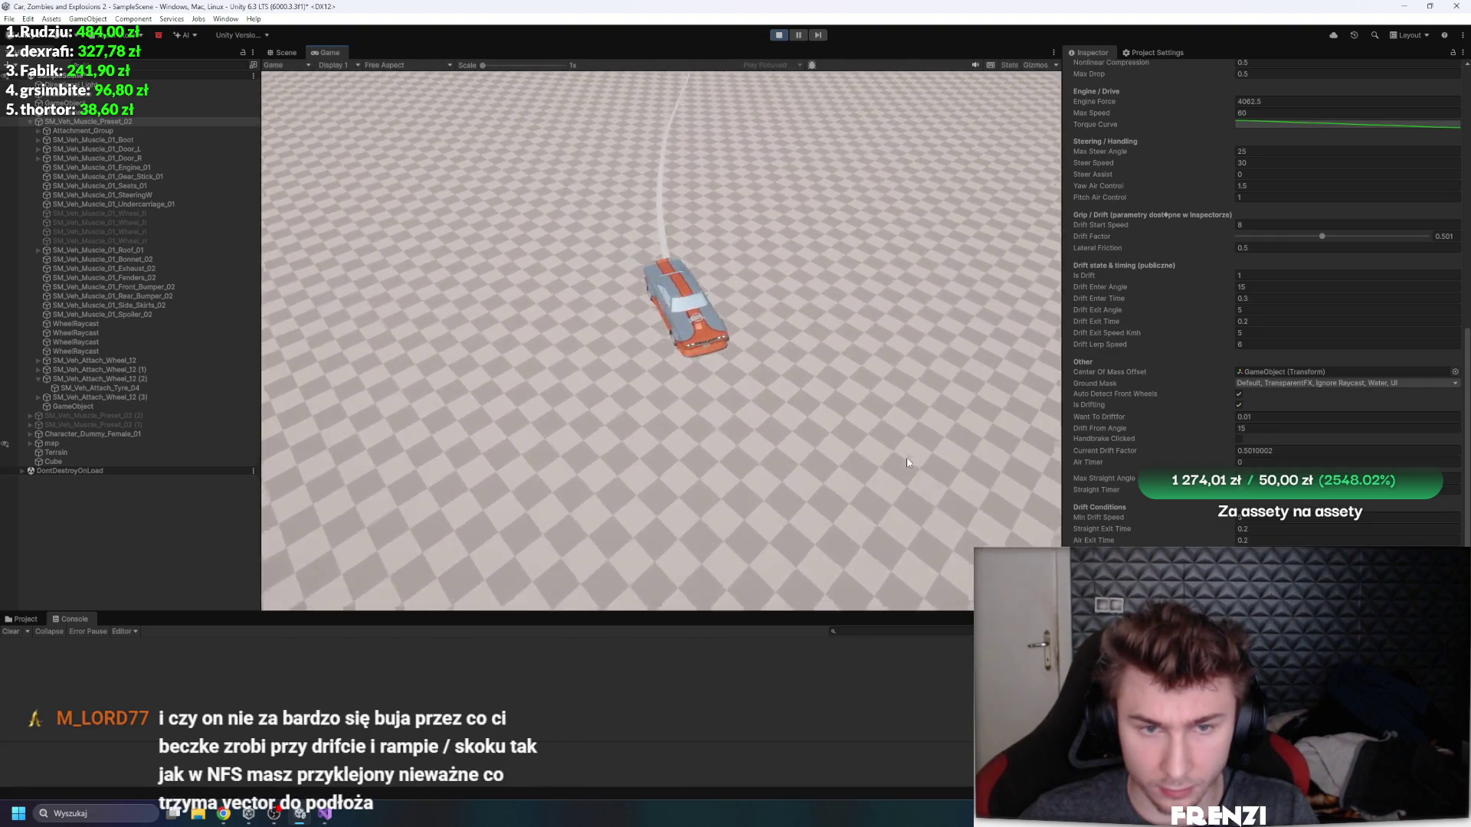
scroll(1210, 337, "up", 2)
left_click(1271, 197)
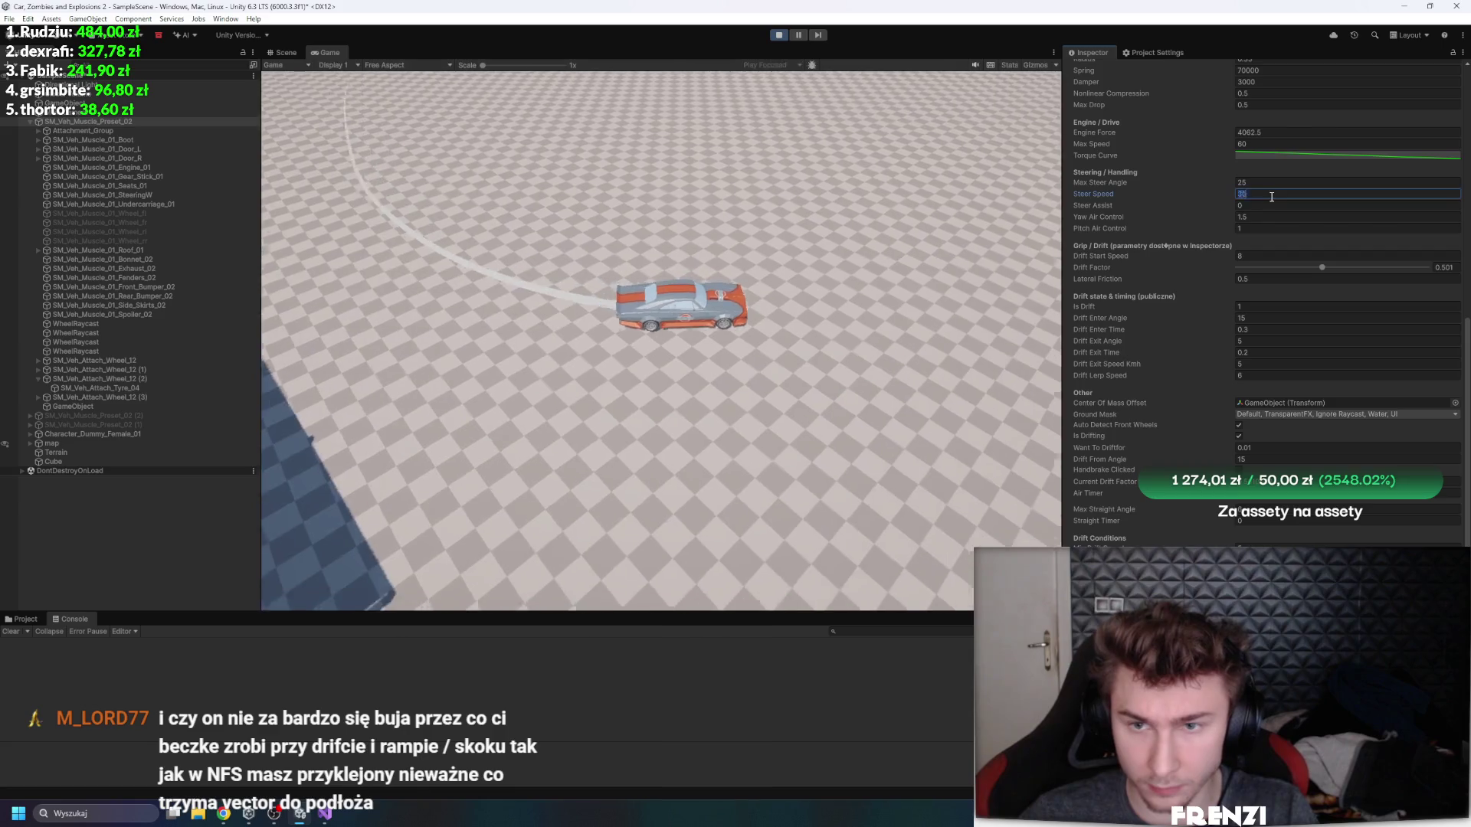
- Enter 155 as the Steer Speed and drive the car to test its turning
type("155")
left_click(784, 210)
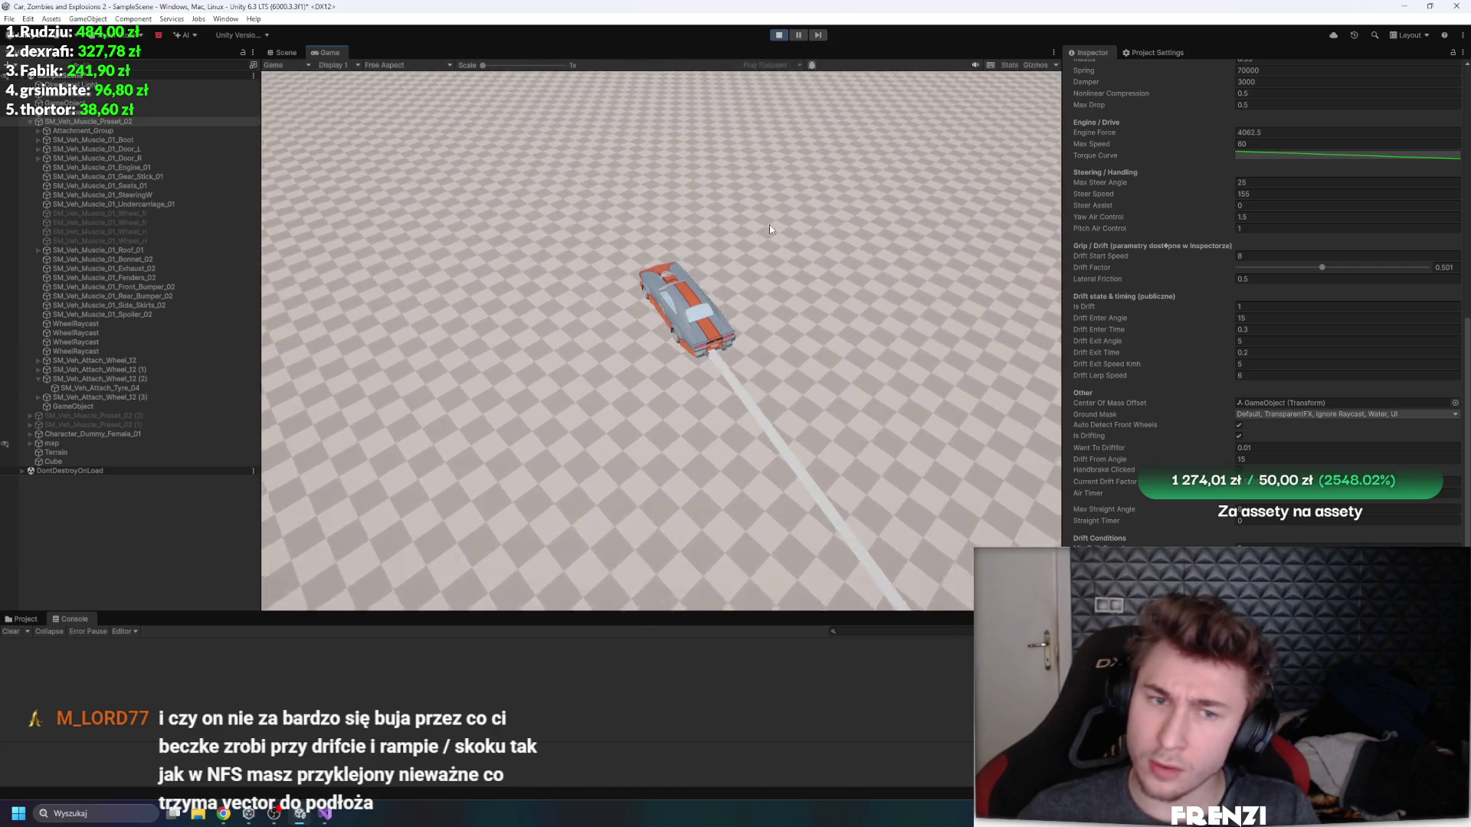
scroll(1190, 420, "down", 5)
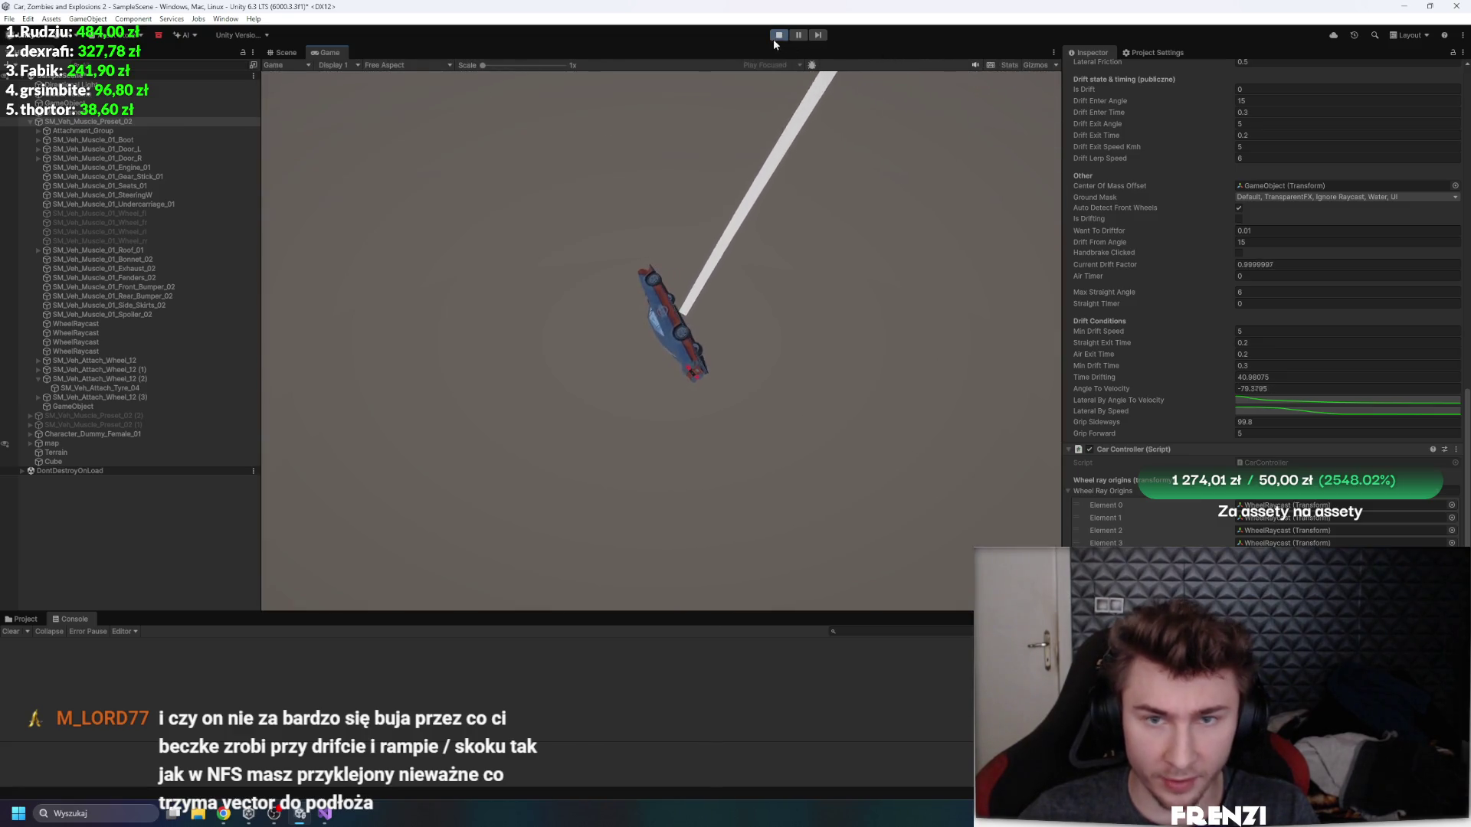
scroll(1225, 322, "down", 8)
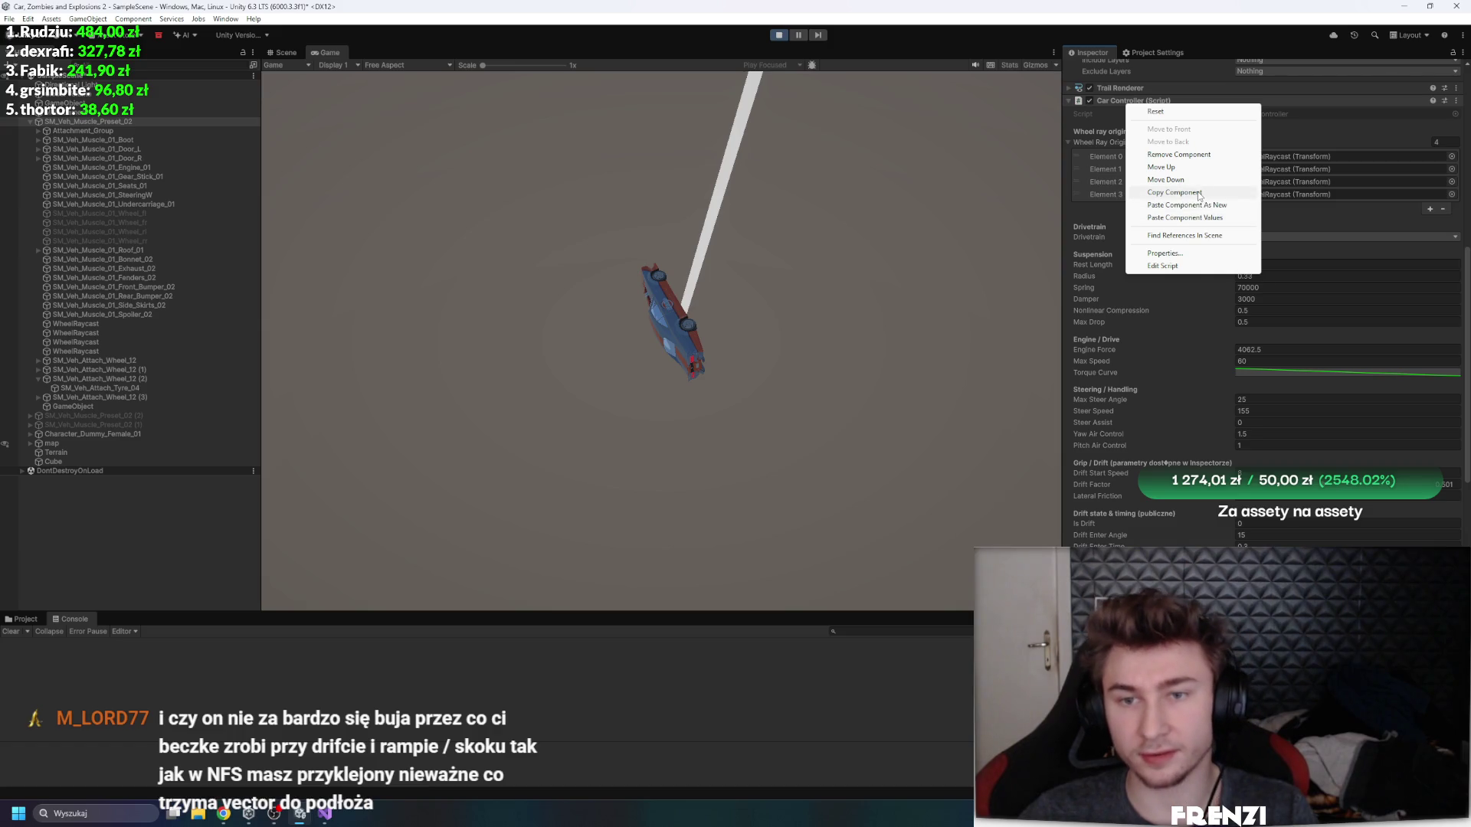
- Stop Play mode, paste the saved Car Controller values back, and set Drivetrain to AWD
left_click(777, 36)
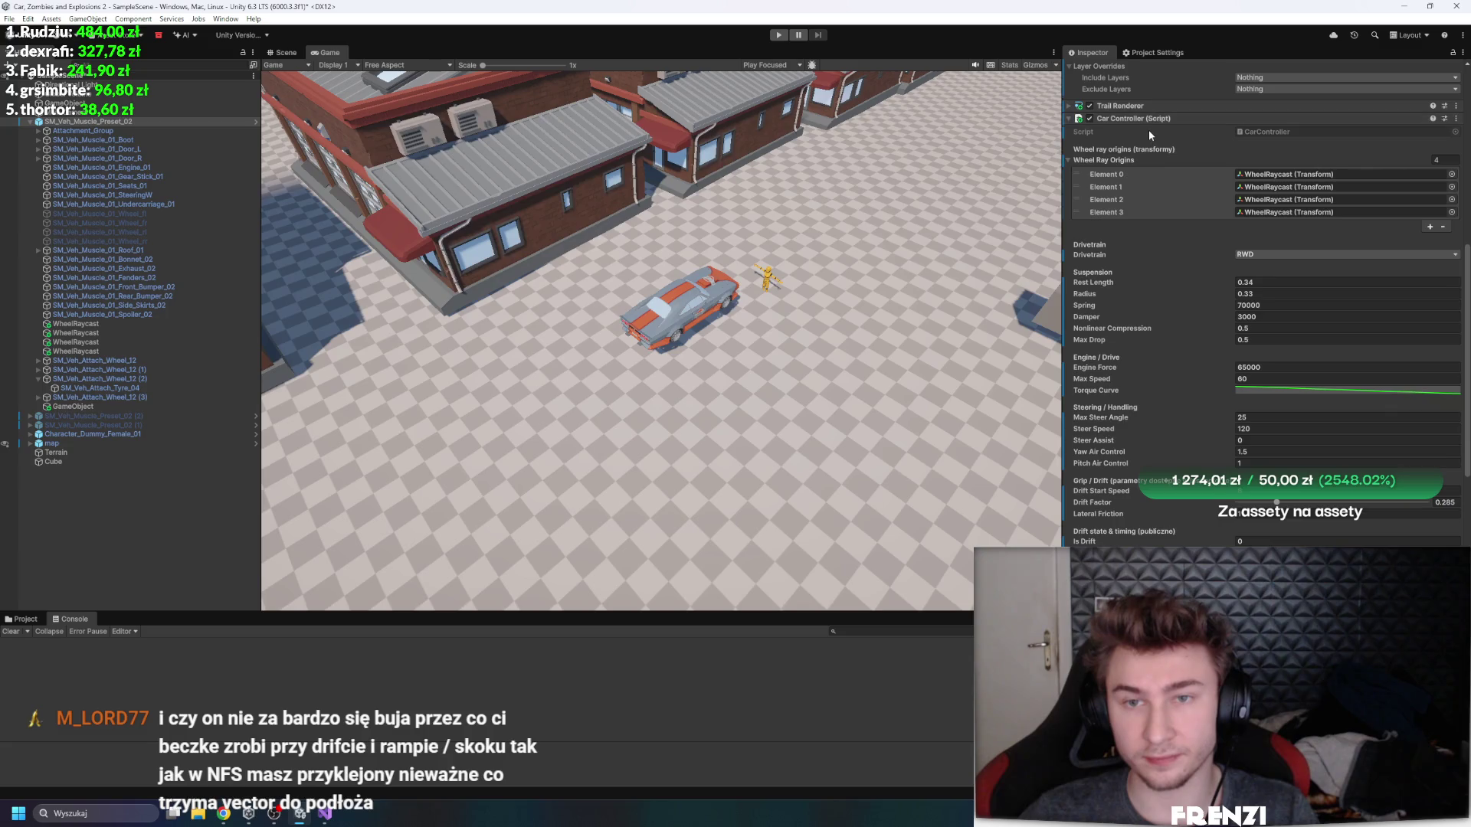
right_click(1148, 120)
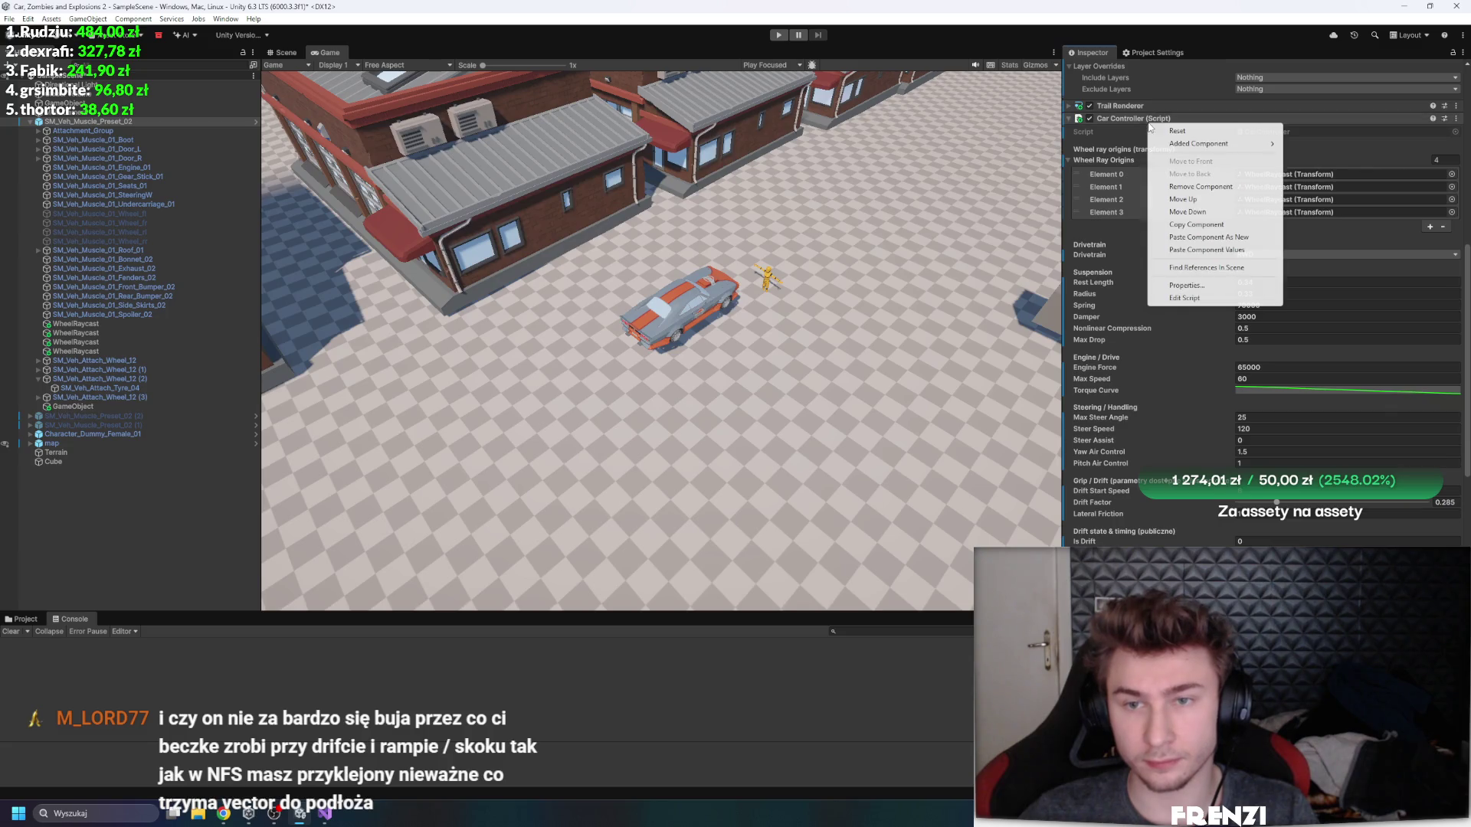
left_click(1245, 250)
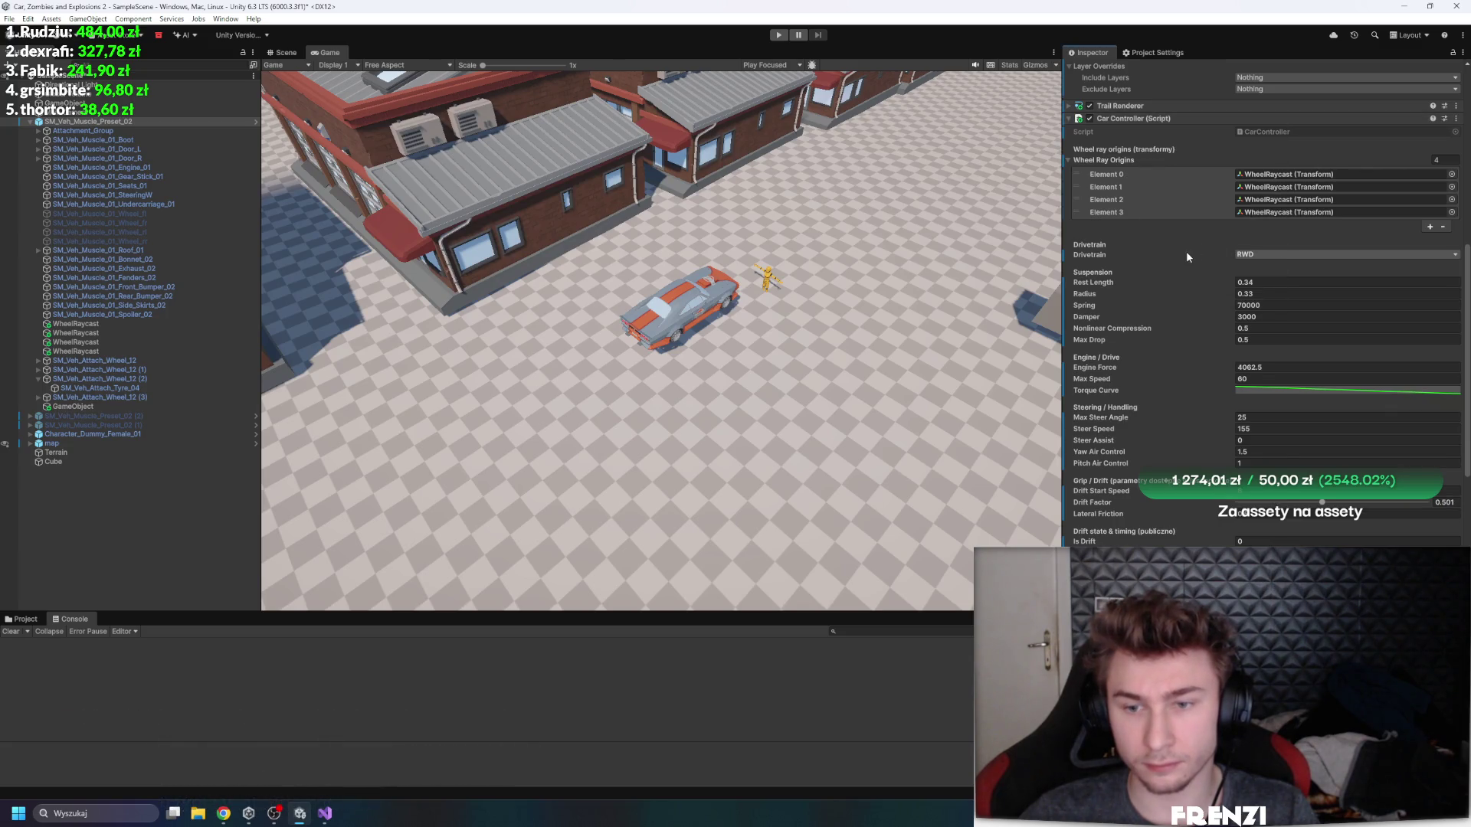
left_click(1265, 256)
left_click(1264, 268)
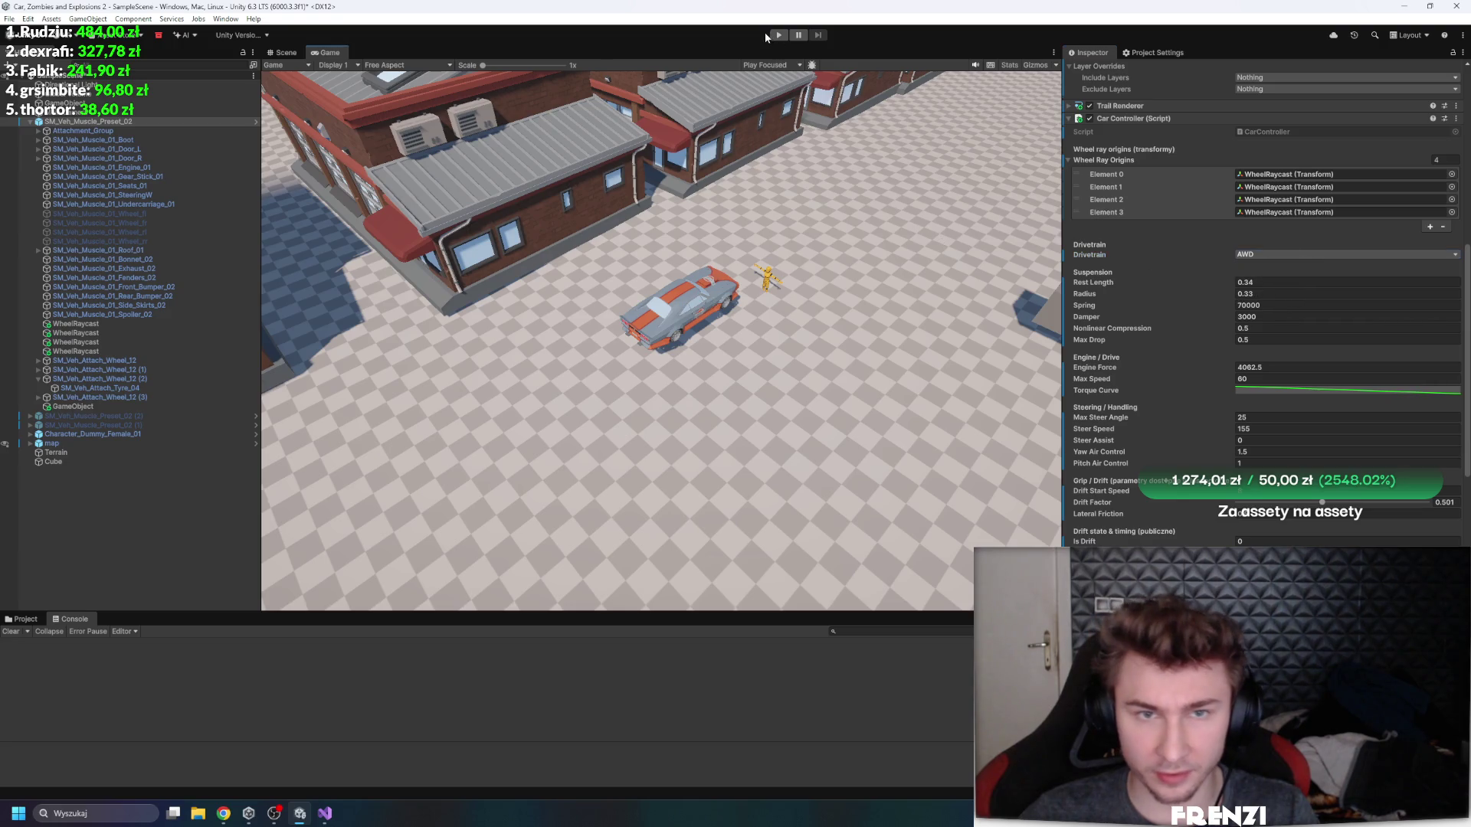
- Start Play mode and drive the all-wheel-drive car around the lot, drifting in circles
left_click(777, 36)
key("w")
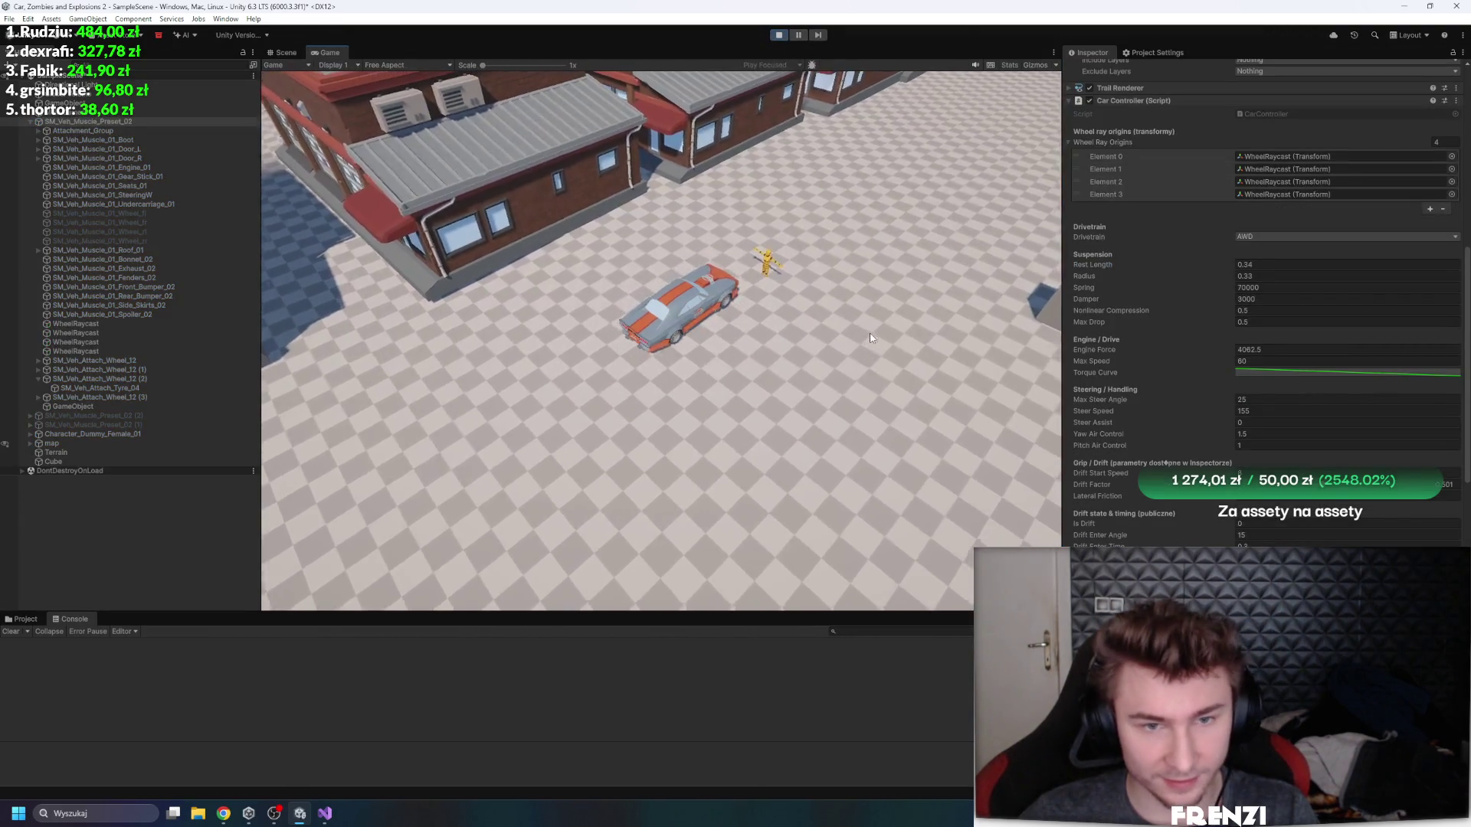
key("a")
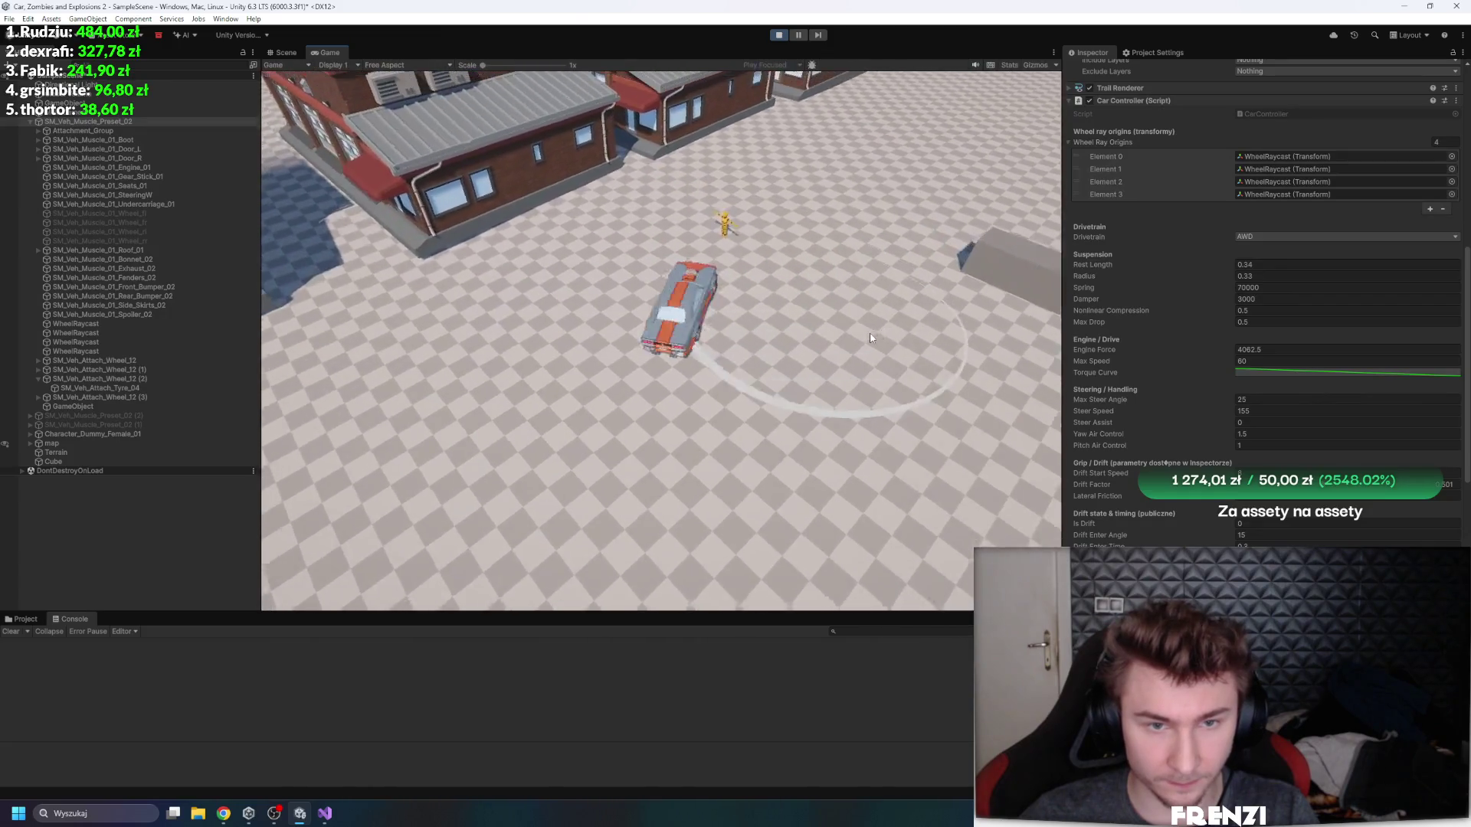
key("d")
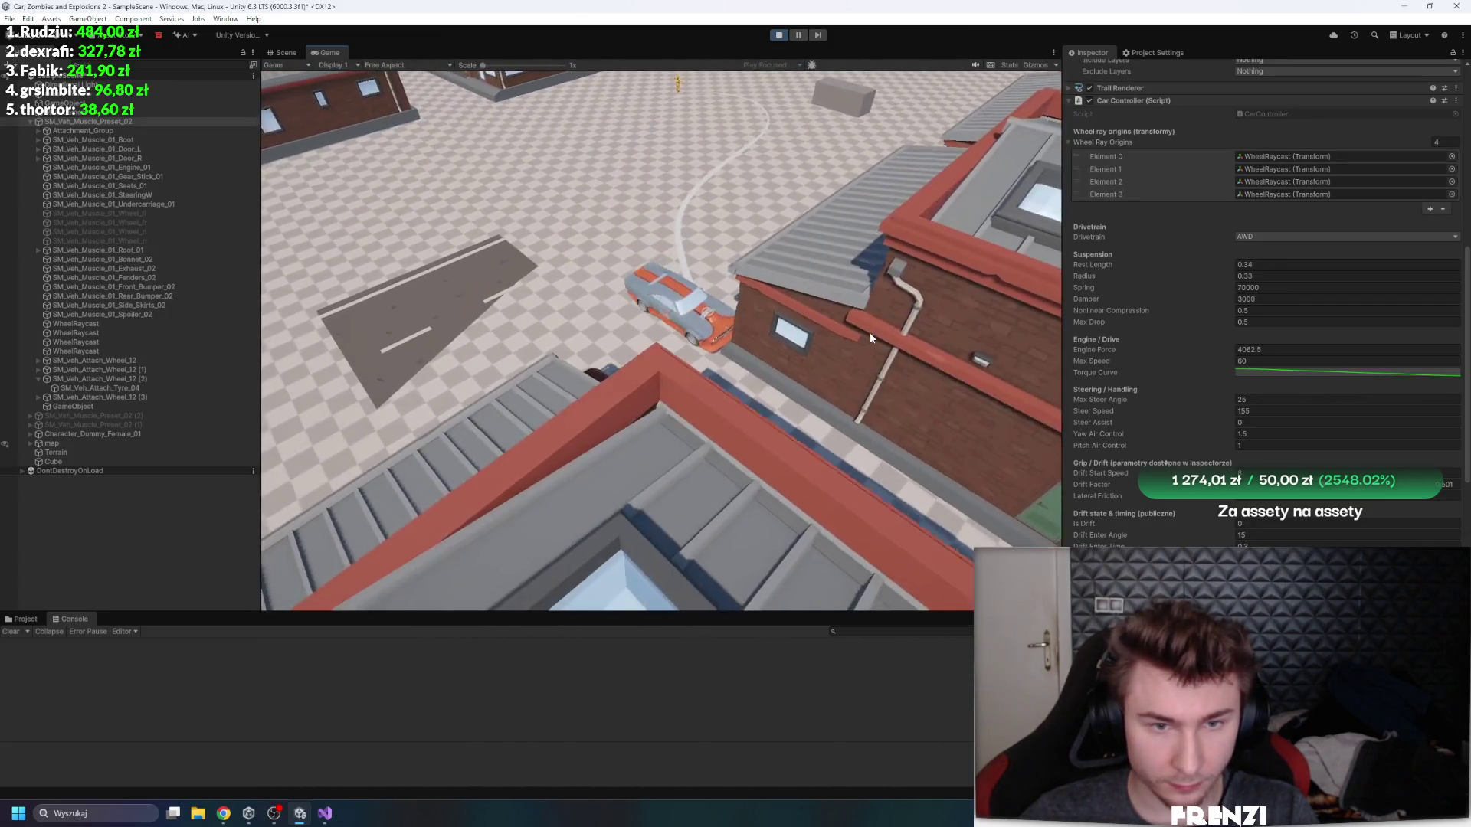
key("a")
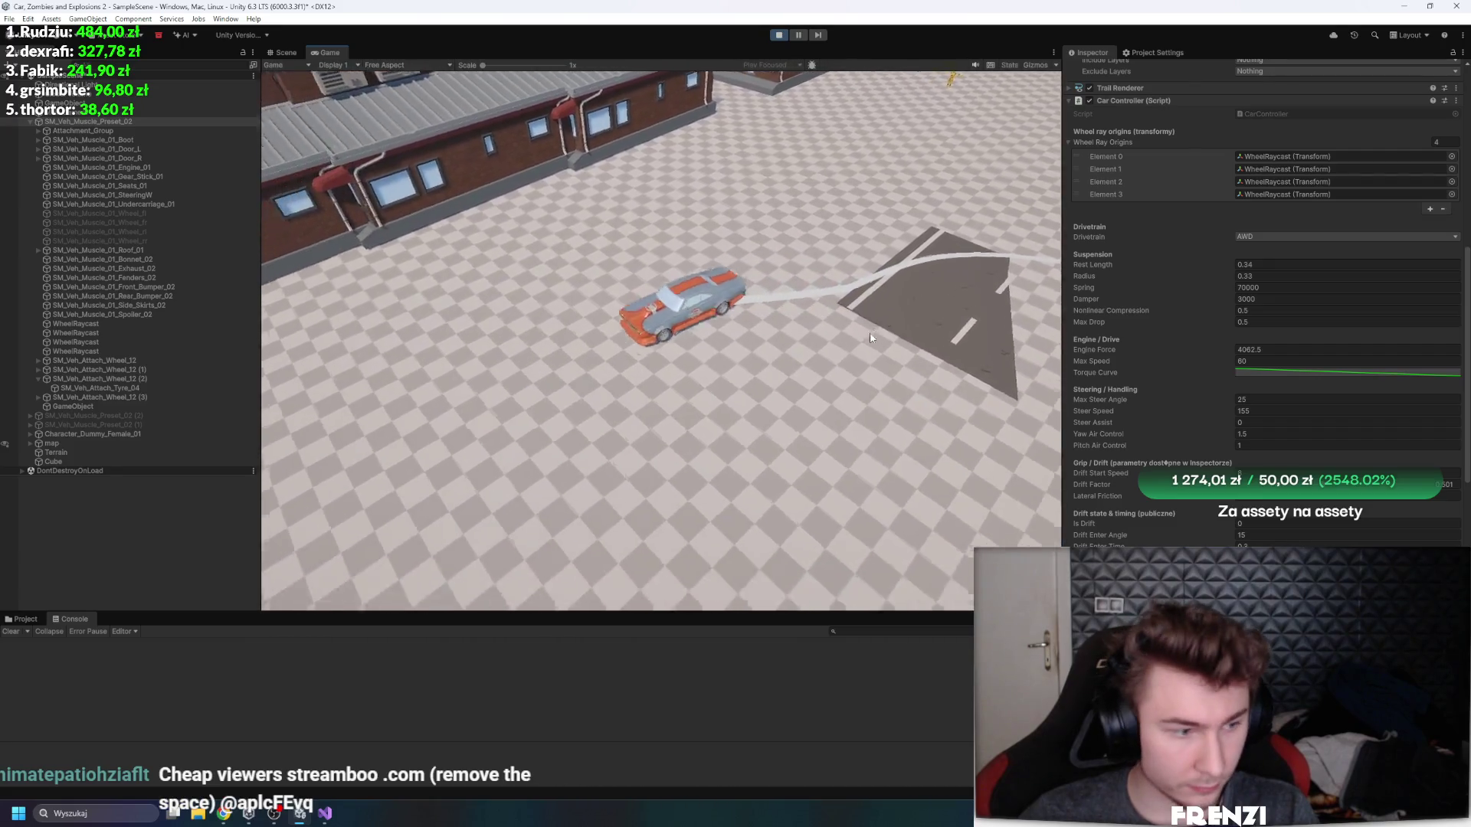
key("a")
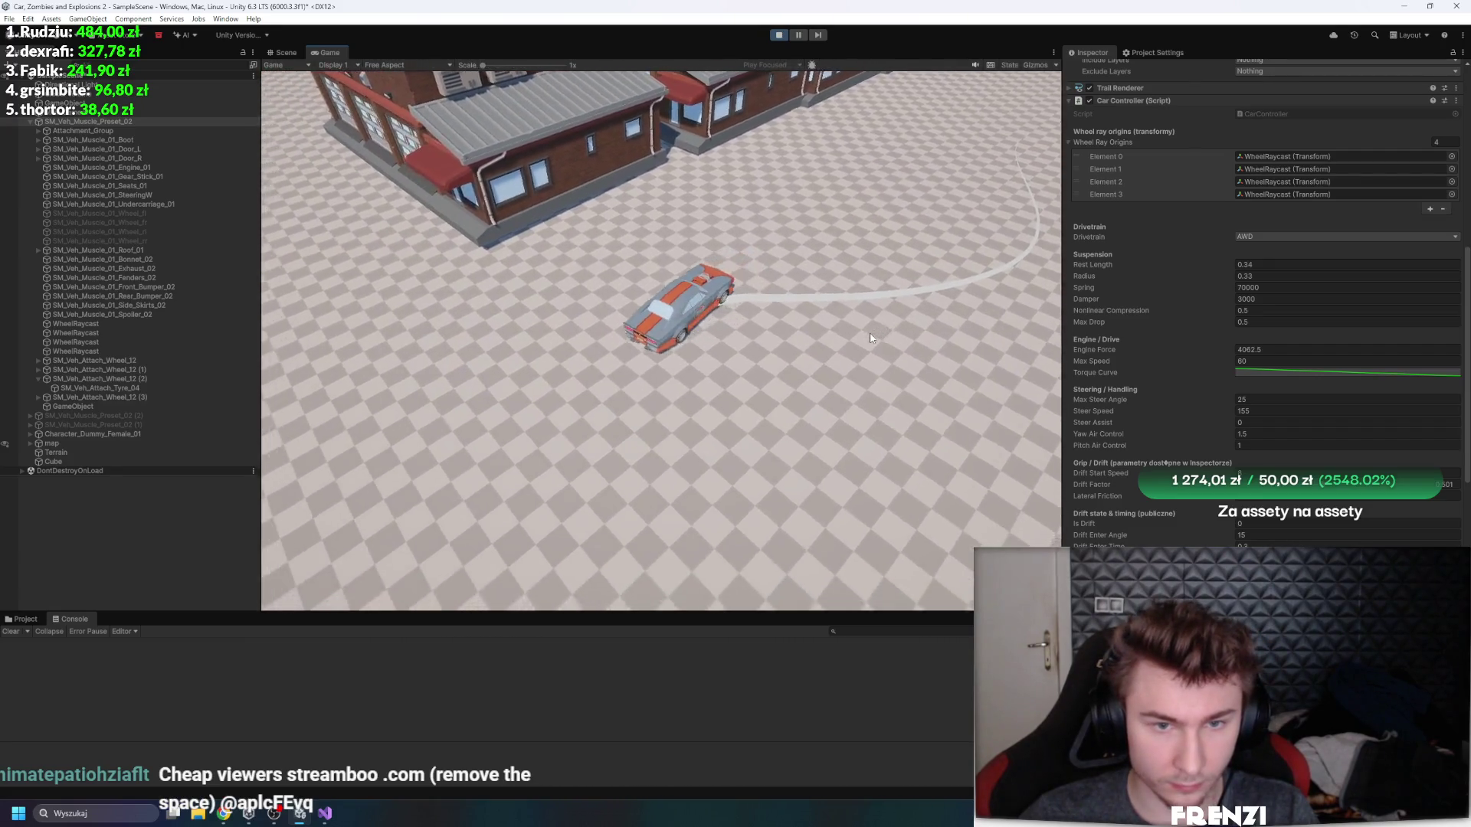
key("a")
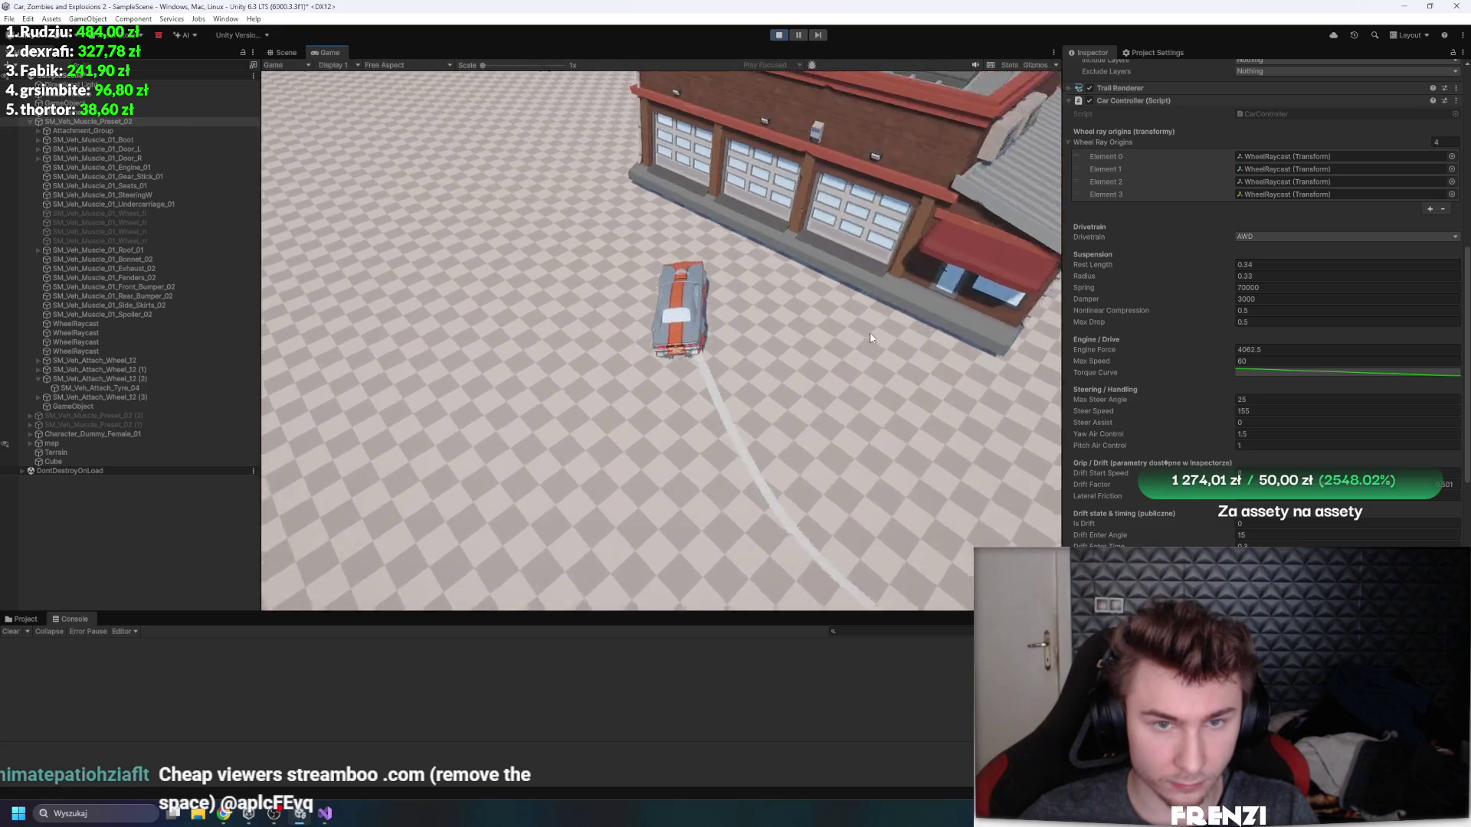
key("a")
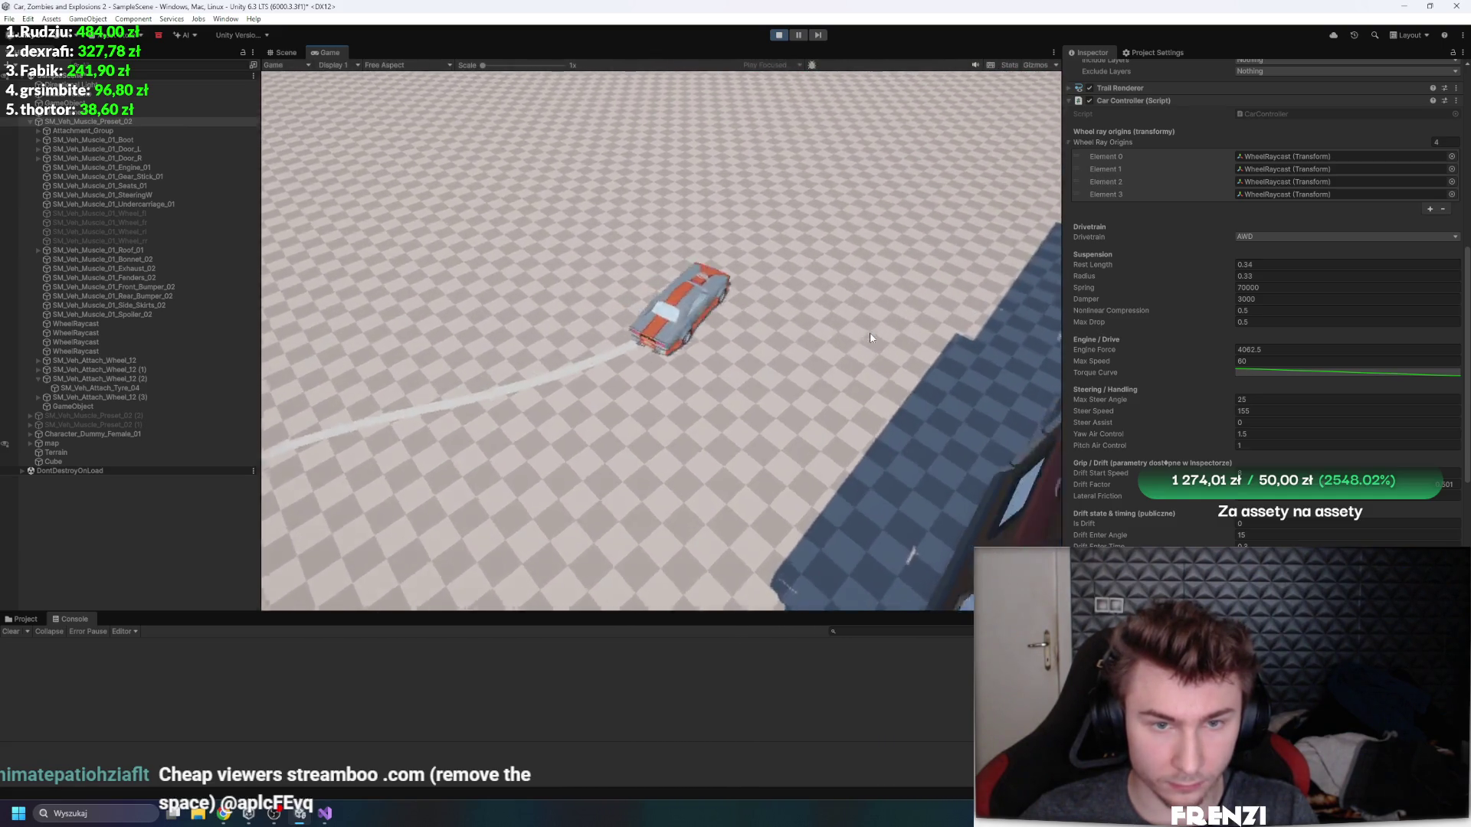
key("w")
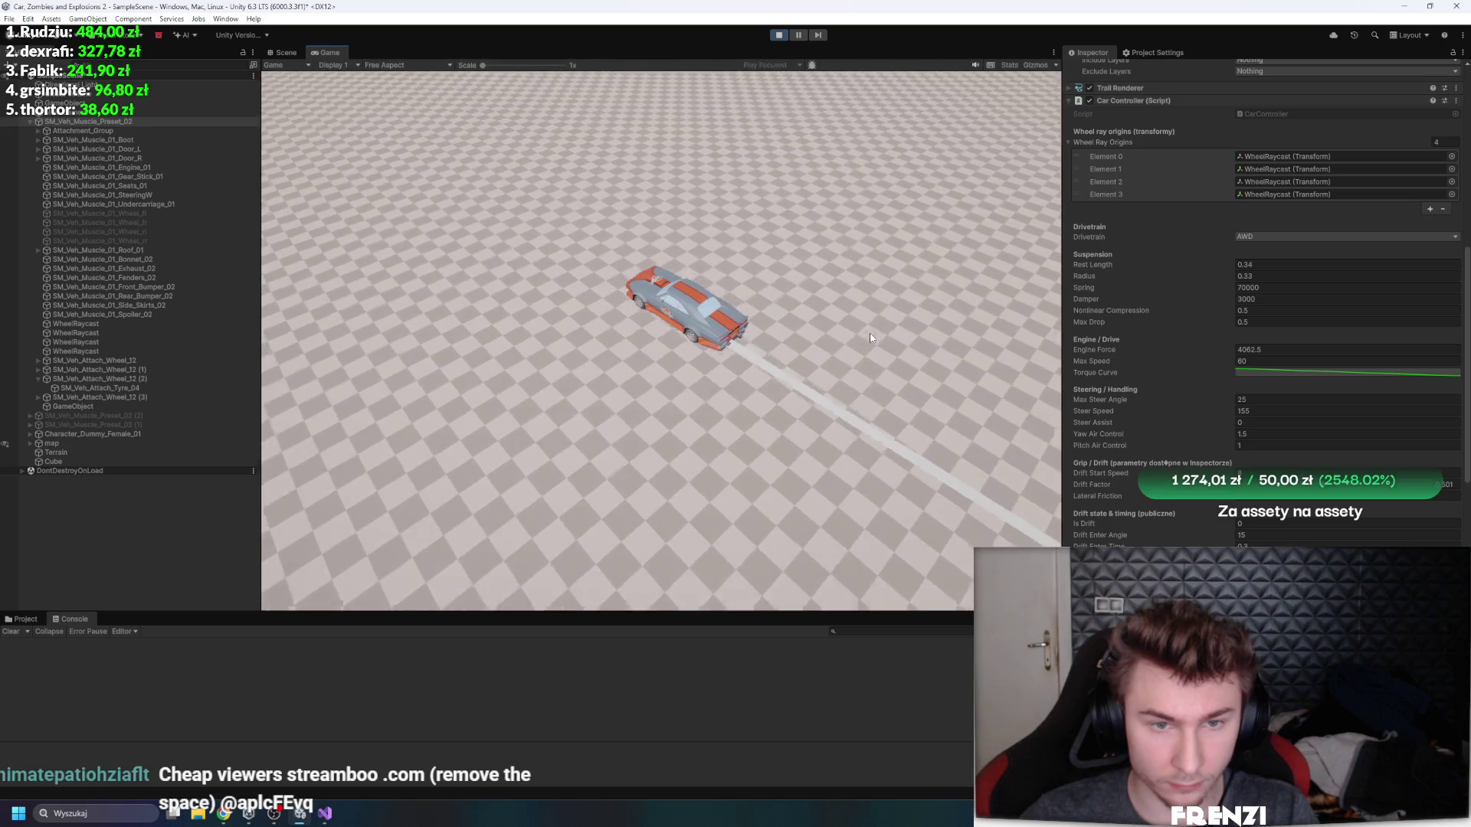
key("d")
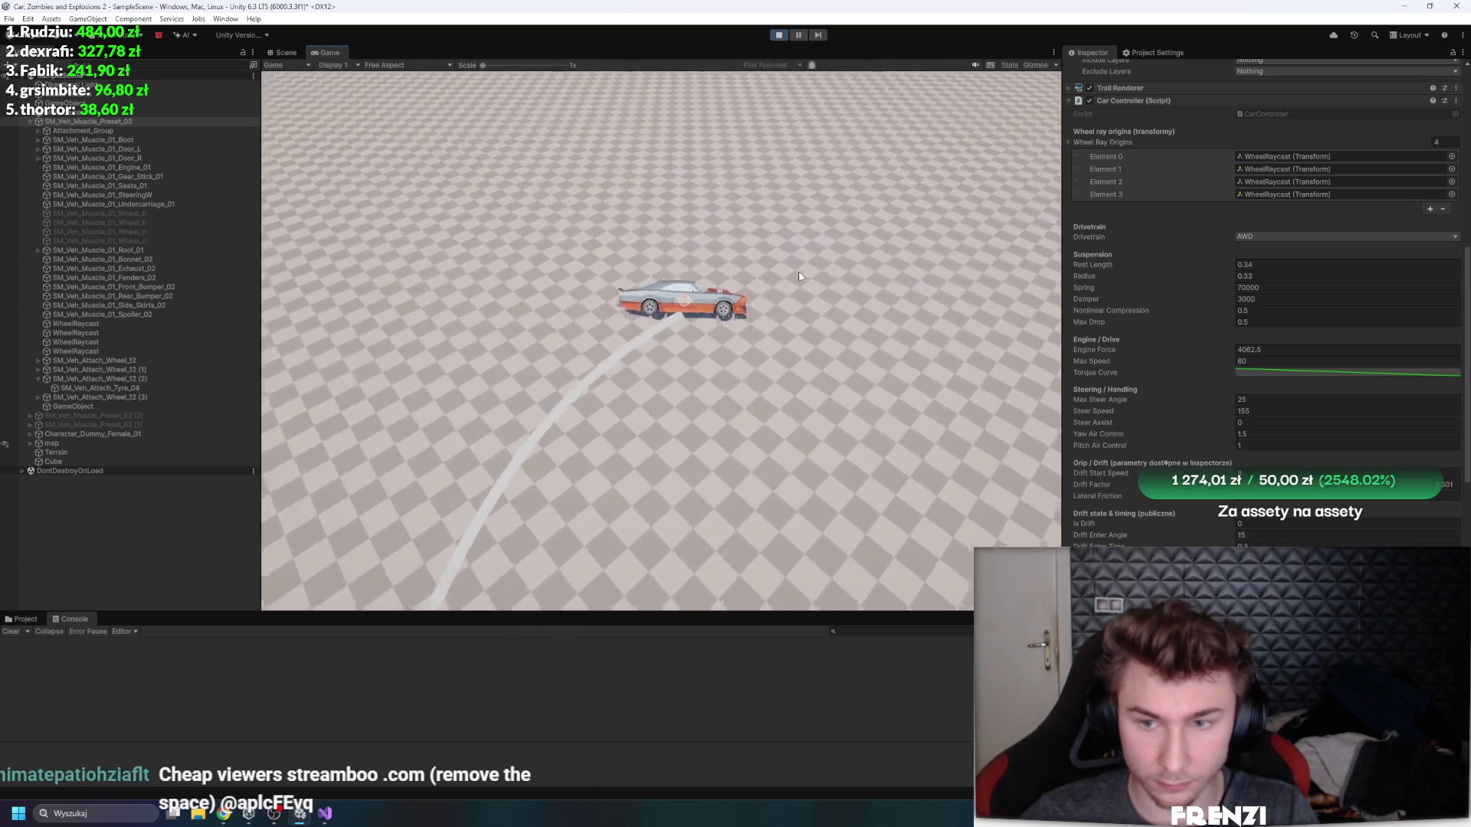
- Drive tight left circles, back away from the wall, then stop Play and return to Visual Studio
key("a")
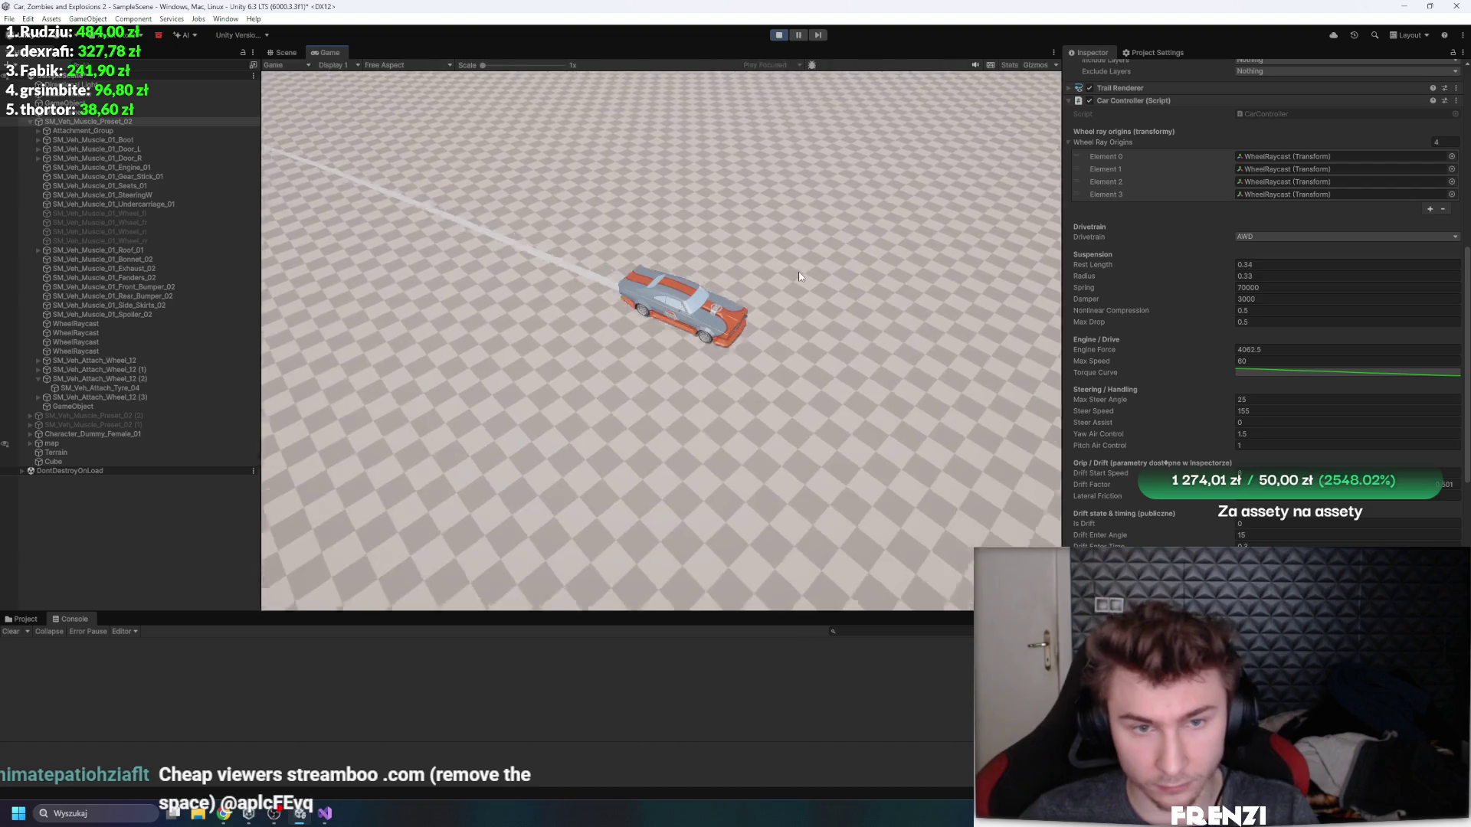
key("a")
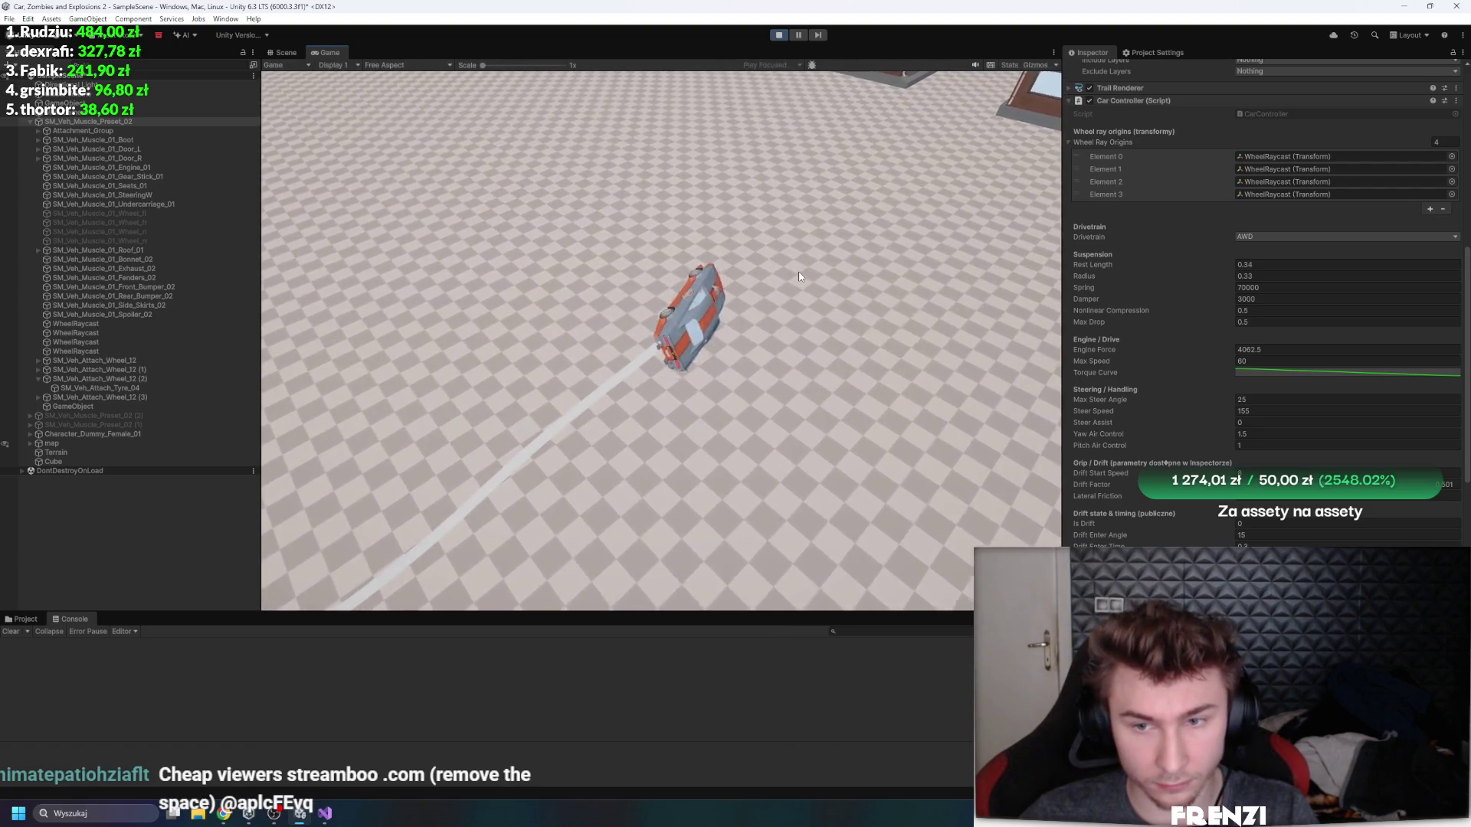
key("a")
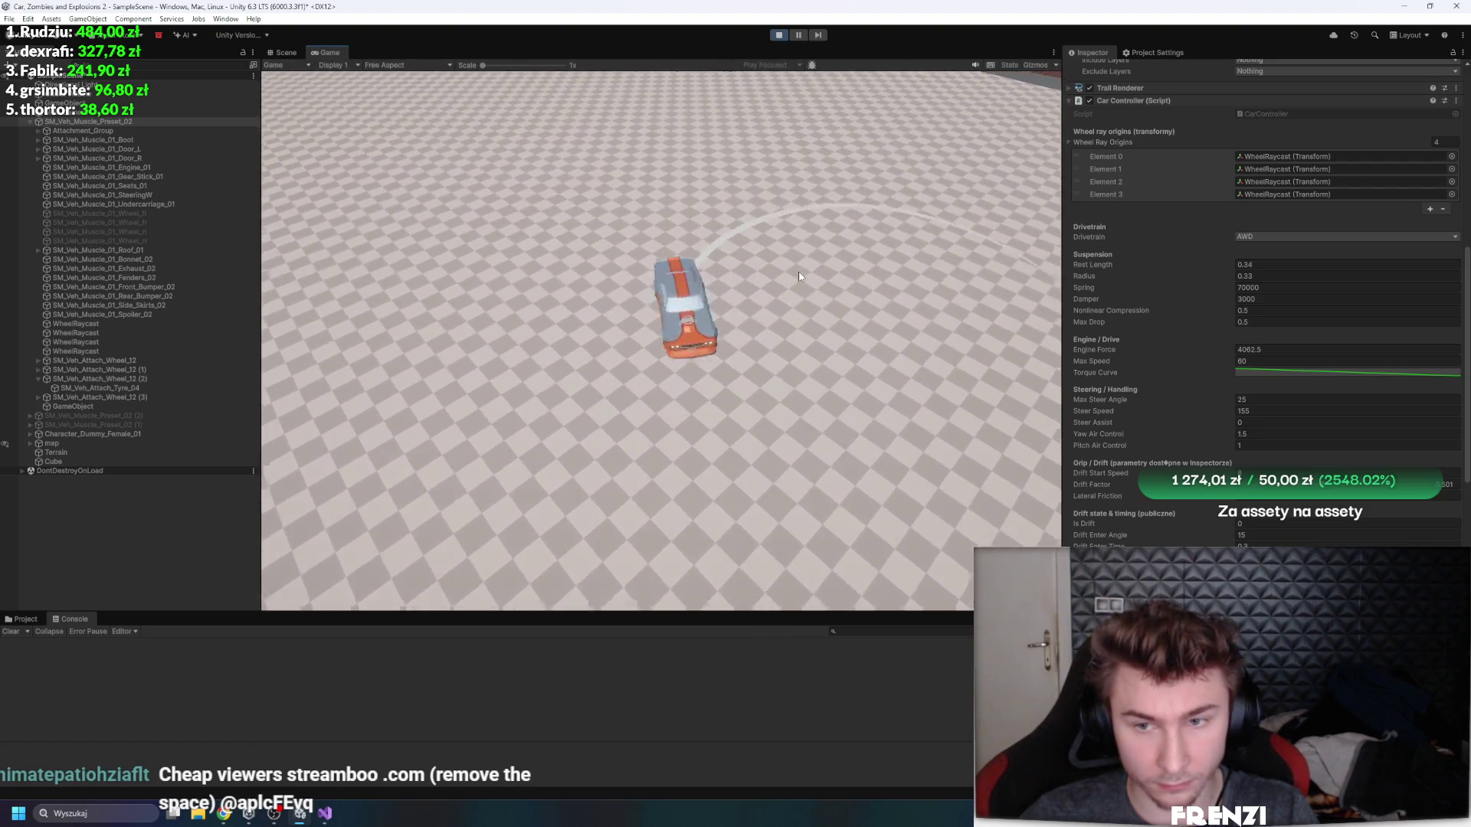
key("a")
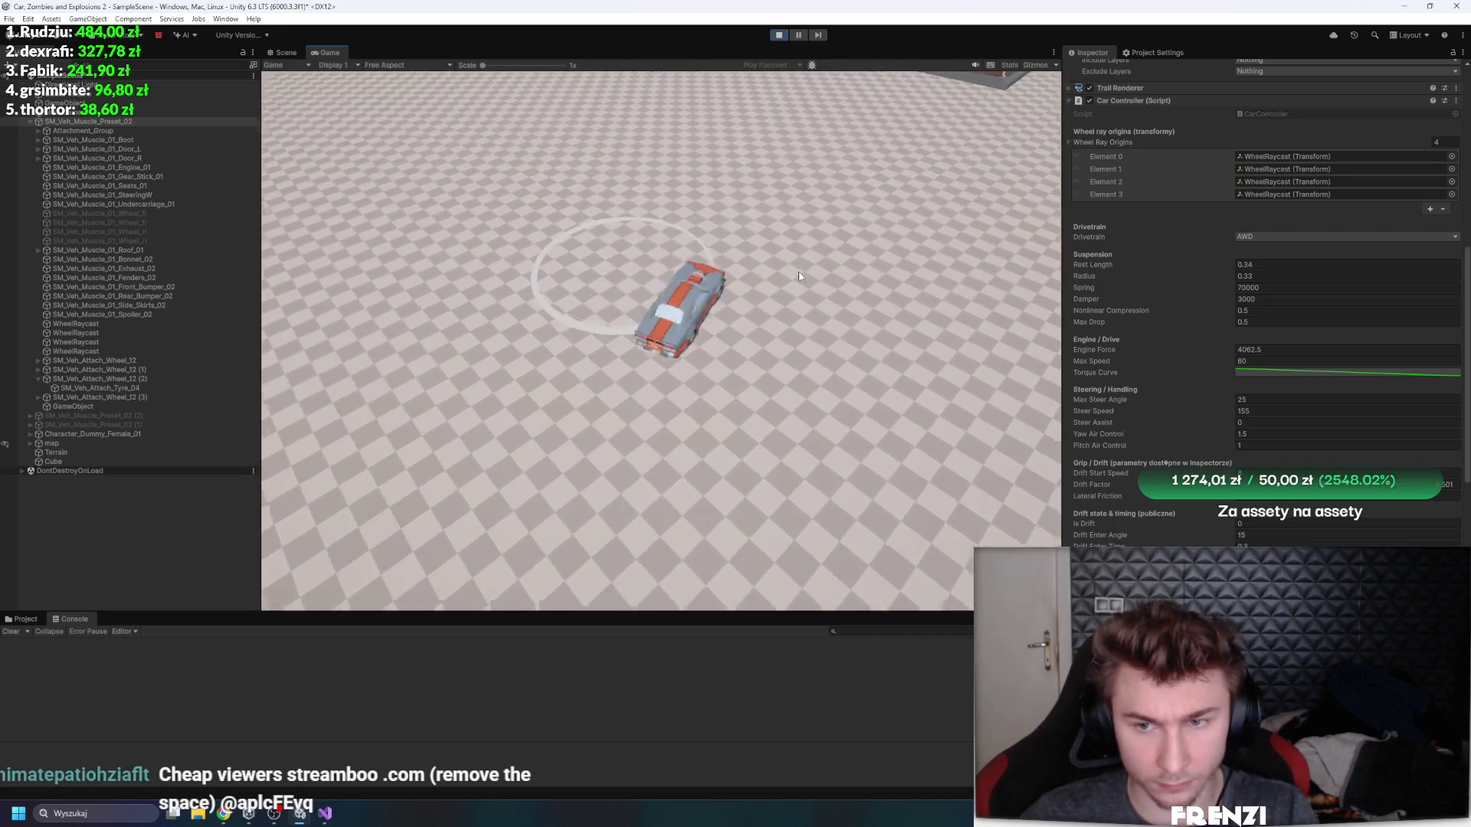
key("w")
key("d")
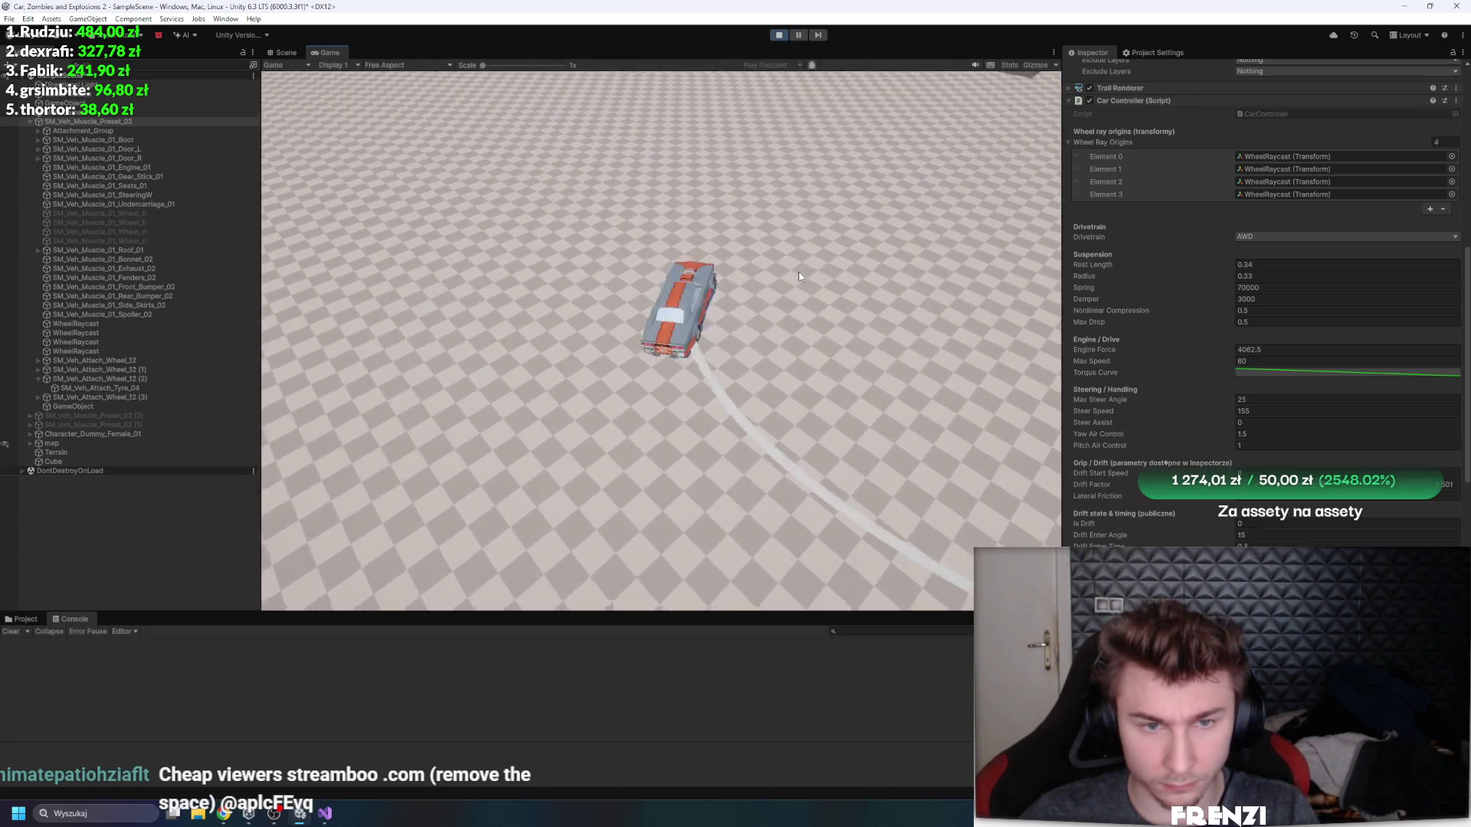
key("d")
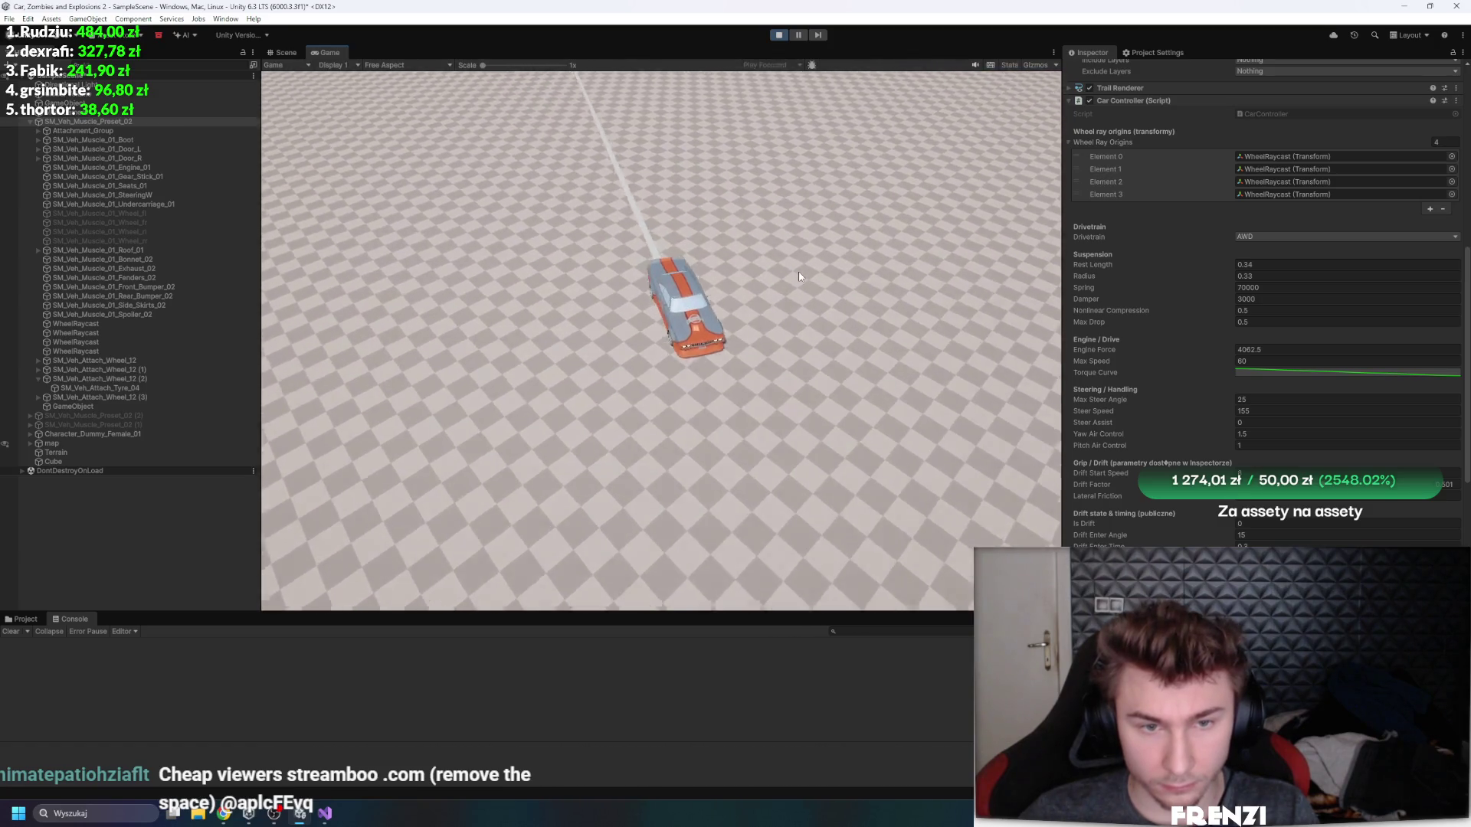
key("s")
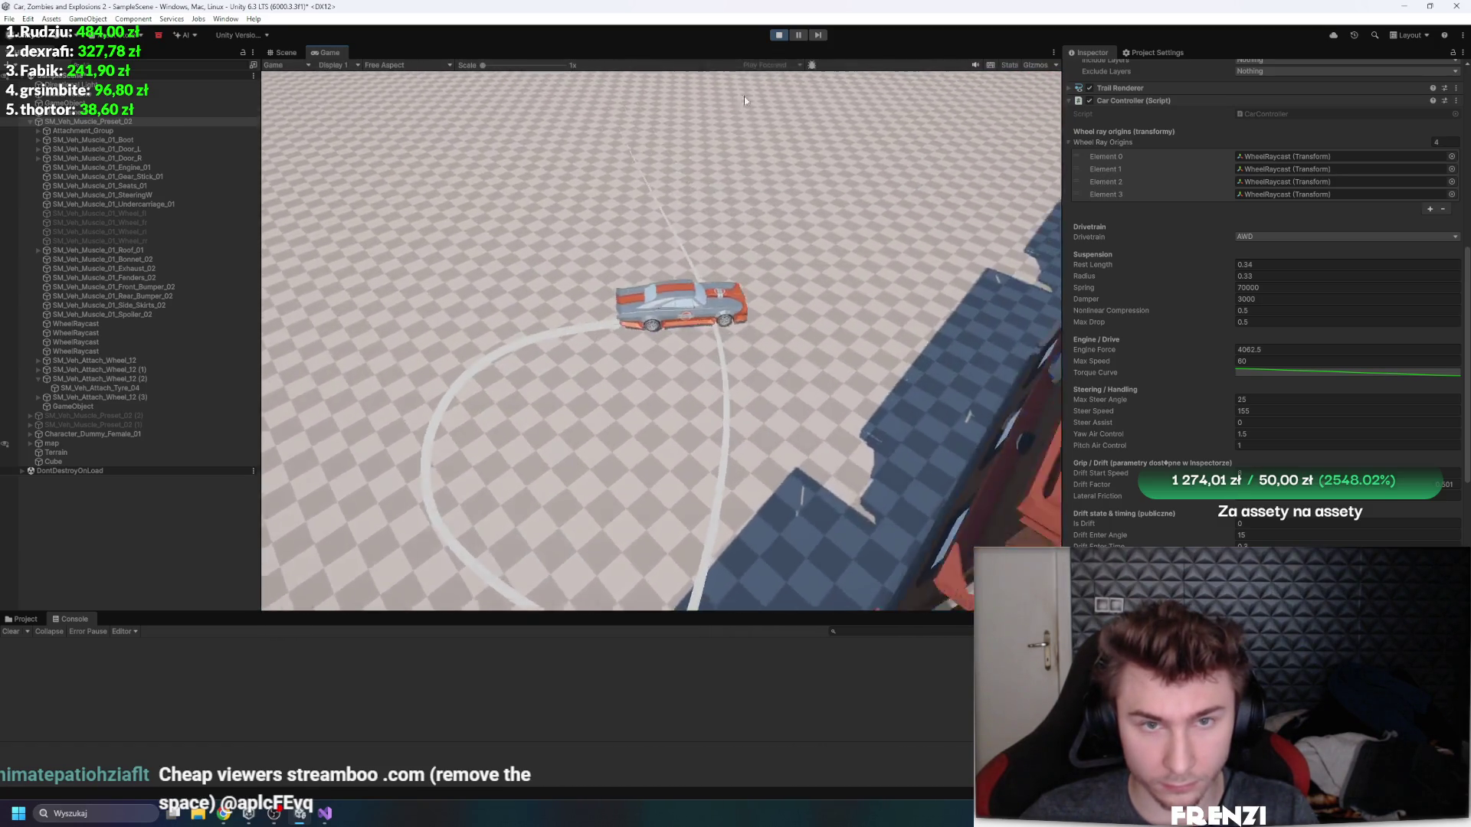
left_click(778, 35)
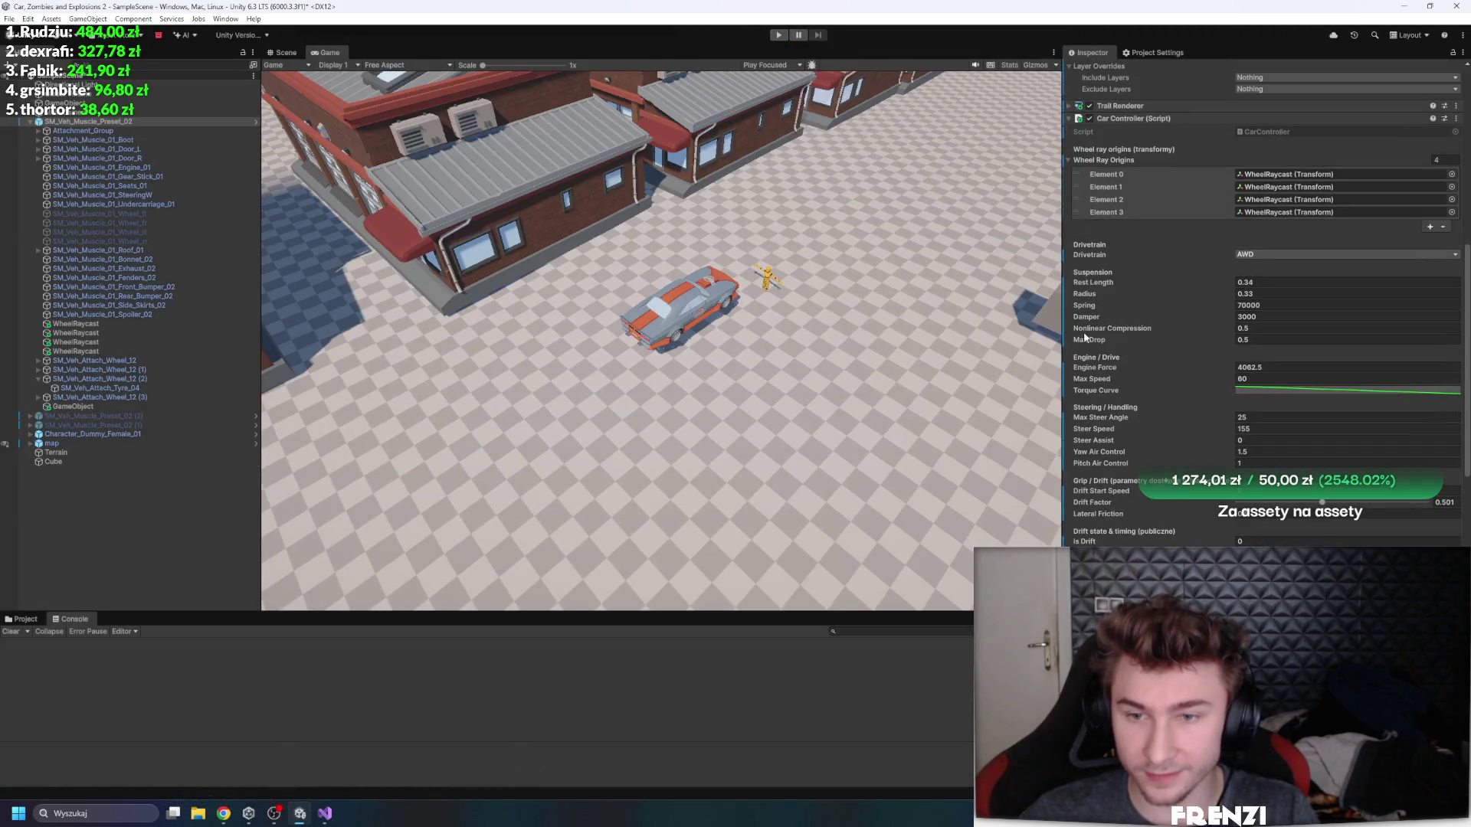
left_click(325, 813)
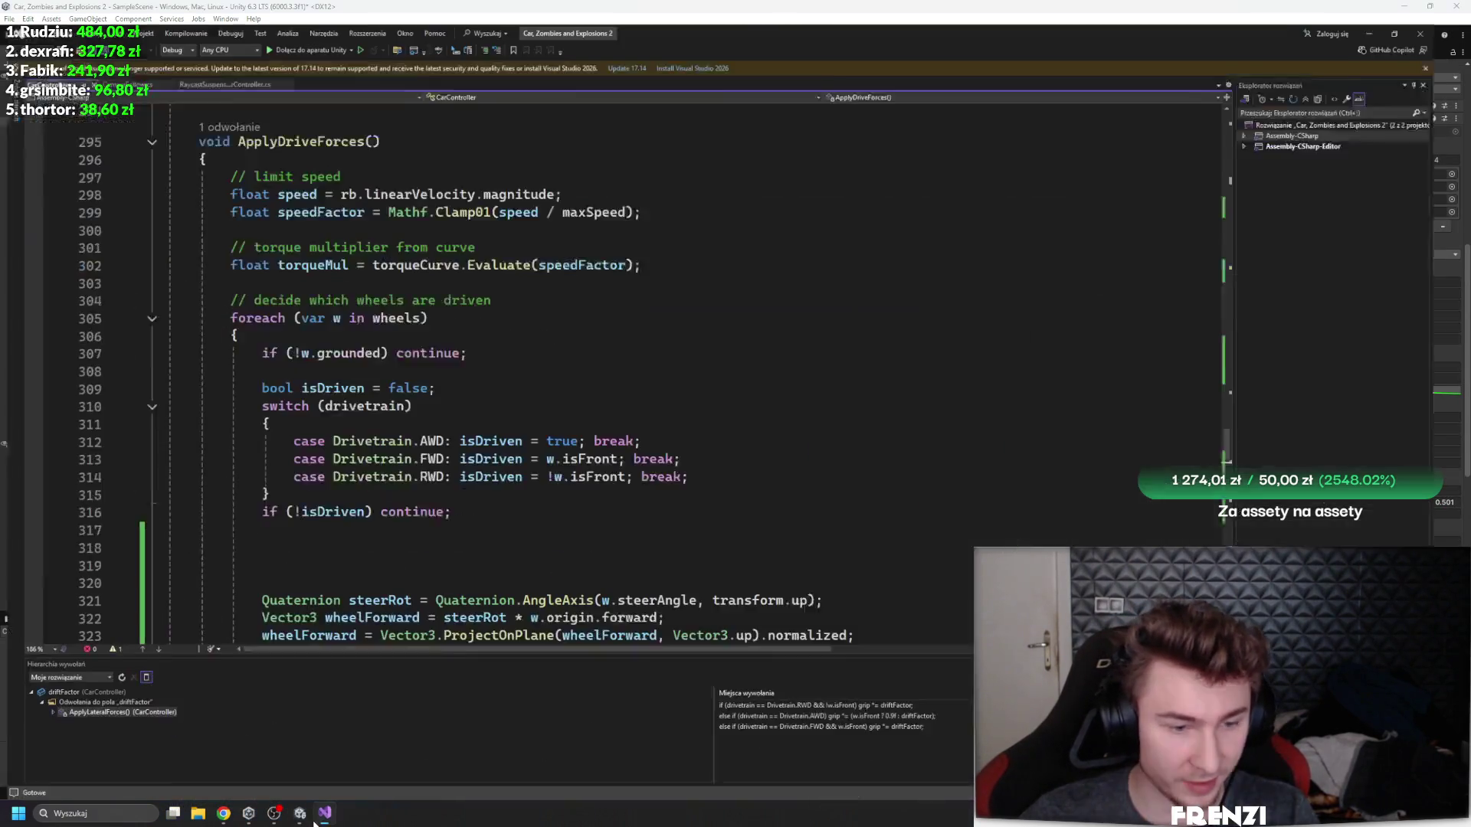
- Search the script for 'torq' and select the opening and speed lines of ApplyDriveForces
type("torq")
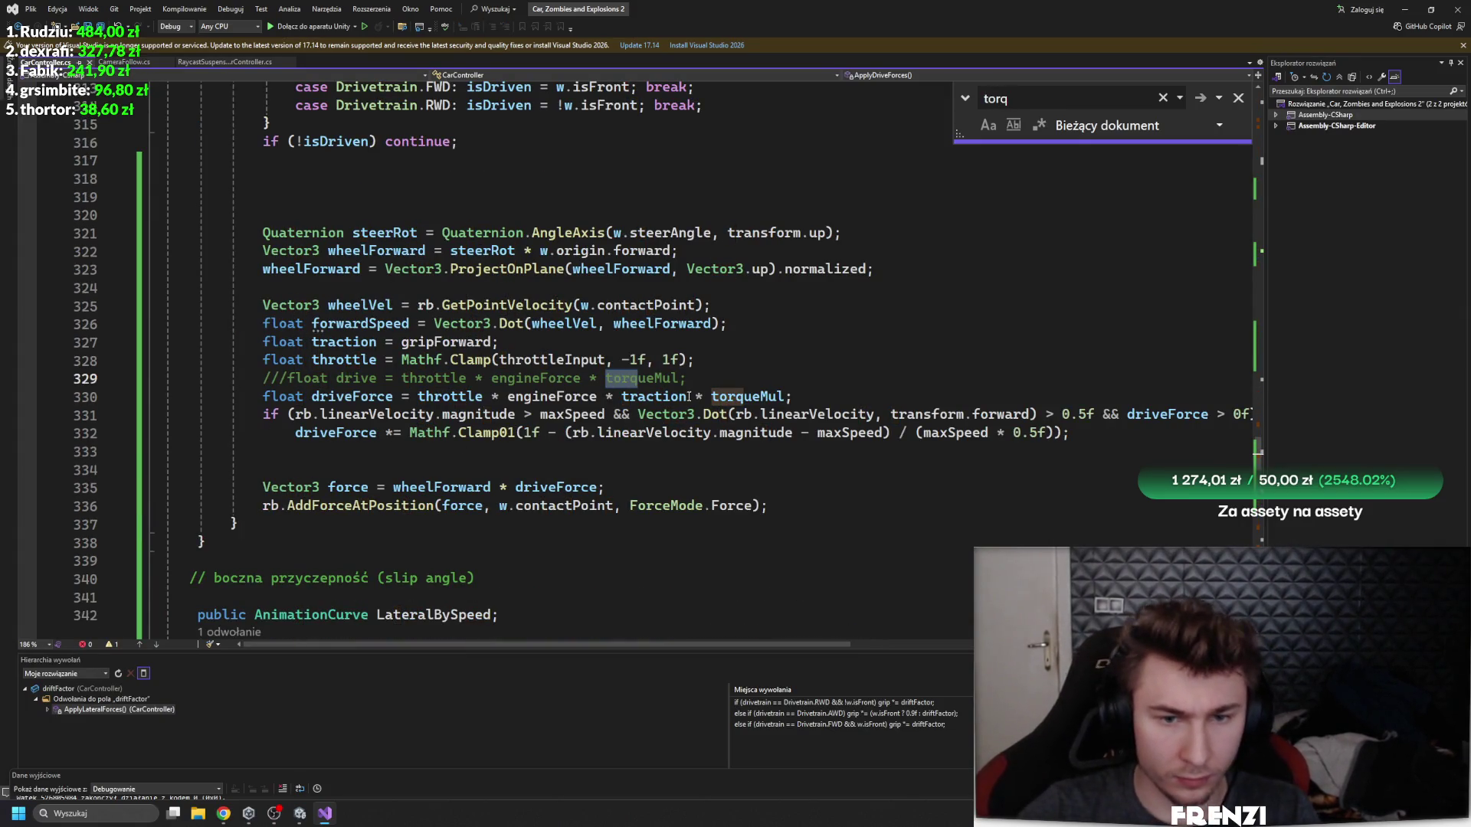
key("Return")
scroll(433, 323, "up", 6)
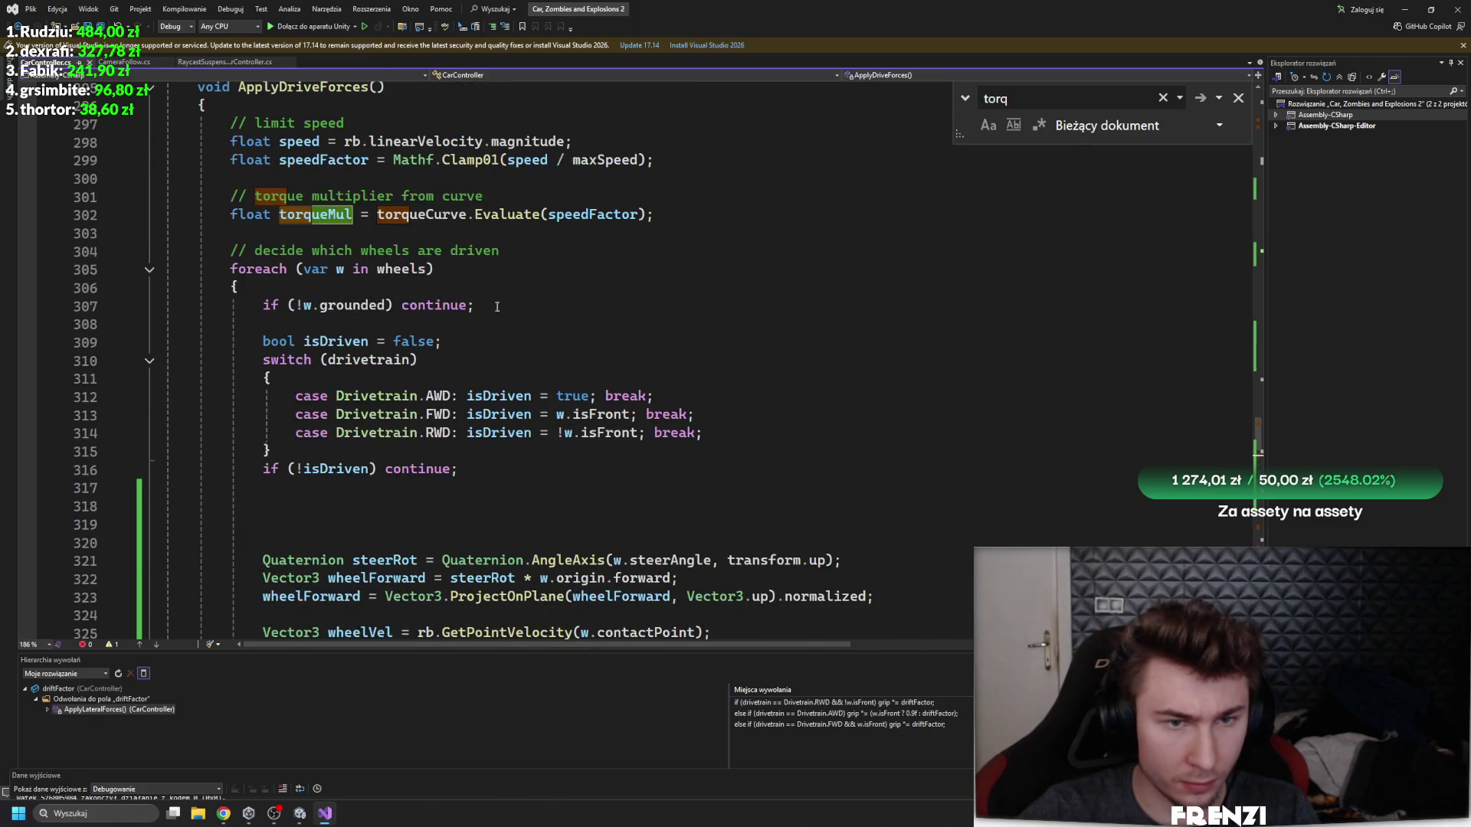
left_click(606, 215)
scroll(582, 230, "up", 2)
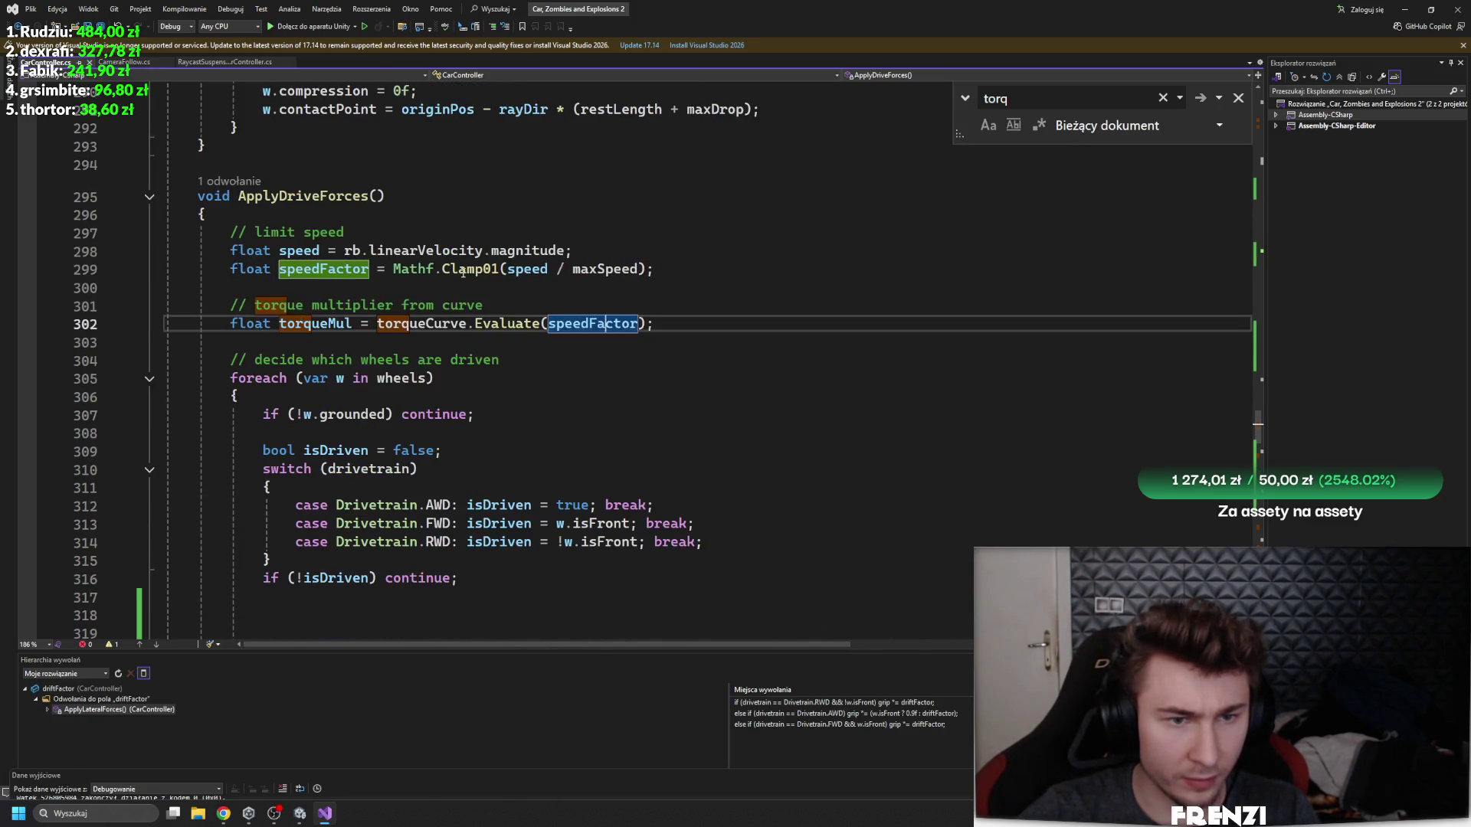
left_click(538, 269)
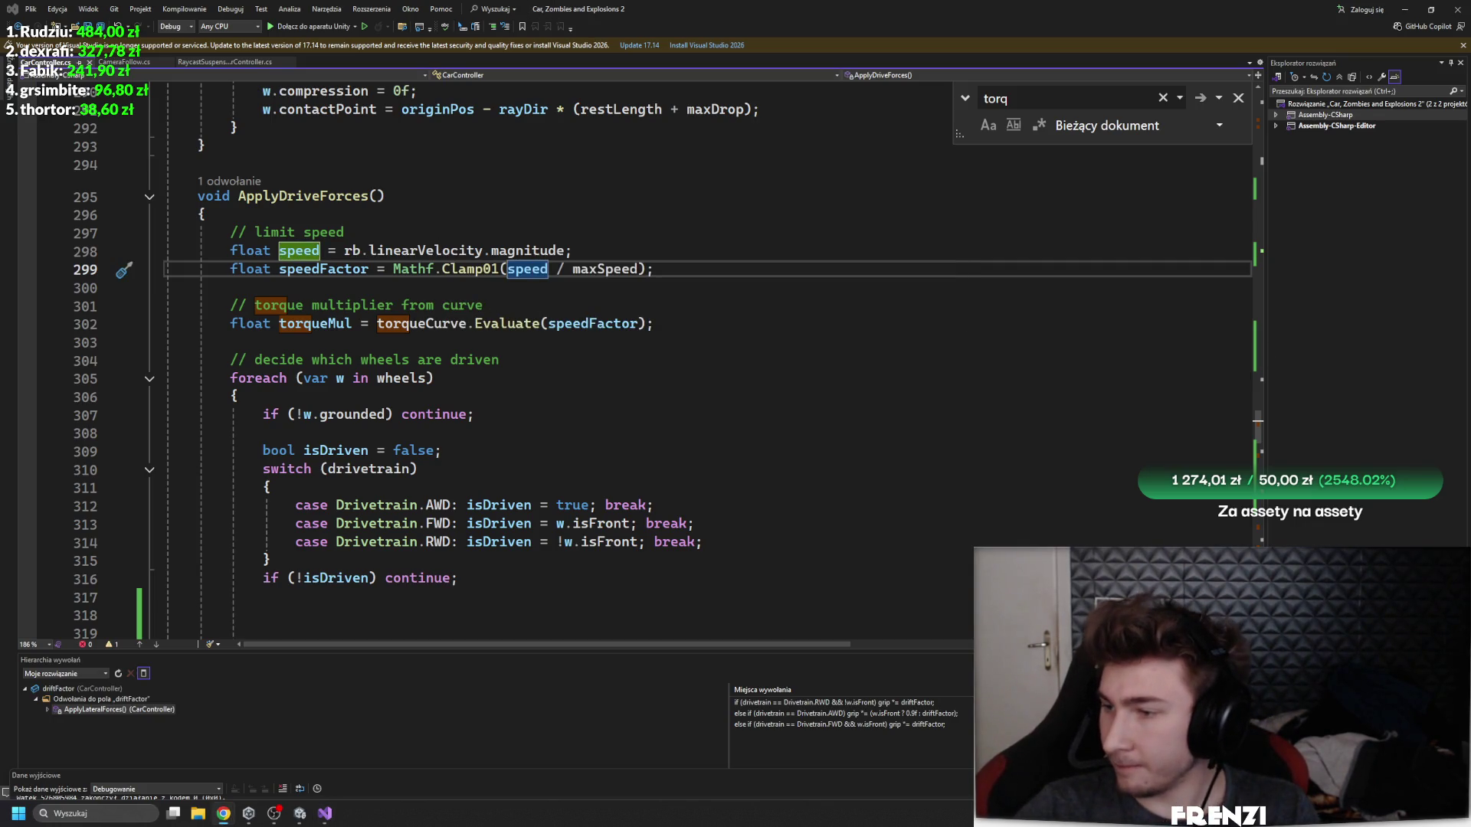
scroll(298, 365, "up", 2)
left_click_drag(309, 391, 126, 308)
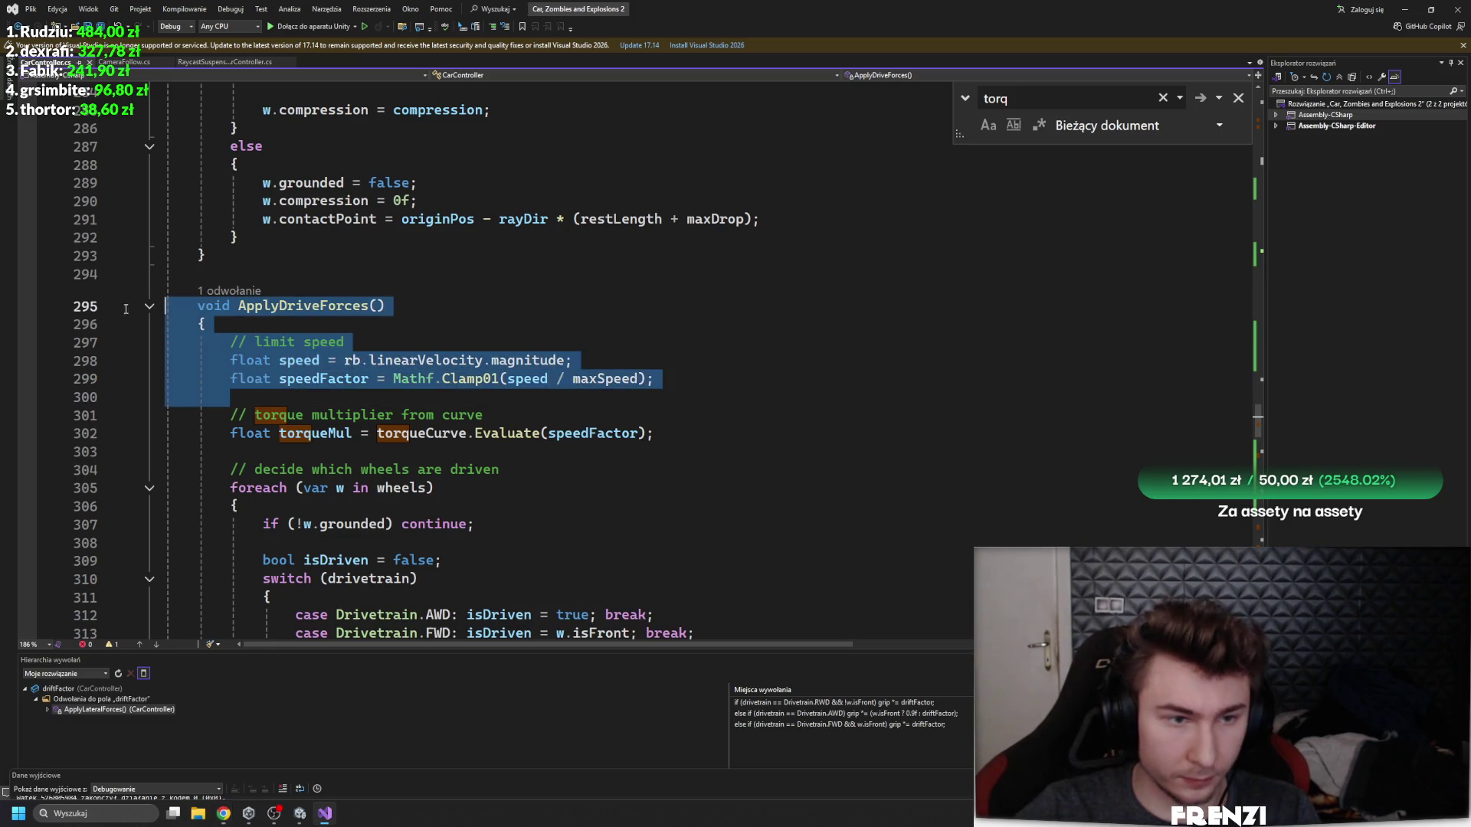
key("alt+Tab")
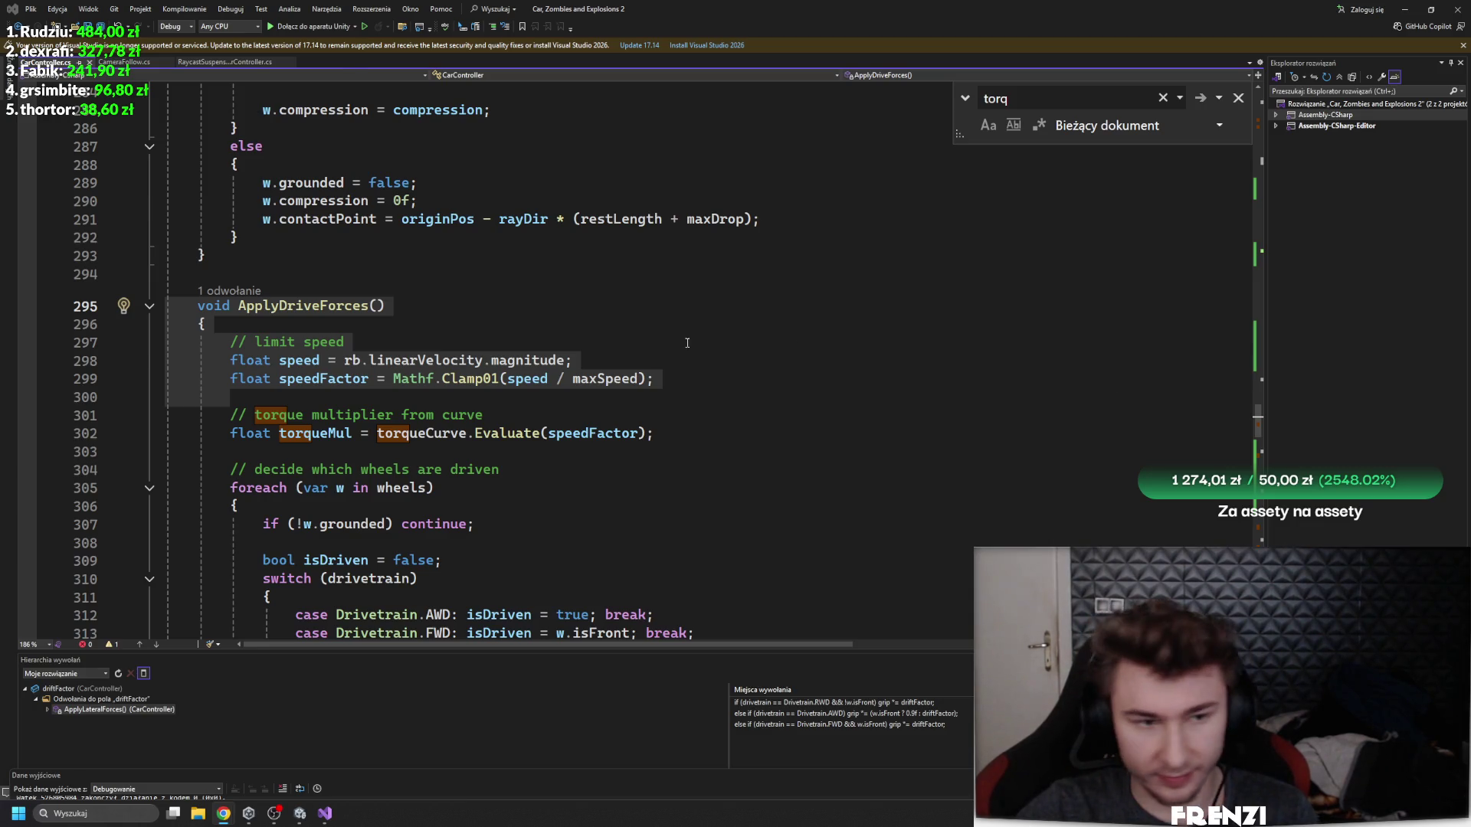
- Select the speed-limit lines at the top of ApplyDriveForces and place the cursor after the speedFactor line
scroll(687, 342, "up", 1)
left_click_drag(656, 433, 170, 361)
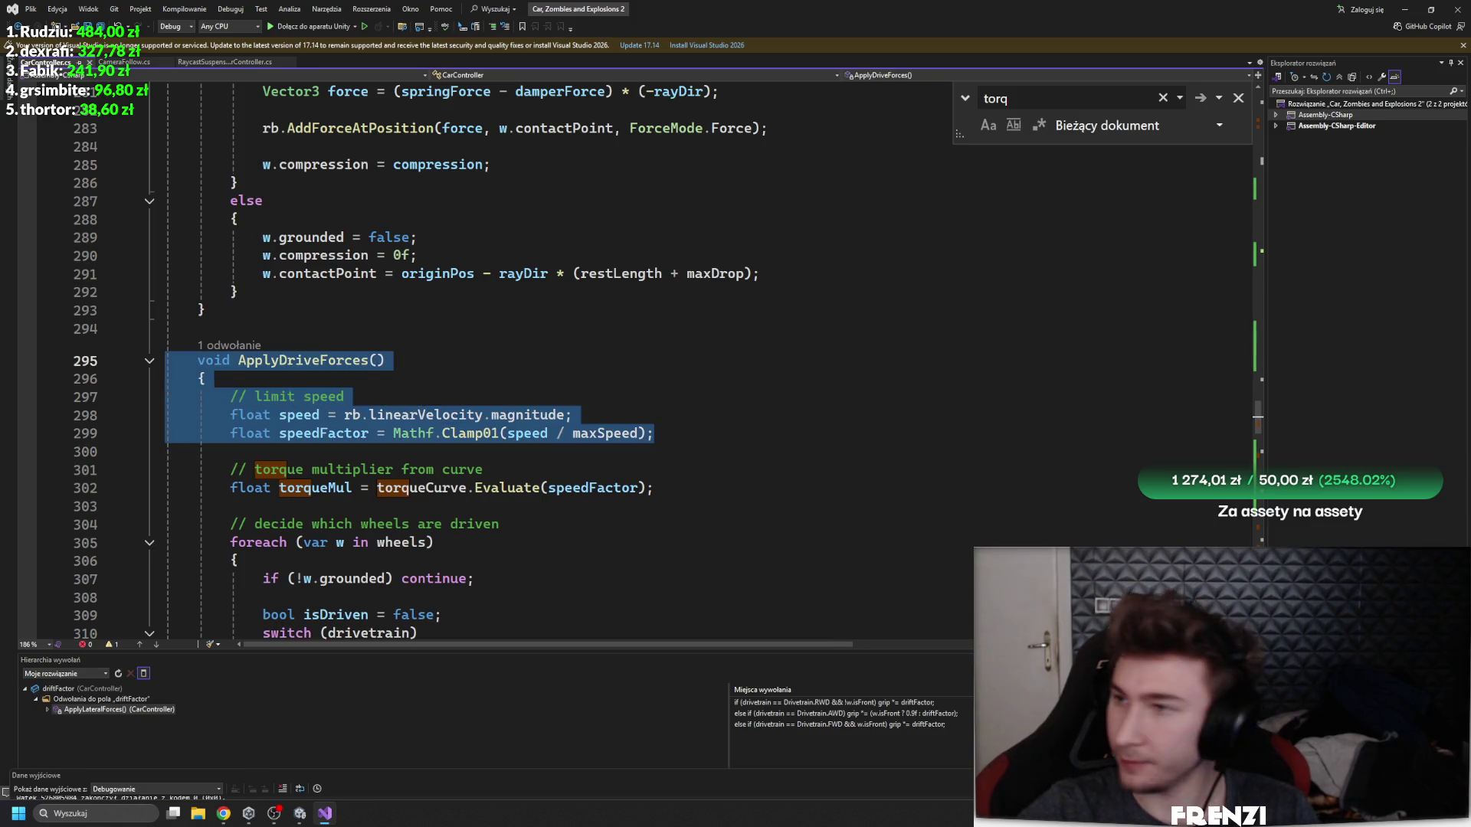
key("alt+Tab")
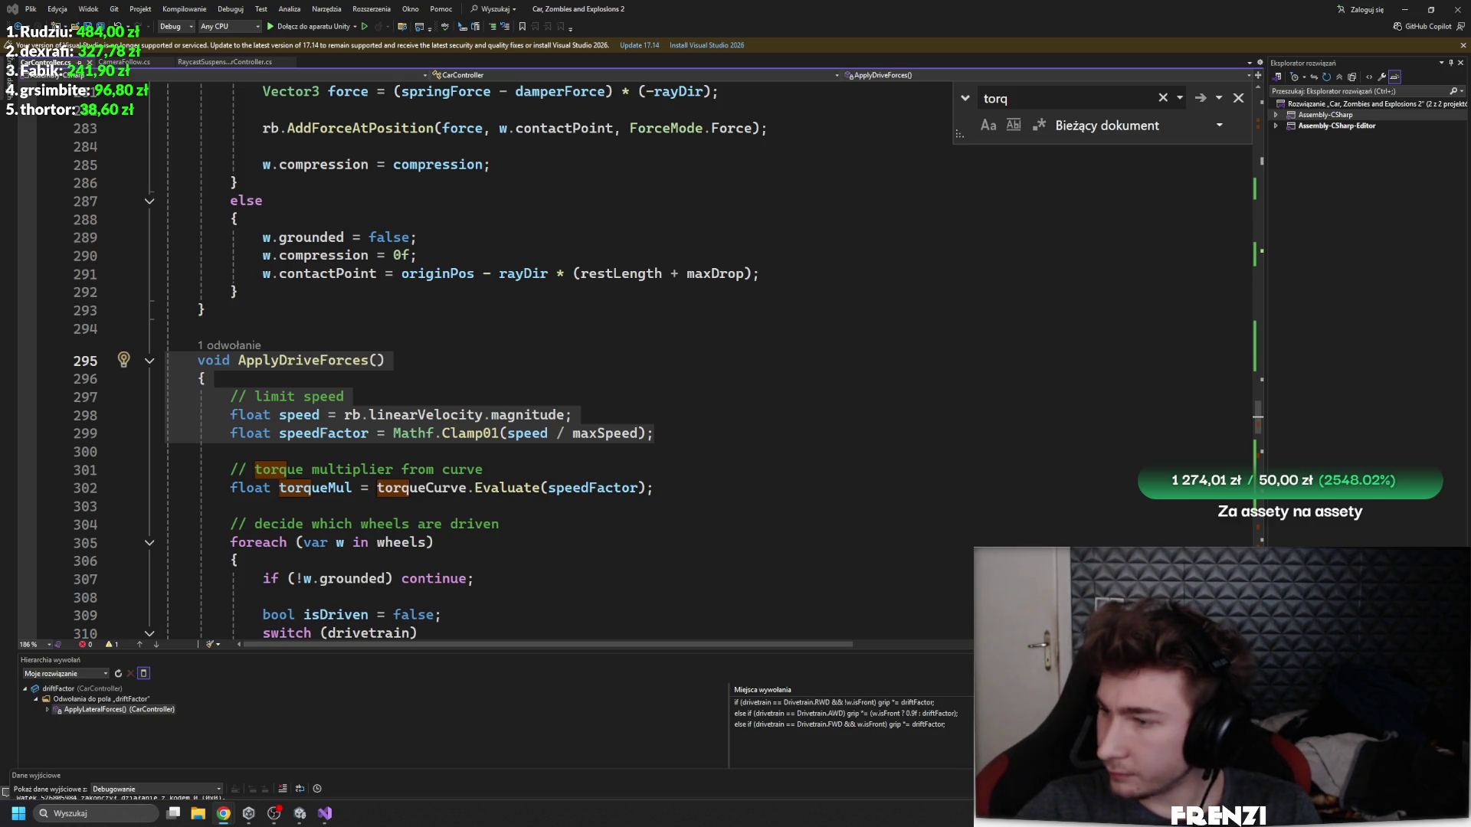
left_click(747, 437)
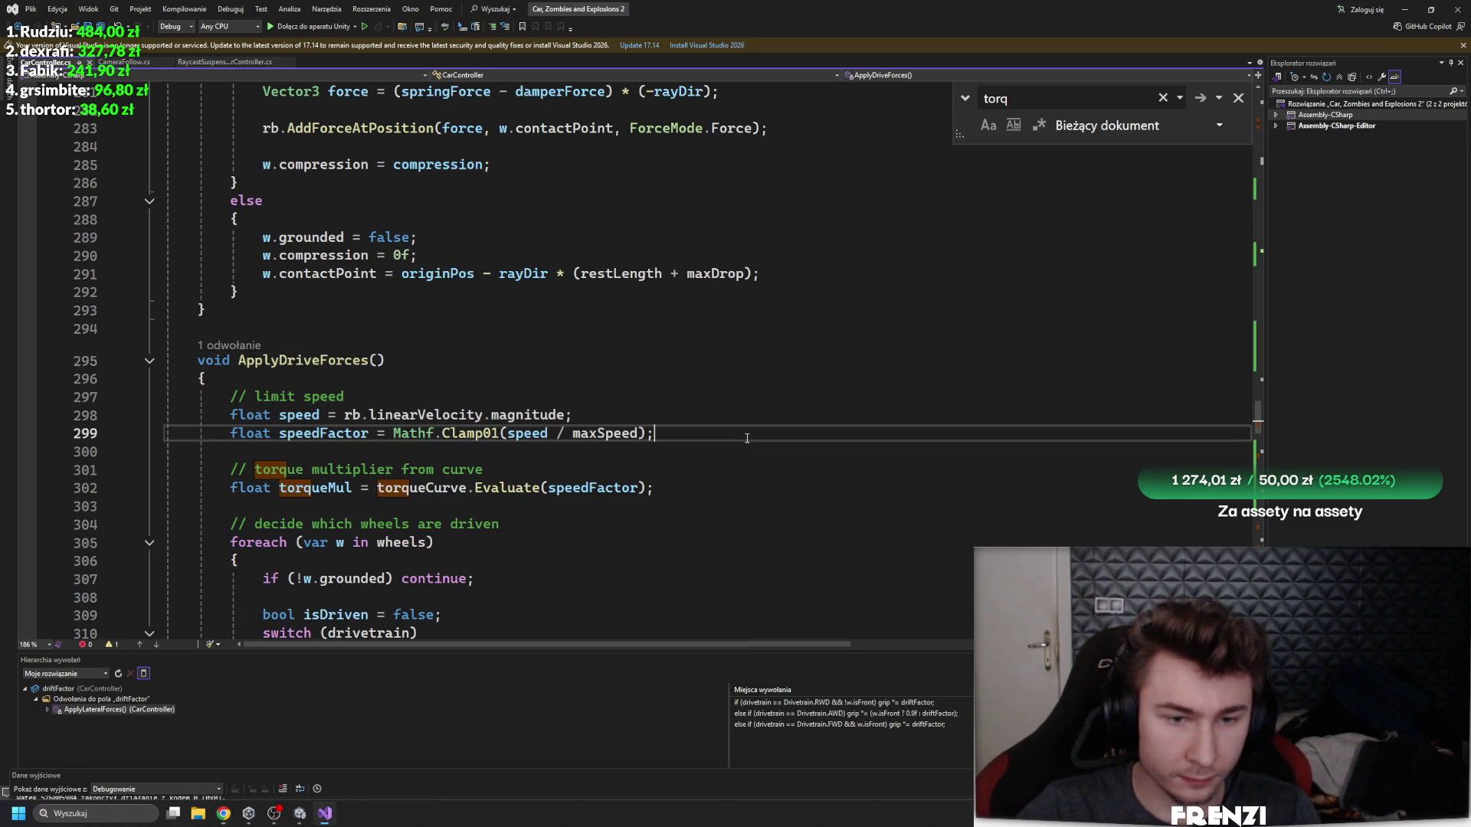
- Paste the velocity and forwardSpeed lines at the top of ApplyDriveForces, undoing two misplaced pastes
key("Return")
key("Return")
type("void ApplyDriveForces() {     // Pobierz wektor prędkości w układzie świata     Vector3 velocity = rb.linearVelocity;      // Oblicz prędkość w lokalnym kierunku forward pojazdu     // Używamy iloczynu skalarnego między wektorem prędkości a wektorem forward pojazdu.     float forwardSpeed = Vector3.Dot(velocity, transform.forward);")
scroll(747, 438, "down", 4)
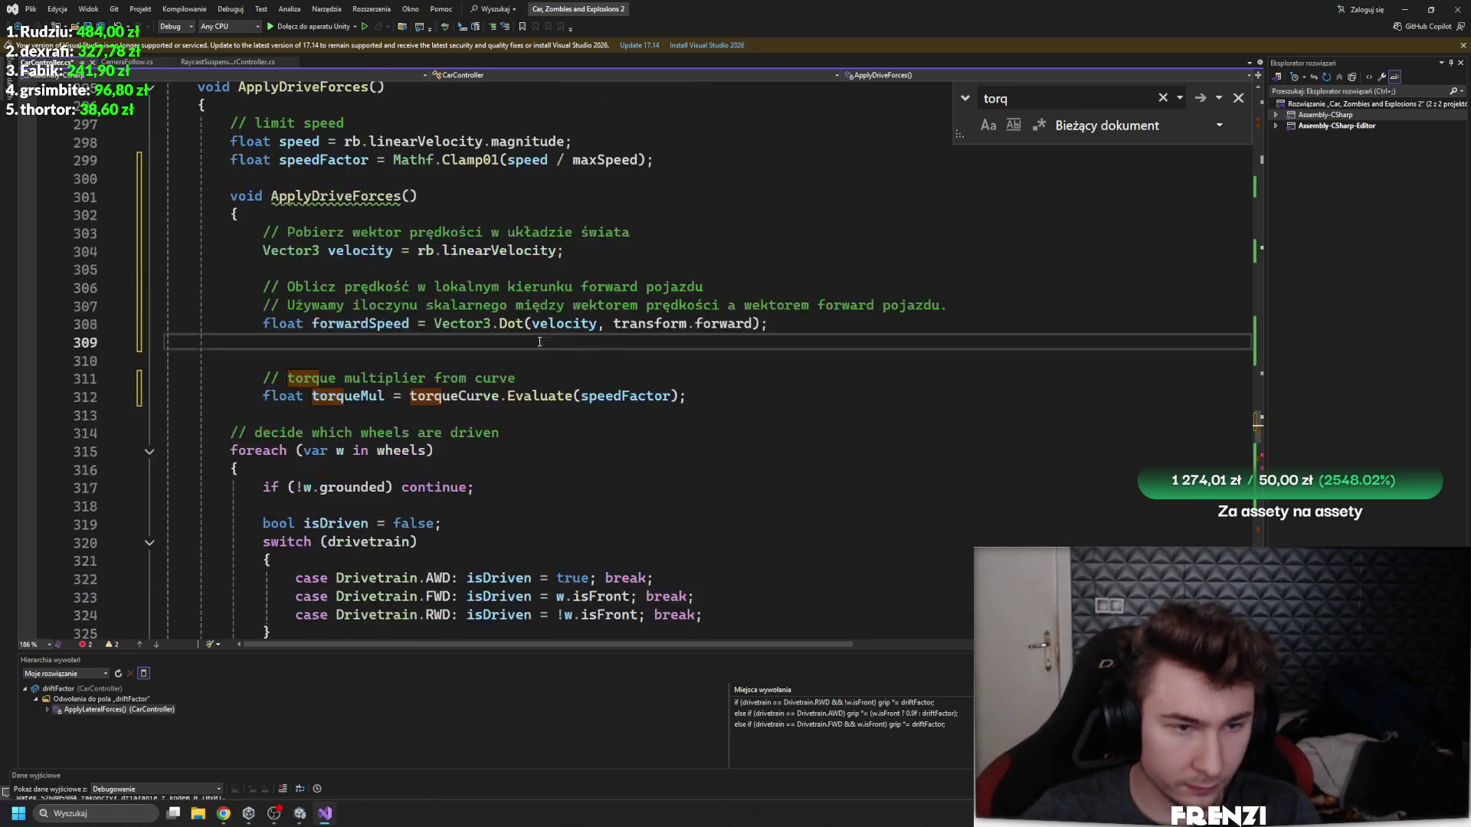
key("ctrl+z")
key("ctrl+z")
scroll(573, 370, "up", 8)
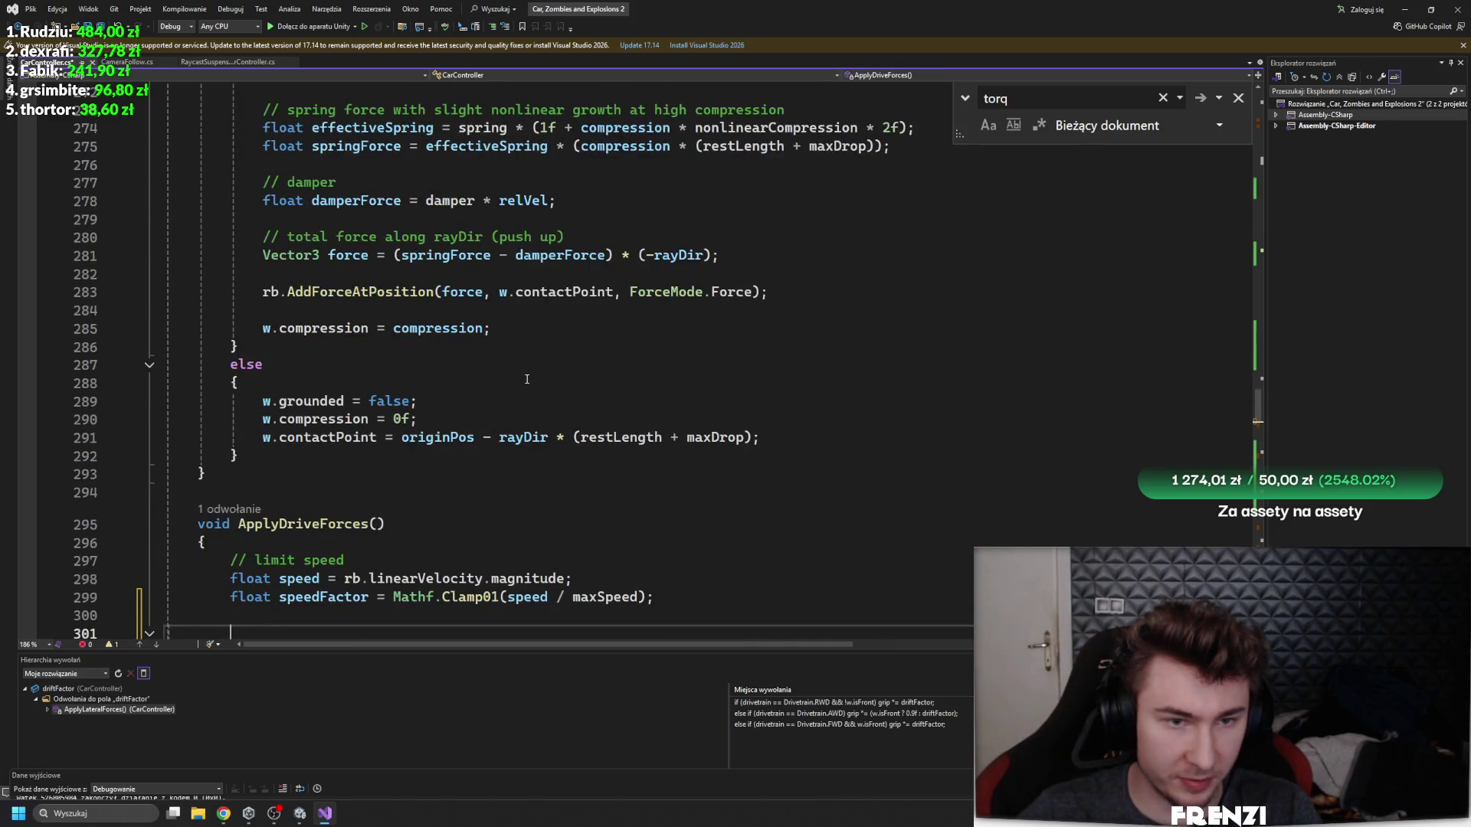
scroll(527, 380, "up", 3)
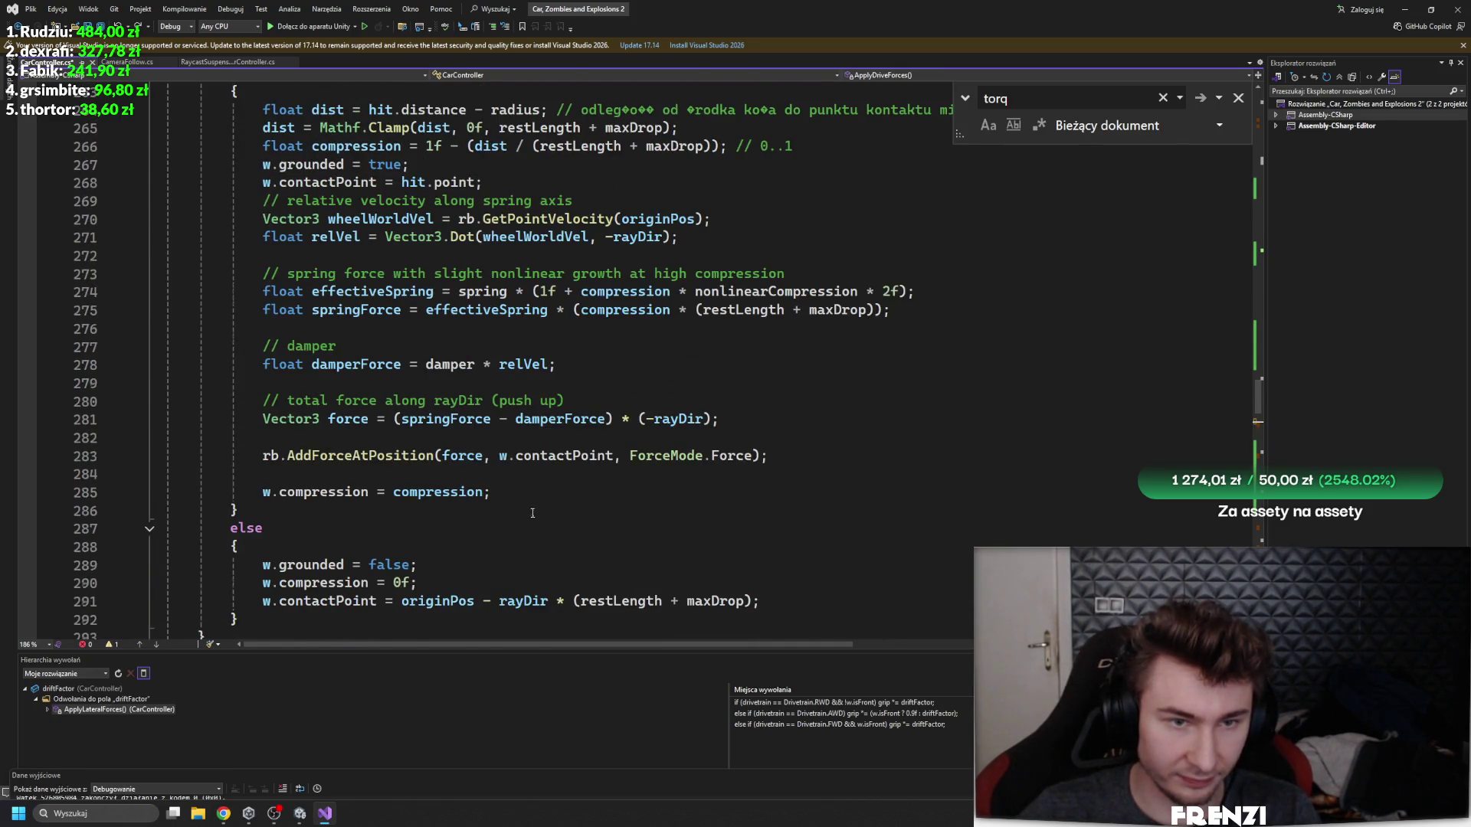
scroll(532, 512, "up", 12)
scroll(552, 460, "down", 11)
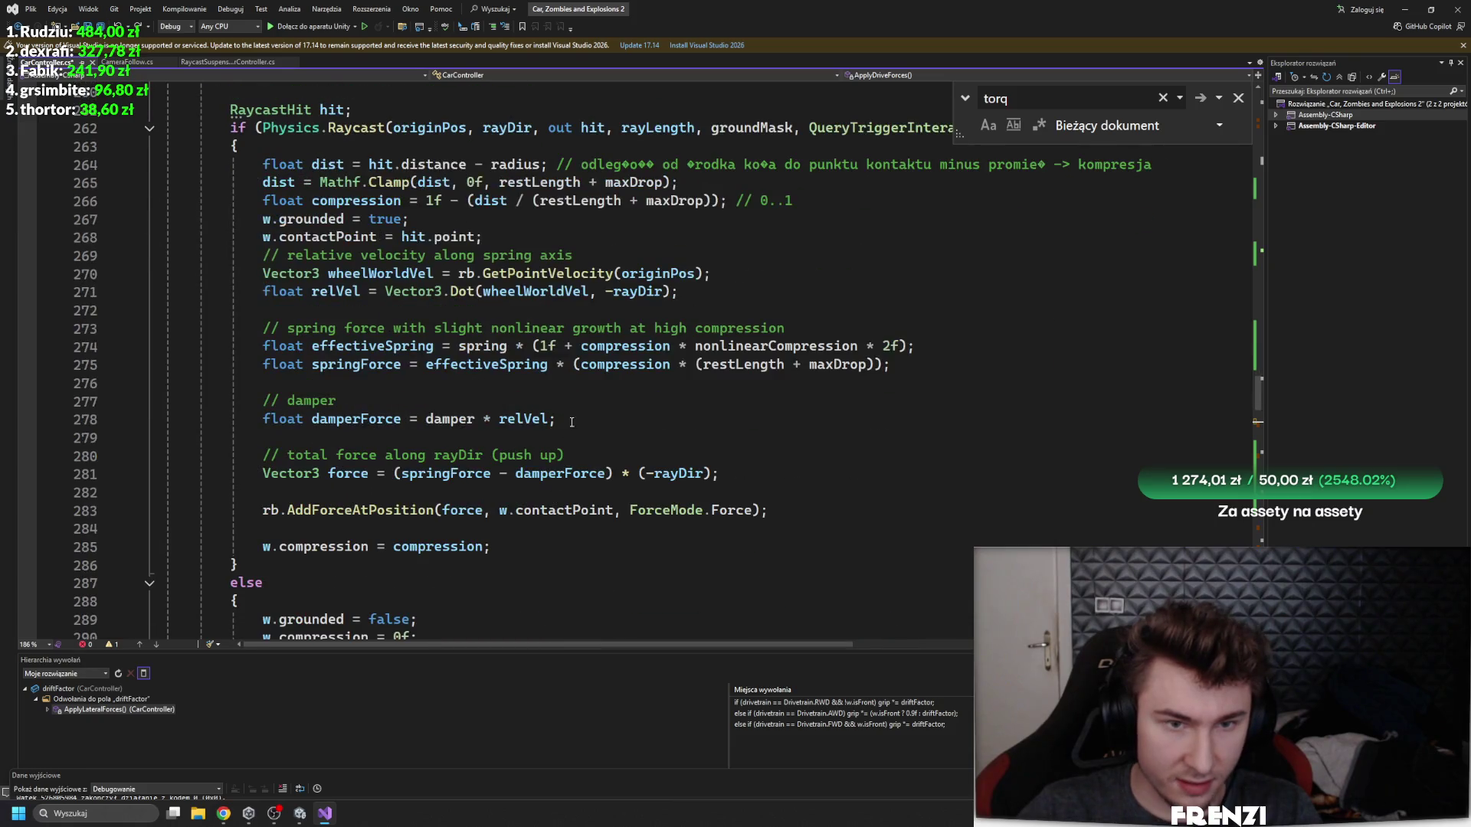
scroll(501, 447, "down", 7)
type("void ApplyDriveForces()         {             // Pobierz wektor prędkości w układzie świata             Vector3 velocity = rb.linearVelocity;              // Oblicz prędkość w lokalnym kierunku forward pojazdu             // Używamy iloczynu skalarnego między wektorem prędkości a wektorem forward pojazdu.             float forwardSpeed = Vector3.Dot(velocity, transform.forward);")
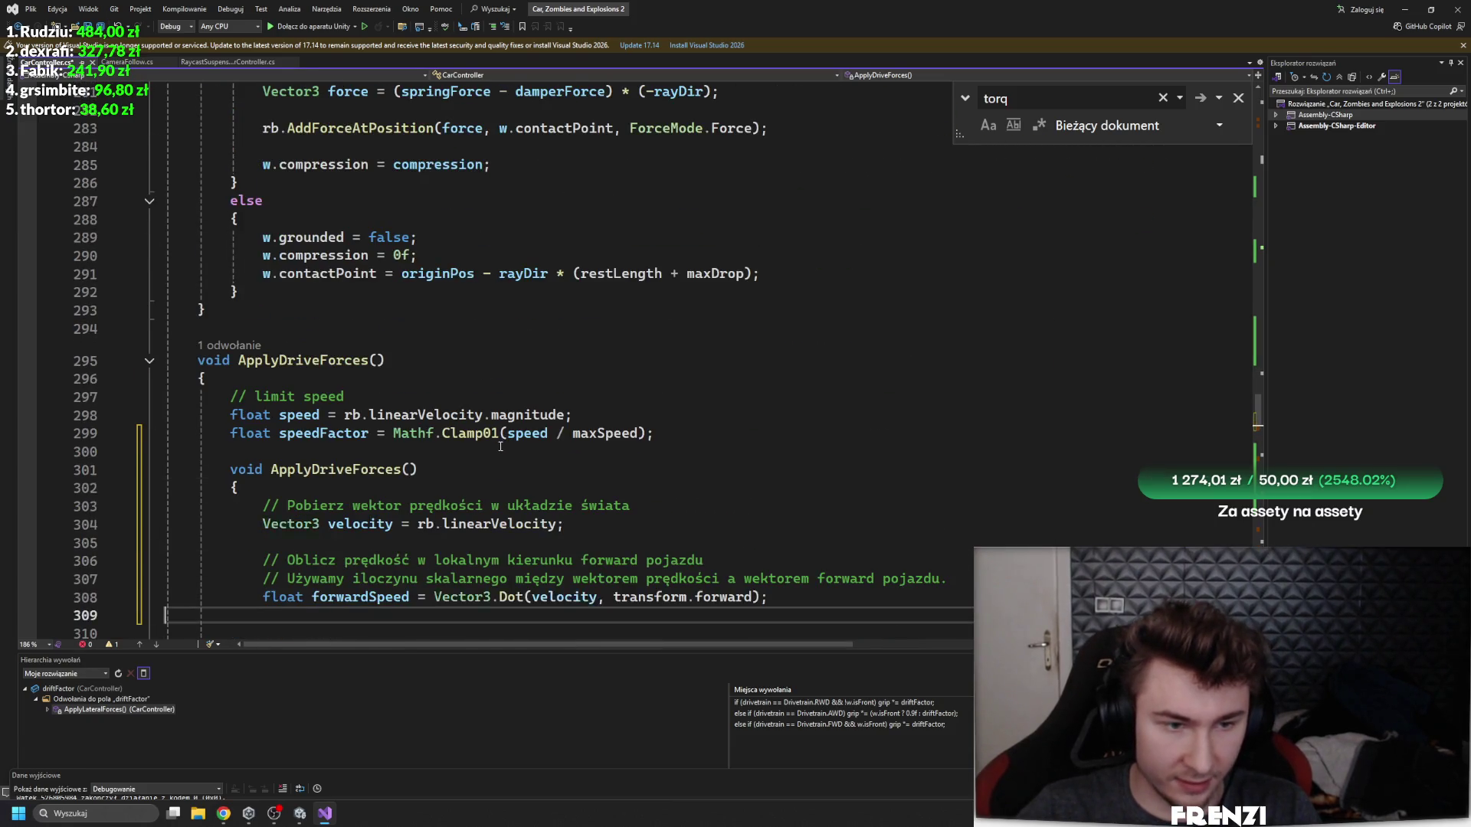
scroll(977, 414, "down", 4)
key("ctrl+z")
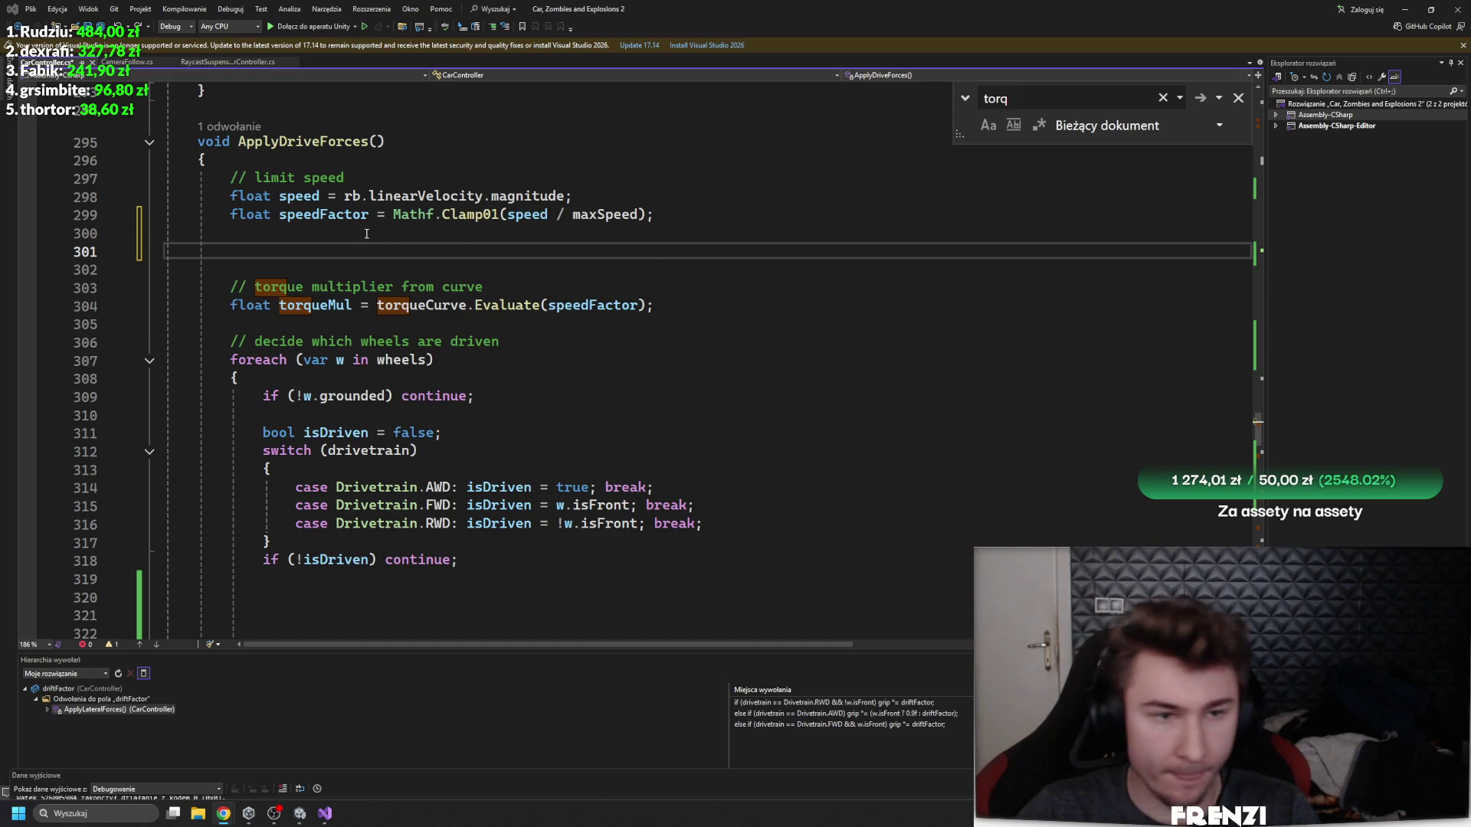
left_click(342, 152)
type("Vector3 velocity = rb.linearVelocity;  // Oblicz prędkość w lokalnym kierunku forward pojazdu // Używamy iloczynu skalarnego między wektorem prędkości a wektorem forward pojazdu. float forwardSpeed = Vector3.Dot(velocity, transform.forward);")
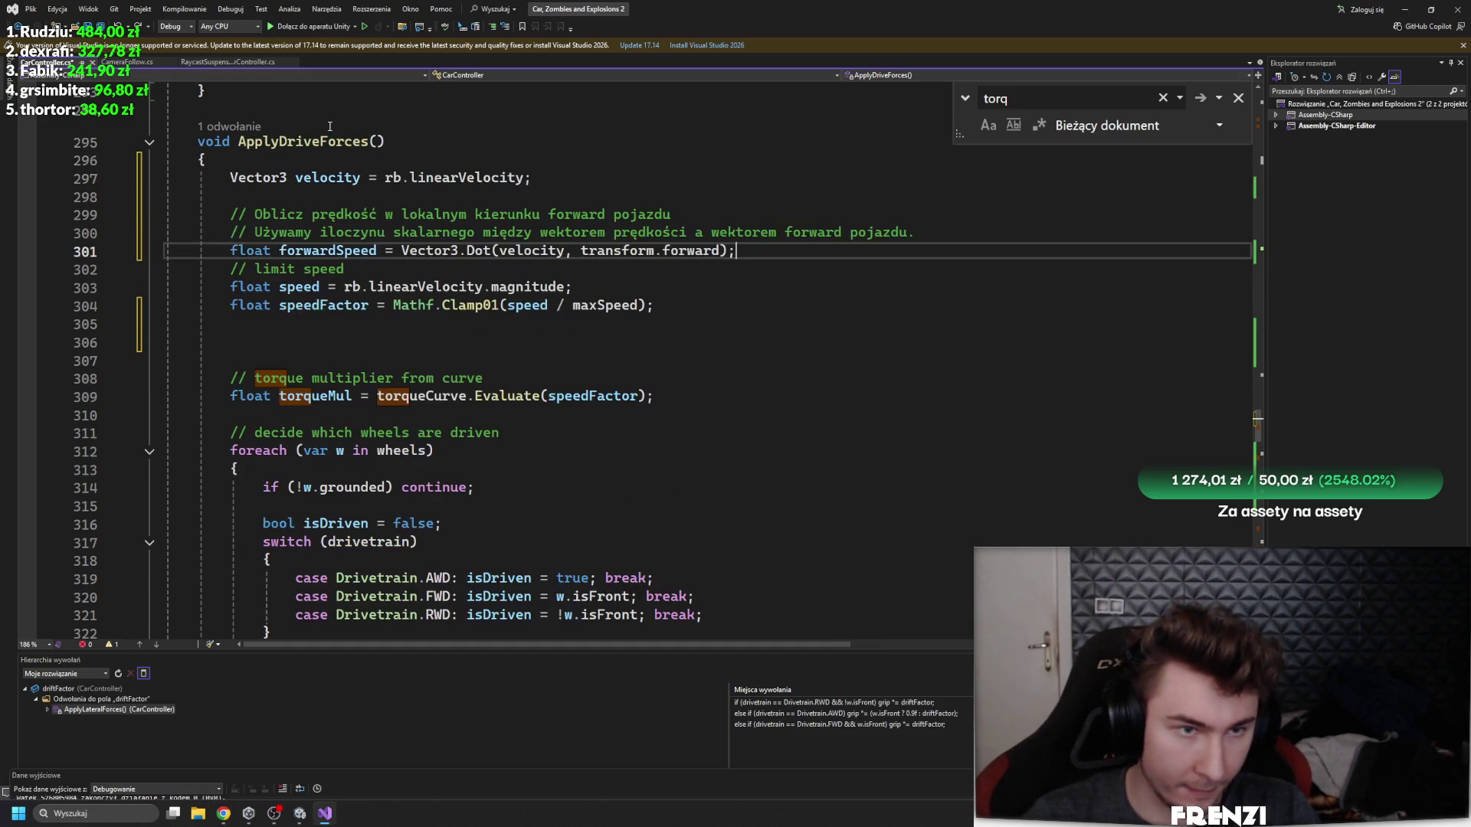
key("Return")
key("Return")
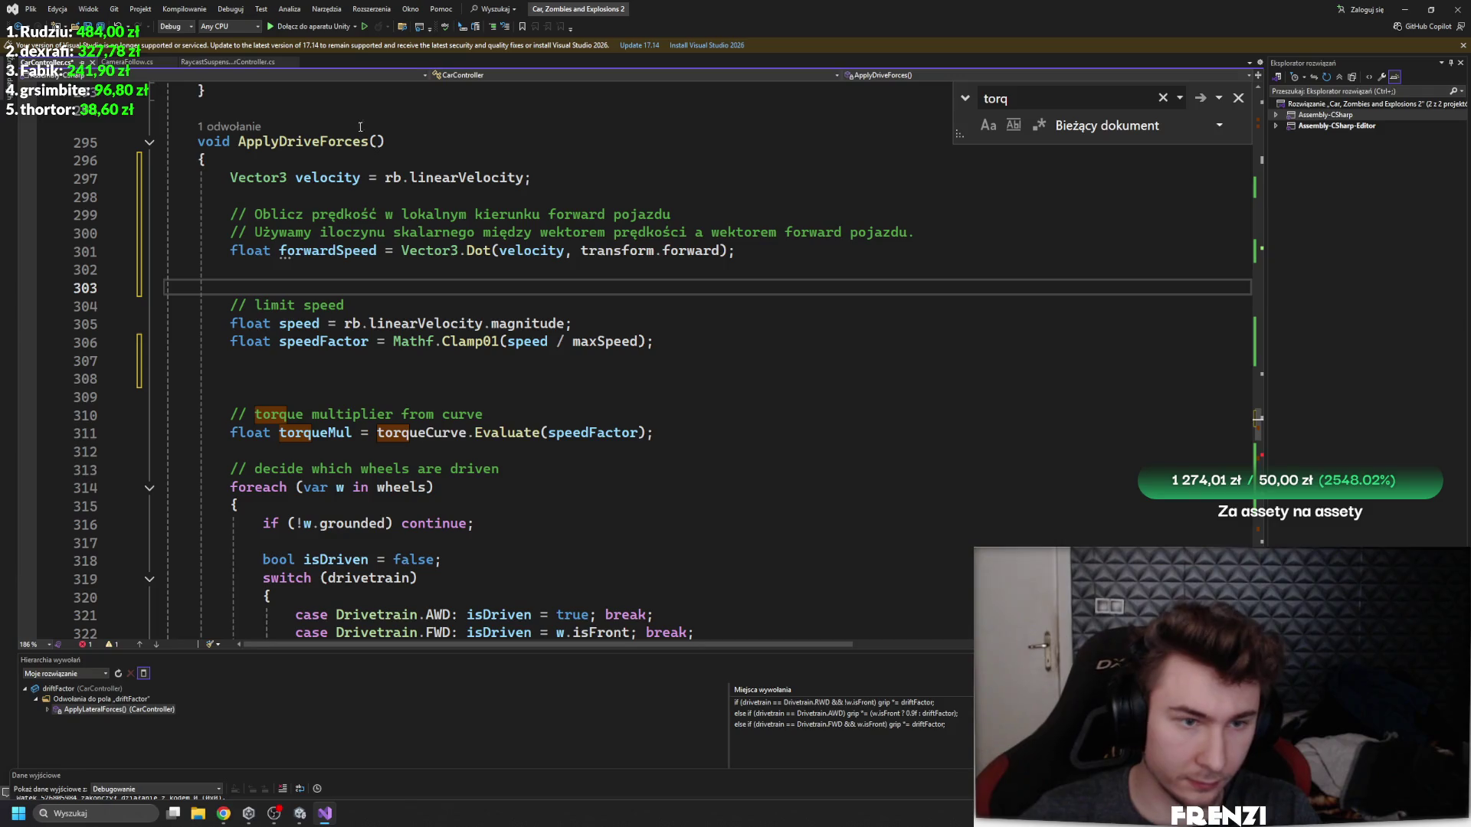
- Replace rb.linearVelocity.magnitude with forwardSpeed on the speed line
mouse_move(564, 323)
left_mouse_down()
mouse_move(245, 305)
mouse_move(344, 322)
left_mouse_up()
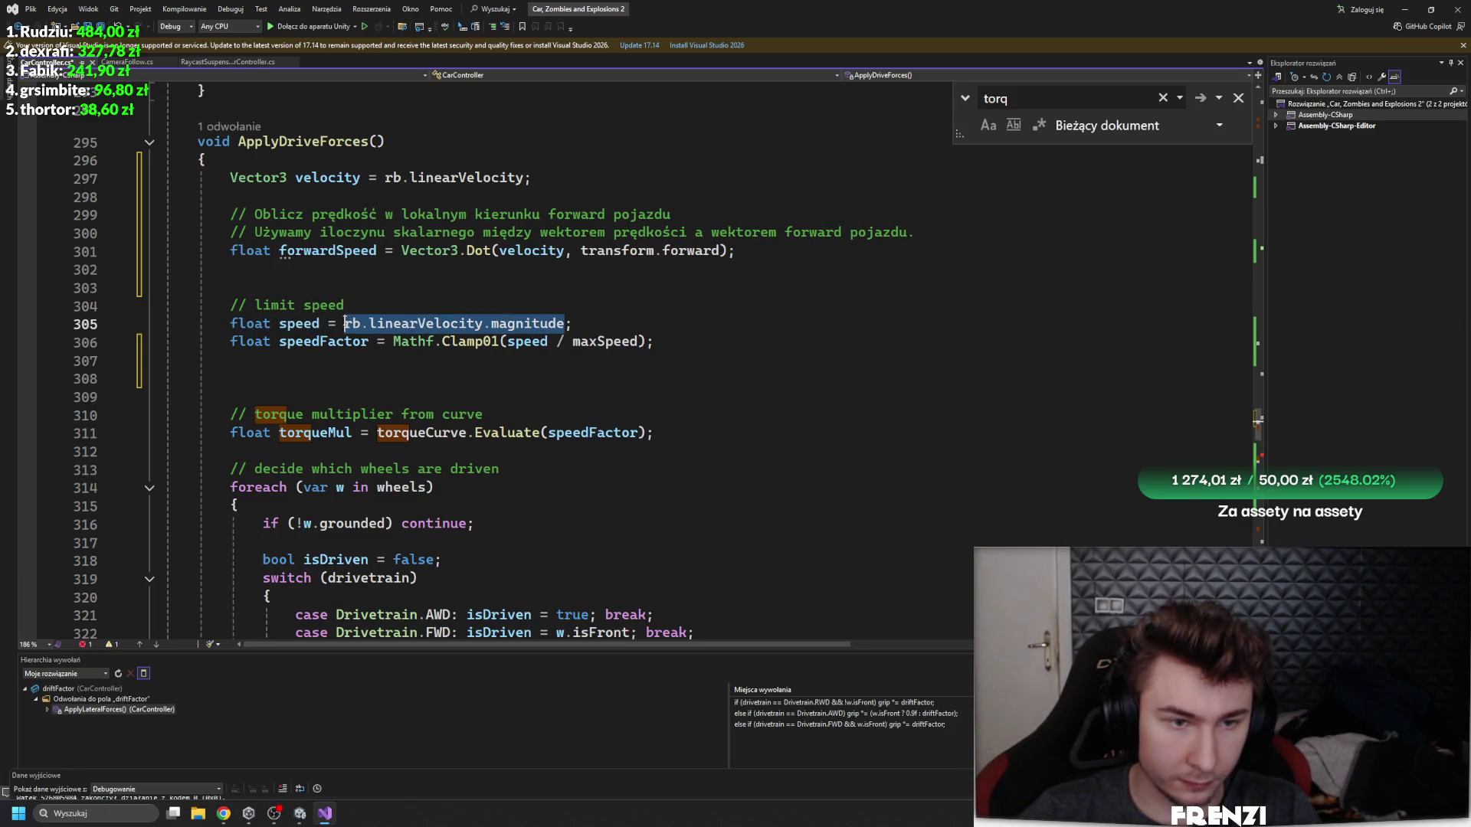
type("forw")
key("Tab")
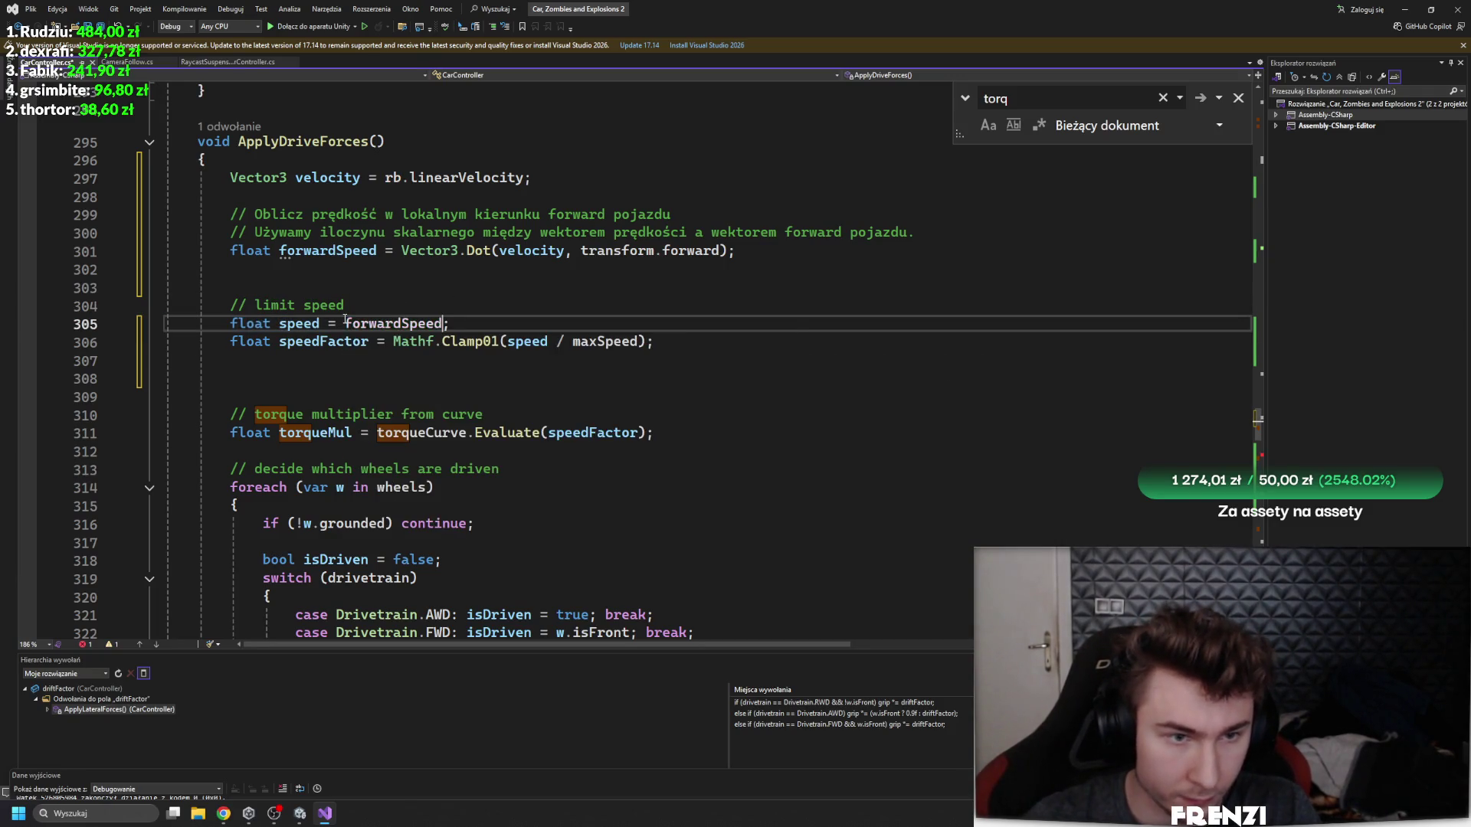
- Add Debug.Log("forwardSpeed"); above the speed-limit code and save the script
key("Up")
key("Up")
type("Debug.Log(:\"")
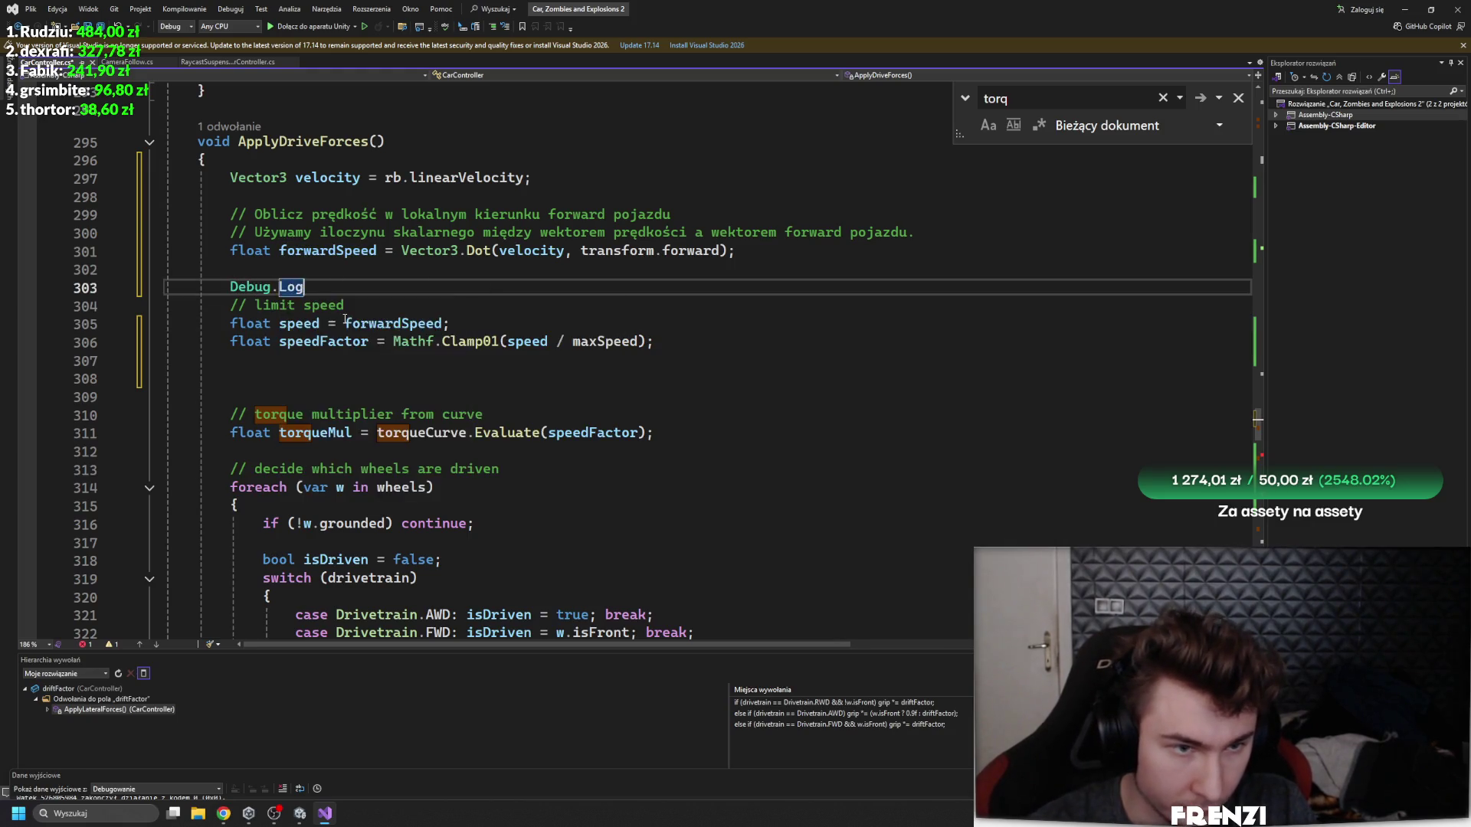
key("BackSpace")
key("BackSpace")
type("\"forward")
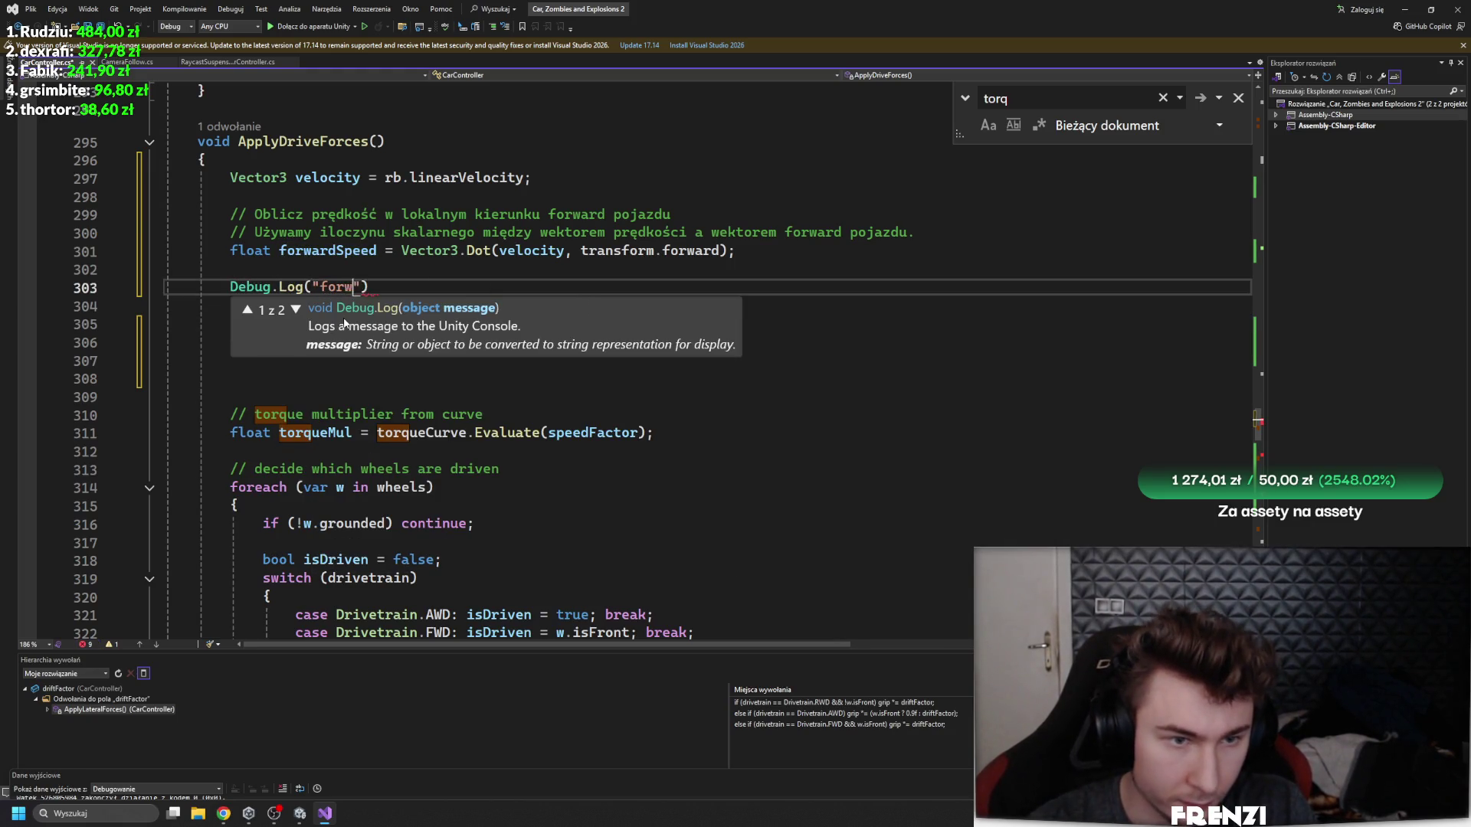
type("Speed")
key("End")
type(";")
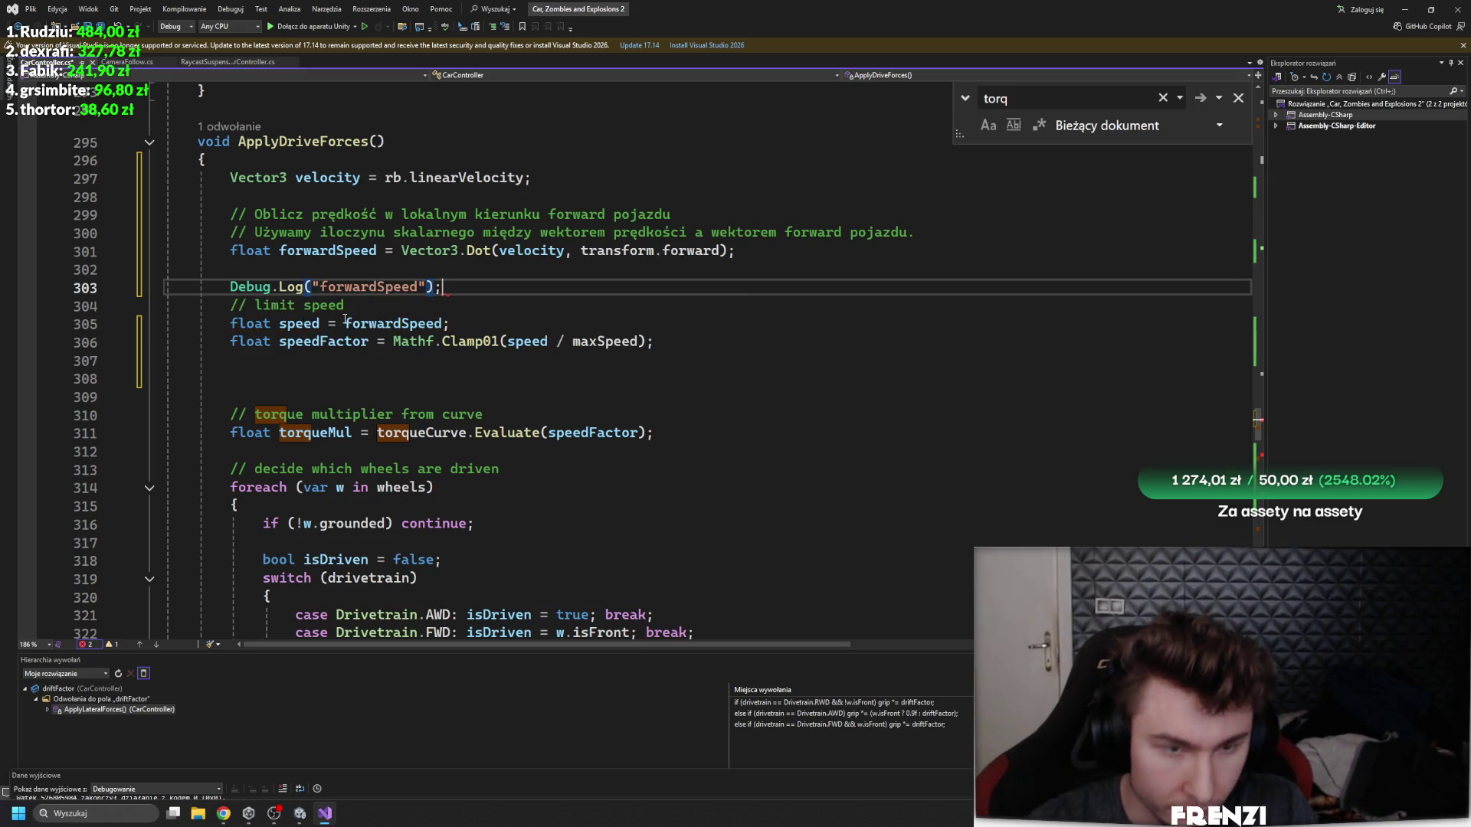
key("ctrl+s")
key("alt+Tab")
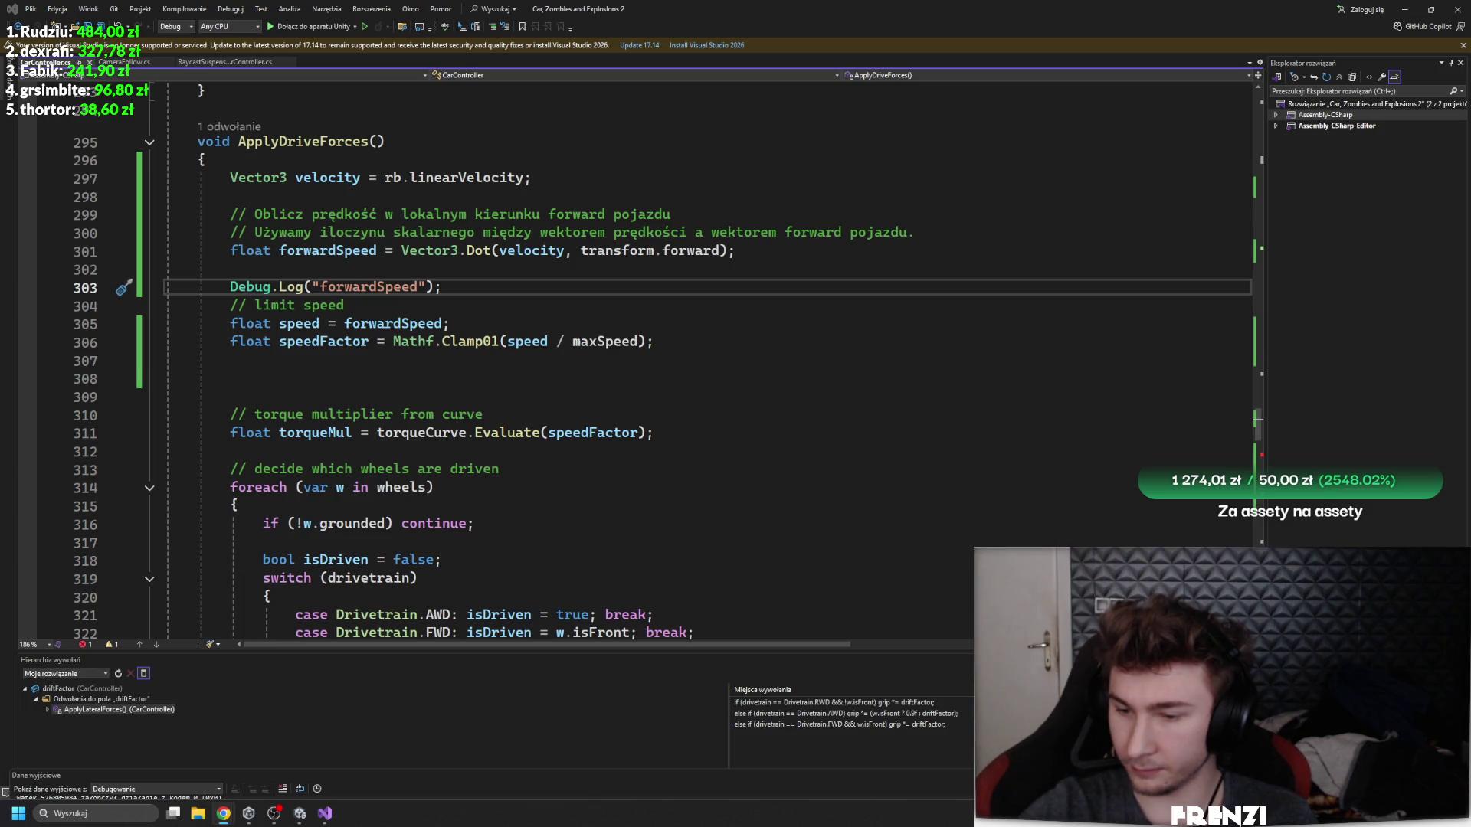
- Attempt Play mode and open the CS0136 forwardSpeed error in the script
key("alt+Tab")
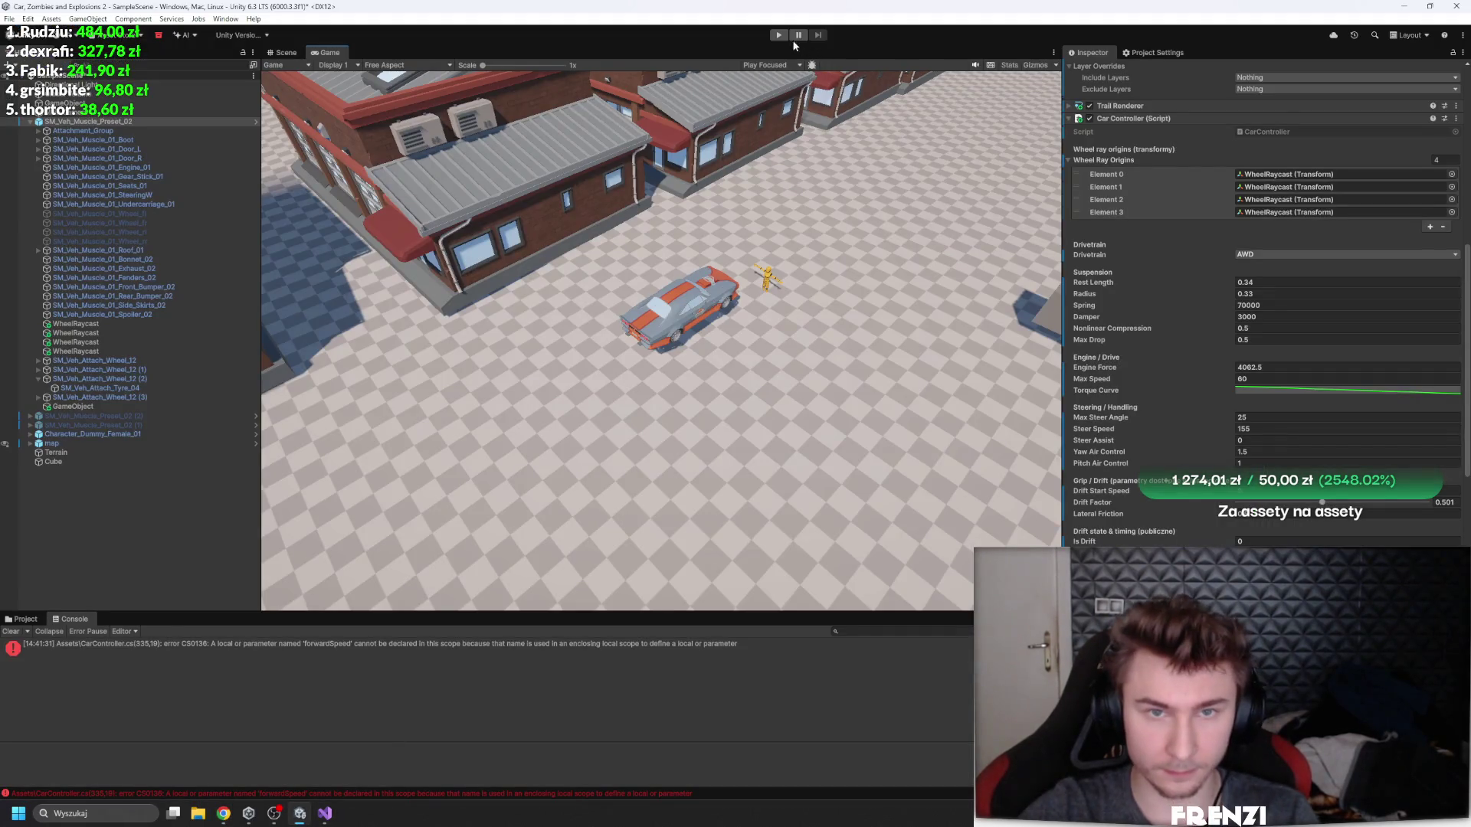
left_click(779, 35)
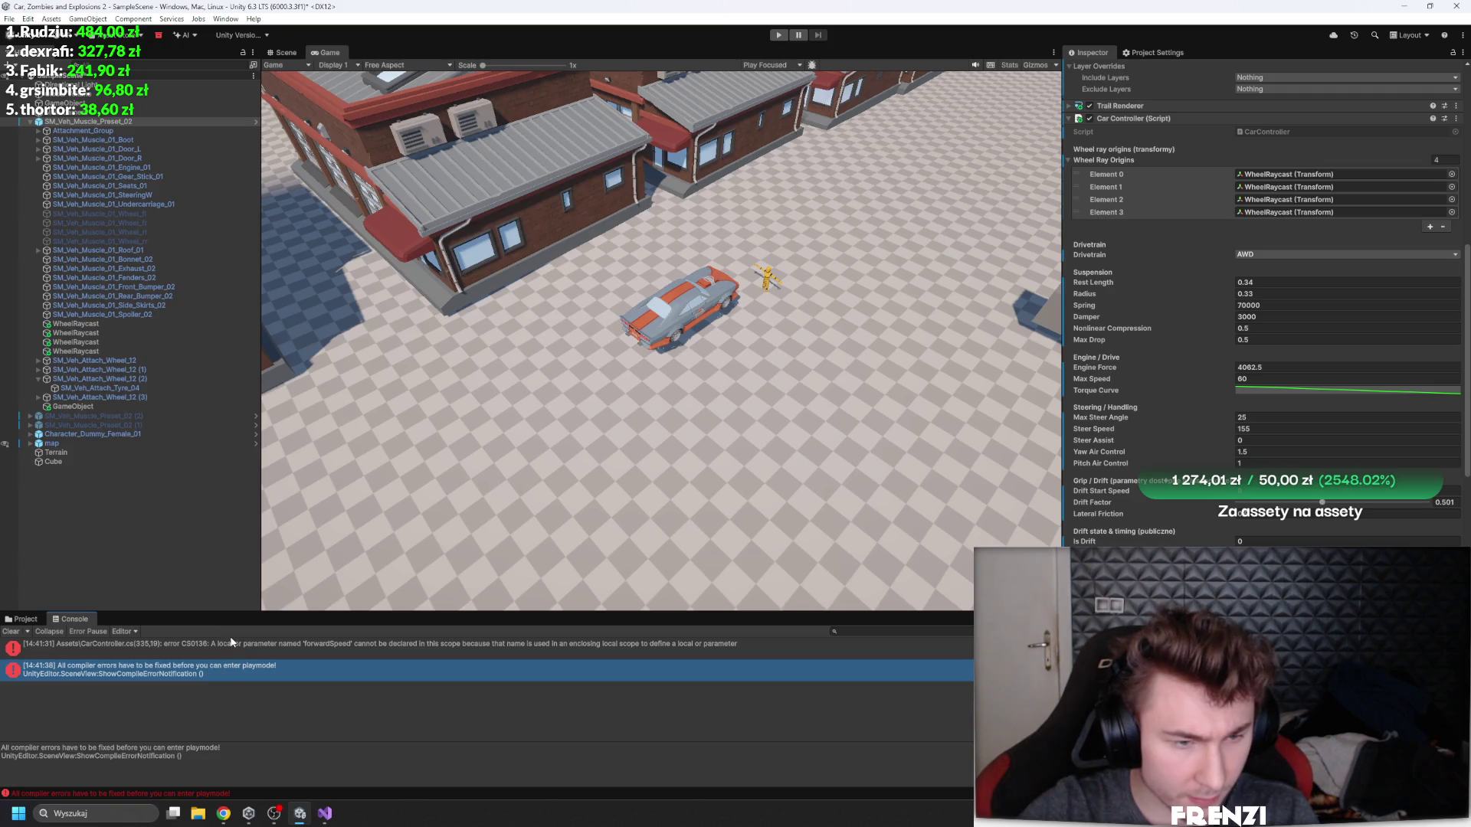
left_click(223, 648)
double_click(223, 648)
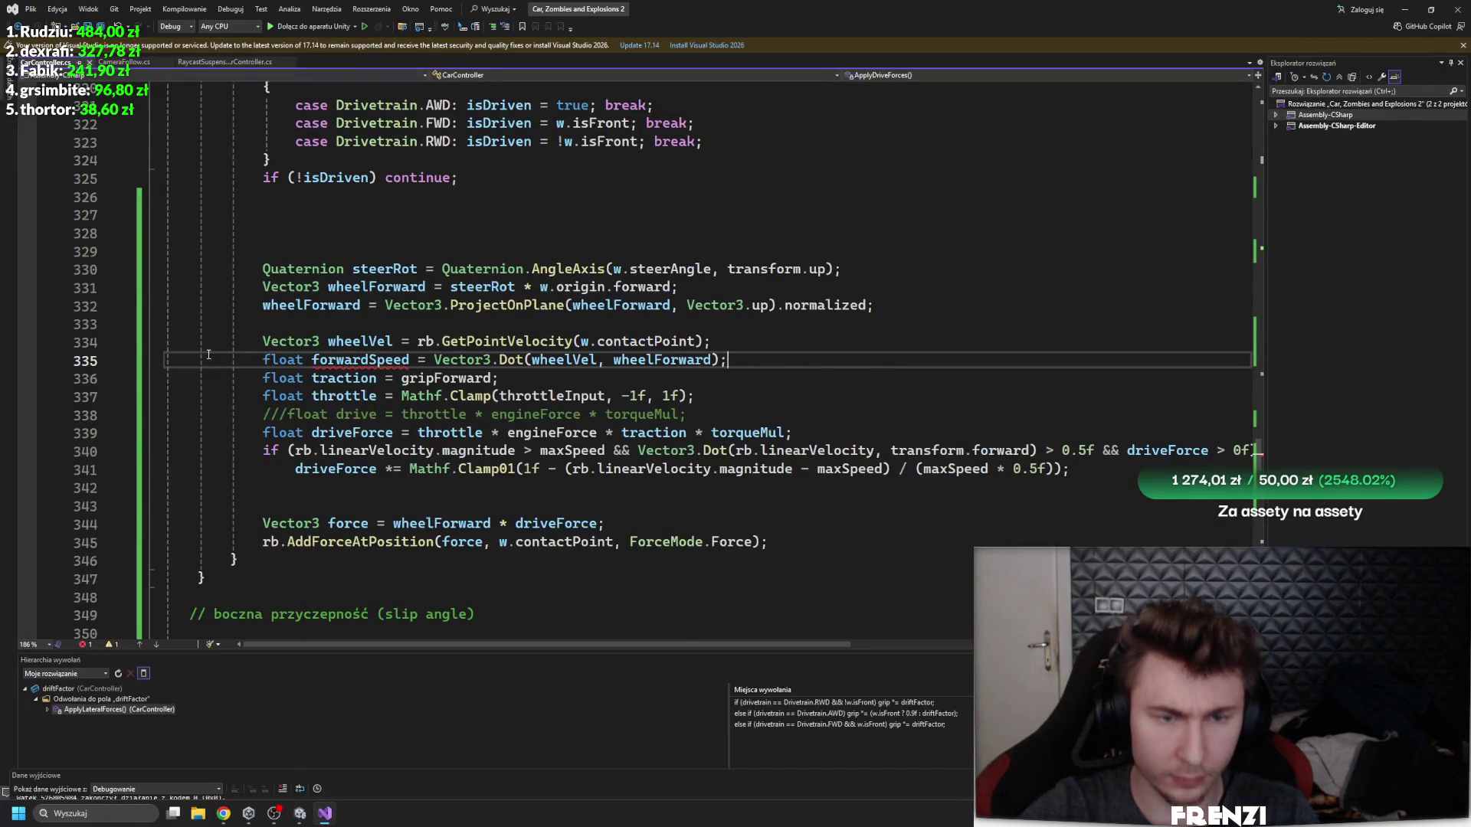
- Rename the clashing variable to forwardSpeedf on lines 301 and 305, and dismiss the Script Updating Consent prompt
scroll(321, 391, "up", 20)
scroll(295, 433, "up", 12)
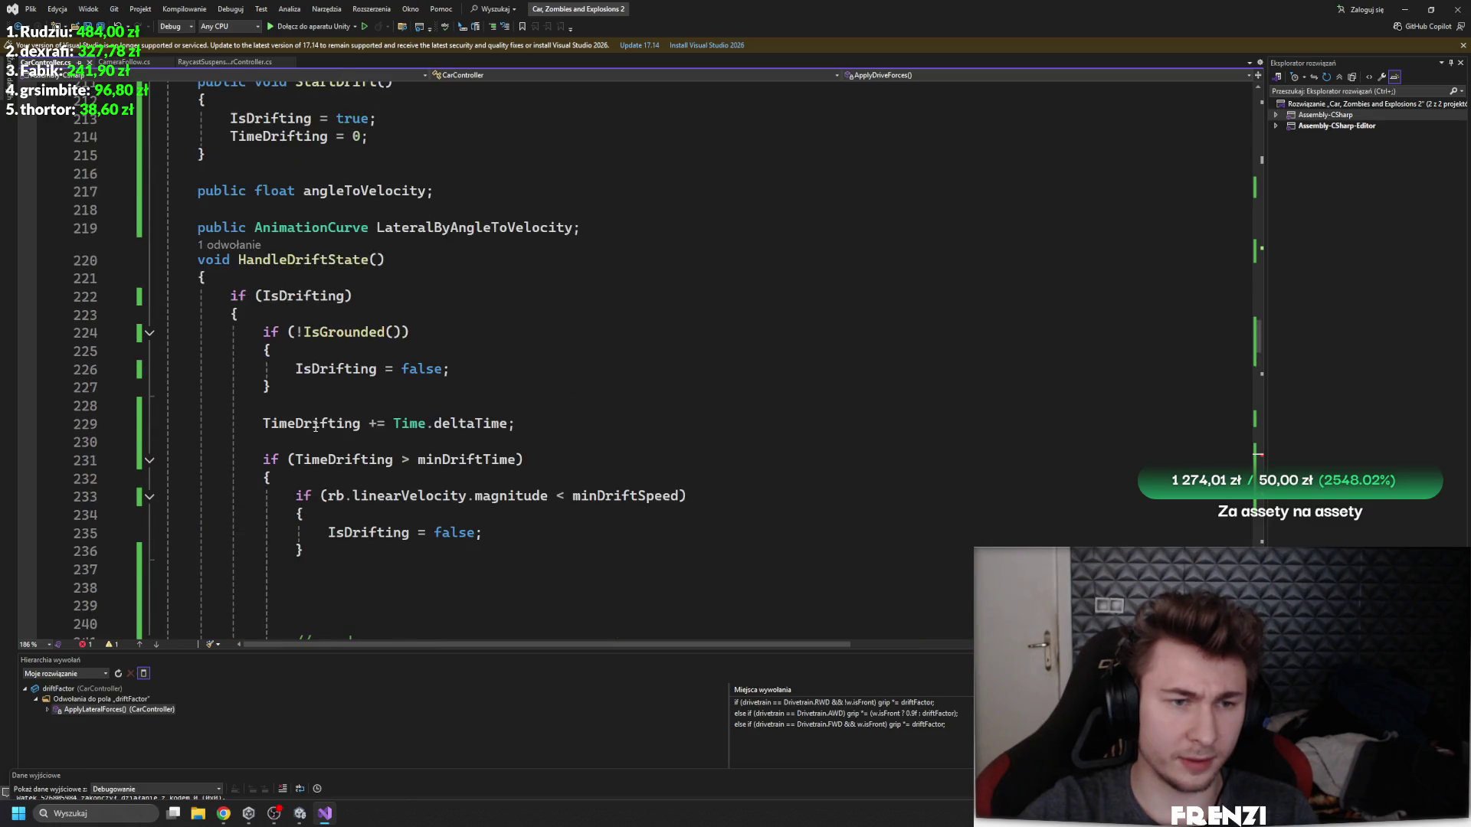
scroll(438, 433, "down", 8)
scroll(438, 433, "down", 17)
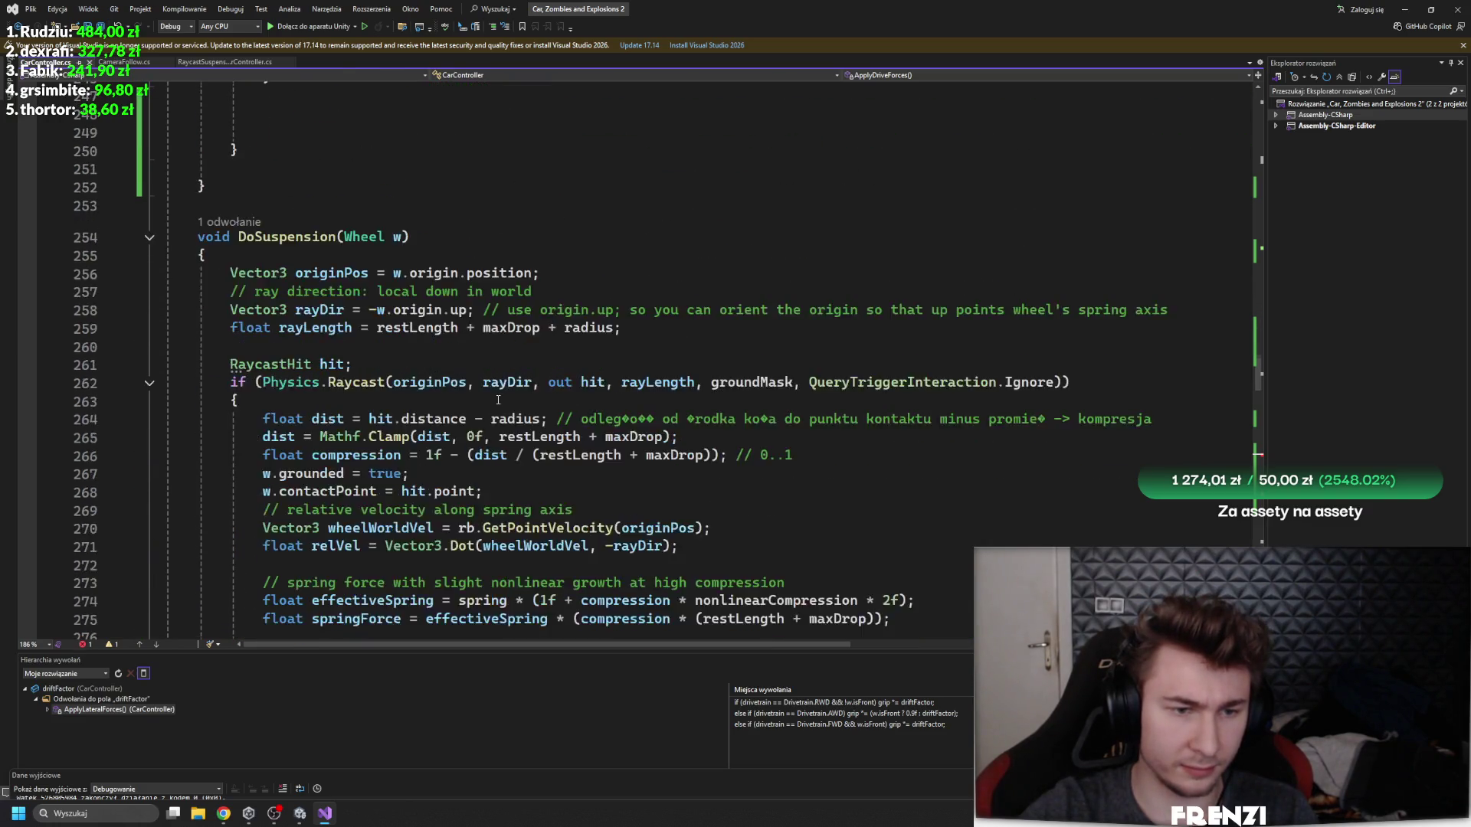
scroll(460, 433, "up", 7)
scroll(488, 433, "down", 14)
scroll(488, 434, "down", 3)
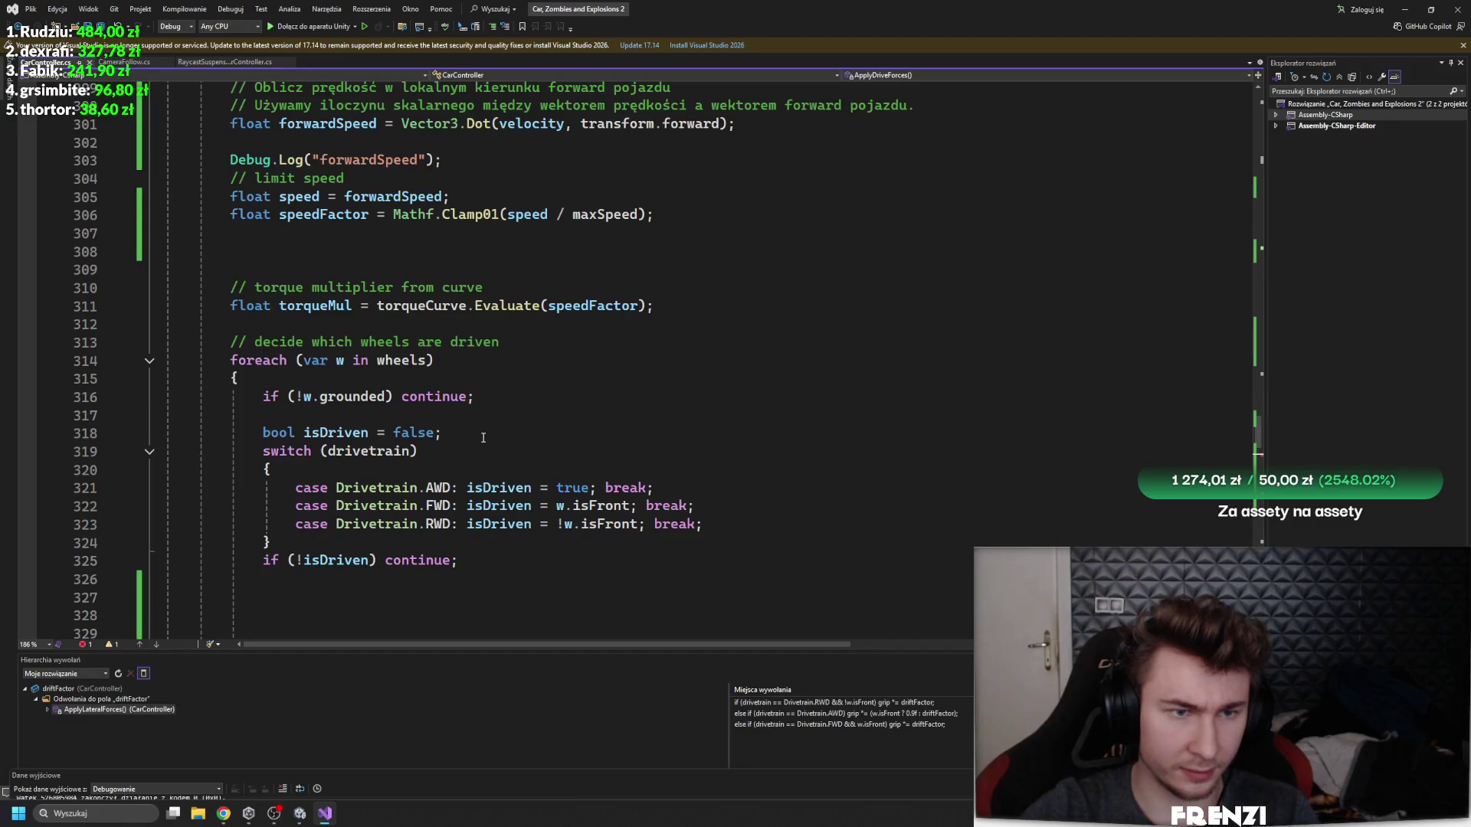
scroll(479, 432, "up", 4)
scroll(453, 421, "down", 2)
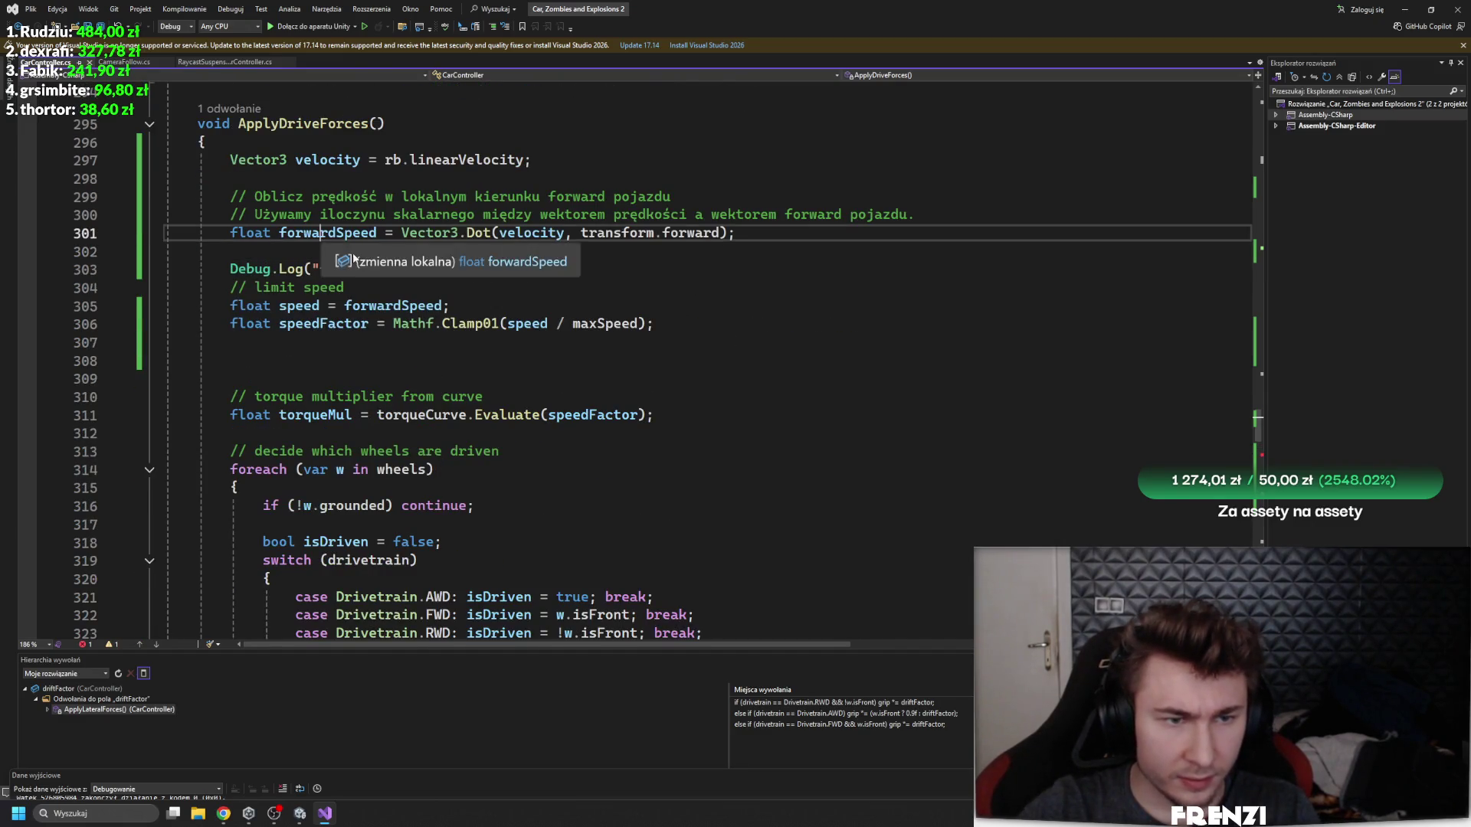
scroll(353, 259, "down", 8)
scroll(388, 238, "up", 8)
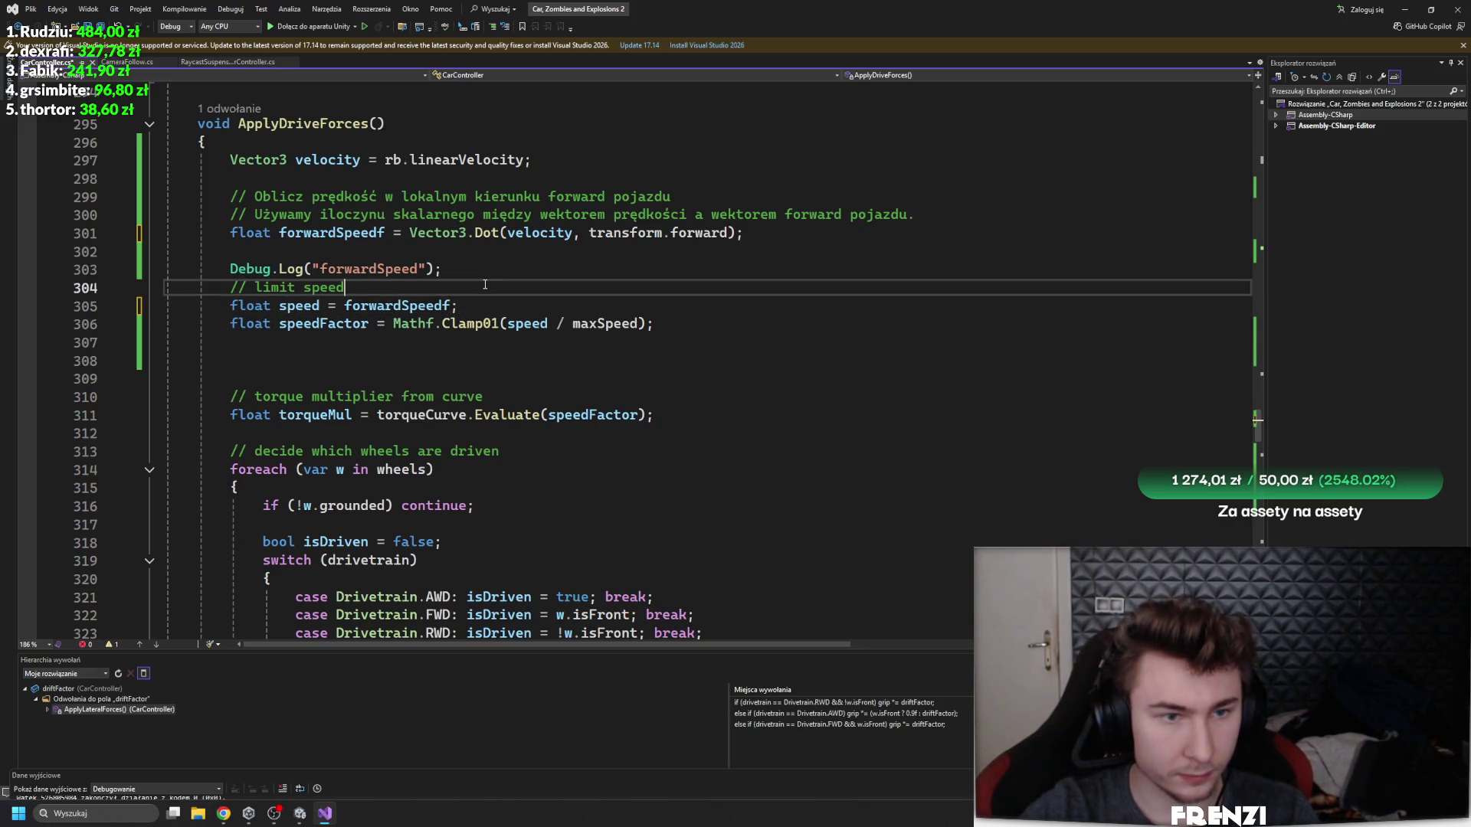
left_click(300, 813)
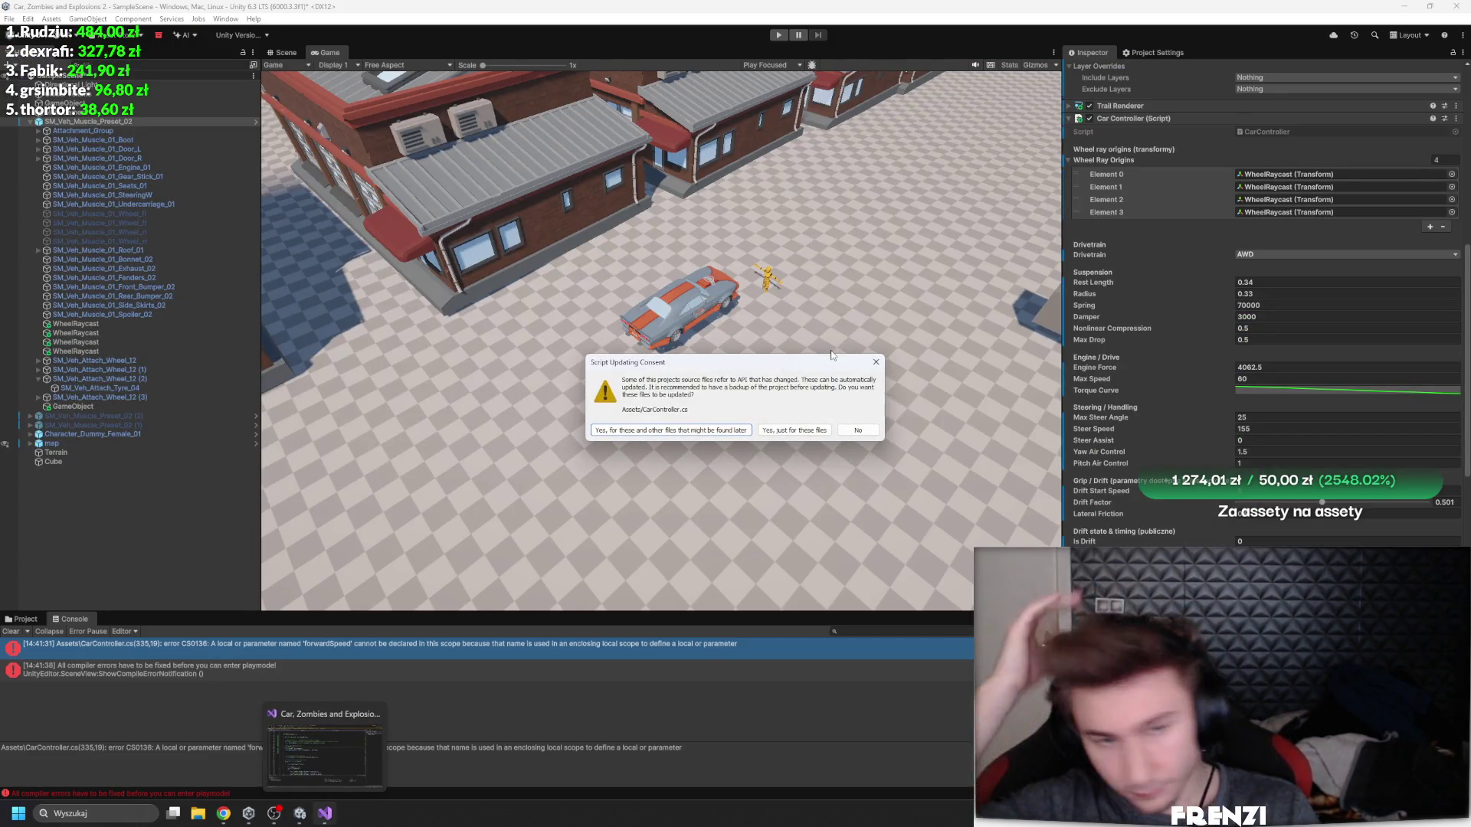
left_click(858, 432)
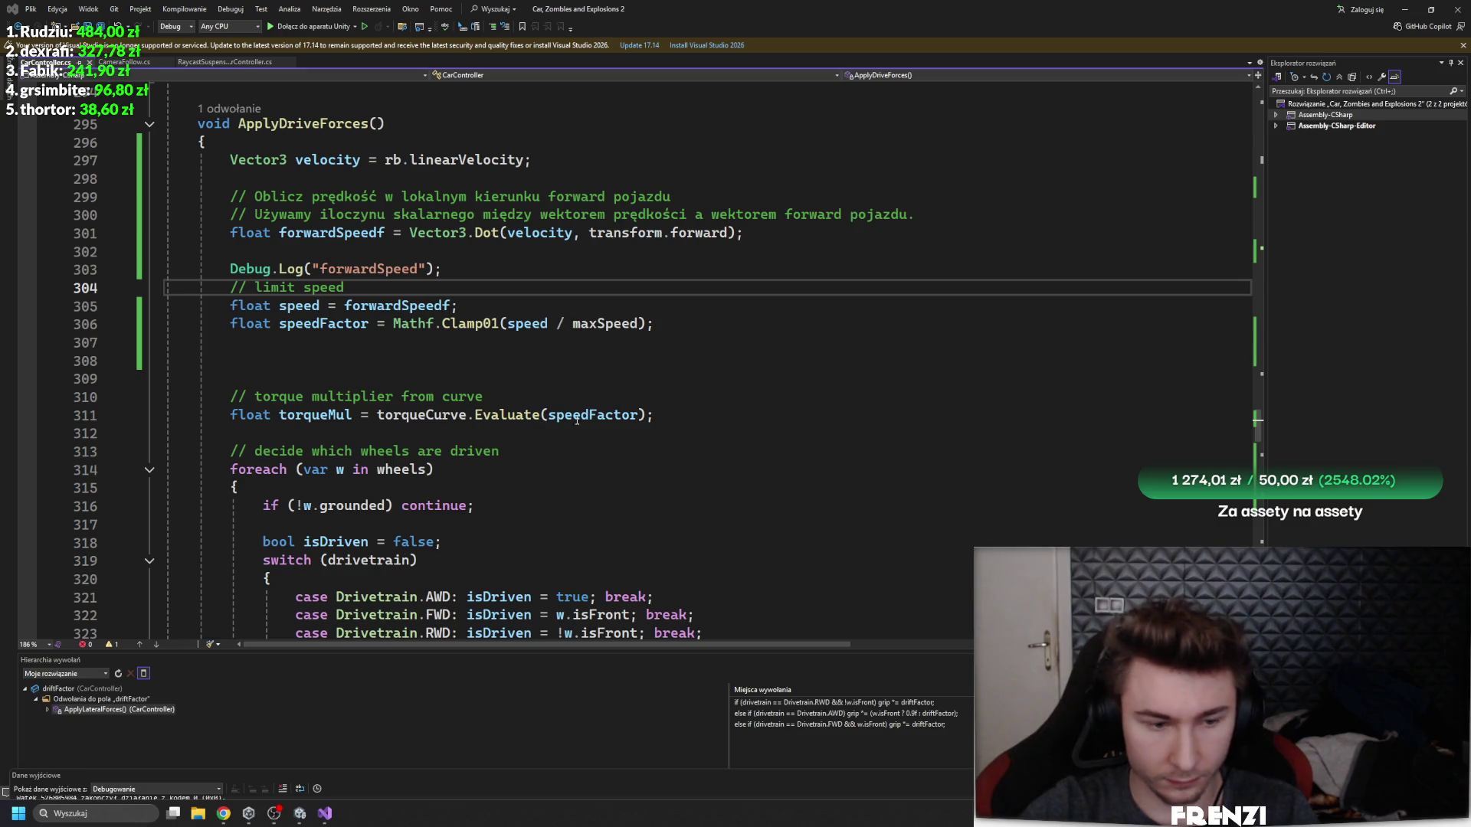
left_click(300, 819)
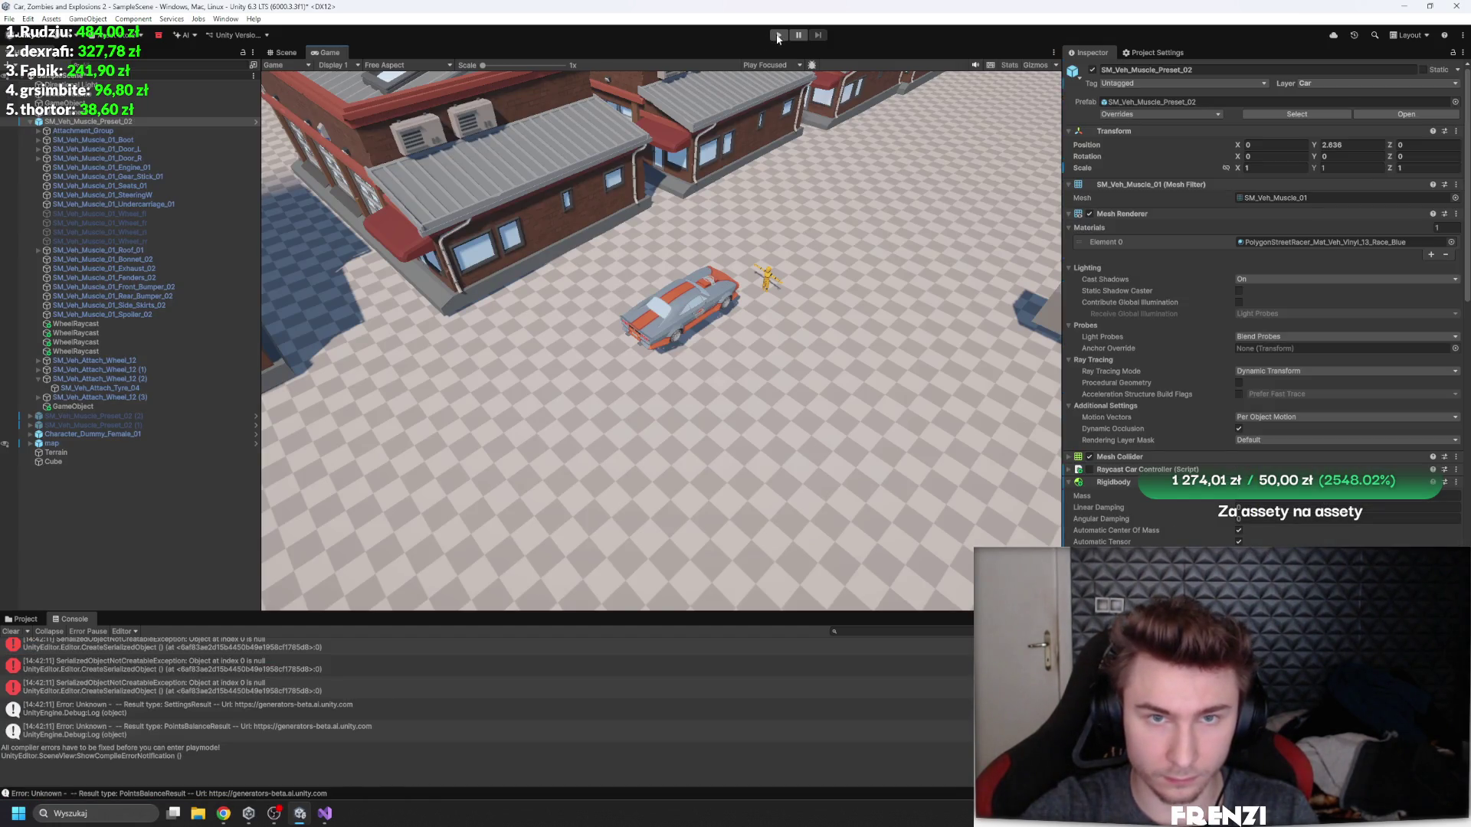
- Drive the car forward and swing it into a drift with W and A
scroll(1135, 387, "down", 10)
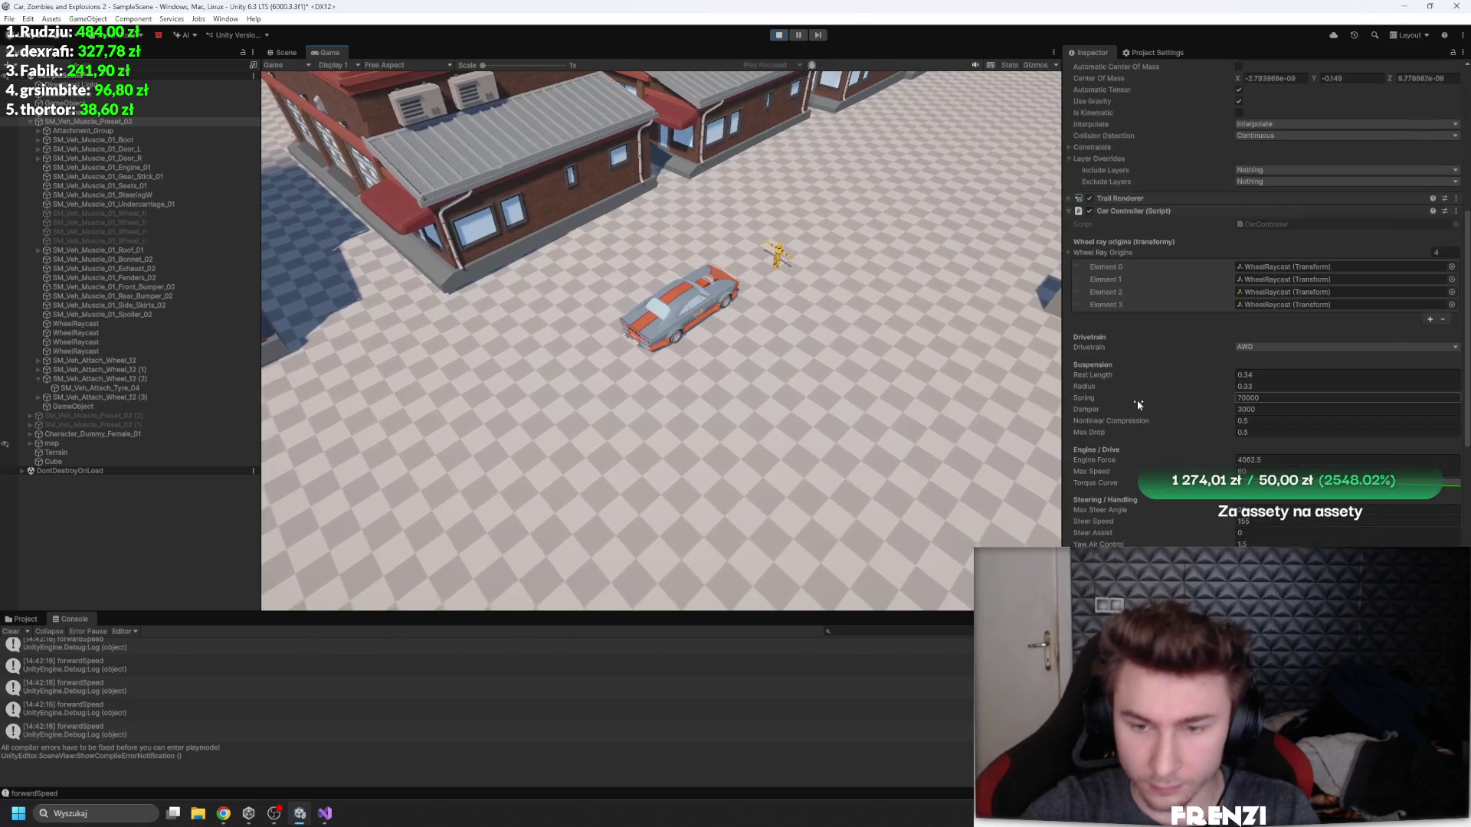
key("w")
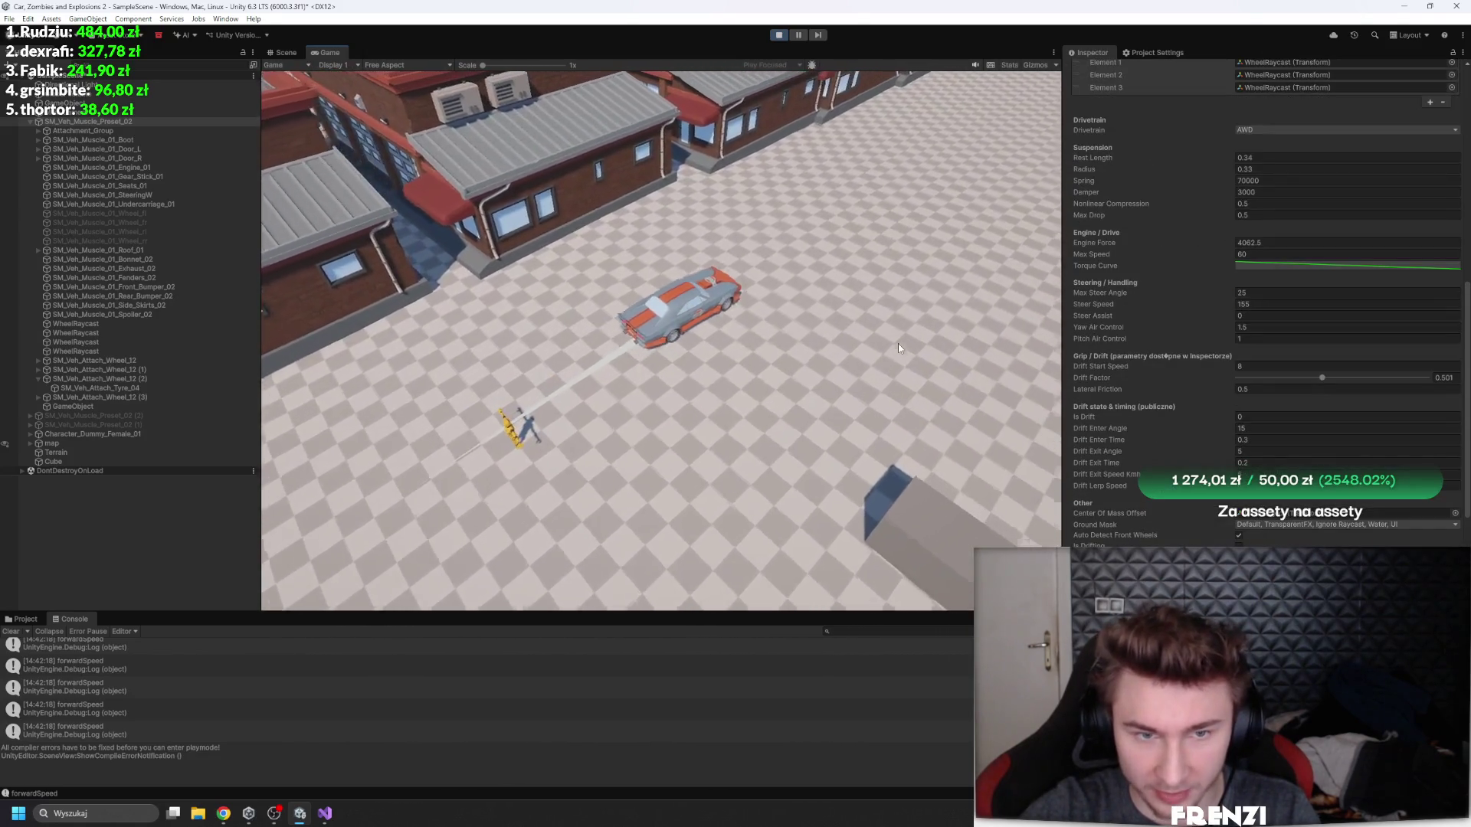
key("a")
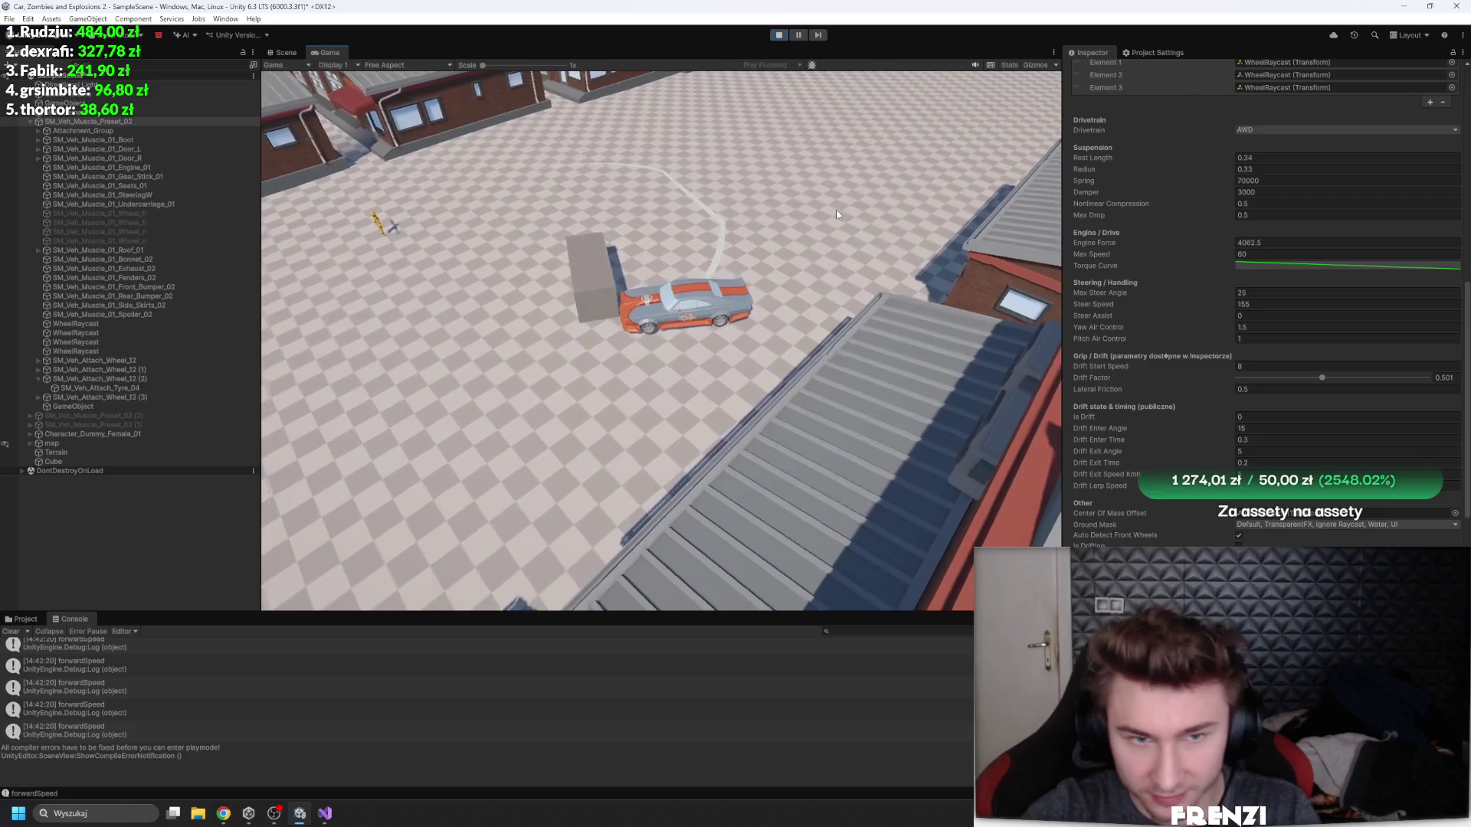
key("w")
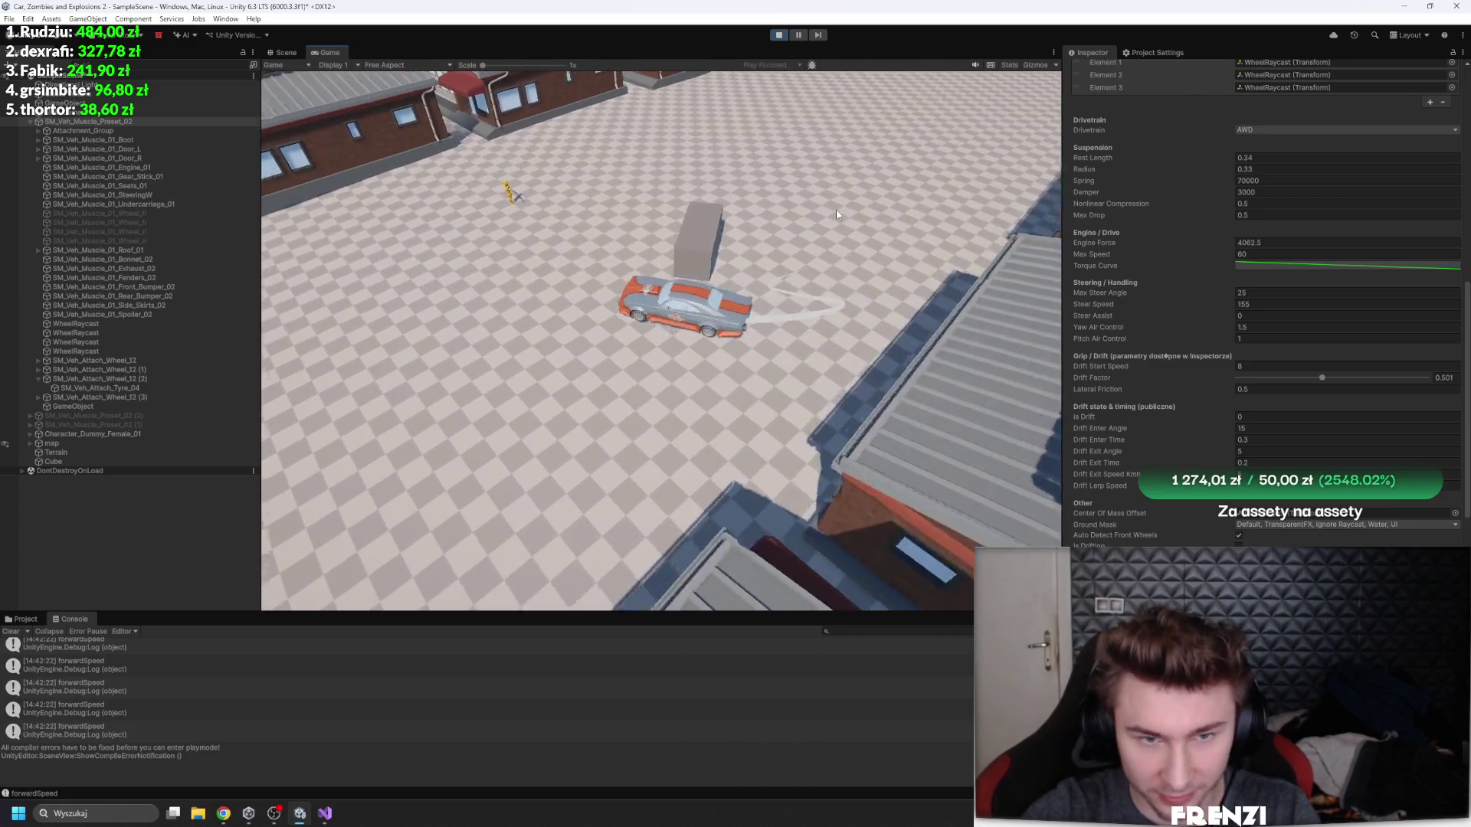
- Open the forwardSpeed console log entry's code line in Visual Studio
scroll(1209, 402, "down", 5)
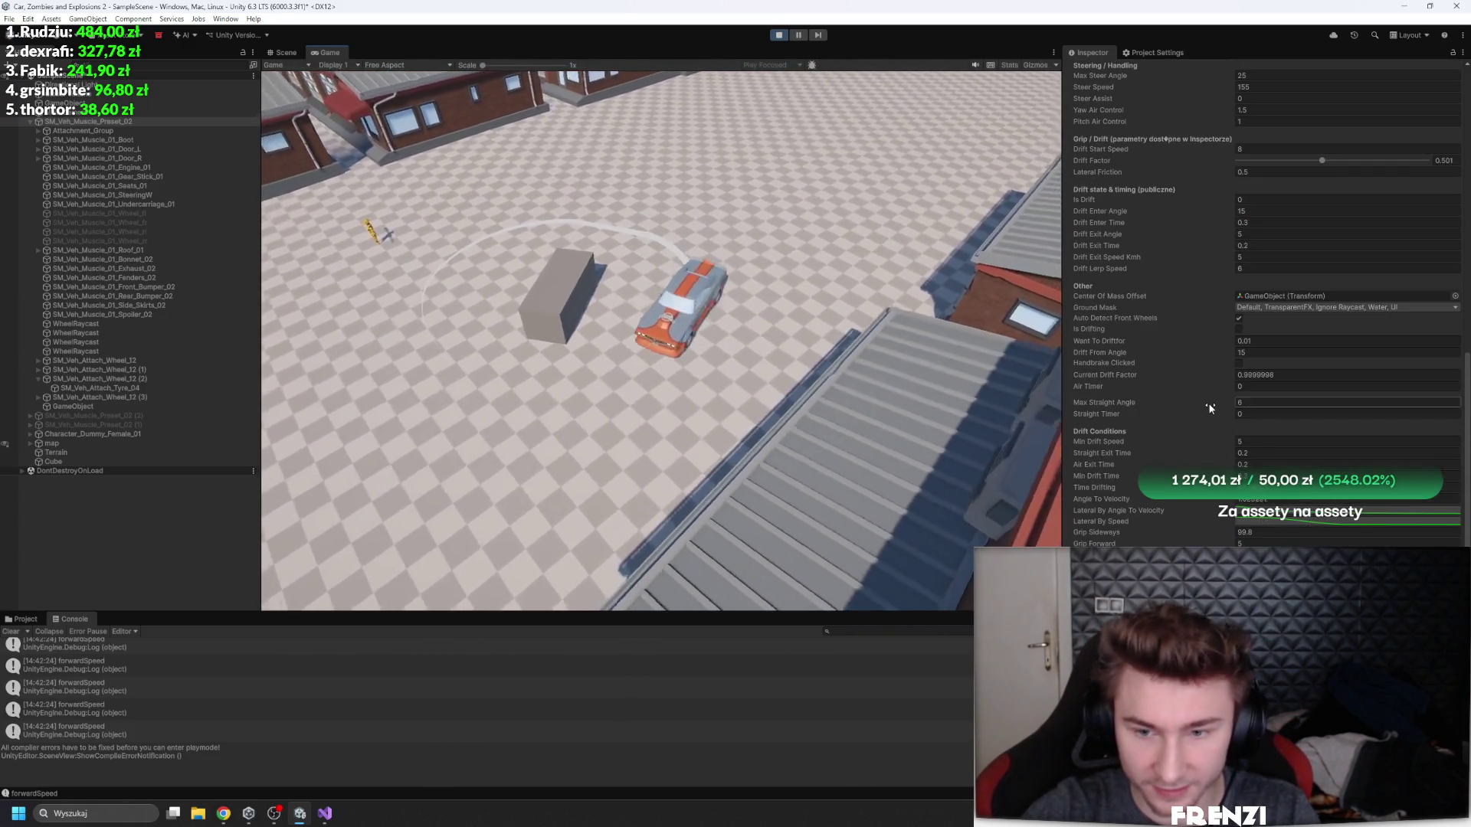
scroll(1195, 402, "up", 3)
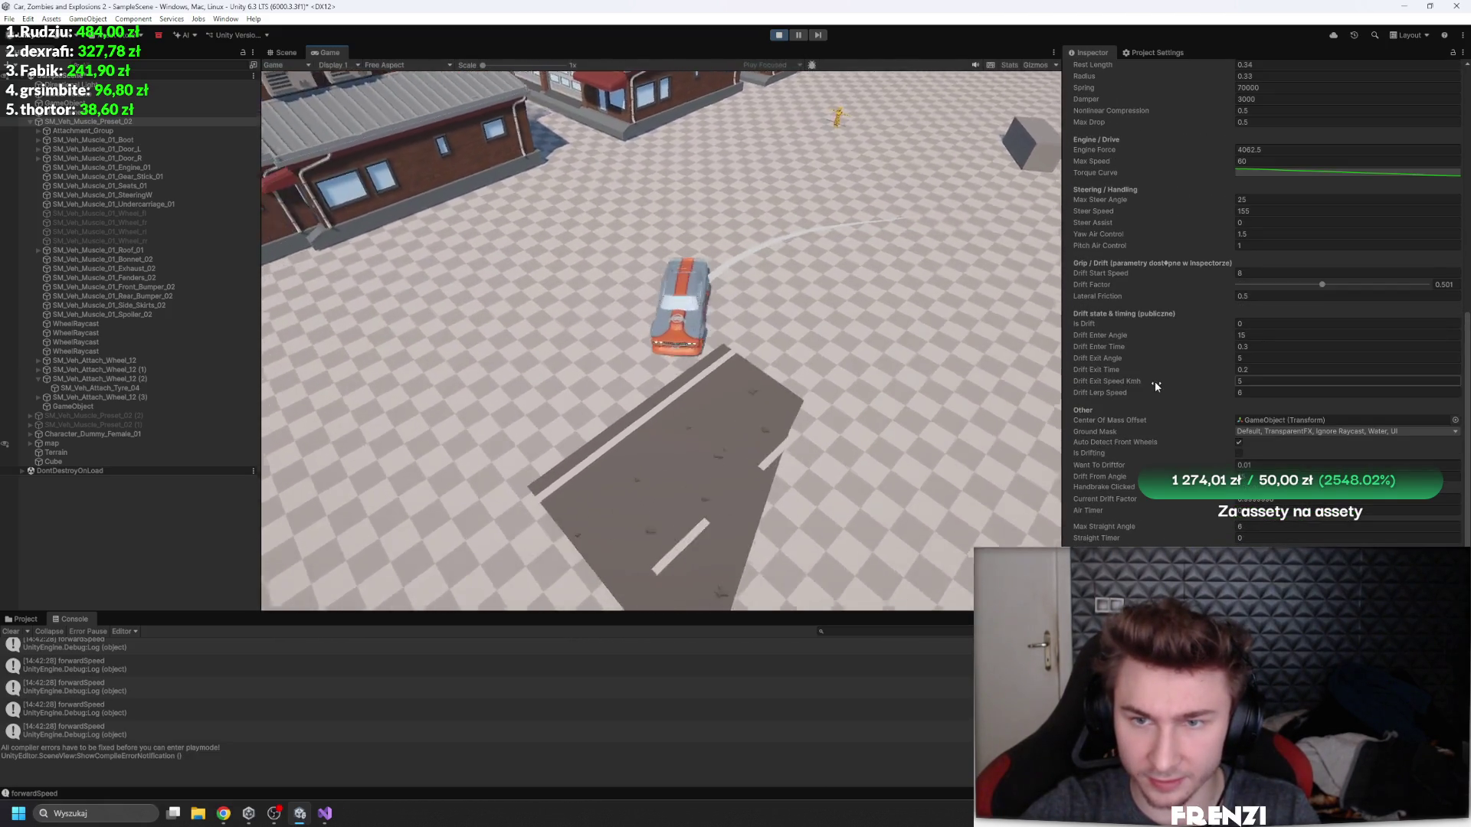
scroll(1155, 380, "up", 4)
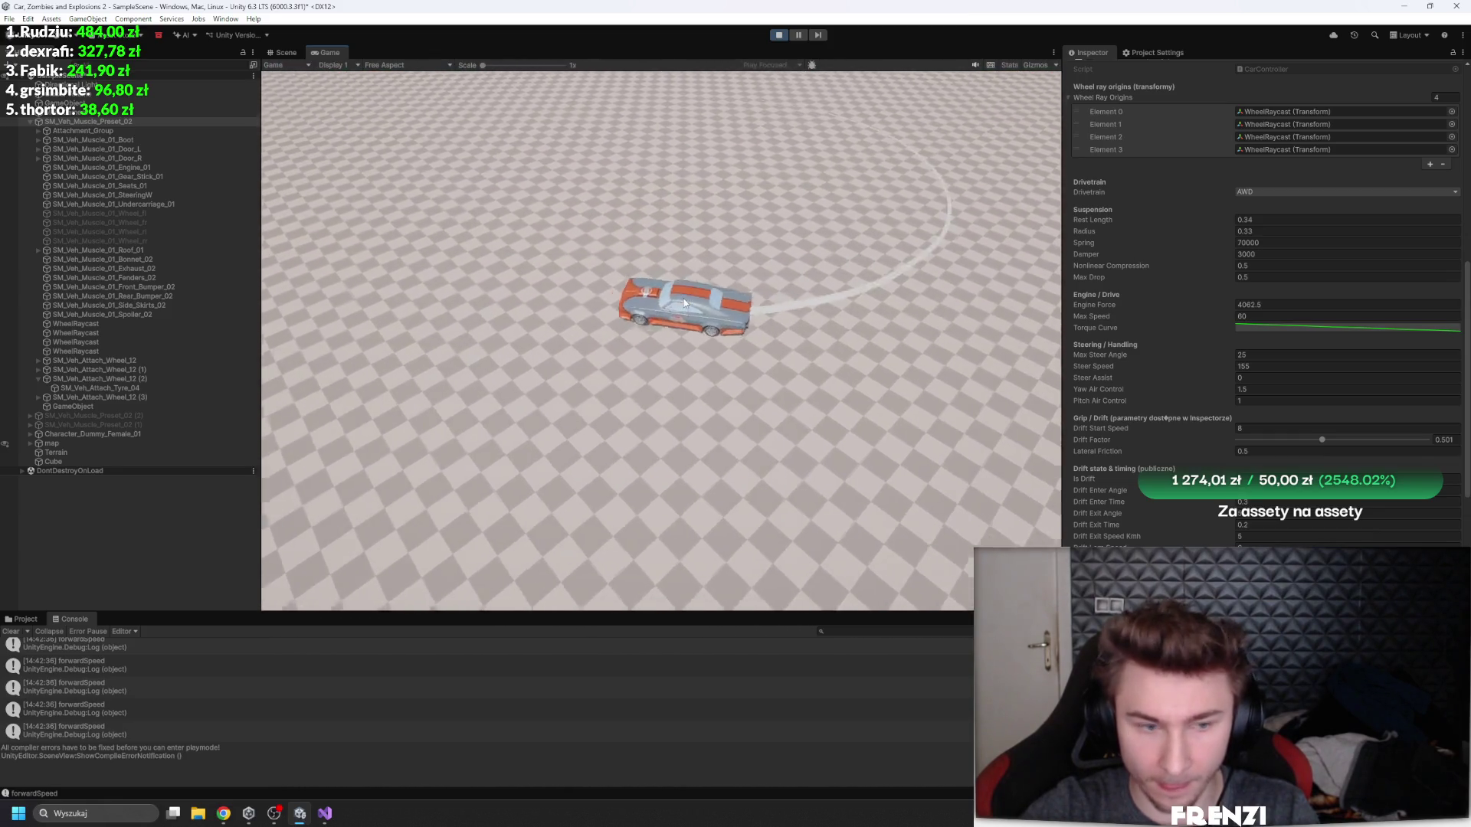
double_click(190, 691)
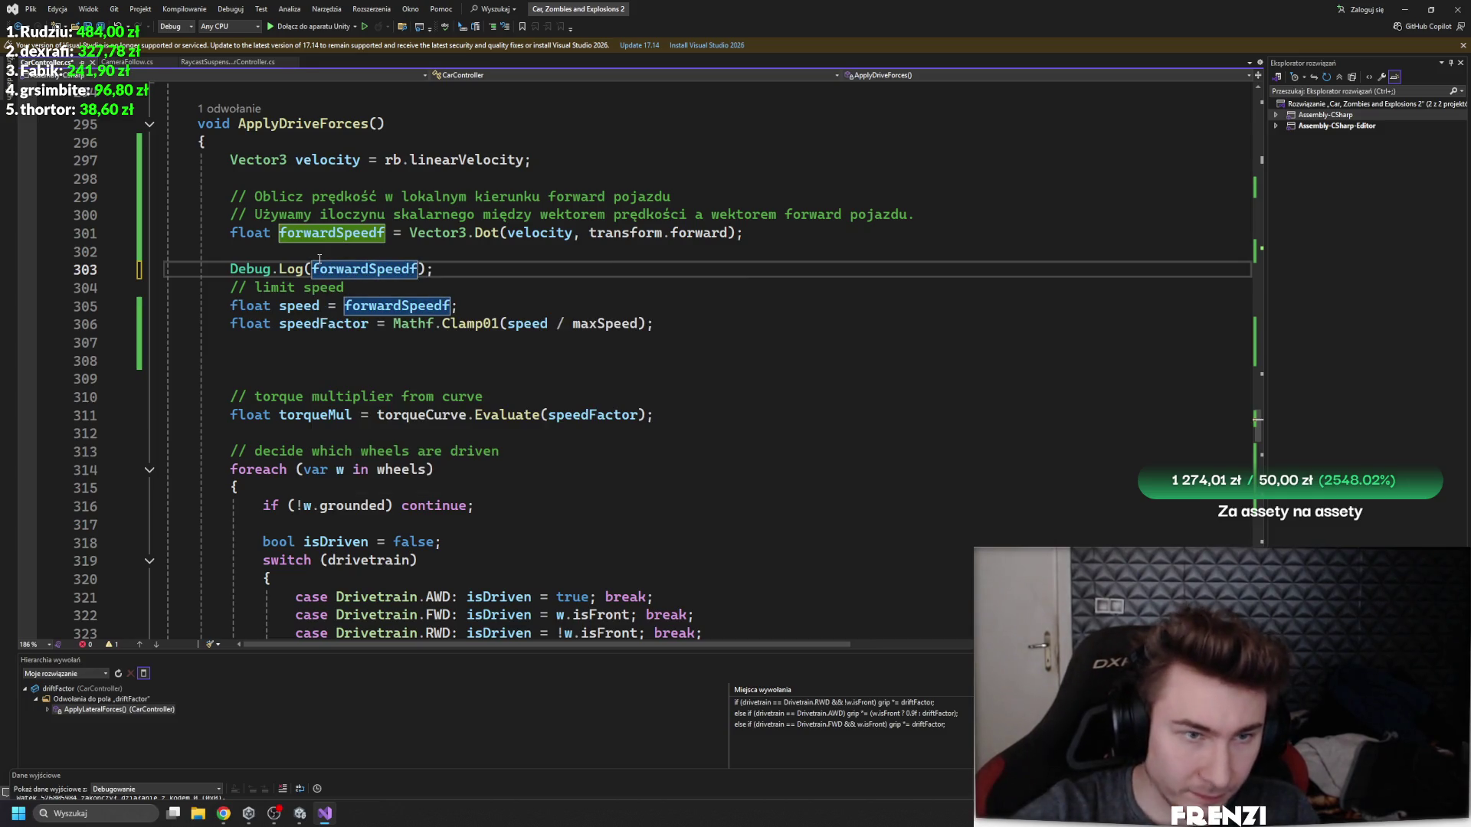
- Log forwardSpeedf instead of the literal text, decline the script API update, and stop Play mode
key("alt+Tab")
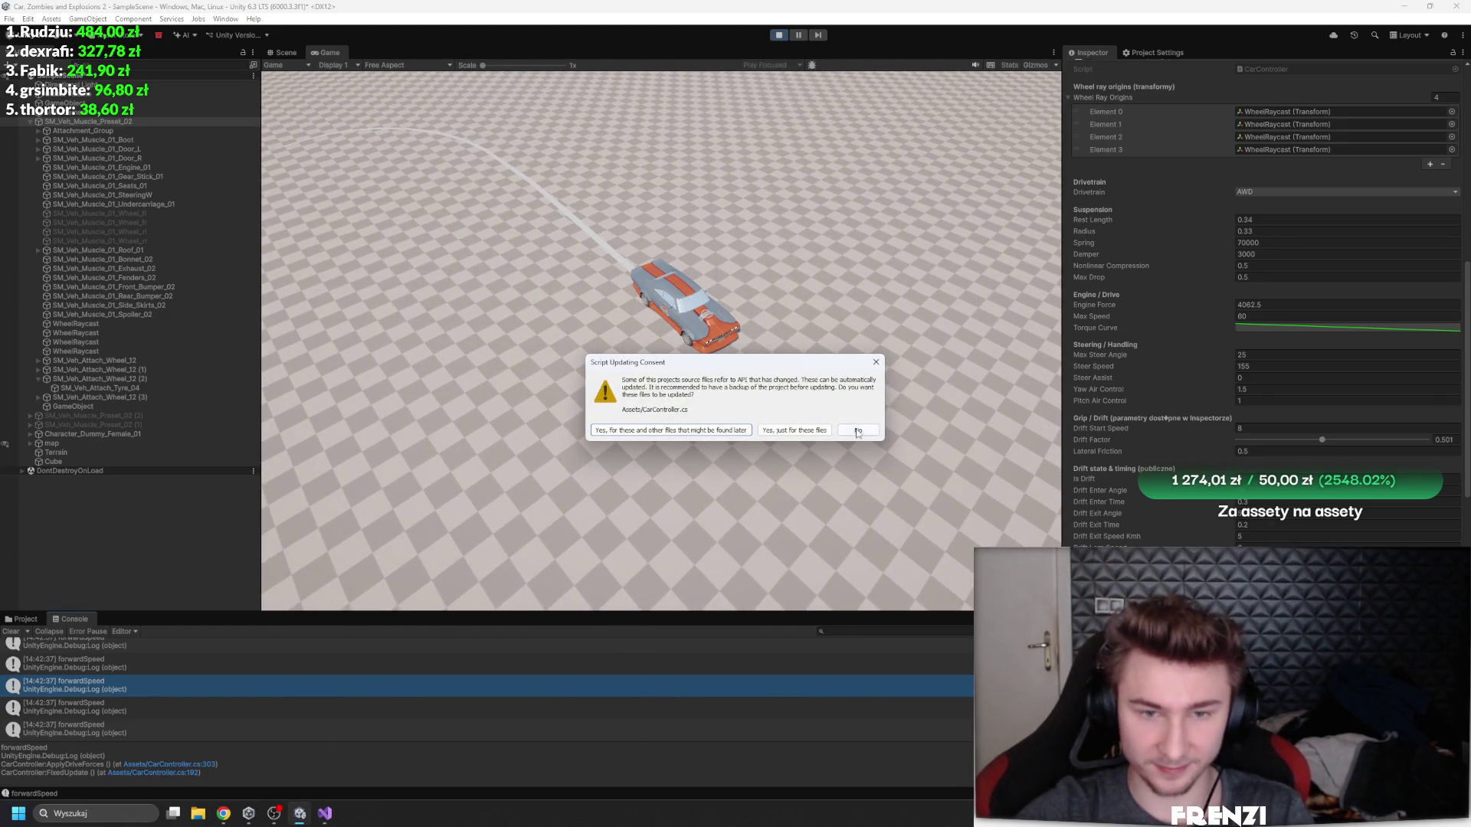
left_click(858, 431)
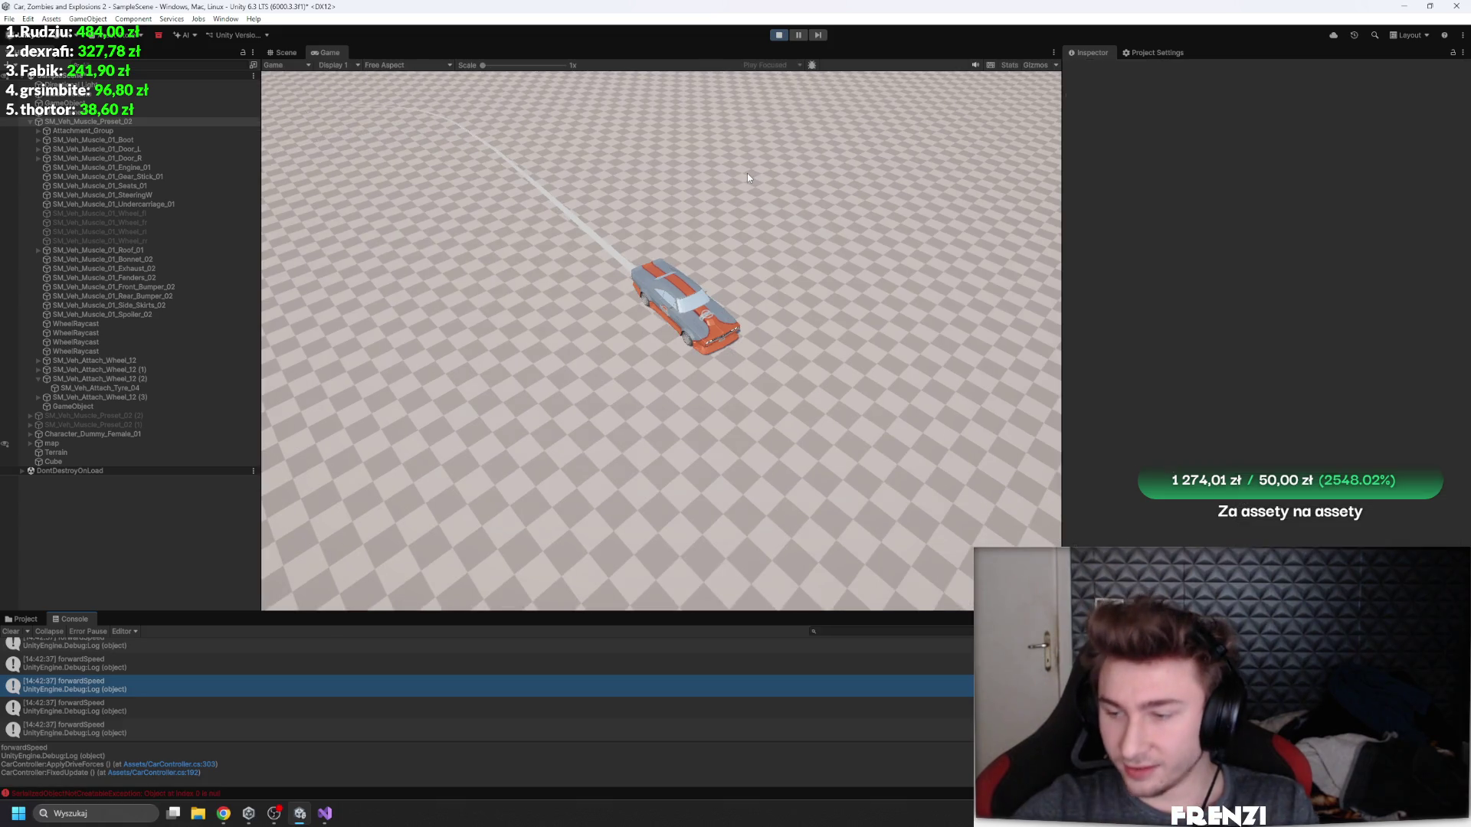
left_click(779, 35)
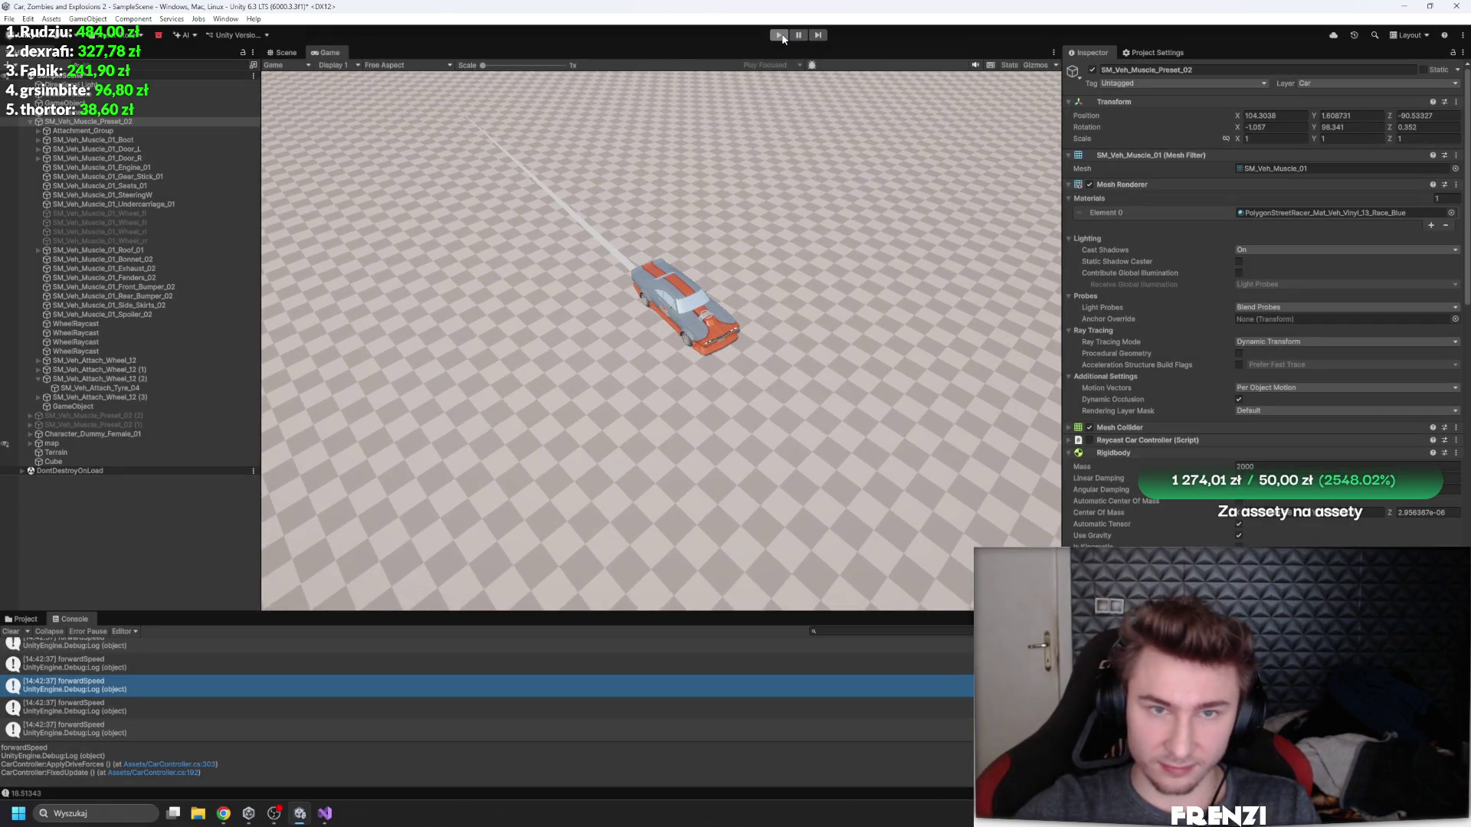
- Enter Play mode and drive with W, D and A, drifting left loops while speeds log
left_click(779, 35)
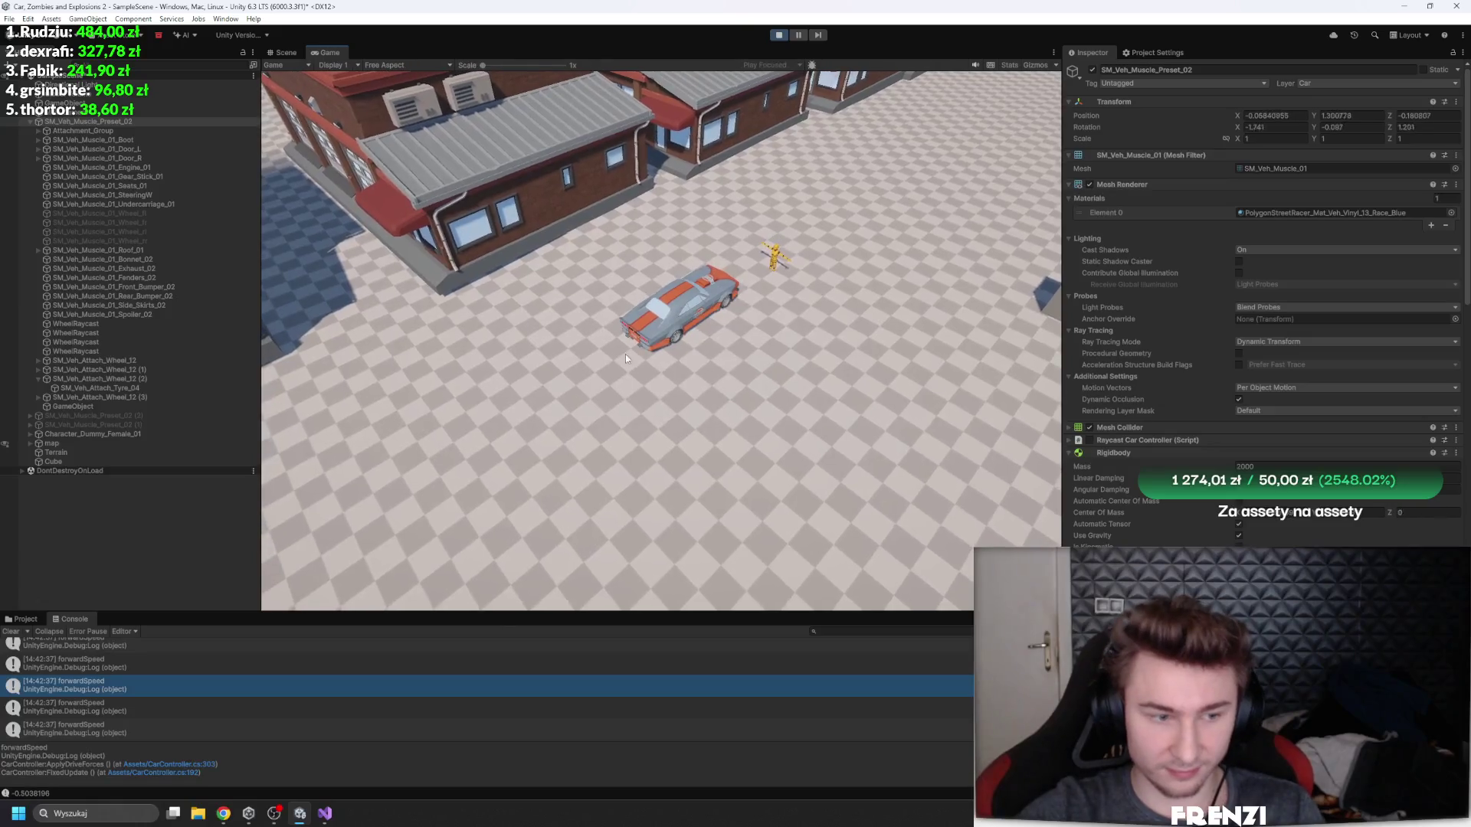
key("w")
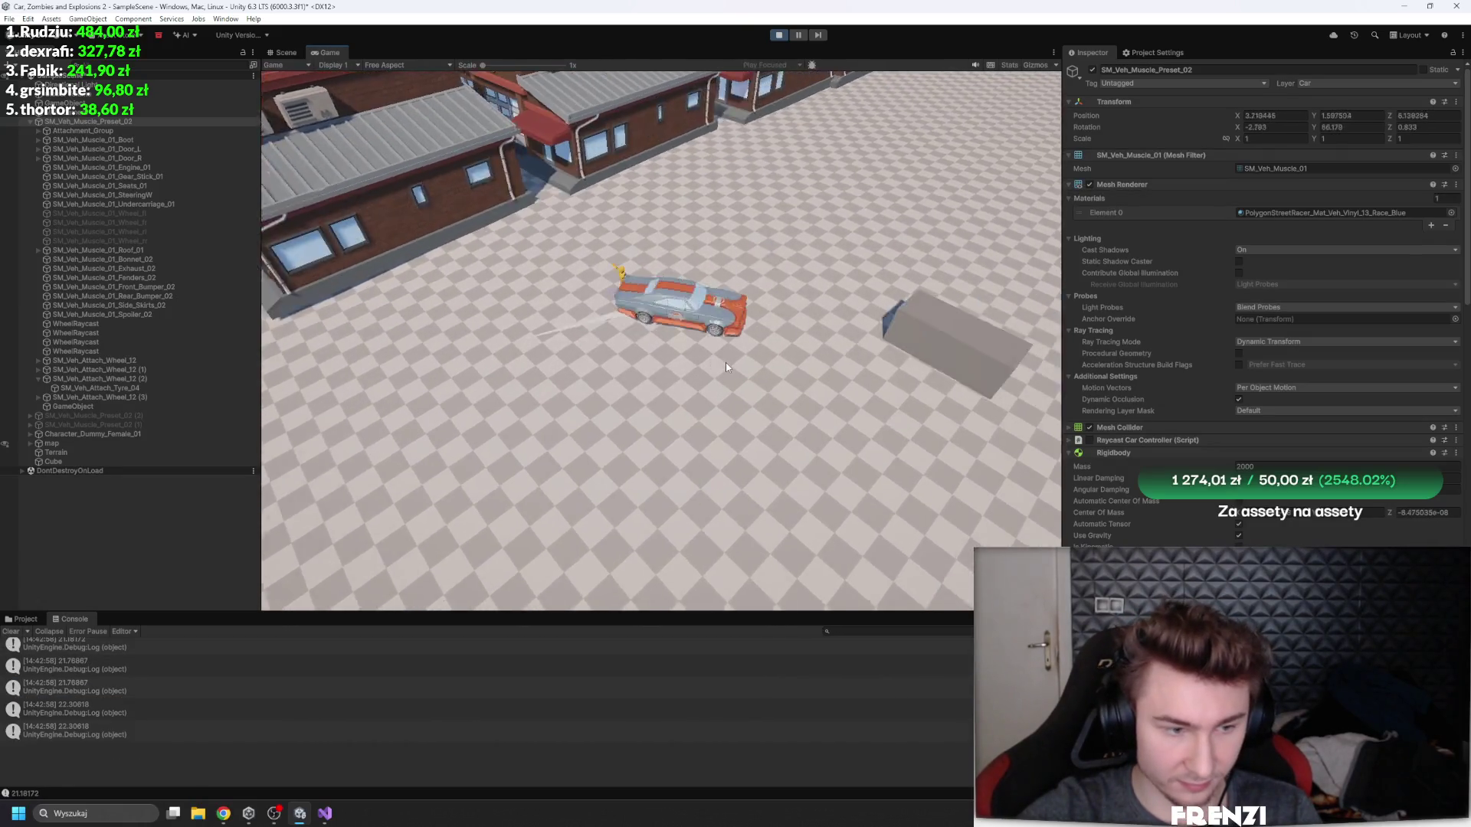
key("d")
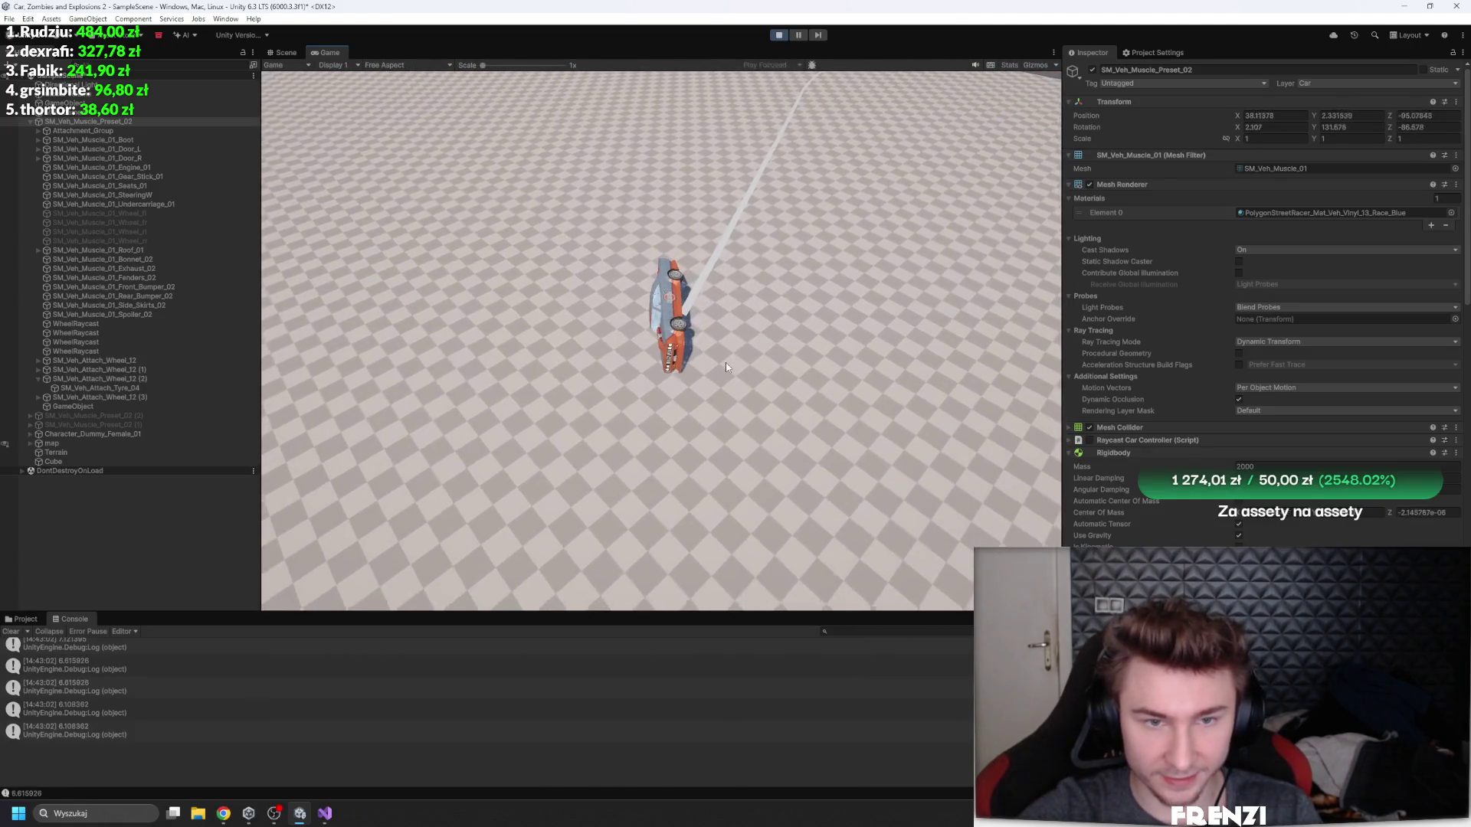
key("w")
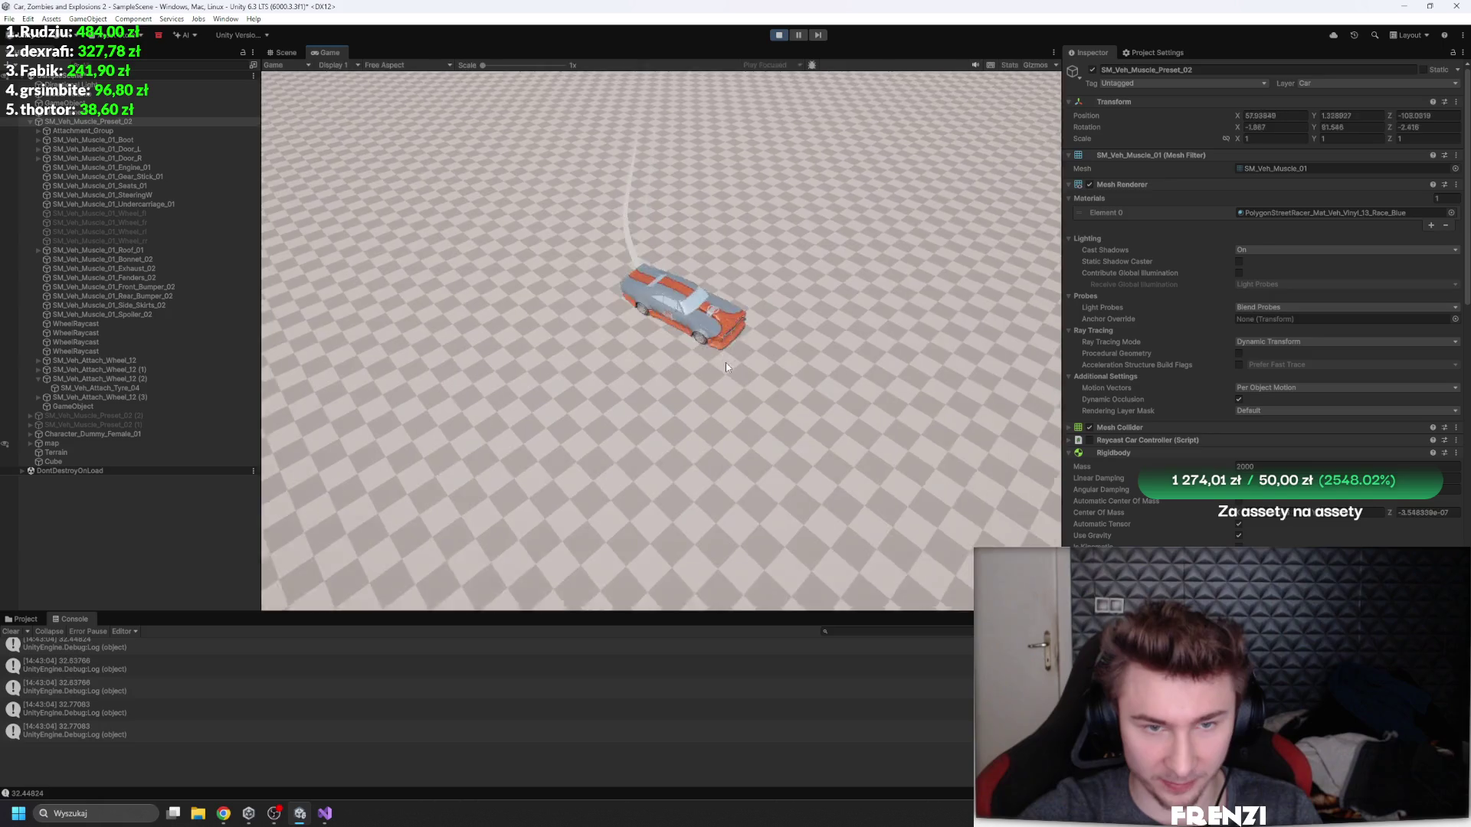
key("a")
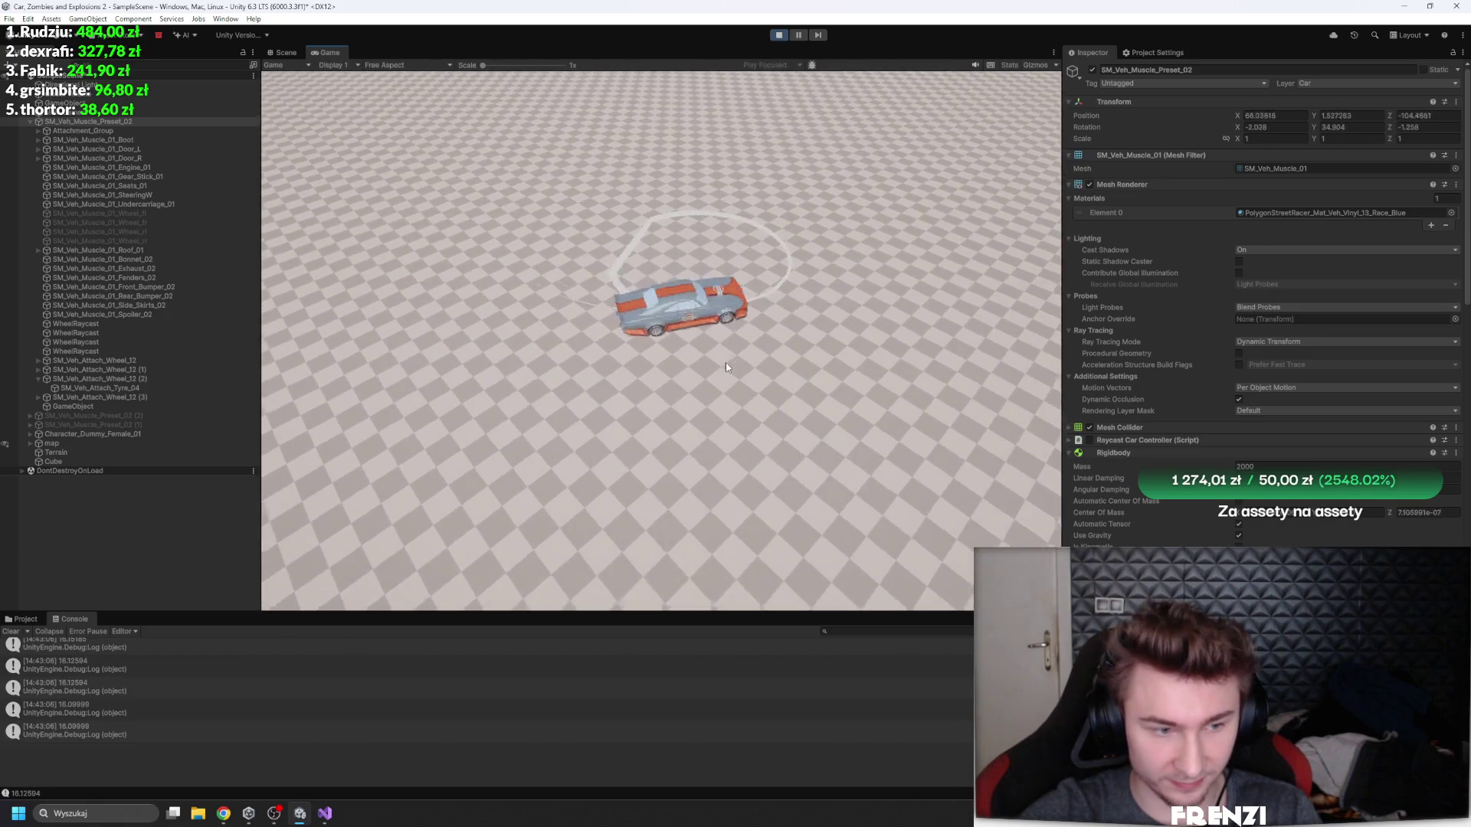
key("a")
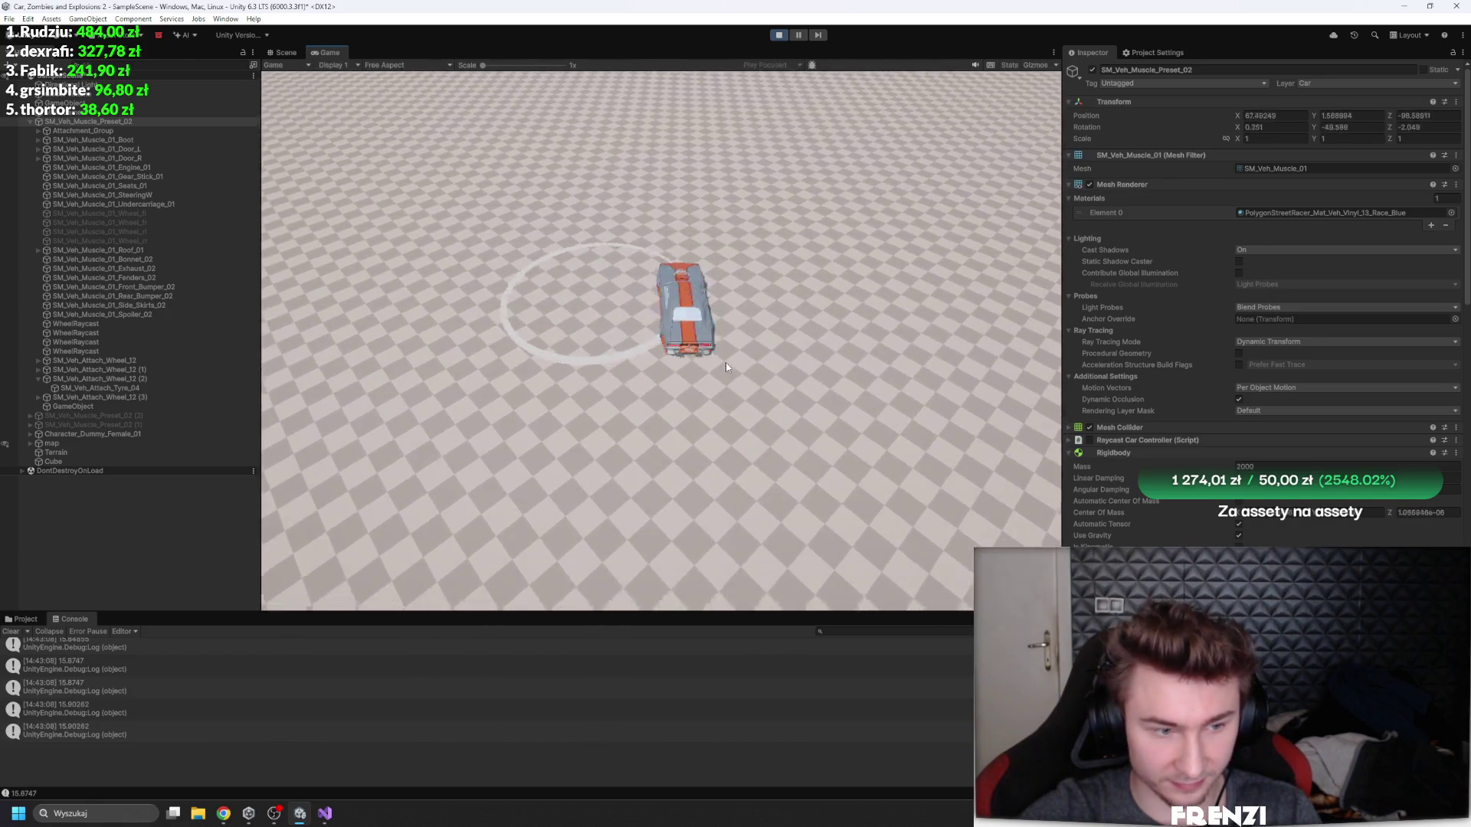
key("a")
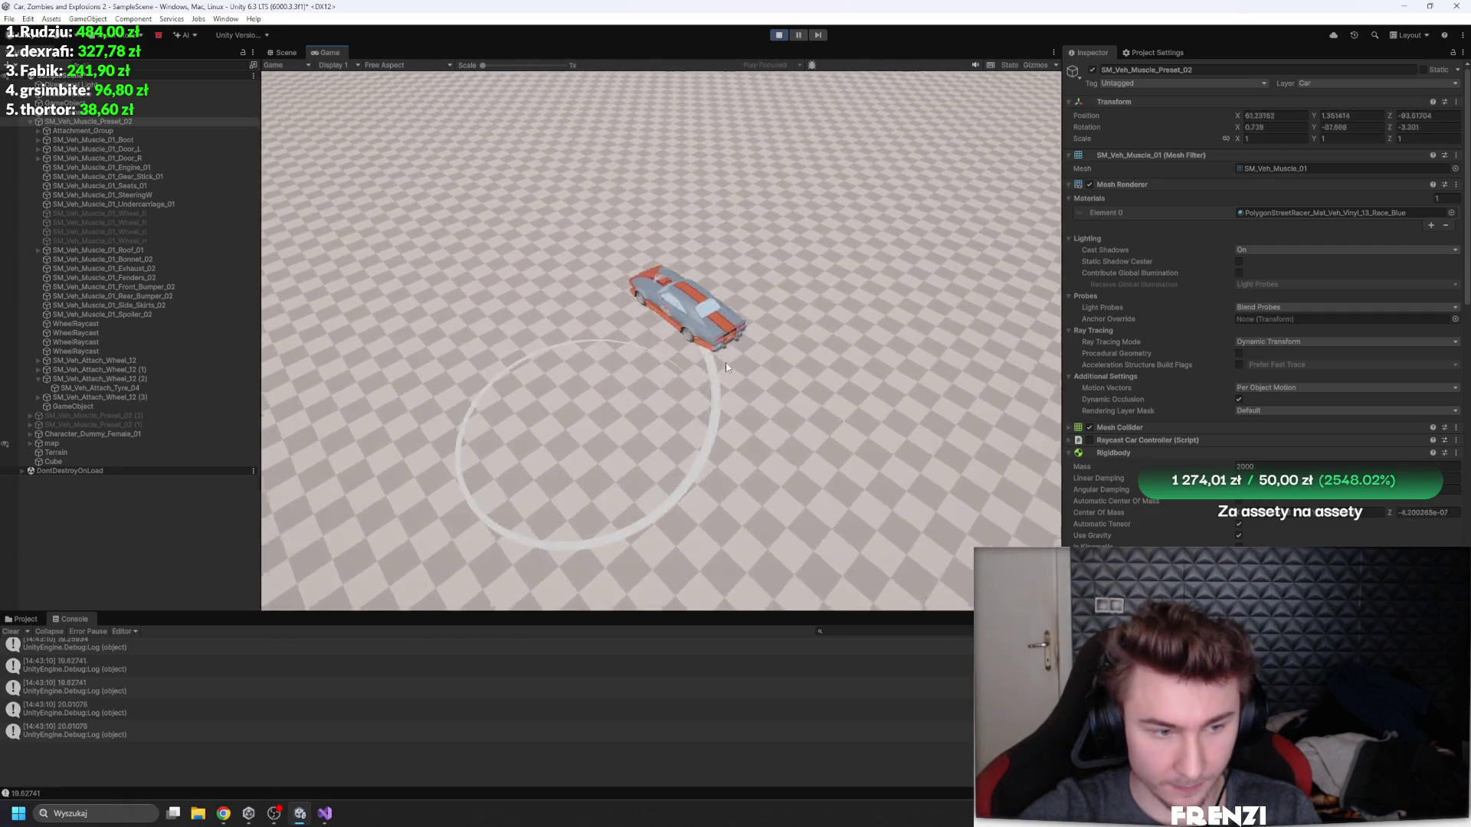
key("a")
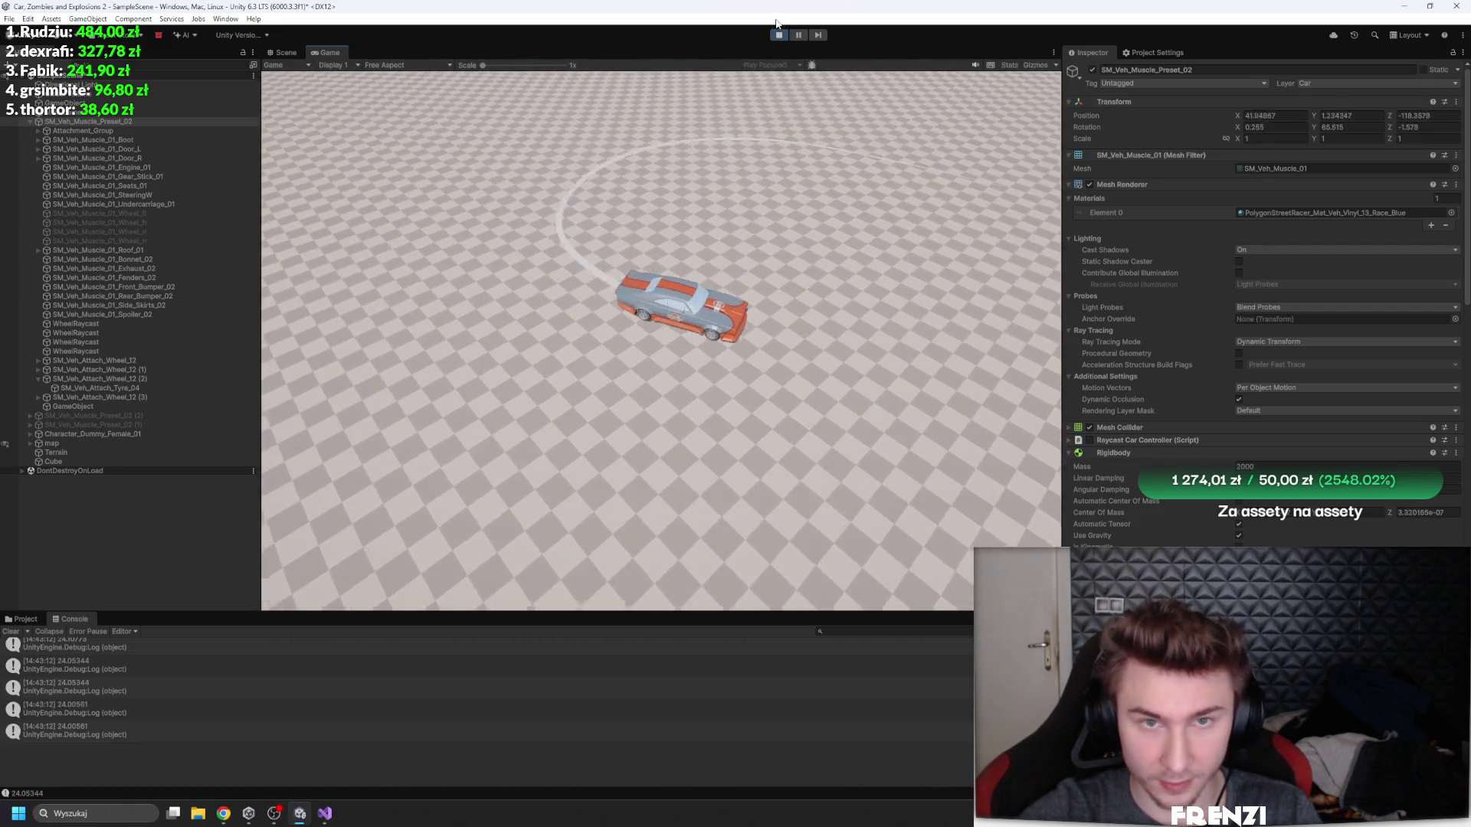
- Scroll down to Car Controller and open its Torque Curve
scroll(1249, 362, "down", 1)
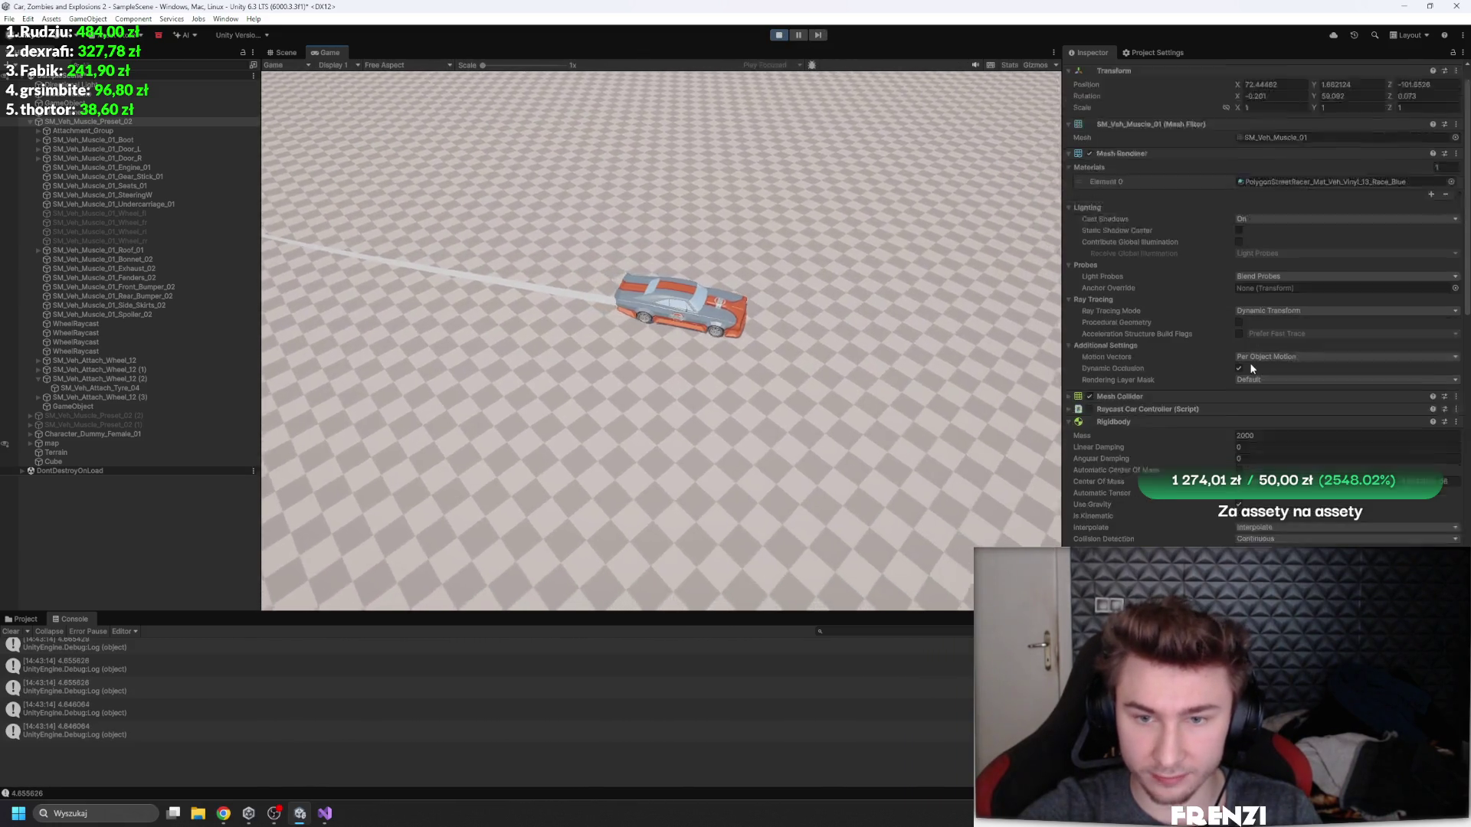
scroll(1168, 385, "down", 10)
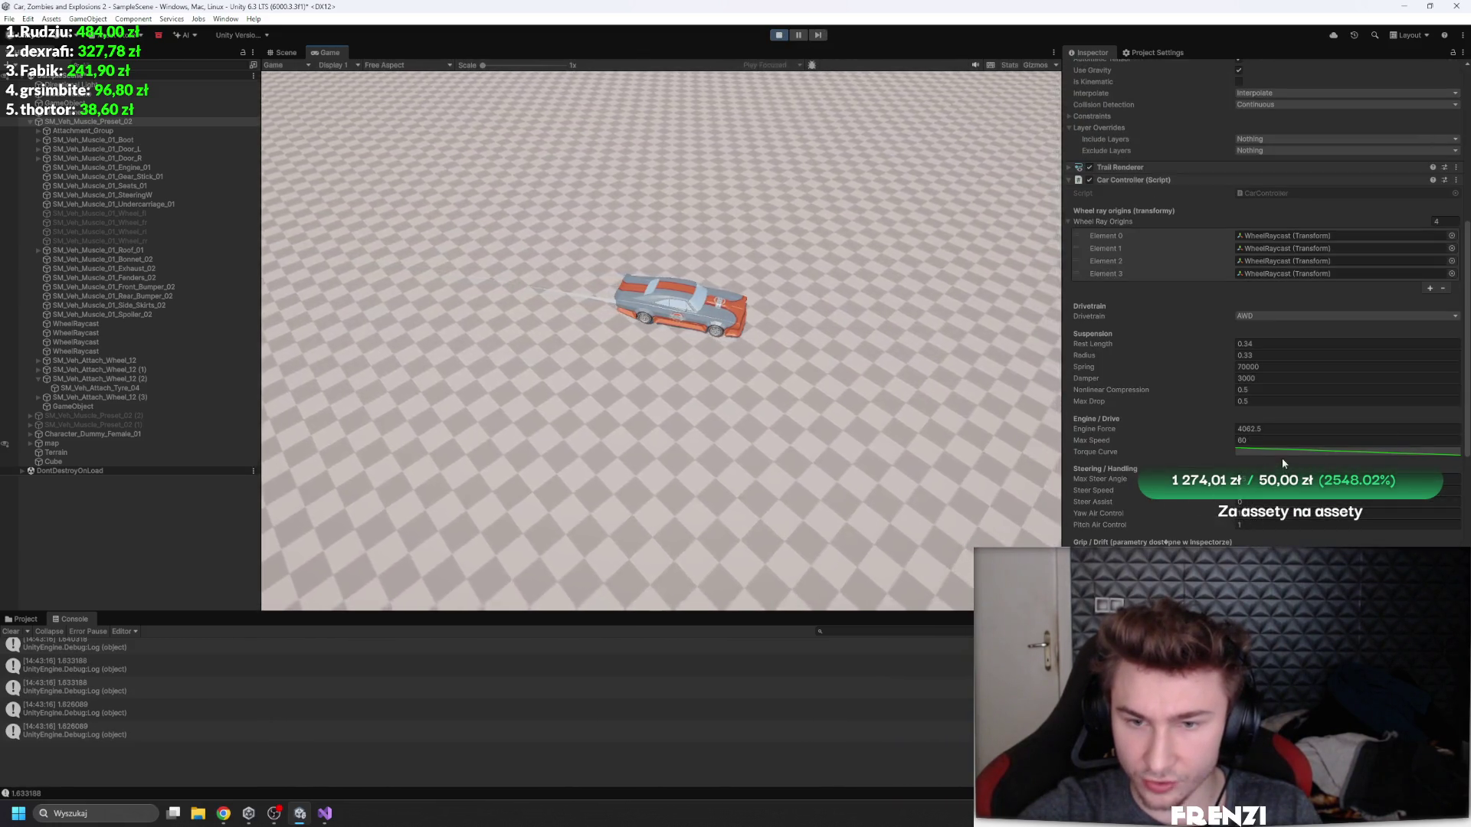
left_click(1283, 453)
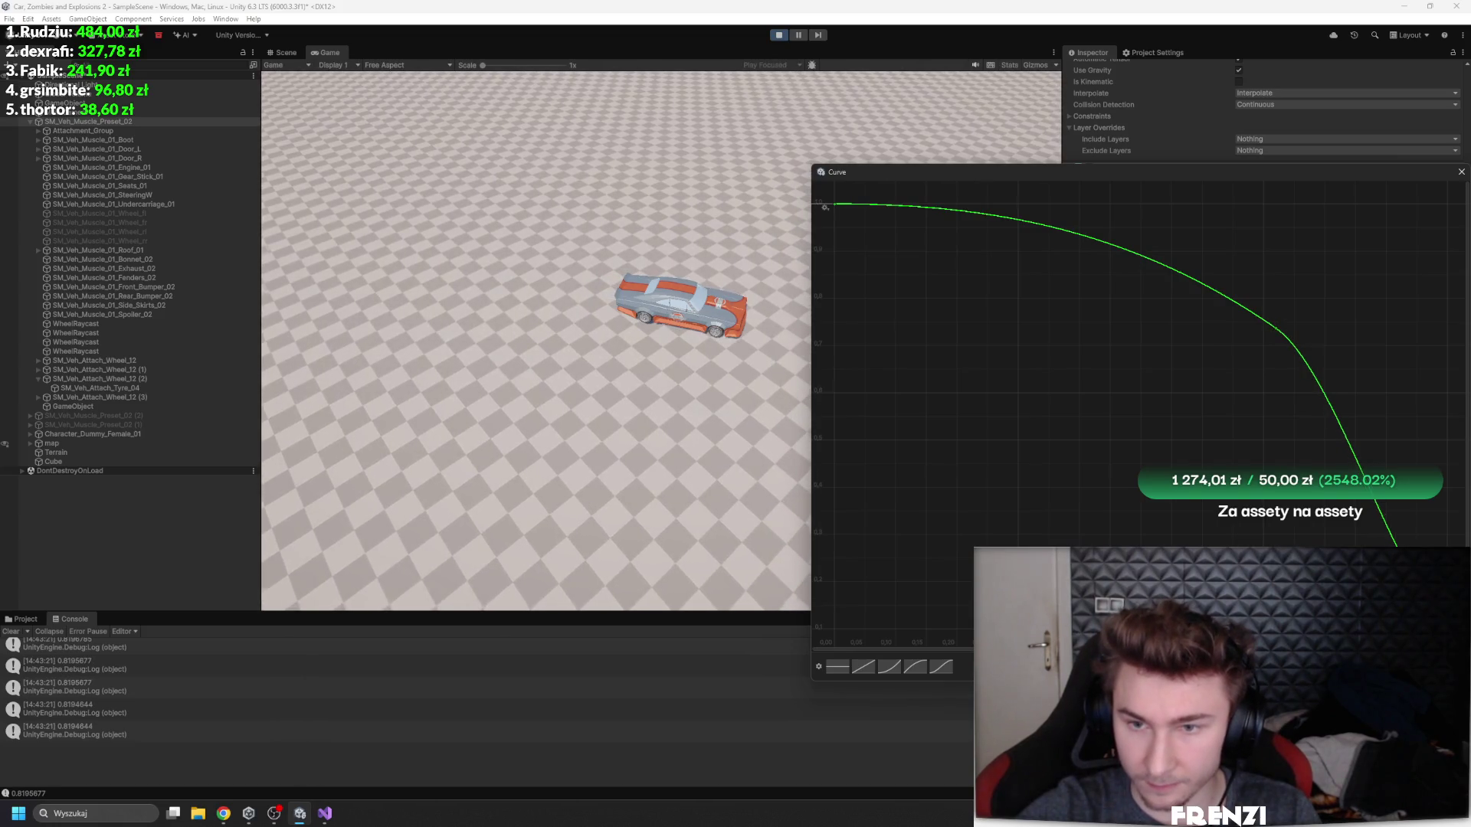
- Drag the Torque Curve's end point upward to soften the high-speed falloff, then close the editor
left_click_drag(1389, 533, 1402, 505)
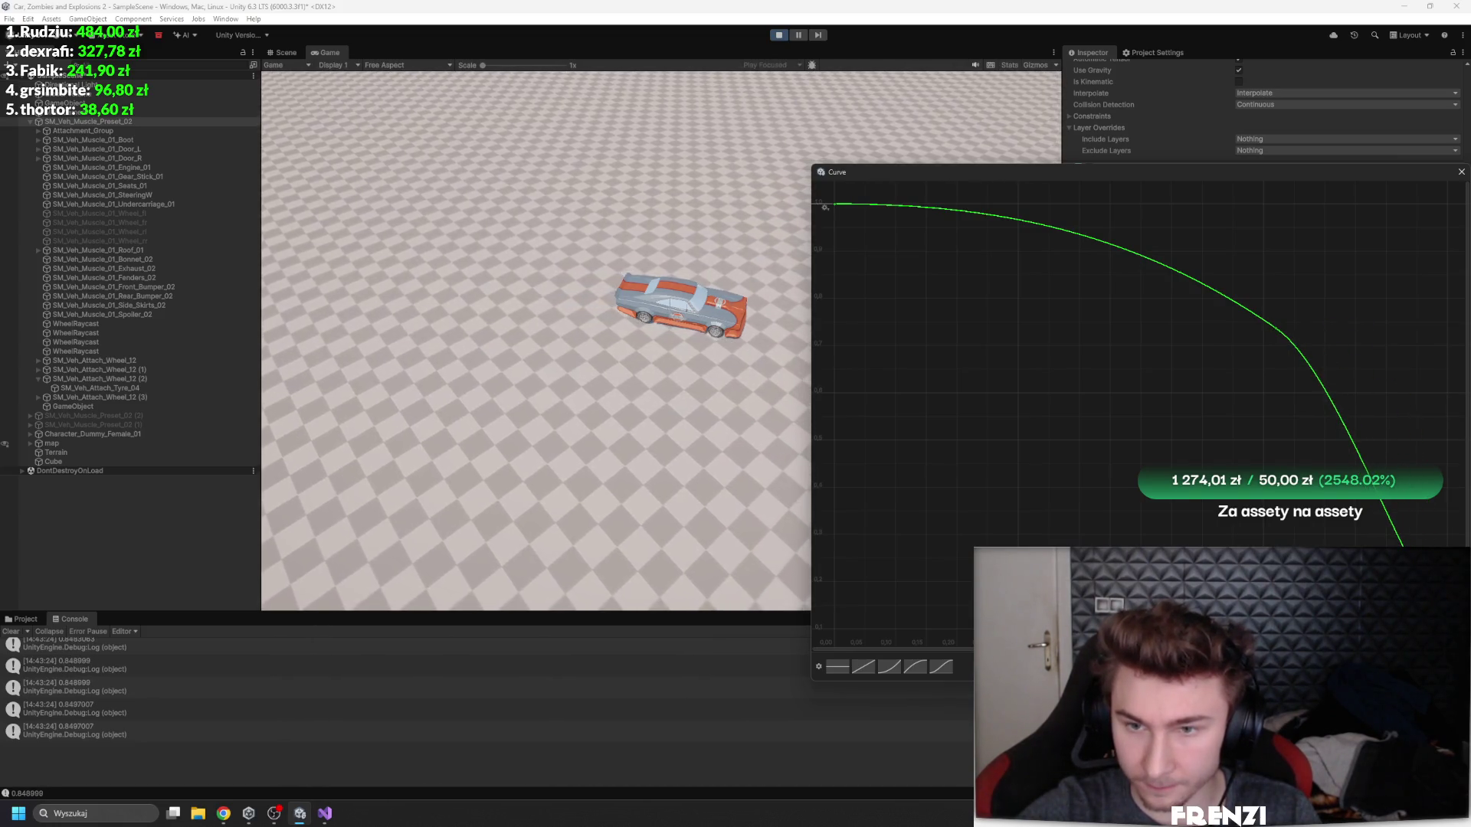
left_click(1458, 176)
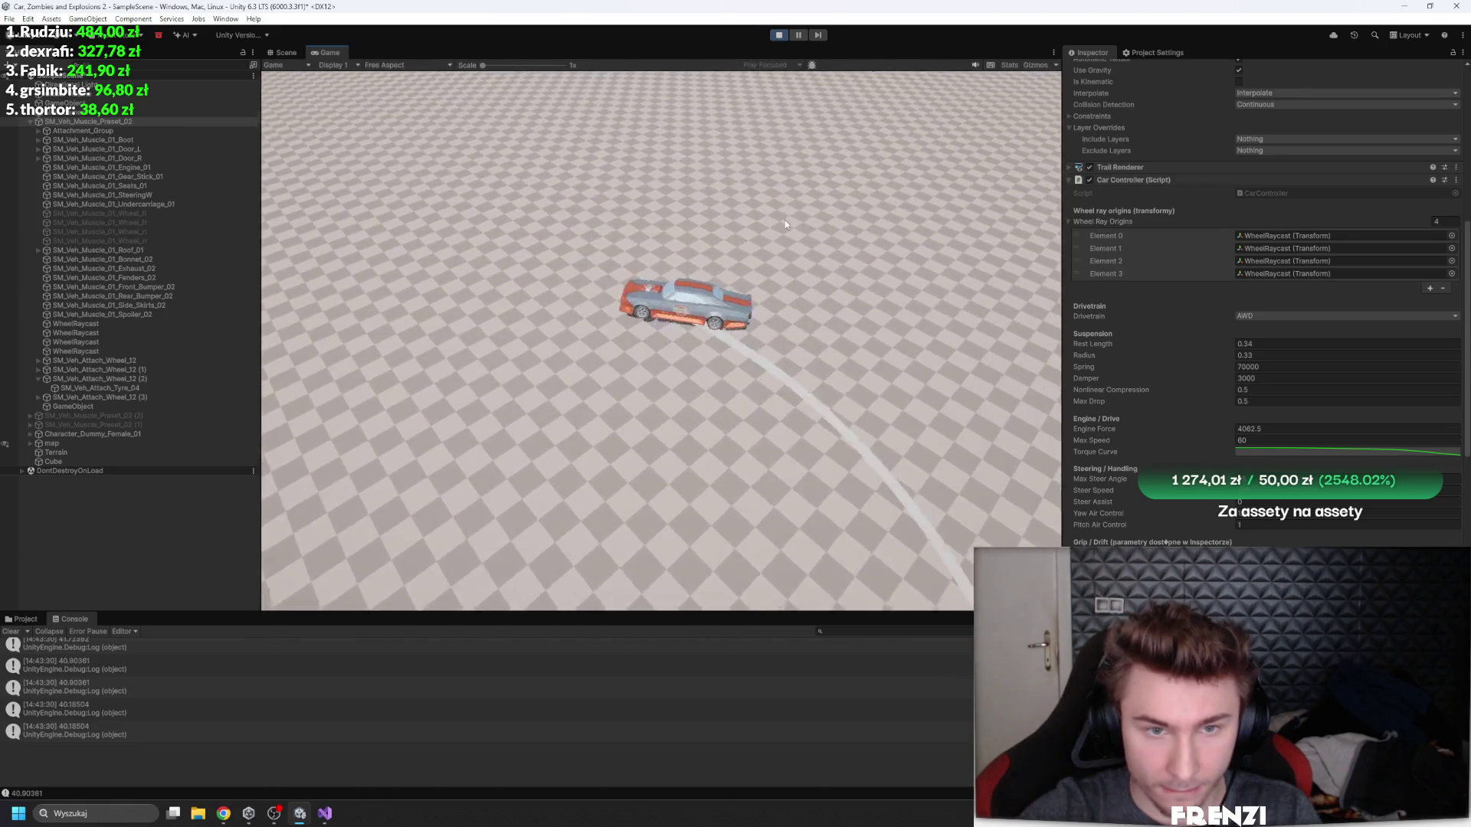
left_click(1278, 428)
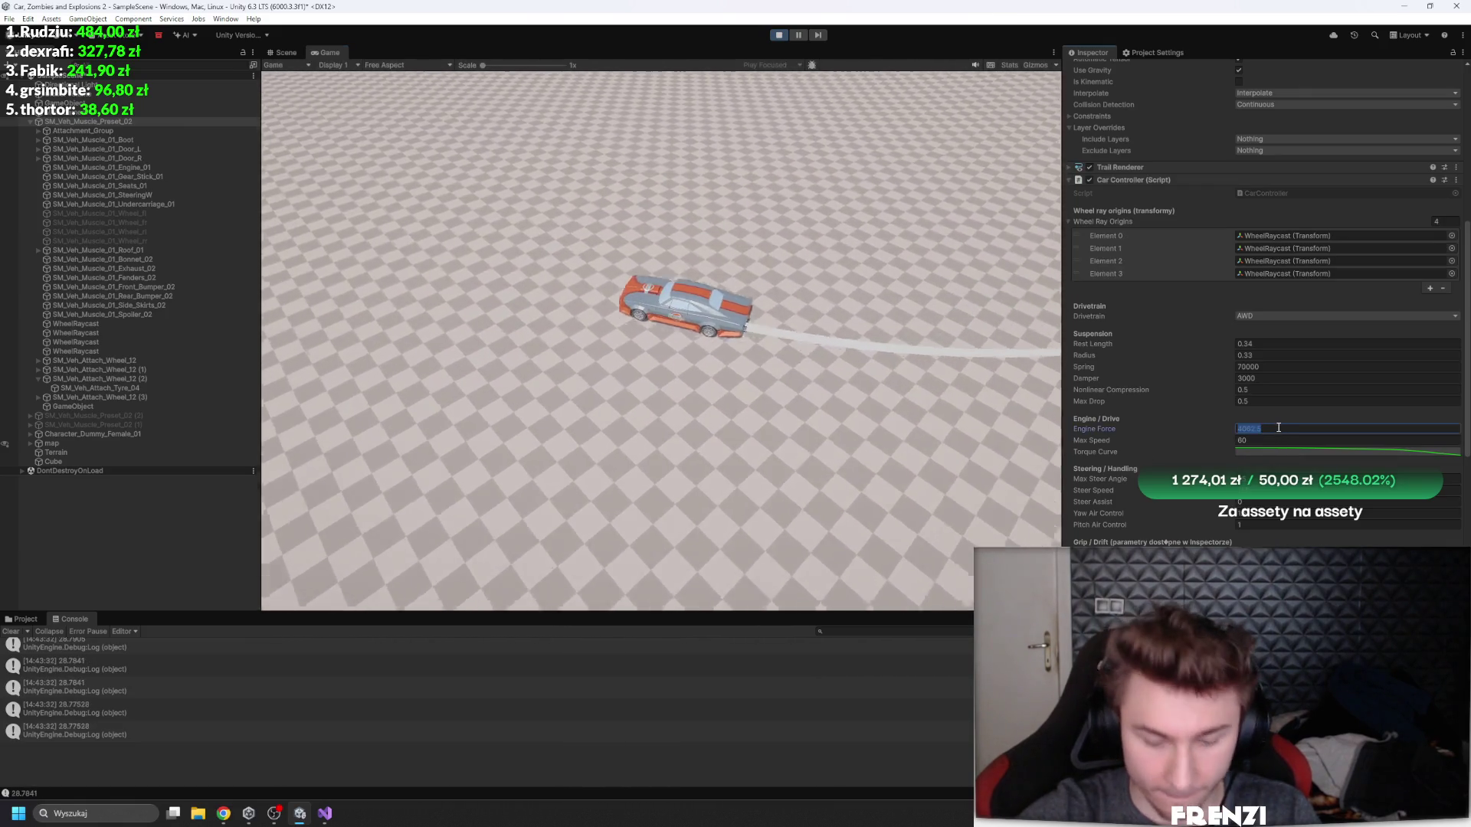
- Set Engine Force to 2031.25 by appending /2, then keep test-driving
type("/2")
key("Return")
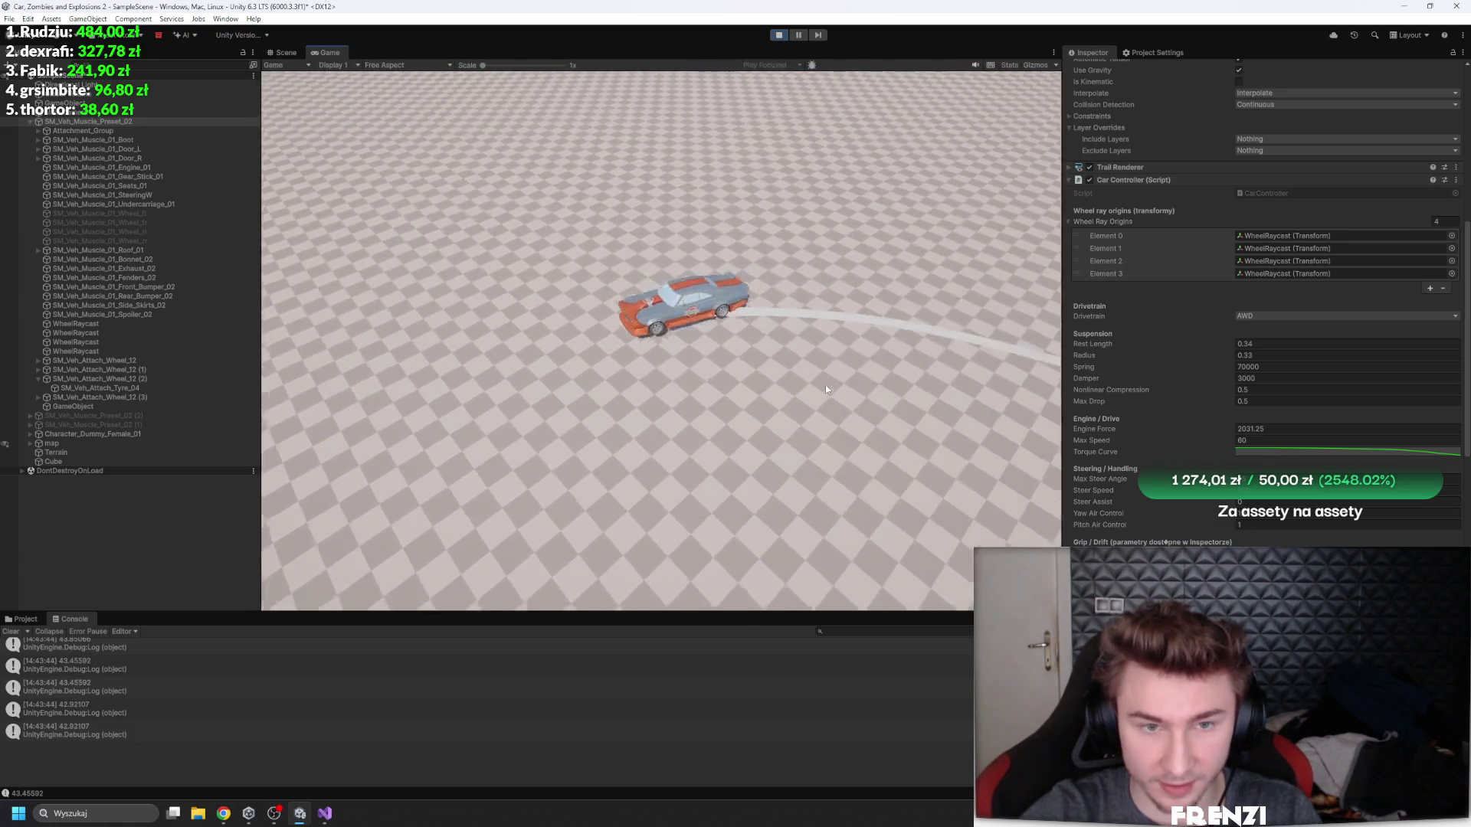
scroll(1307, 383, "down", 5)
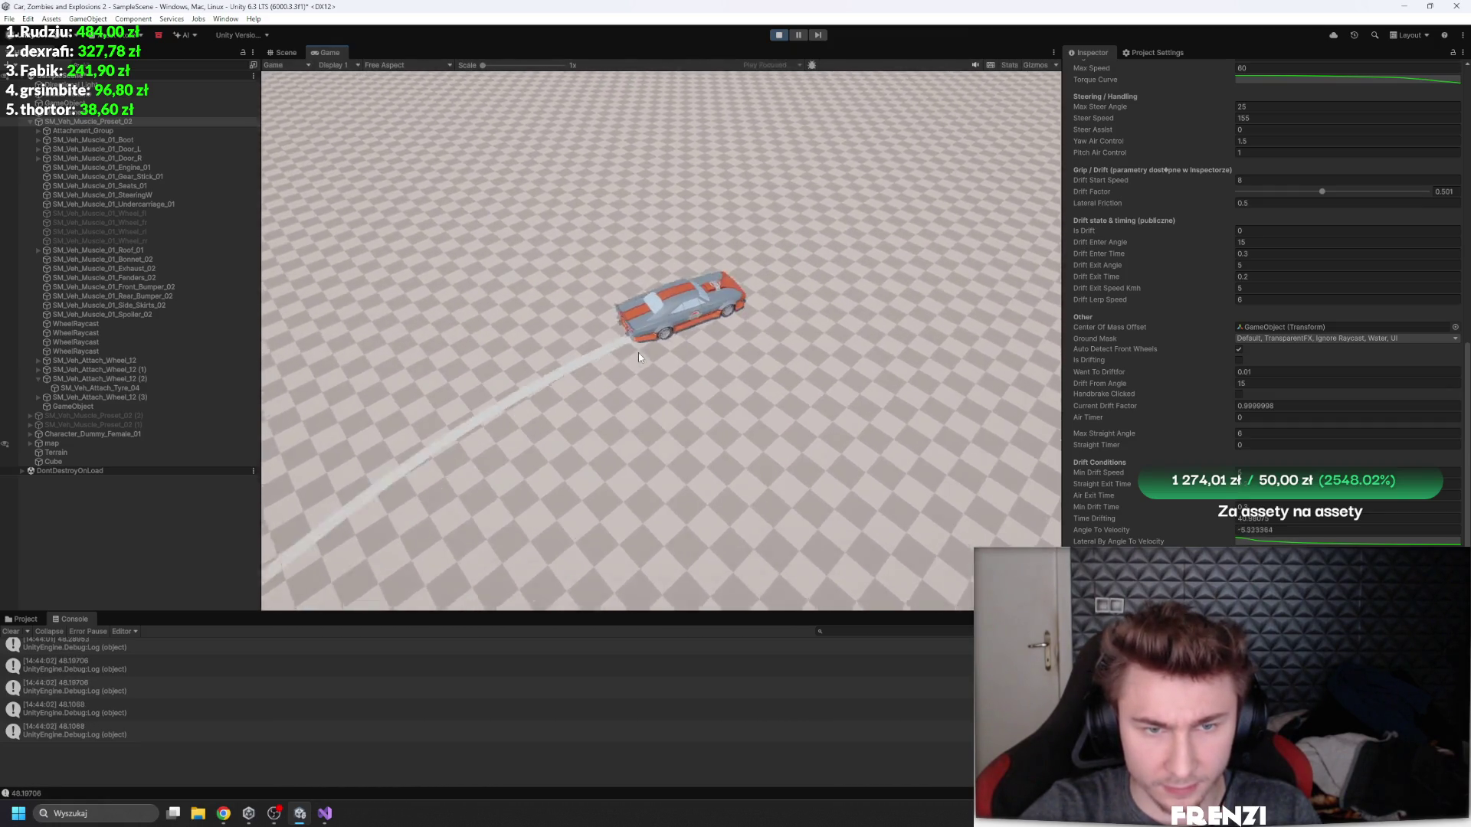
scroll(1225, 393, "up", 2)
scroll(1223, 389, "up", 2)
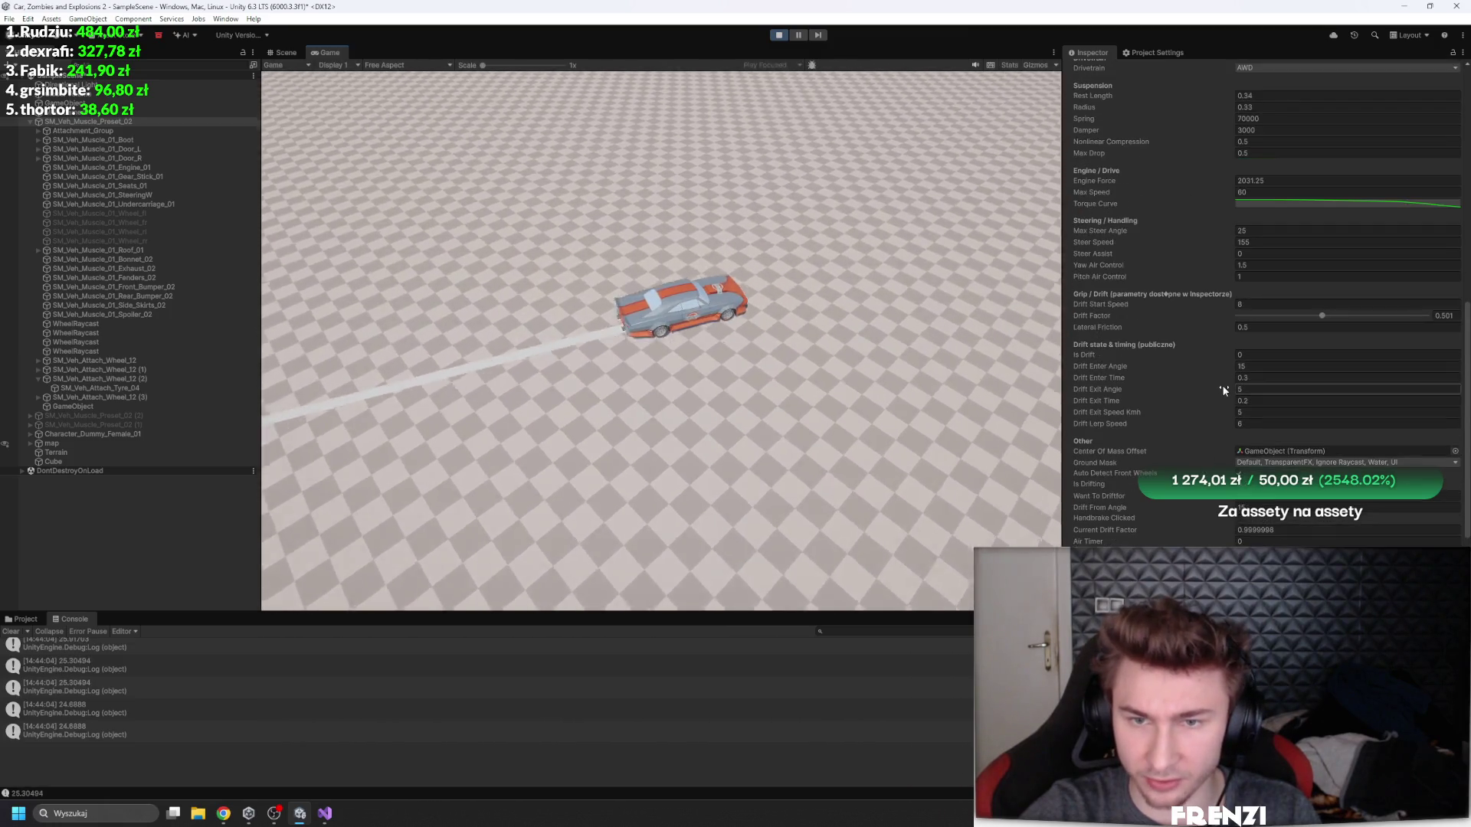